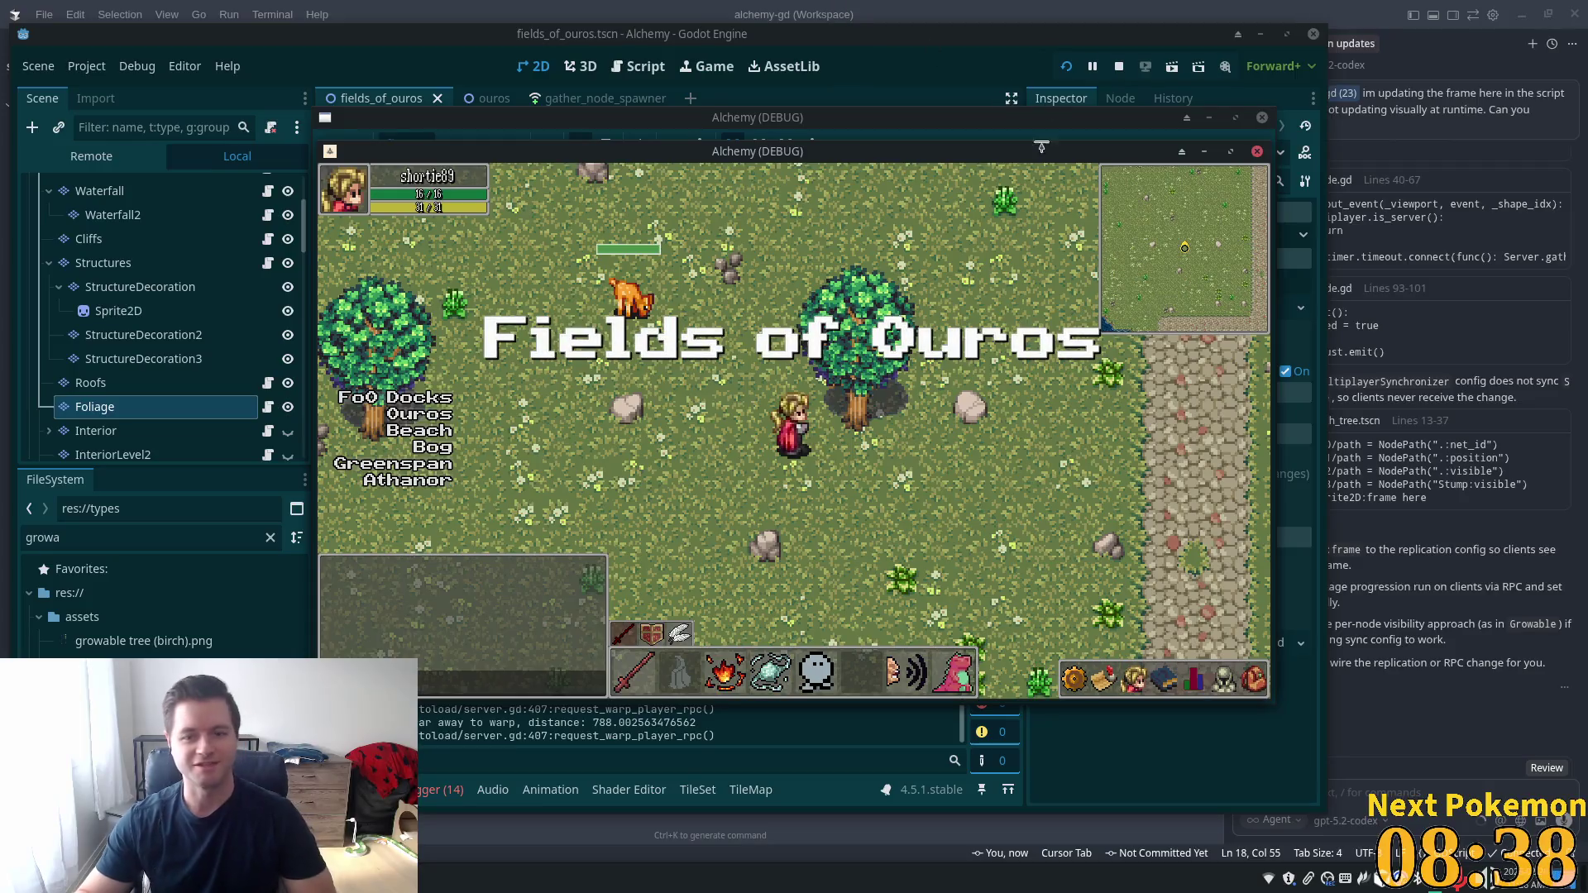
Walk the character back and forth along the cobblestone path near the pink wall and tree
key(d)
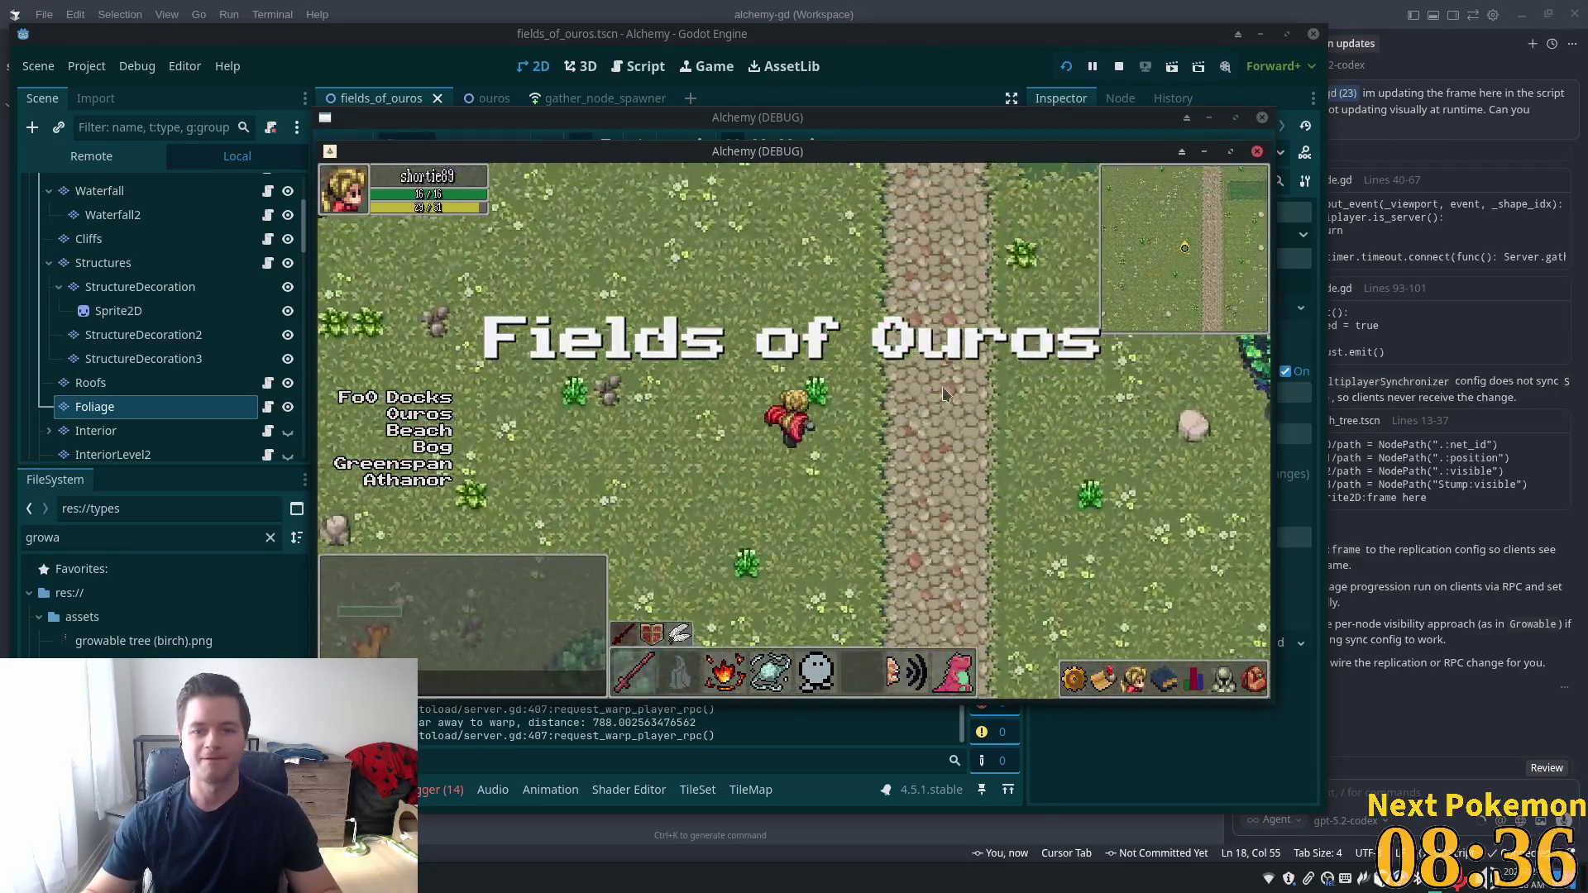
key(w)
key(s)
key(s)
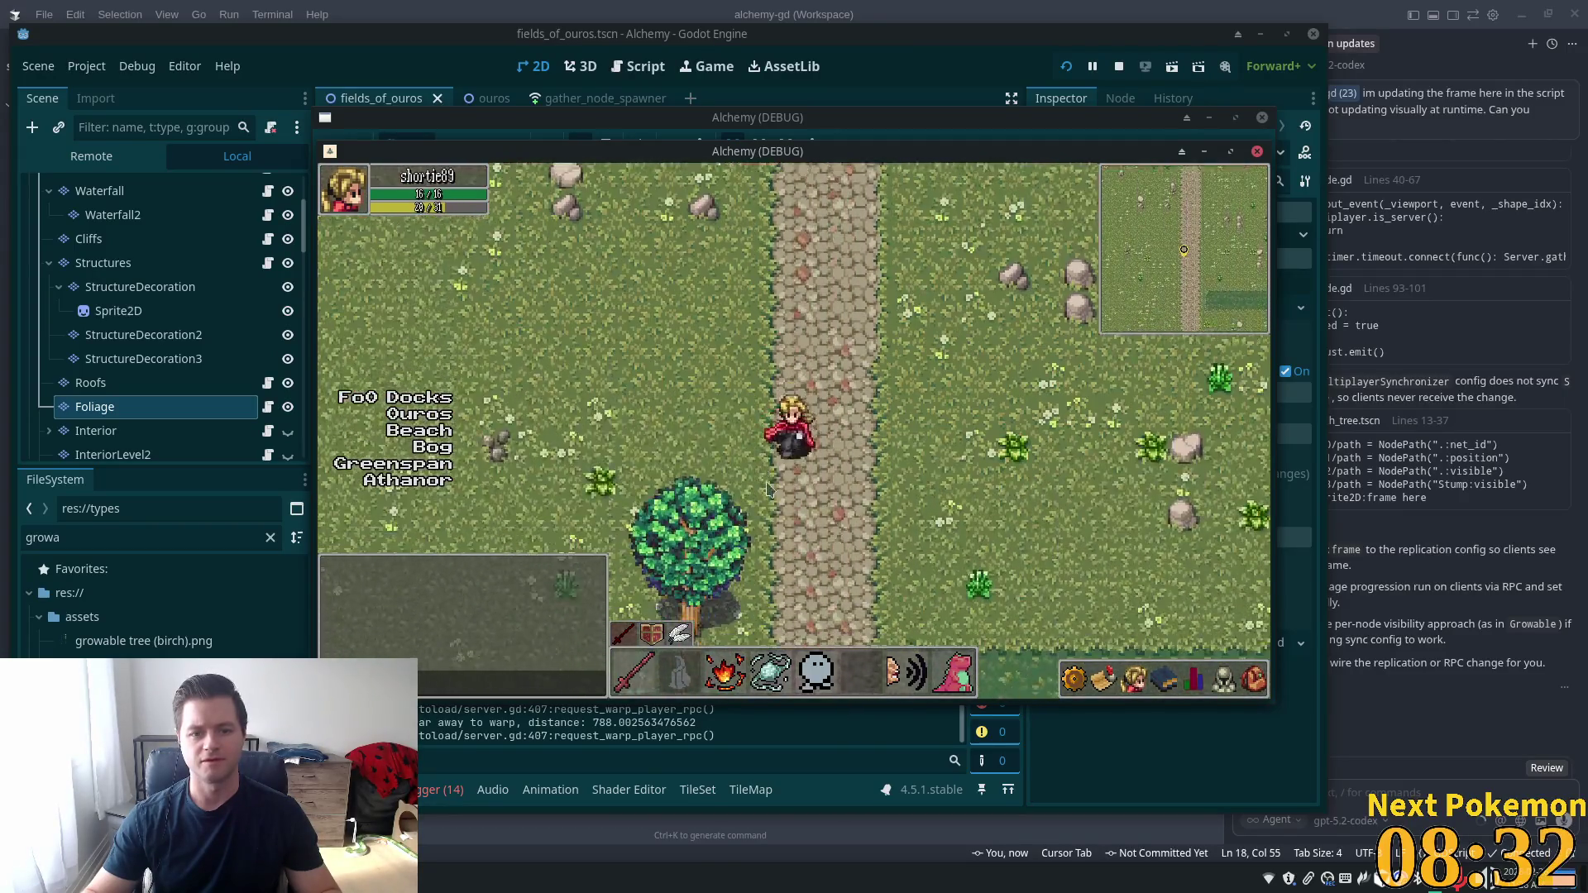
key(d)
key(w)
key(a)
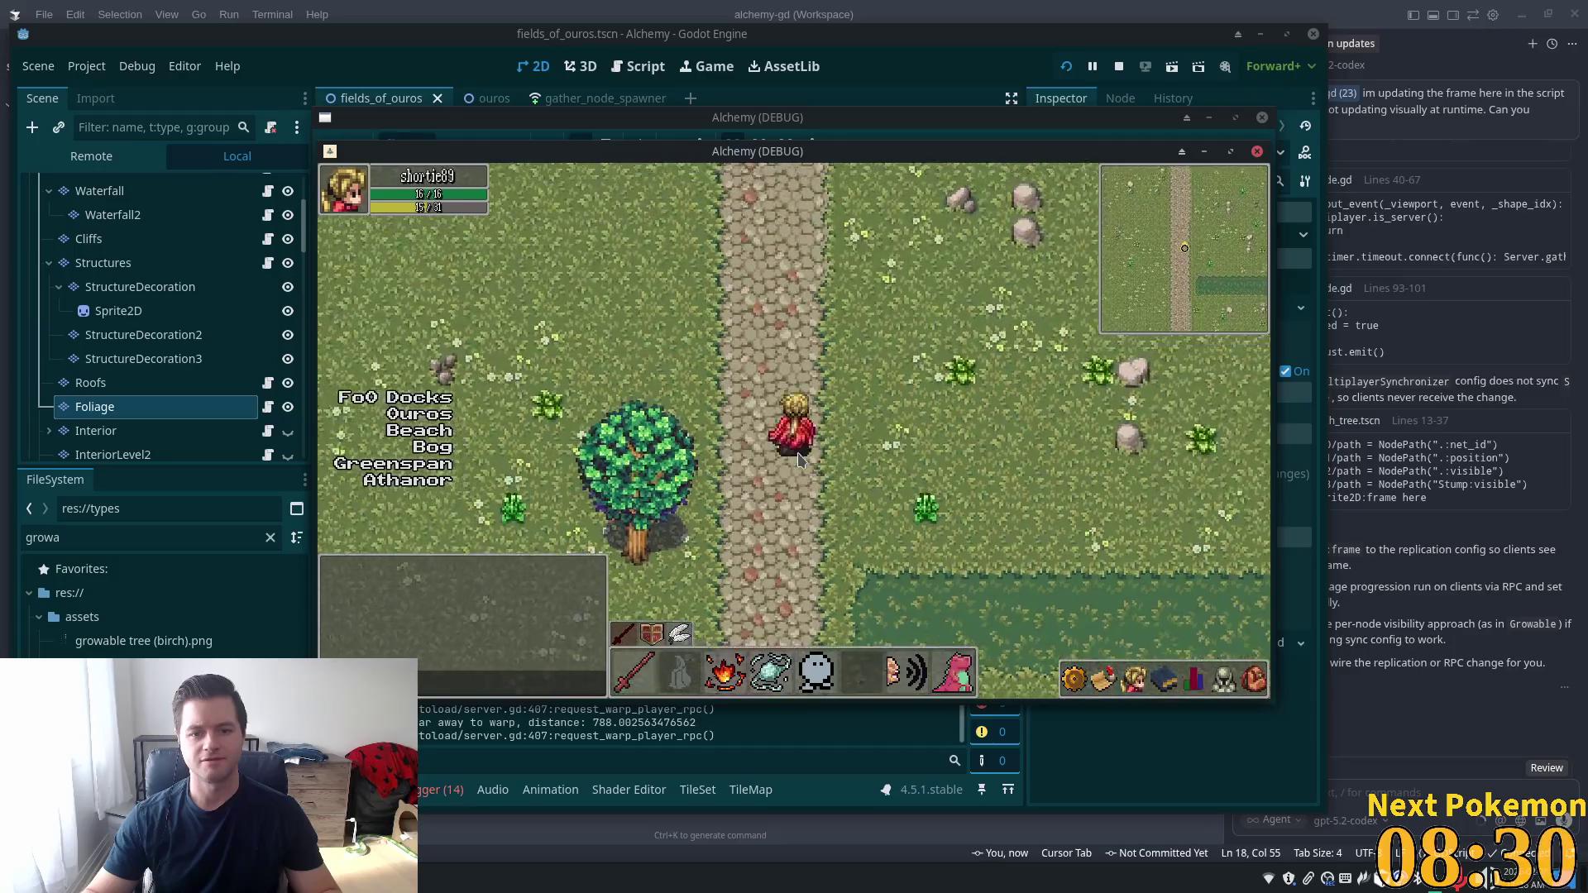
key(w)
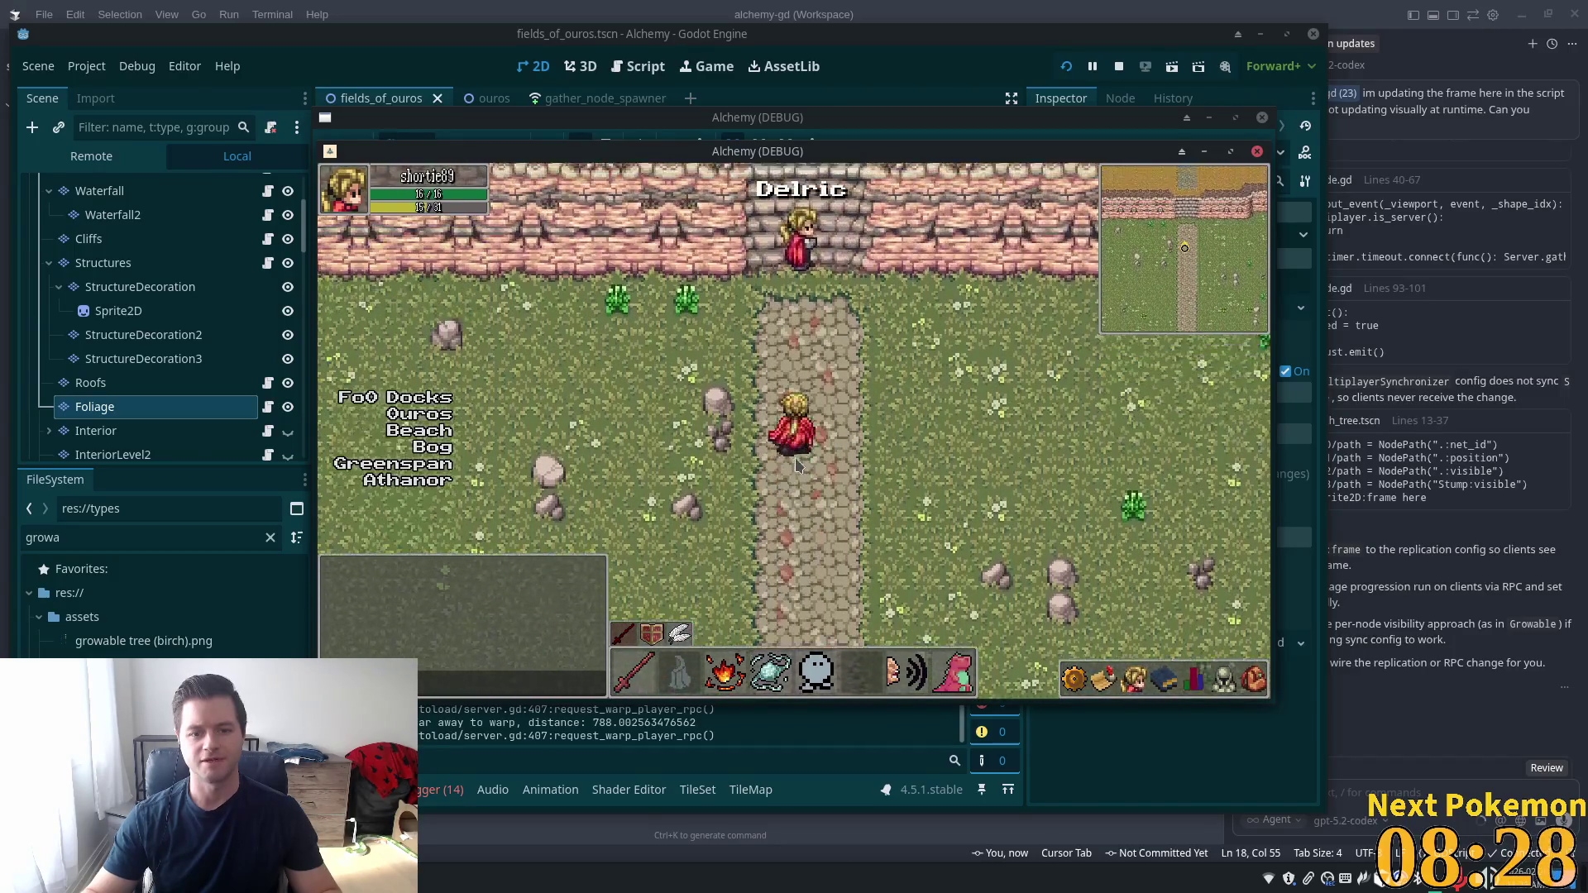
key(s)
key(s)
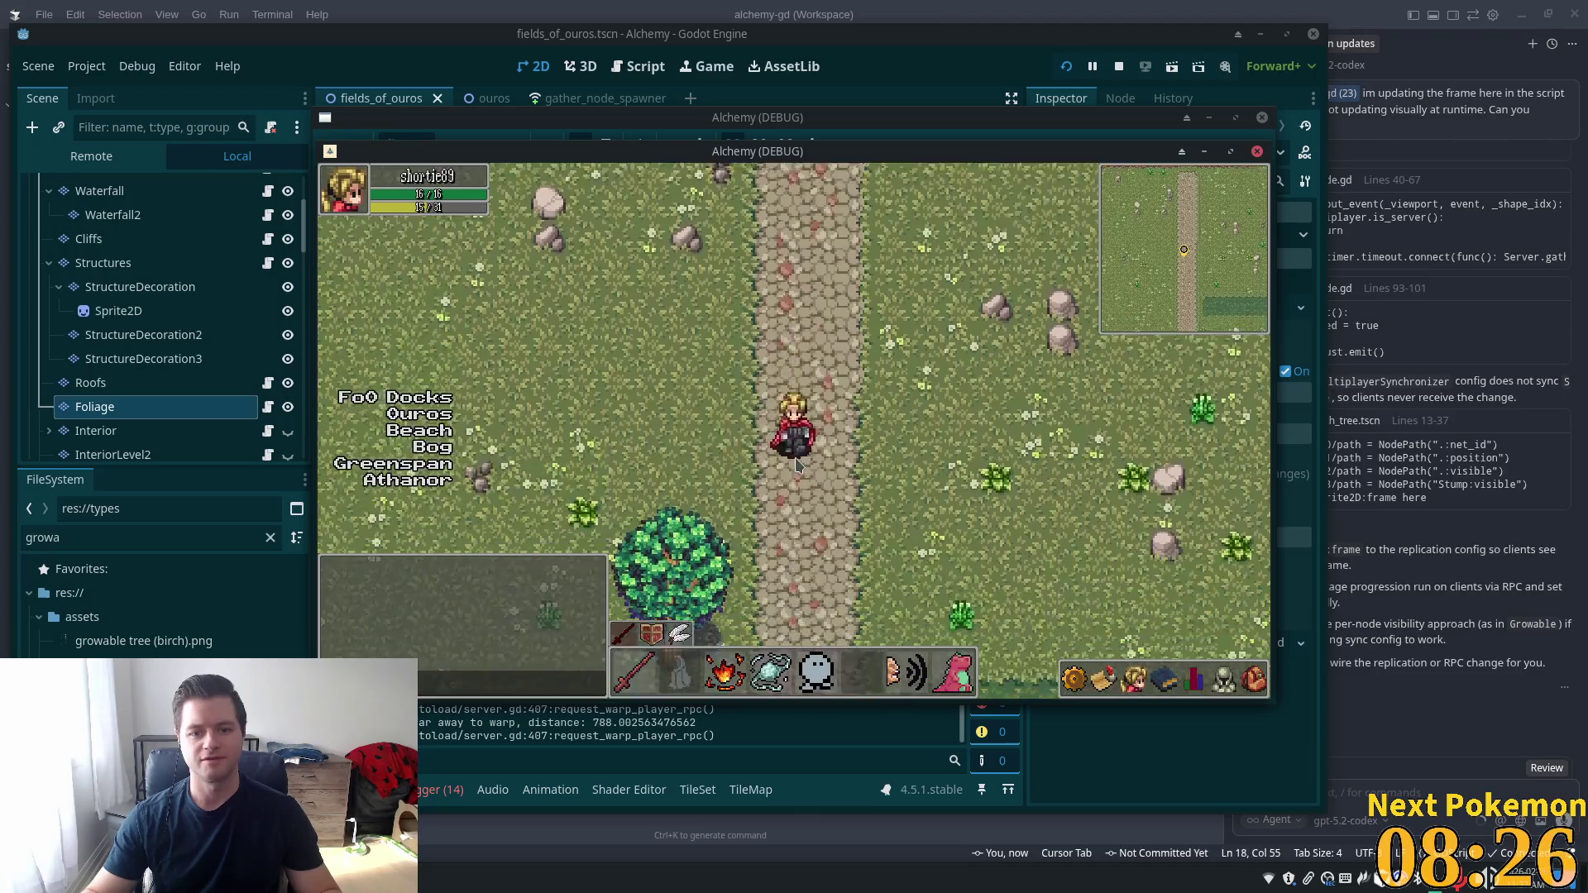
key(d)
key(a)
key(a)
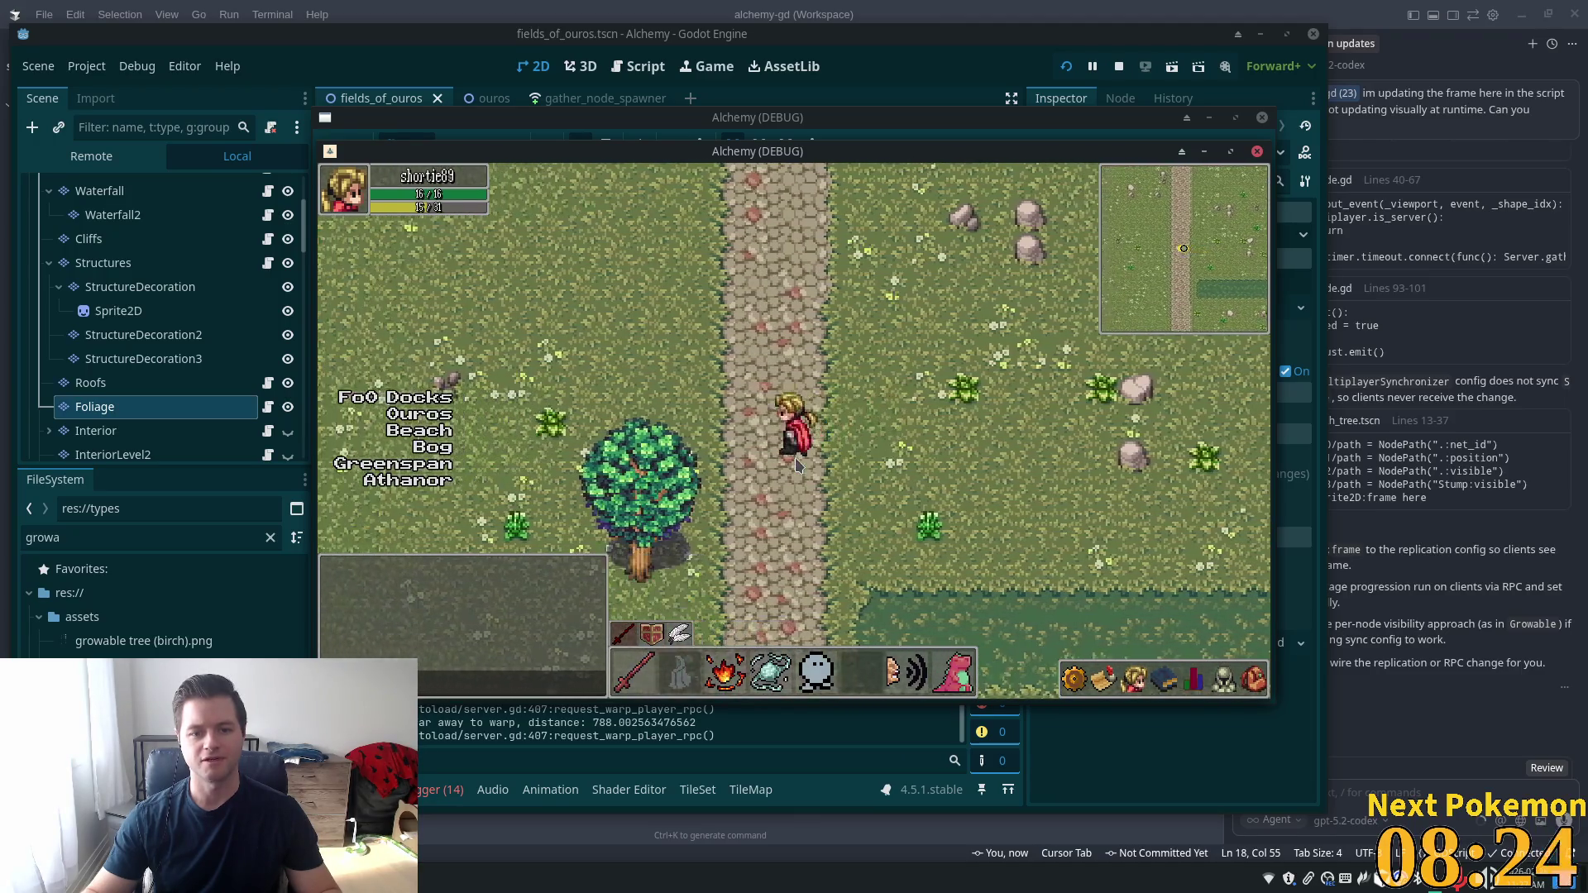
key(w)
key(s)
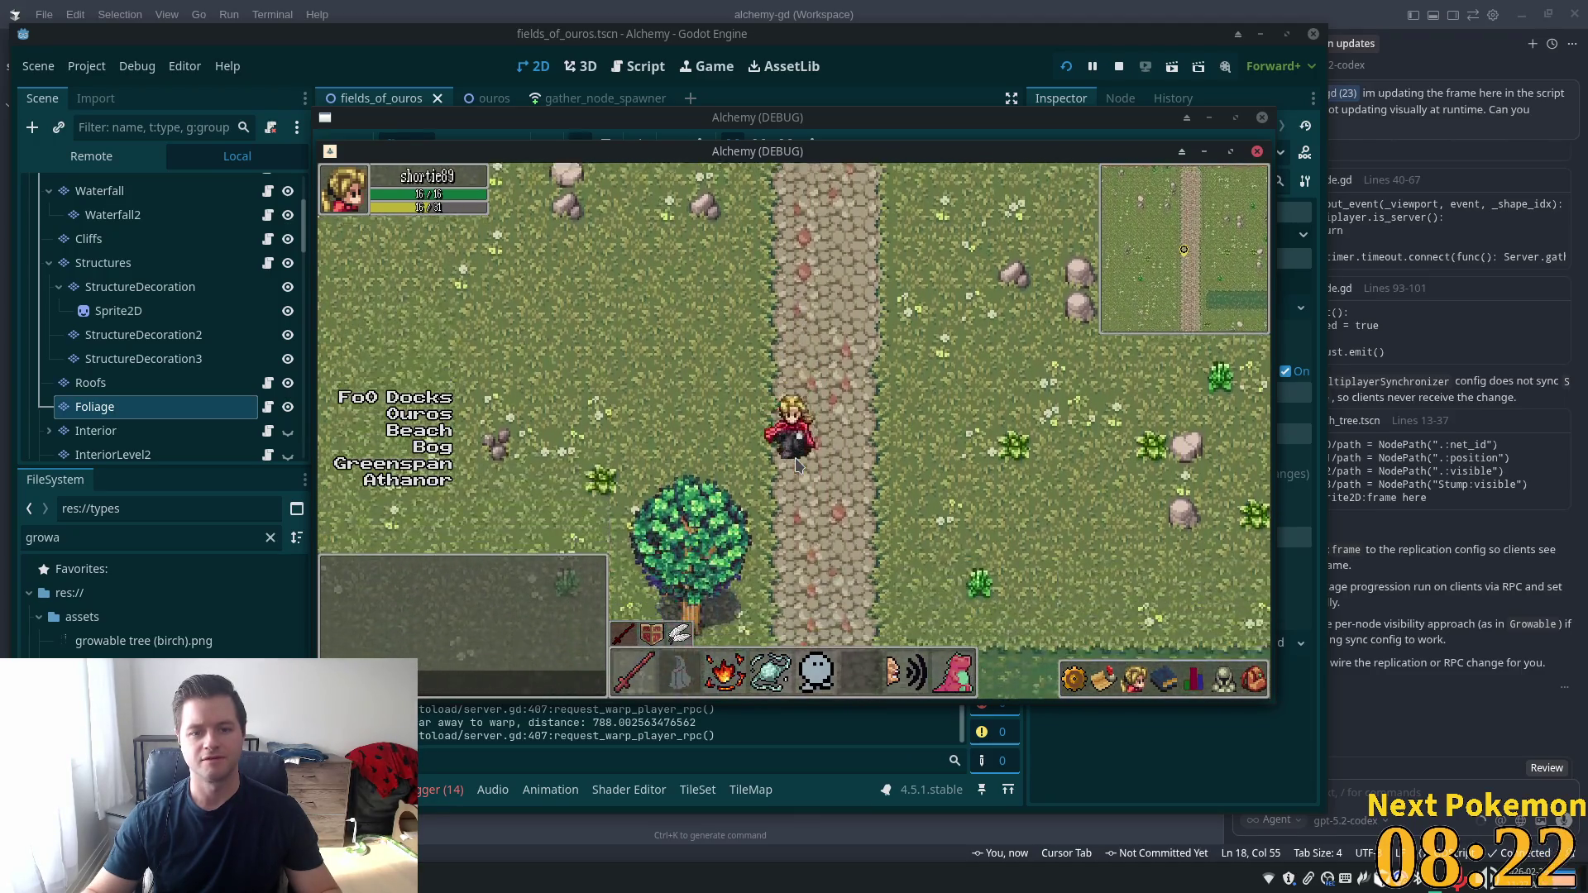
key(w)
Walk north up the stone stairs past Delric, down into the field, then back to the cliff wall
key(w)
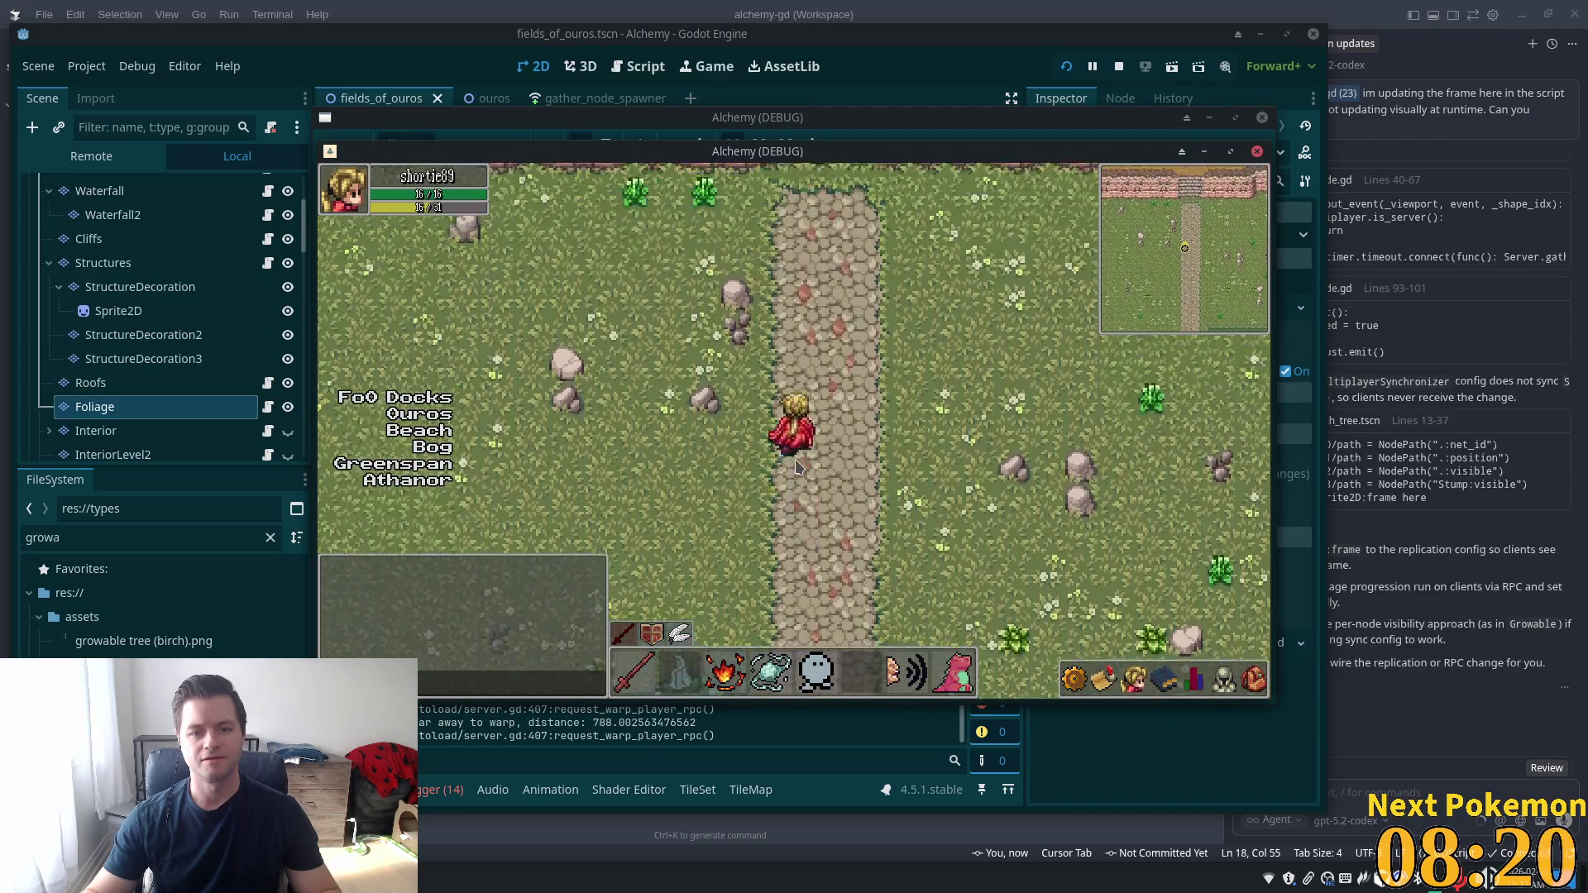
key(w)
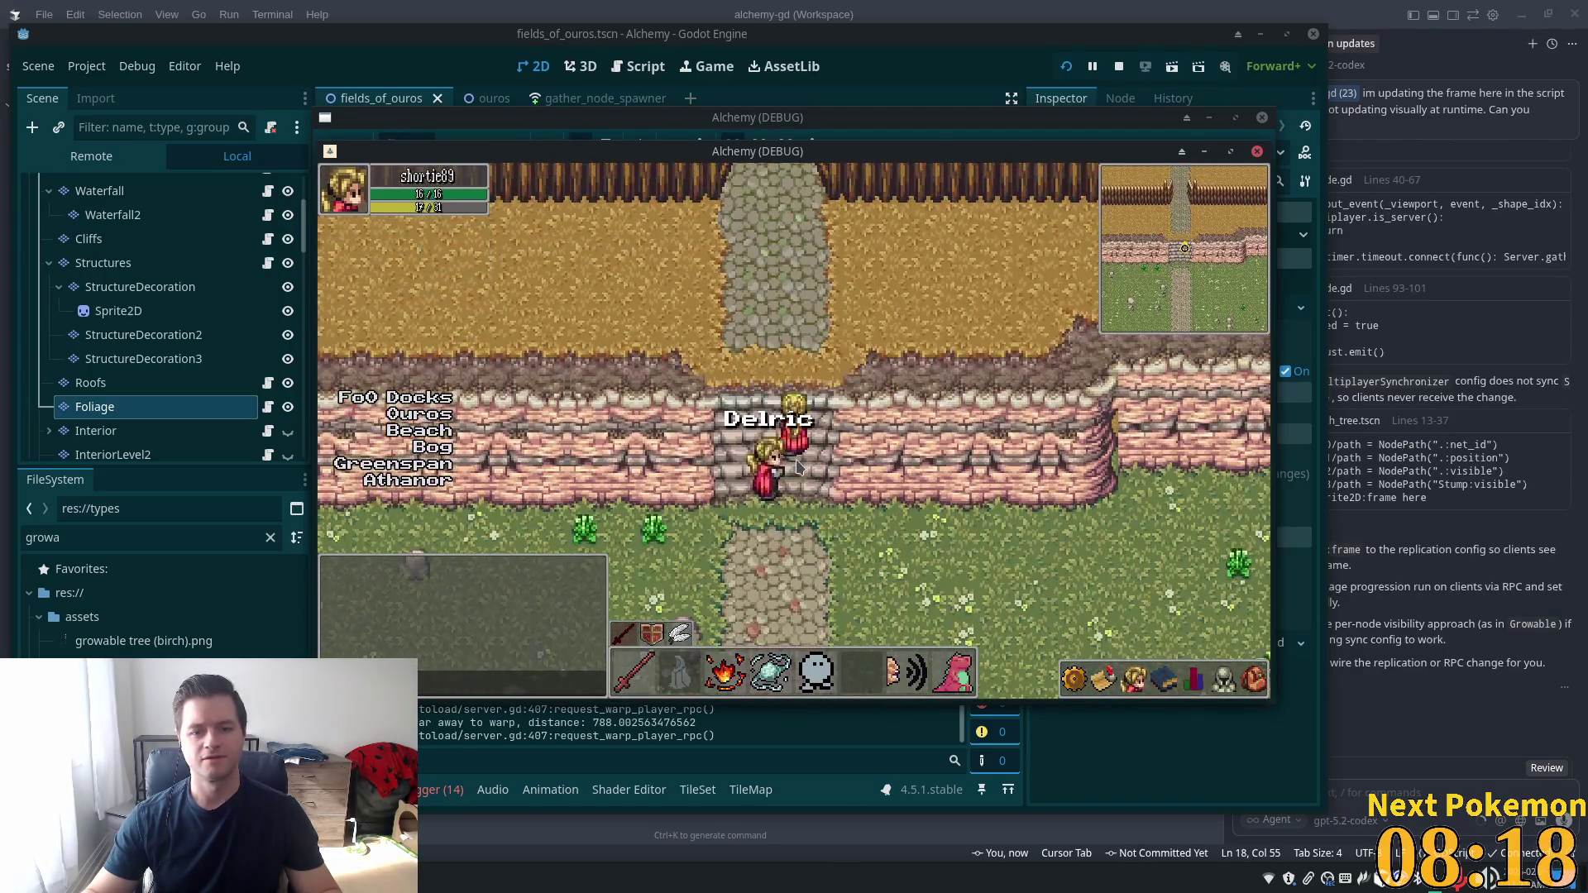
key(w)
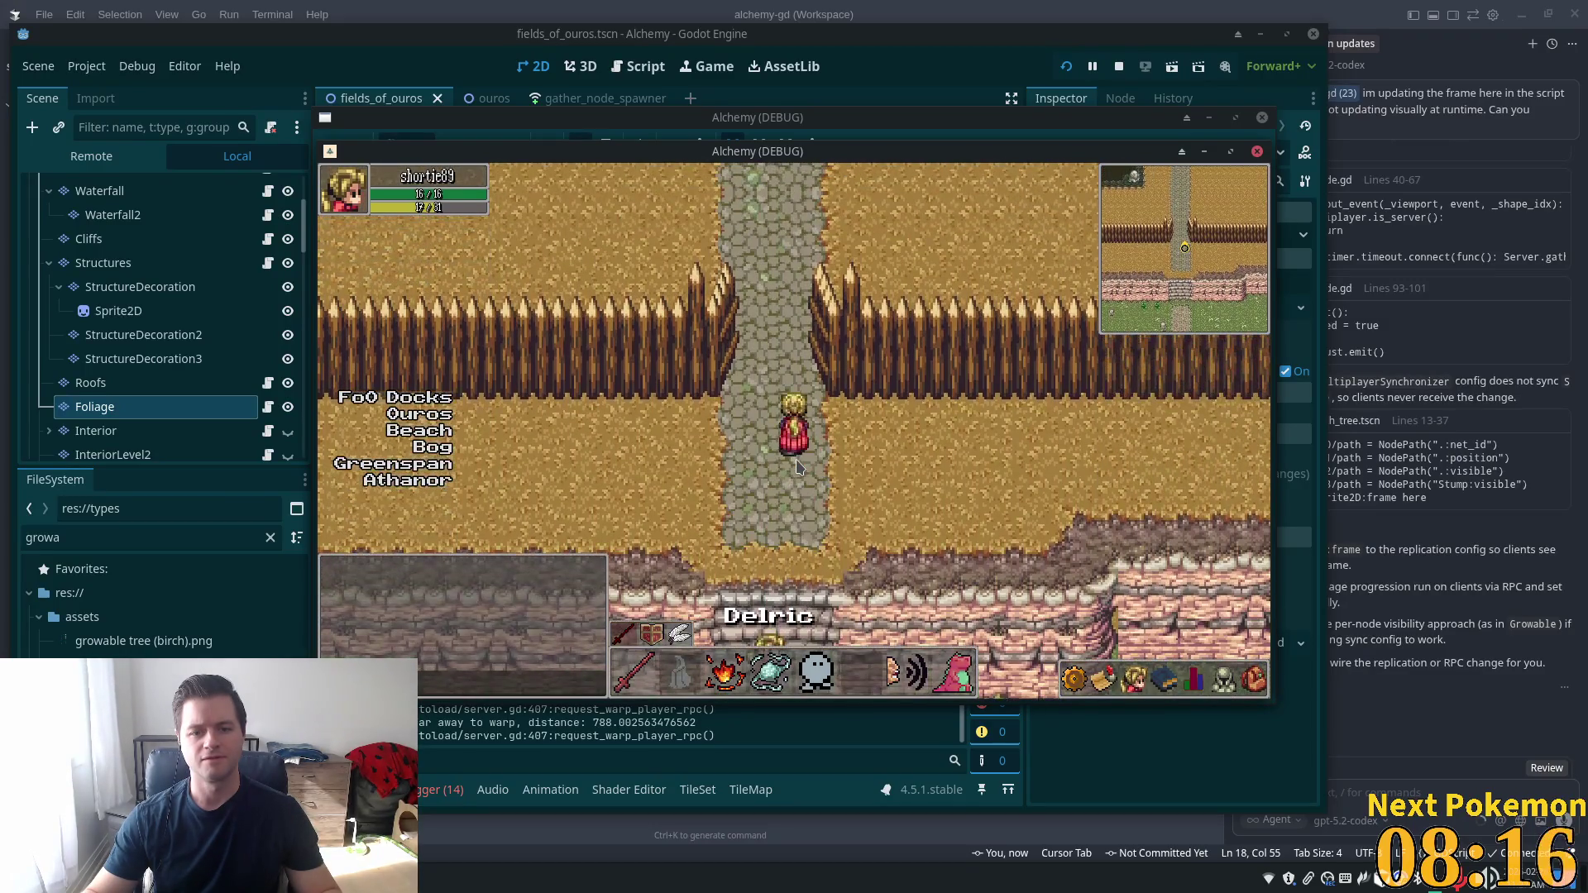
key(a)
key(s)
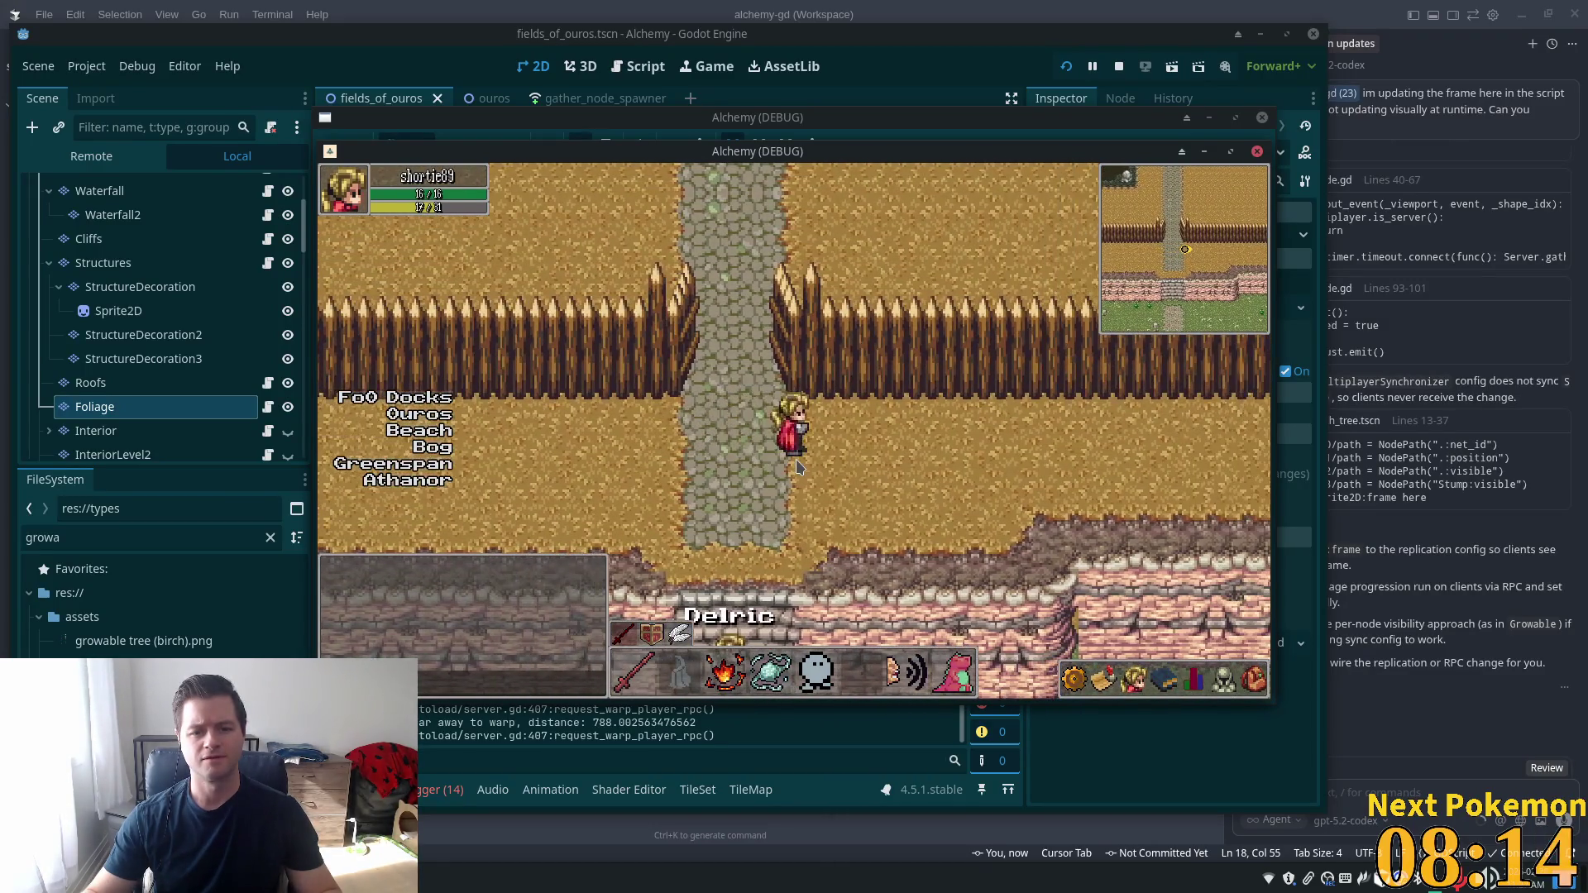
key(s)
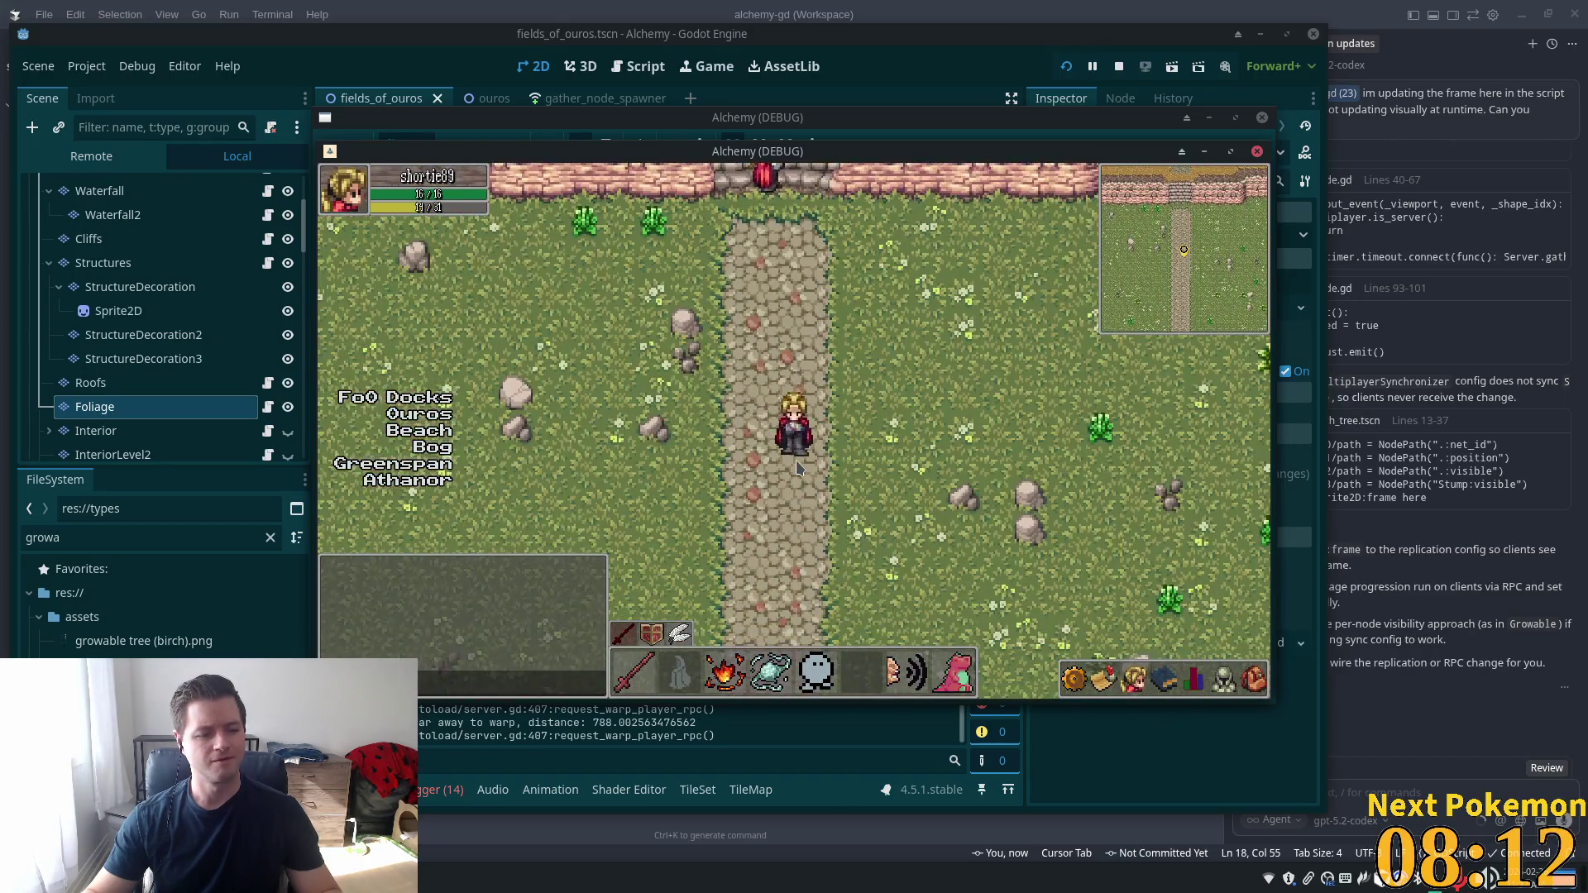
key(s)
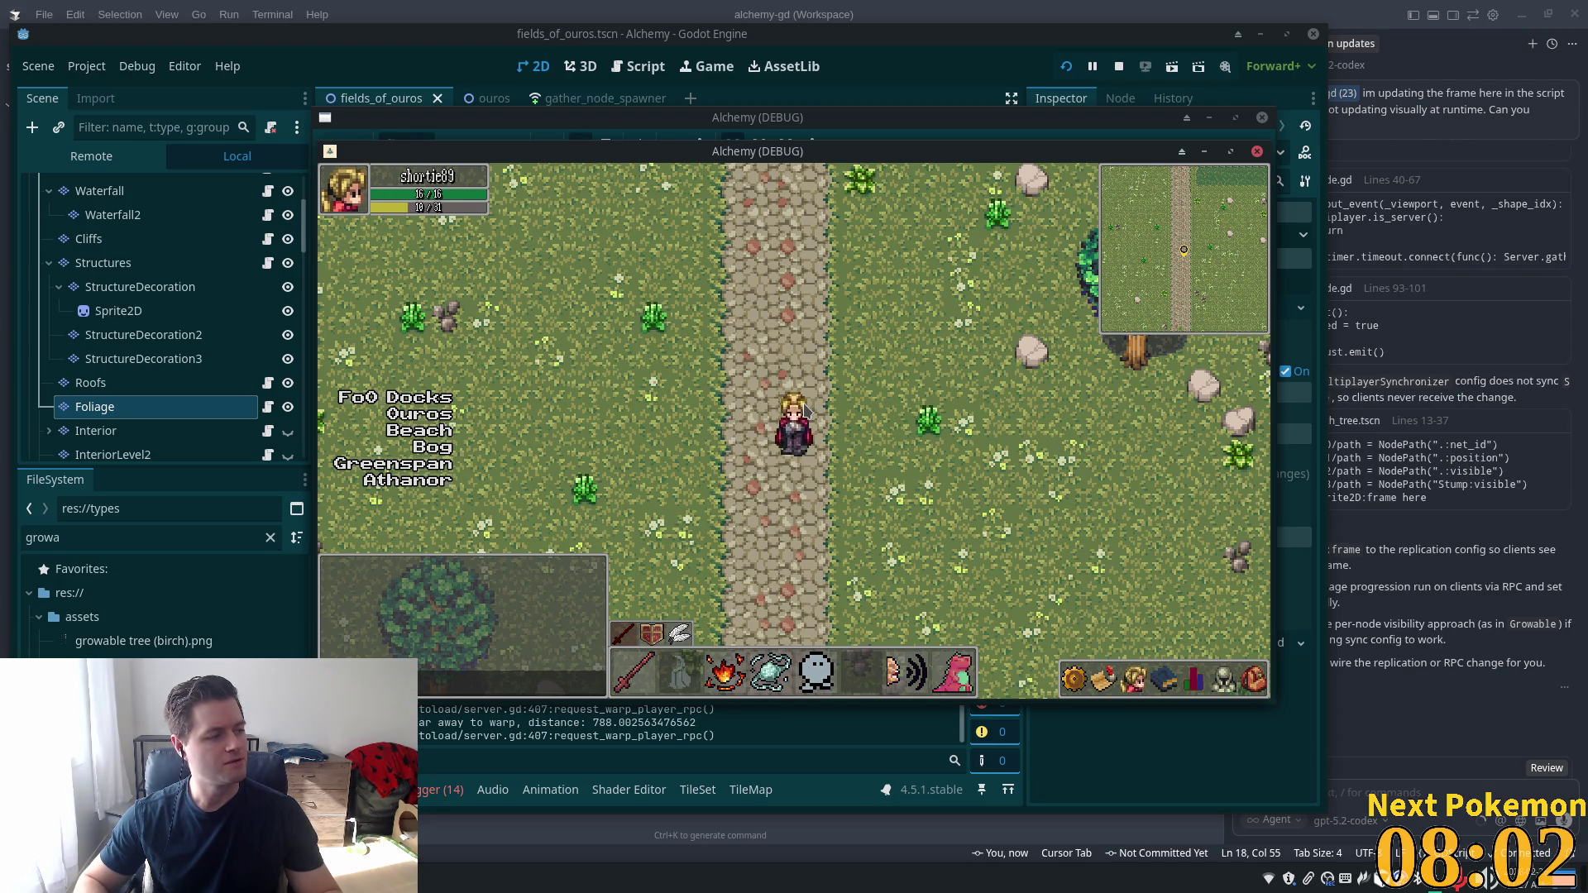
key(w)
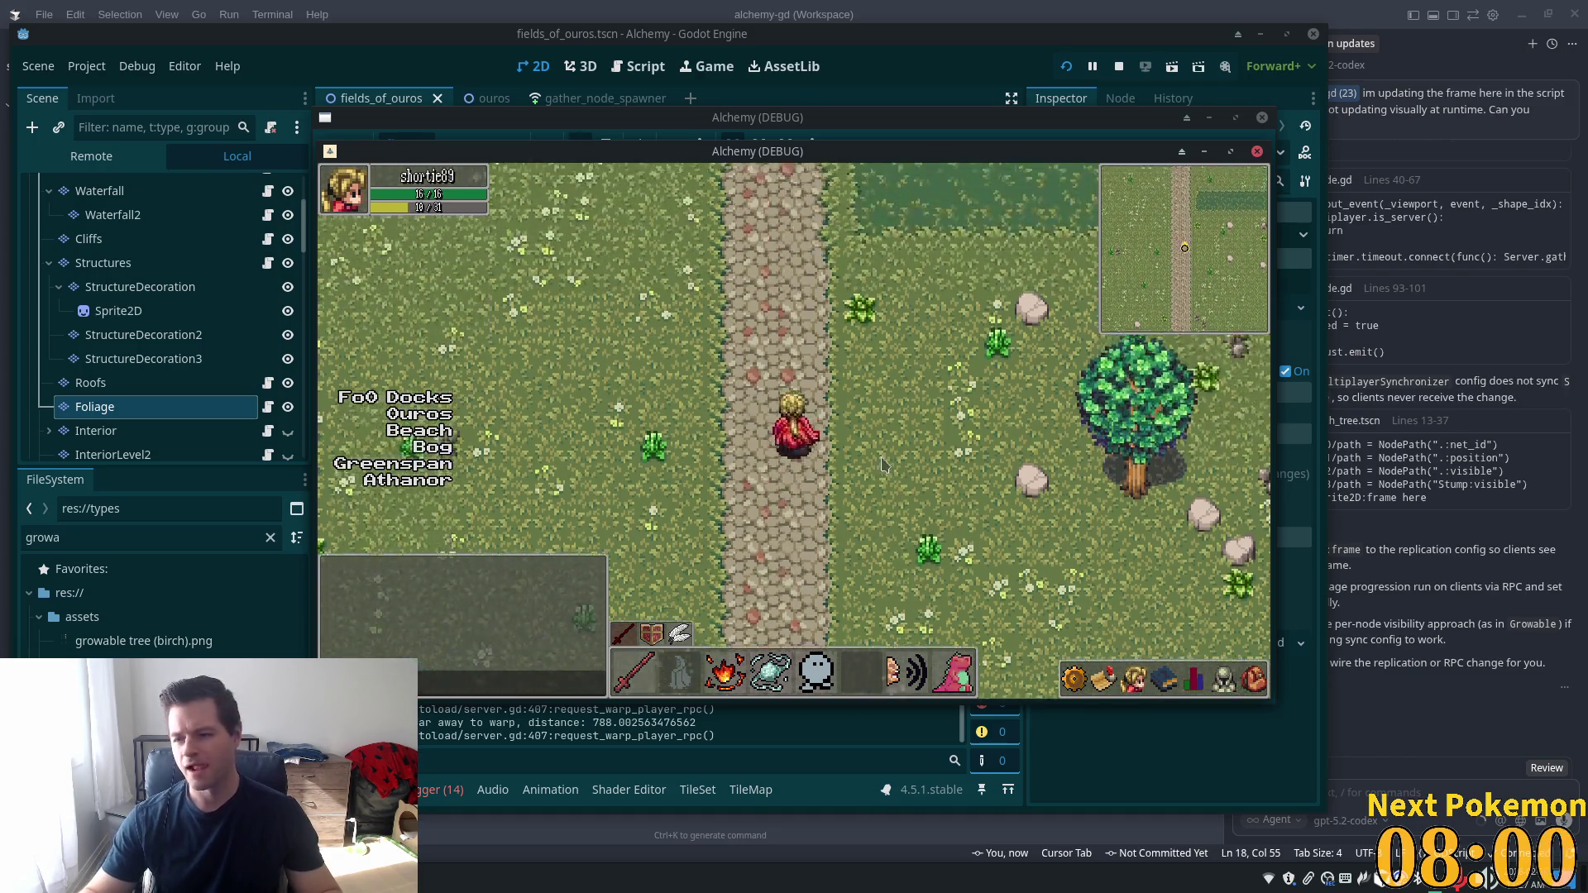
key(w)
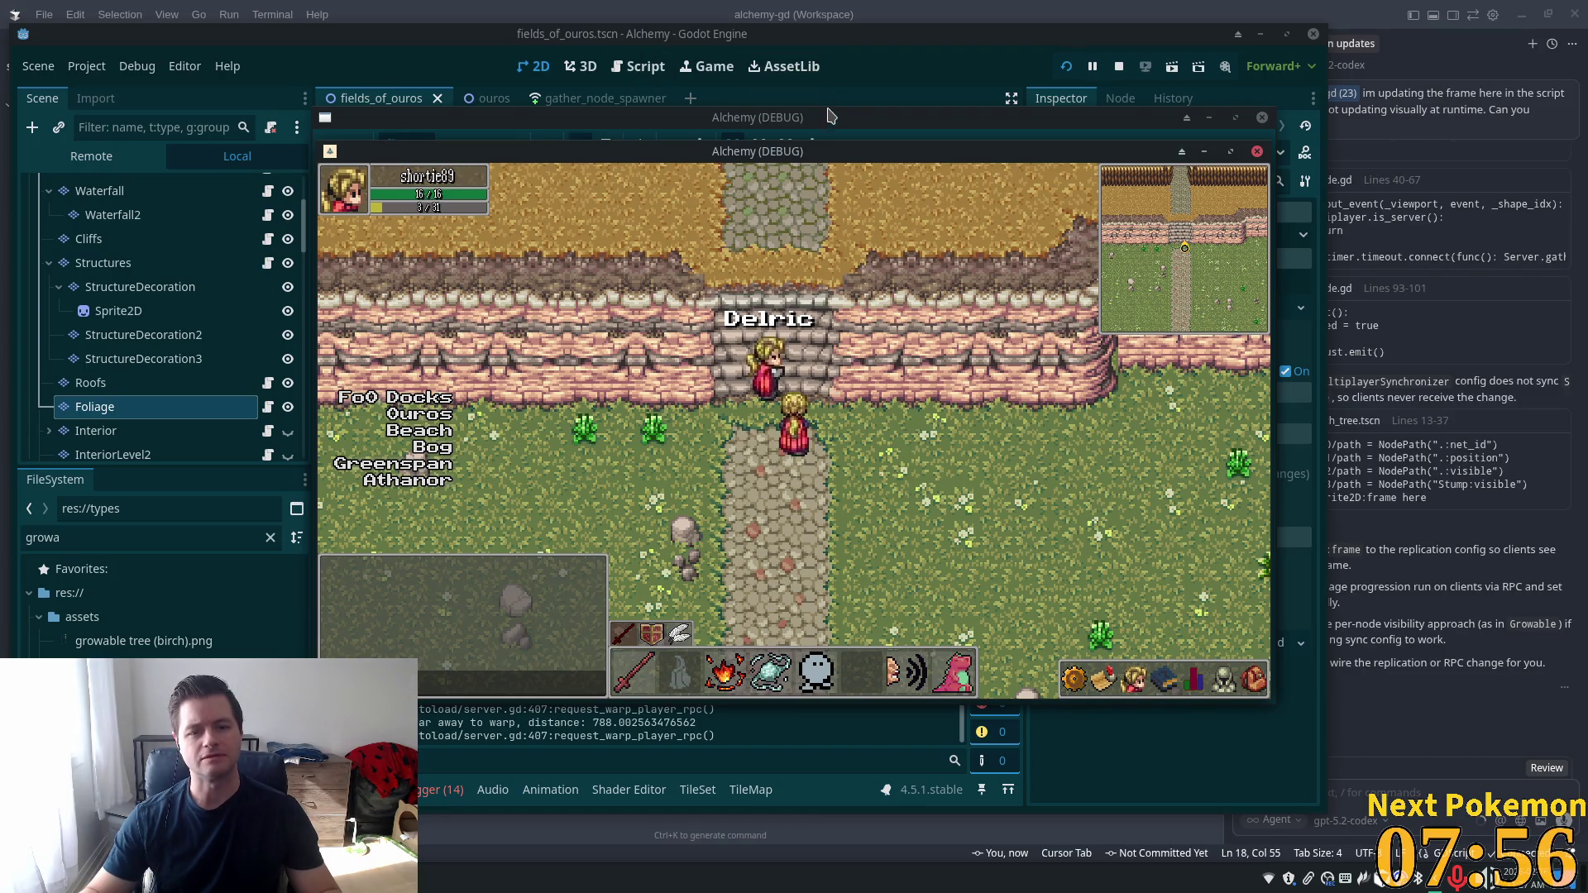
key(s)
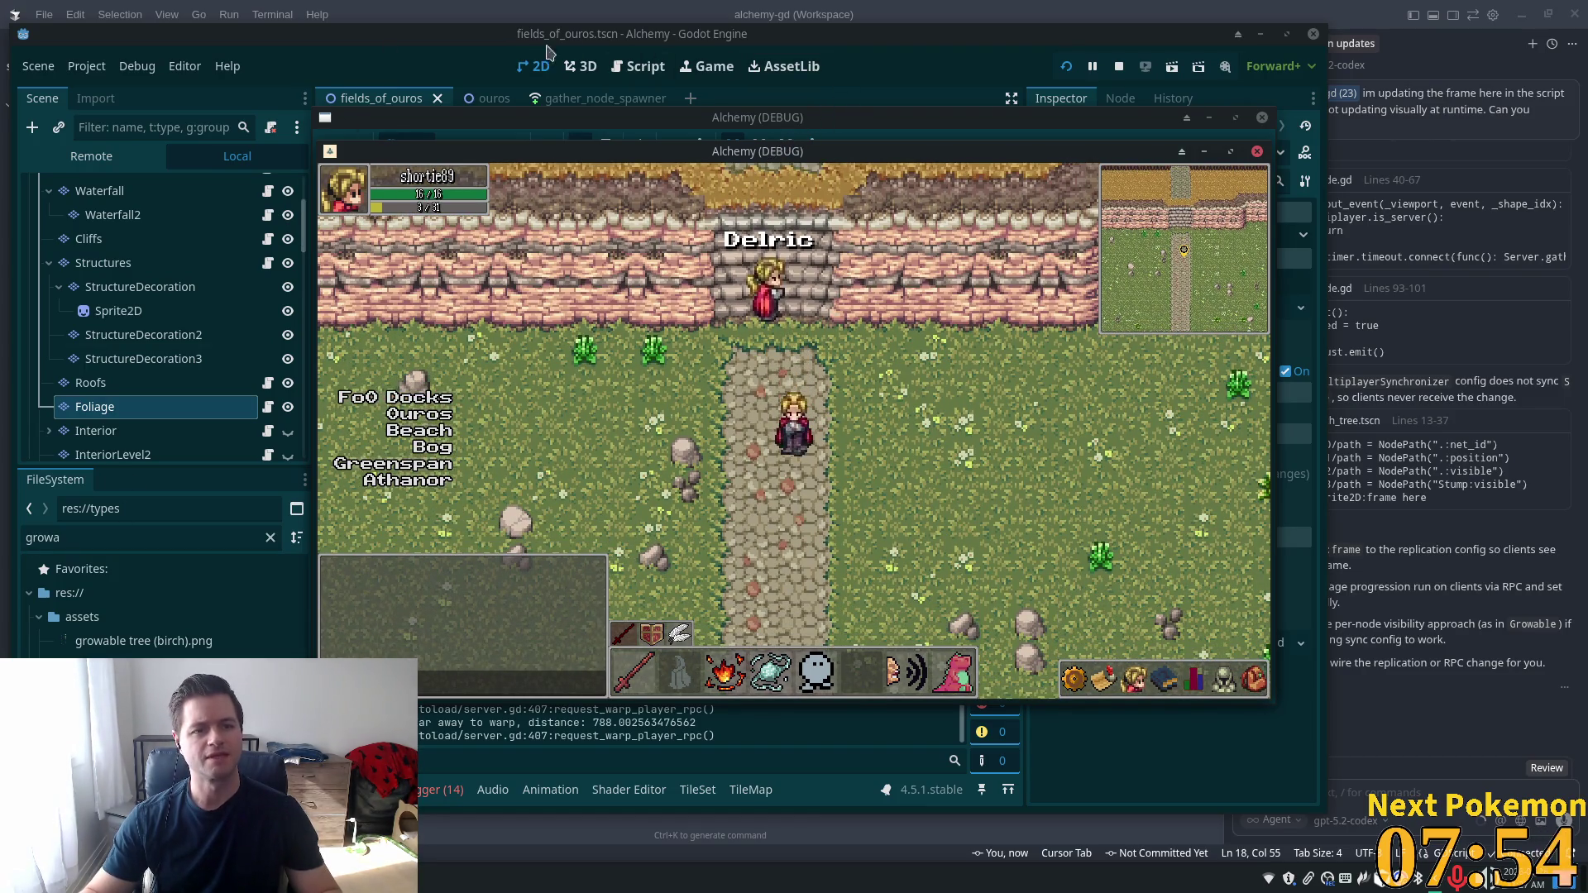
click(933, 95)
Find 'player' with quick open and open player.tscn
key(shift+alt+o)
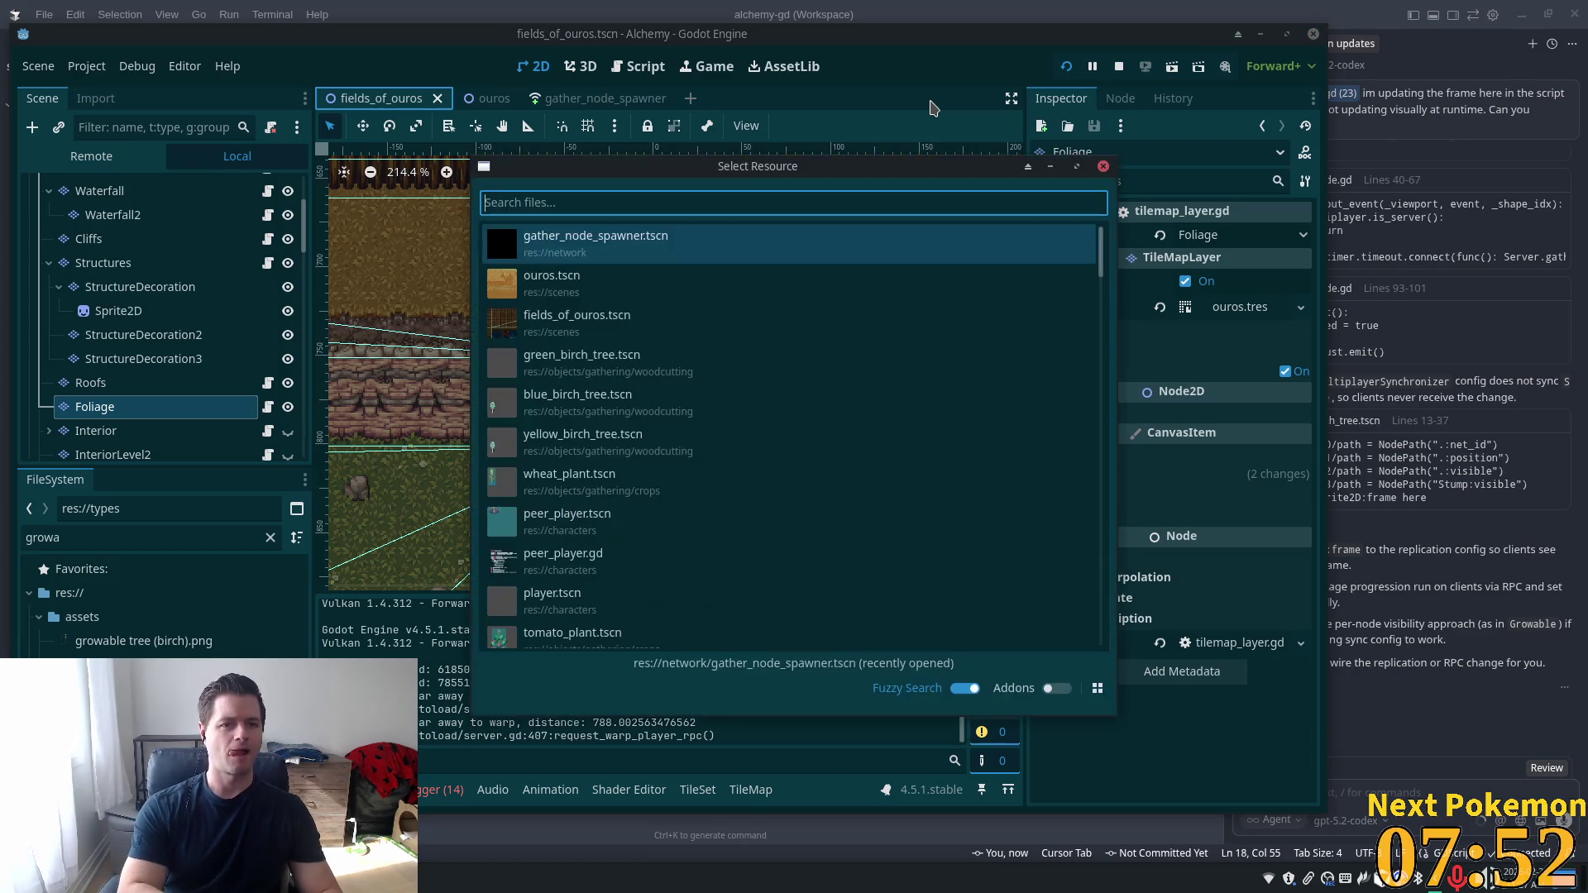
text(player)
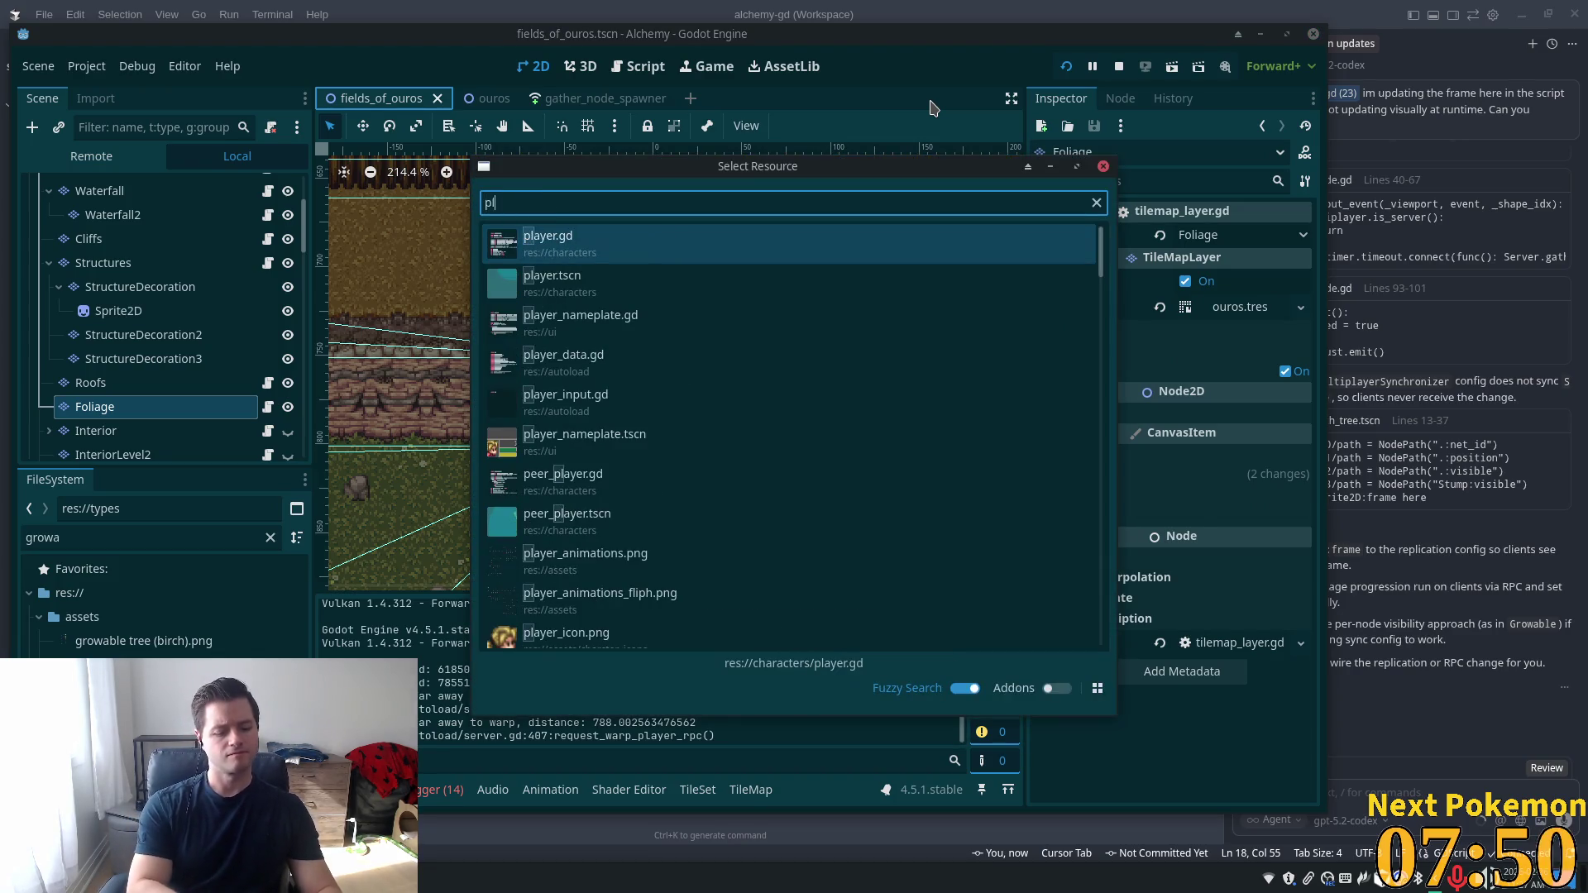
double_click(670, 277)
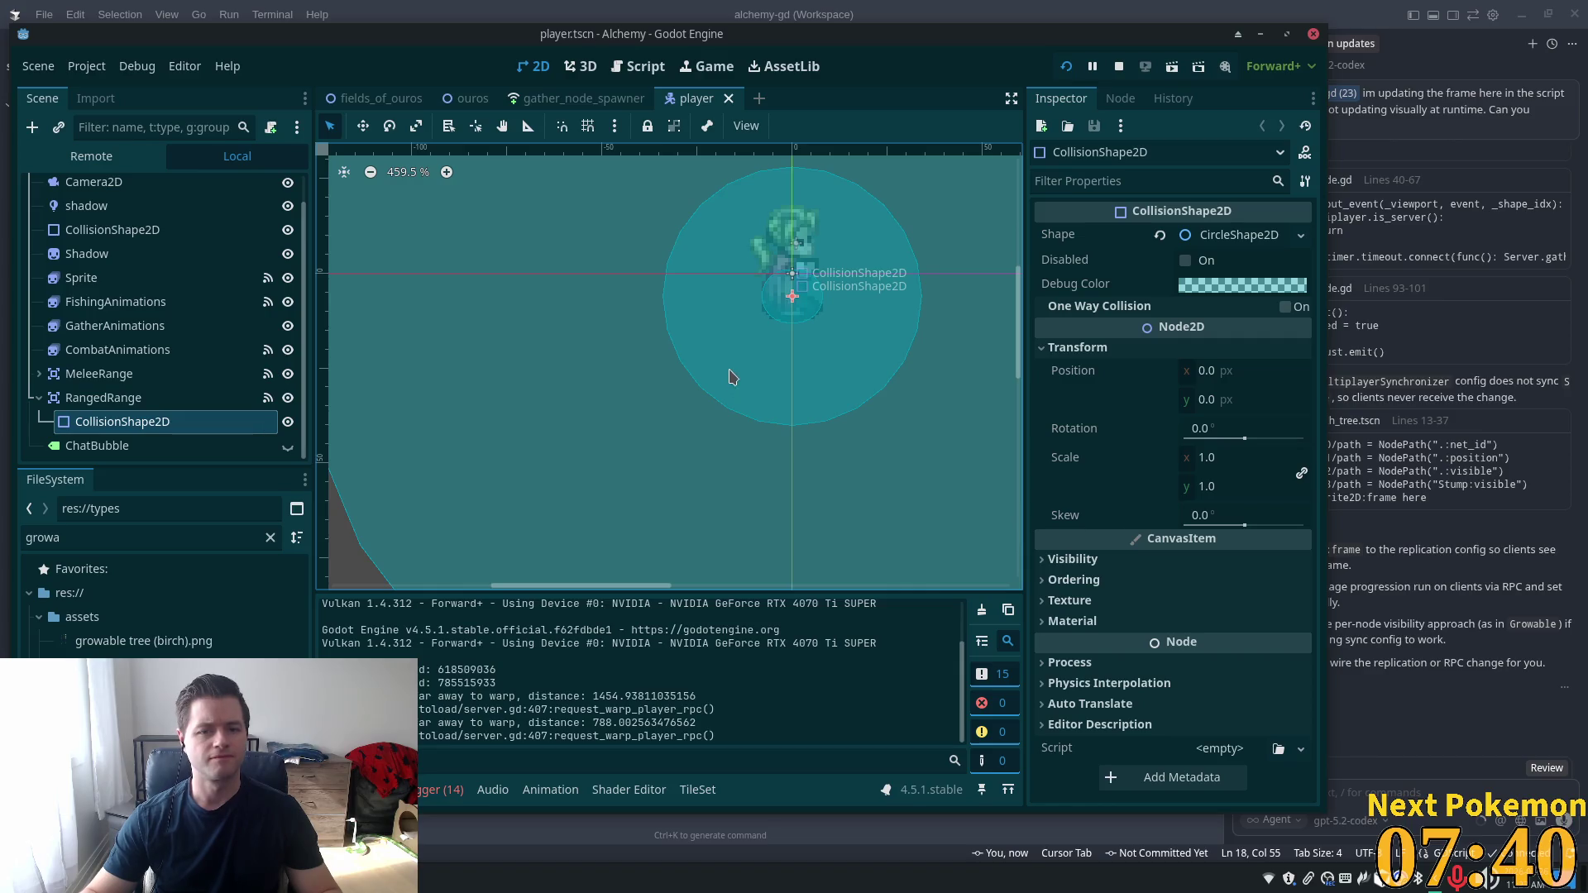
Hide the RangedRange and MeleeRange shapes in the scene view
scroll(722, 371, down, 2)
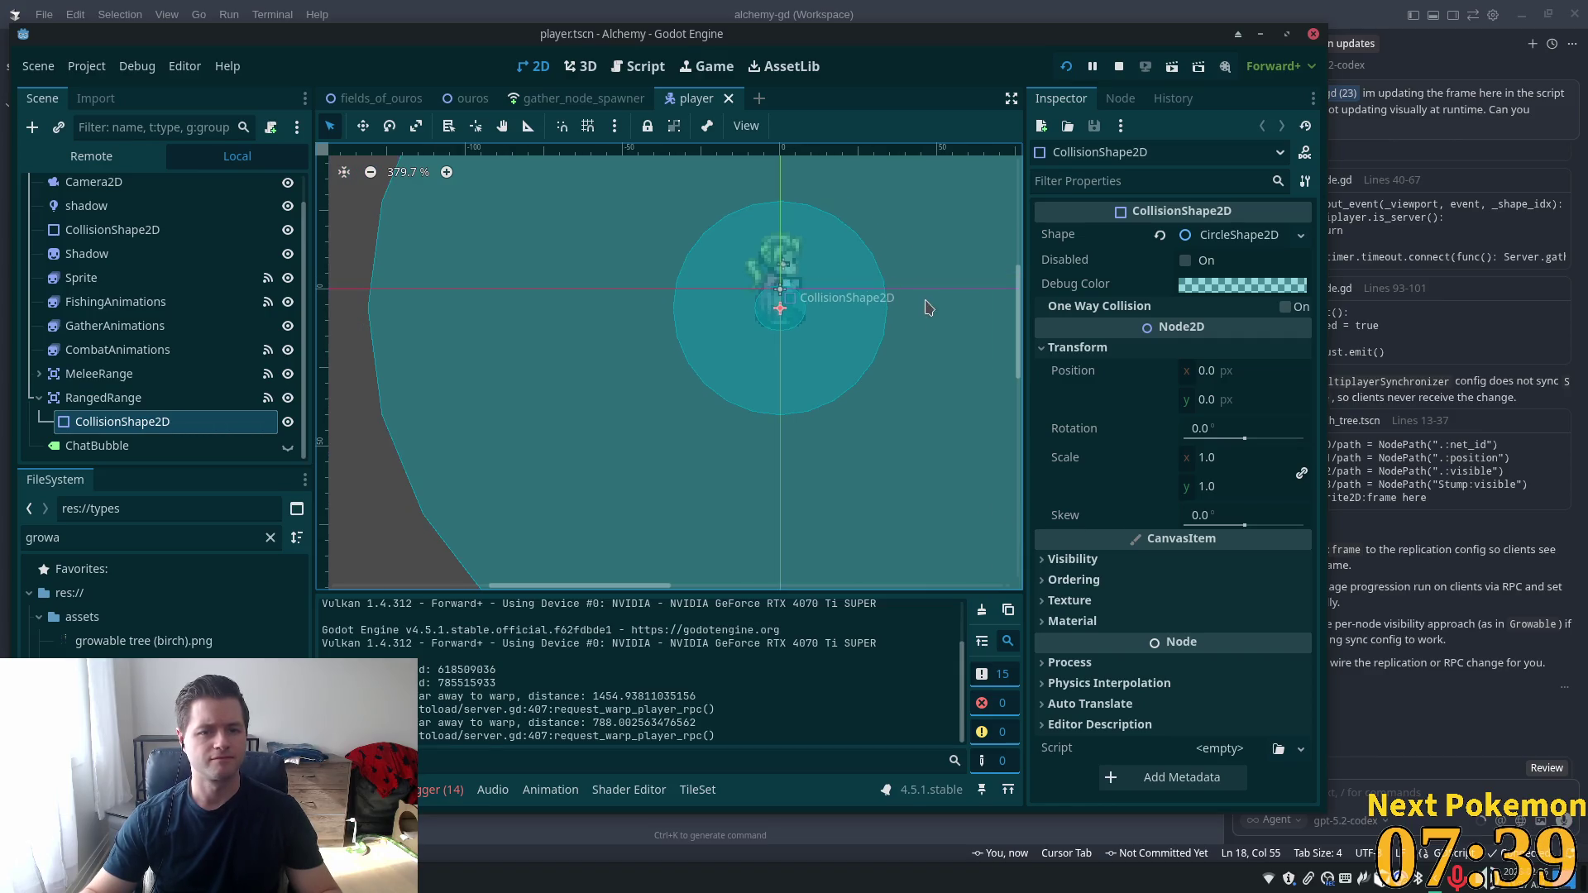
click(287, 397)
click(288, 374)
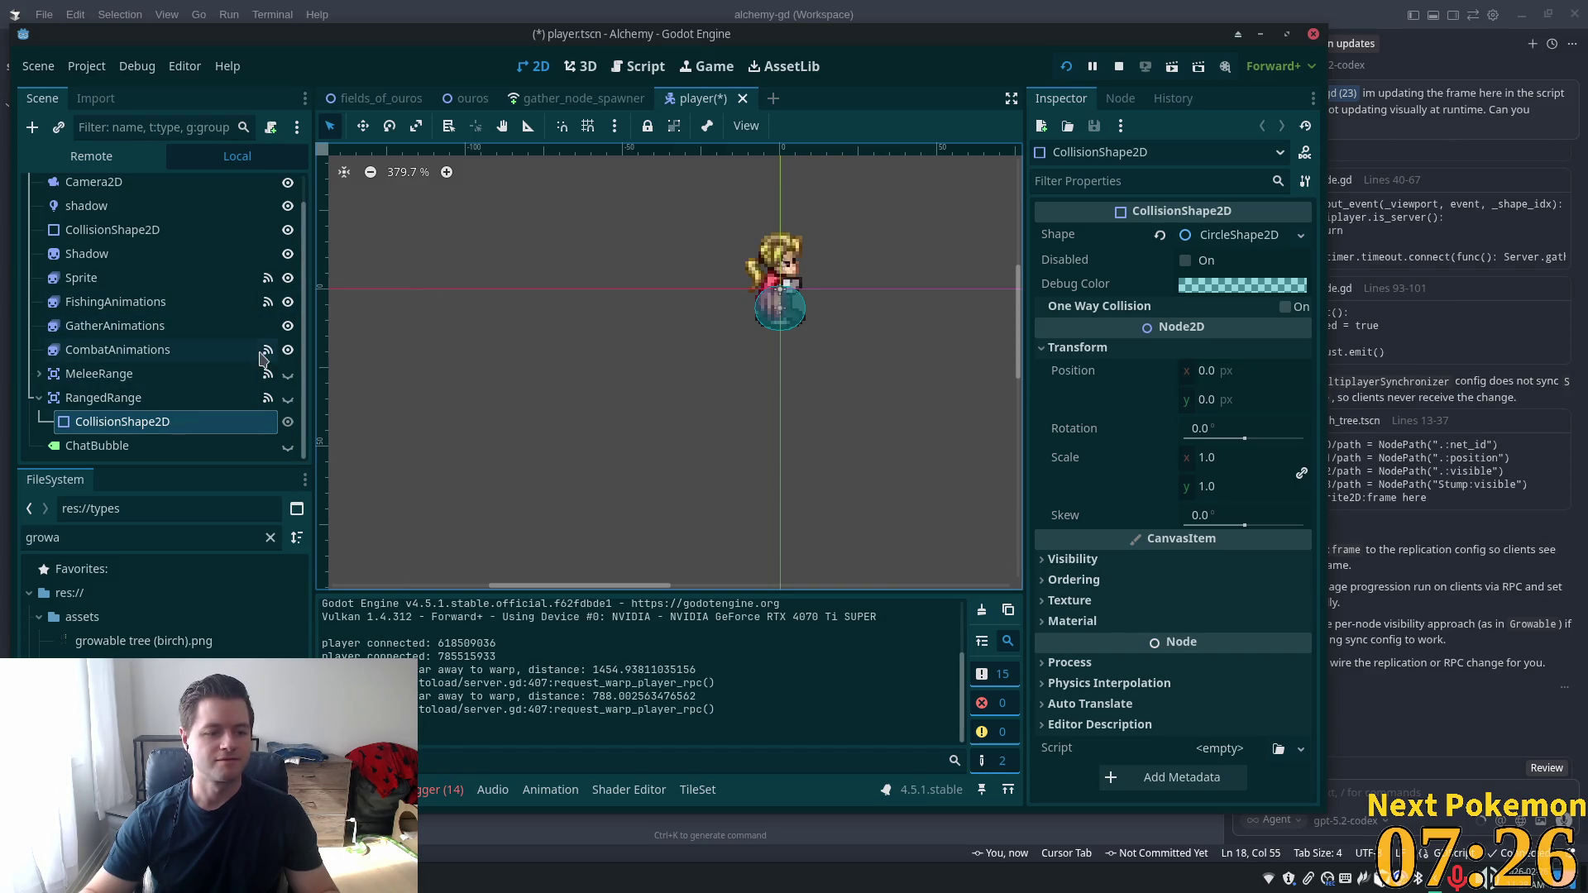
scroll(240, 347, up, 1)
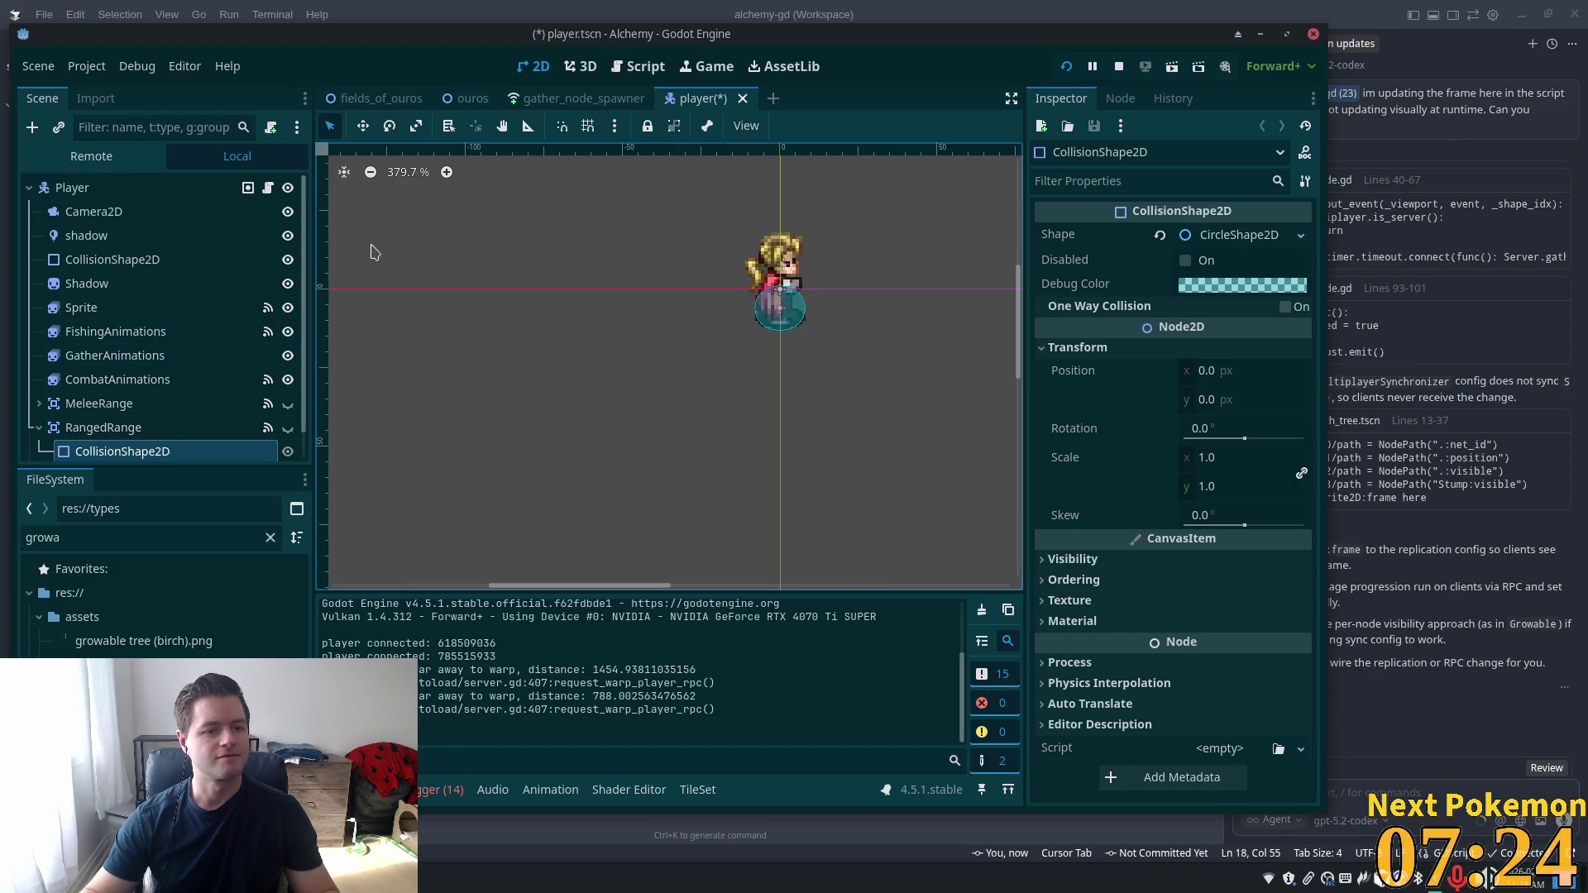
scroll(716, 354, down, 4)
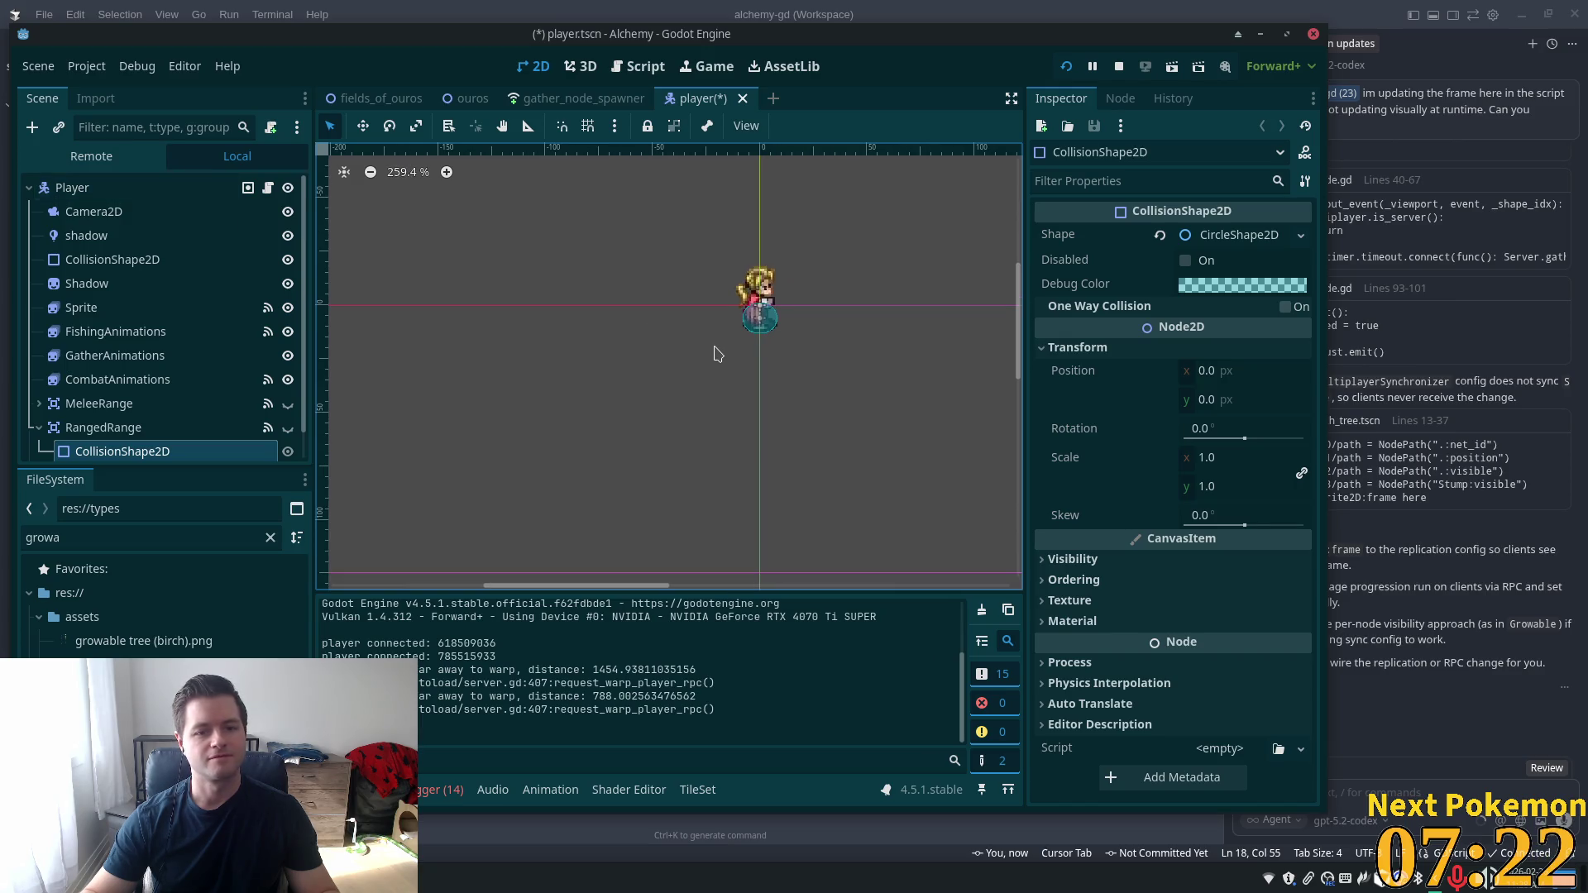
scroll(116, 331, down, 1)
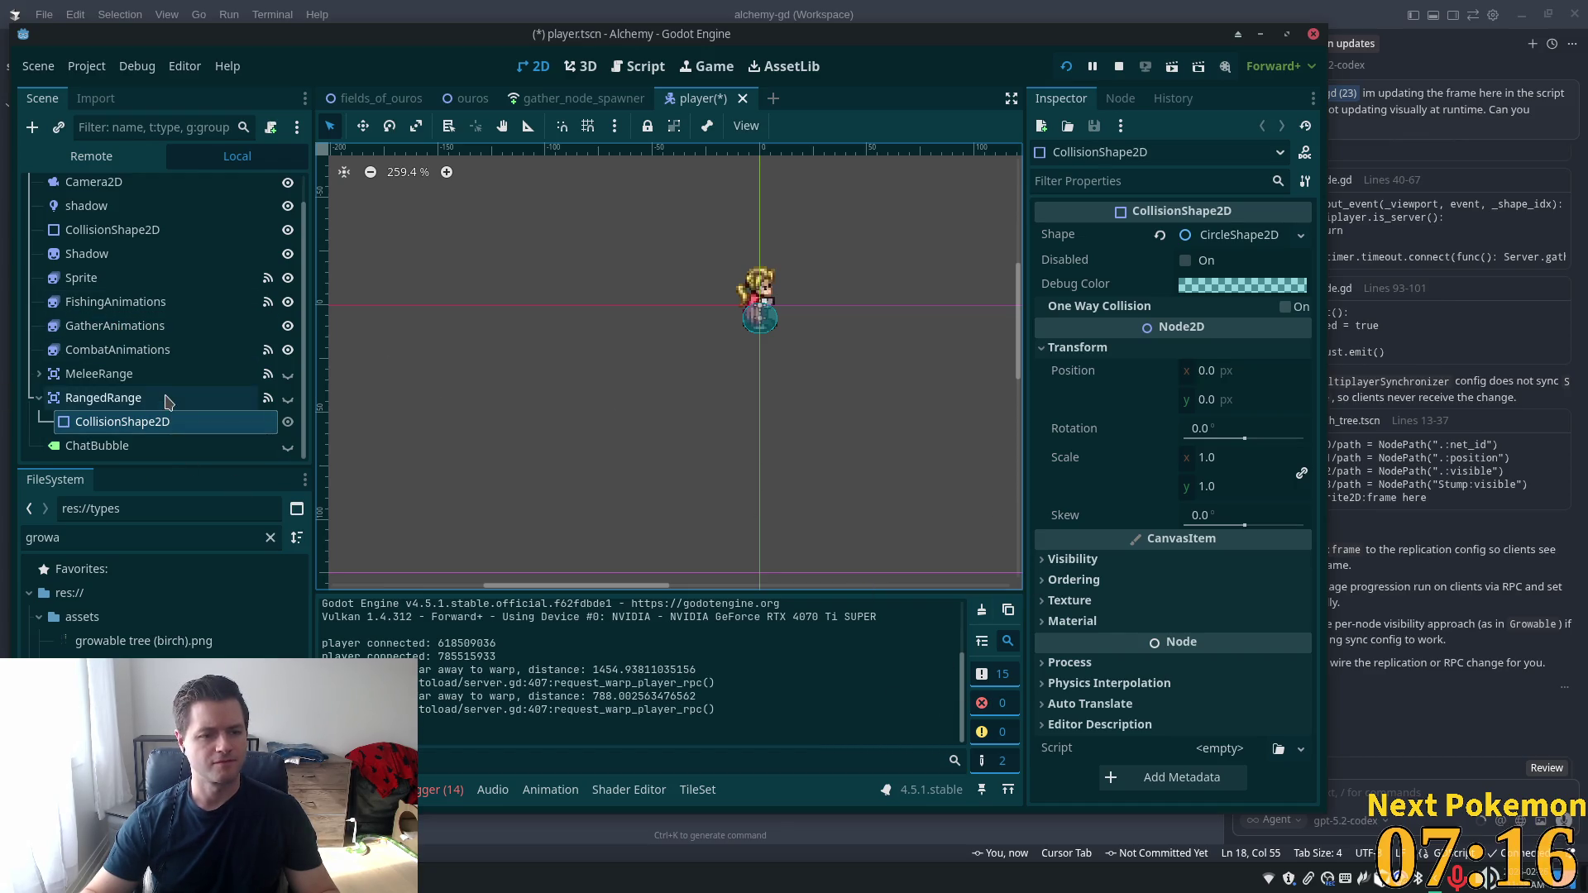
scroll(173, 393, up, 1)
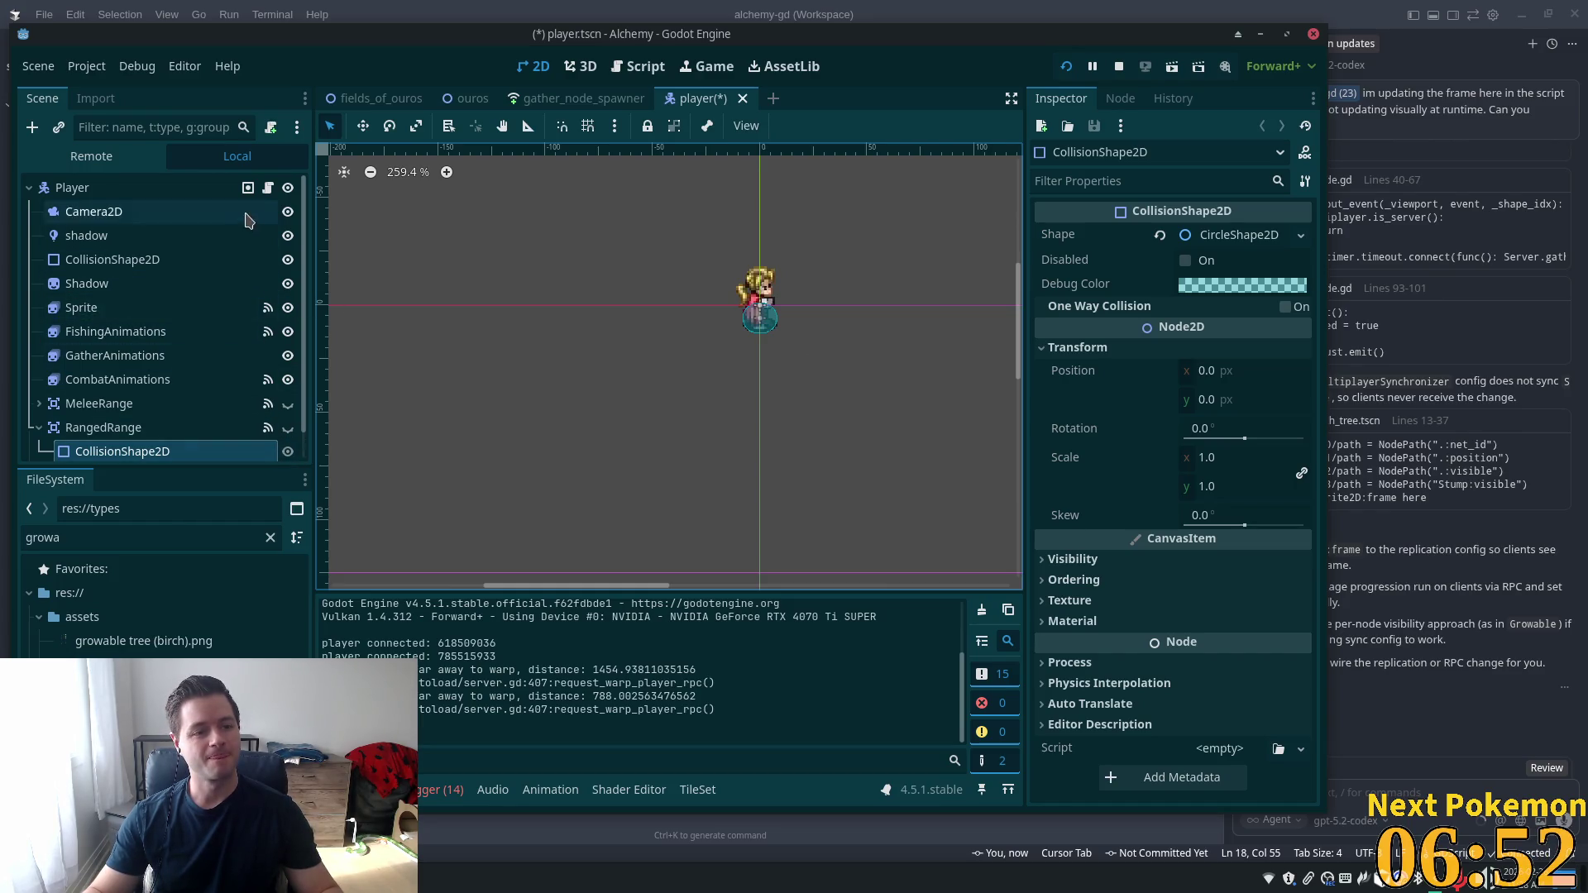
Hide the body CollisionShape2D circle and select the Shadow sprite node
click(287, 259)
scroll(806, 322, up, 6)
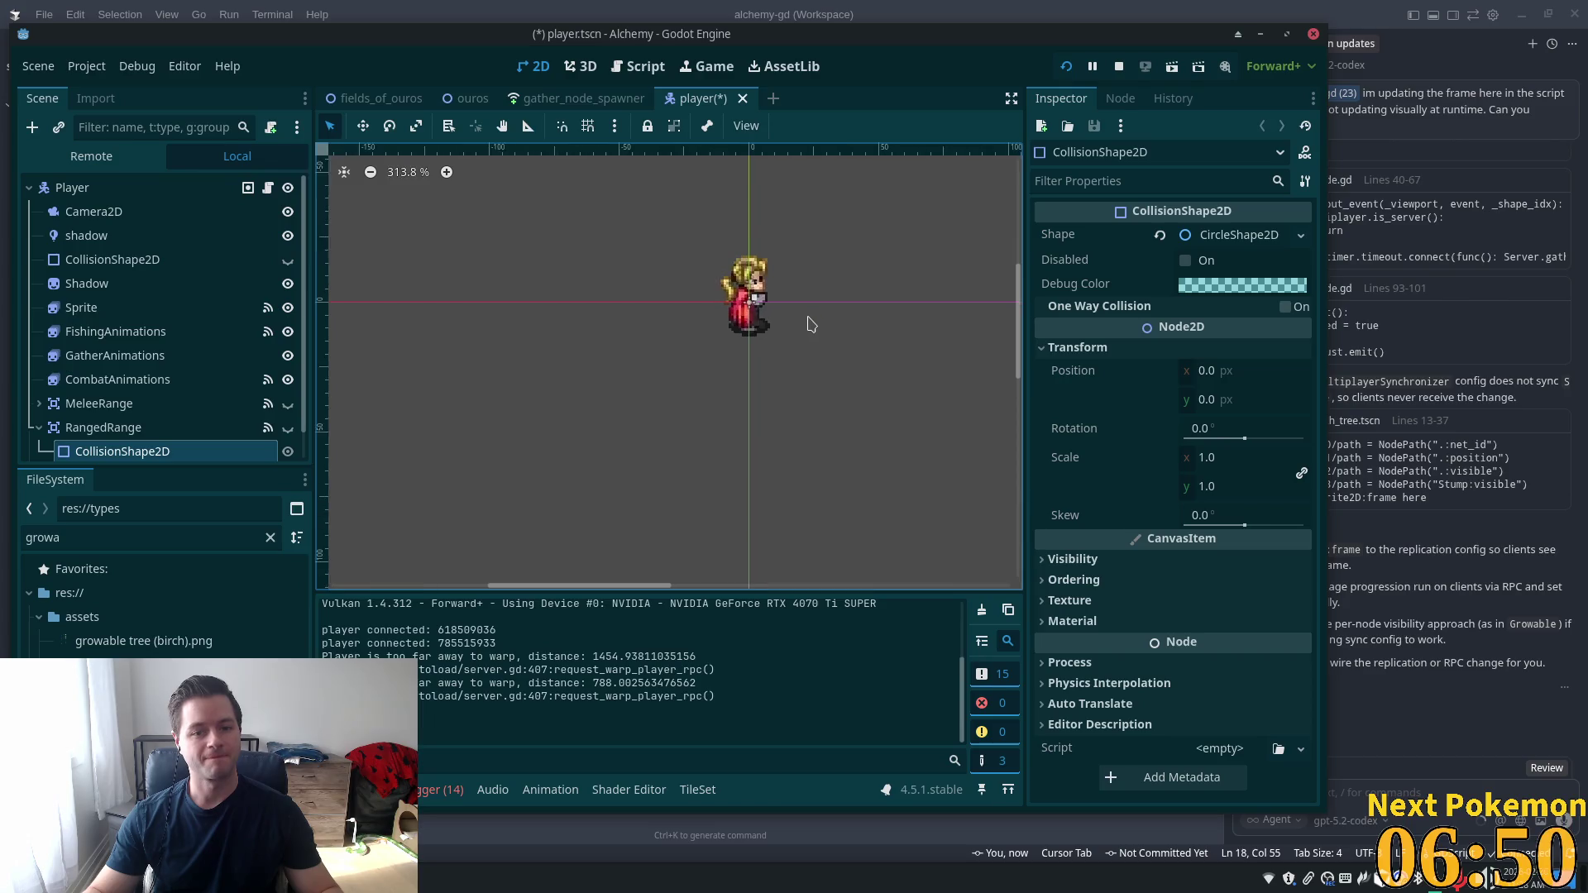
click(78, 235)
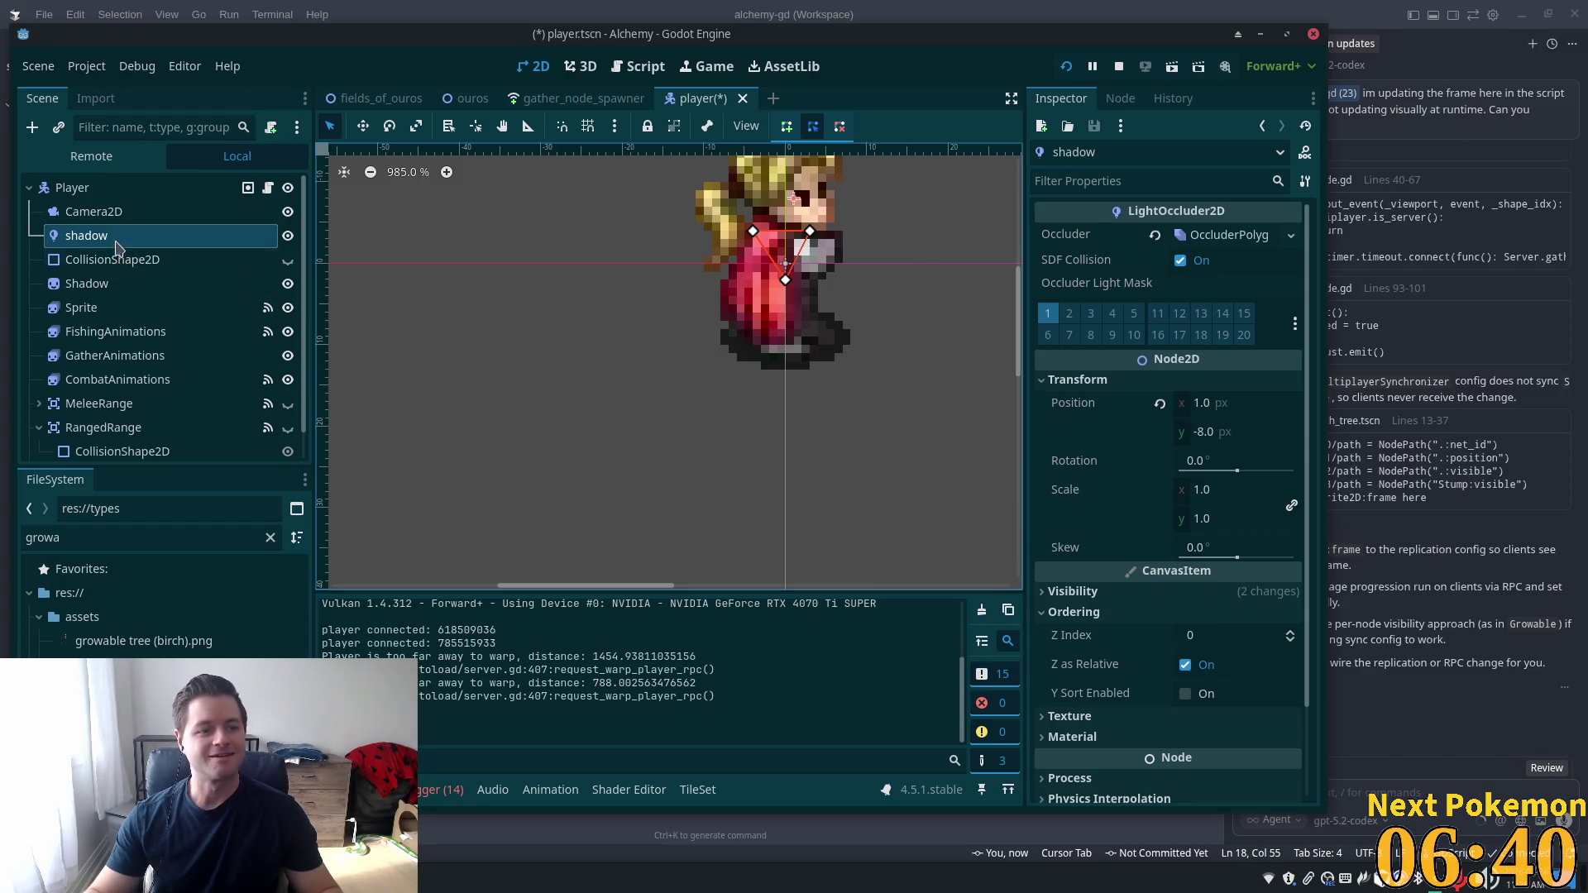
click(91, 284)
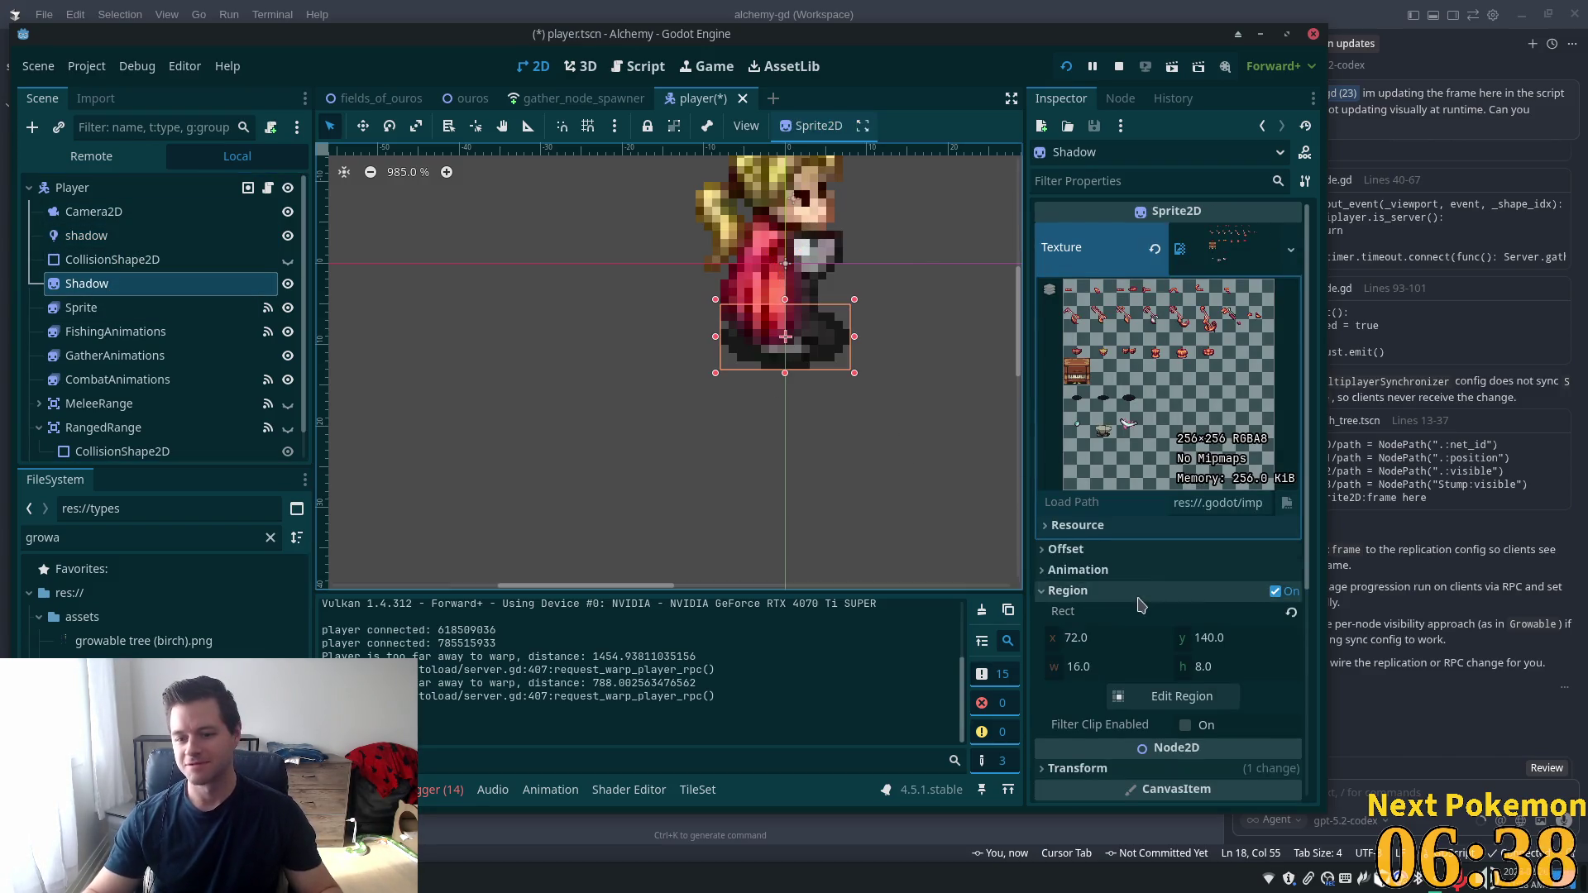
scroll(1224, 546, down, 5)
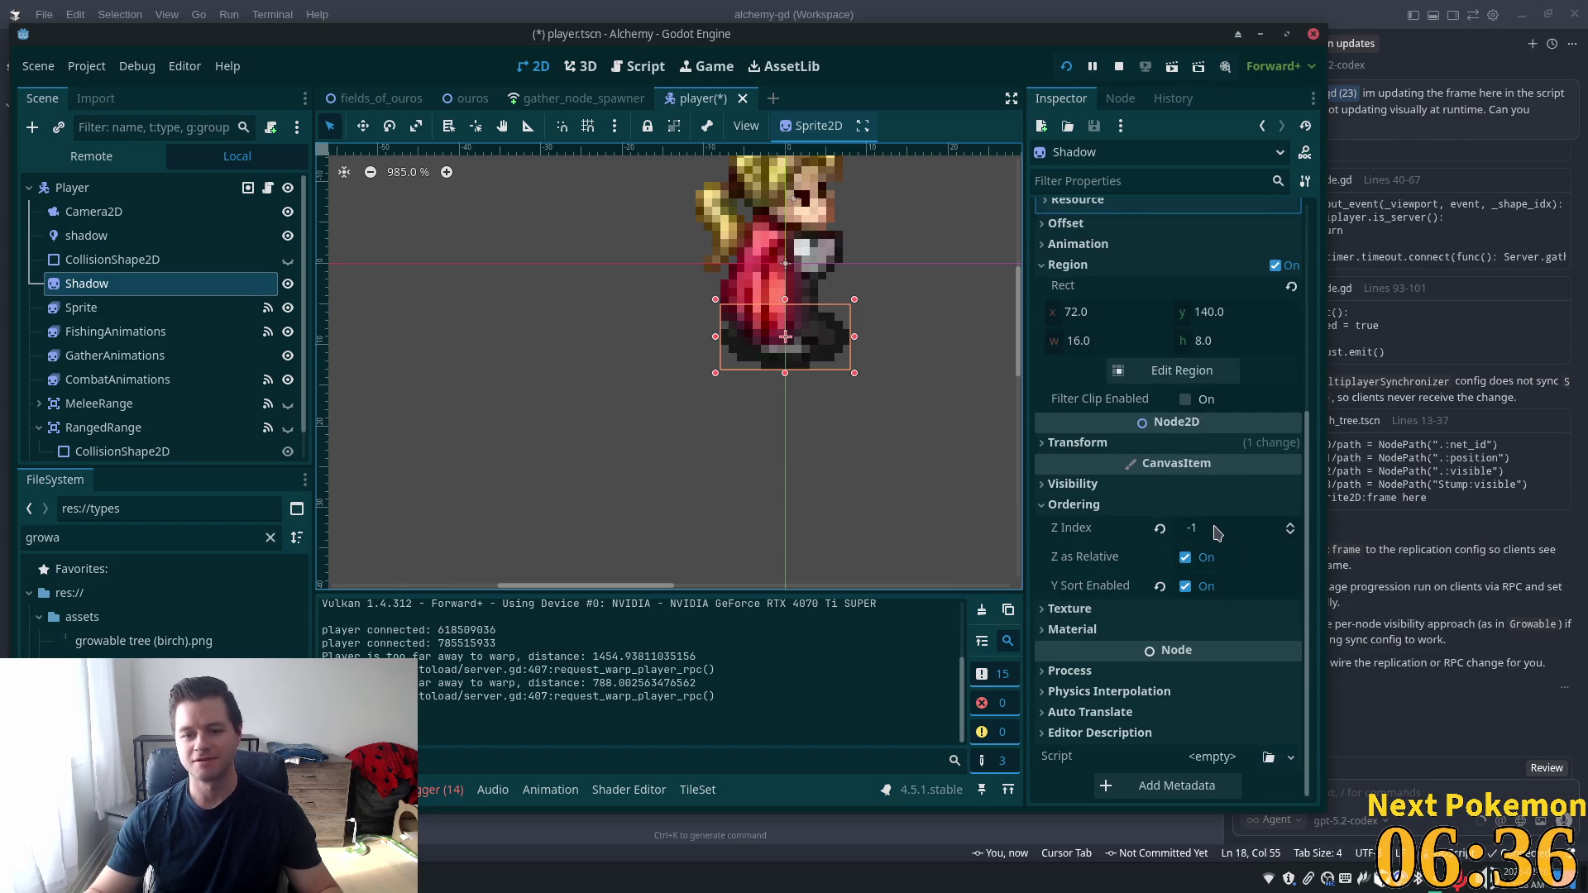
click(1207, 527)
text(0)
key(Tab)
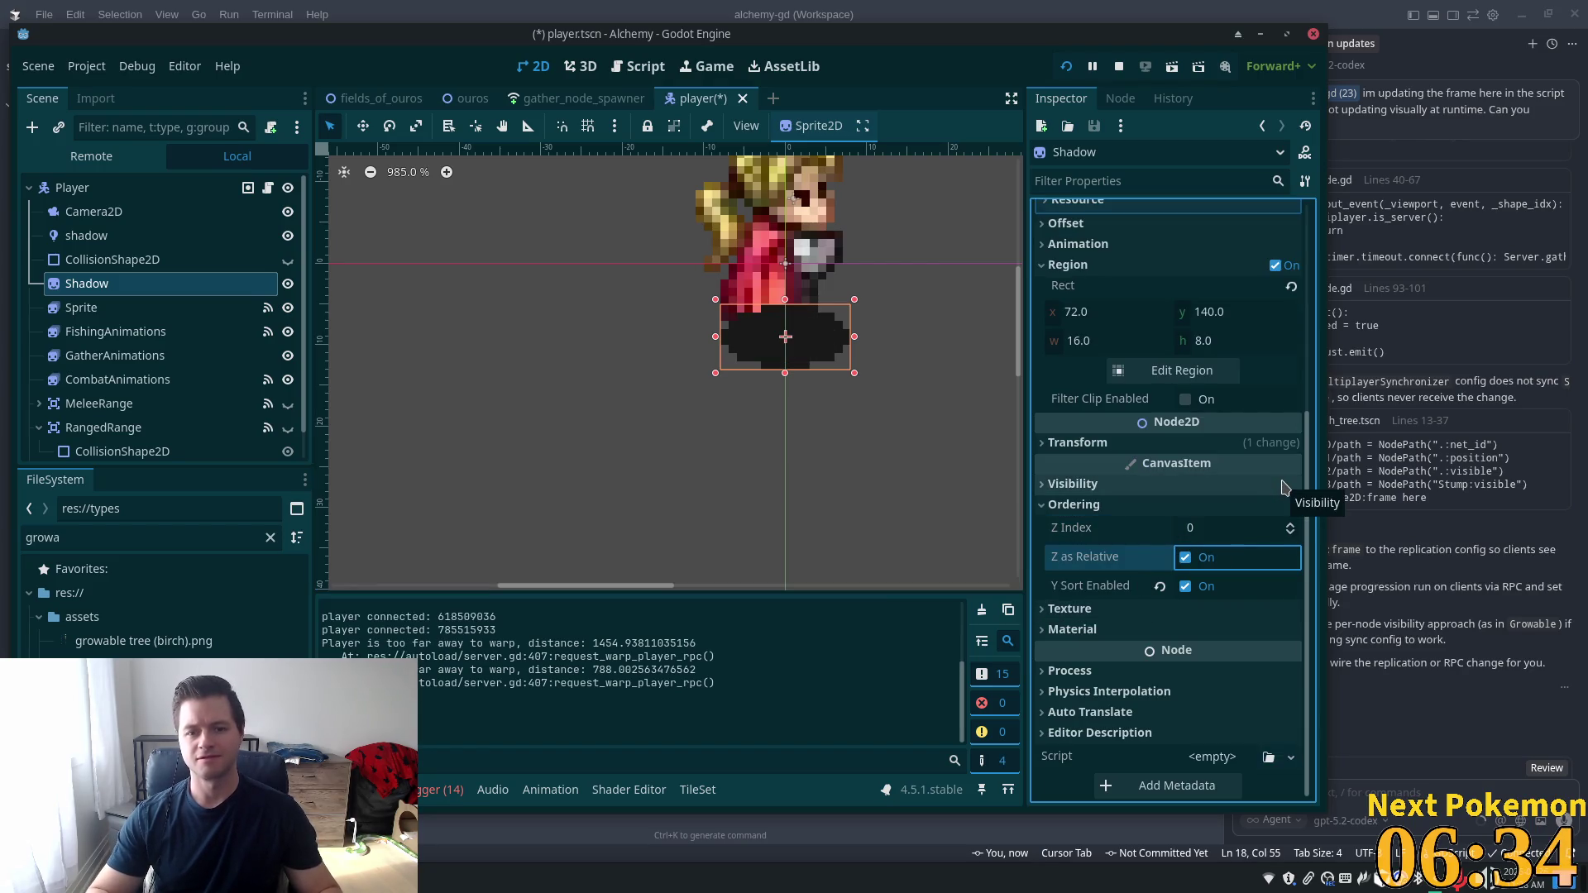
key(ctrl+s)
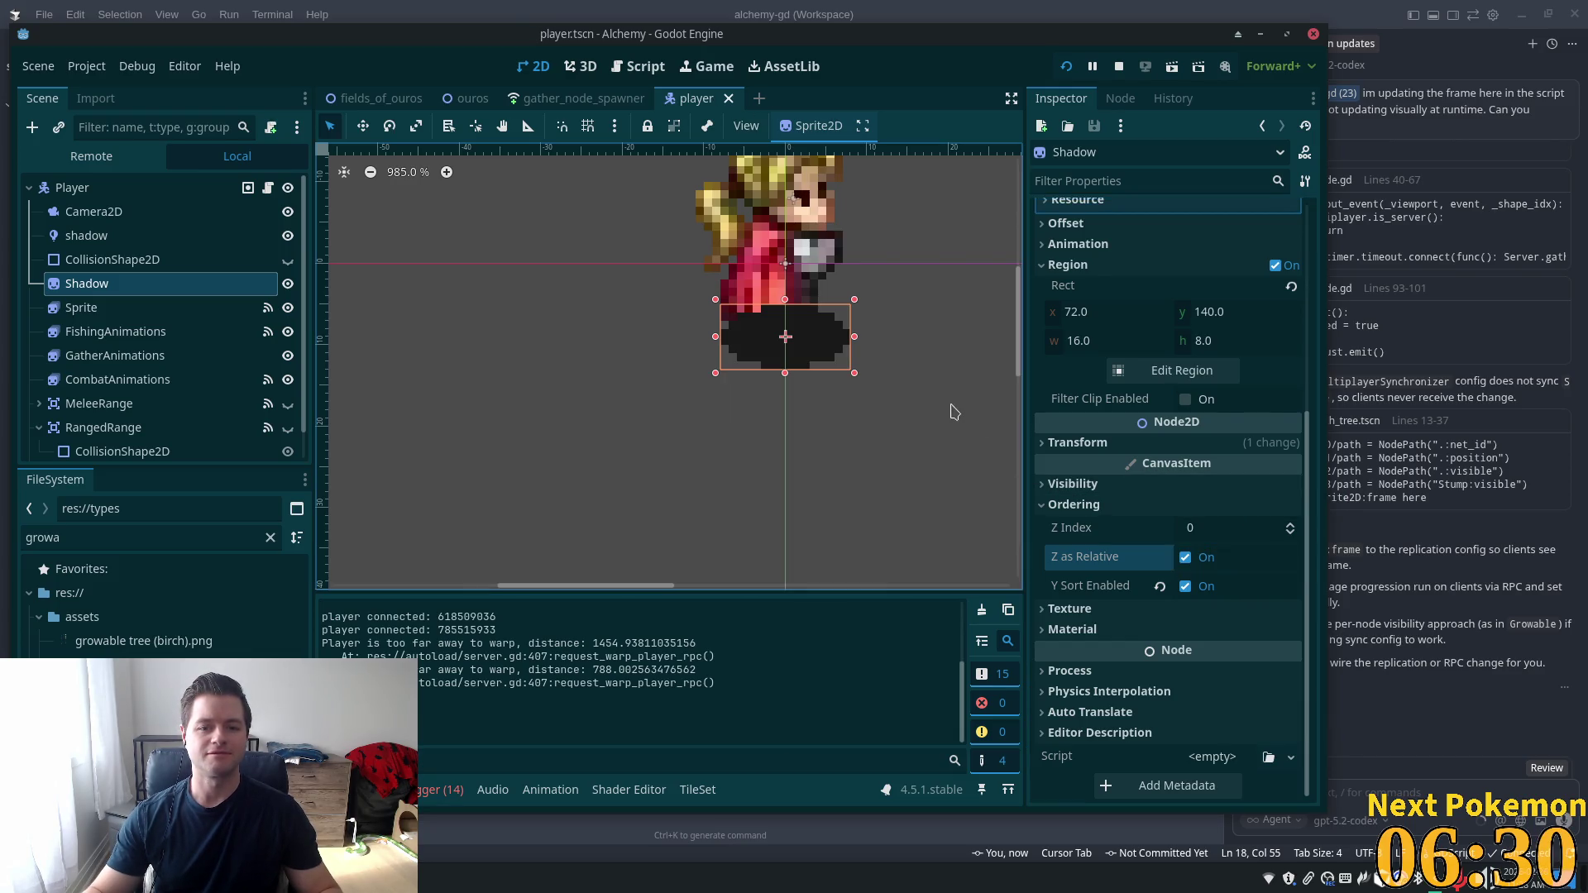
scroll(1208, 335, up, 5)
scroll(1191, 364, down, 2)
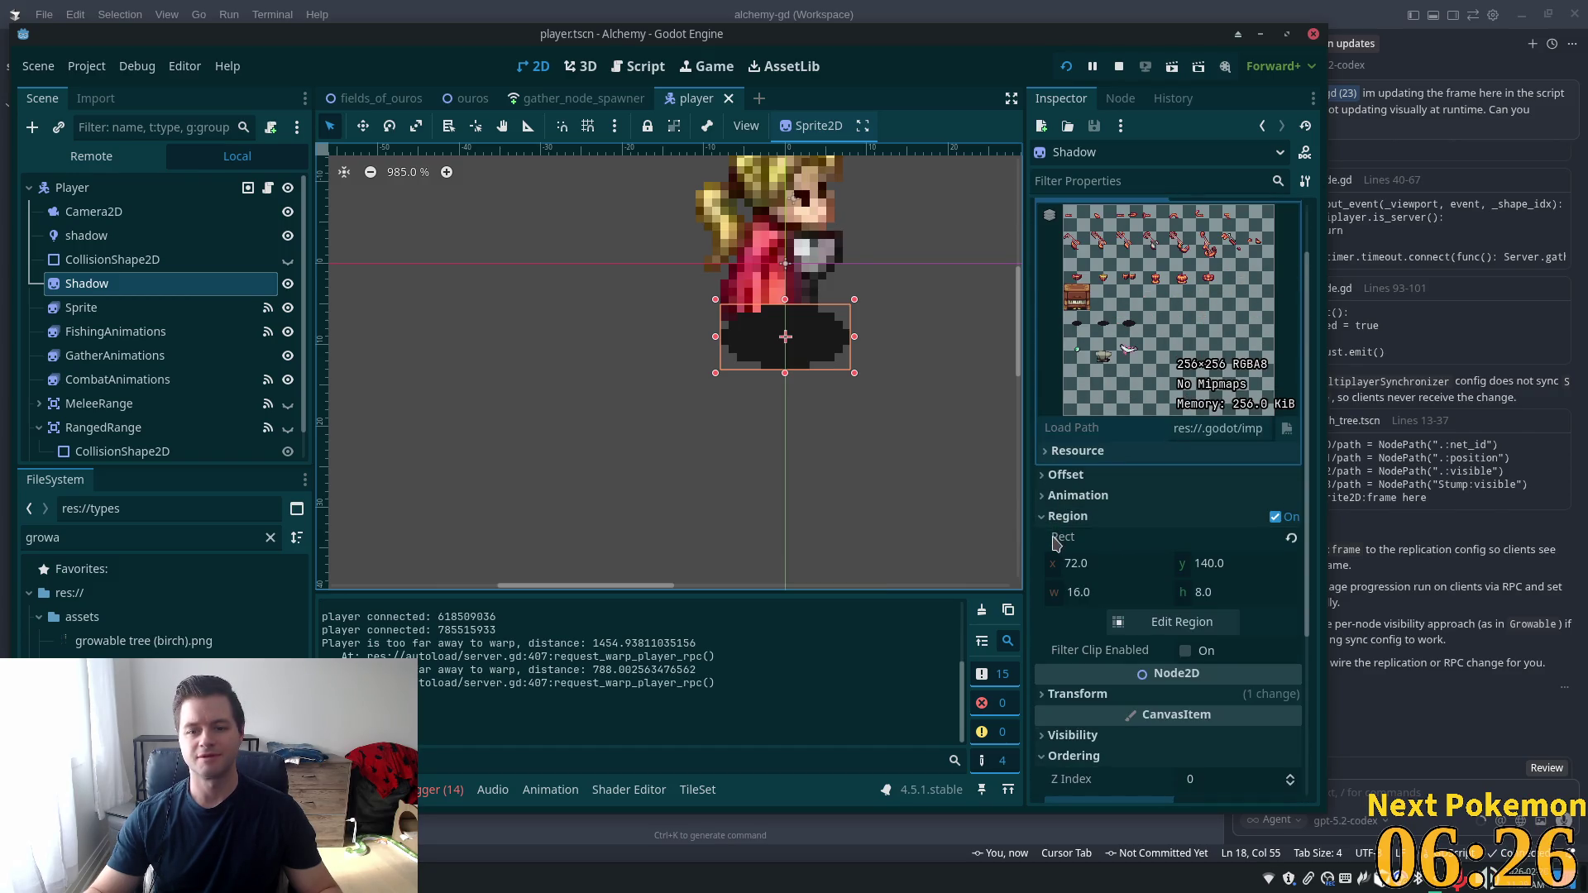
click(1060, 475)
click(1243, 557)
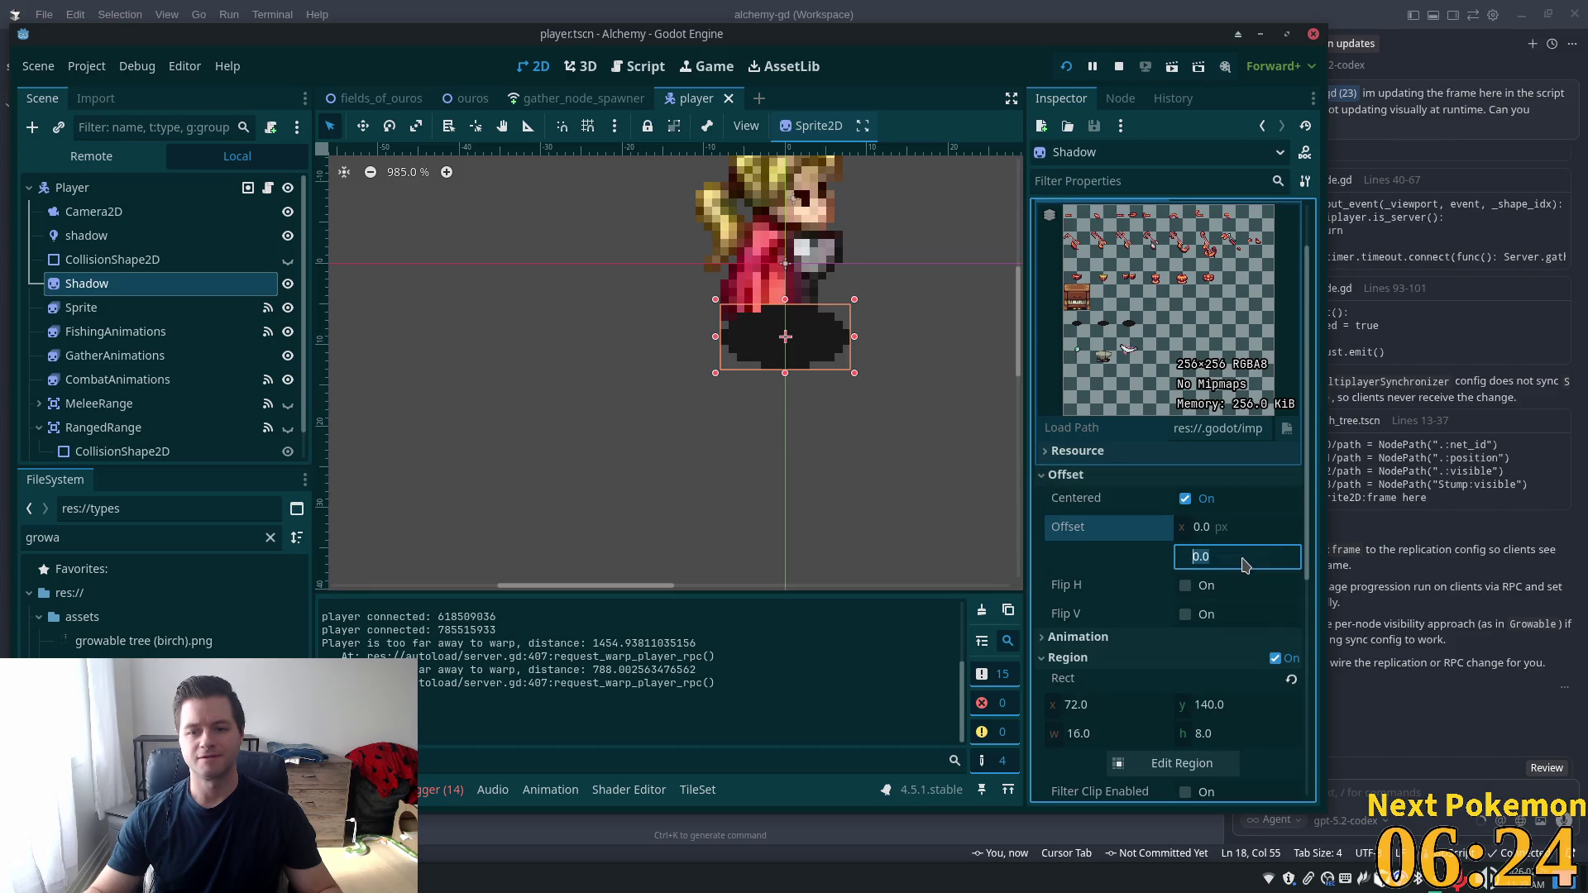
key(Down)
key(Down)
key(Down)
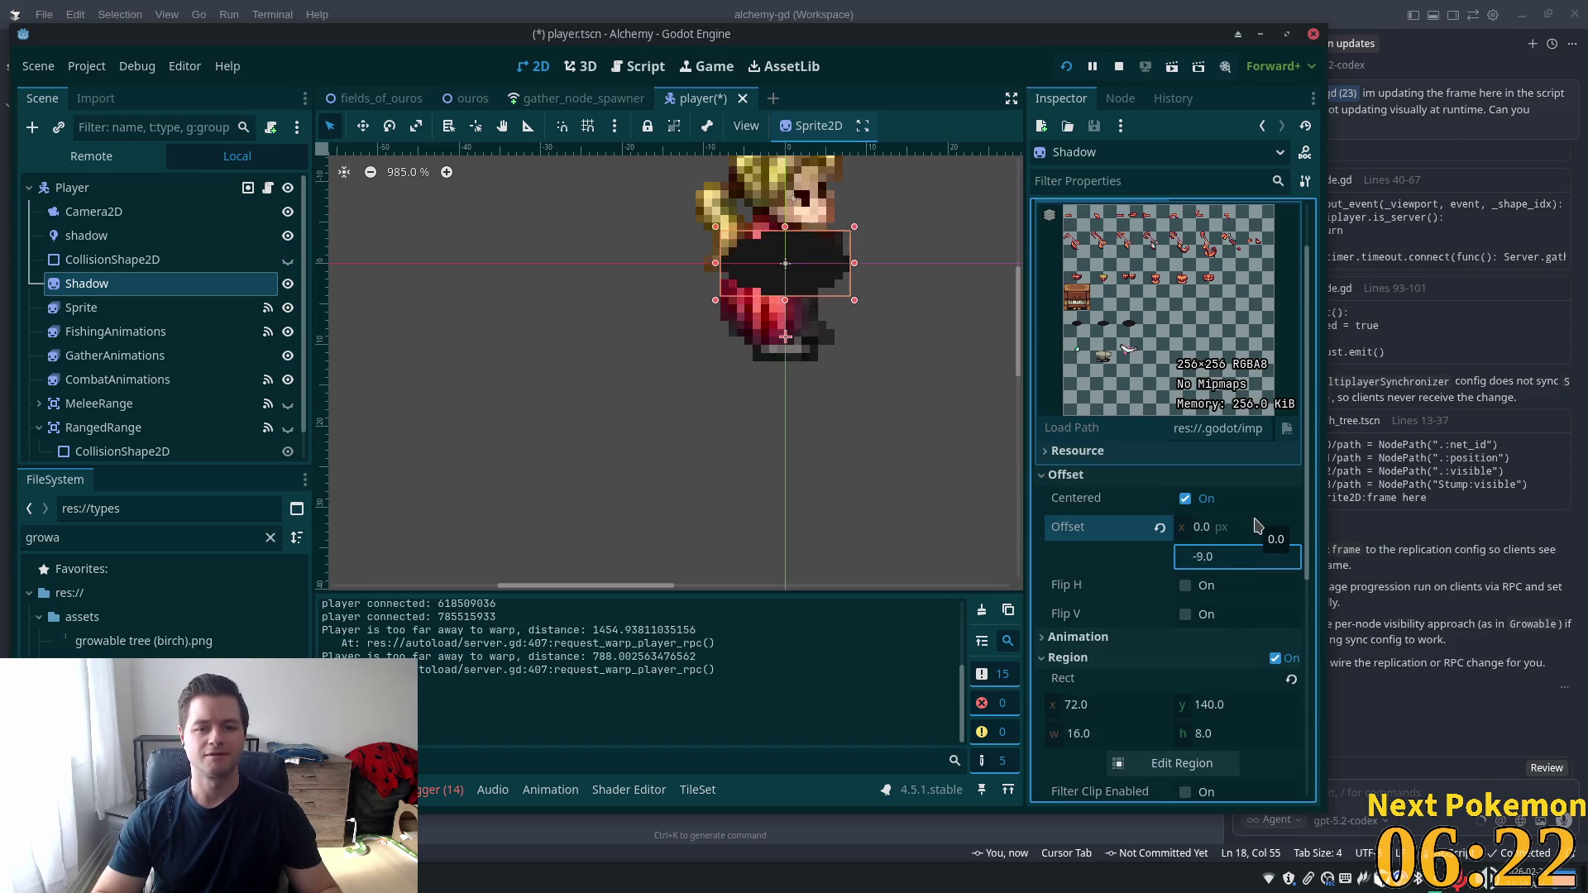
key(Up)
key(Up)
key(Up)
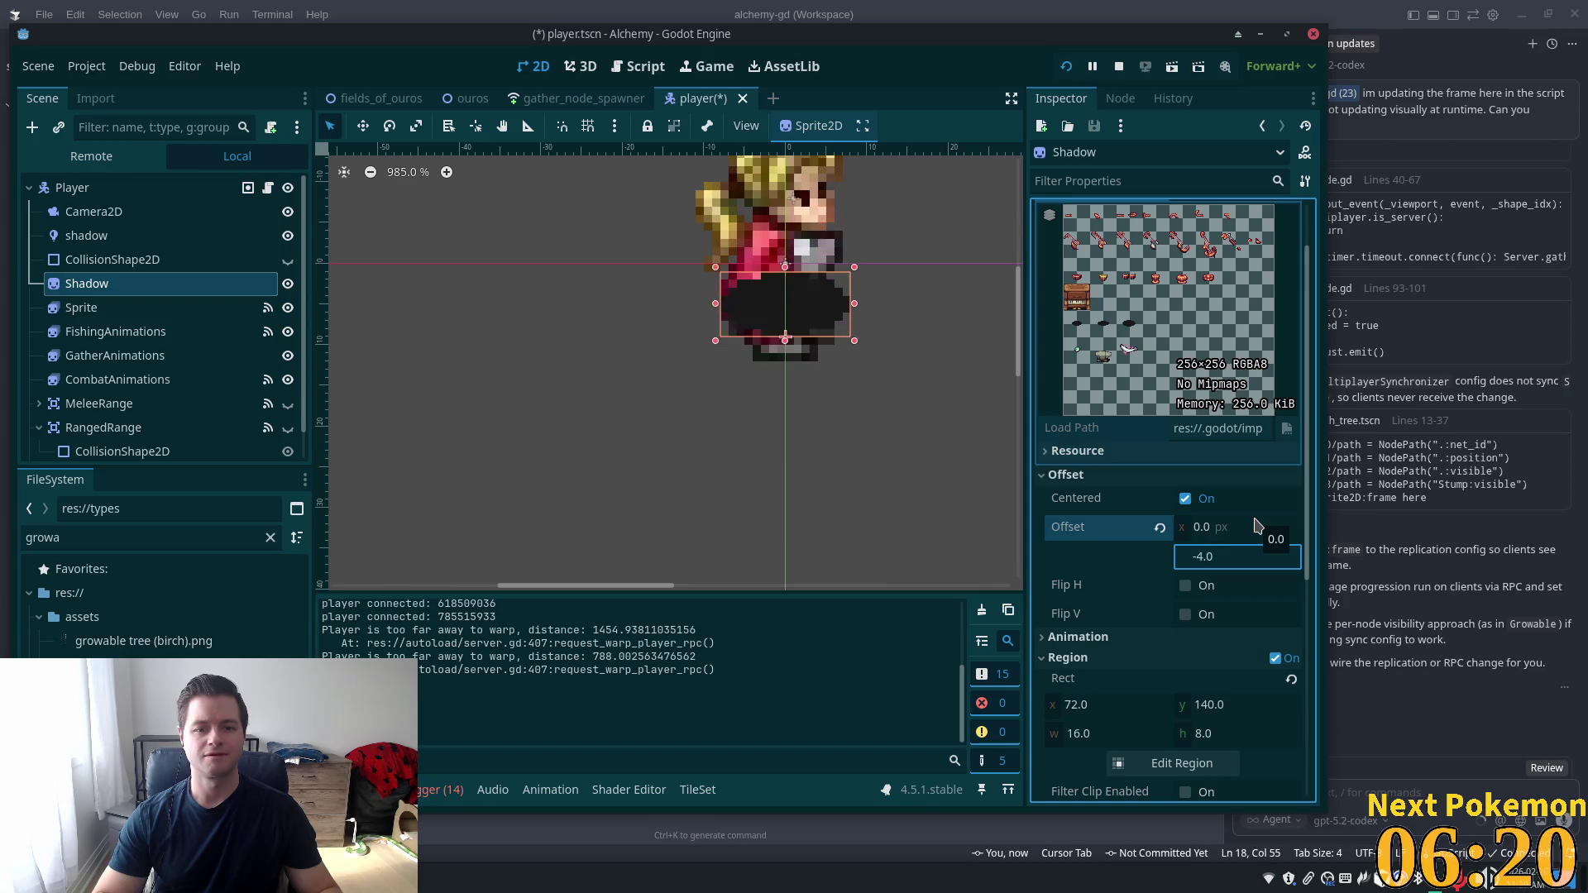
key(Up)
key(Up)
key(Up)
key(Down)
key(Down)
key(Down)
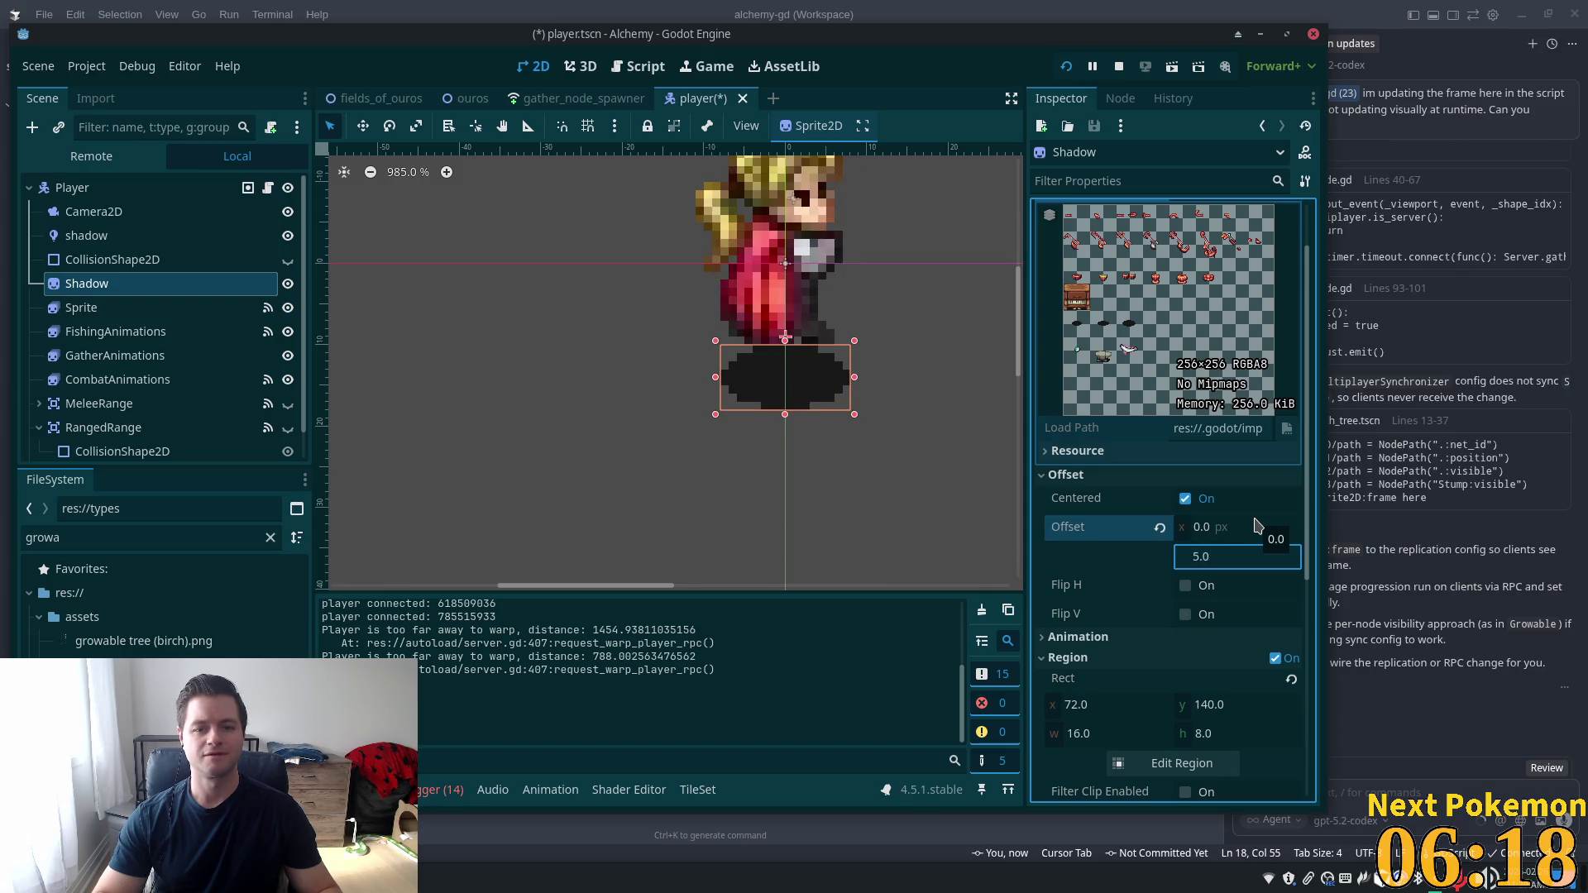
key(Down)
key(Down)
key(Down)
key(Up)
key(Up)
key(Up)
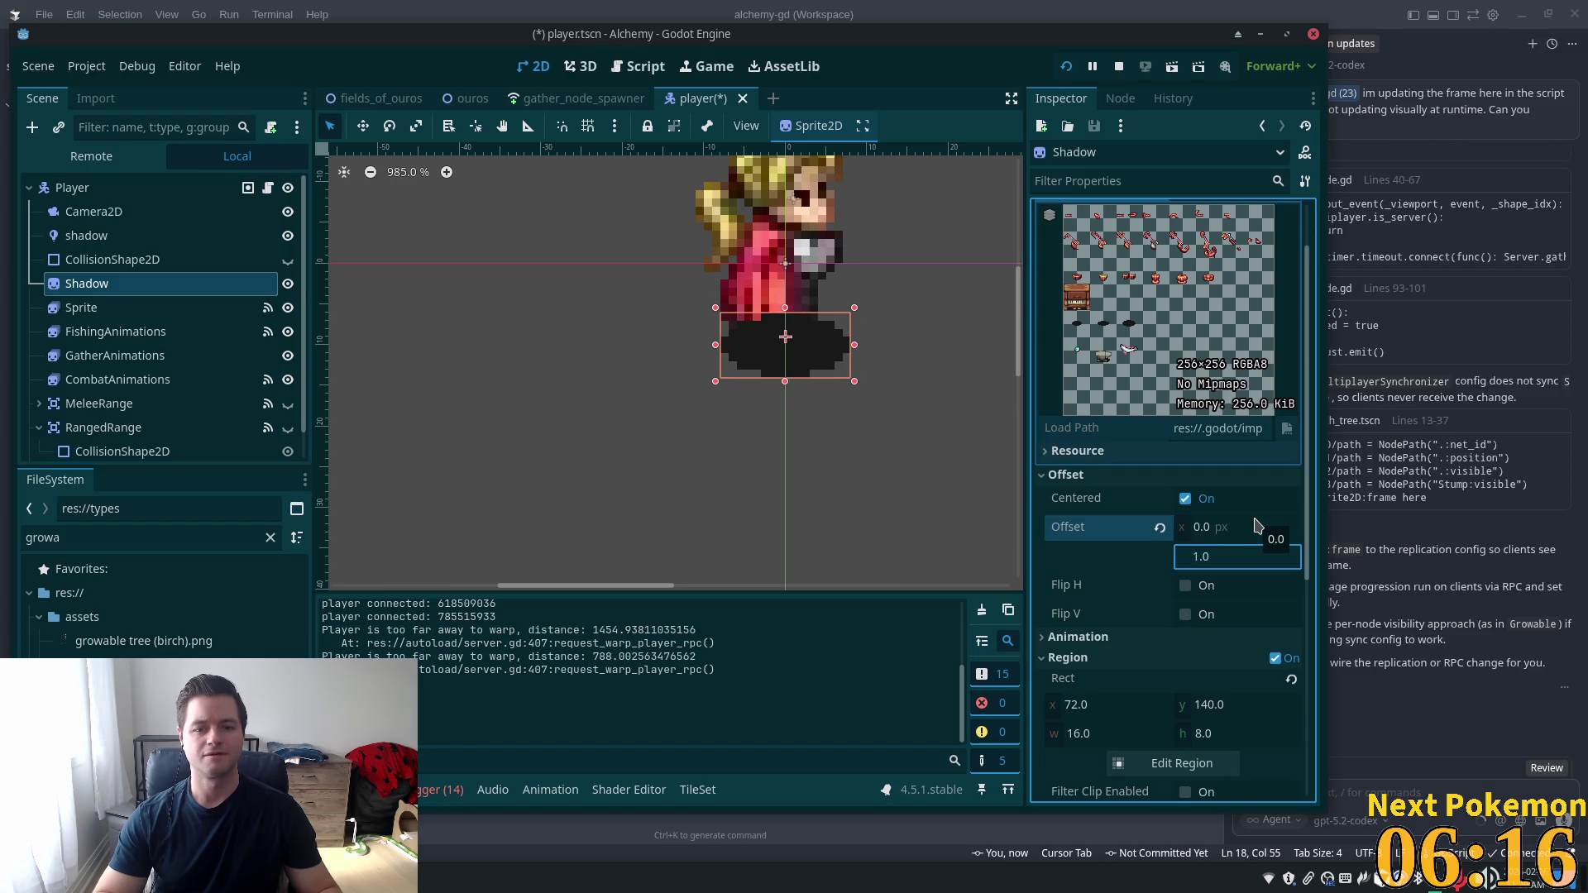
key(Up)
key(Up)
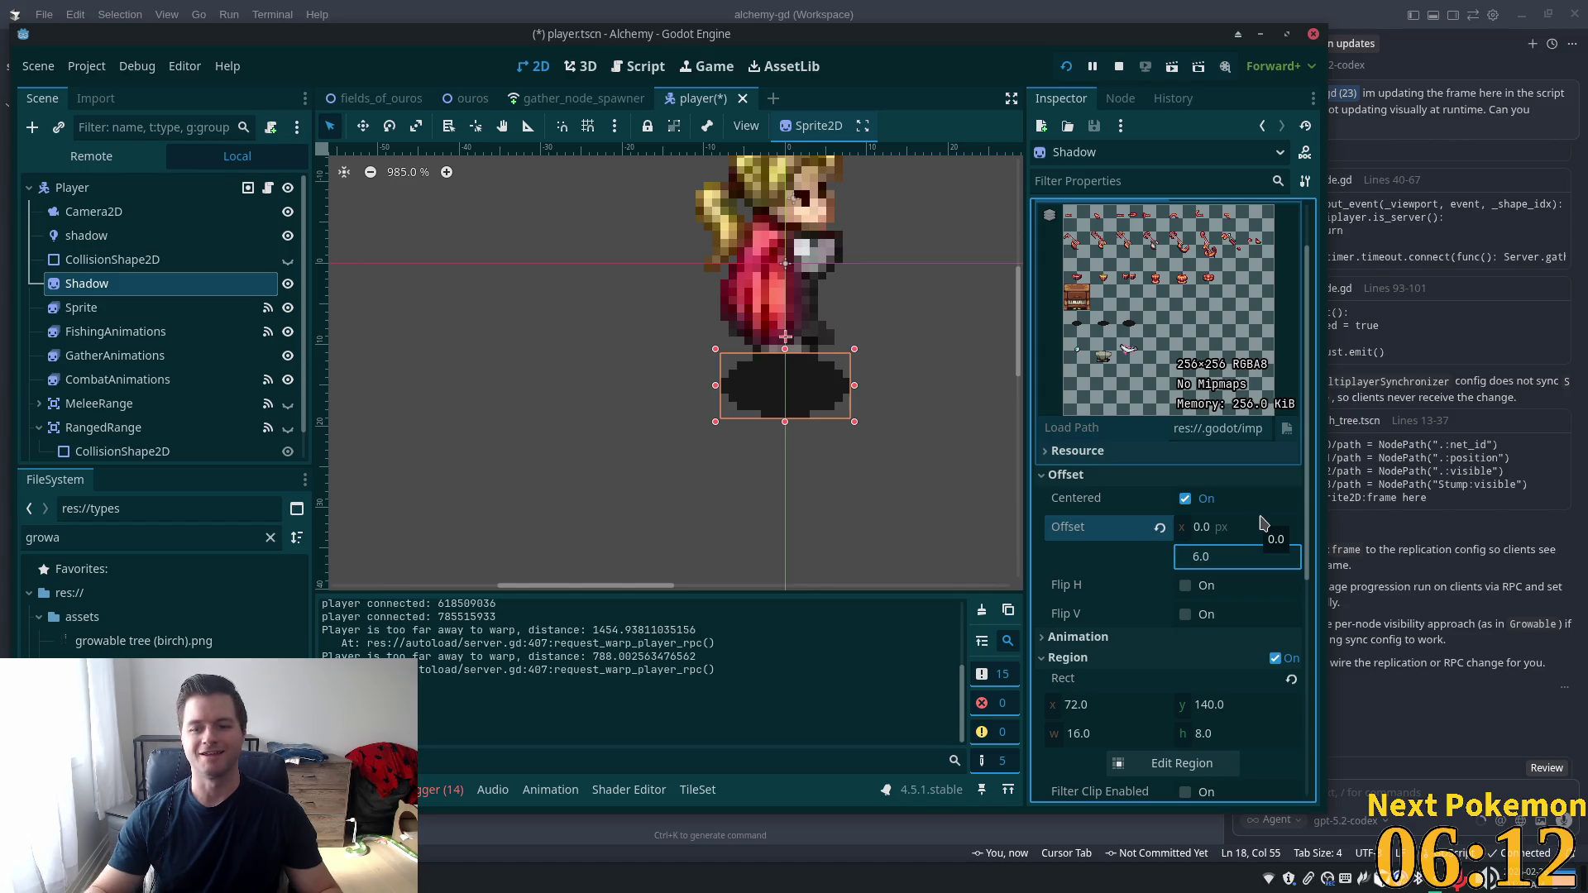
click(1160, 527)
key(ctrl+s)
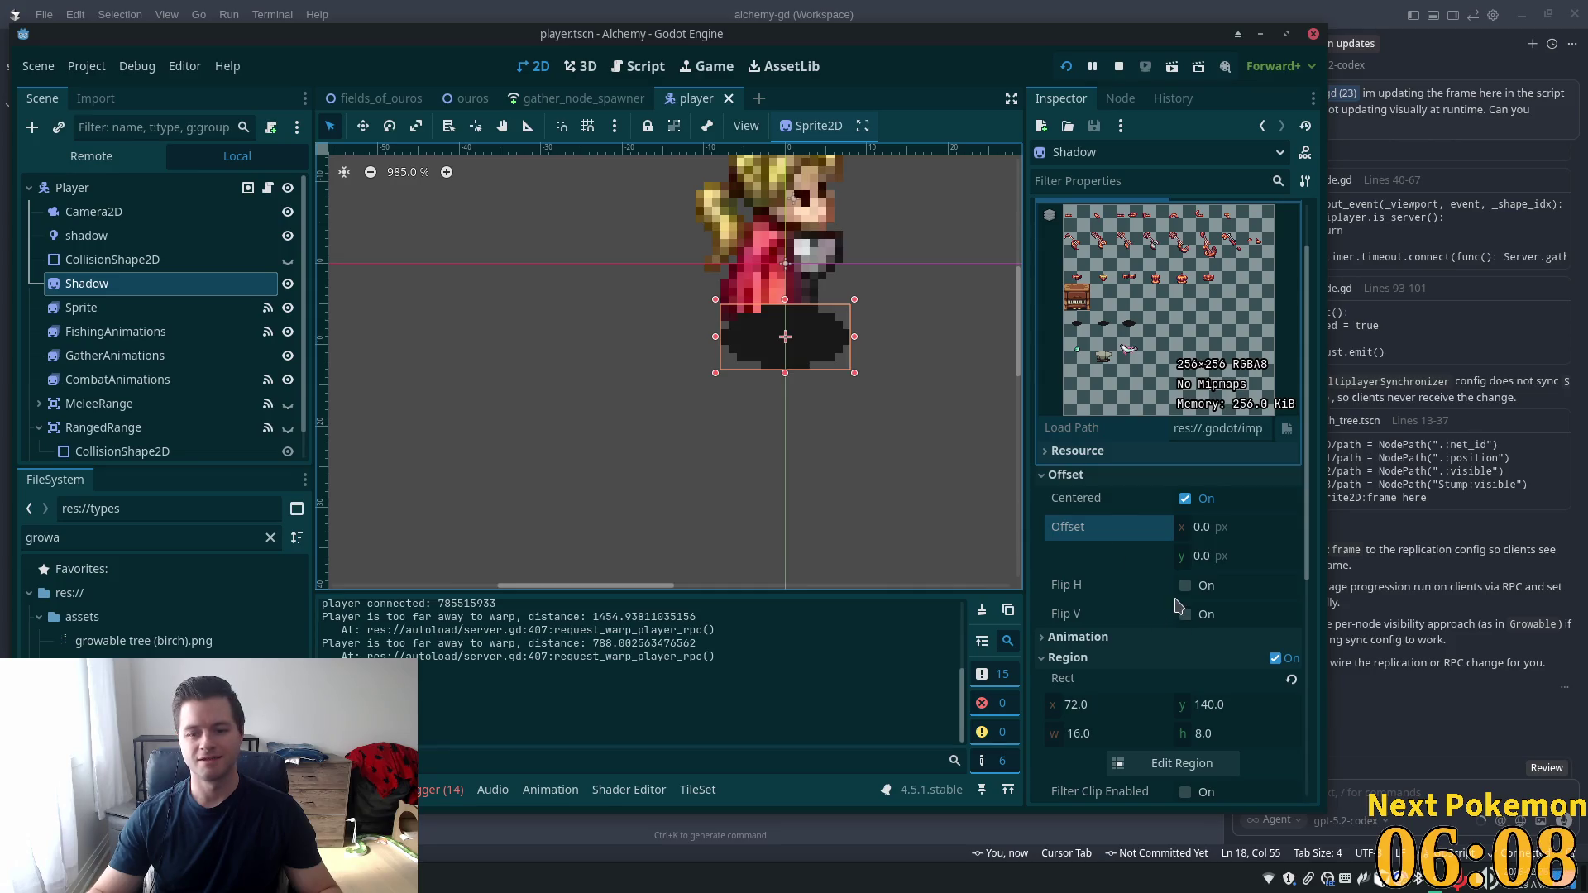
scroll(1168, 628, down, 3)
click(75, 188)
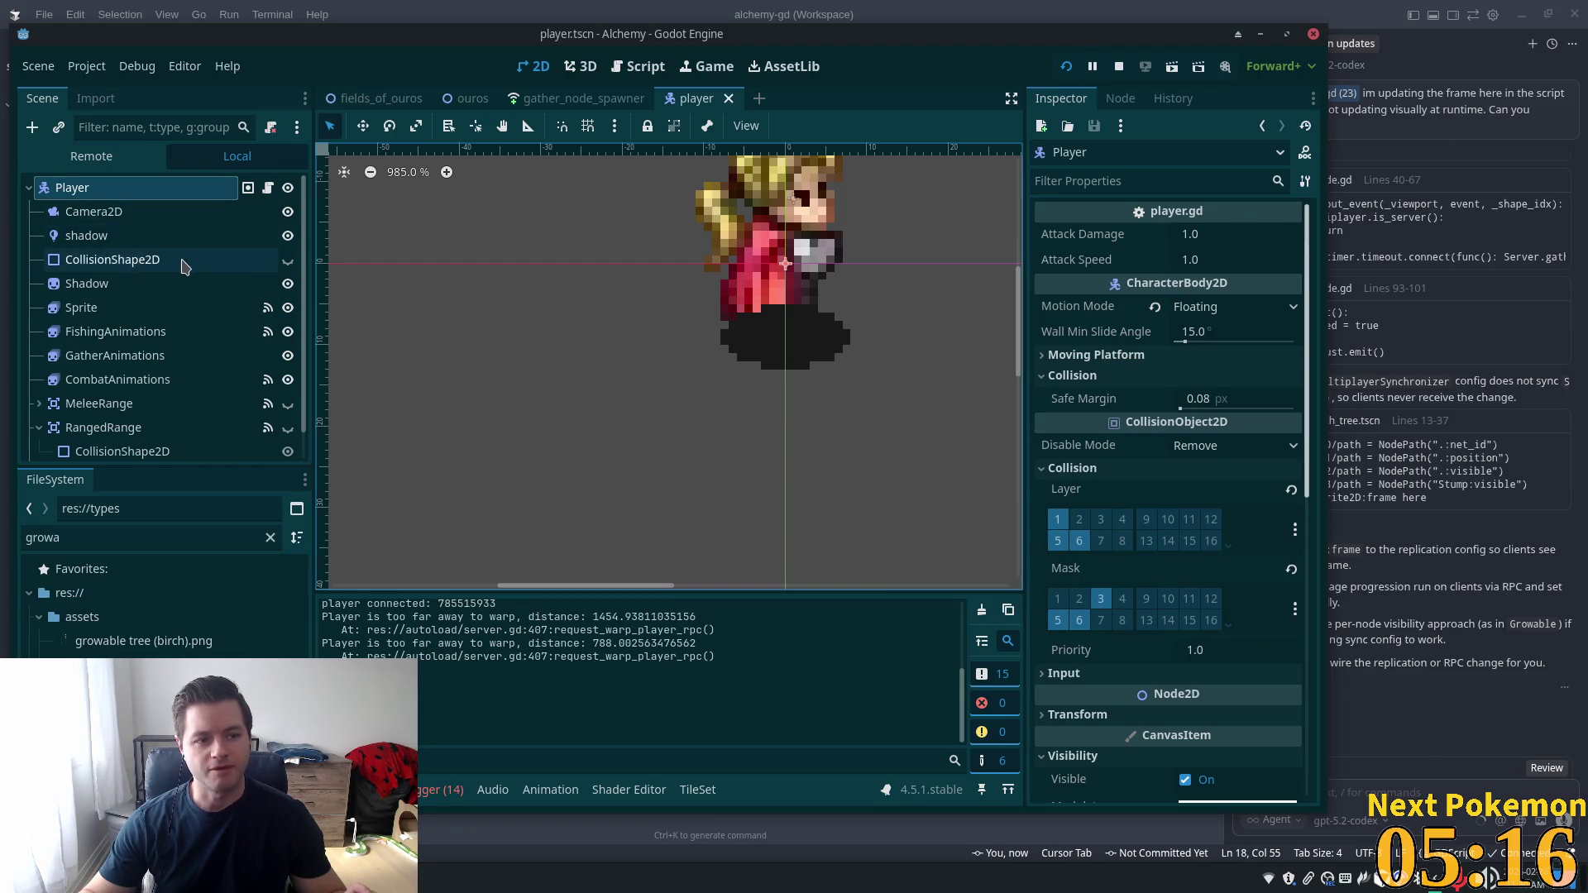
Move the Shadow node above Sprite in the player scene tree
click(150, 306)
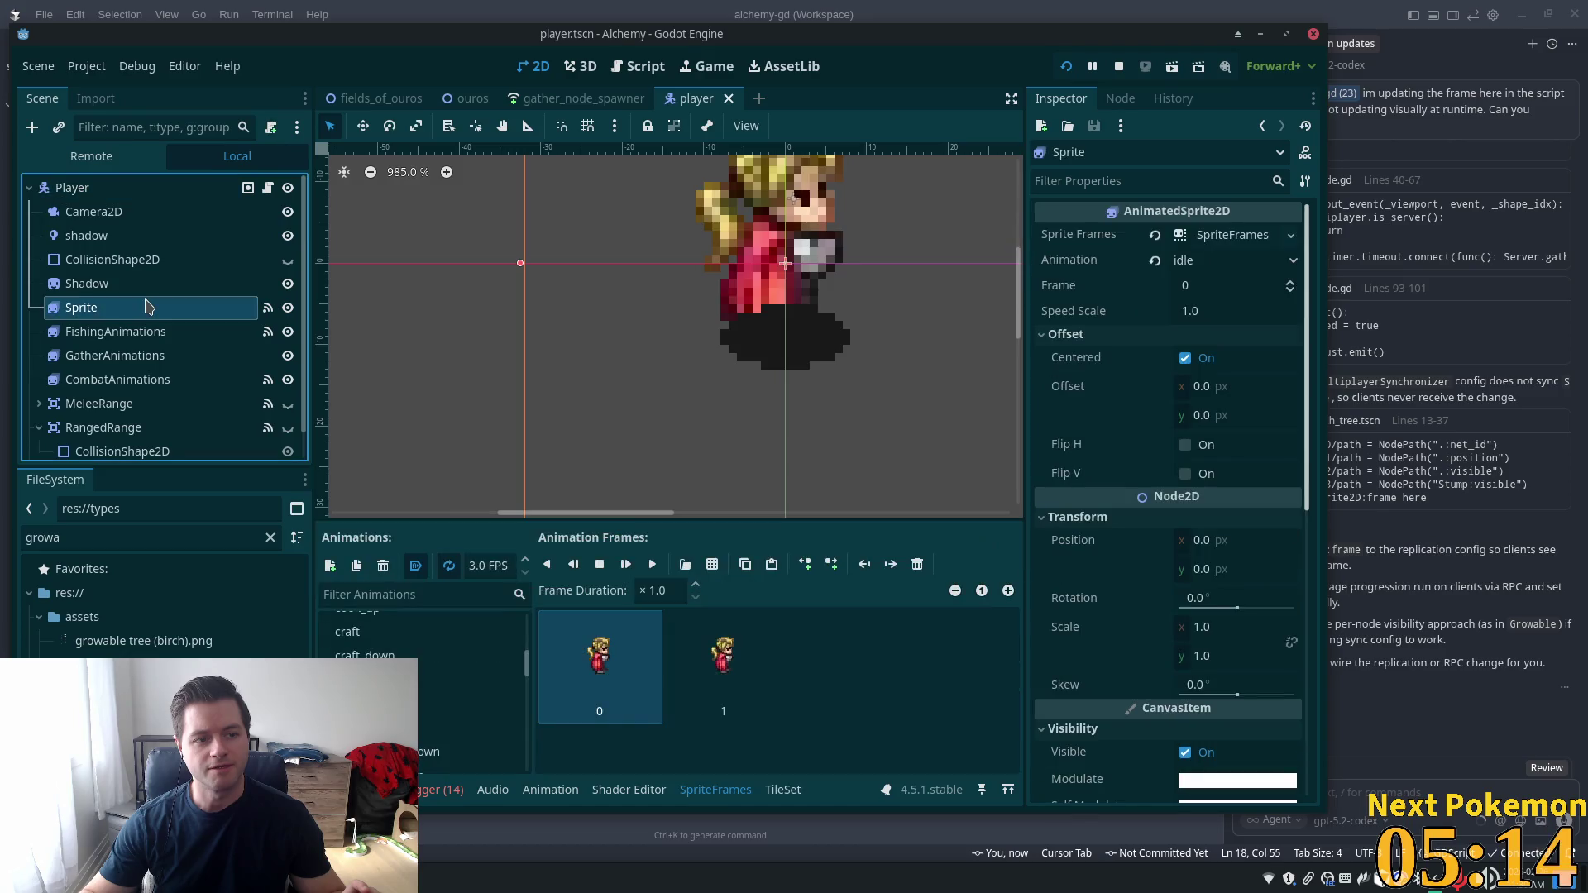
click(127, 285)
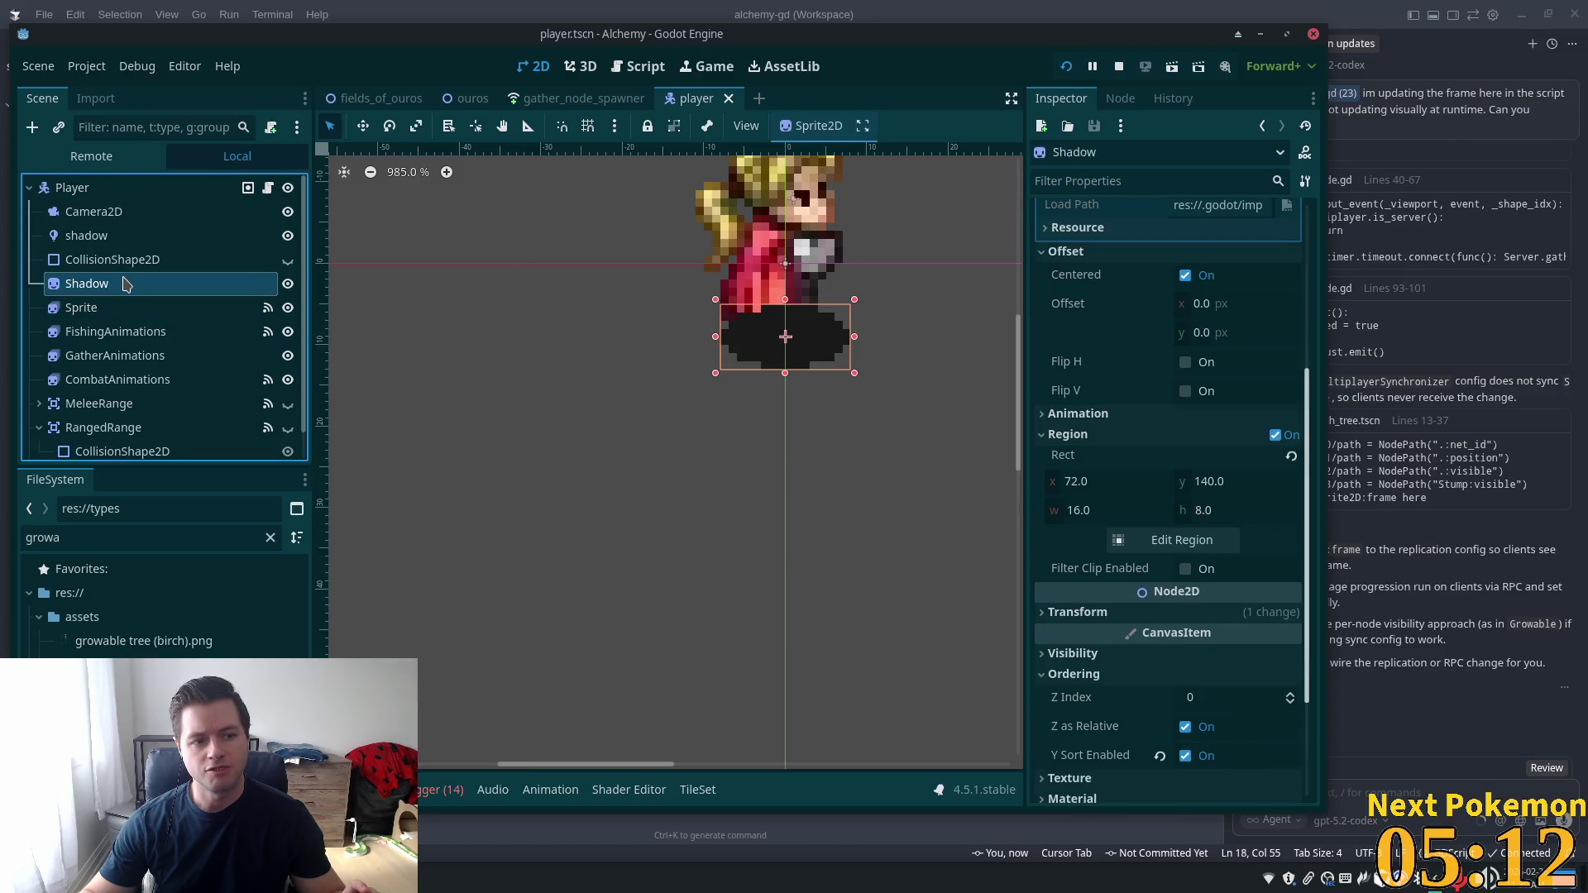
drag(111, 315, 93, 271)
drag(101, 204, 89, 275)
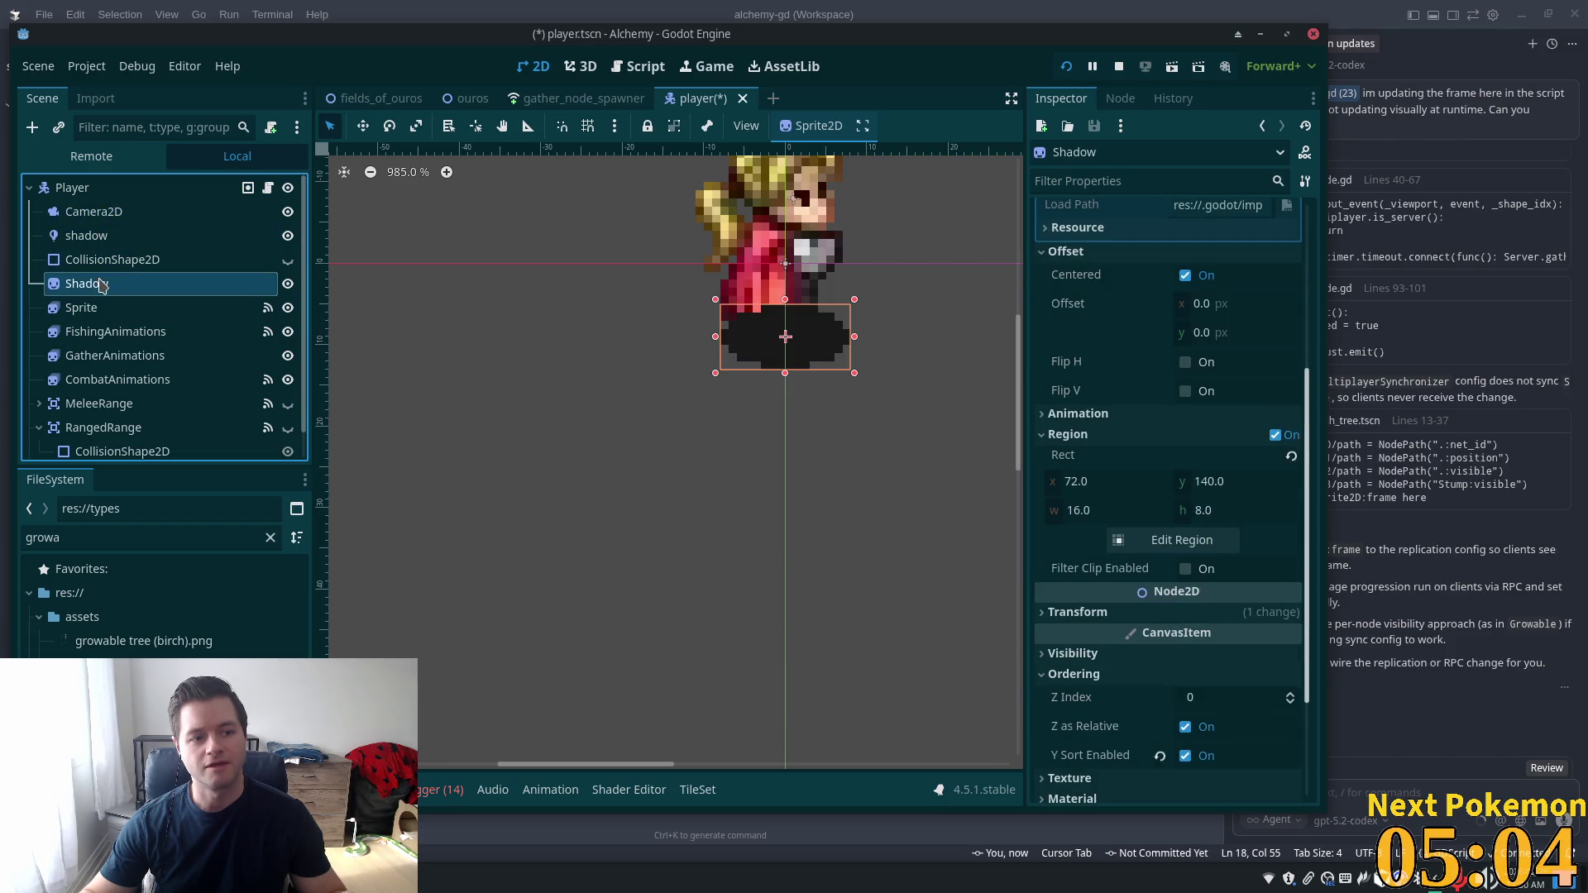
Turn off Z as Relative on Shadow, save player.tscn, and relaunch the game
scroll(1268, 647, down, 3)
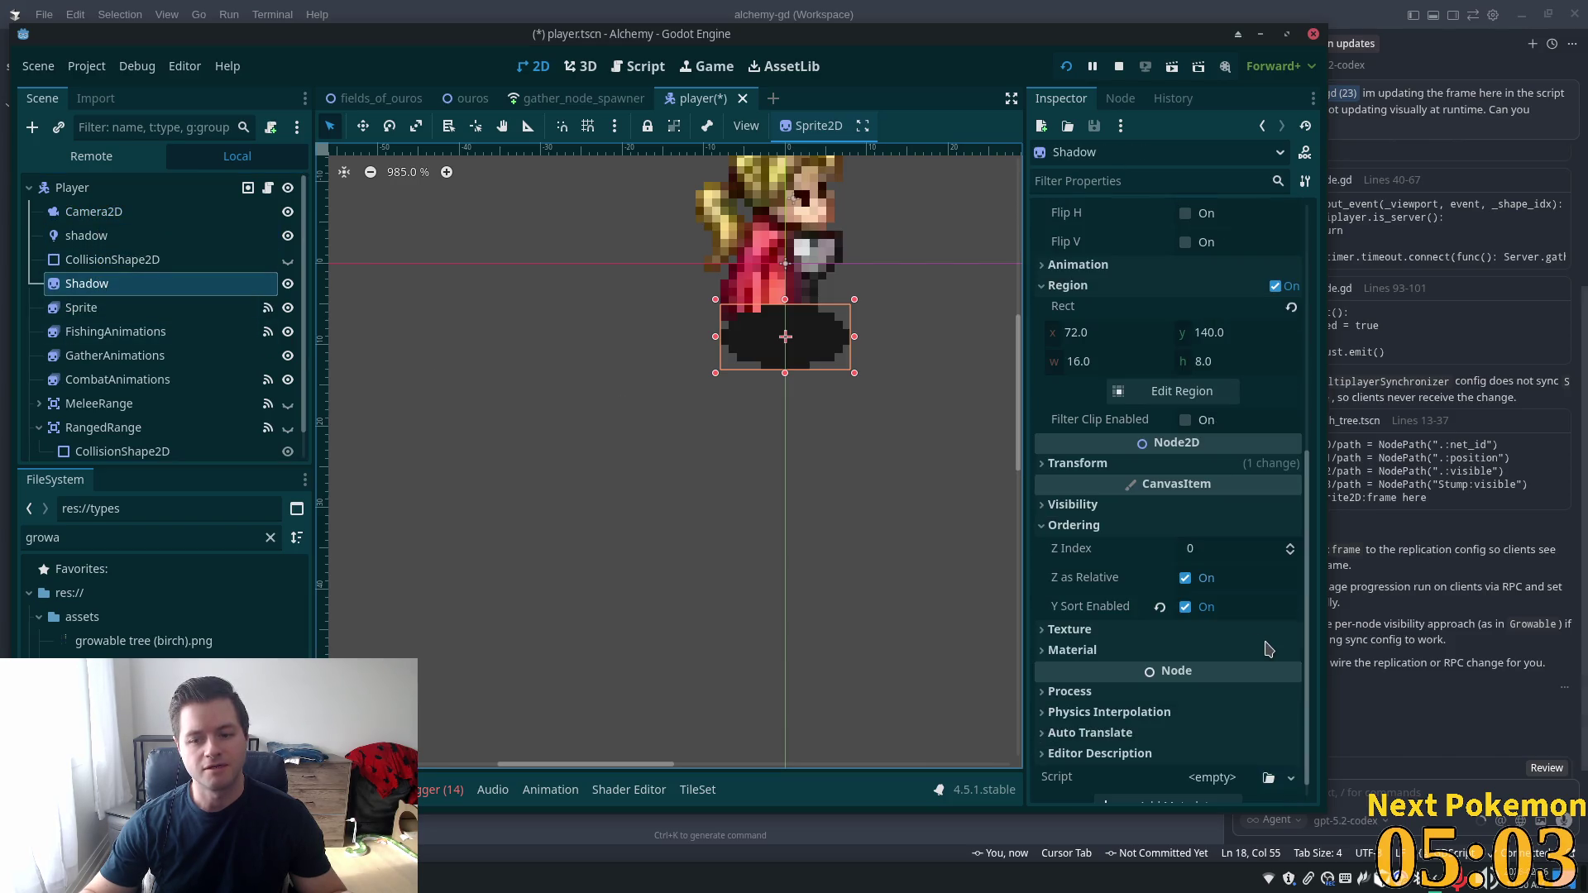
click(1184, 579)
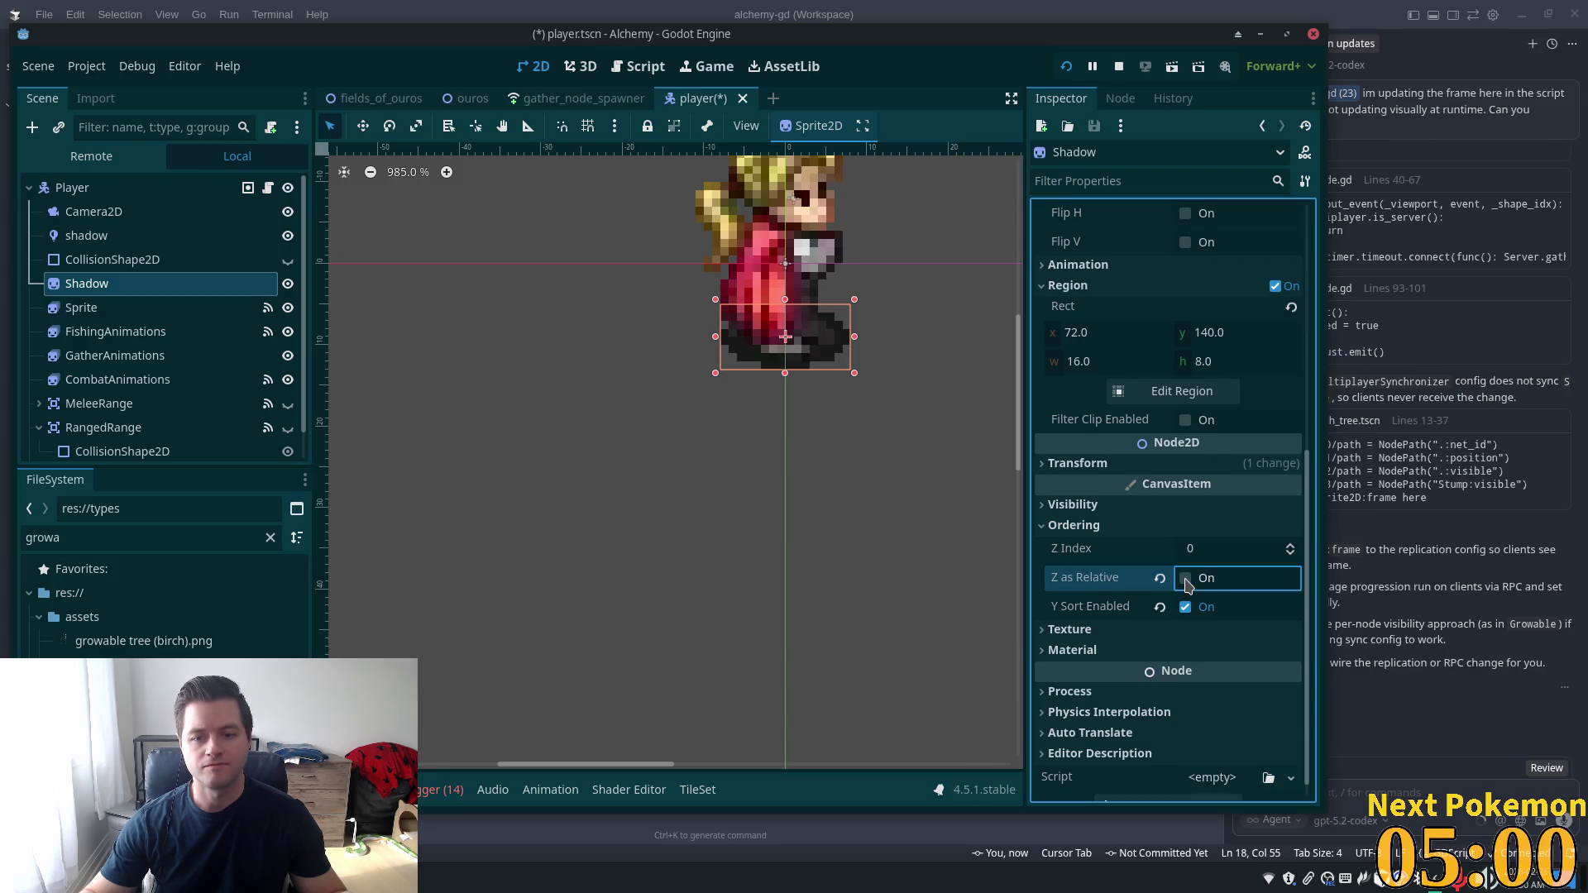
key(ctrl+s)
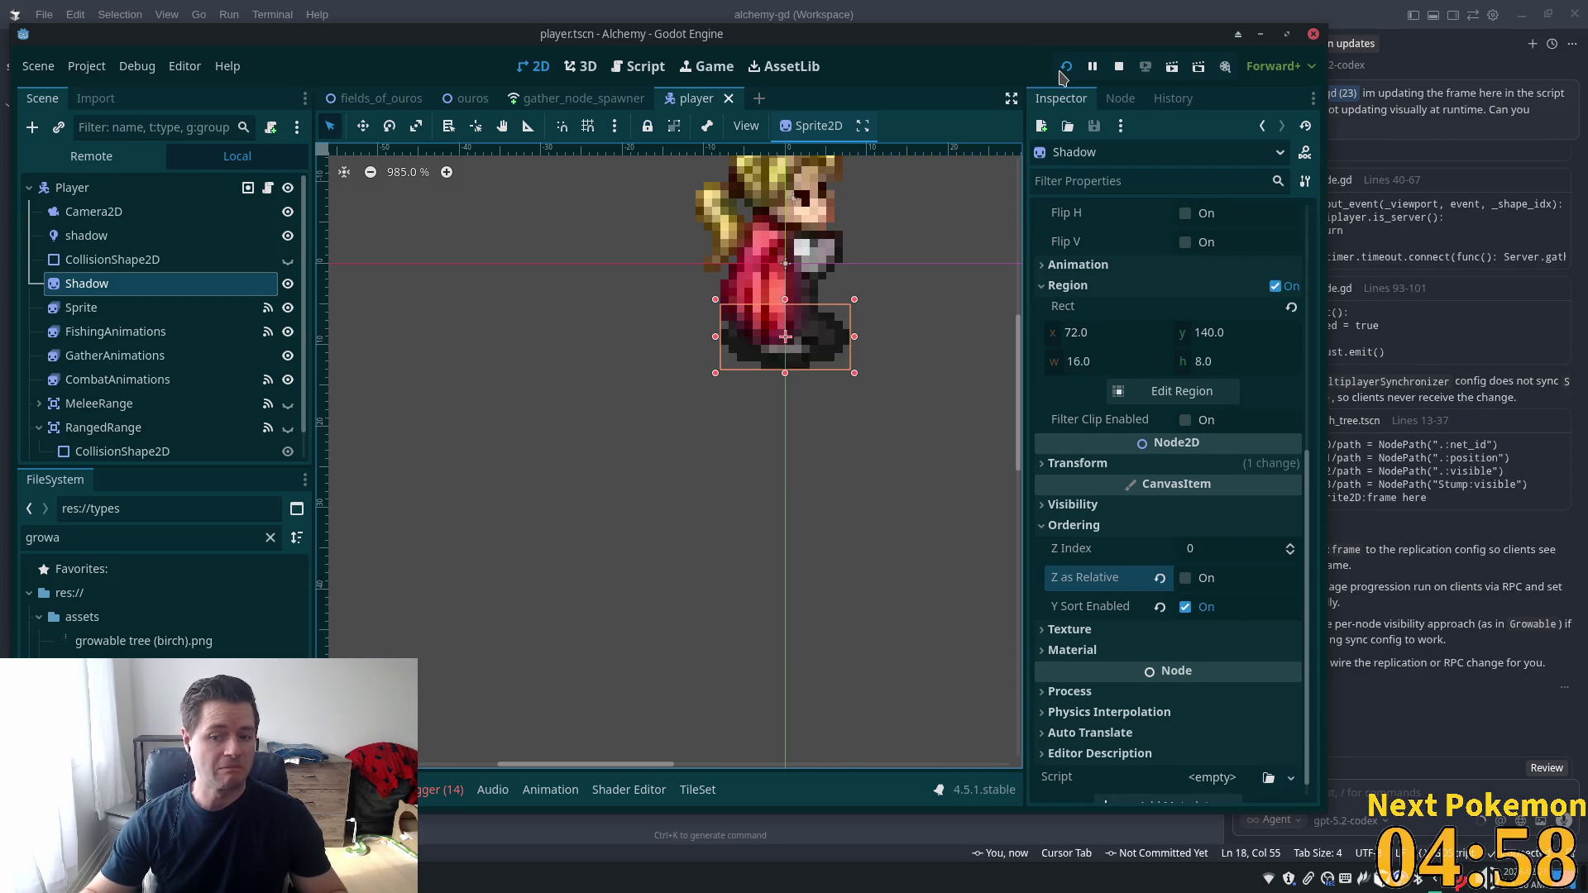
click(1065, 70)
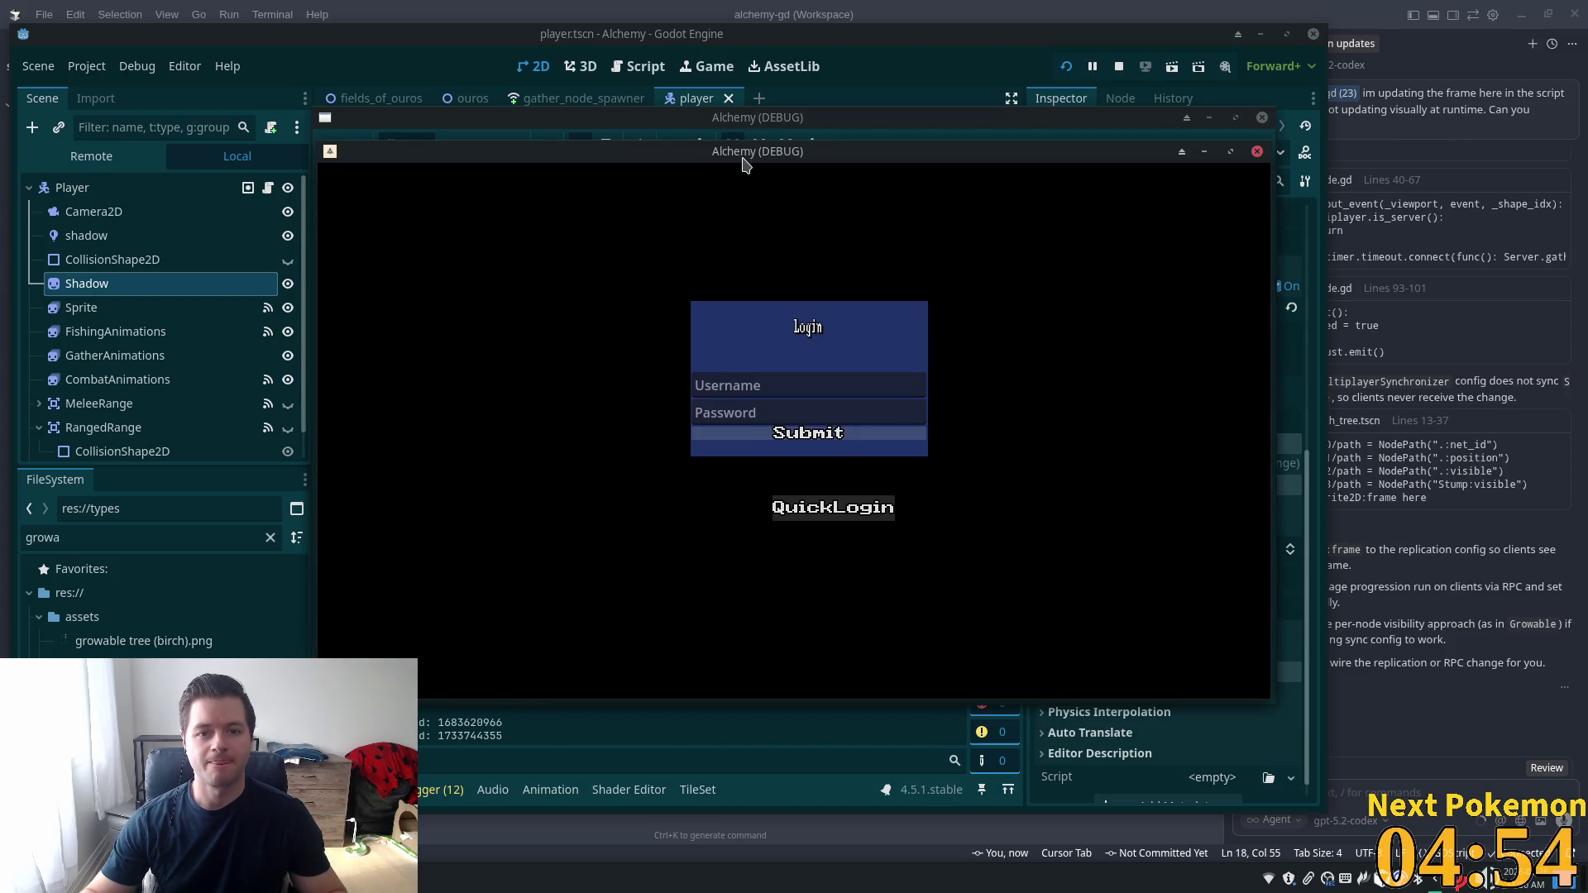
Arrange the two game clients side by side and walk down the path past the other player
mouse_move(747, 161)
mouse_down()
mouse_move(407, 202)
mouse_move(460, 221)
mouse_up()
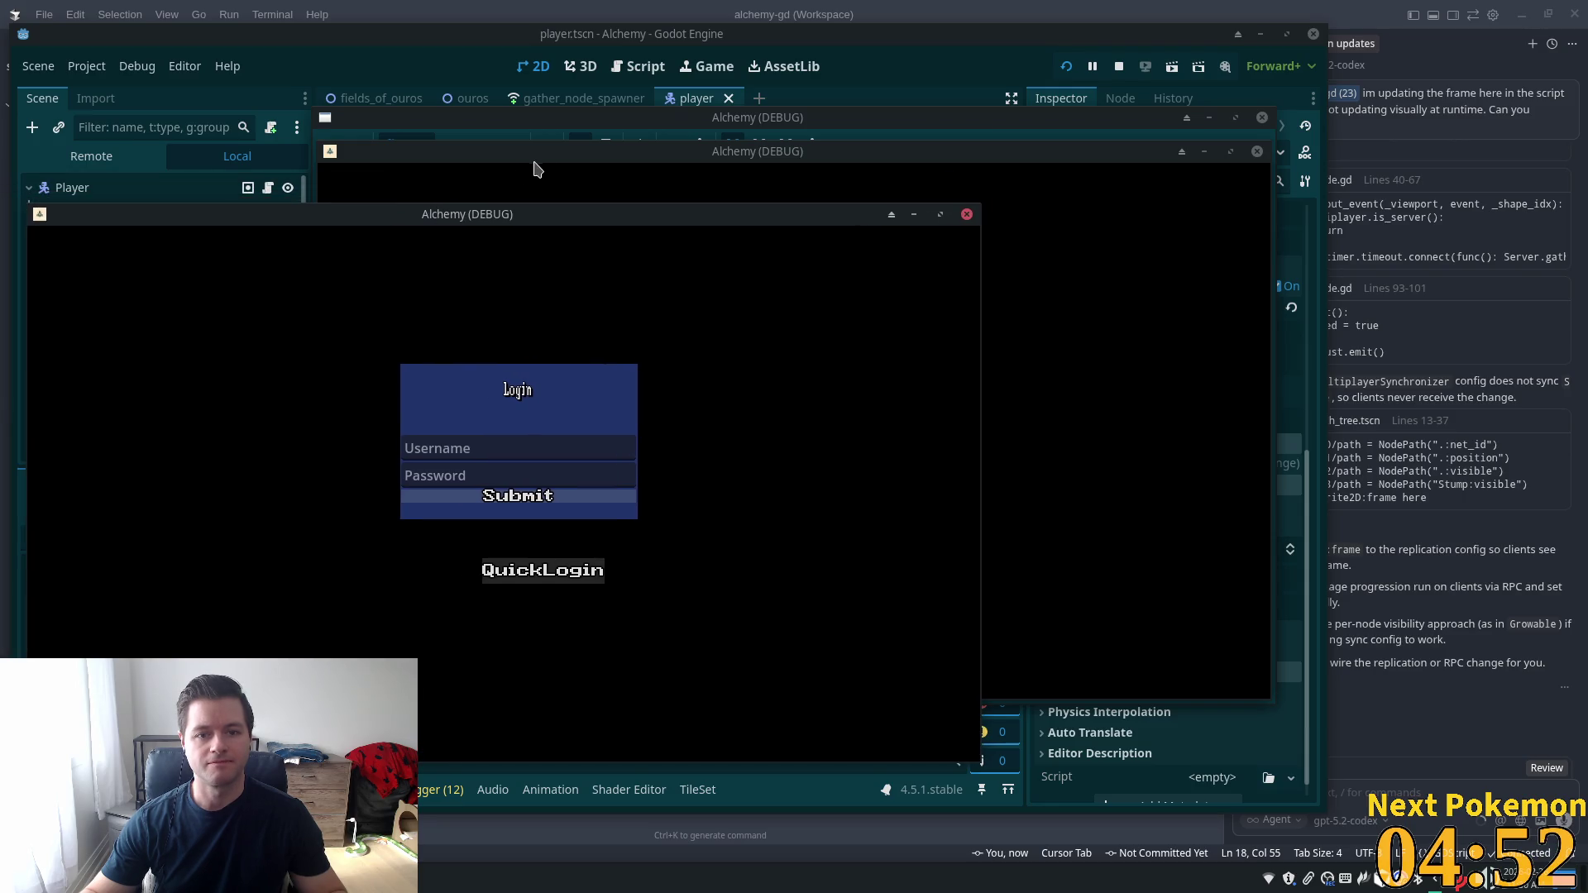
drag(681, 174, 910, 255)
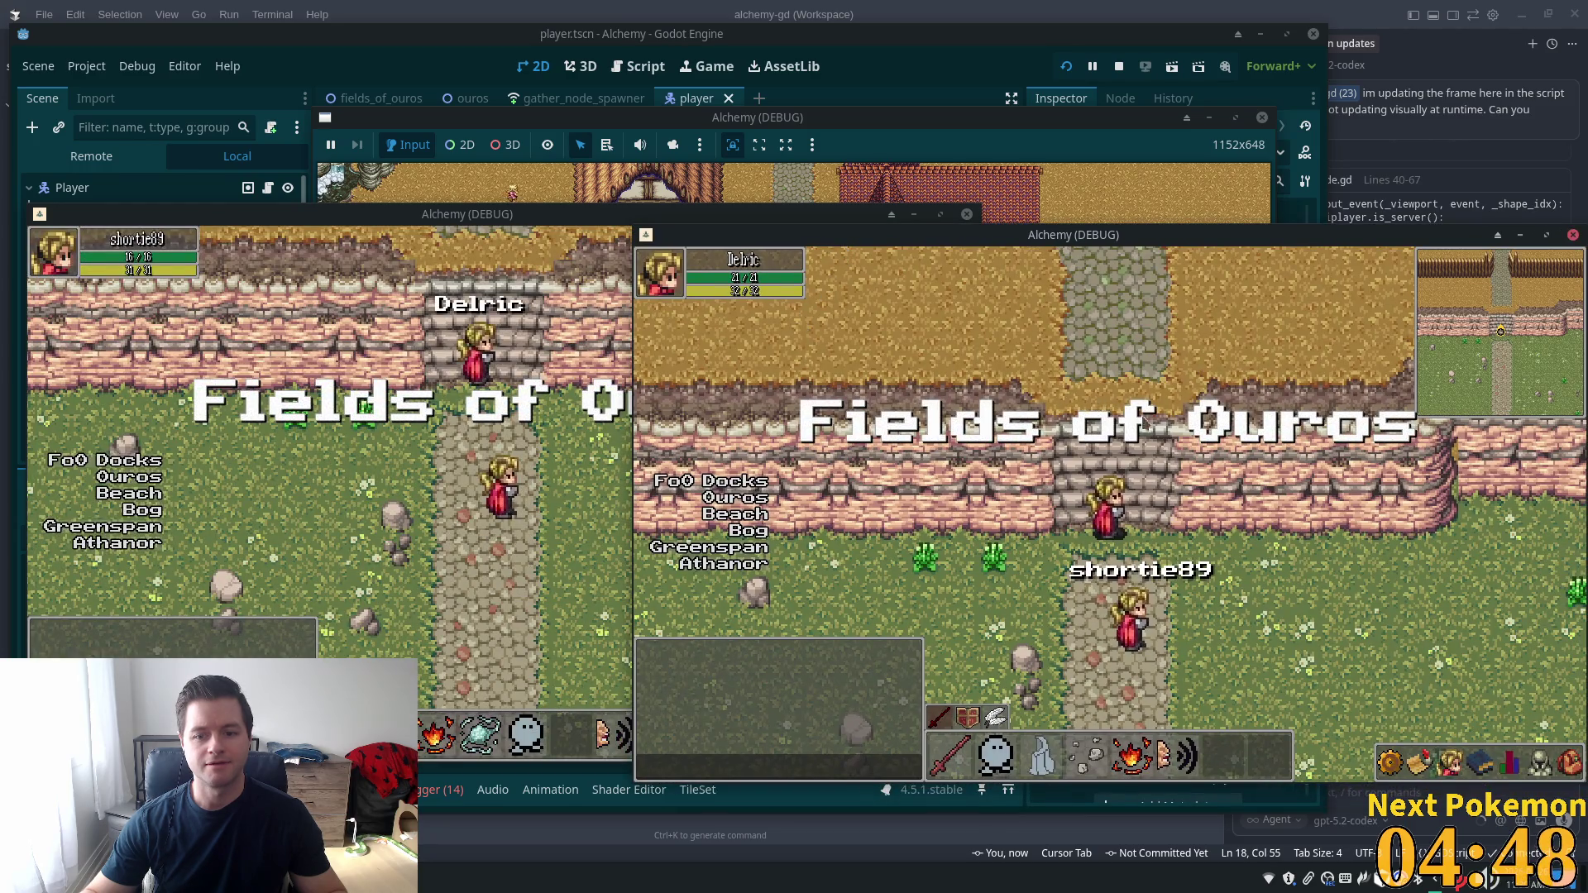
key(Down)
key(Up)
key(Down)
key(Down)
key(Right)
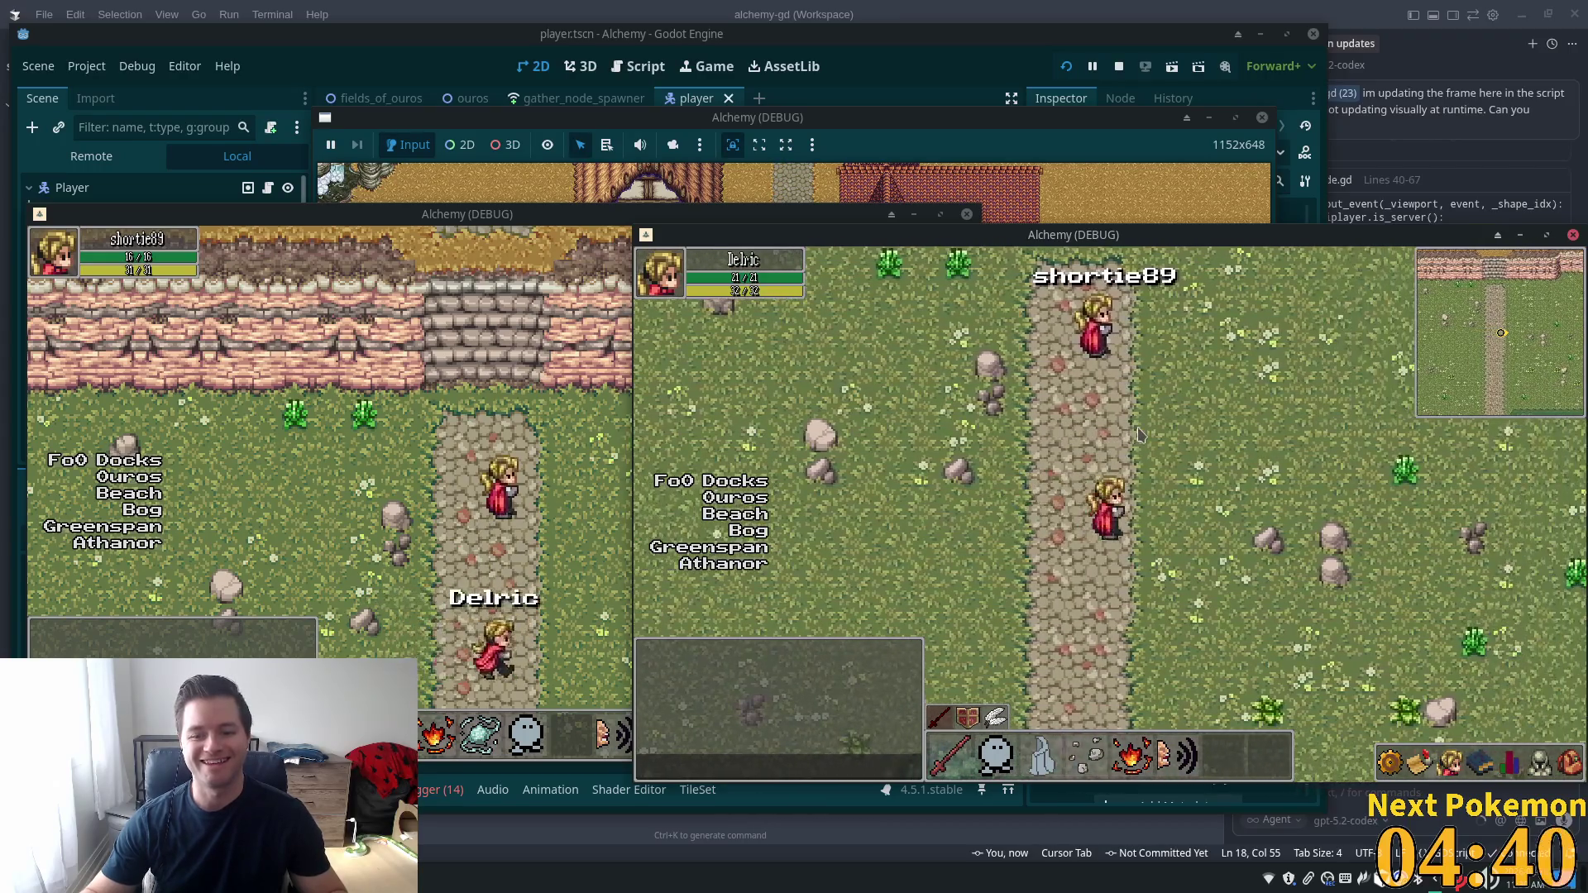
Walk north through the fence gap into Ouros, then back down the cliff stairs into the fields
key(Up)
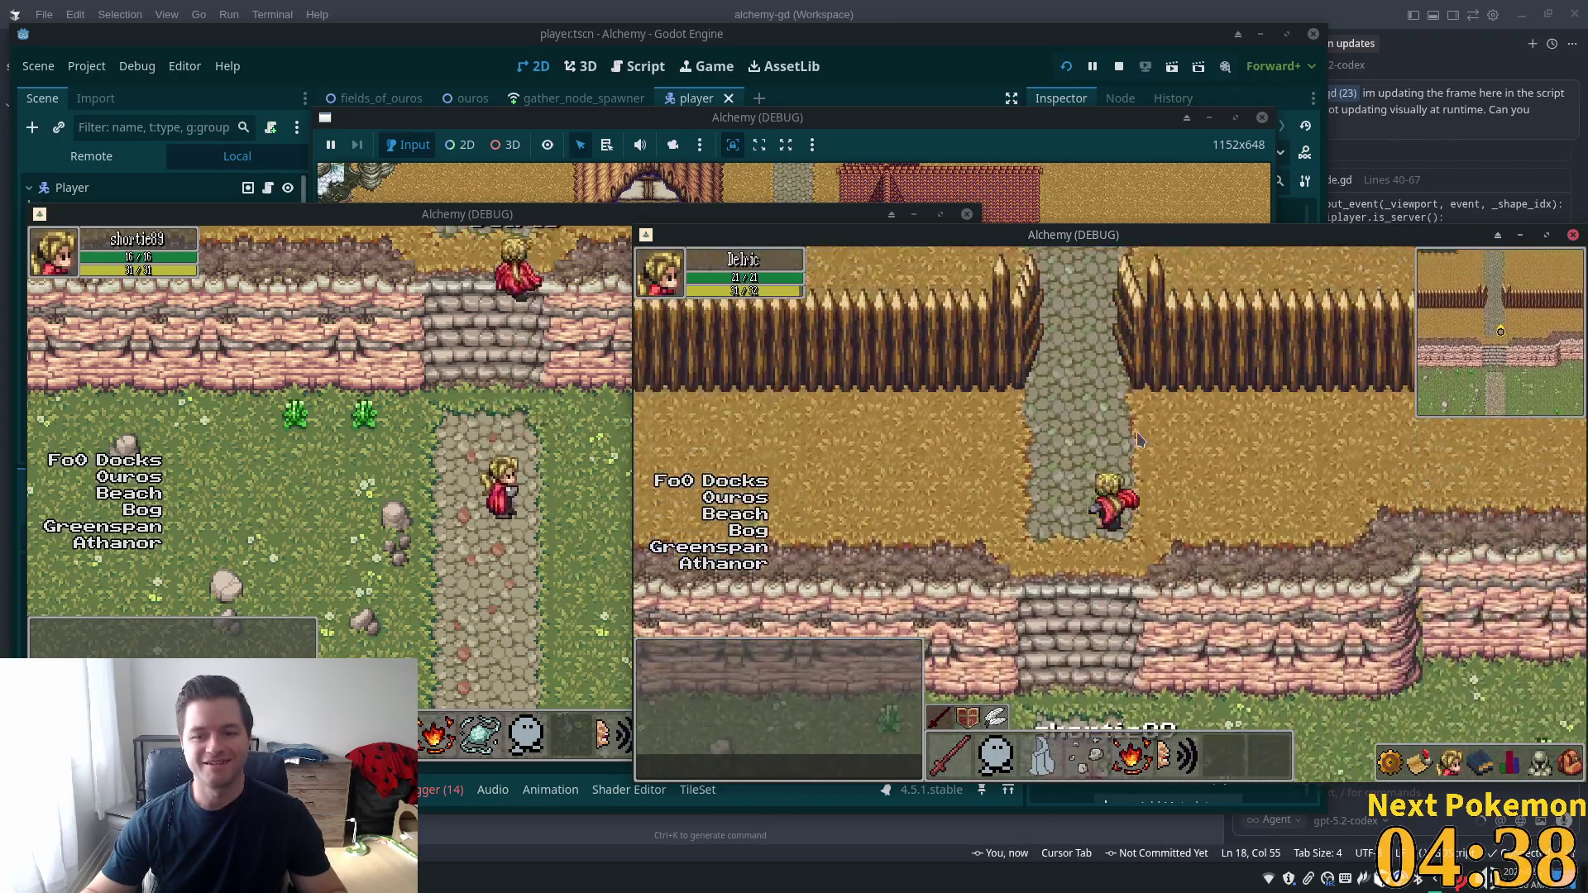
key(Up)
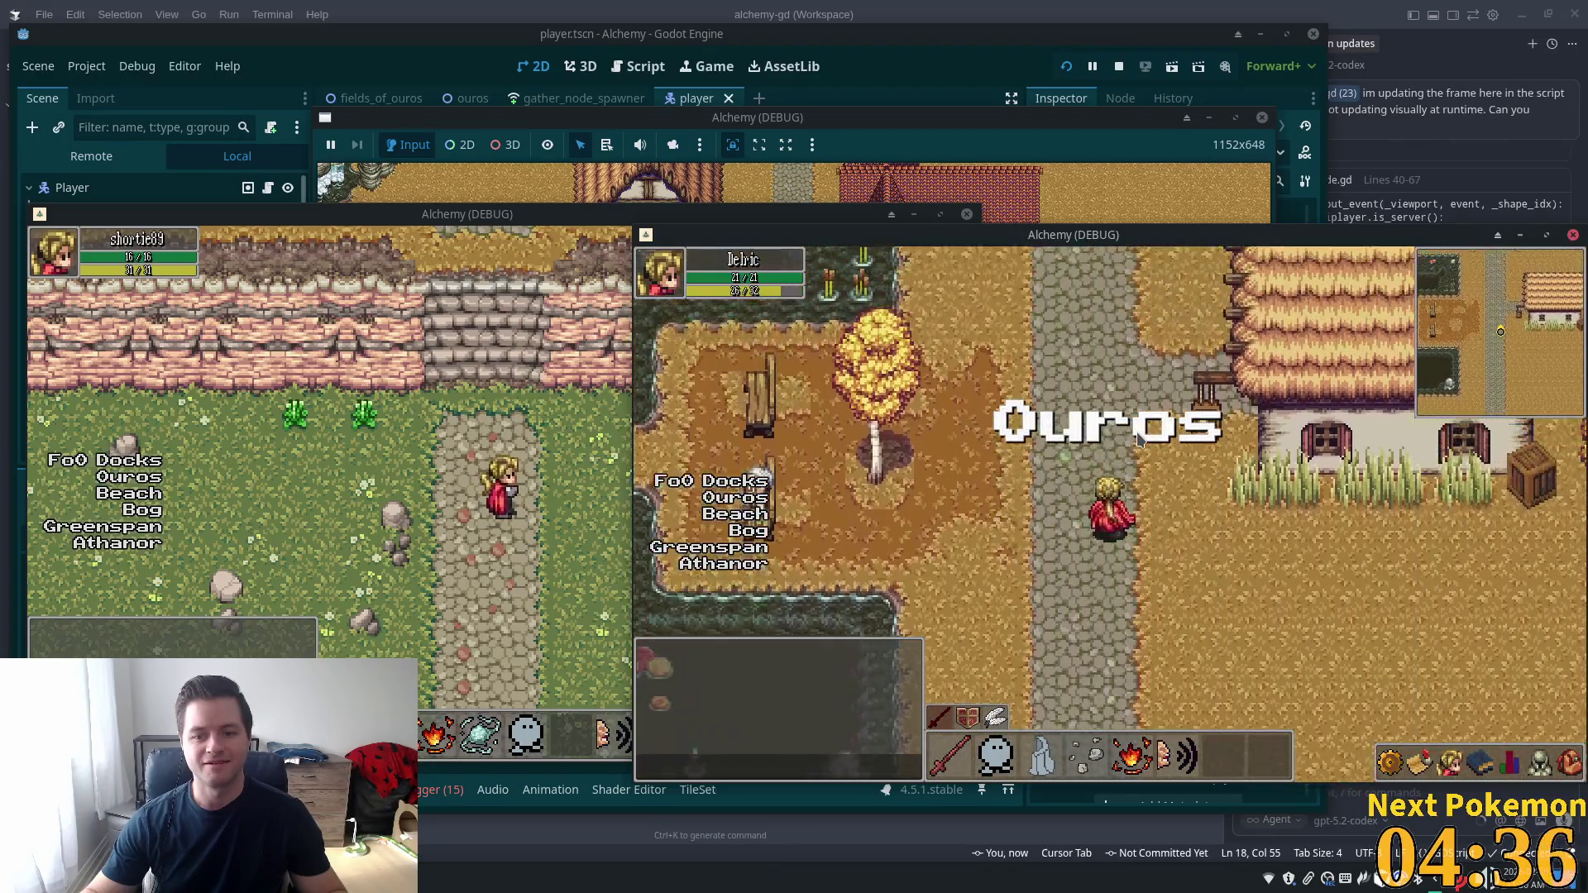
key(Down)
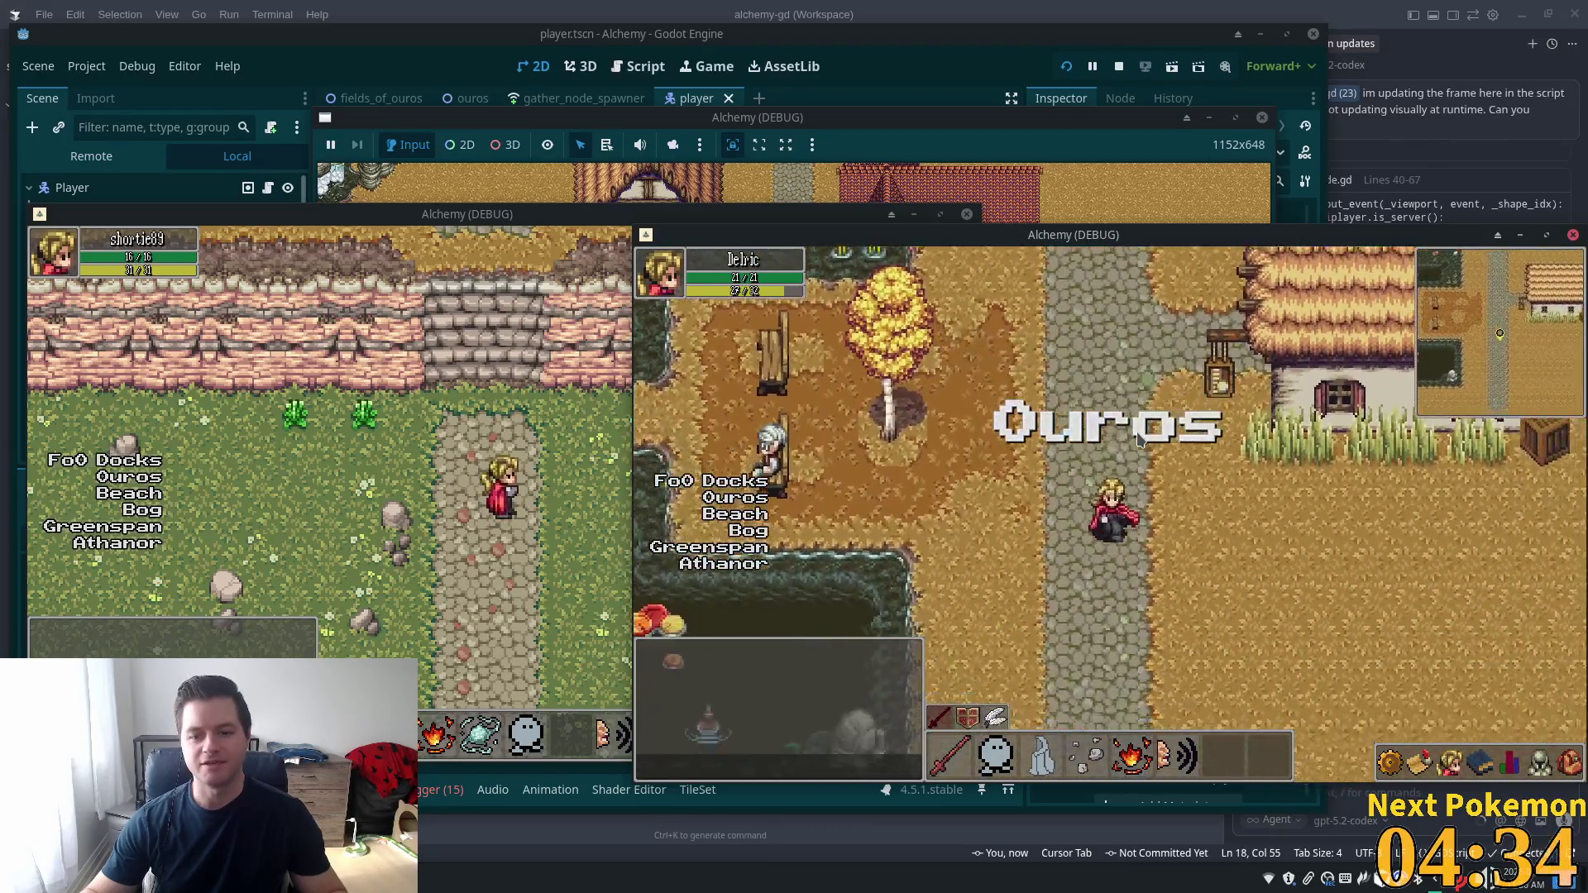
key(Down)
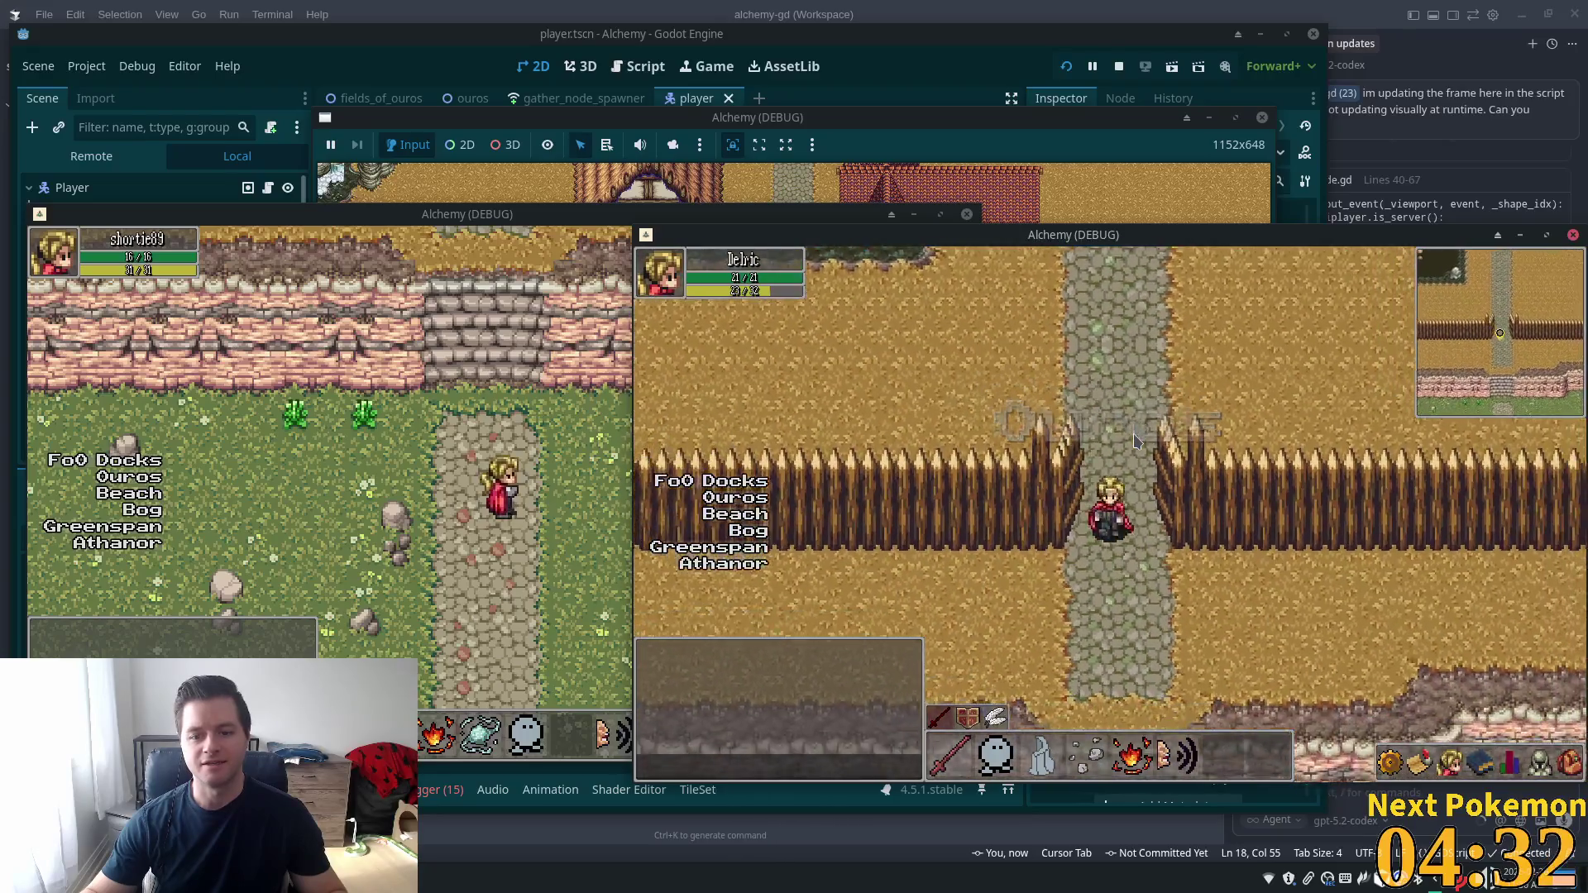
key(Down)
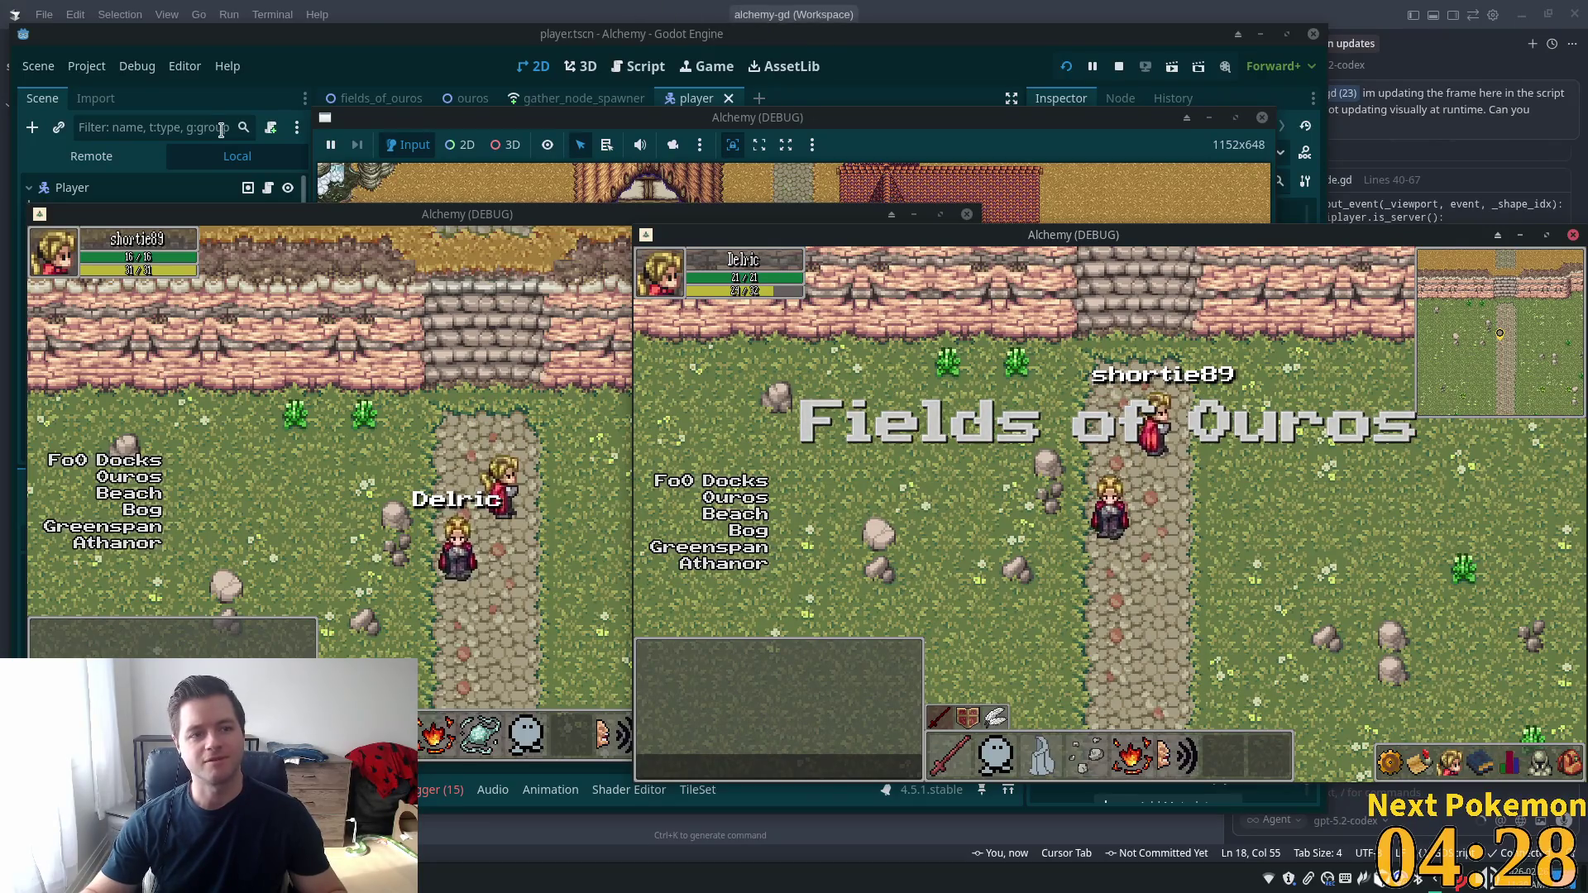
Move the code editor aside and bring the Godot editor back to the front
key(alt+Tab)
drag(341, 26, 484, 4)
key(alt+Tab)
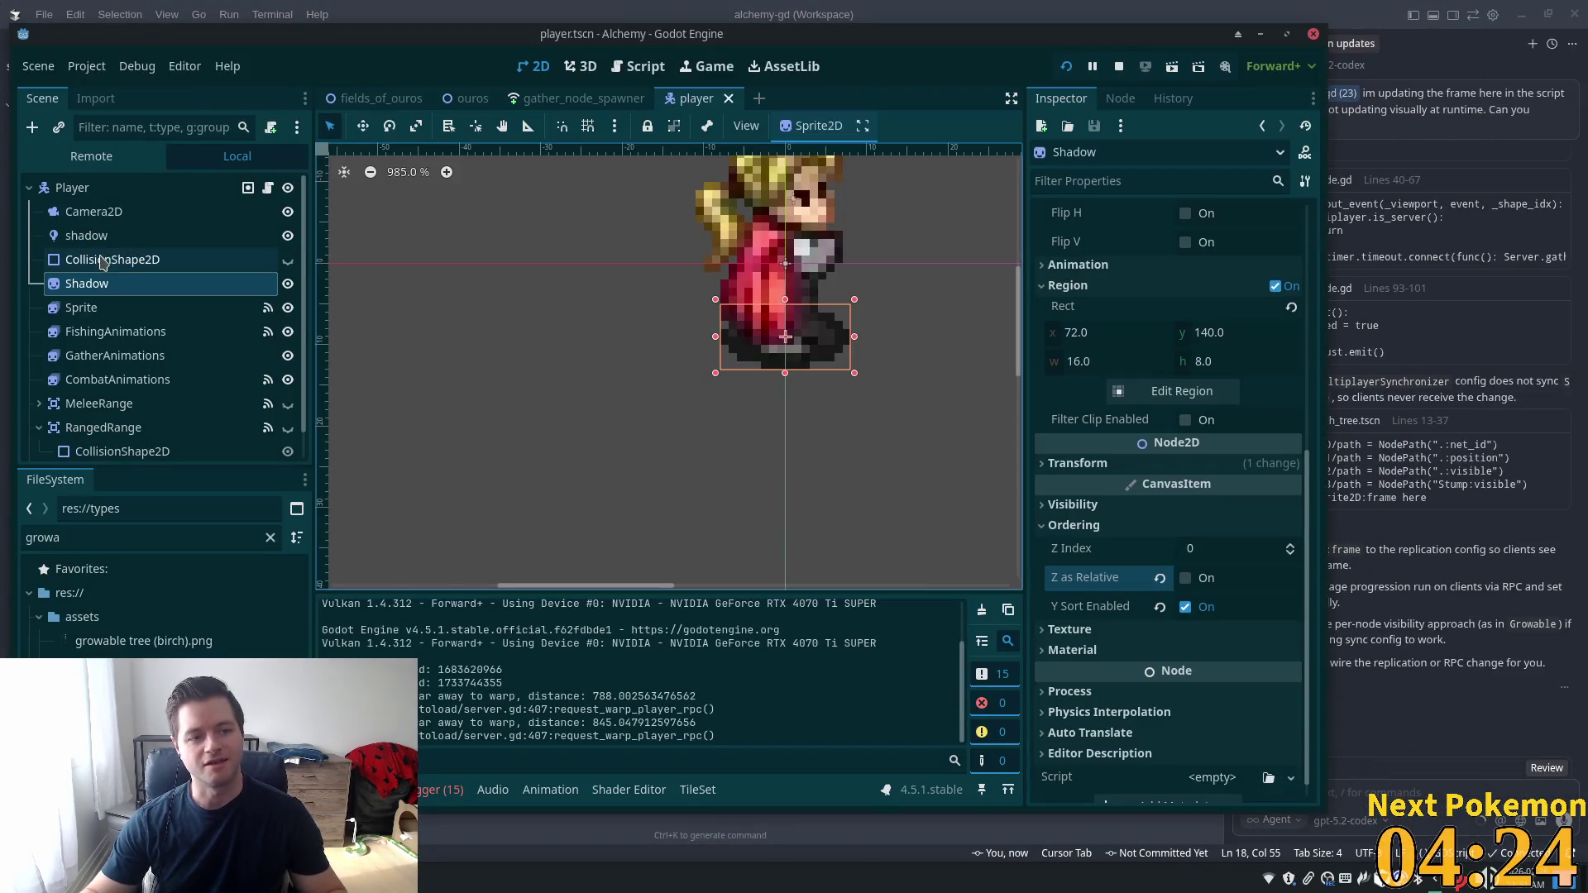
Select the Ground tilemap layer in fields_of_ouros and inspect its tile set
click(376, 97)
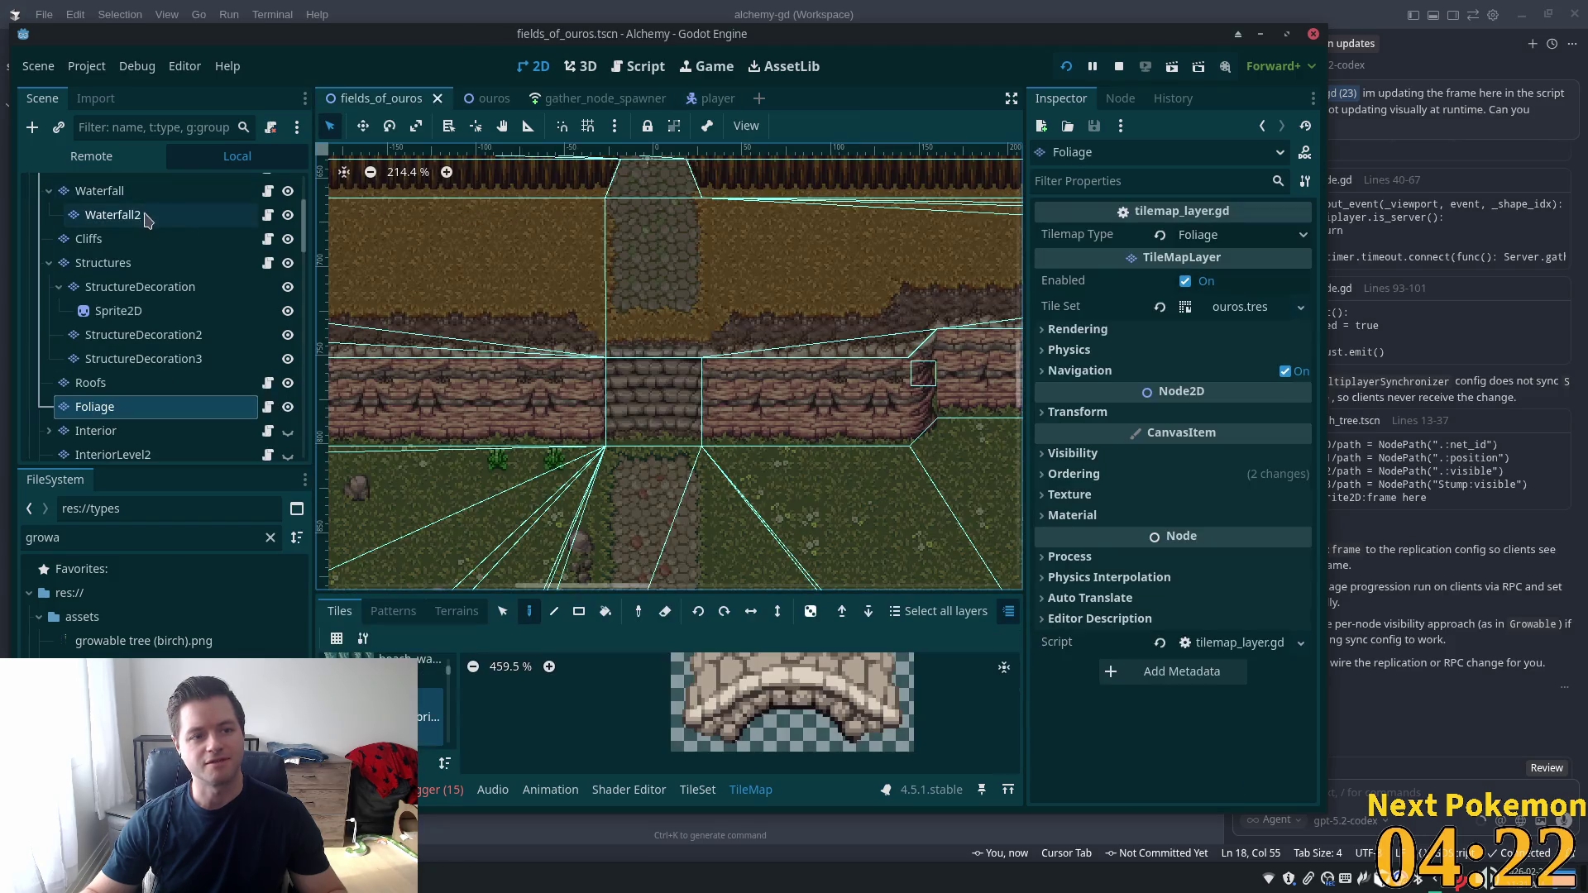
scroll(145, 218, up, 5)
click(124, 238)
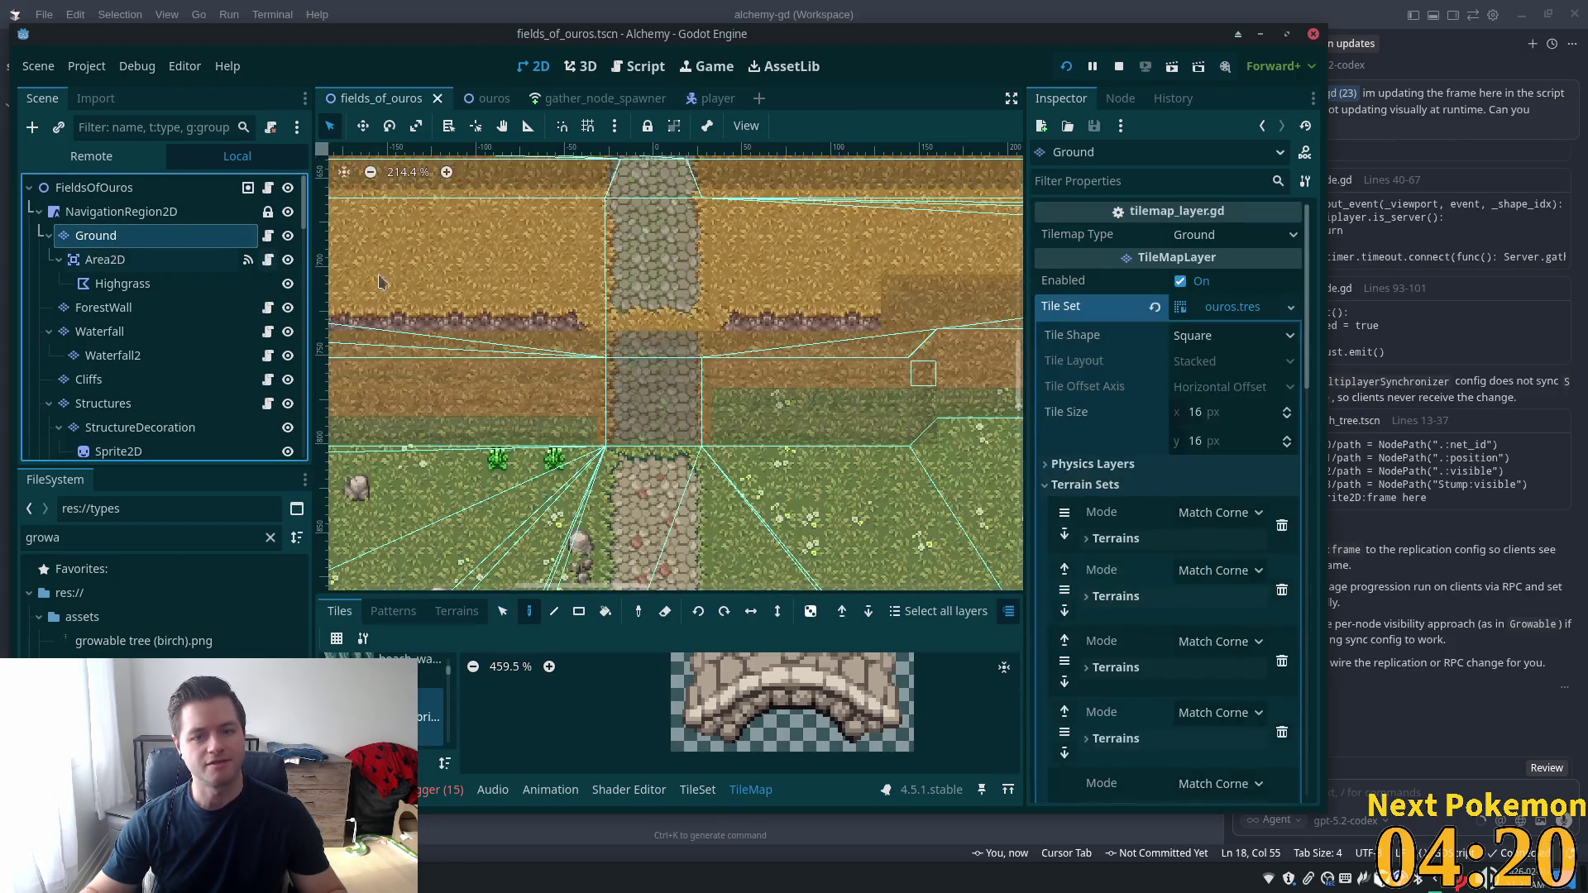
click(1290, 308)
drag(1306, 348, 1326, 738)
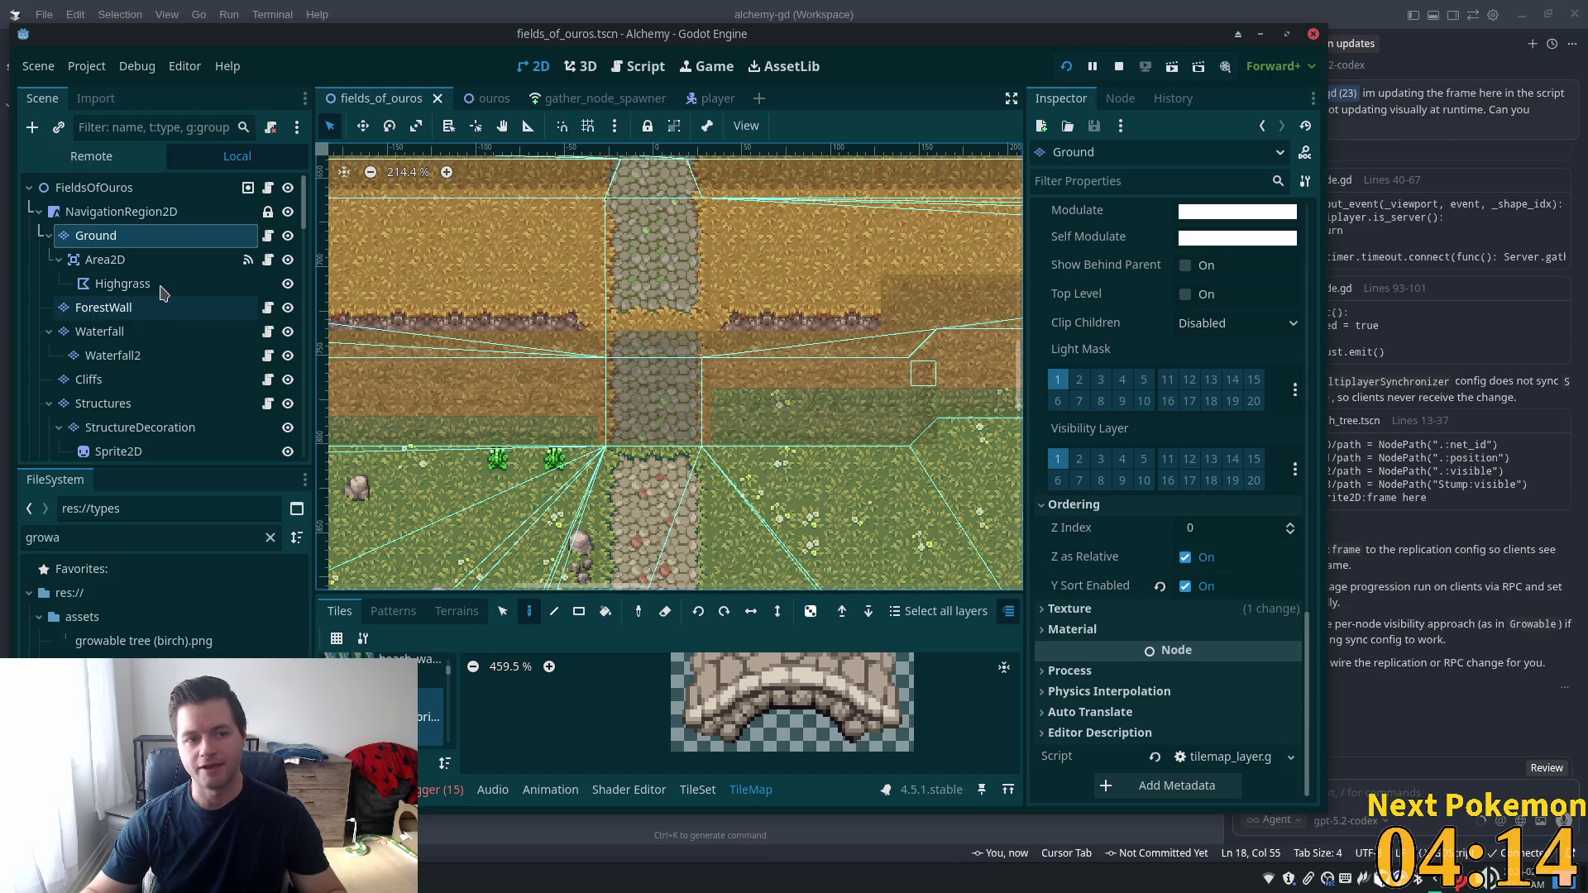
Check the Ground layer's Ordering settings in the ouros scene
click(478, 99)
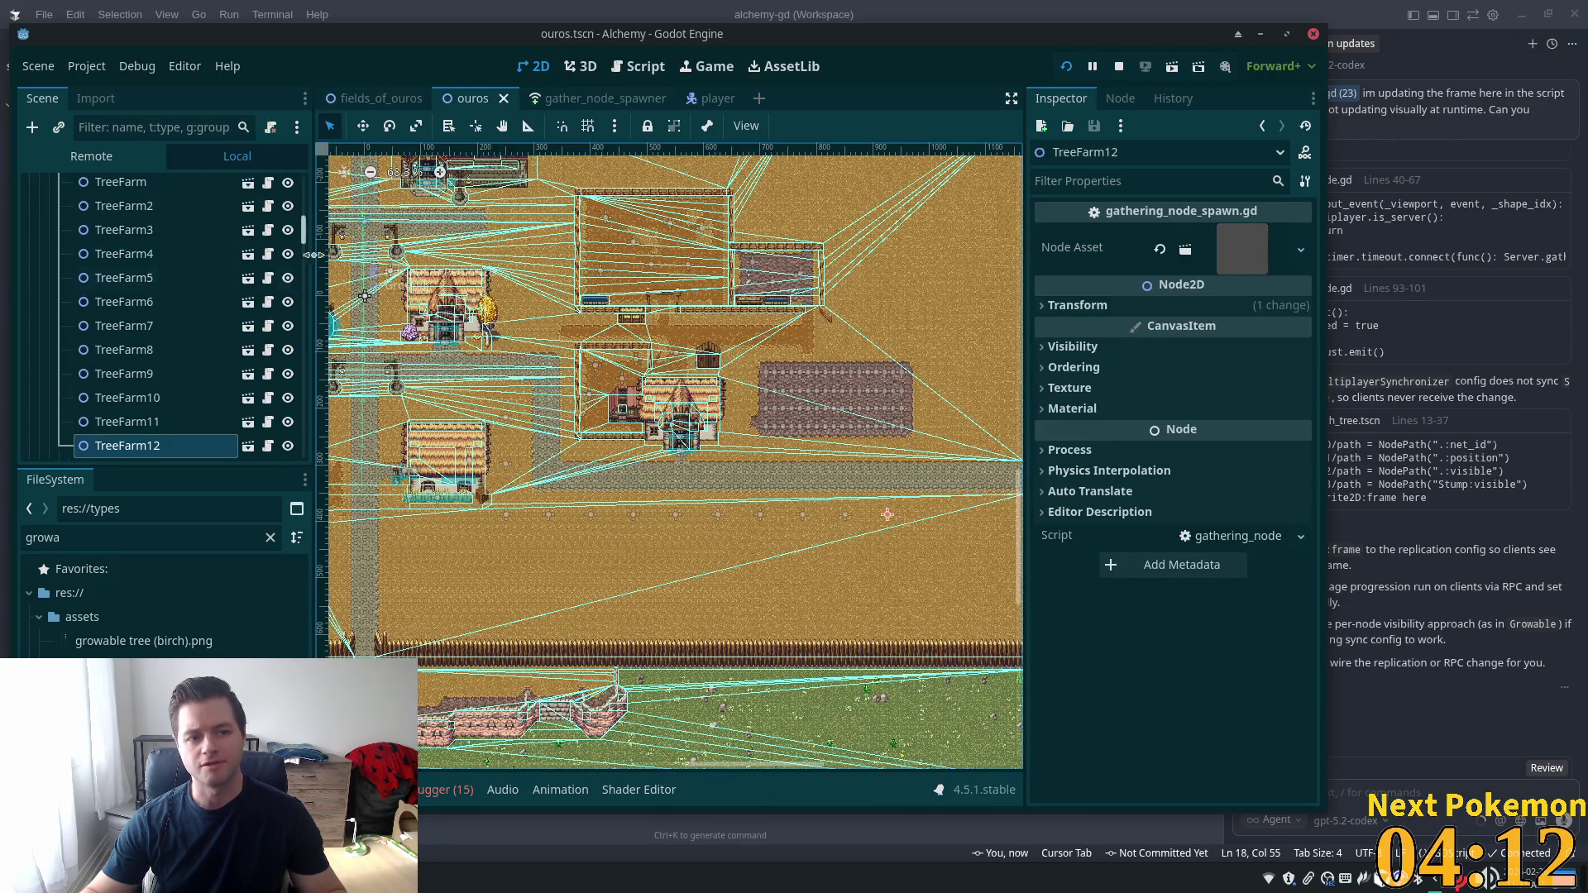
drag(309, 231, 309, 135)
click(176, 236)
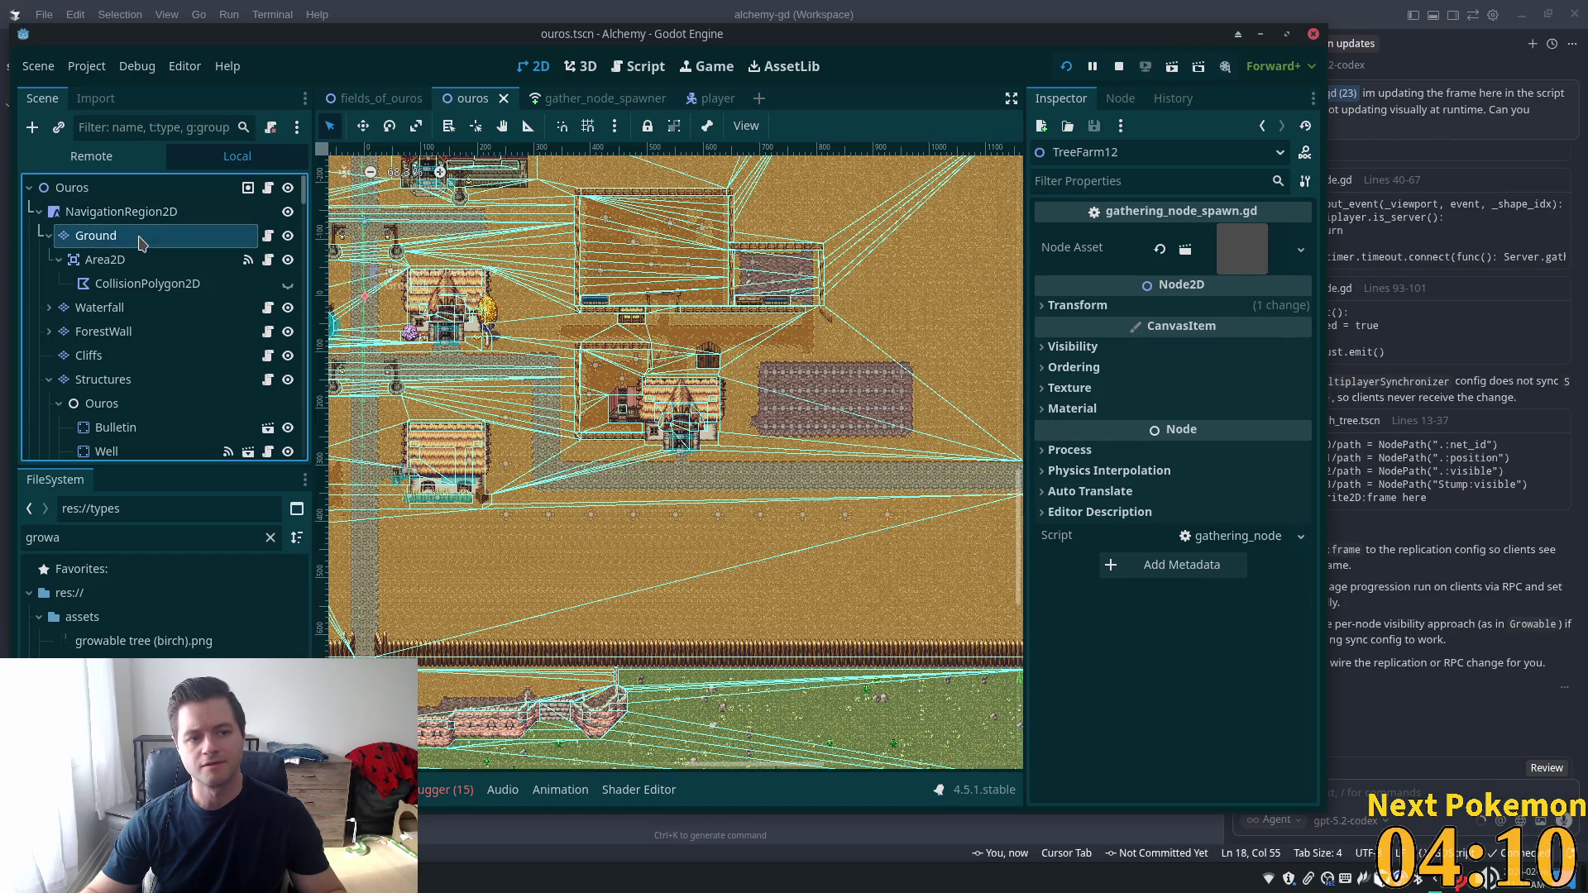
drag(1314, 342, 1321, 771)
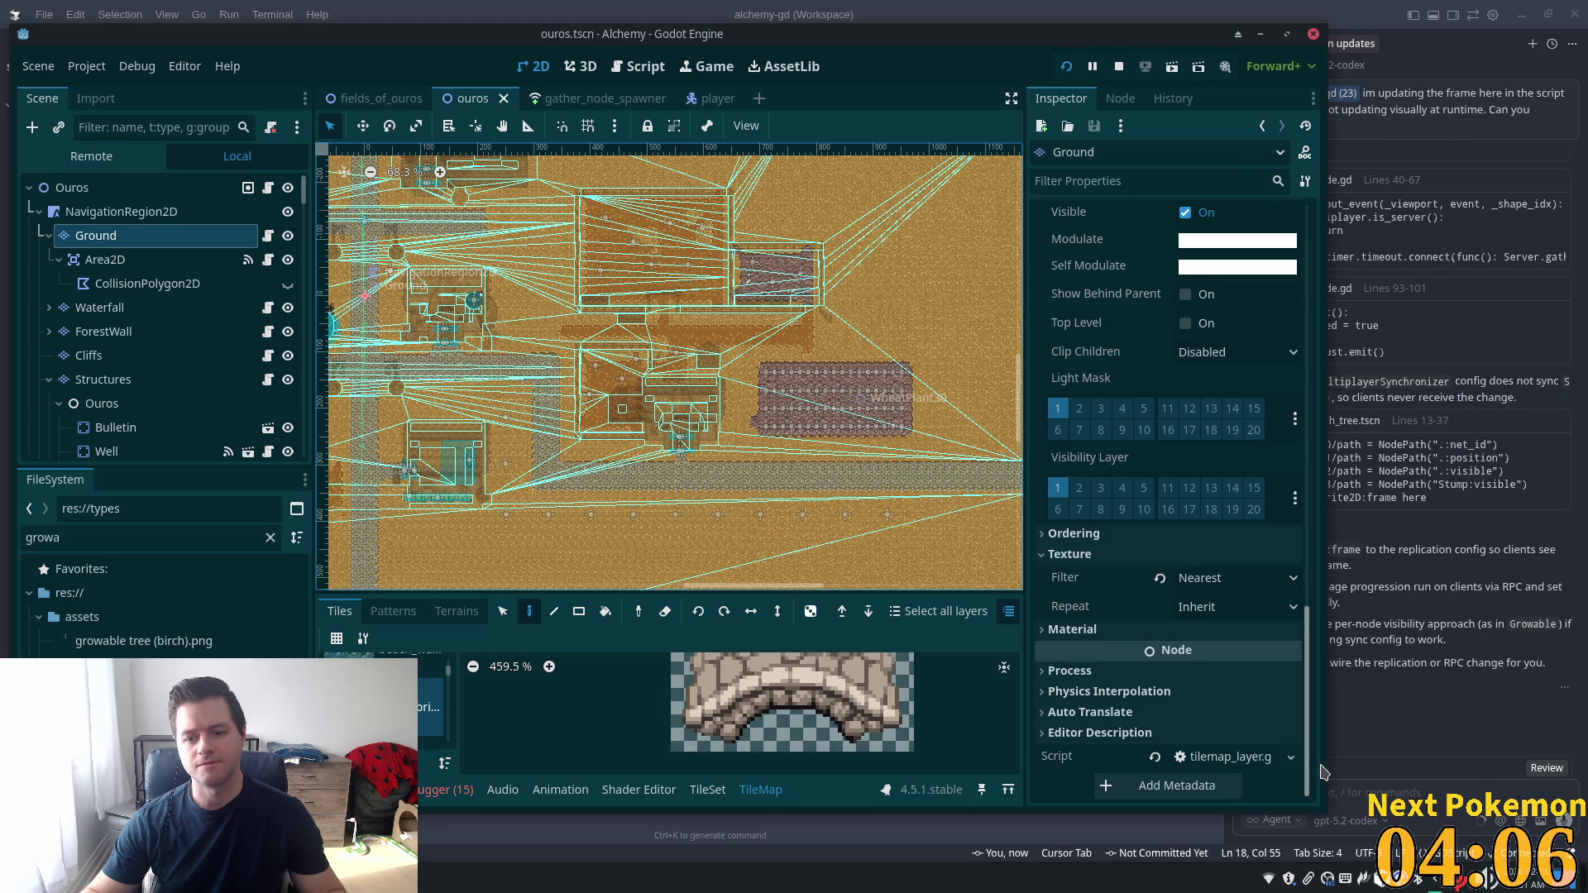
click(1106, 536)
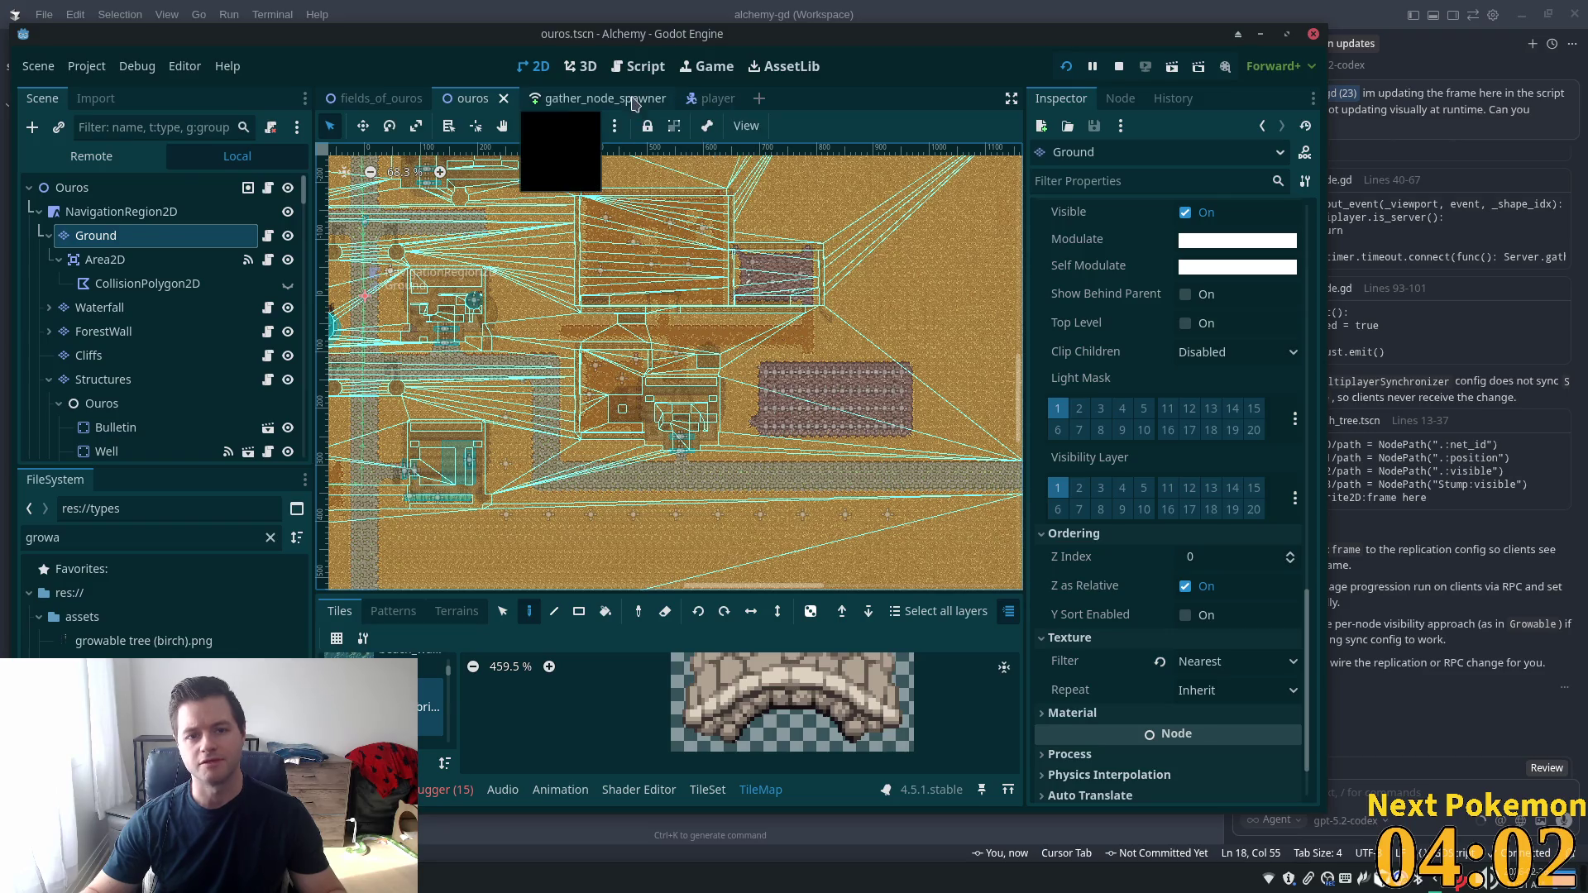
Turn off Y Sort Enabled for Ground in fields_of_ouros and save the scene
click(376, 98)
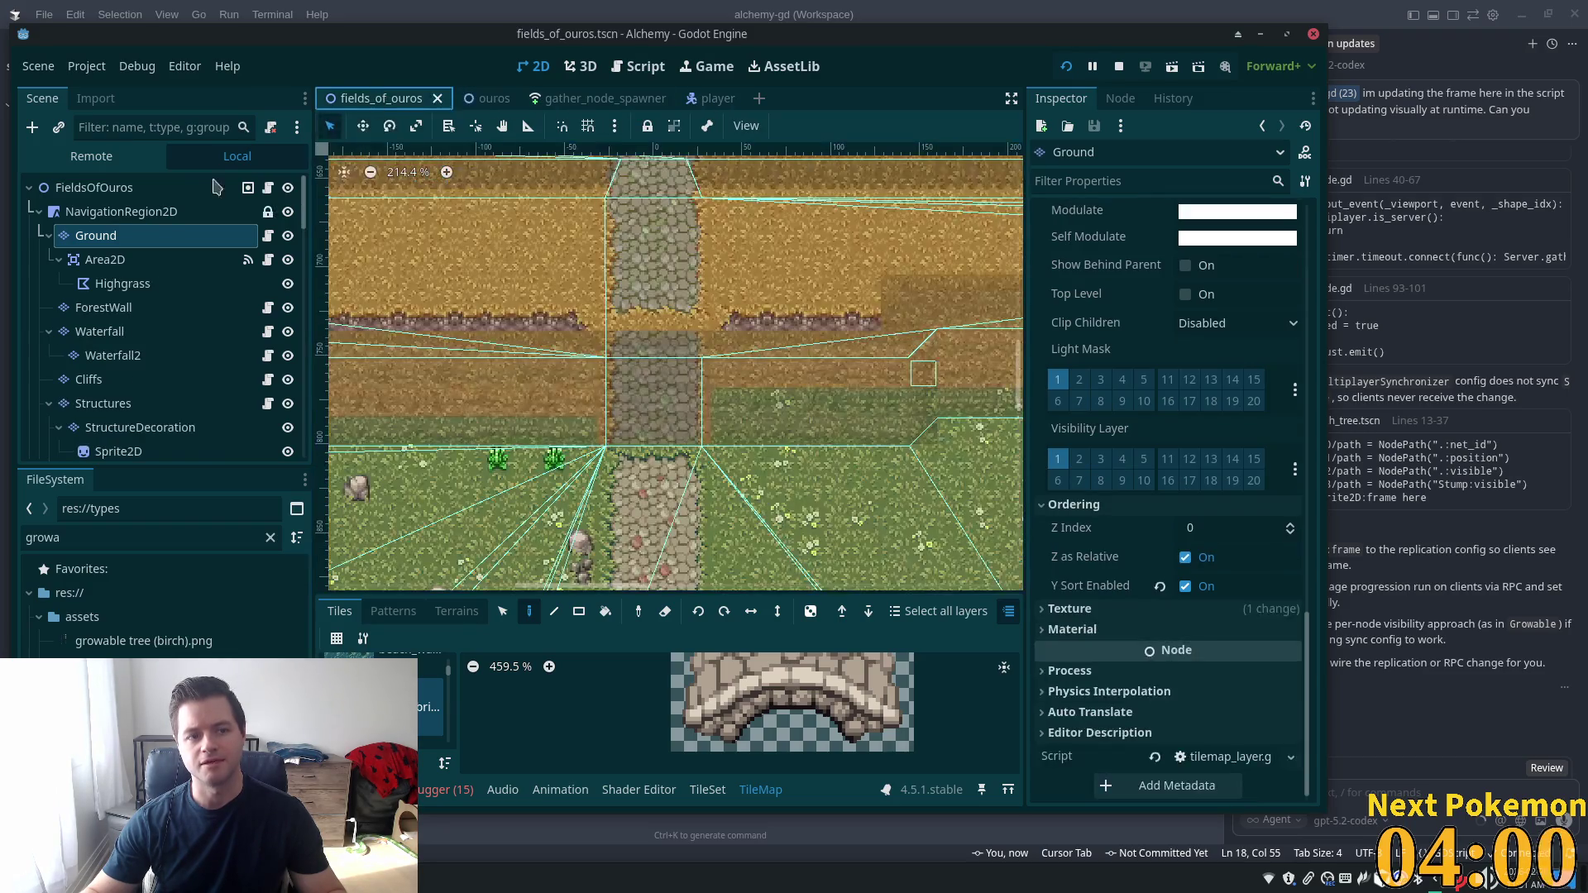
double_click(1205, 587)
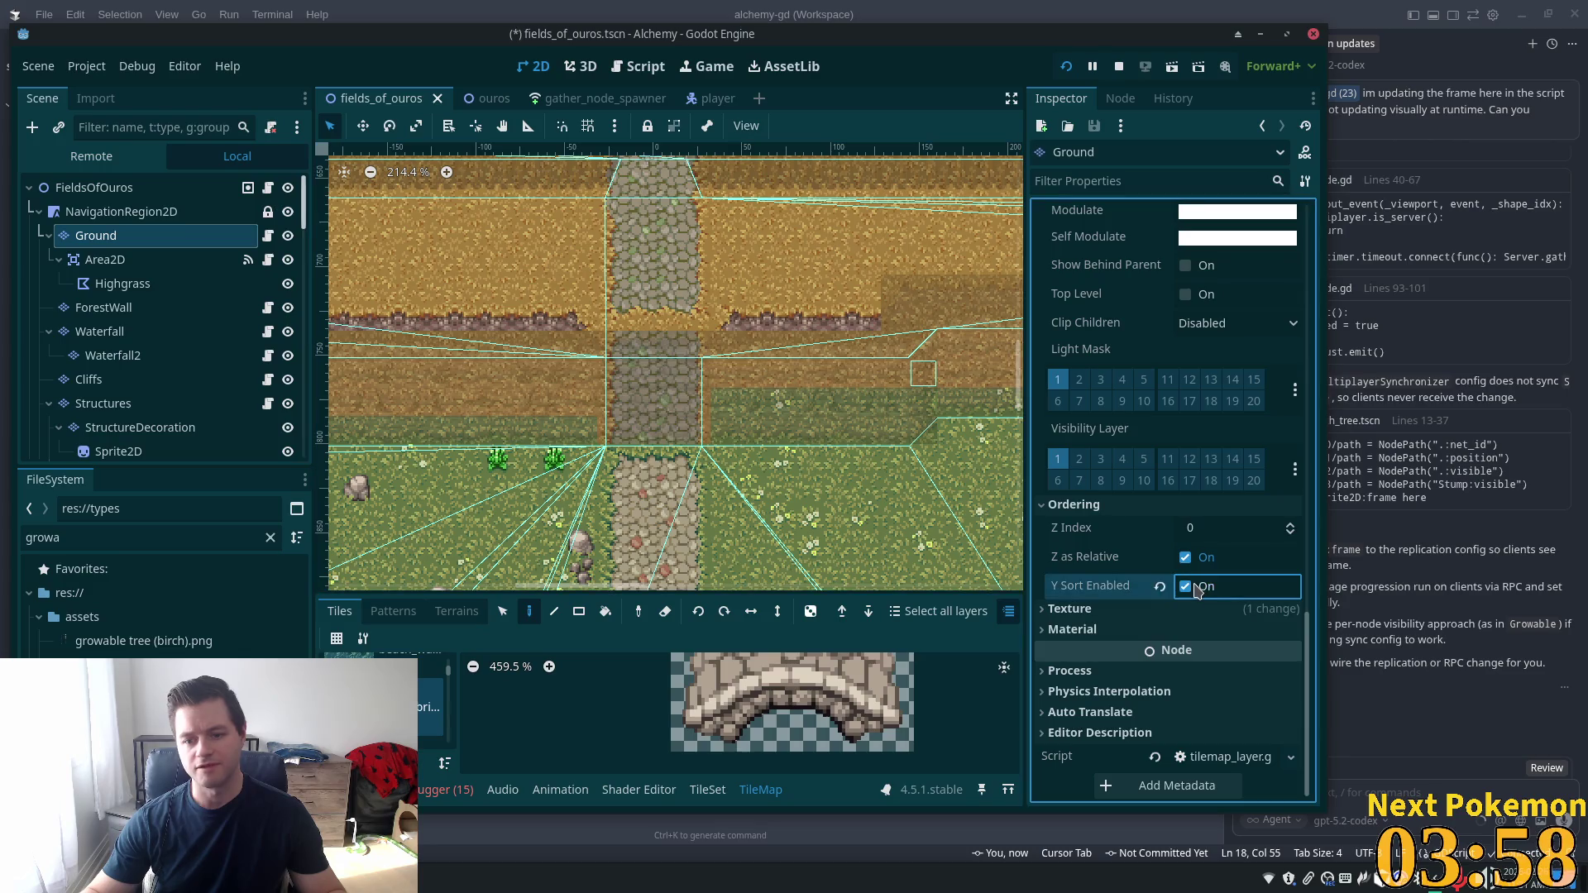
key(ctrl+s)
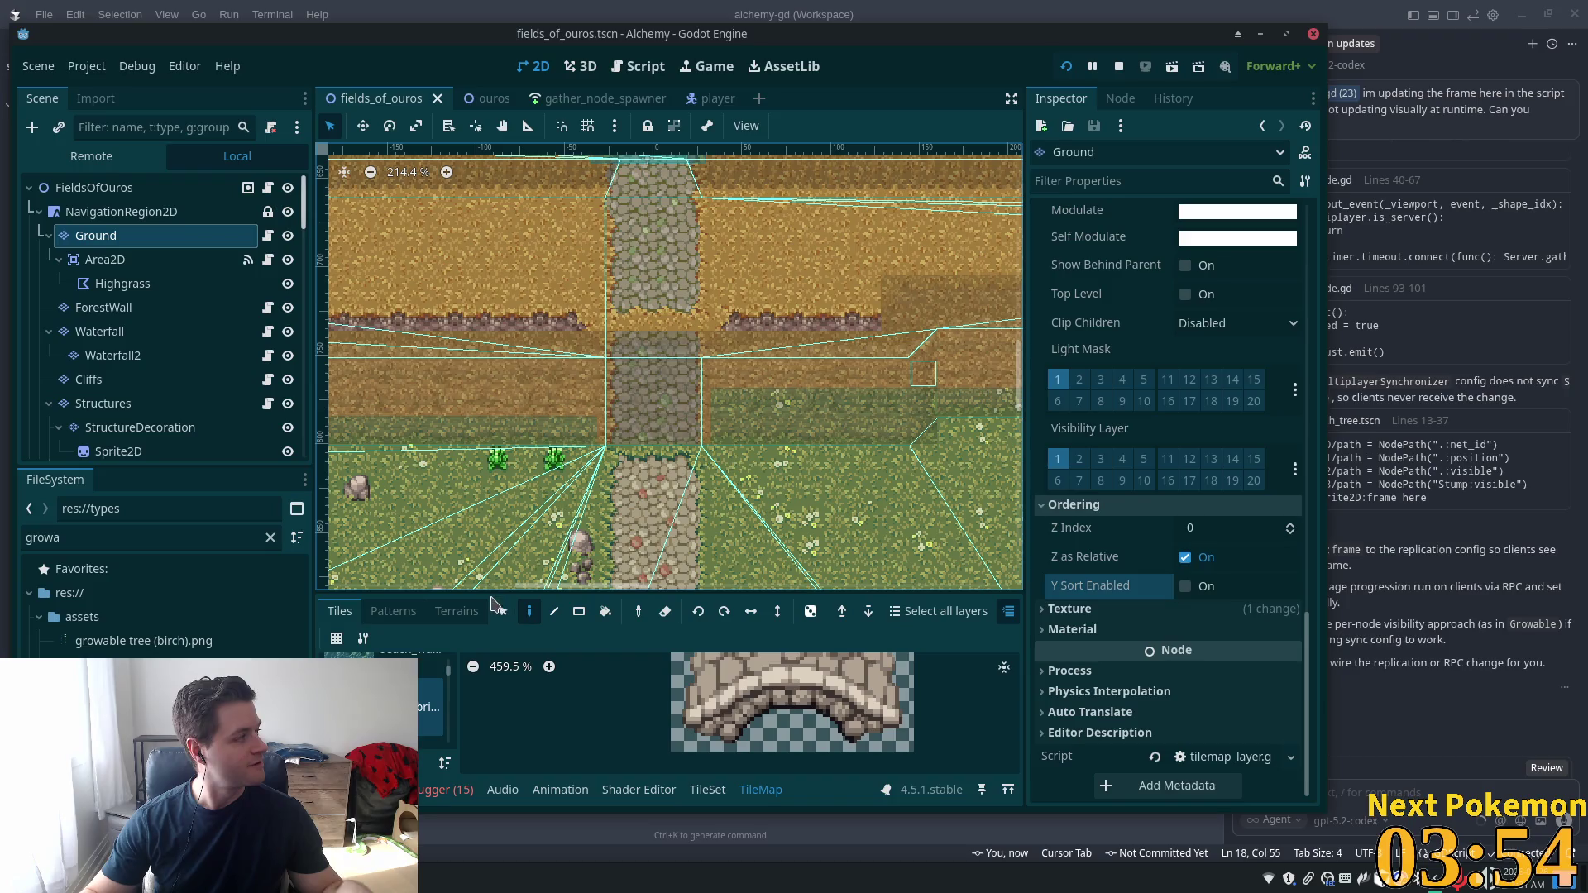
key(alt+Tab)
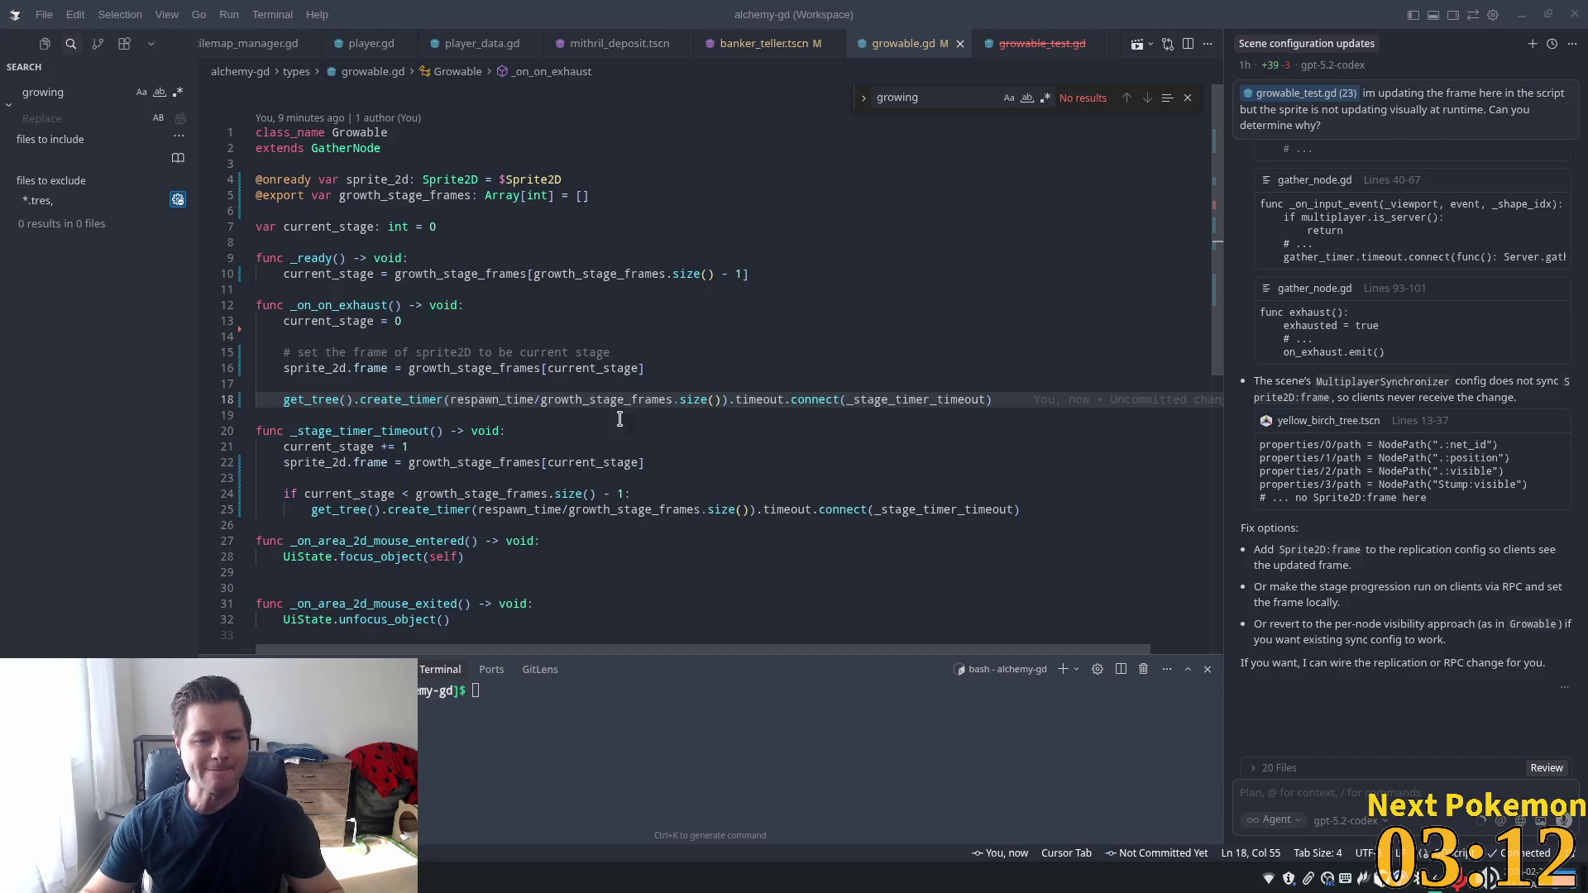
Leave growable.gd, return to Godot, and restart the Alchemy game in debug
click(618, 394)
key(alt+Tab)
click(1066, 66)
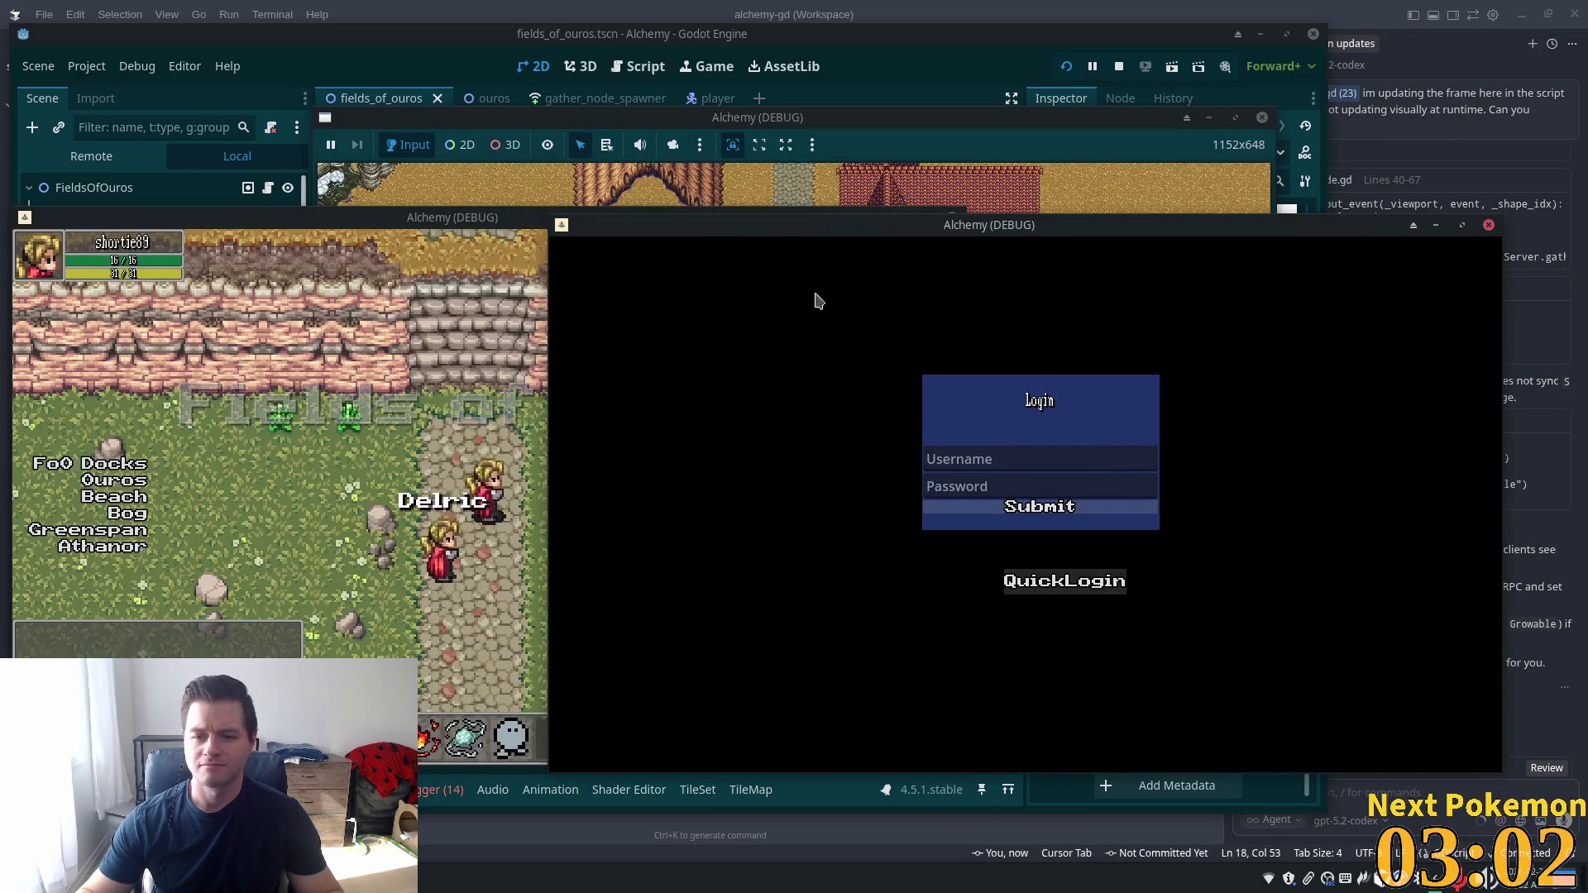
Walk down the dirt path past the lake, then across the meadow and past the rocks
key(Down)
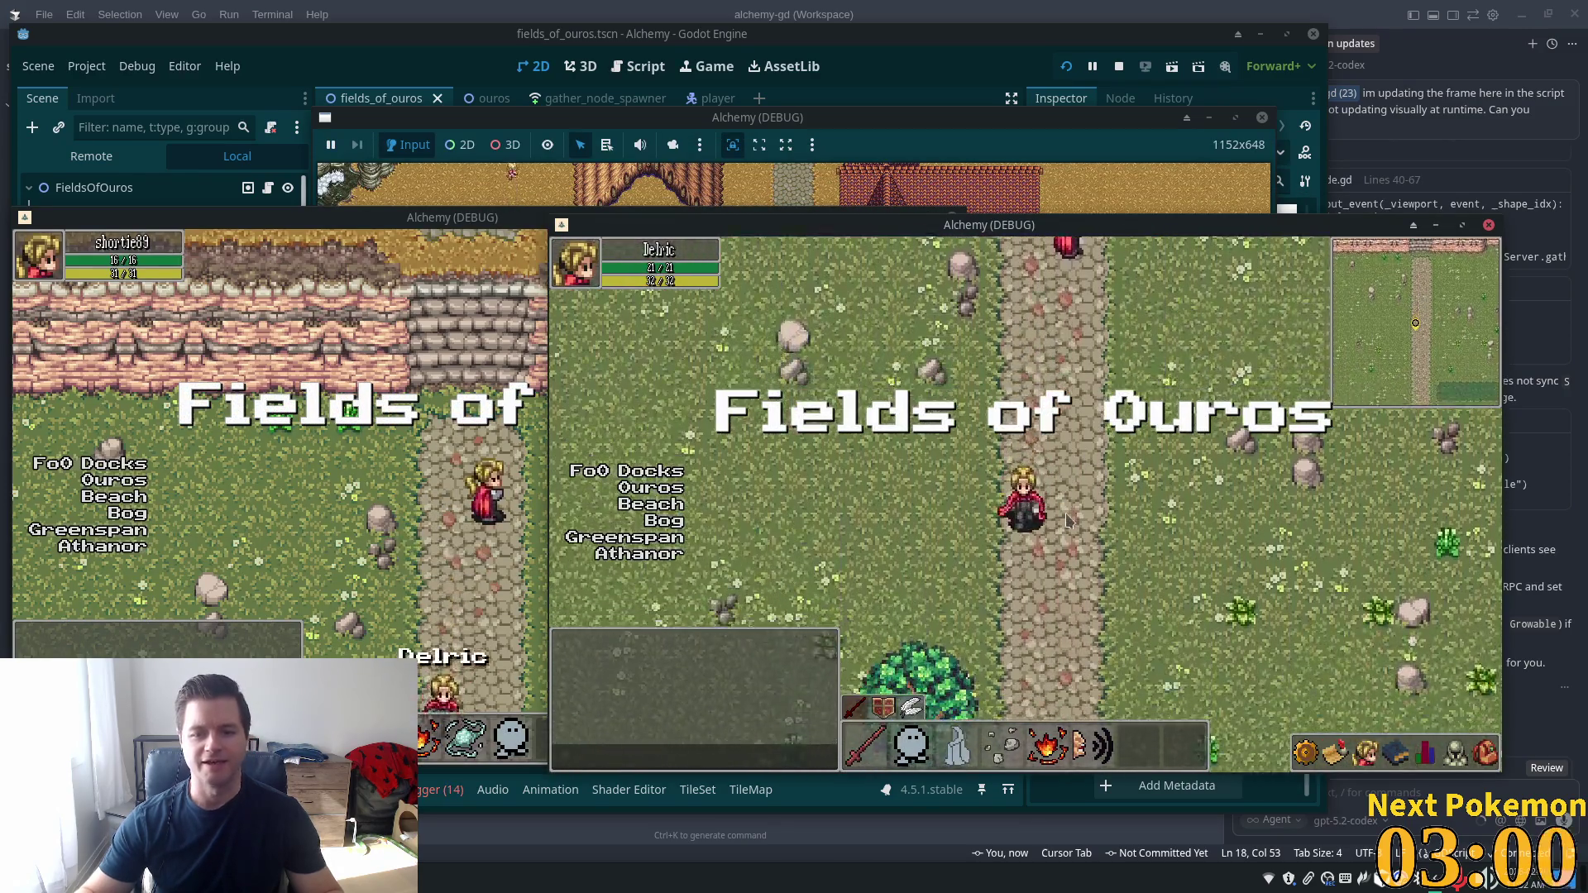
key(Left)
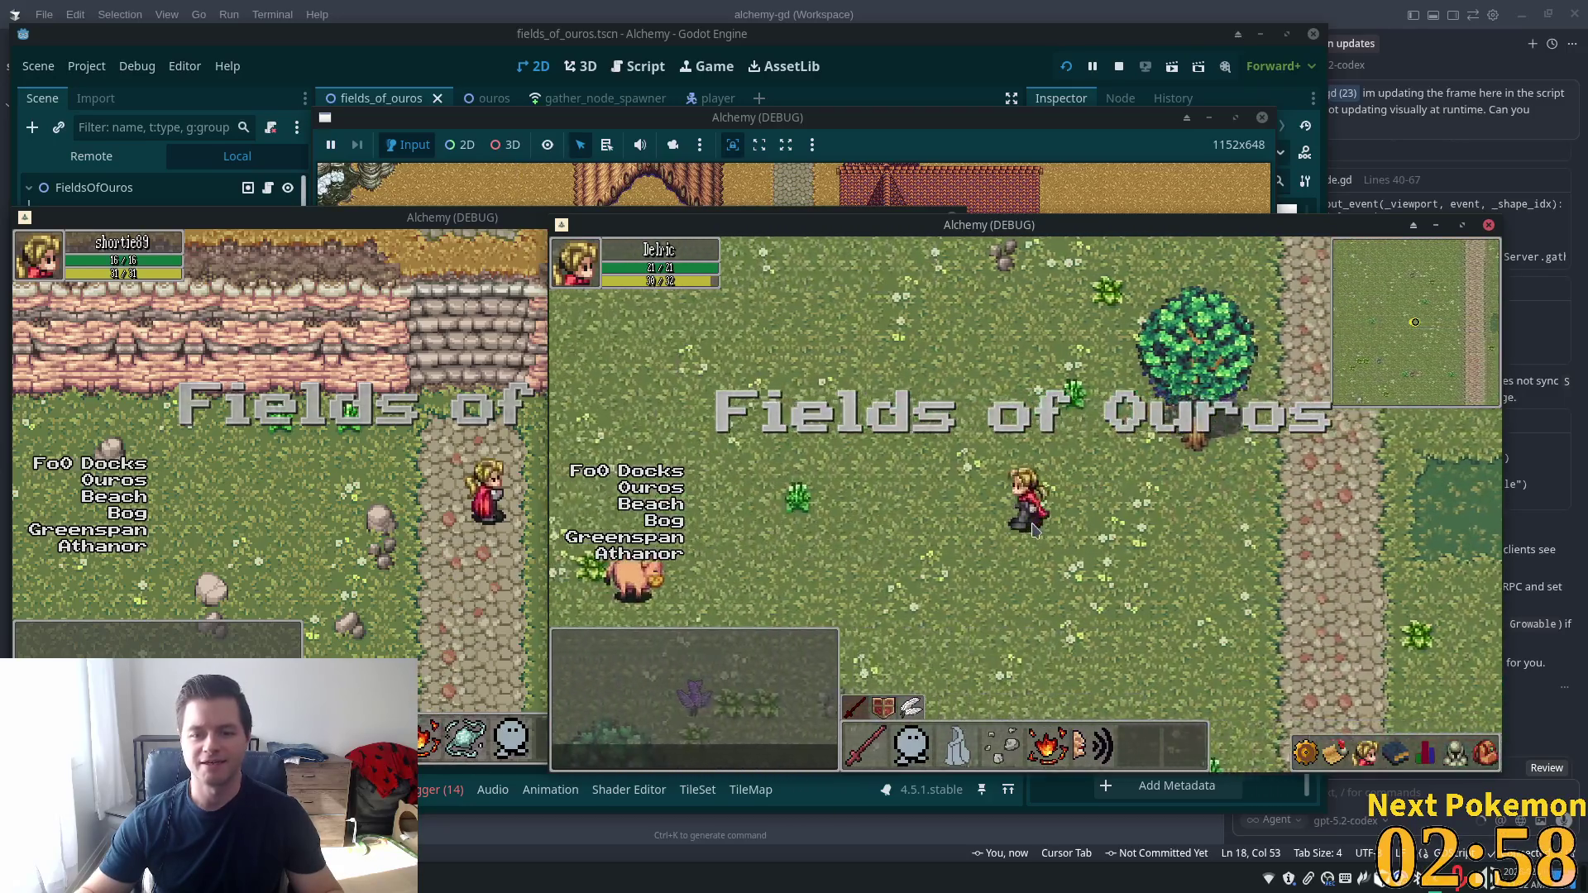
key(Left)
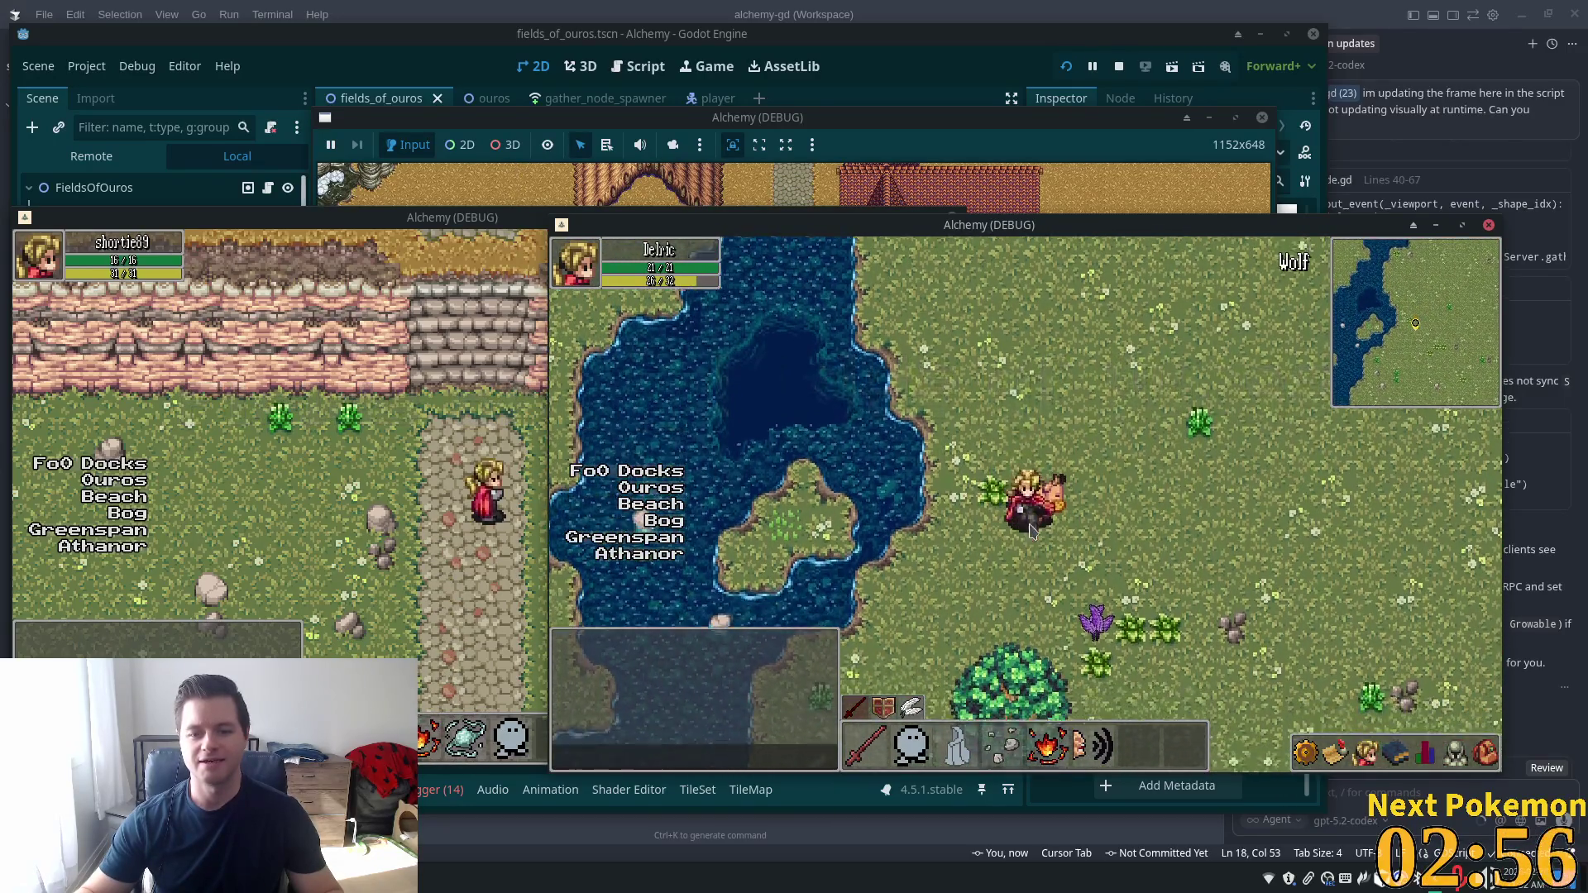
key(Down)
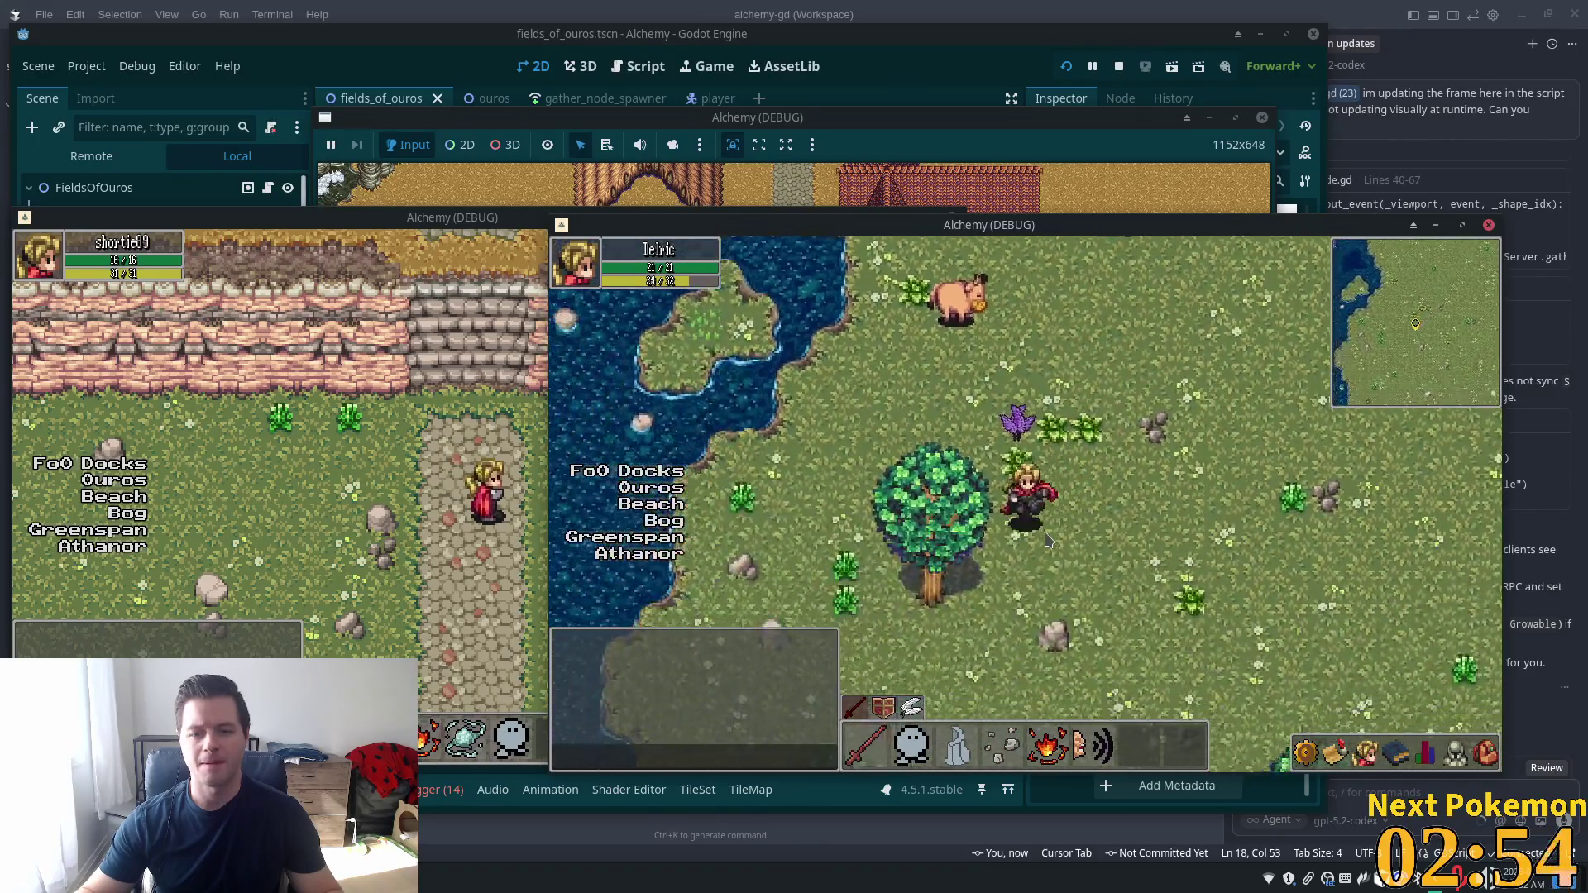
key(Right)
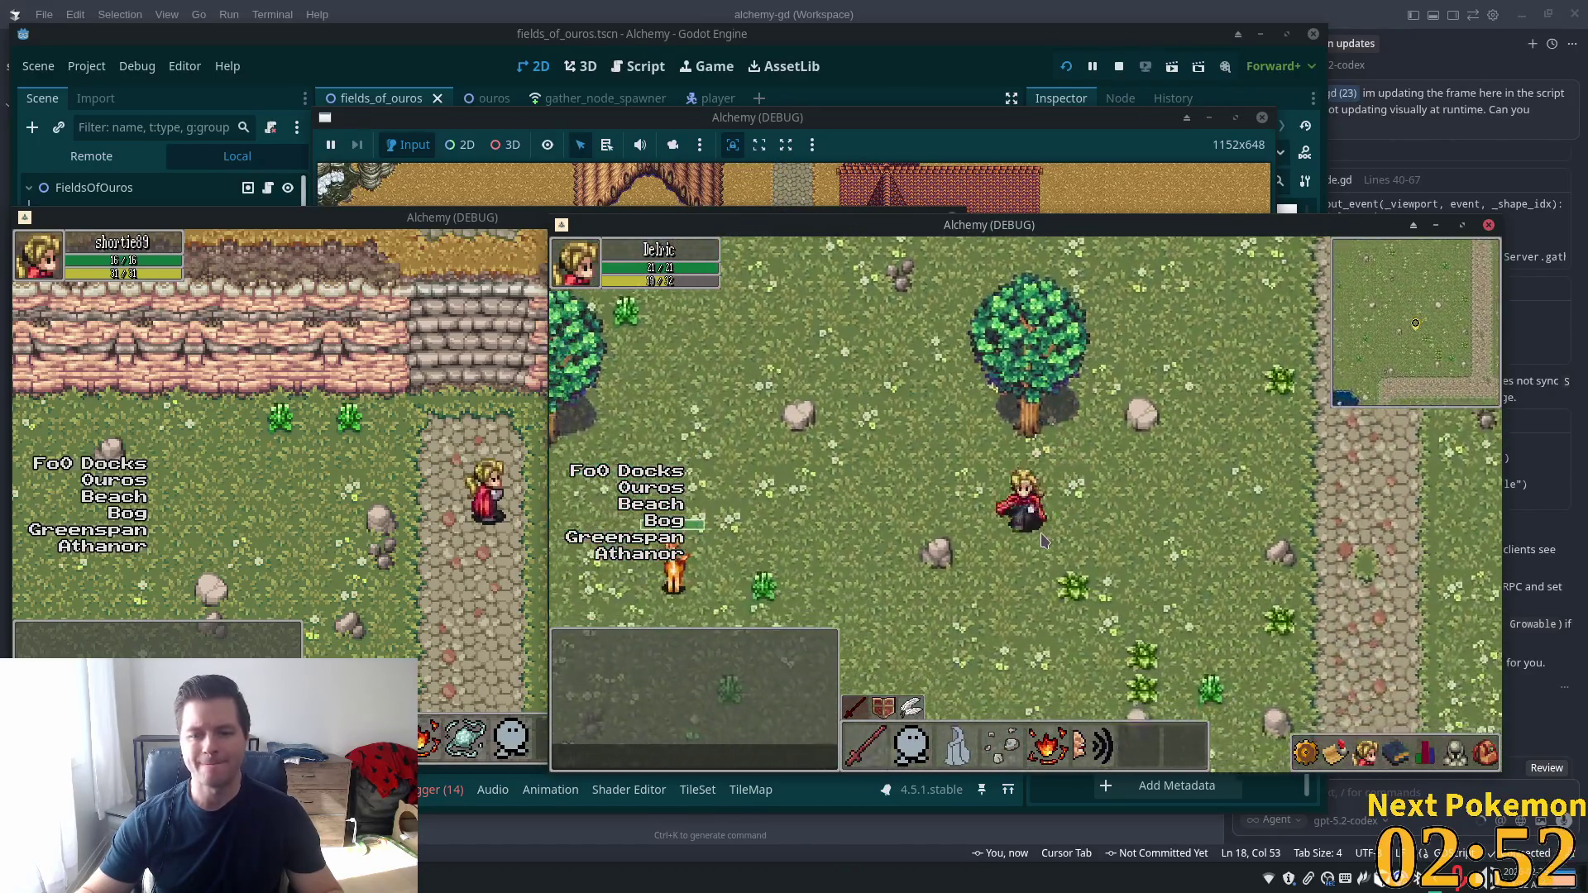
key(Right)
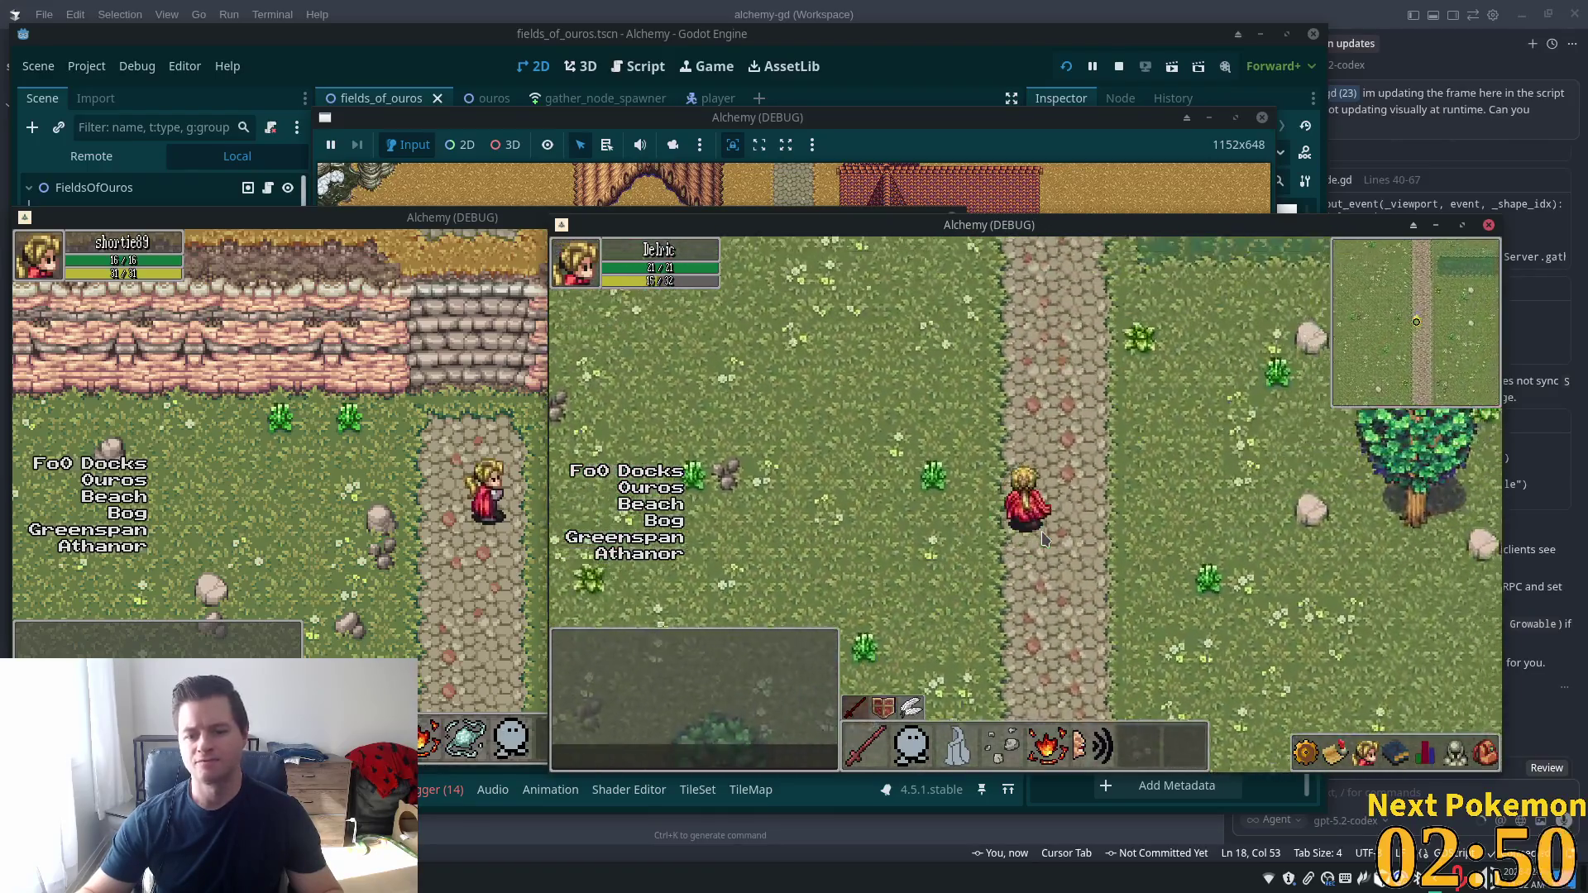
key(Right)
key(Left)
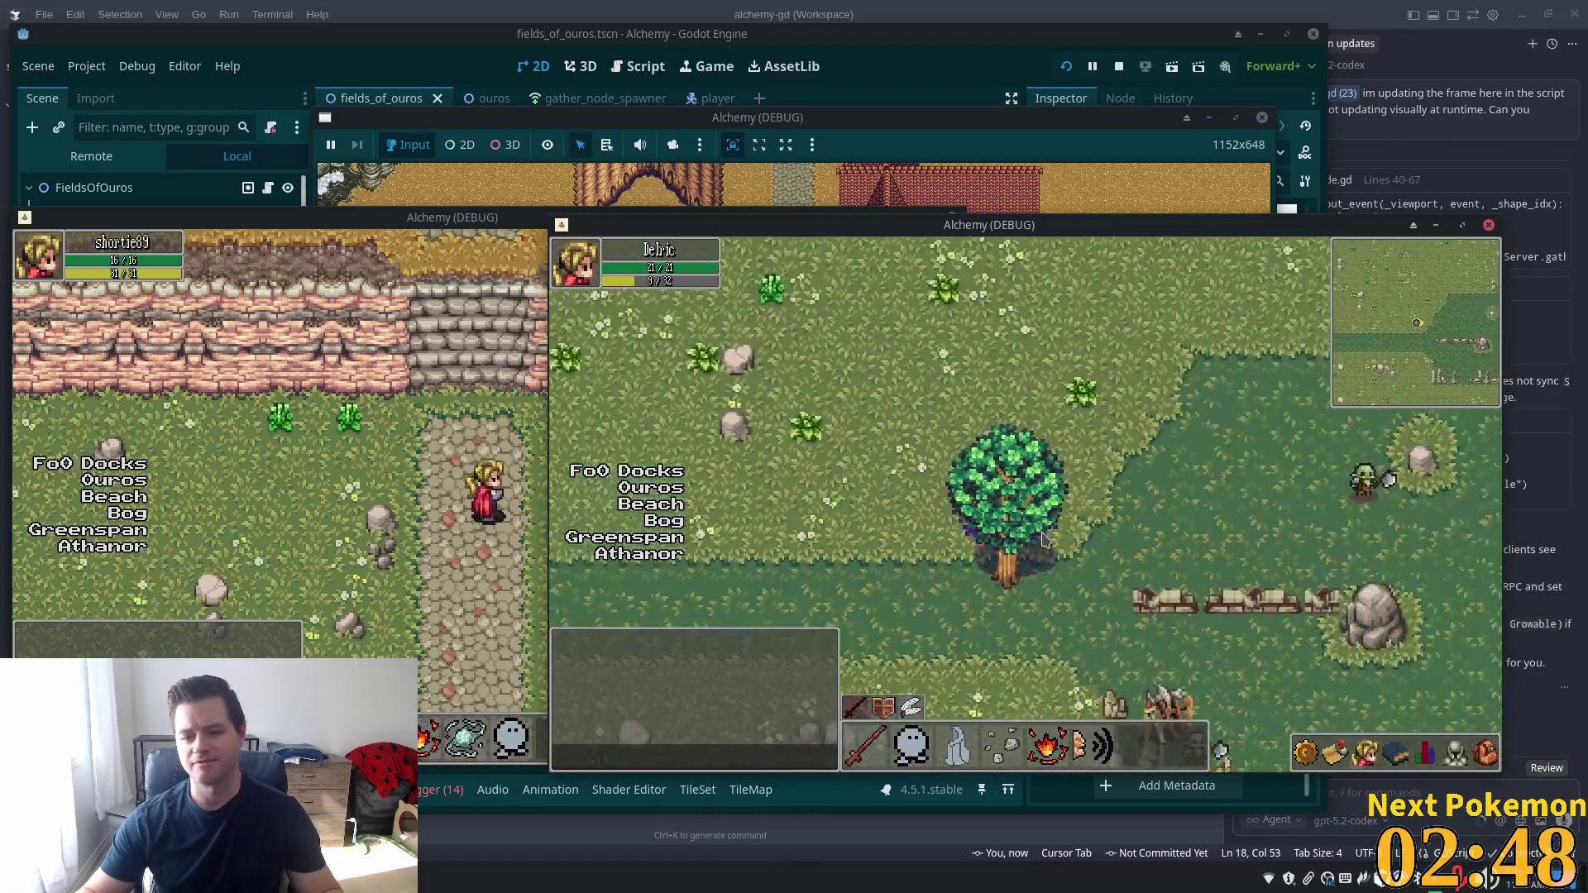
key(Up)
key(Right)
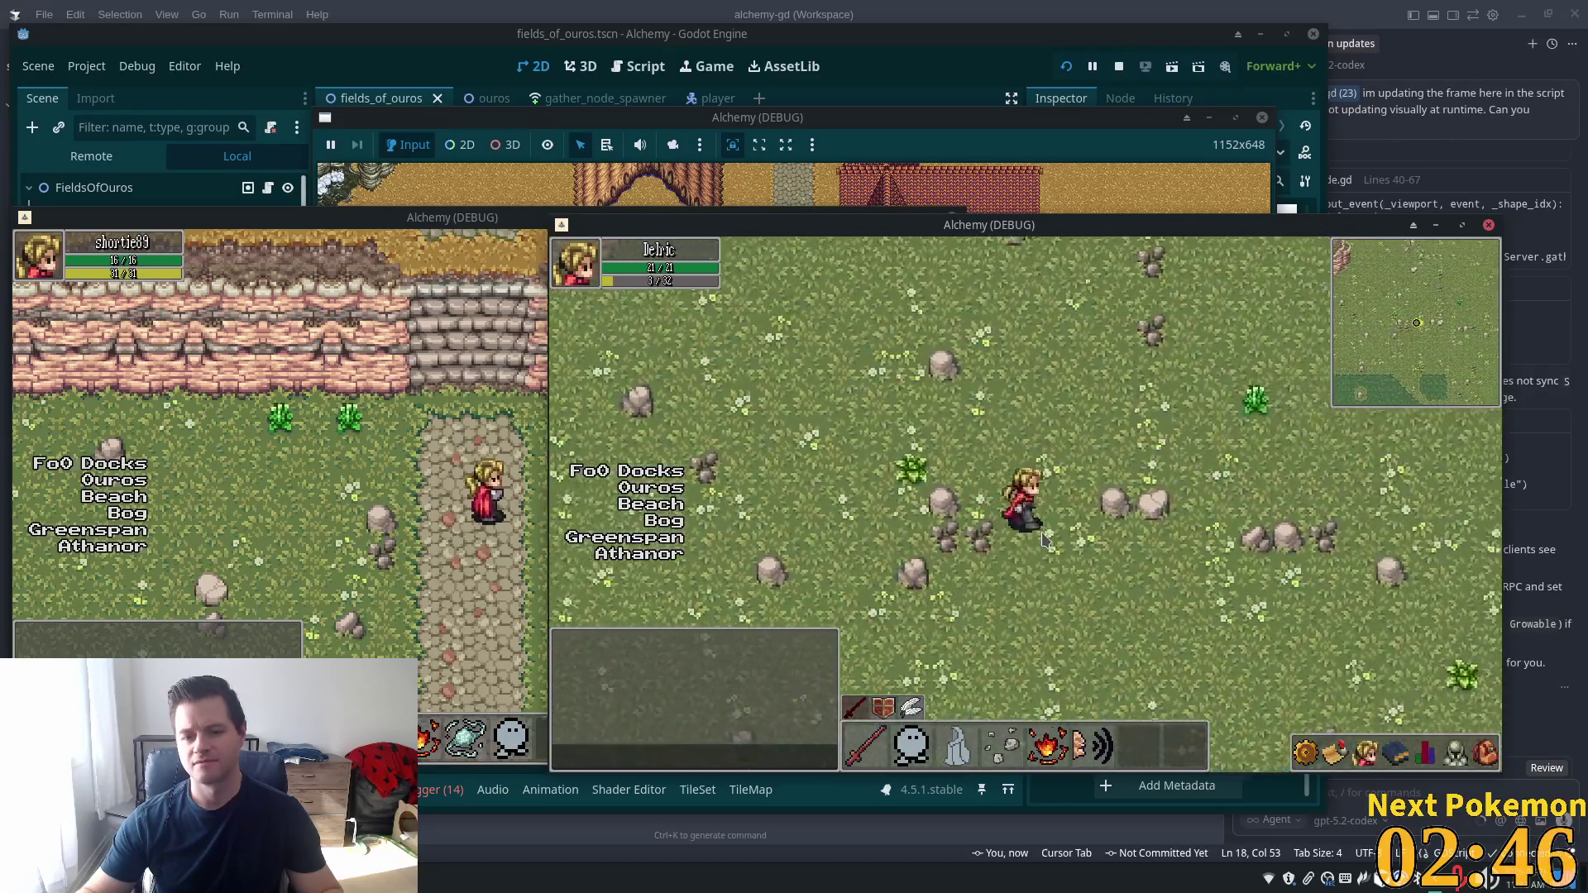
Walk along the wooden fence into the tall grass toward the pond and back
key(Up)
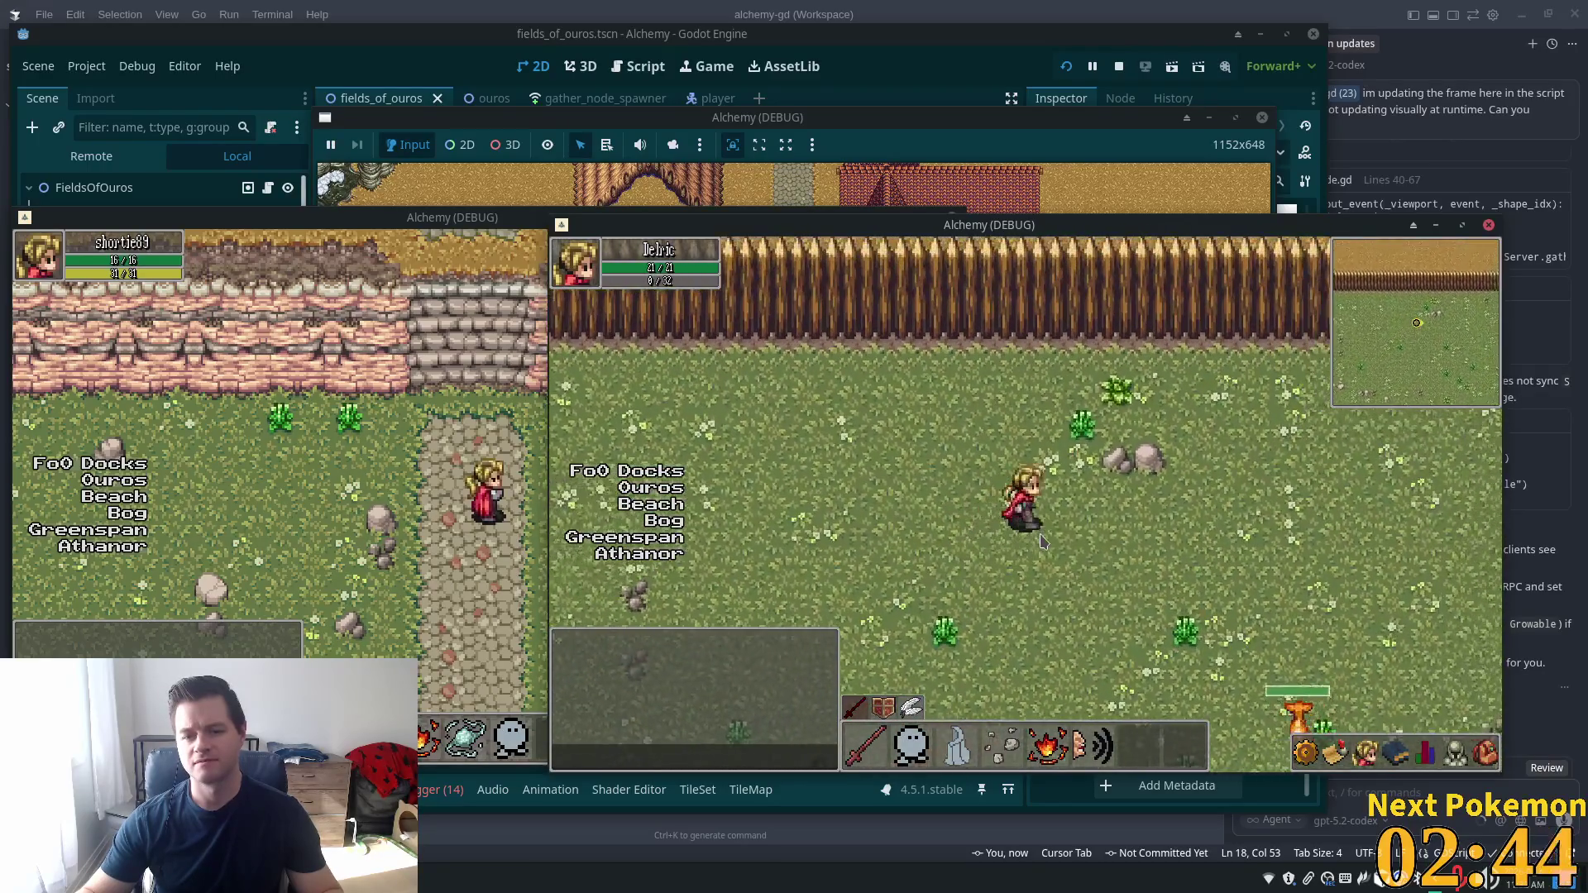
key(Right)
key(Up)
key(Up)
key(Right)
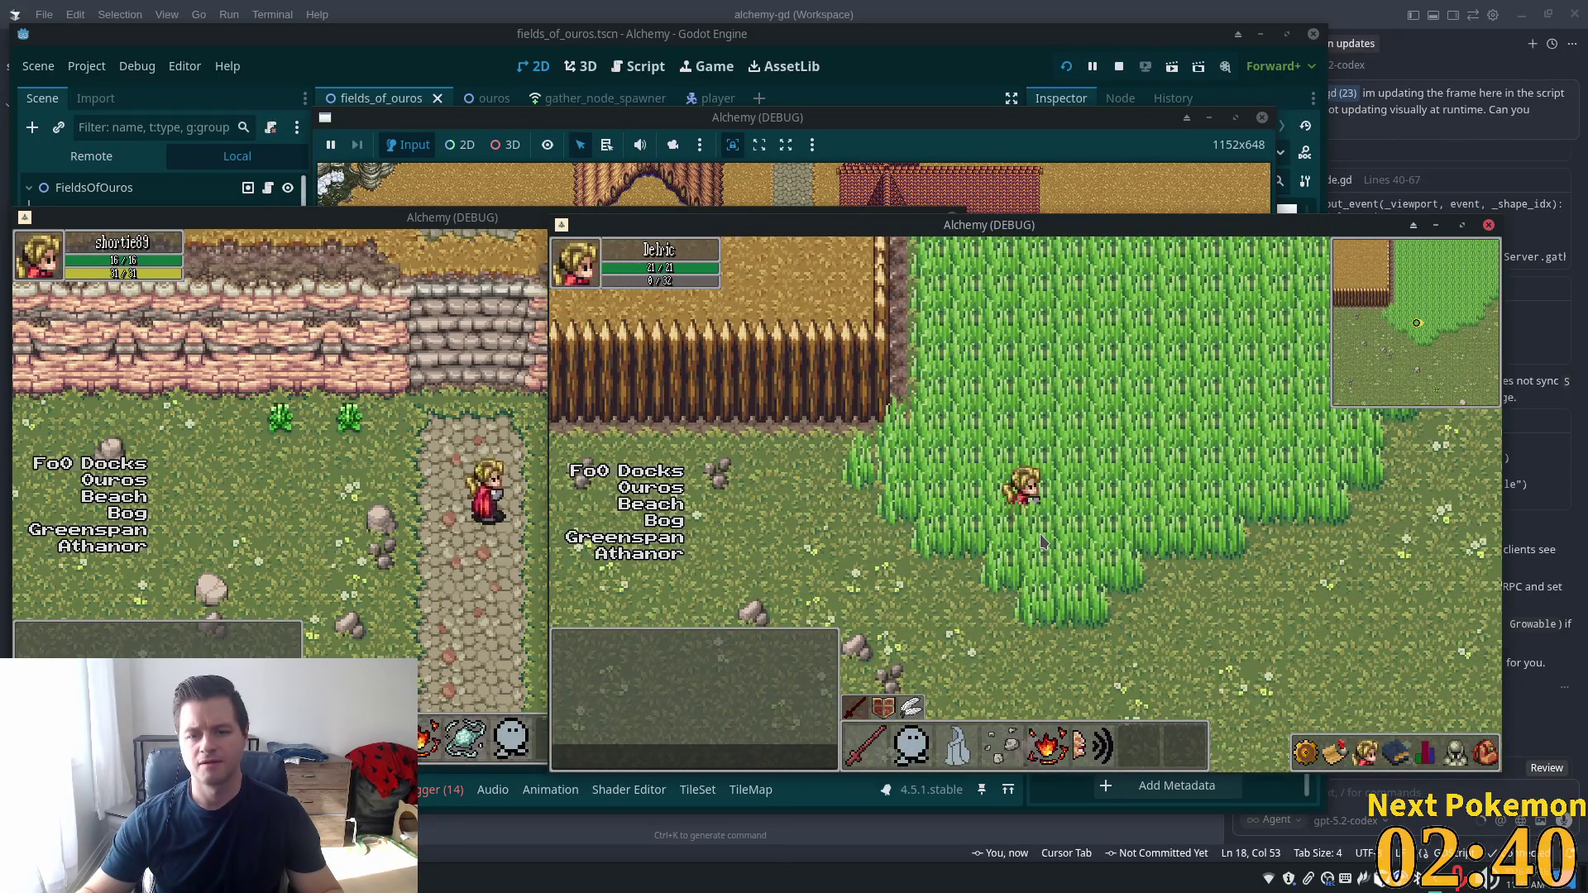
key(Up)
key(Right)
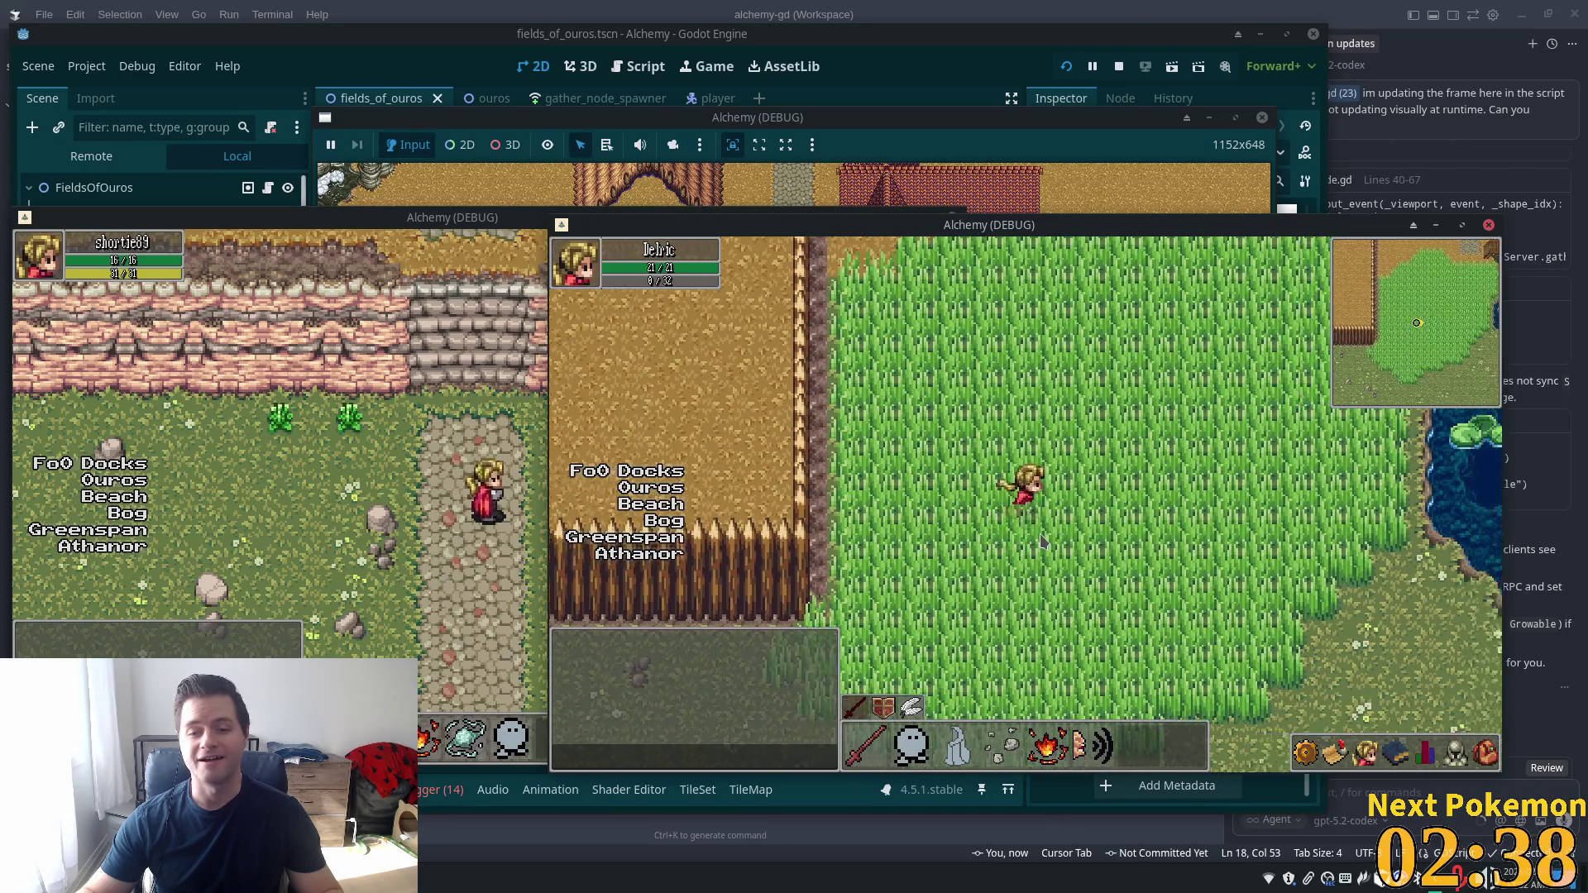
key(Right)
key(Up)
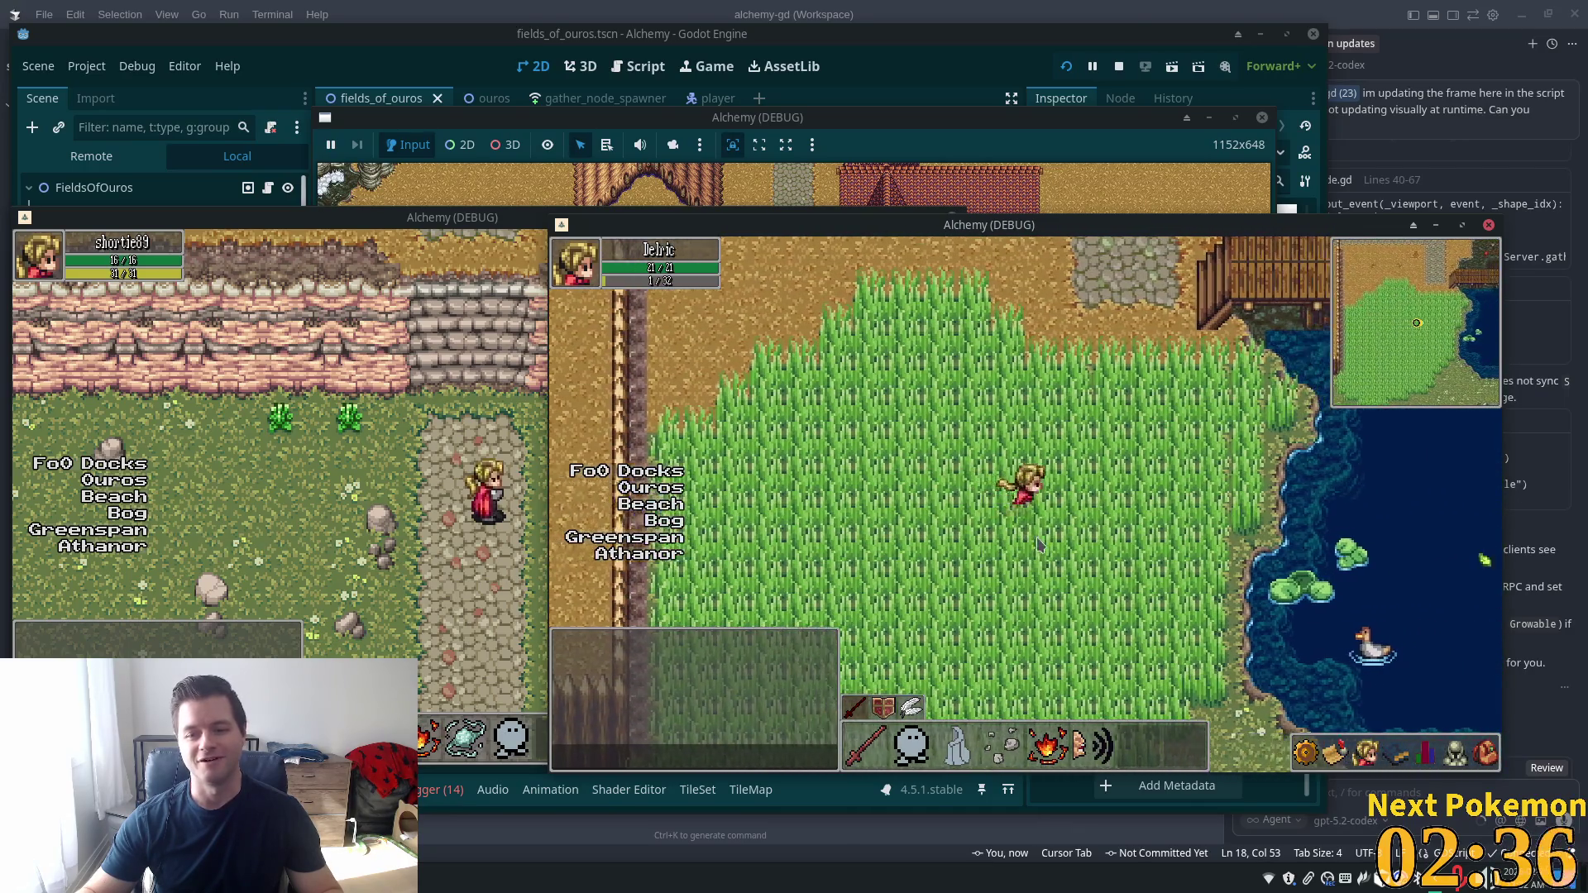
key(Left)
key(Down)
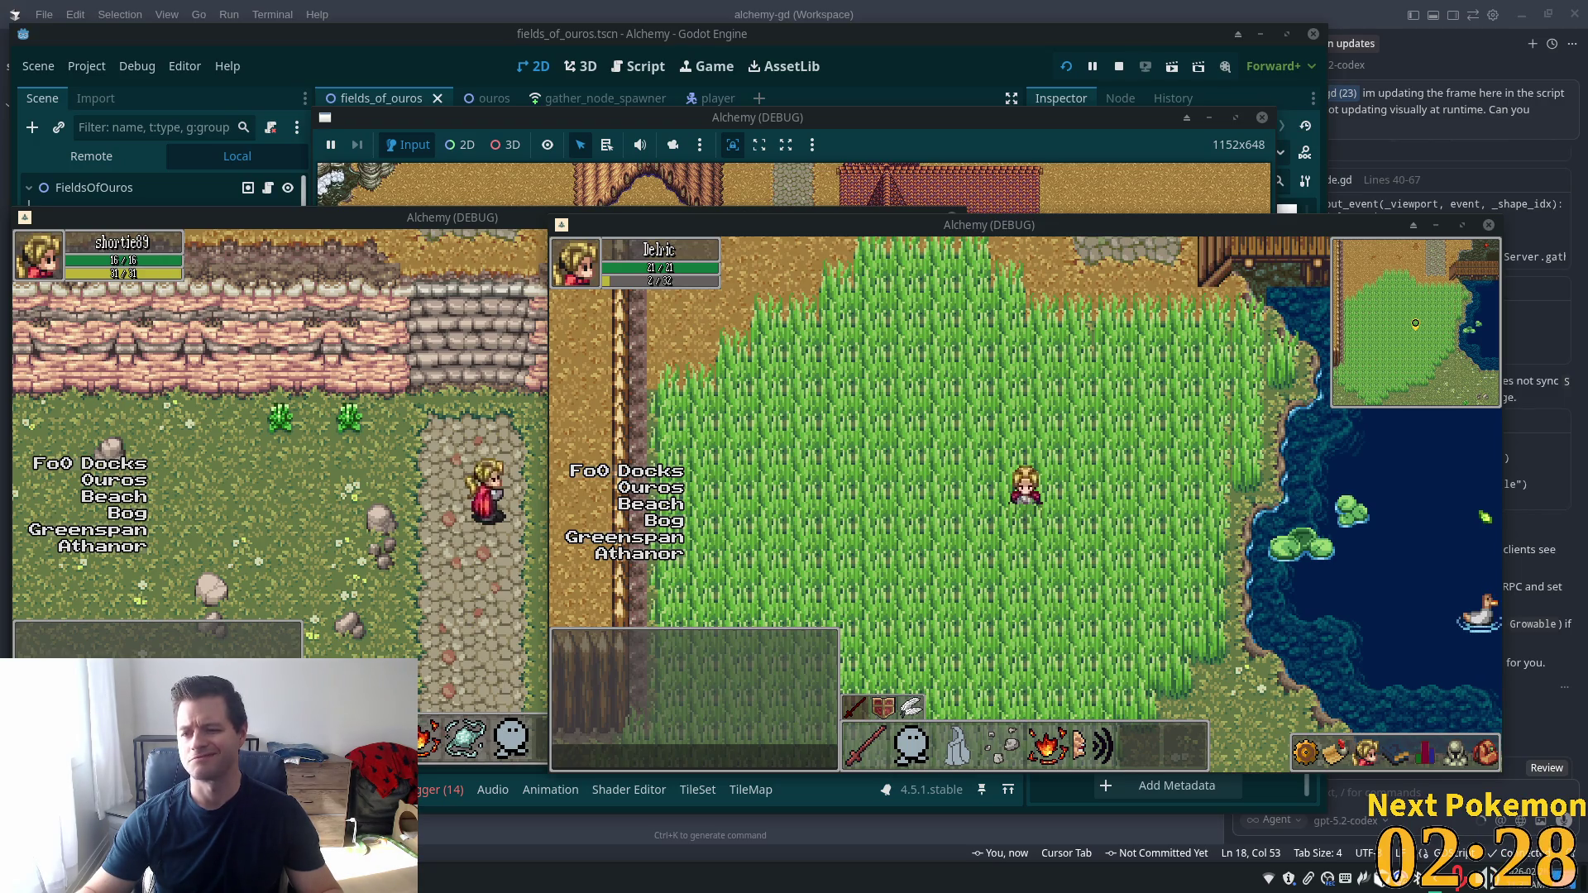
Cross the wooden dock over the bog onto the stone path and into the dirt field
key(Up)
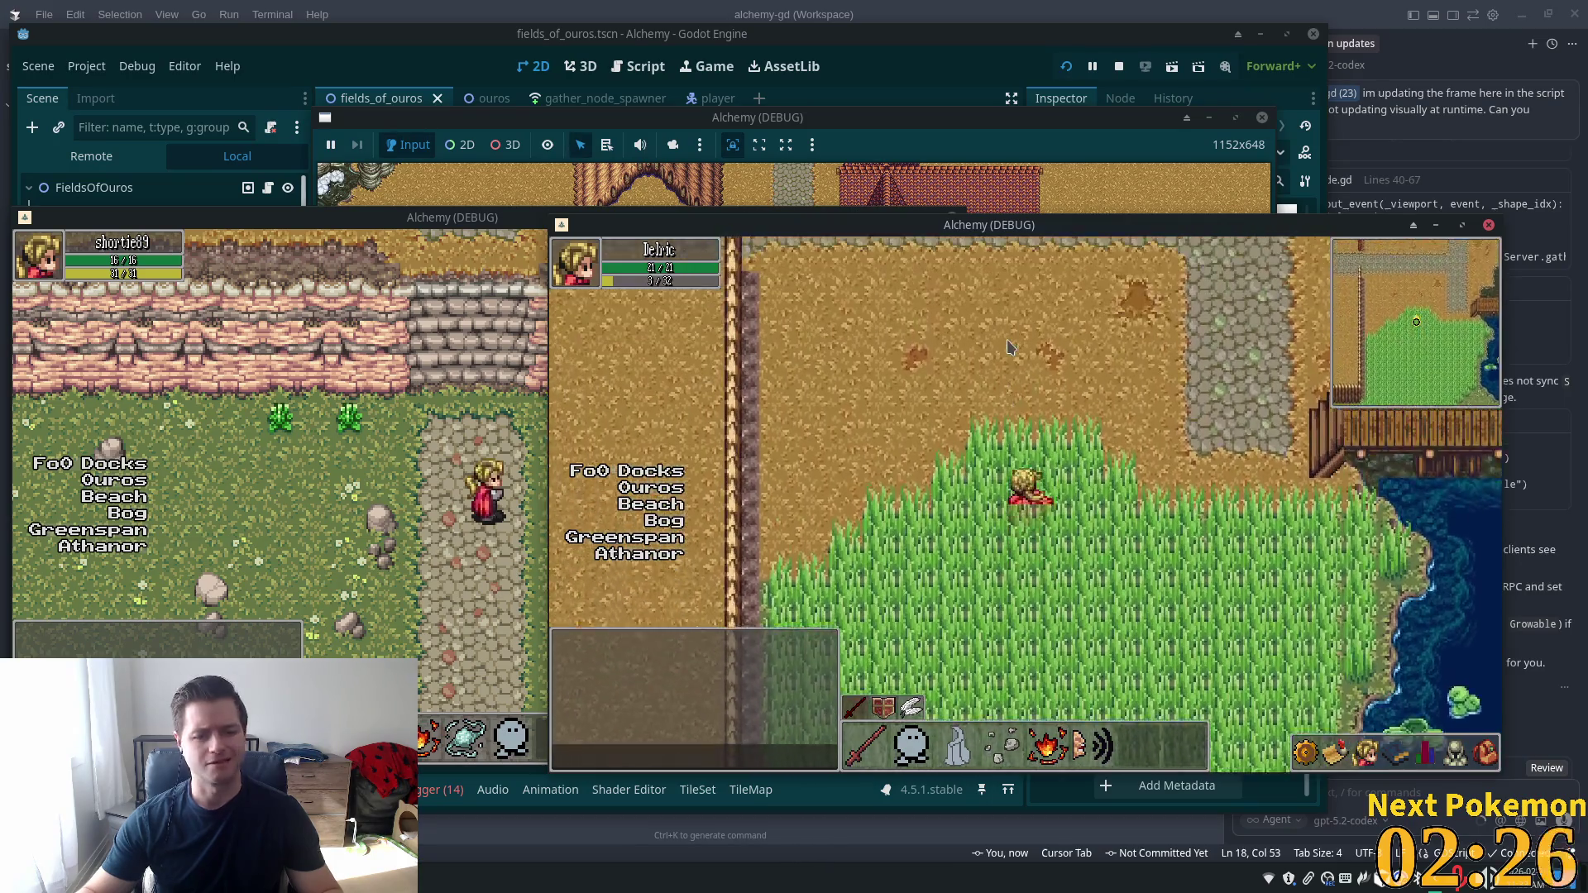
key(Right)
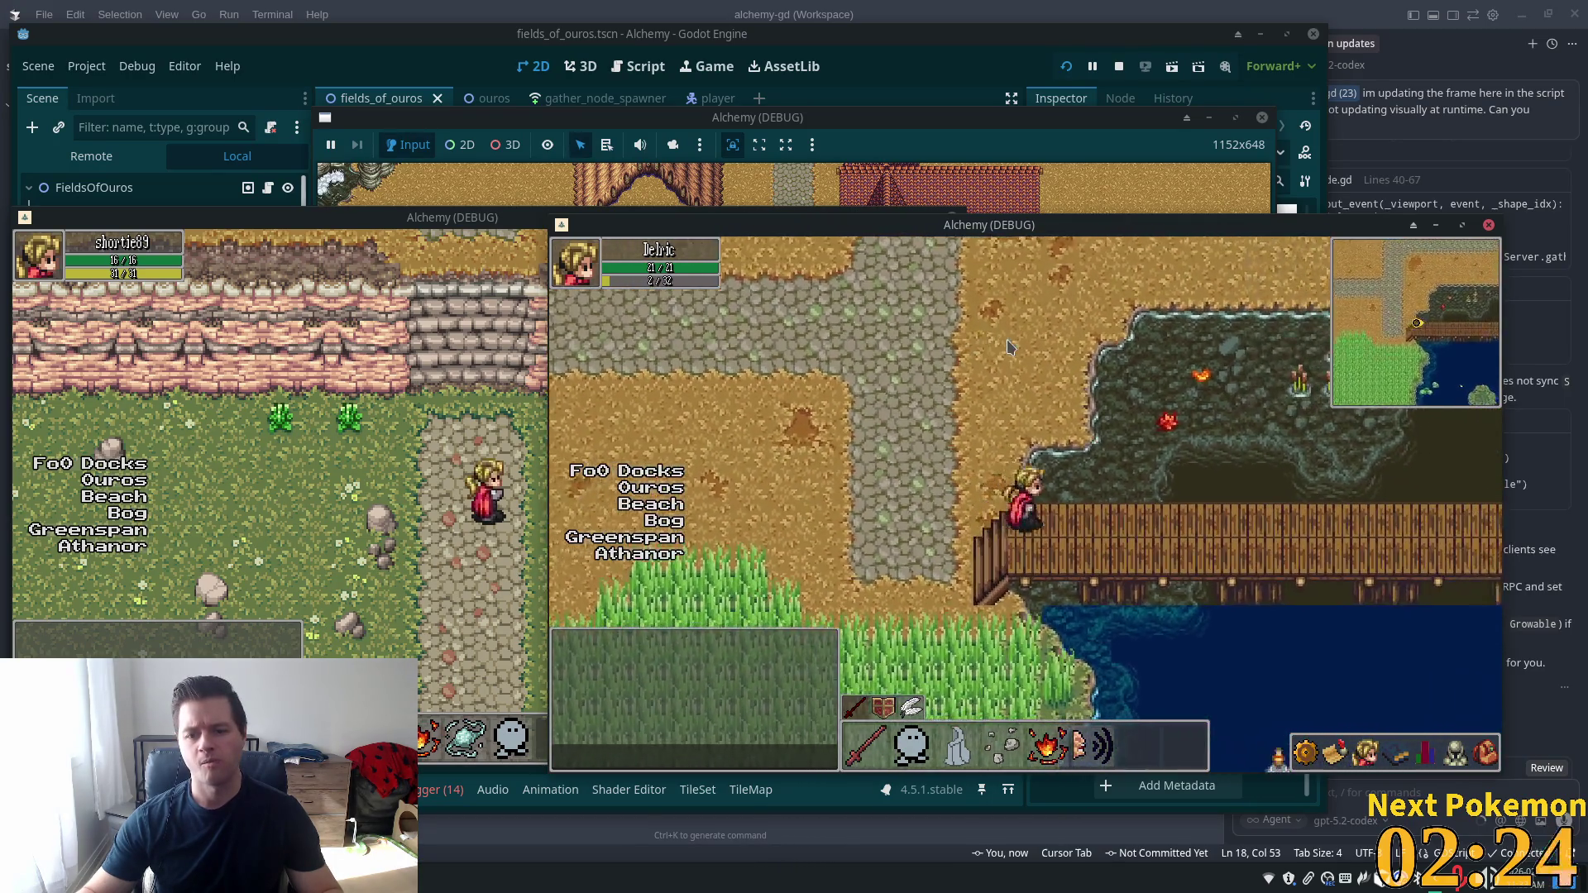
key(Right)
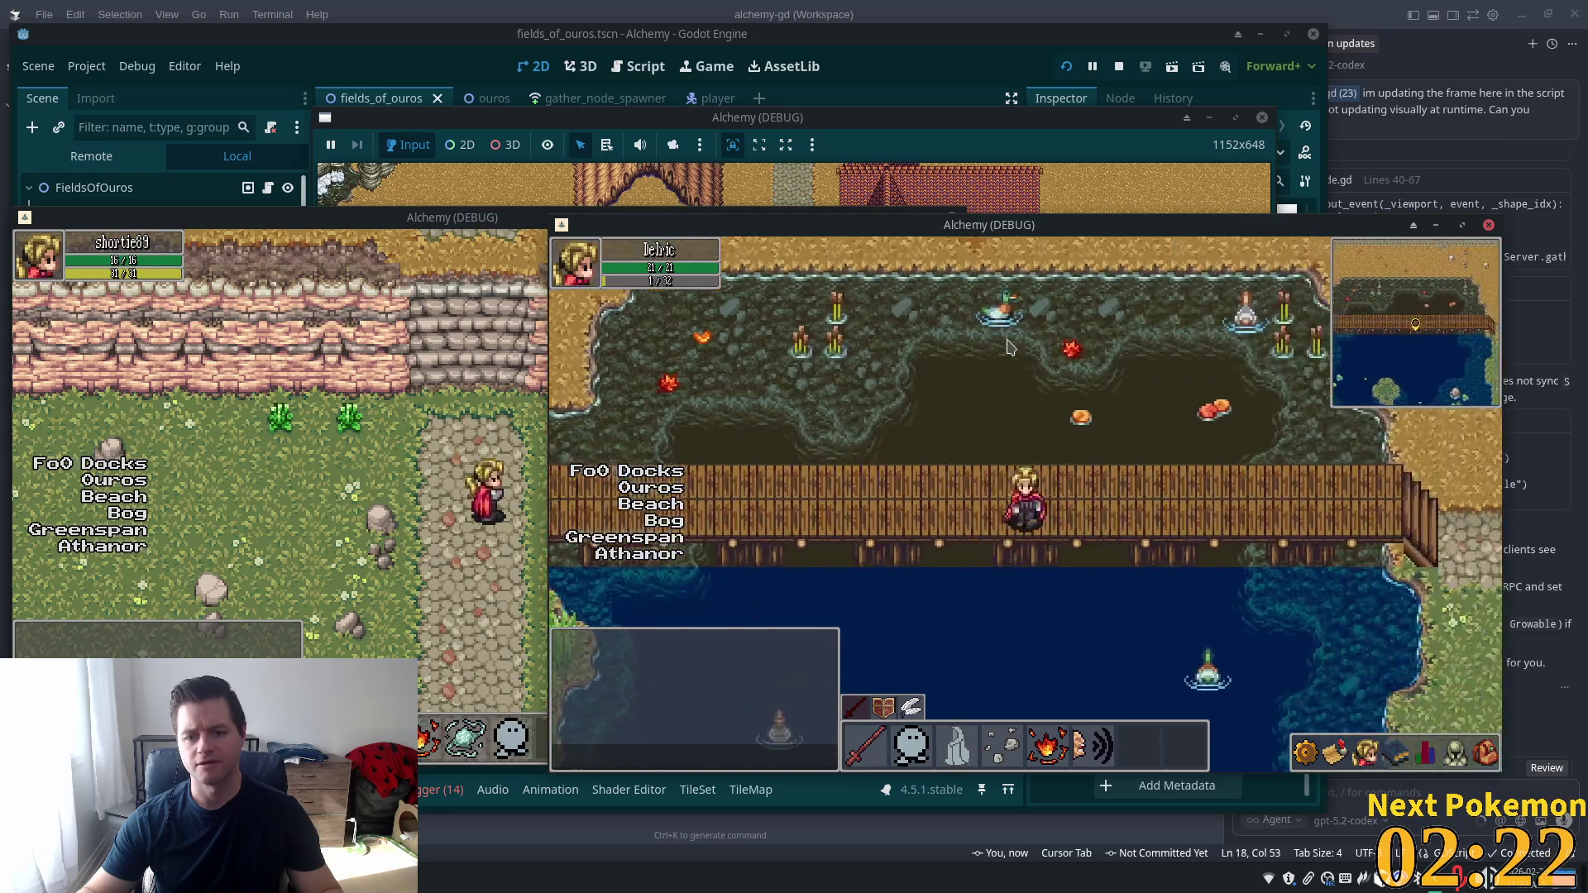
key(Right)
key(Up)
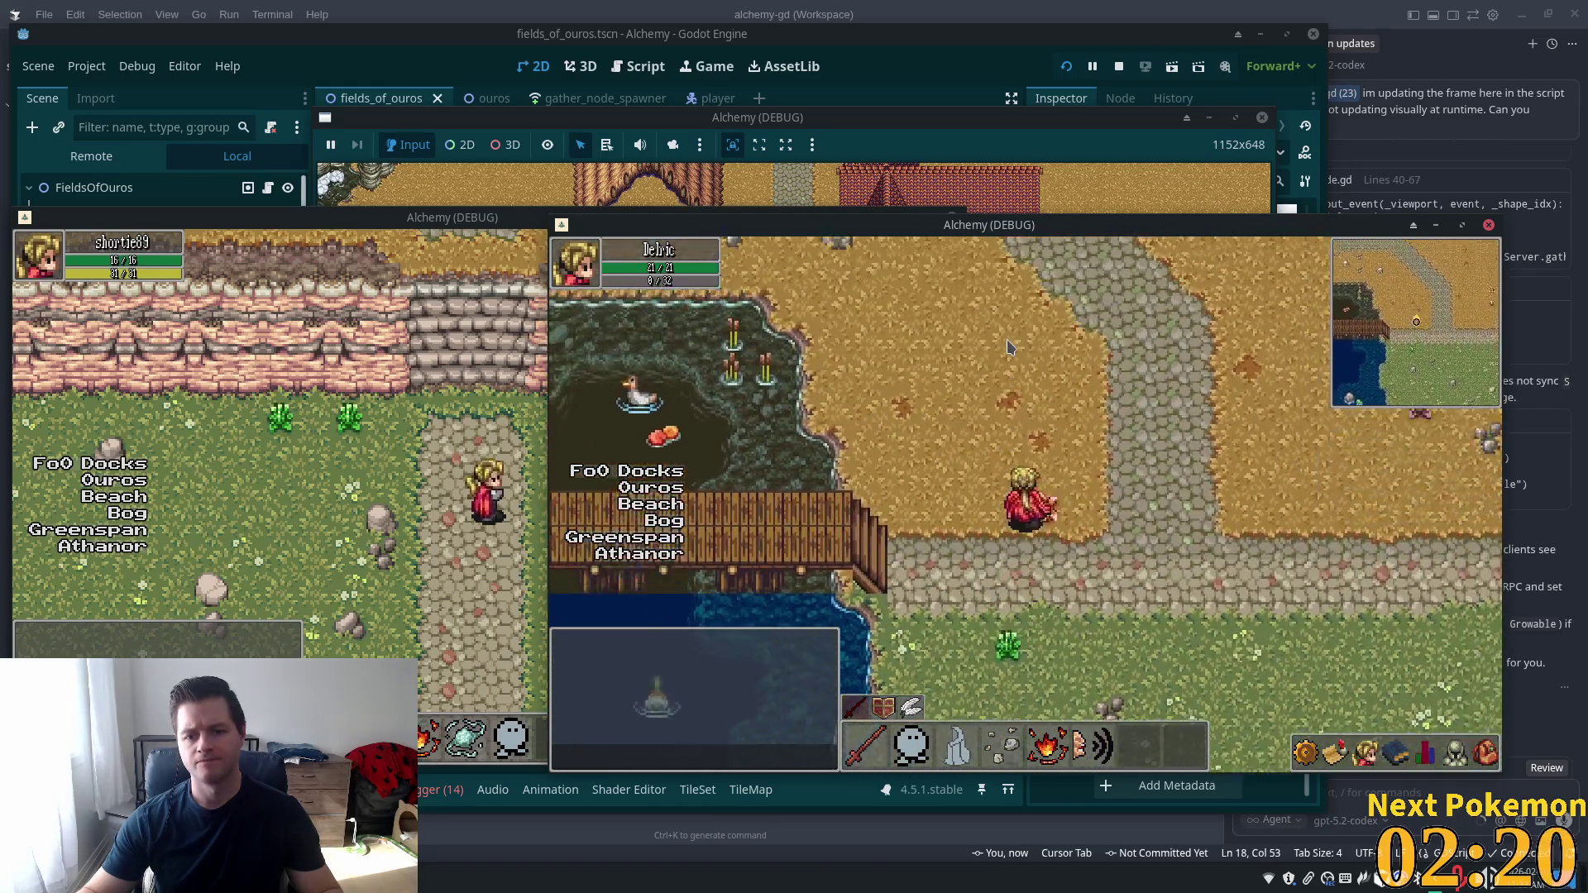
key(Up)
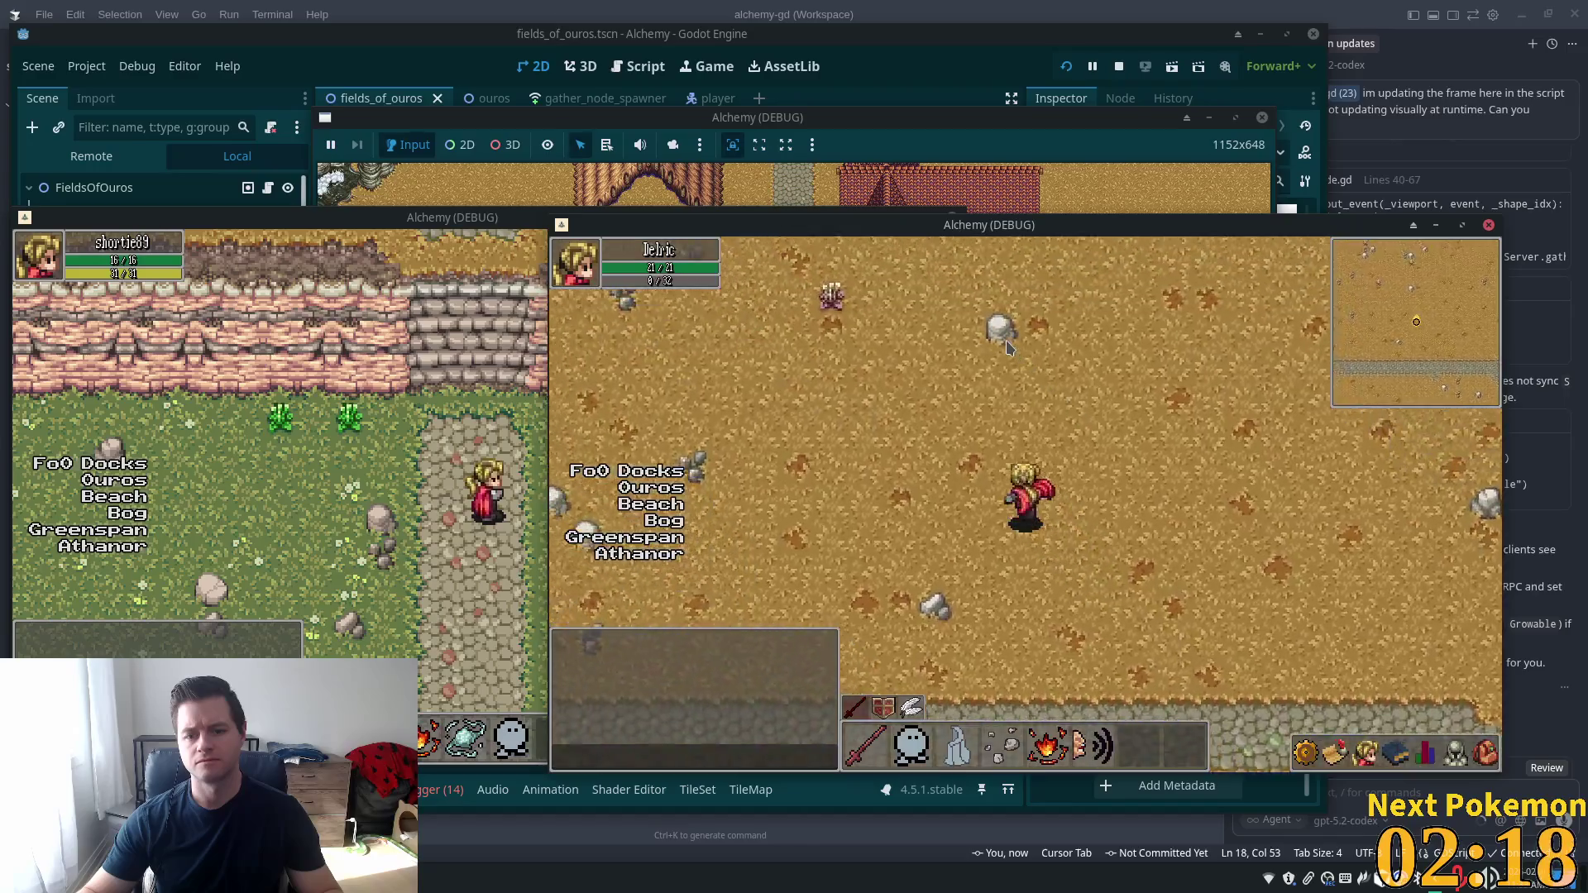
key(Up)
Check the upper fence and wall overlap, then select the FieldsOfOuros root in the editor
key(Left)
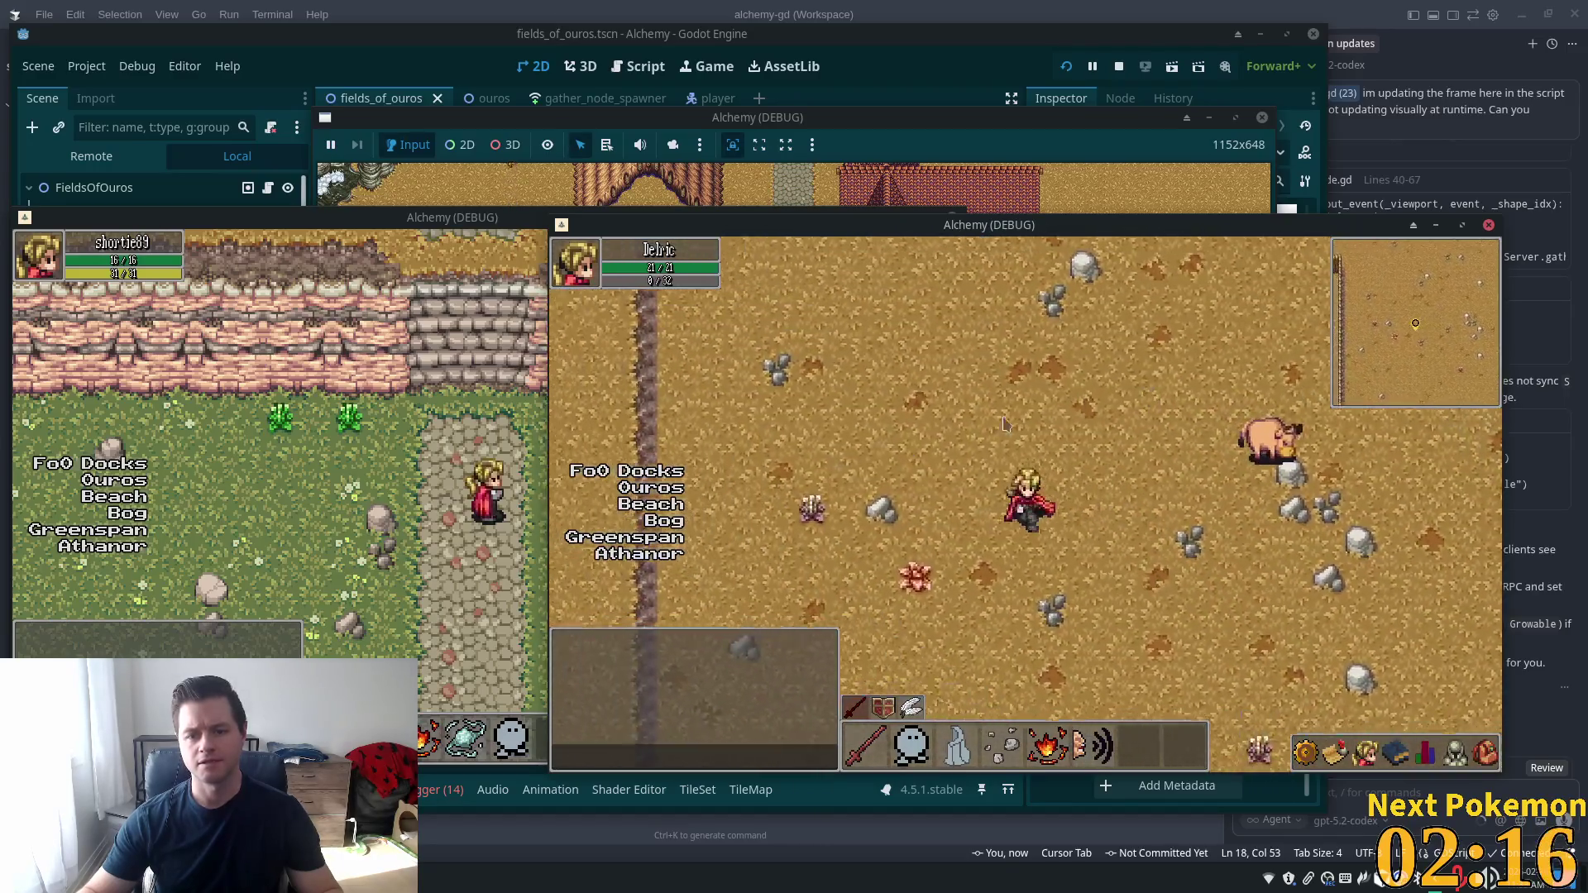
key(Left)
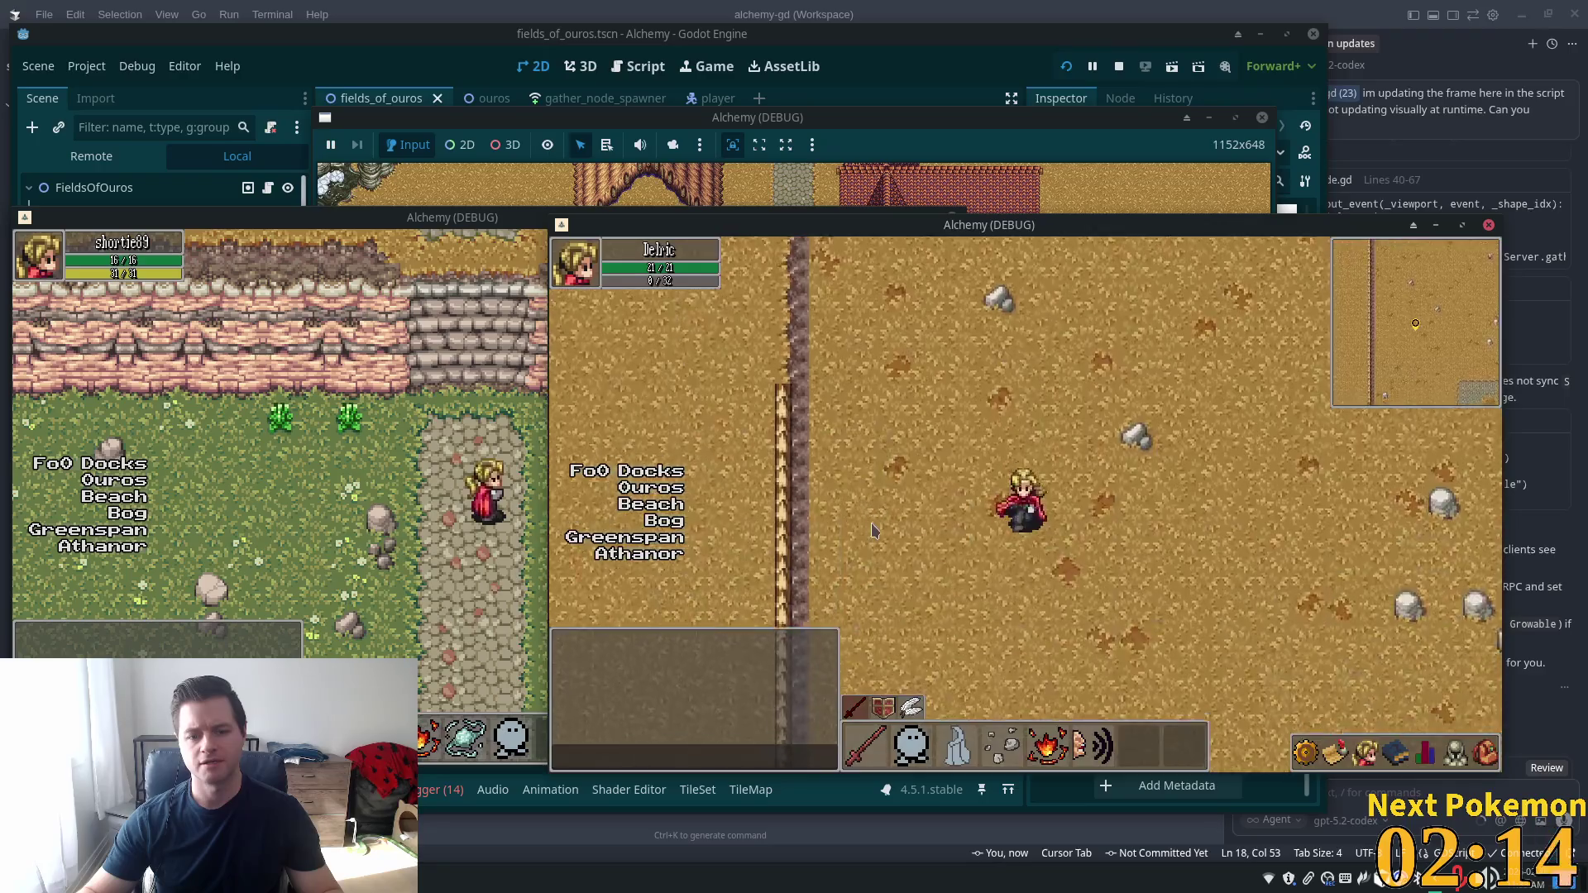
key(Left)
key(Up)
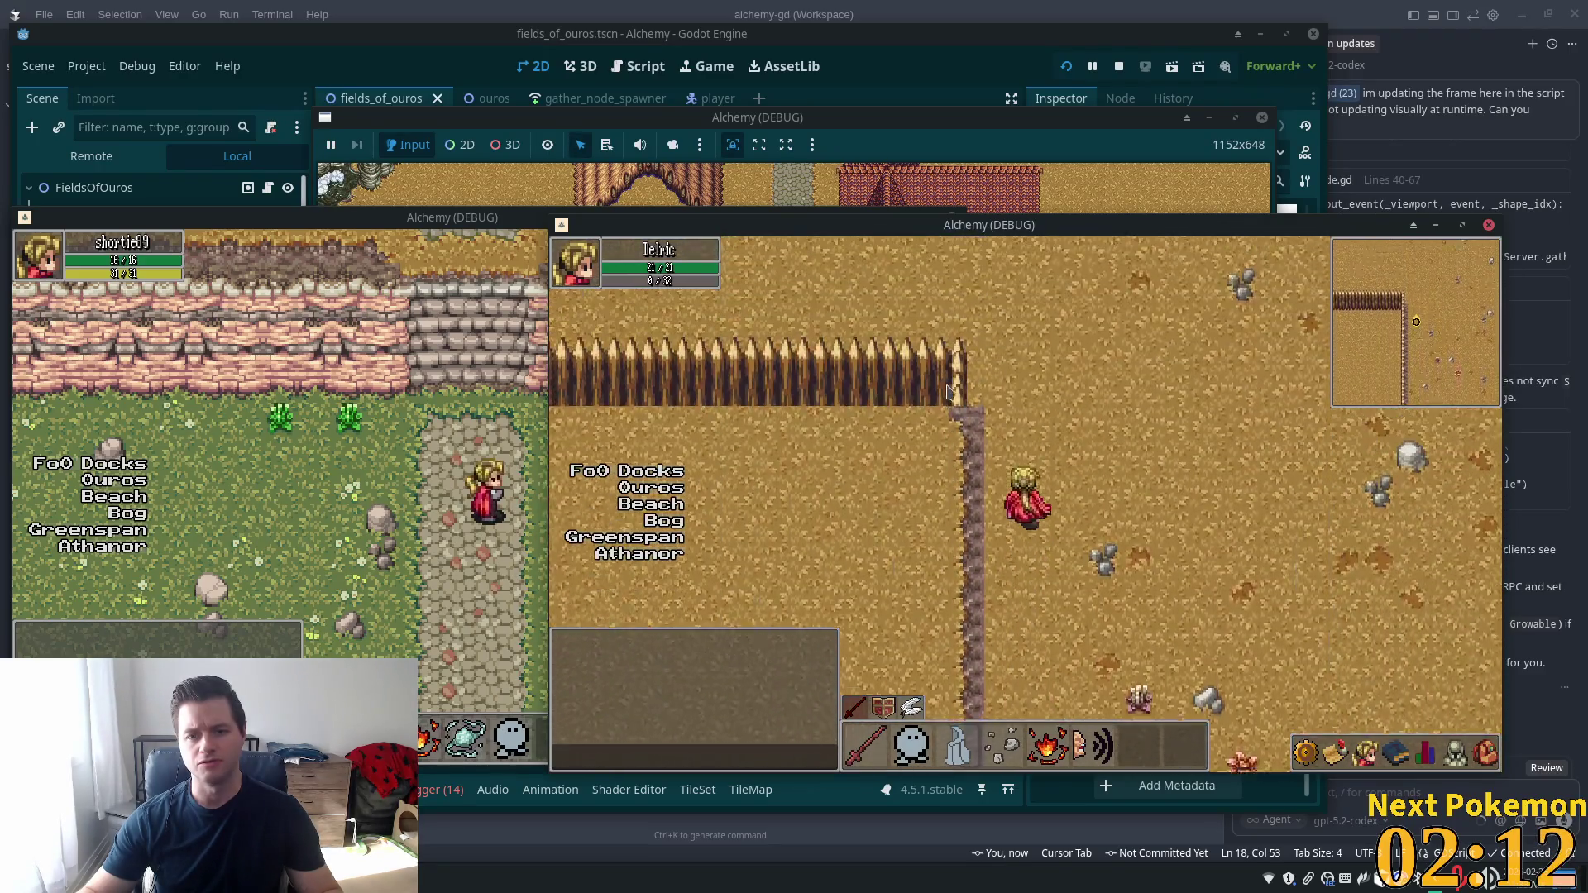
key(Down)
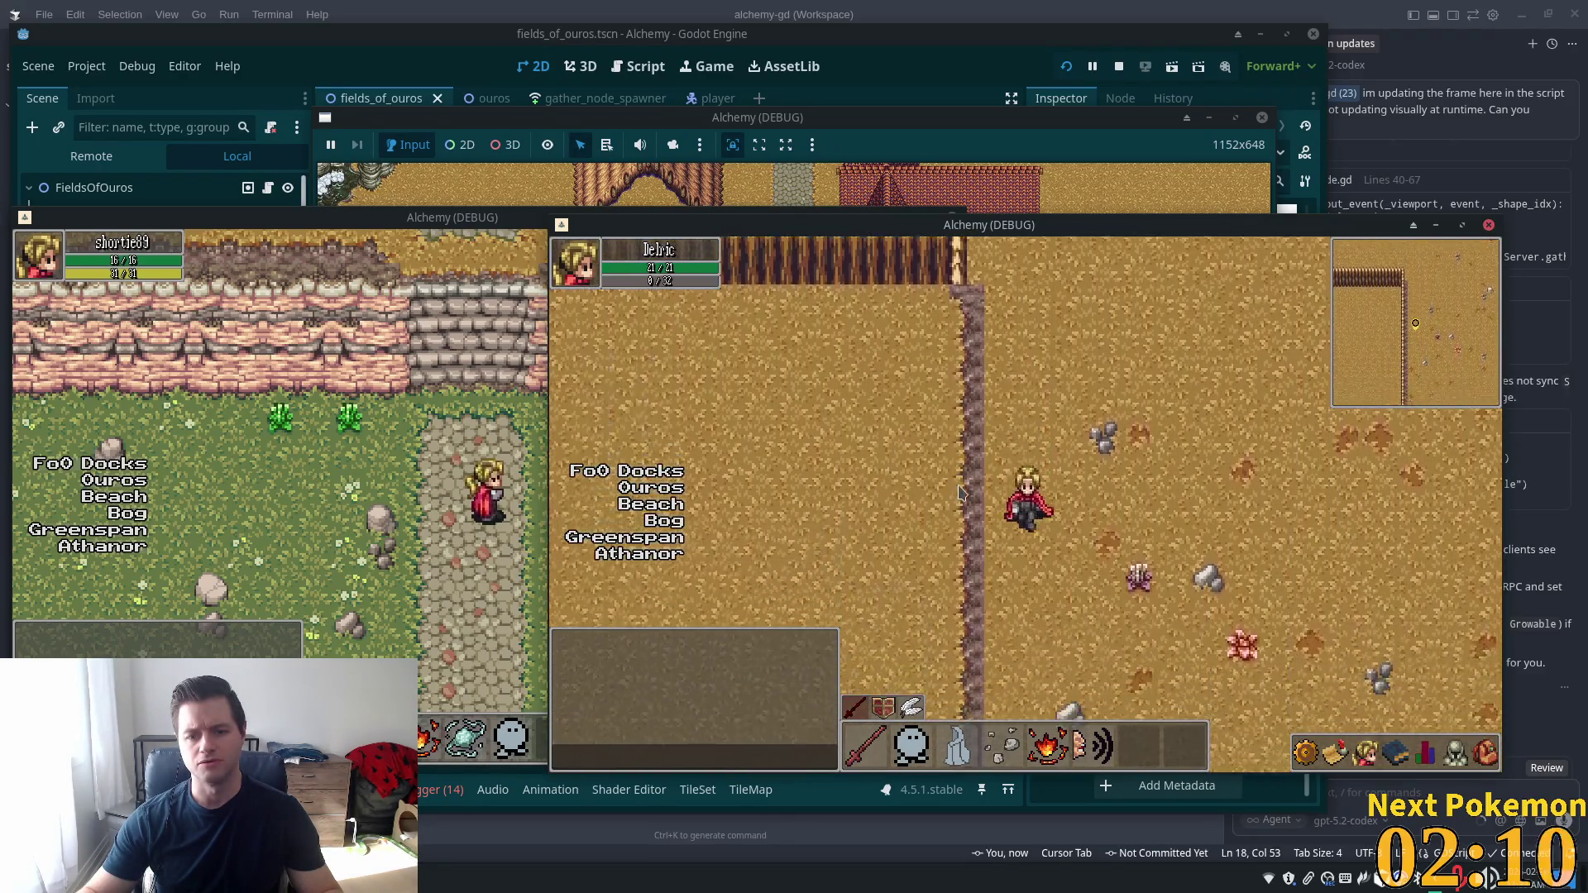
key(Down)
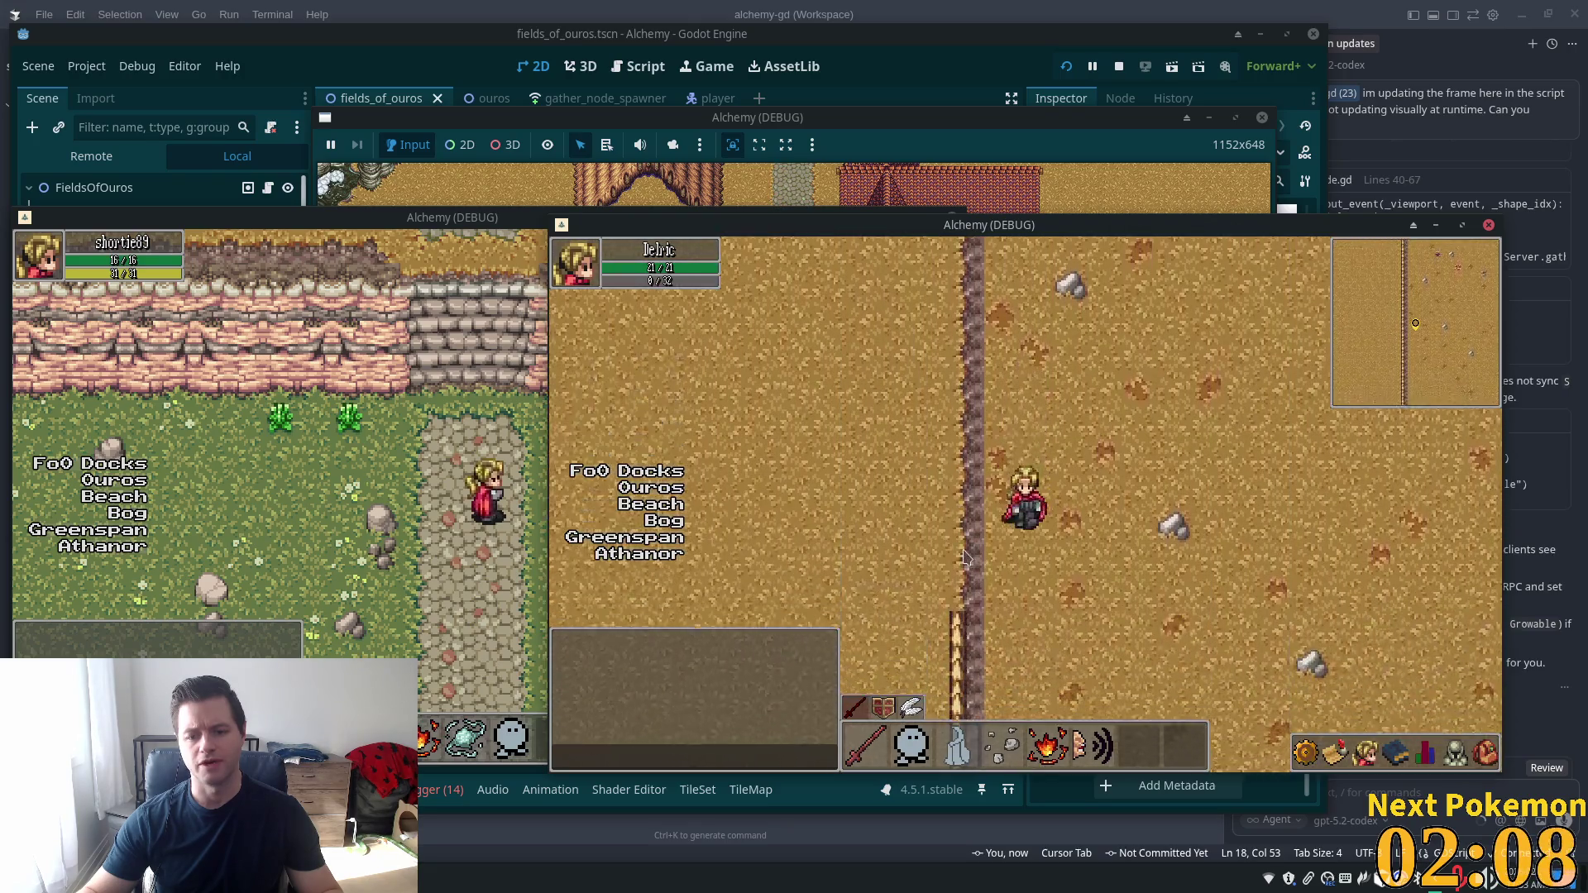
key(Down)
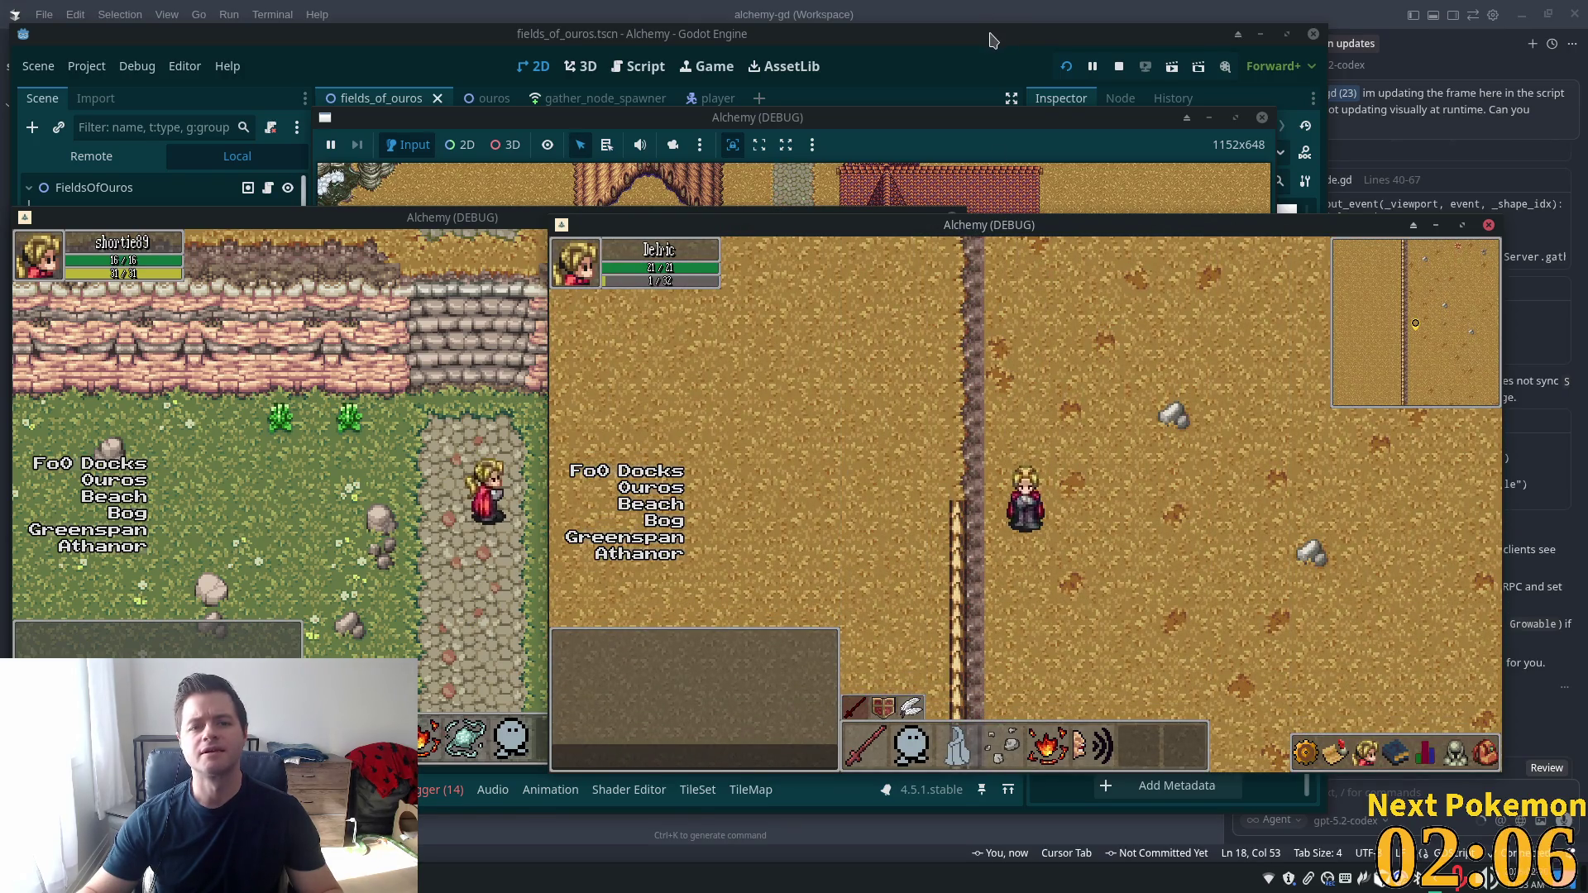
click(992, 39)
click(95, 188)
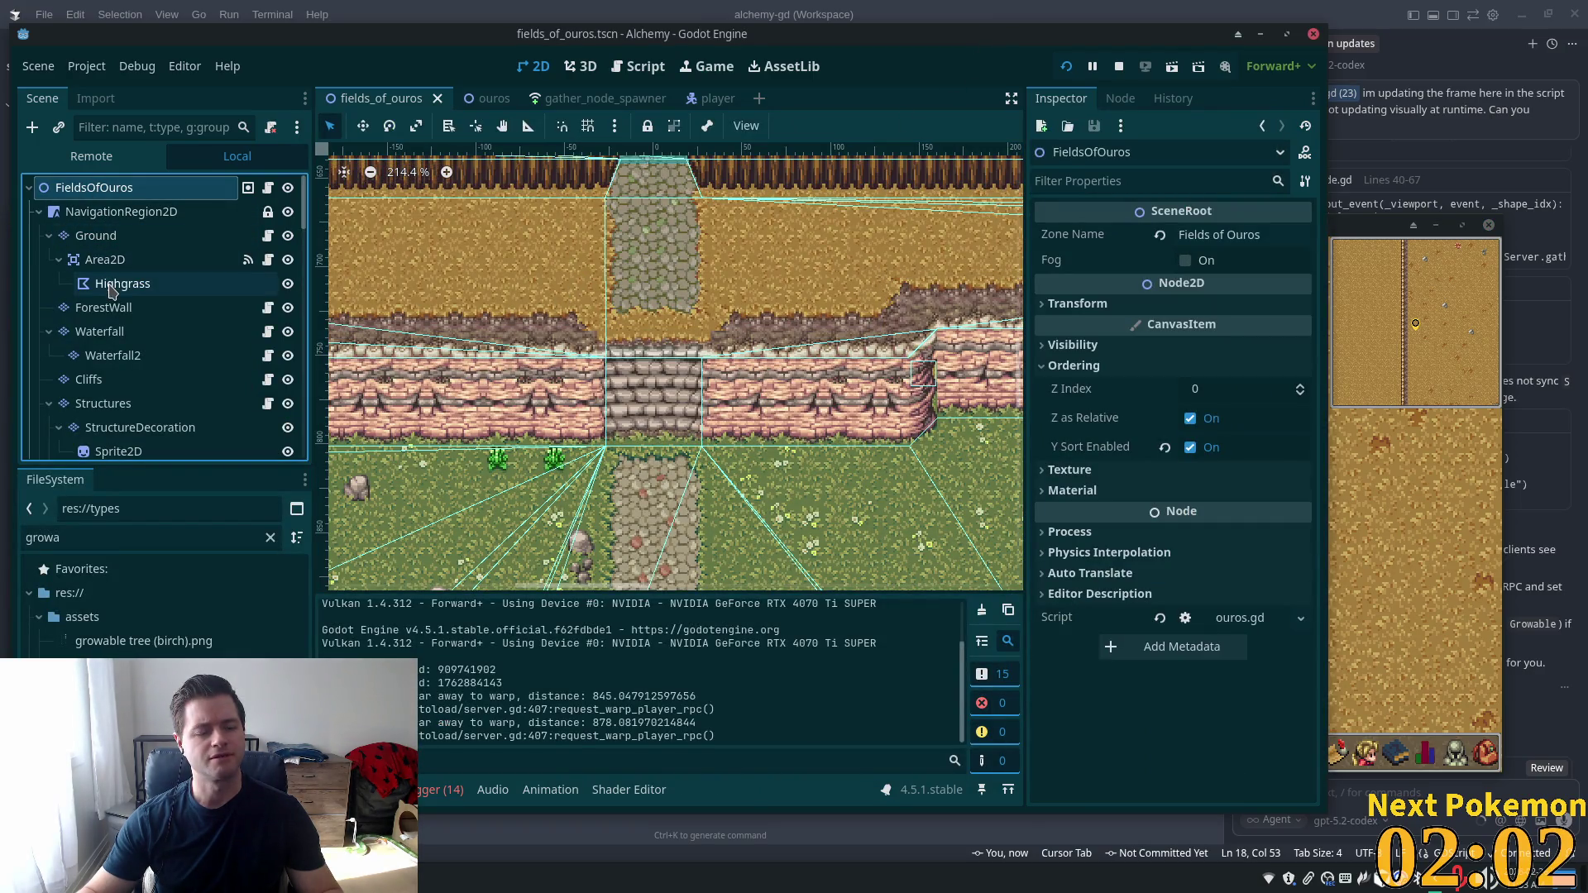
Toggle the Ground layer's visibility to inspect the tiles beneath it
scroll(852, 317, down, 5)
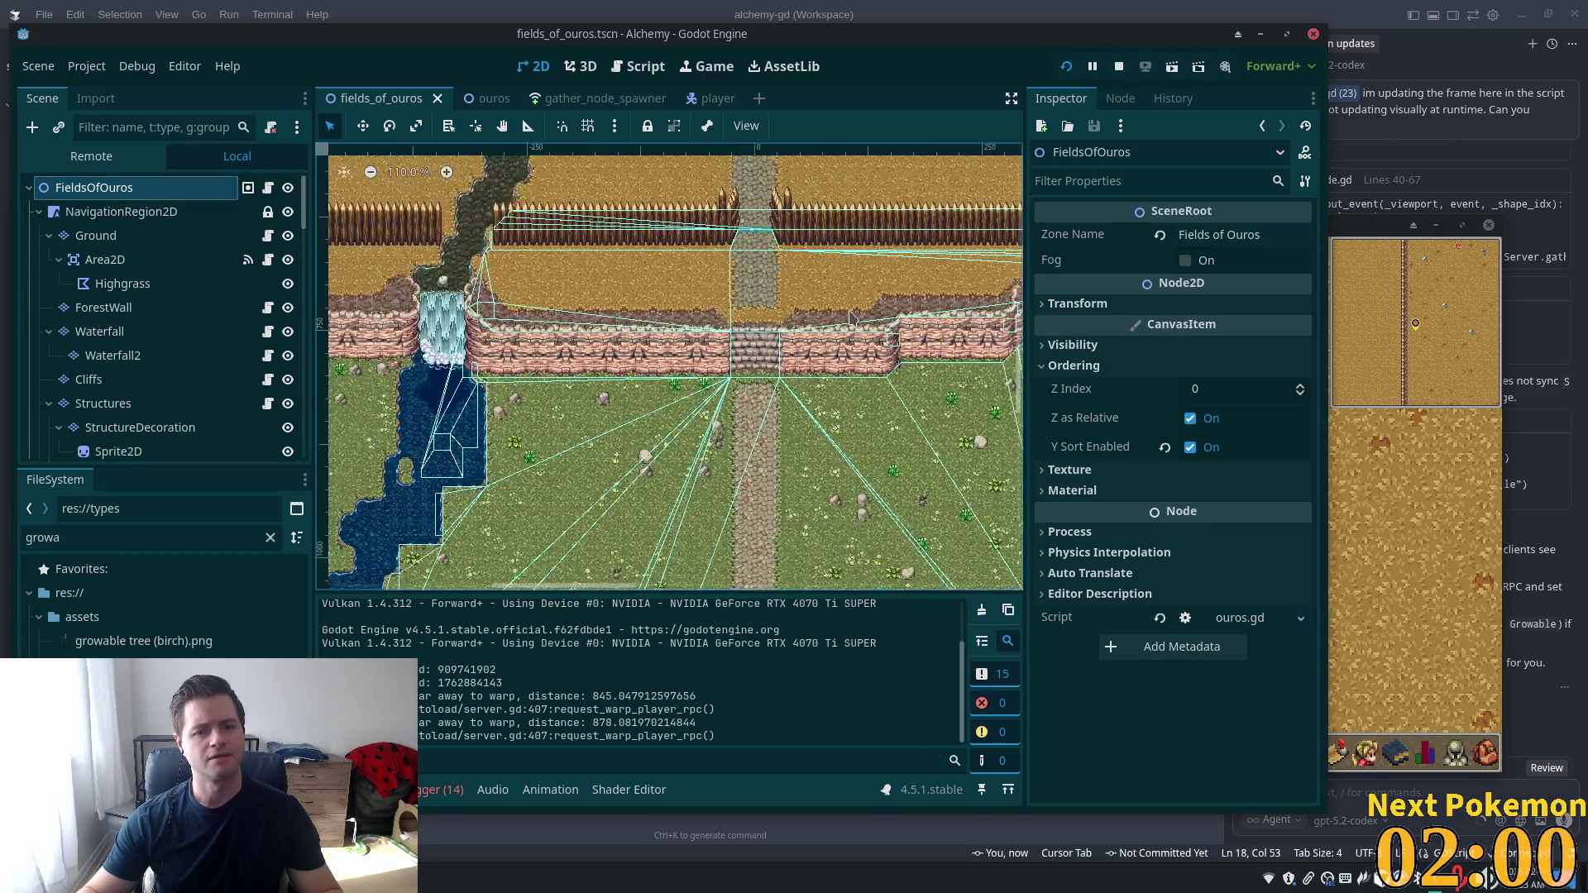
scroll(852, 316, down, 2)
scroll(636, 379, right, 10)
scroll(636, 378, up, 8)
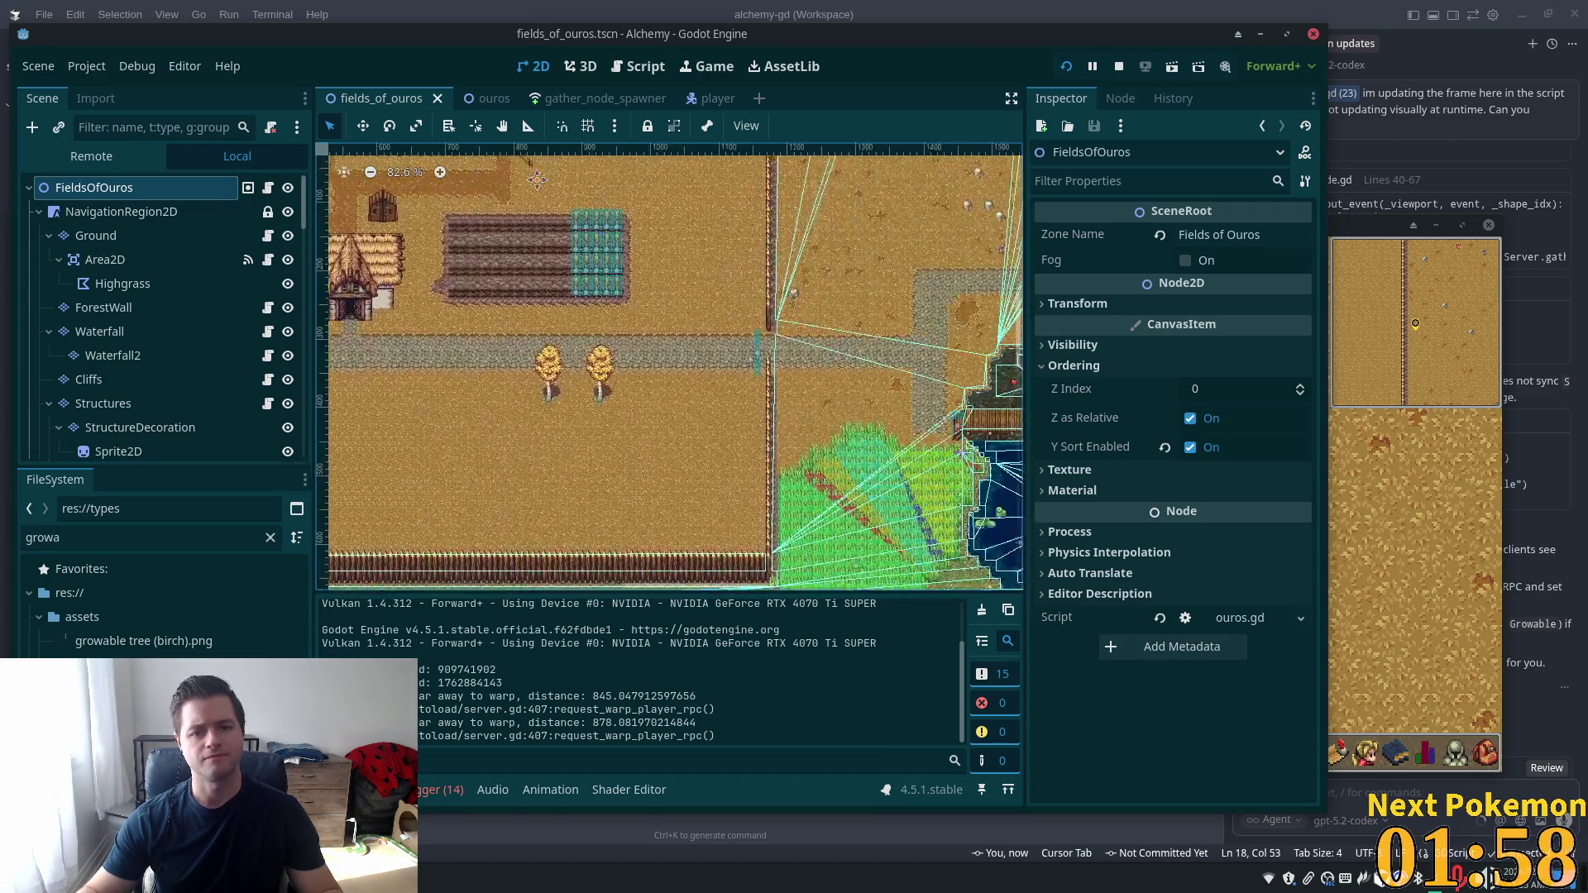
scroll(796, 304, up, 5)
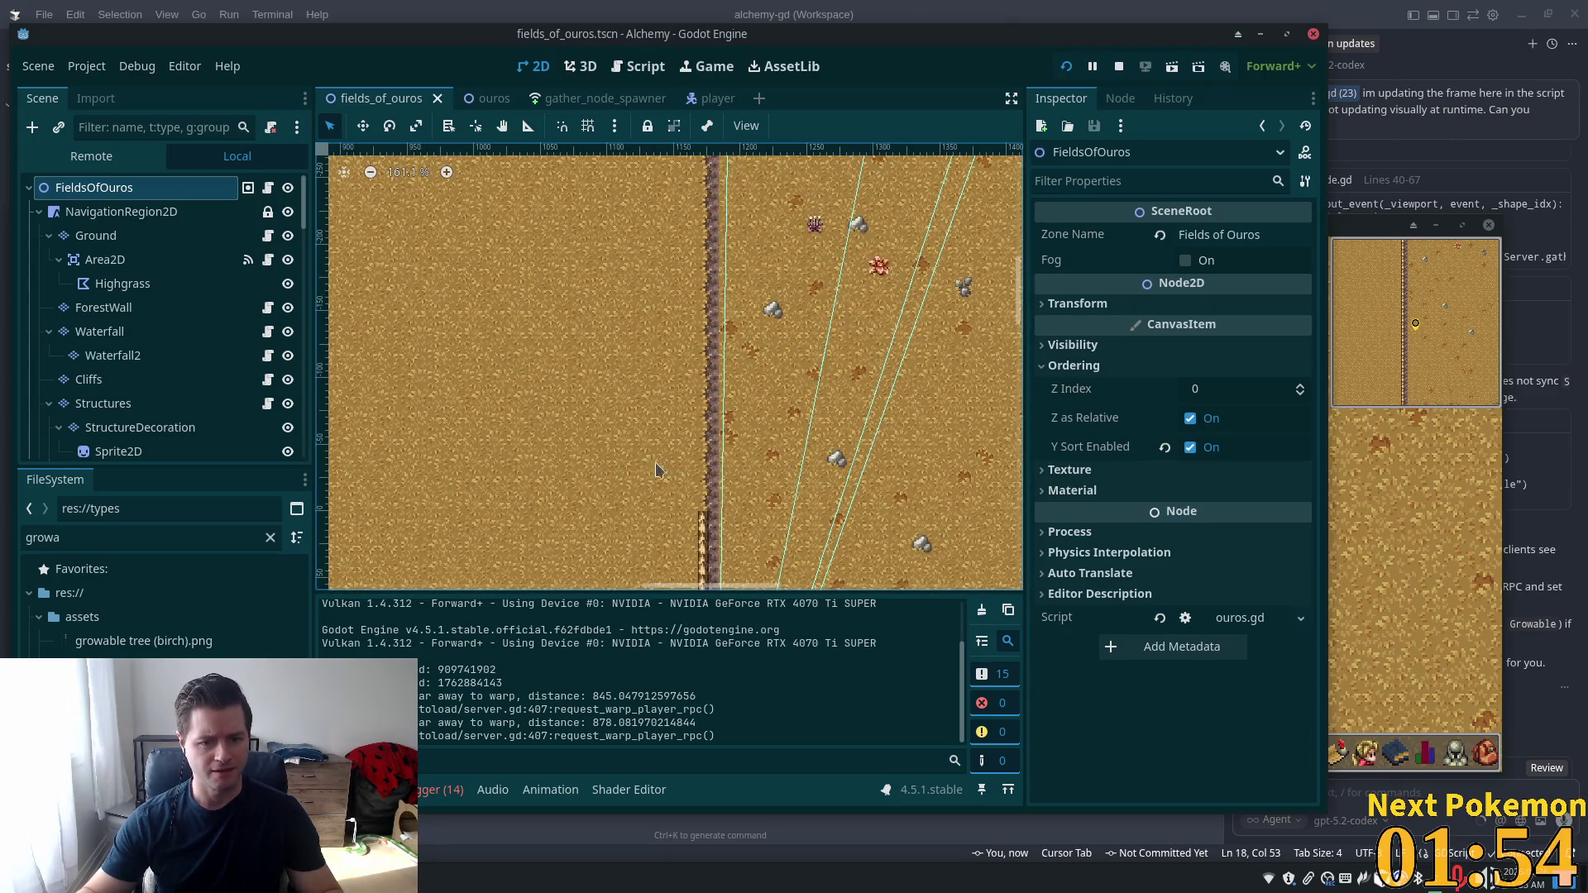
scroll(926, 370, up, 3)
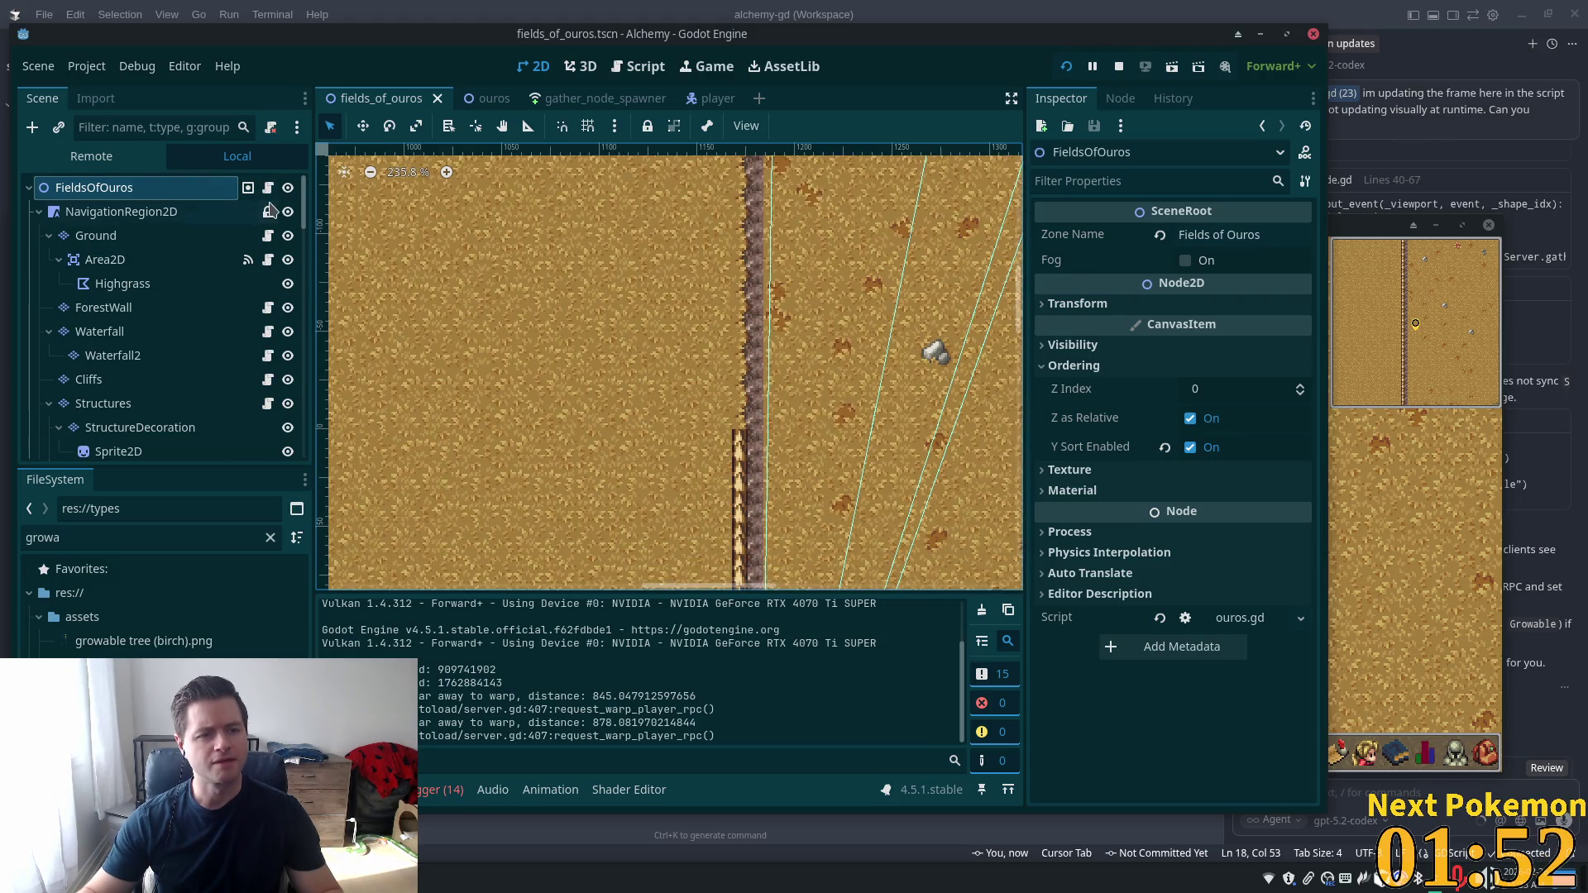
click(288, 237)
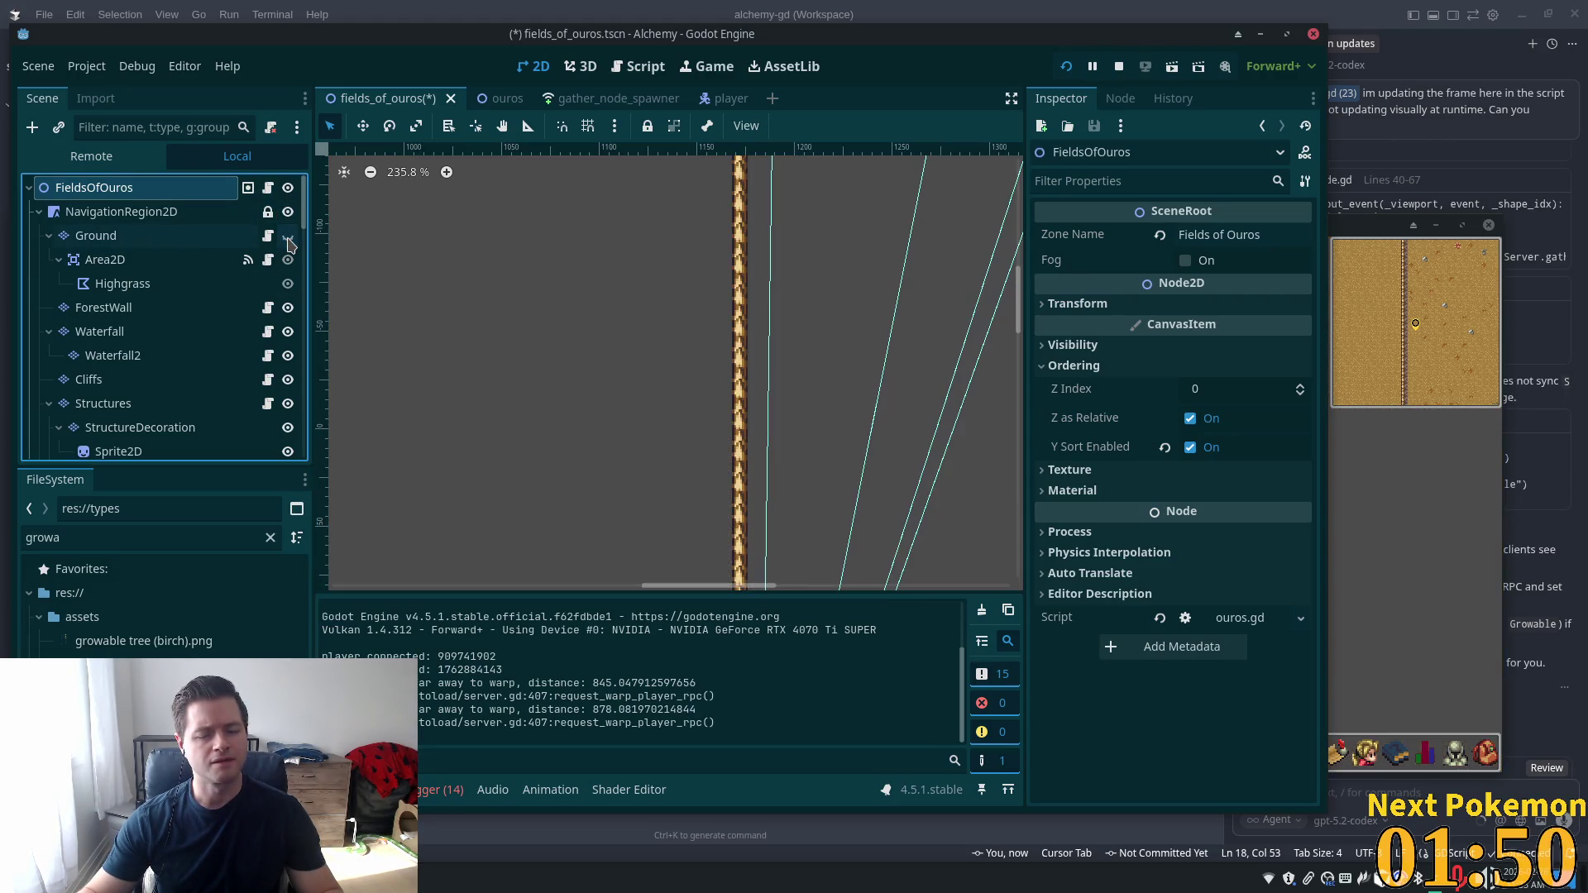
click(288, 238)
click(288, 238)
click(288, 237)
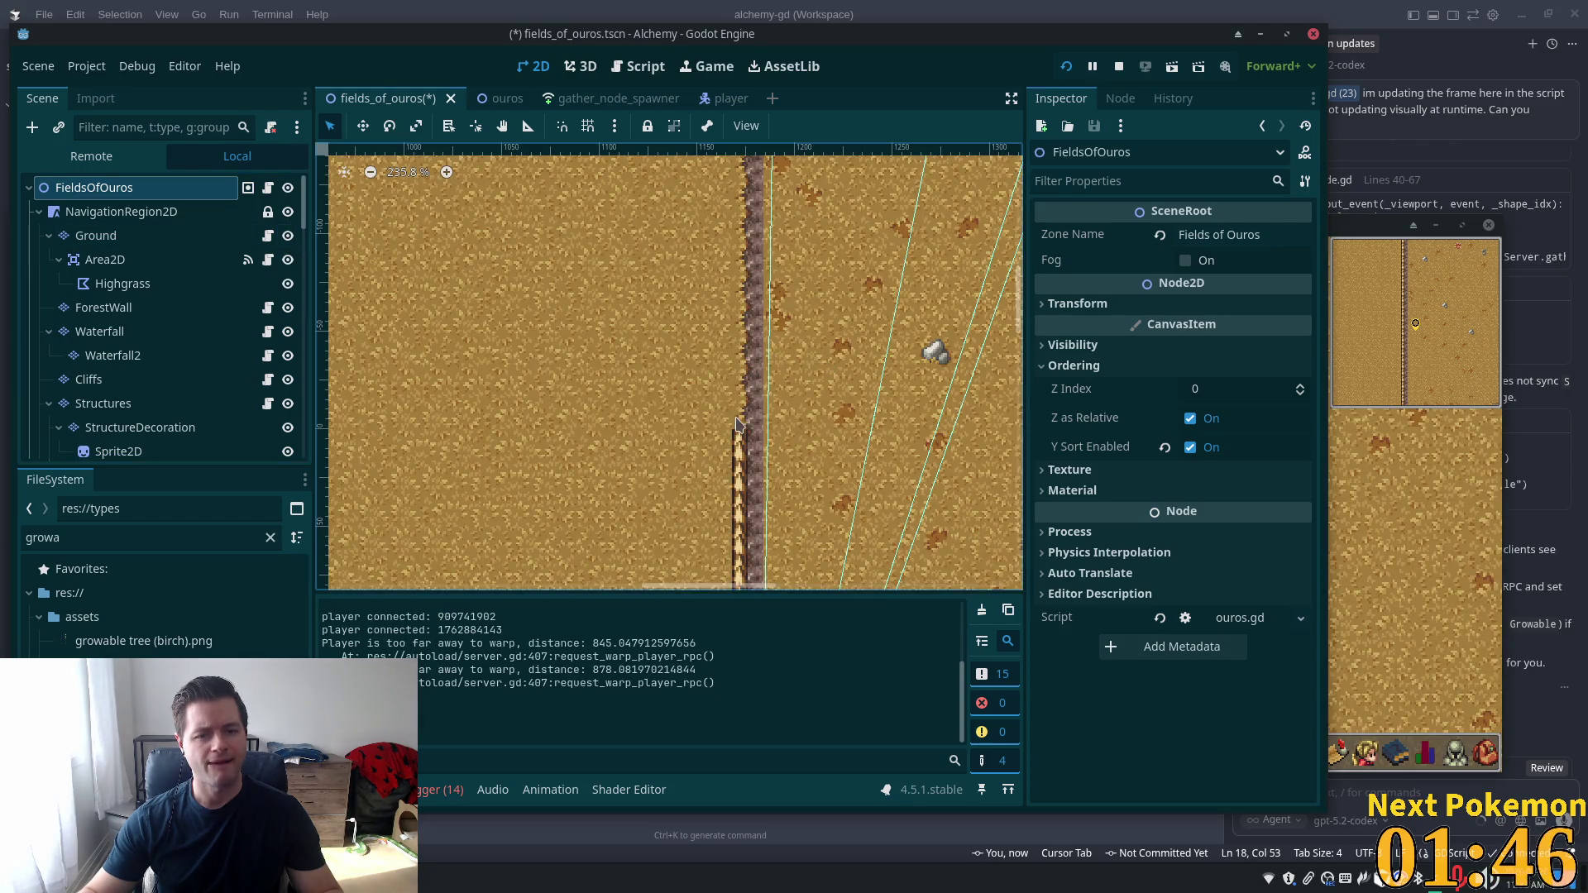
Select Ground with the Select tool, pick a tileset source and zoom out the atlas, then select Cliffs
scroll(748, 242, down, 5)
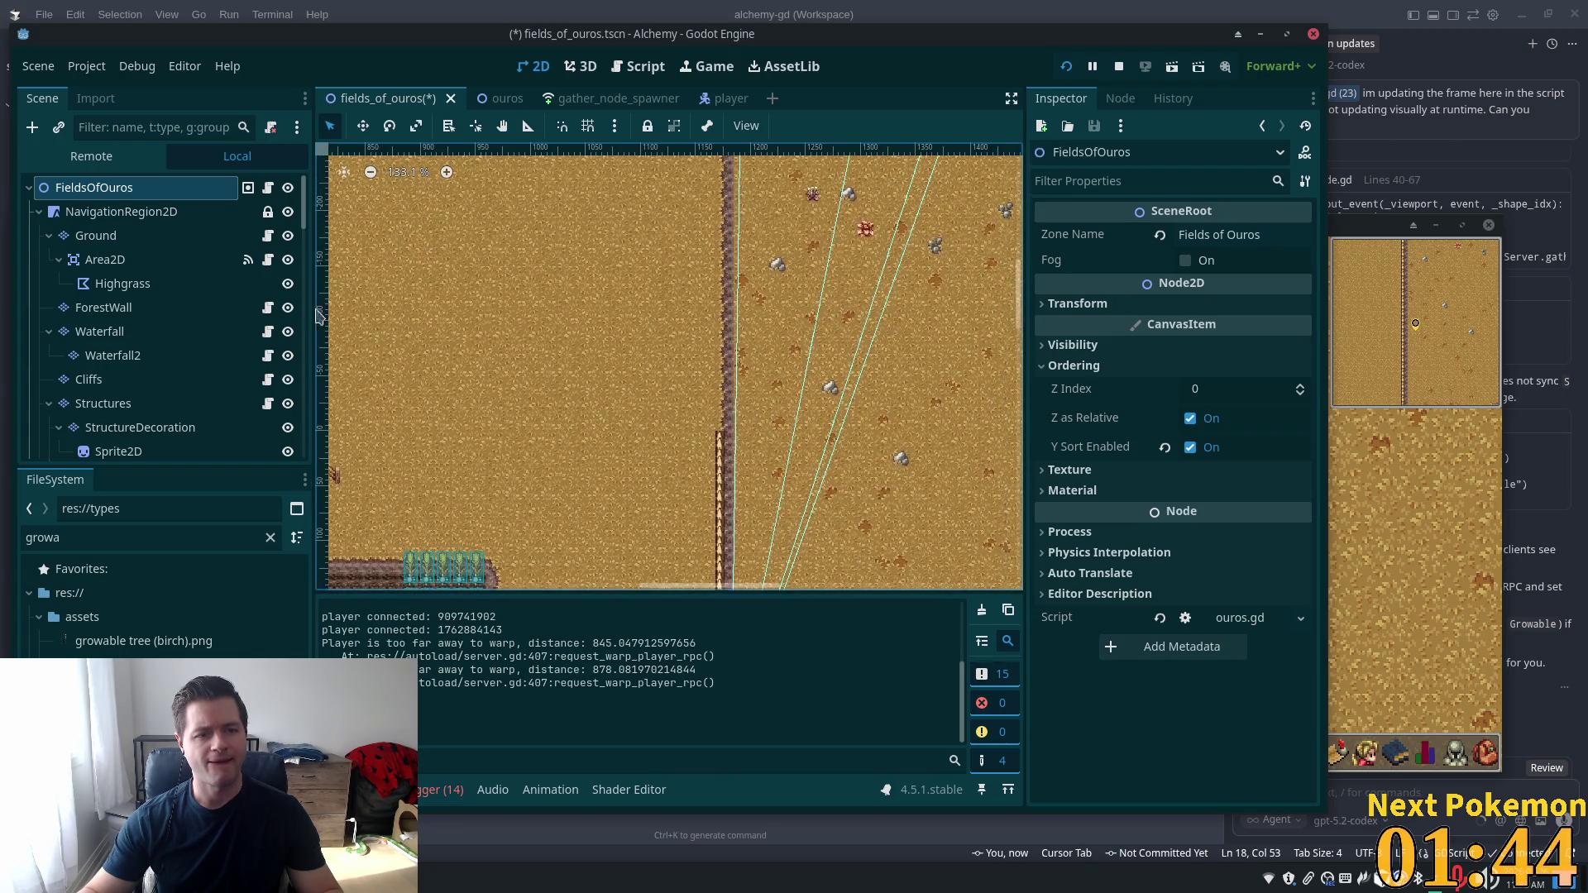
click(98, 236)
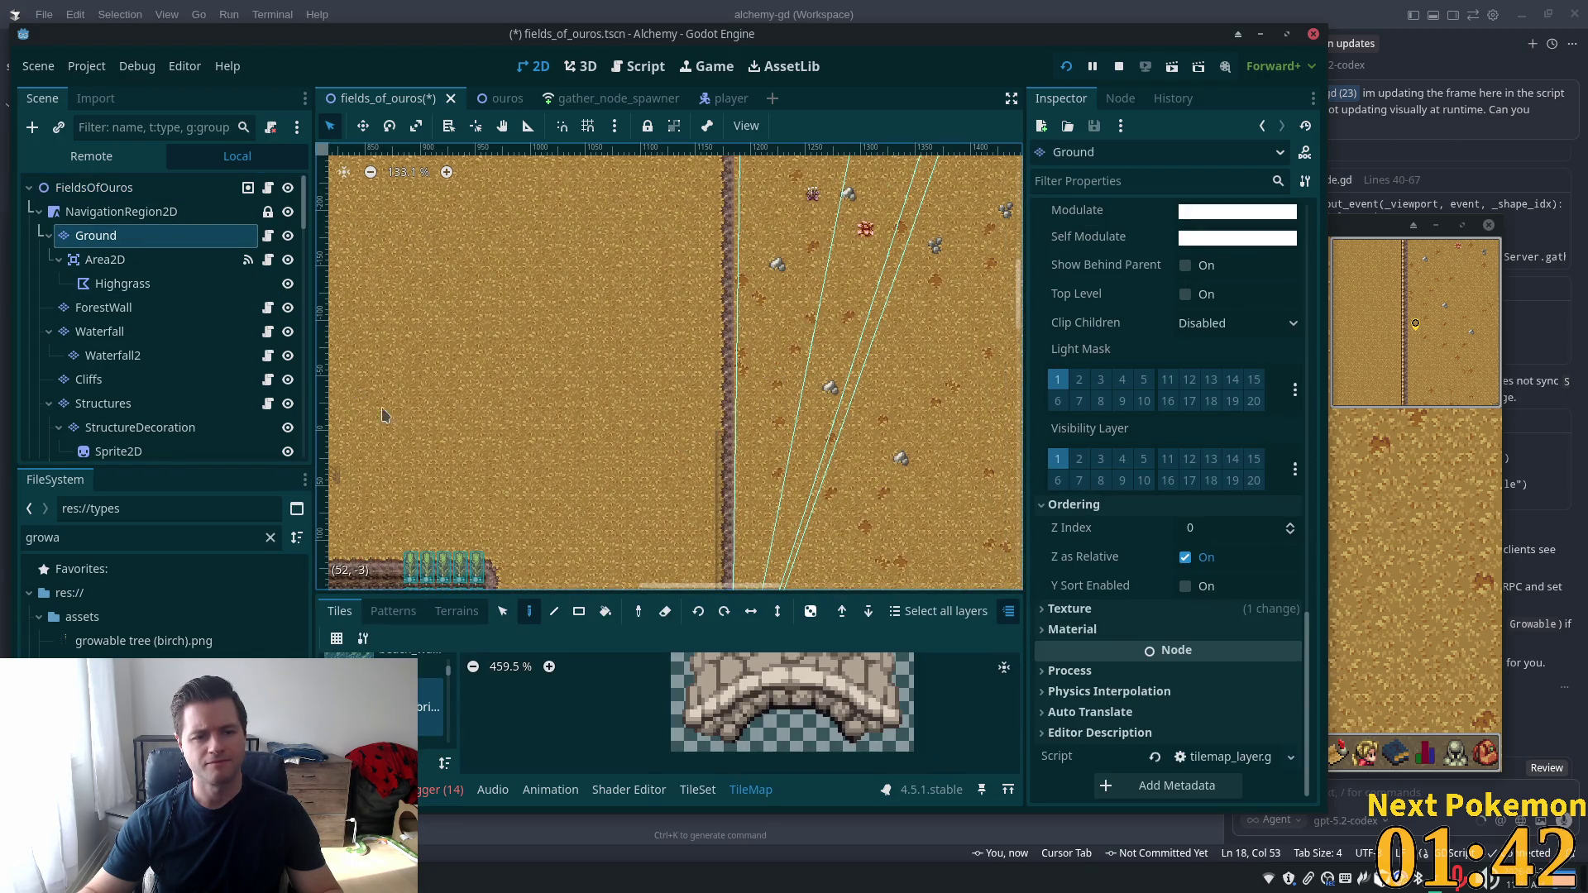
click(503, 612)
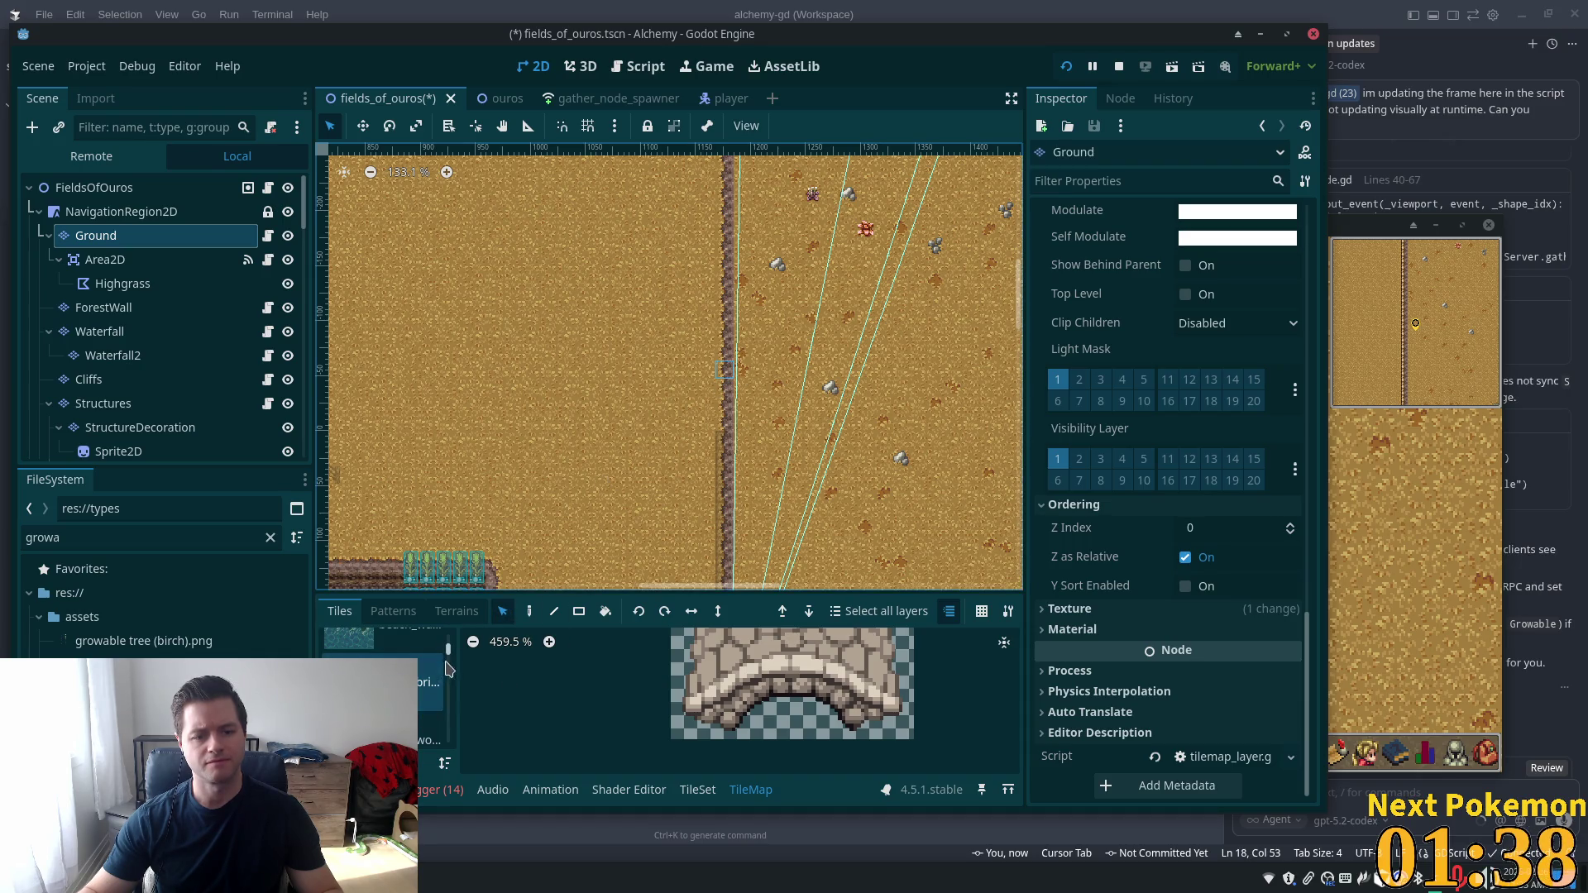
scroll(448, 668, down, 2)
mouse_move(450, 678)
mouse_down()
mouse_move(452, 703)
mouse_move(449, 637)
mouse_up()
click(418, 664)
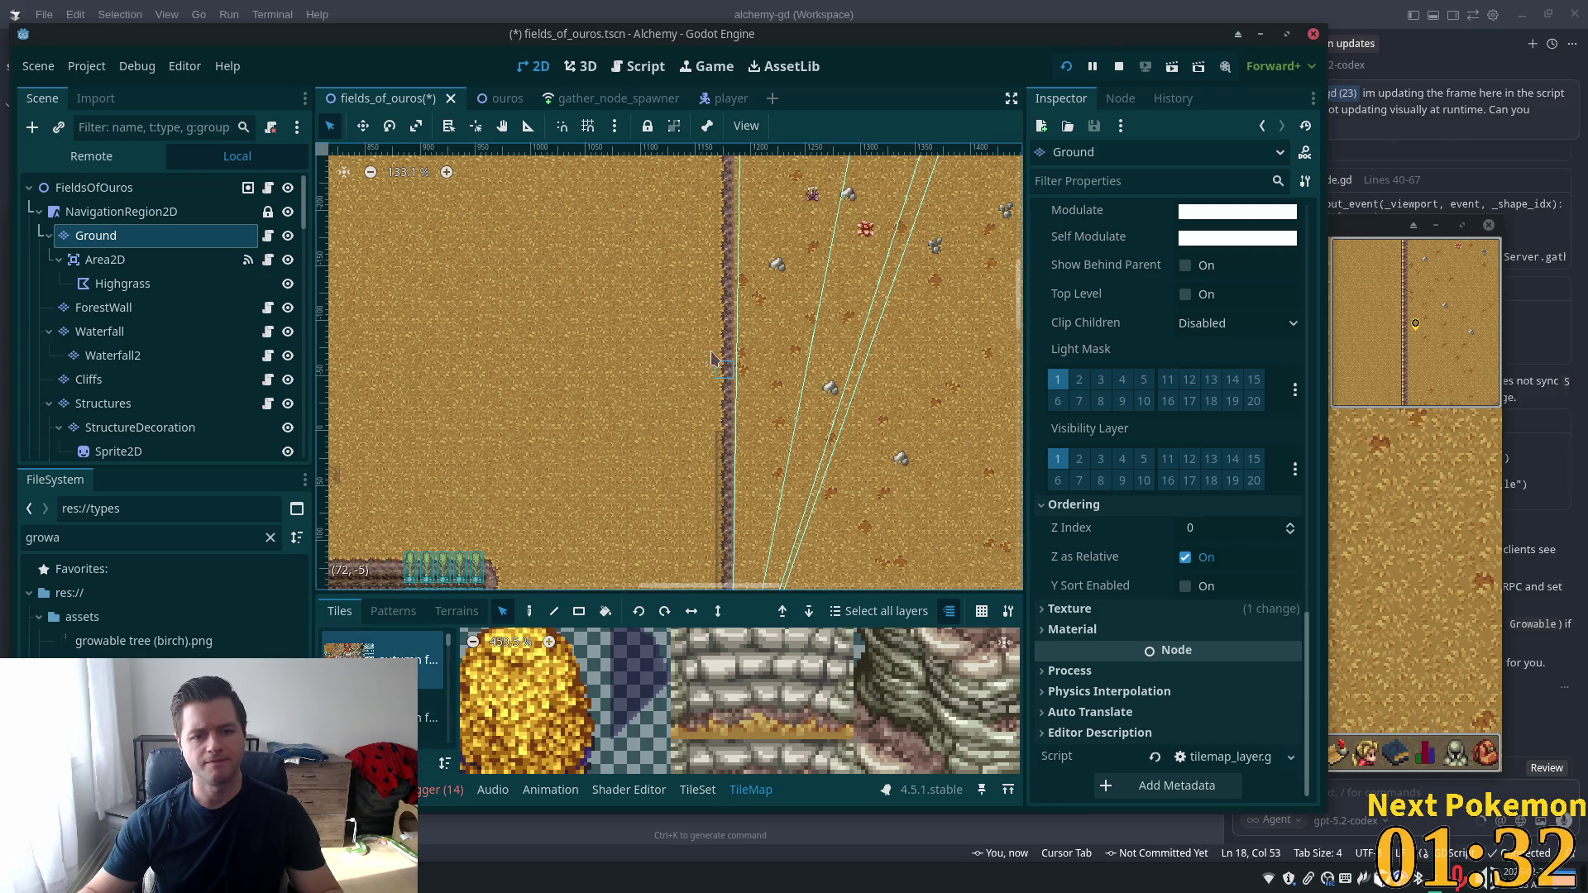
scroll(674, 728, down, 8)
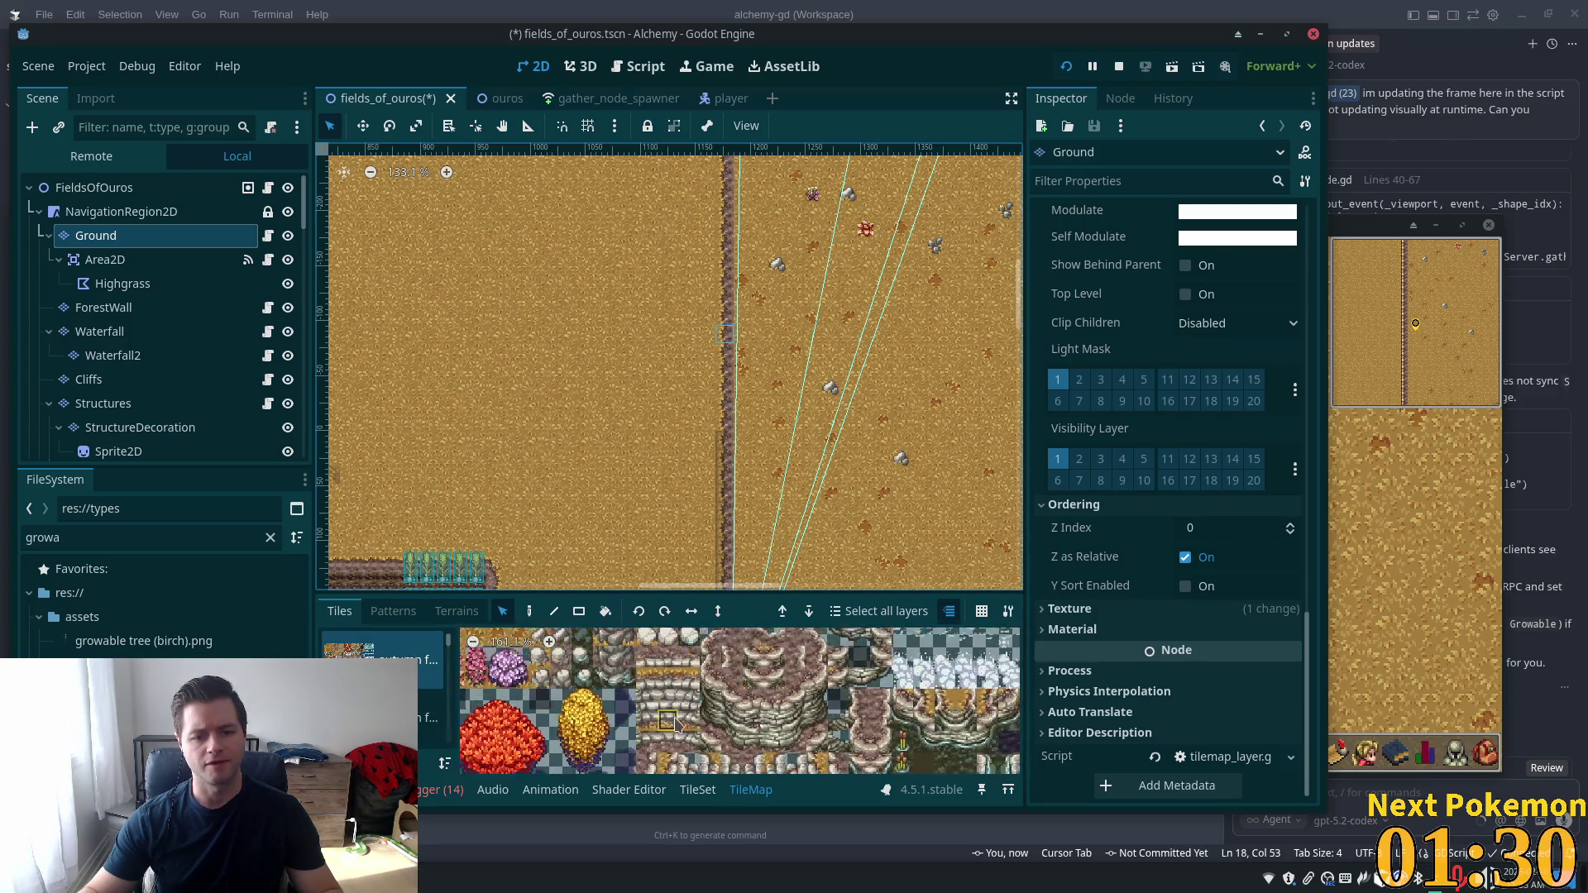
scroll(674, 726, down, 3)
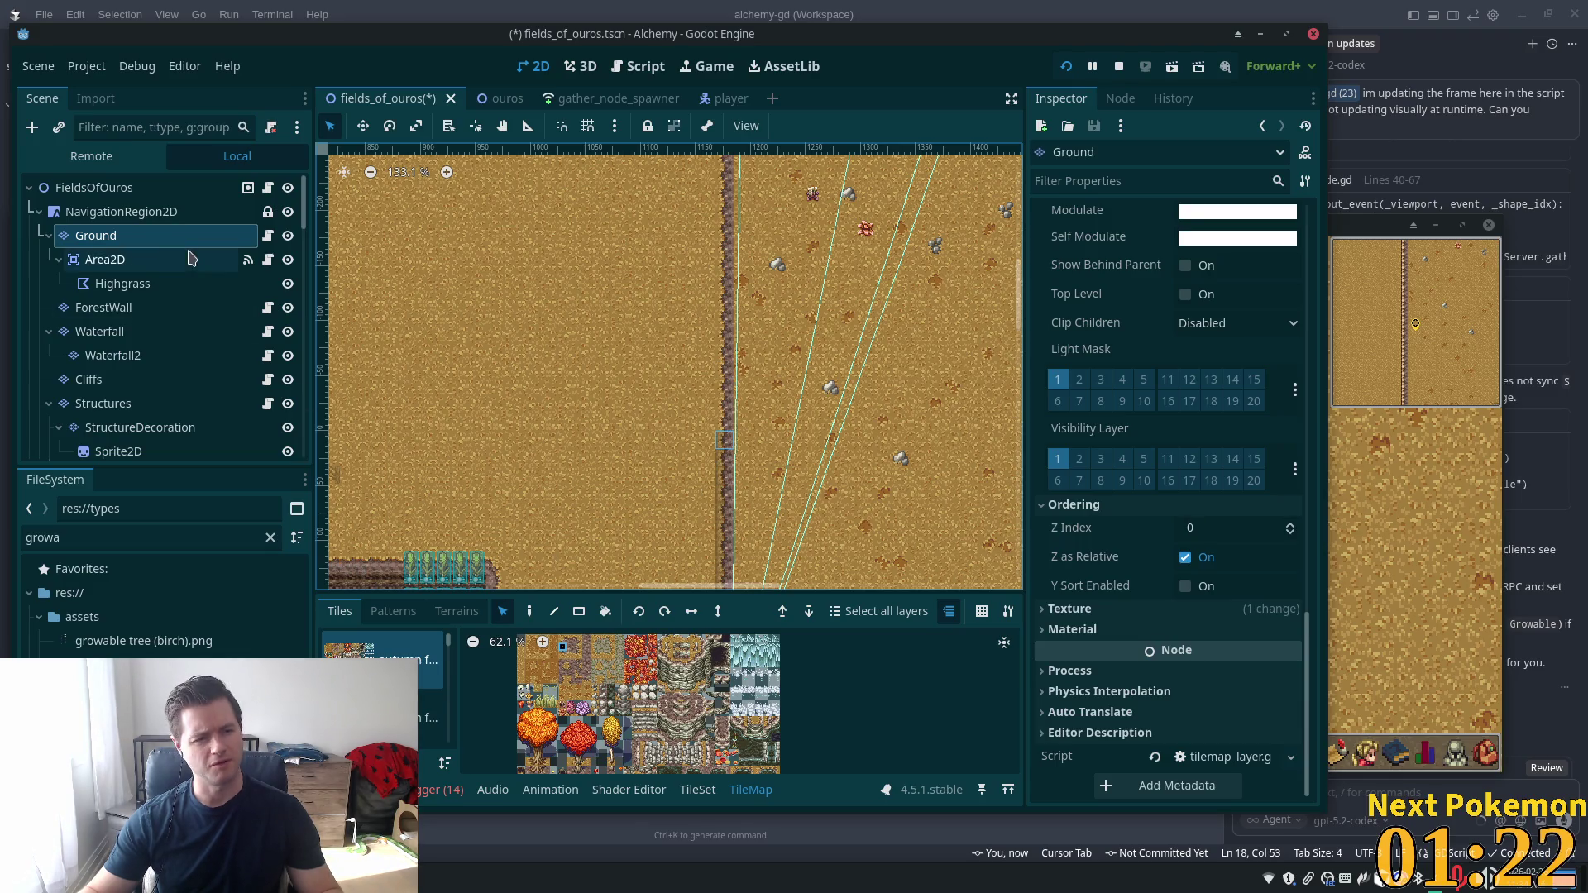
click(107, 381)
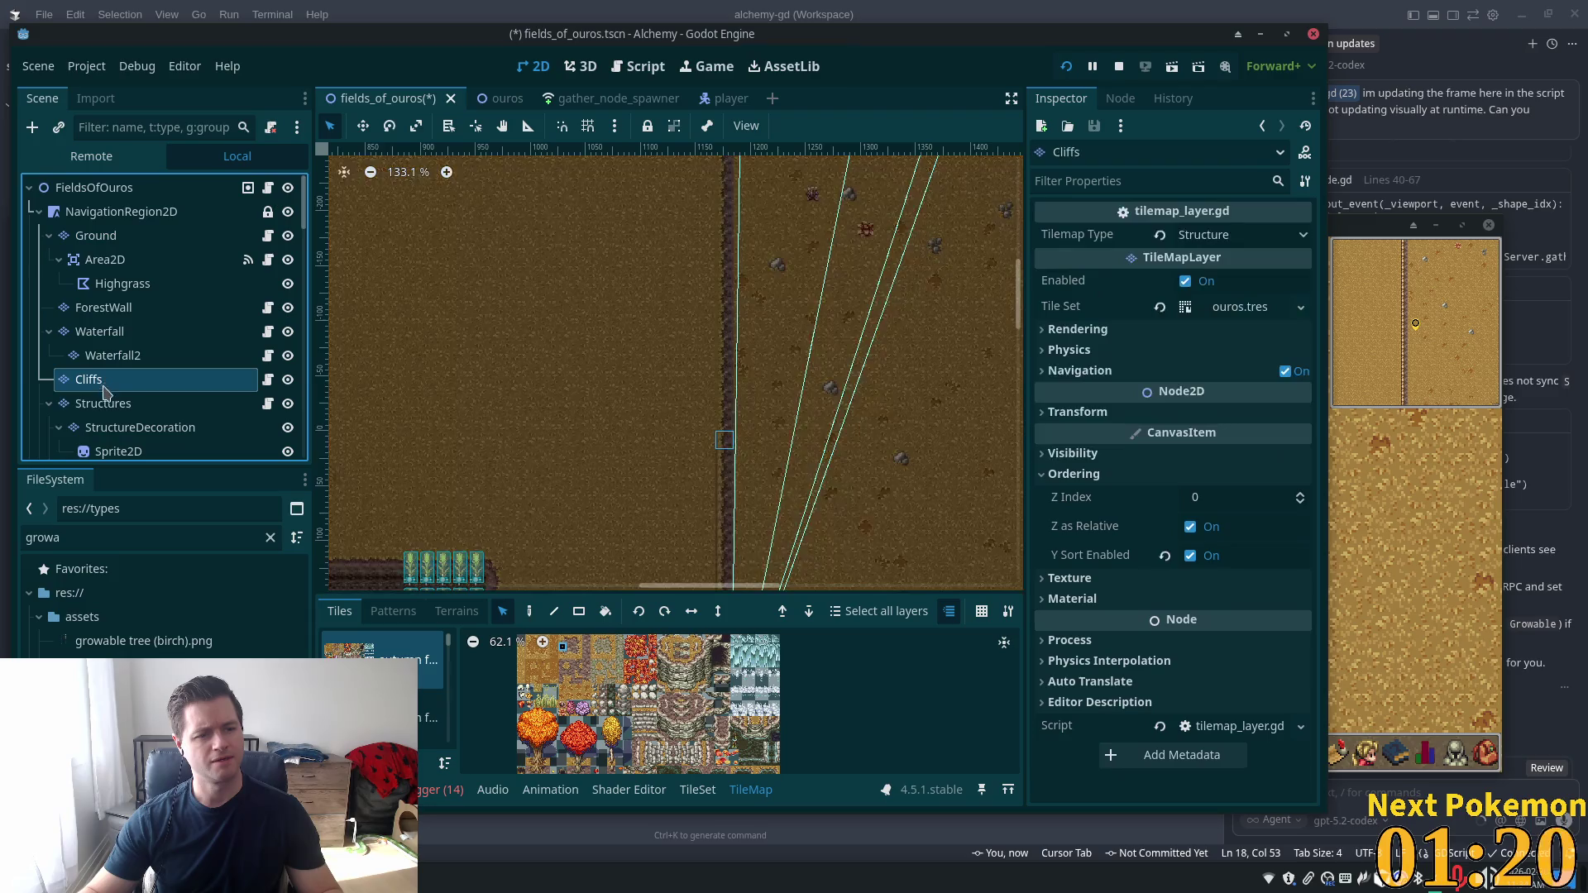
Select the Structures layer, hide Ground, and toggle Structures' visibility to compare its fence line
click(103, 405)
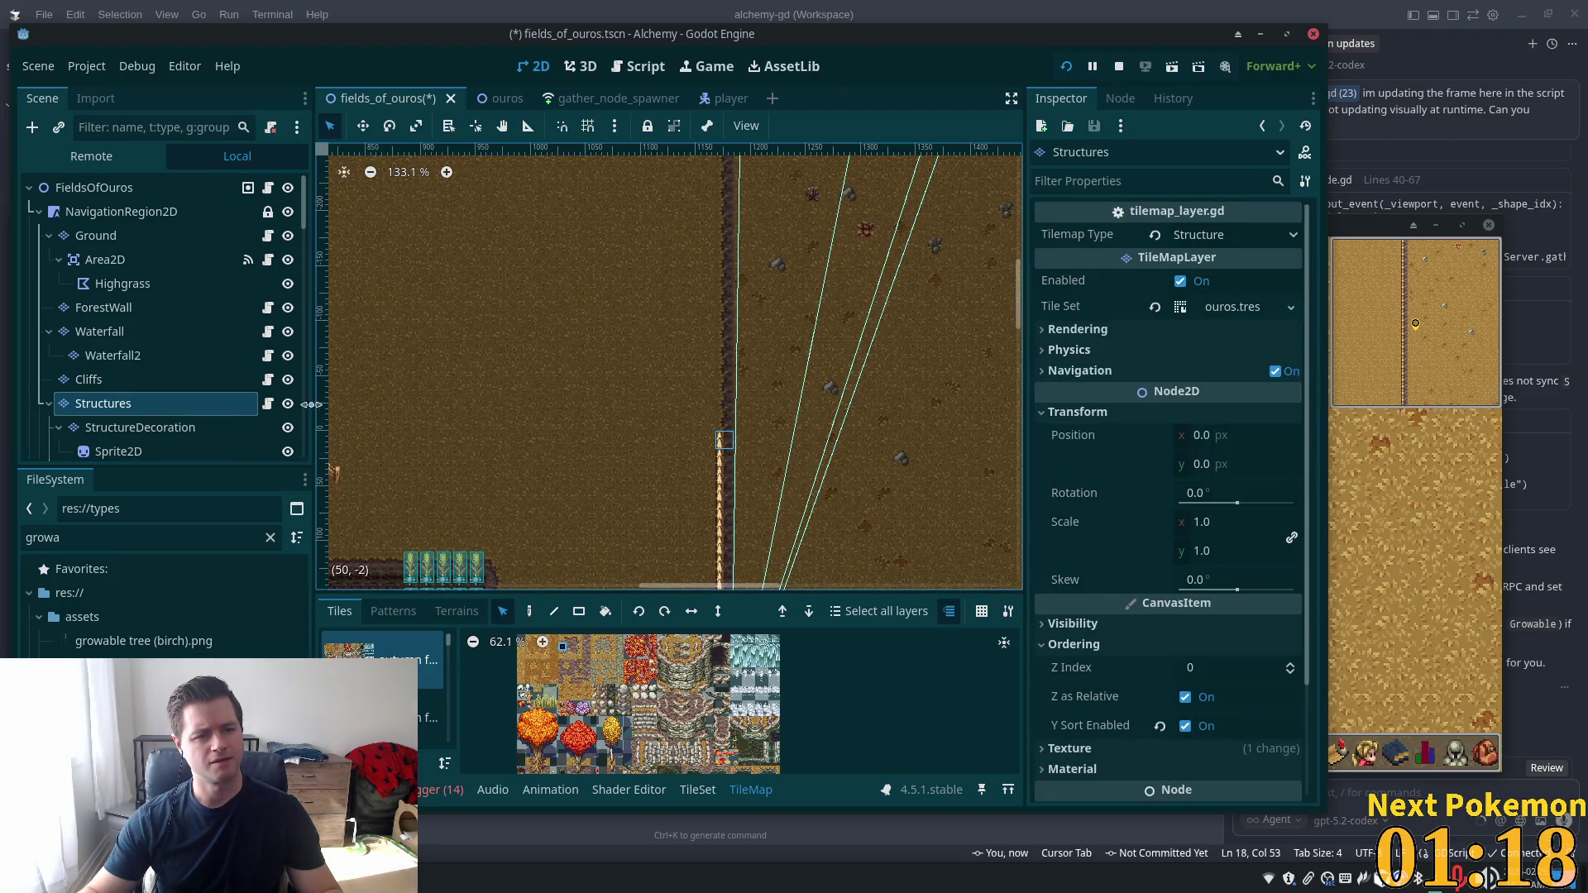
click(287, 237)
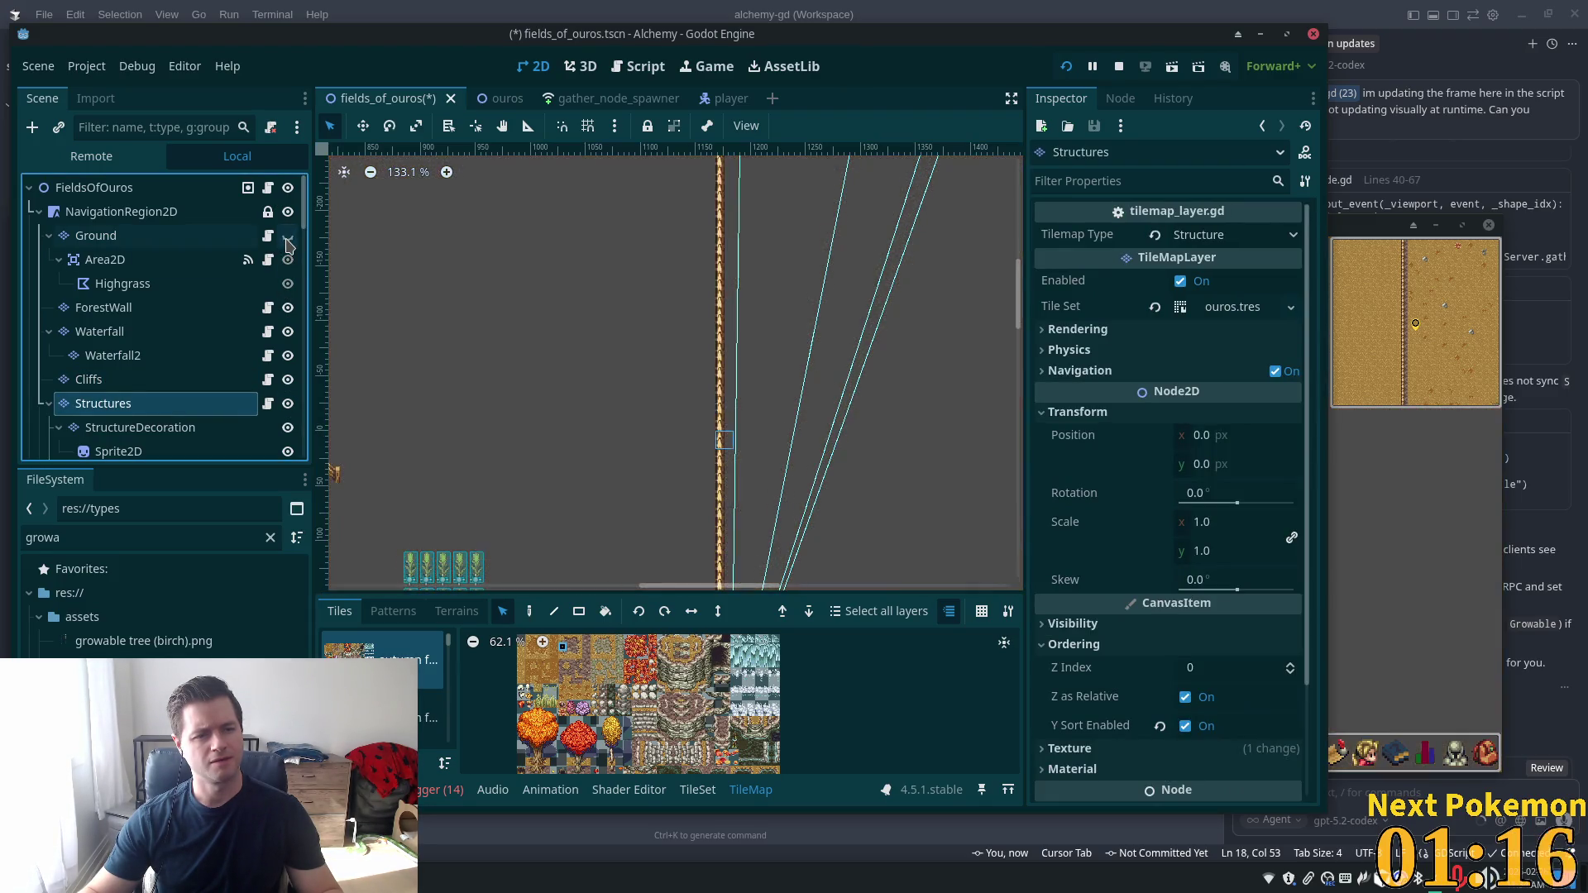
click(288, 404)
click(288, 404)
click(287, 404)
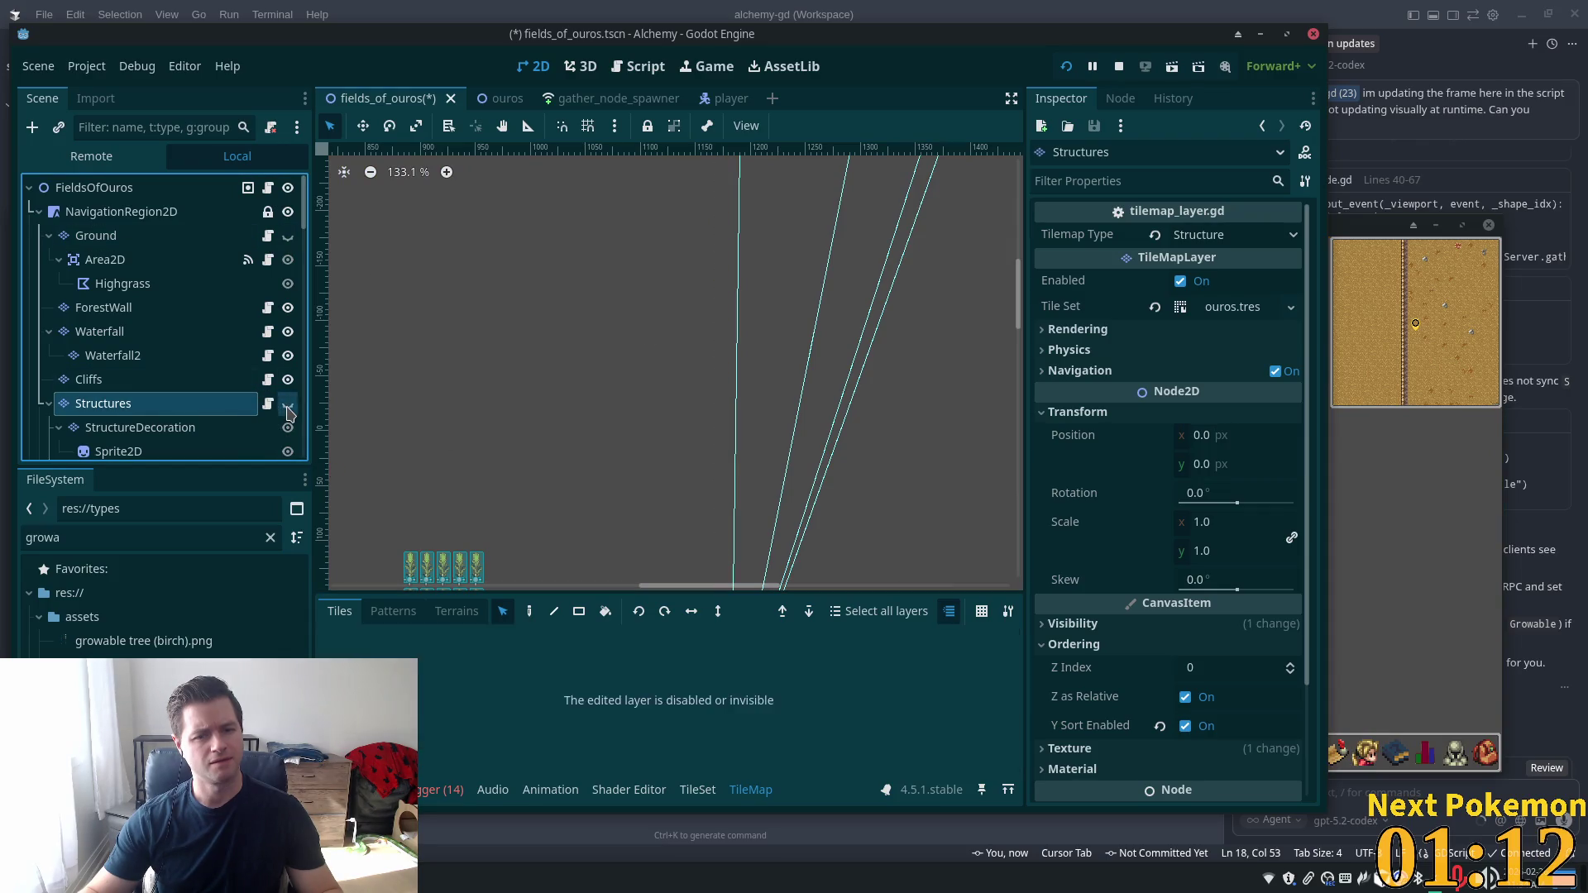
click(288, 404)
click(287, 405)
click(288, 405)
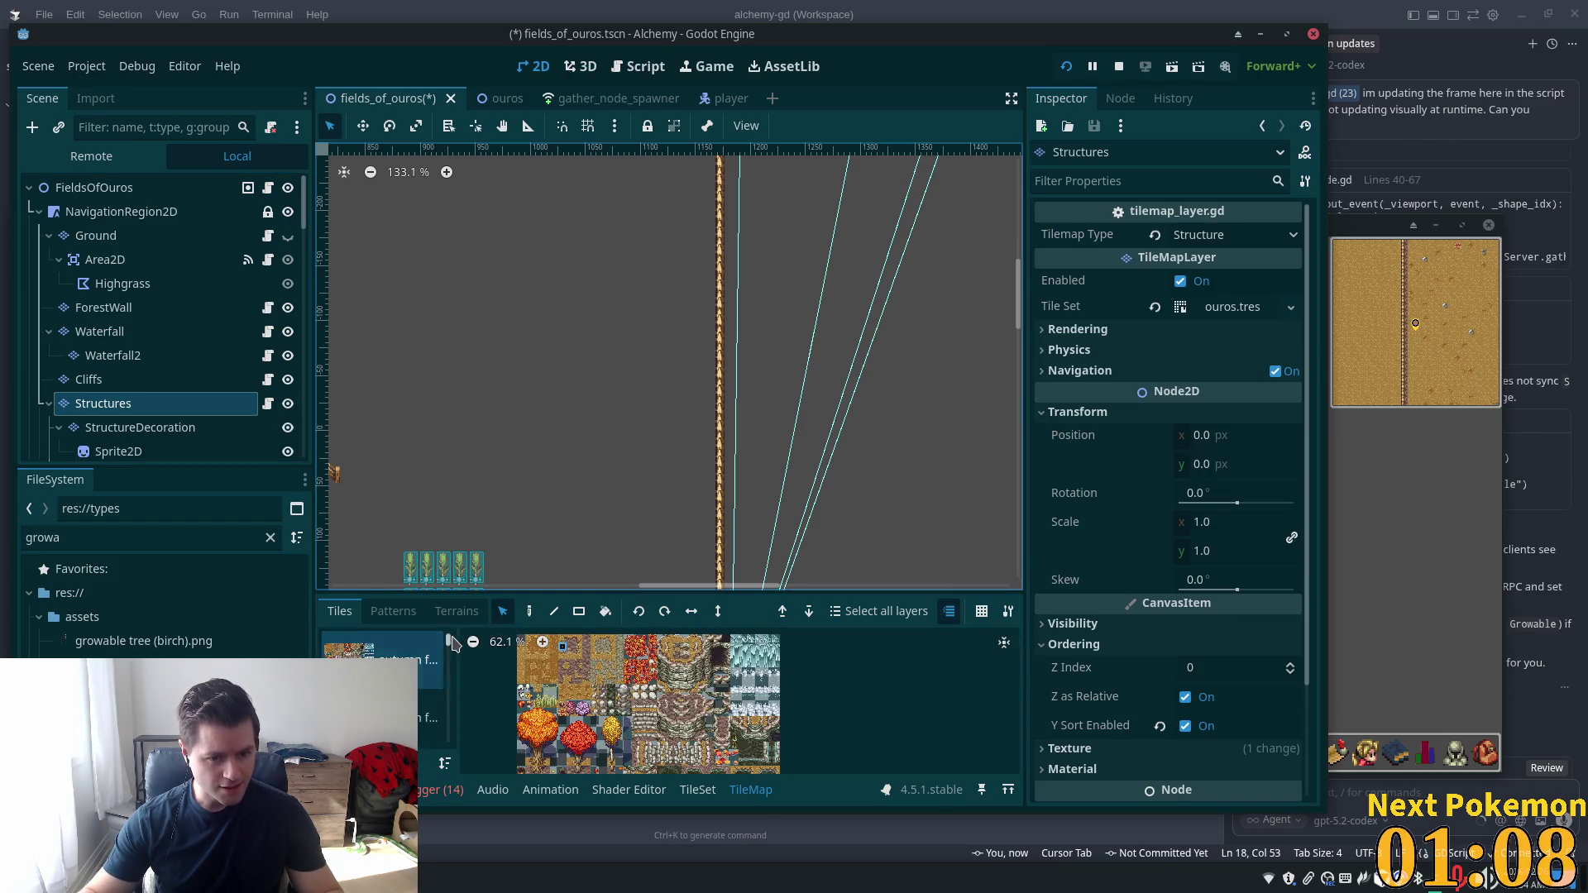
Scroll through the tile source list, then make the Ground layer visible again
scroll(453, 650, down, 2)
drag(453, 650, 451, 658)
scroll(451, 658, down, 3)
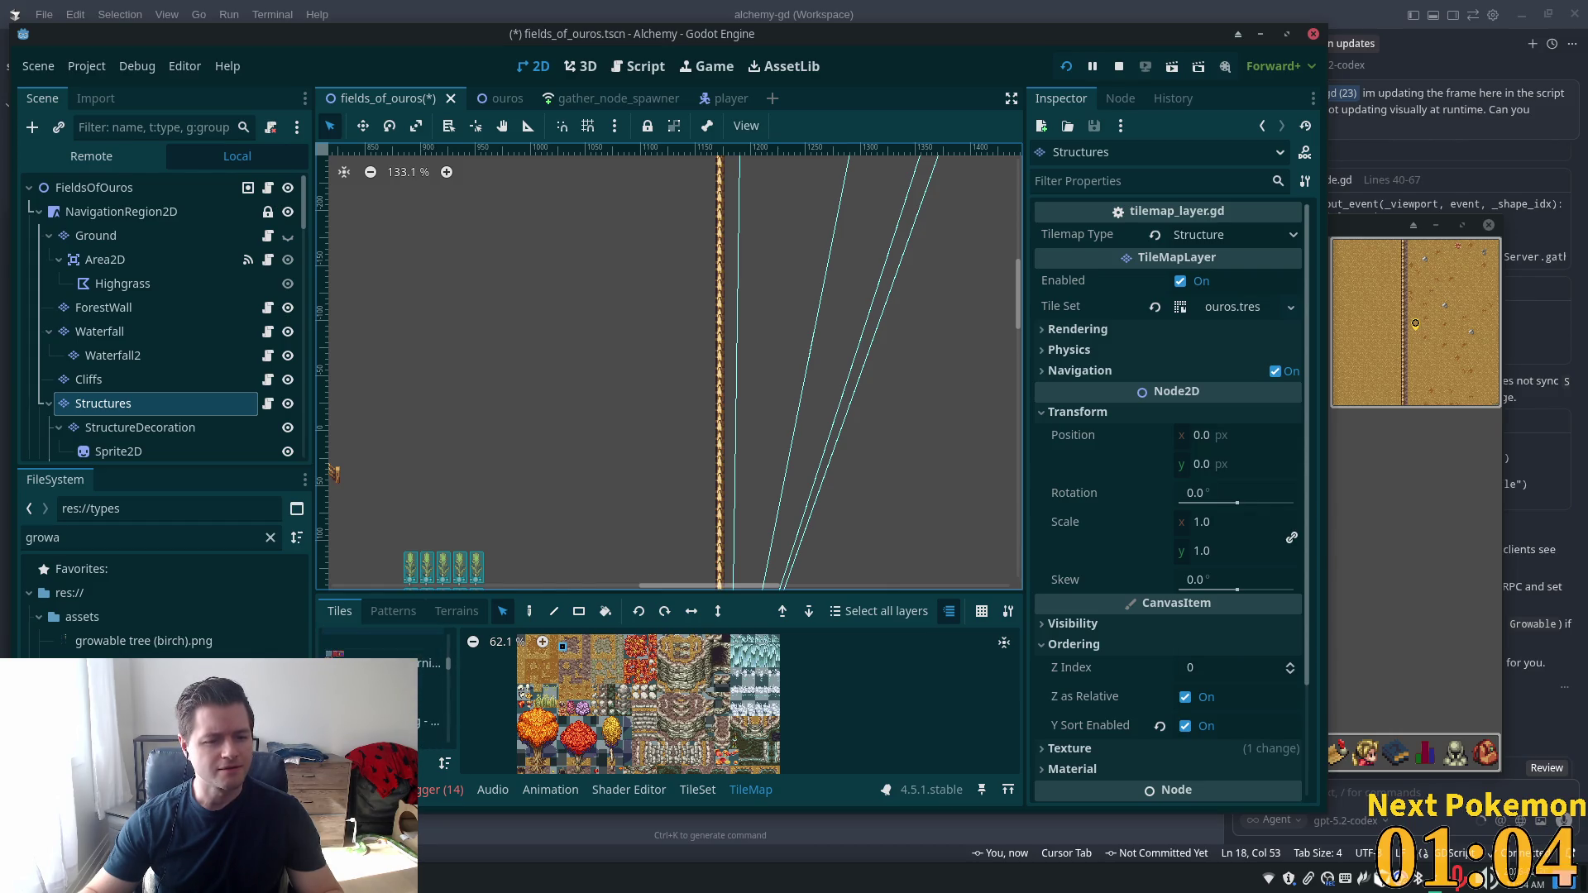
scroll(451, 657, down, 2)
scroll(451, 657, down, 2)
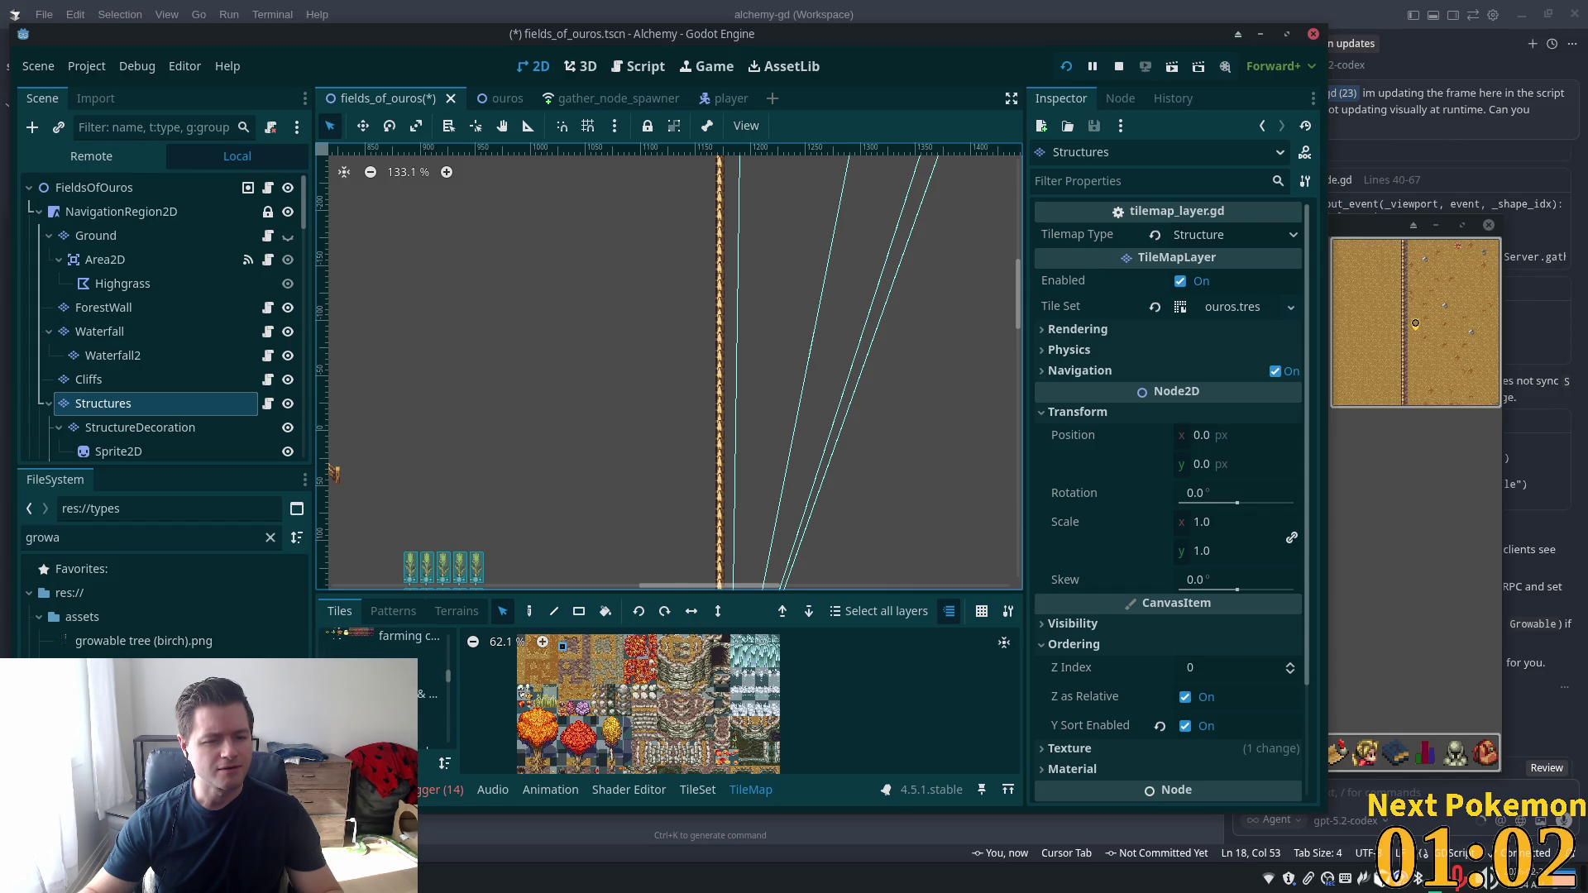
scroll(451, 658, down, 2)
scroll(451, 658, down, 3)
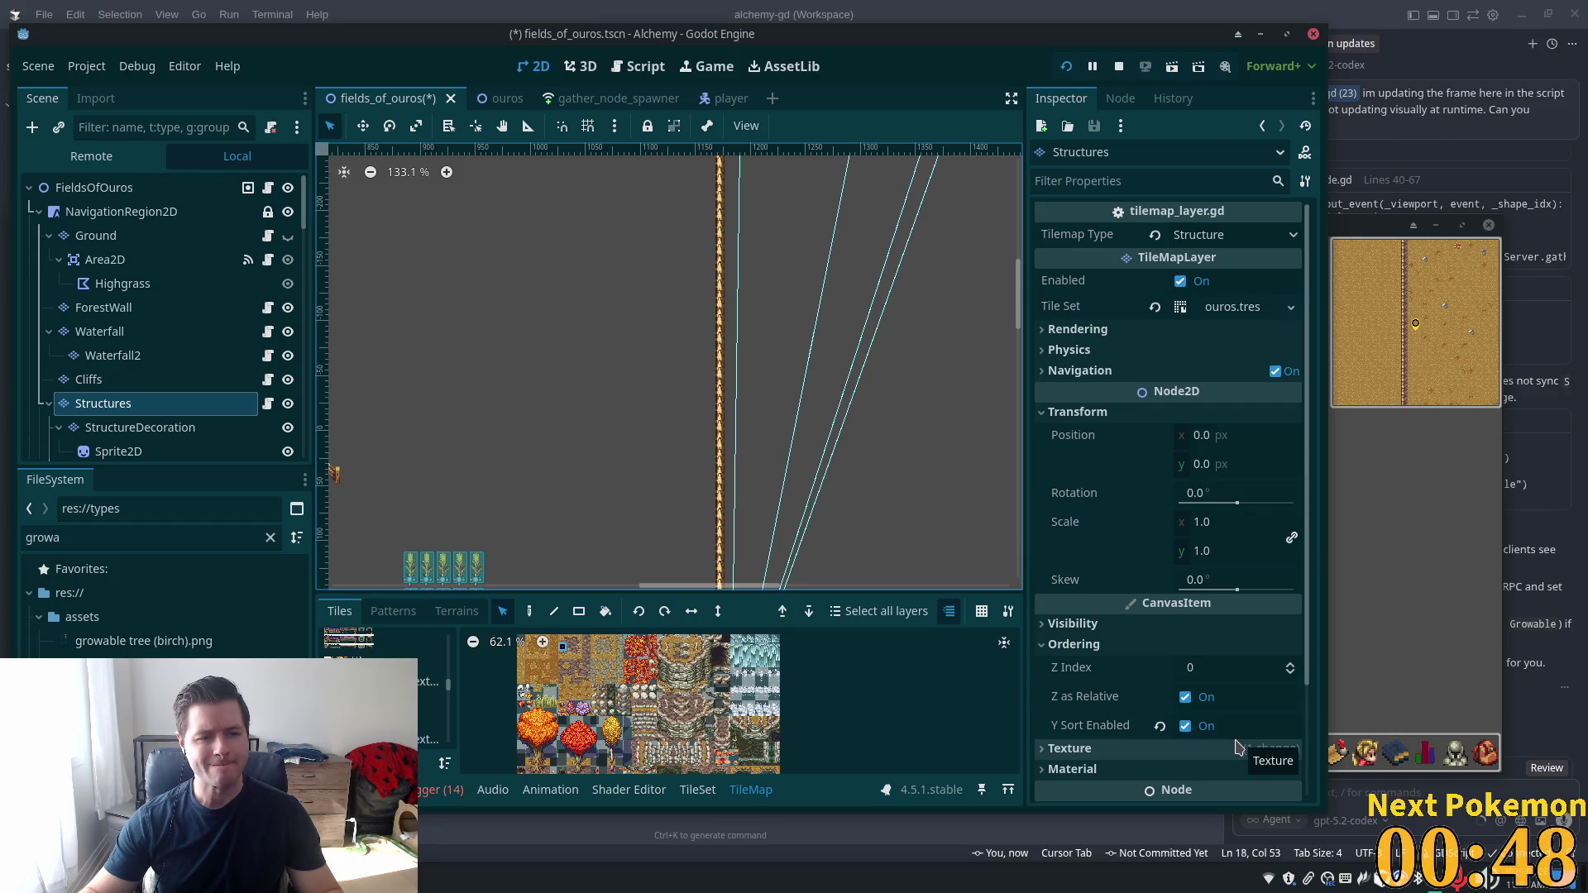
click(288, 236)
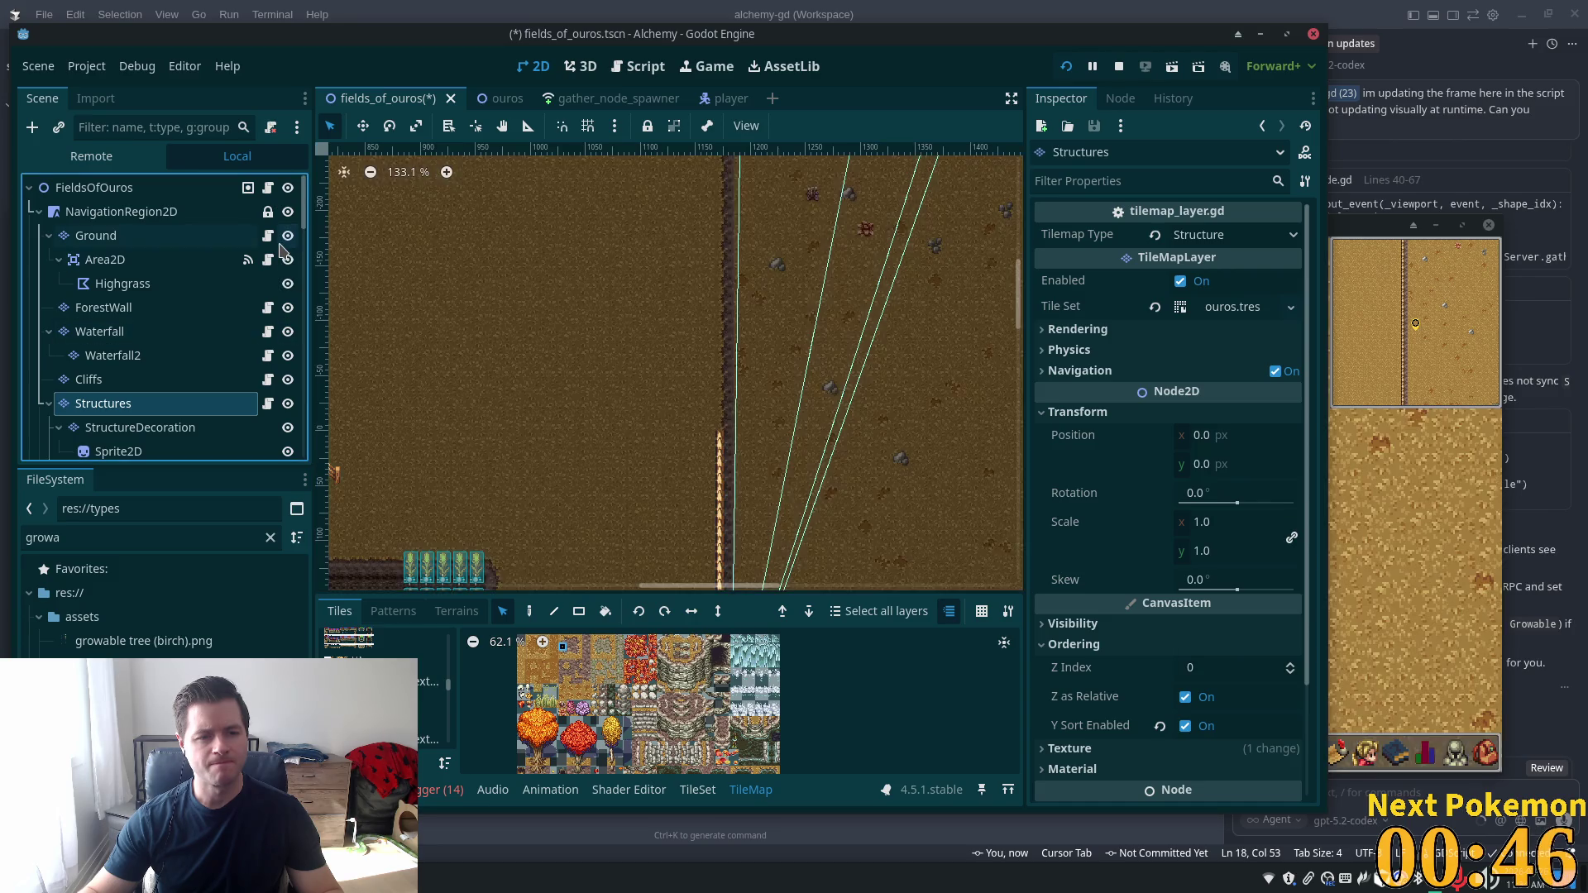
Toggle the Ground layer's Y Sort Enabled off and back on, then select the FieldsOfOuros root
click(225, 239)
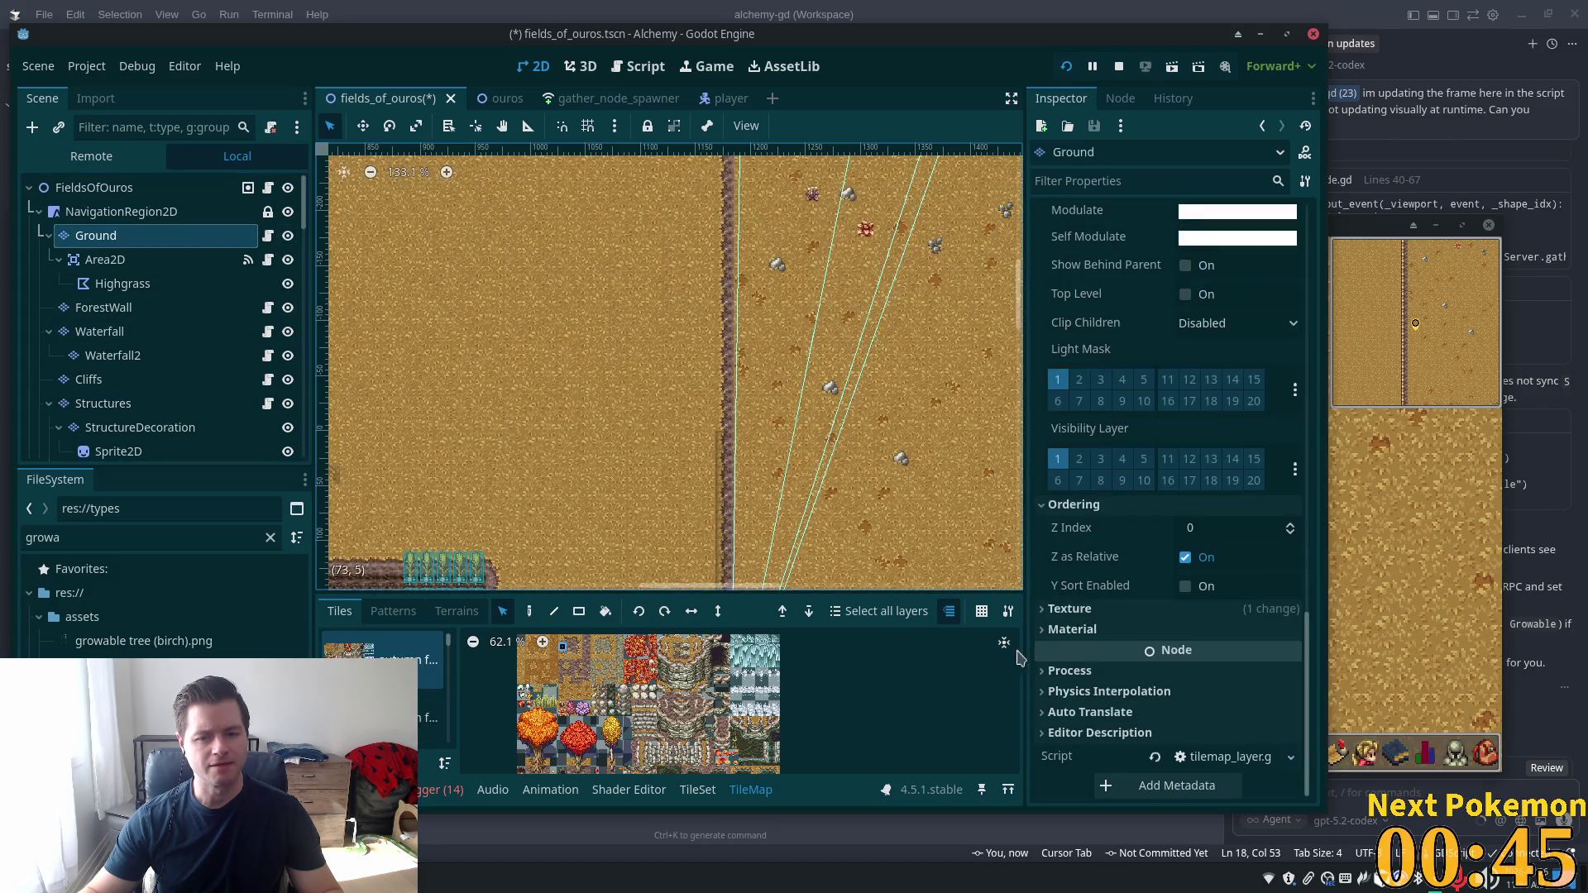
click(1186, 587)
click(1186, 587)
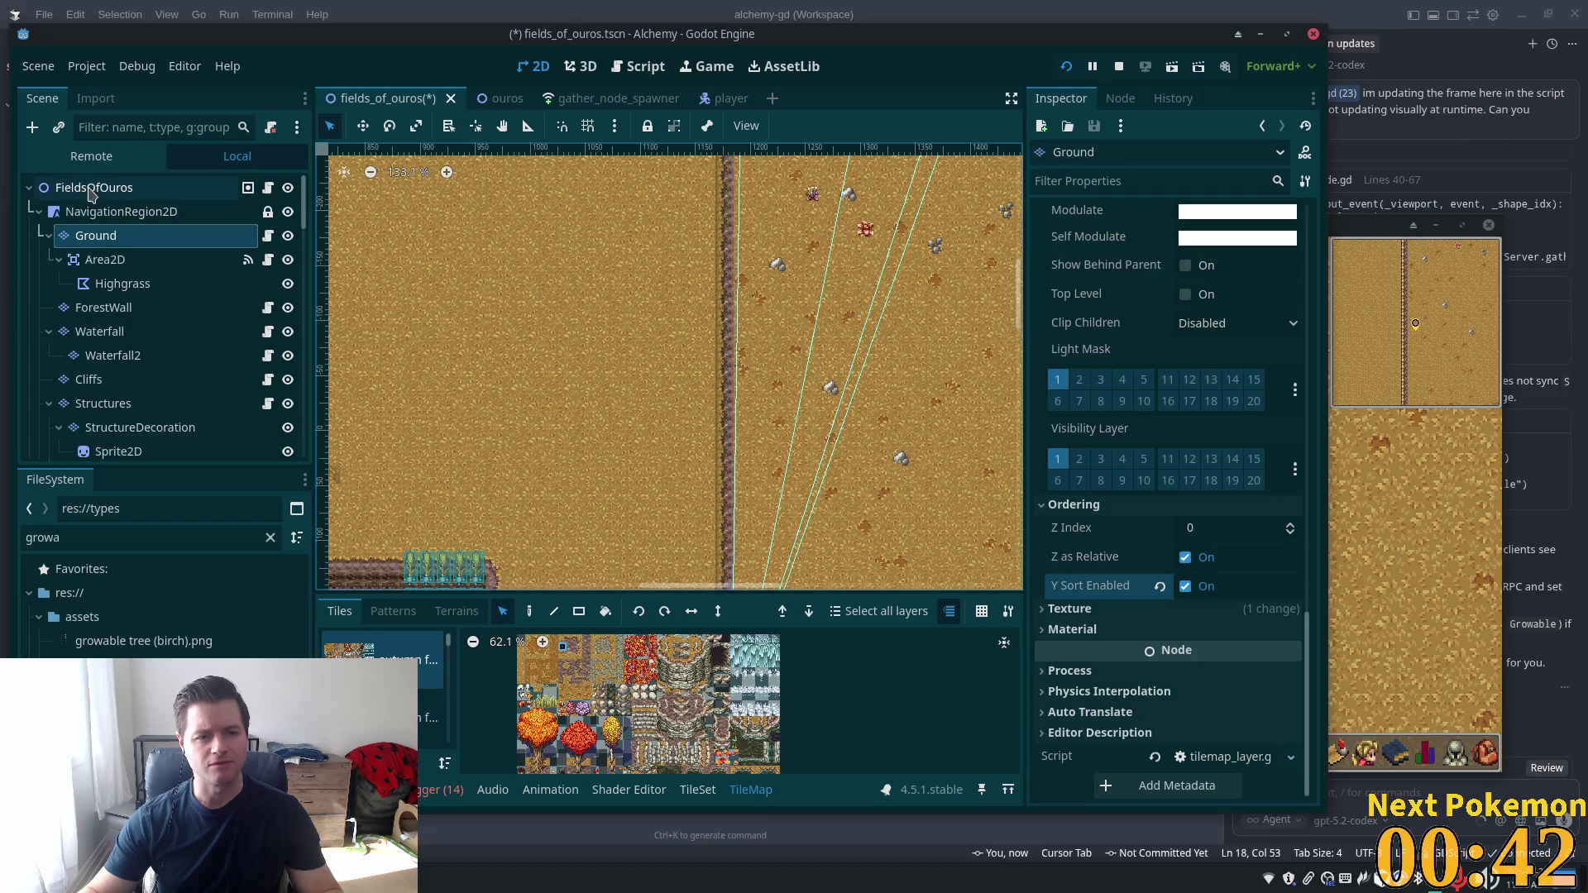
click(93, 188)
Zoom out and pan across the map to review the farm area
scroll(790, 359, down, 5)
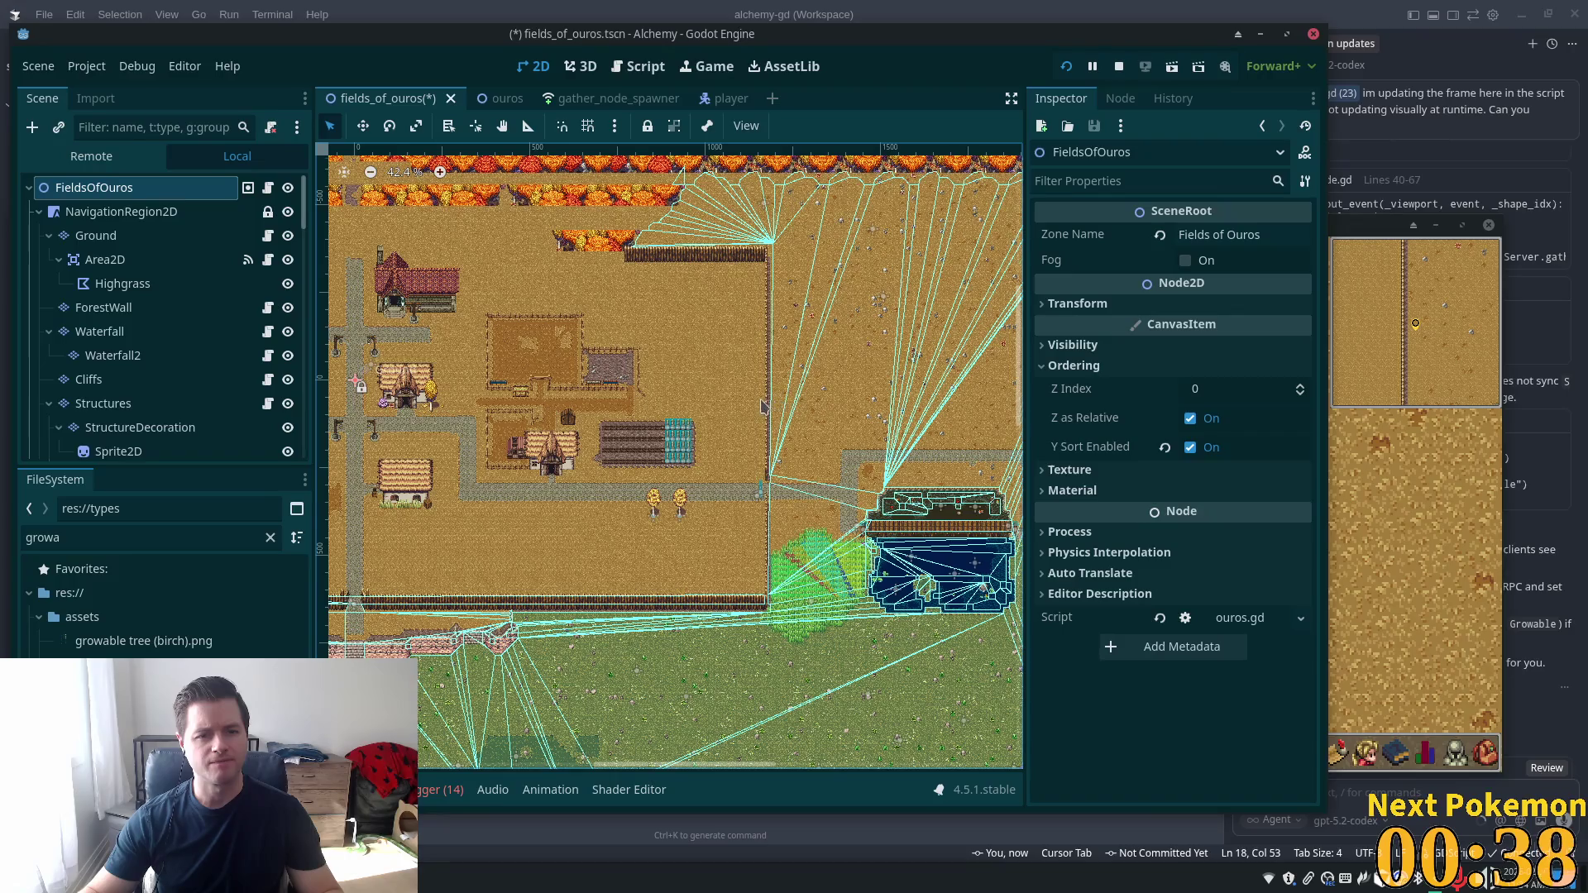
scroll(763, 405, down, 1)
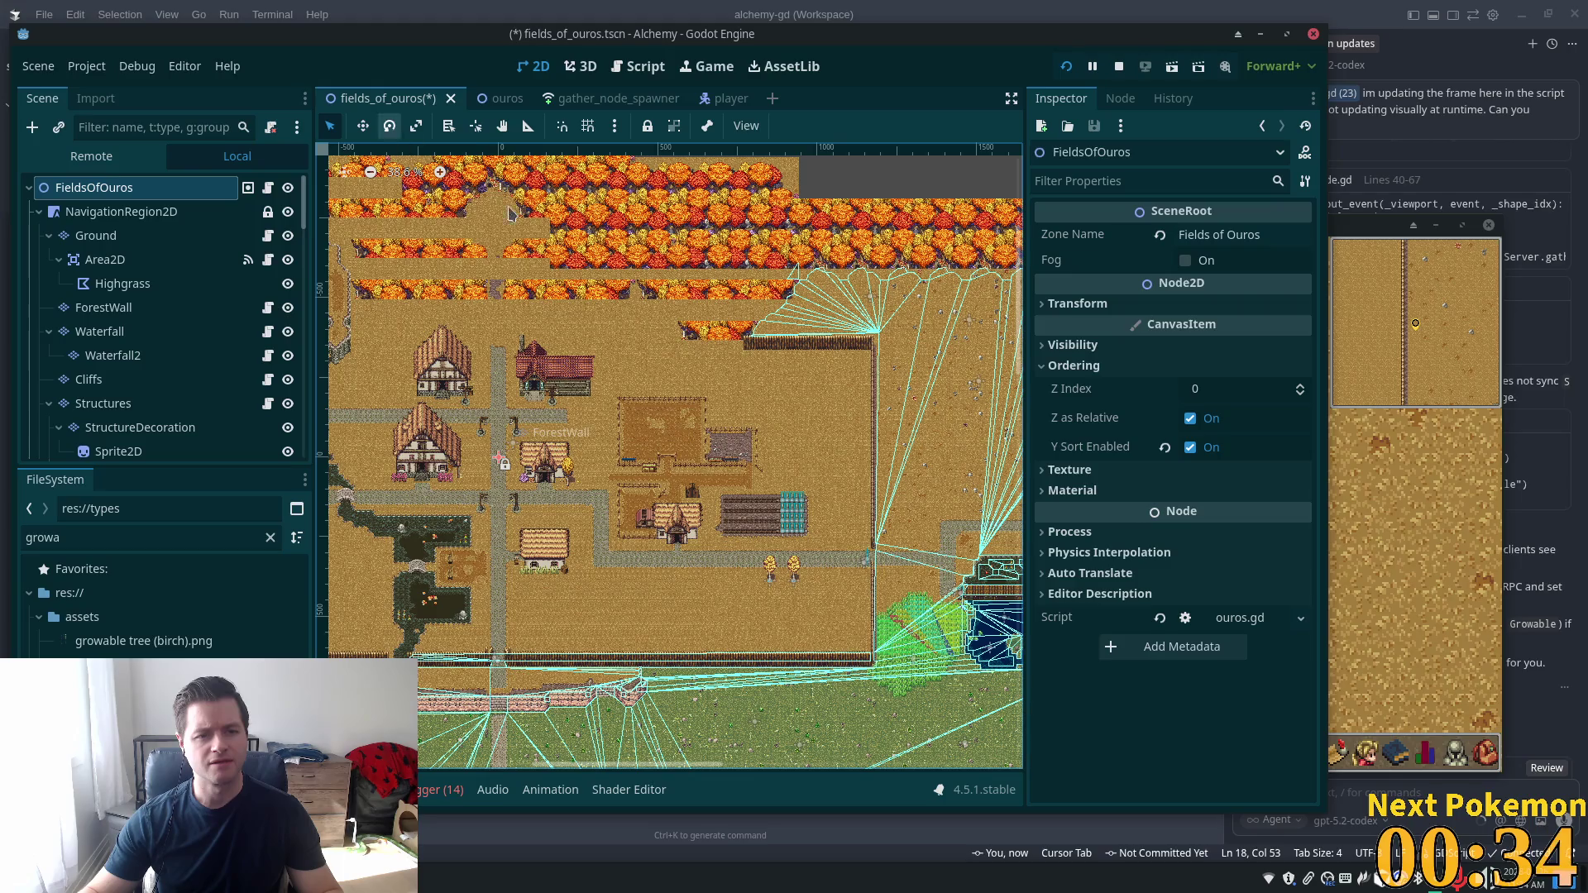
scroll(965, 509, down, 2)
drag(484, 479, 790, 478)
scroll(744, 479, up, 3)
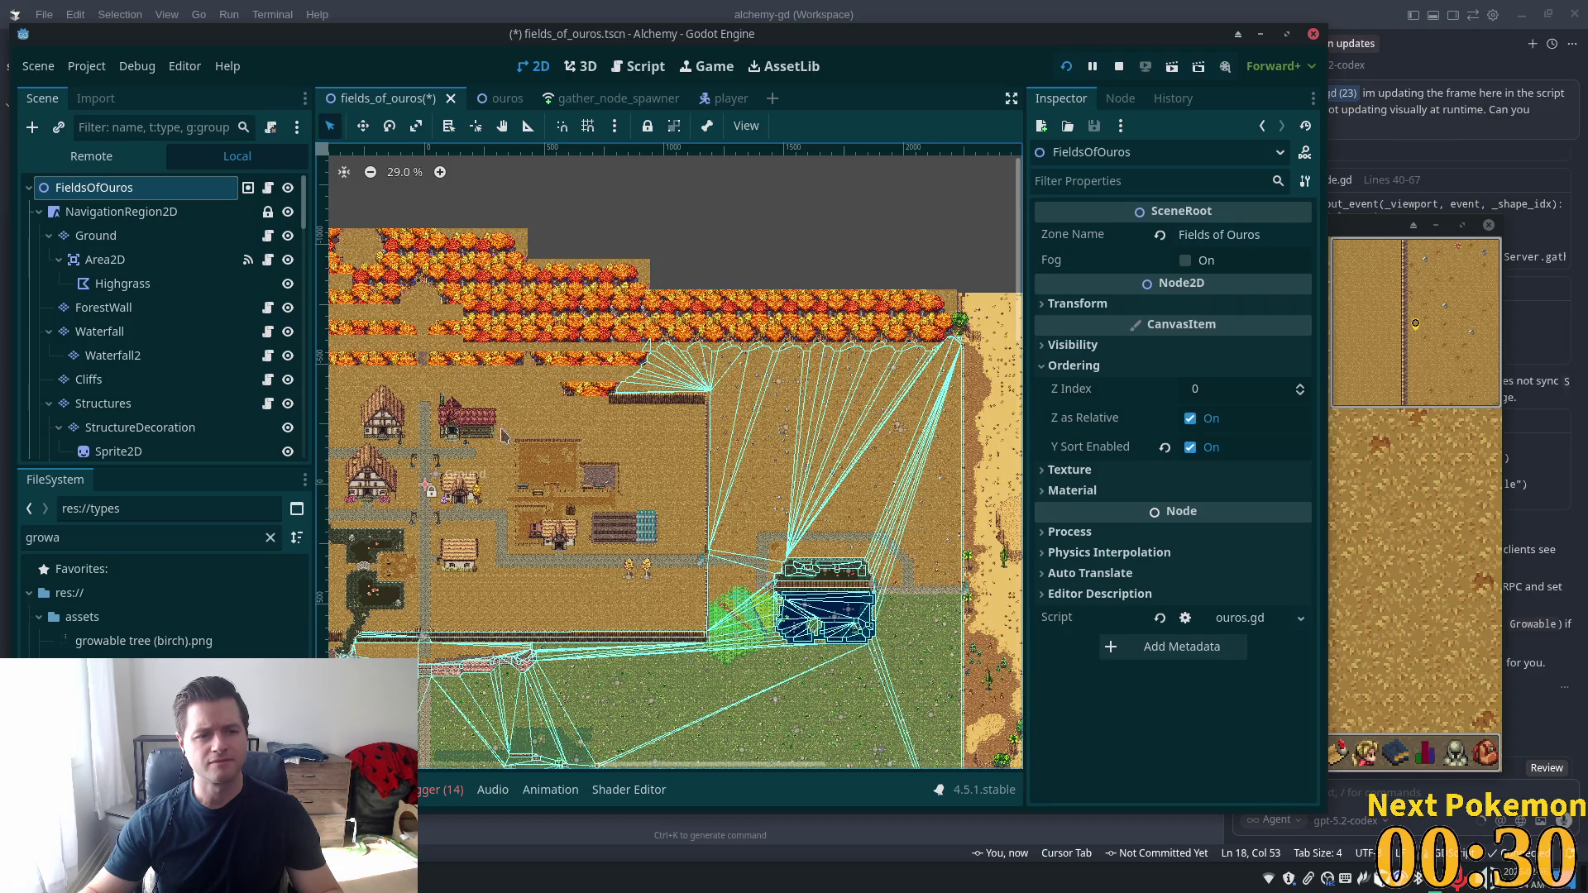
scroll(665, 469, up, 2)
scroll(720, 463, up, 2)
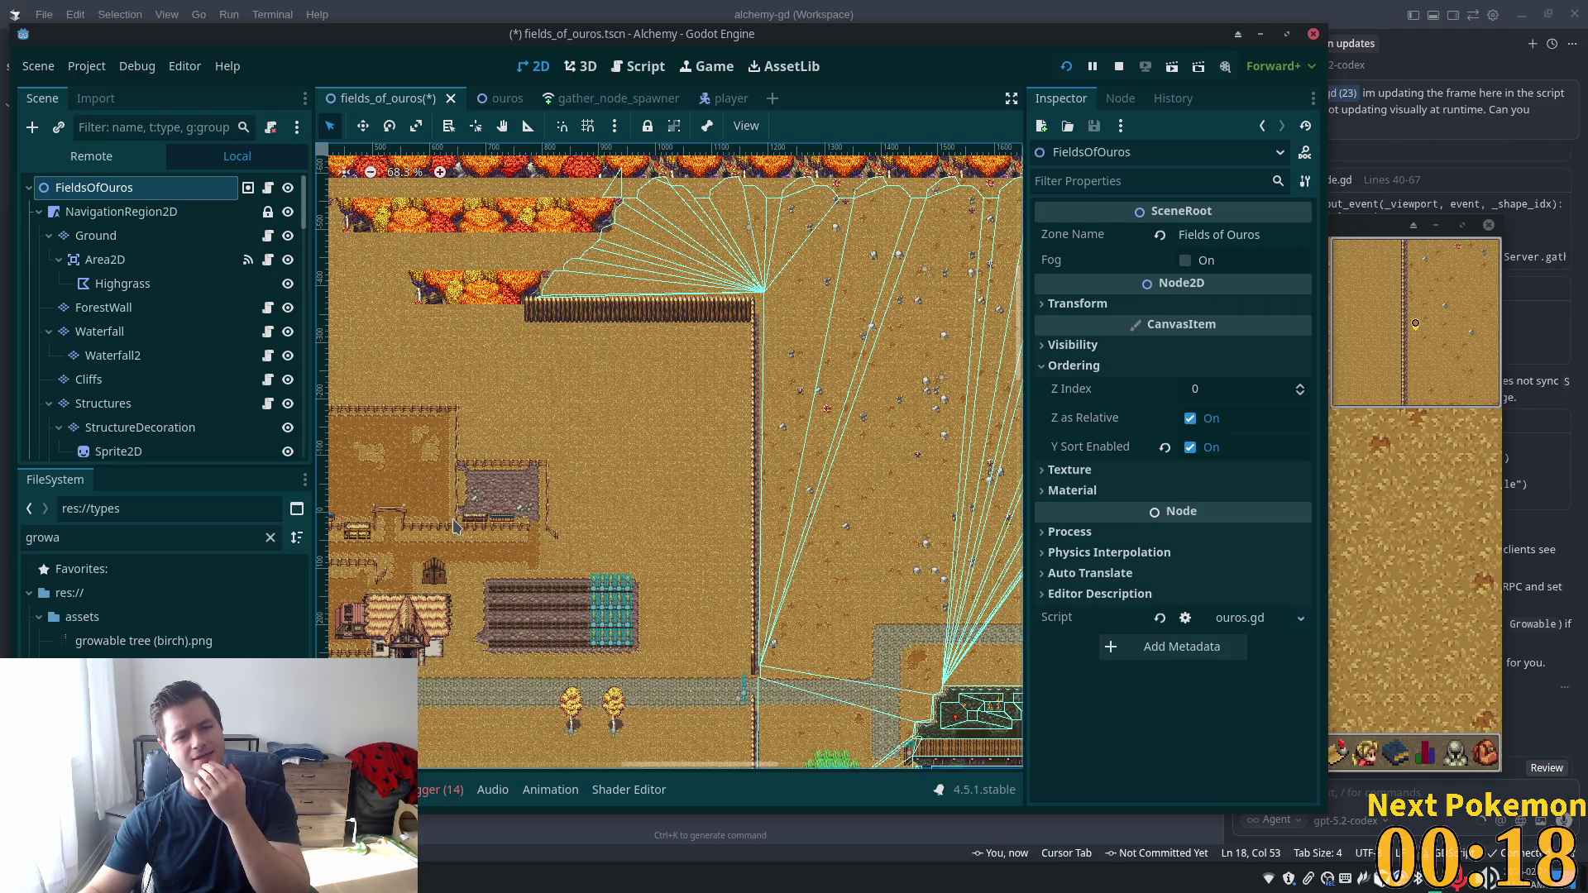
Reselect Ground and Structures, then save the scene and relaunch the game
click(98, 236)
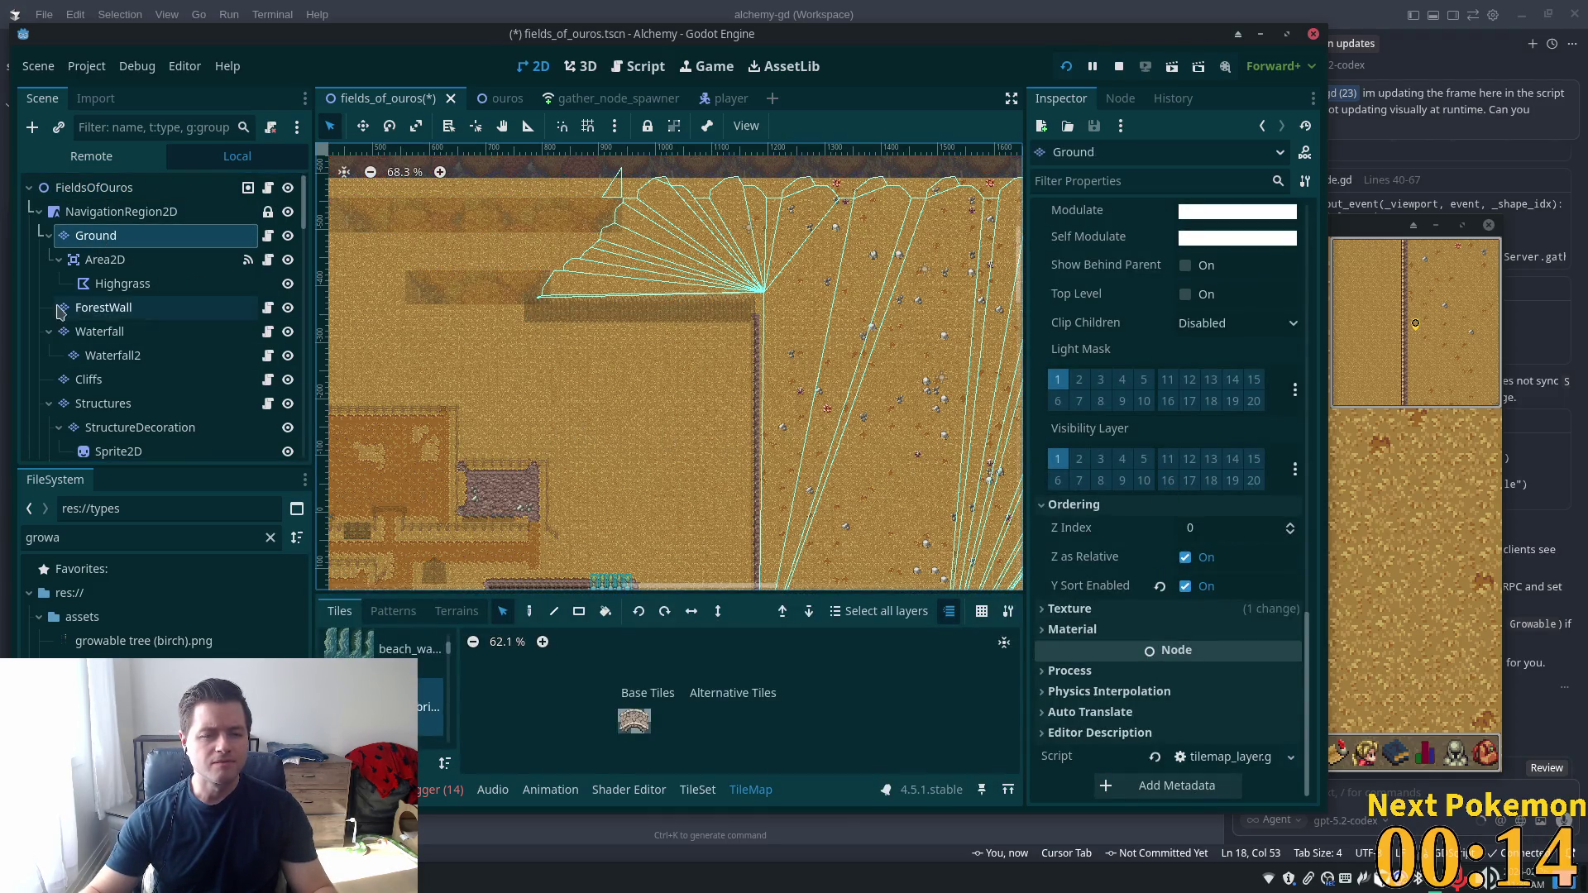
click(104, 404)
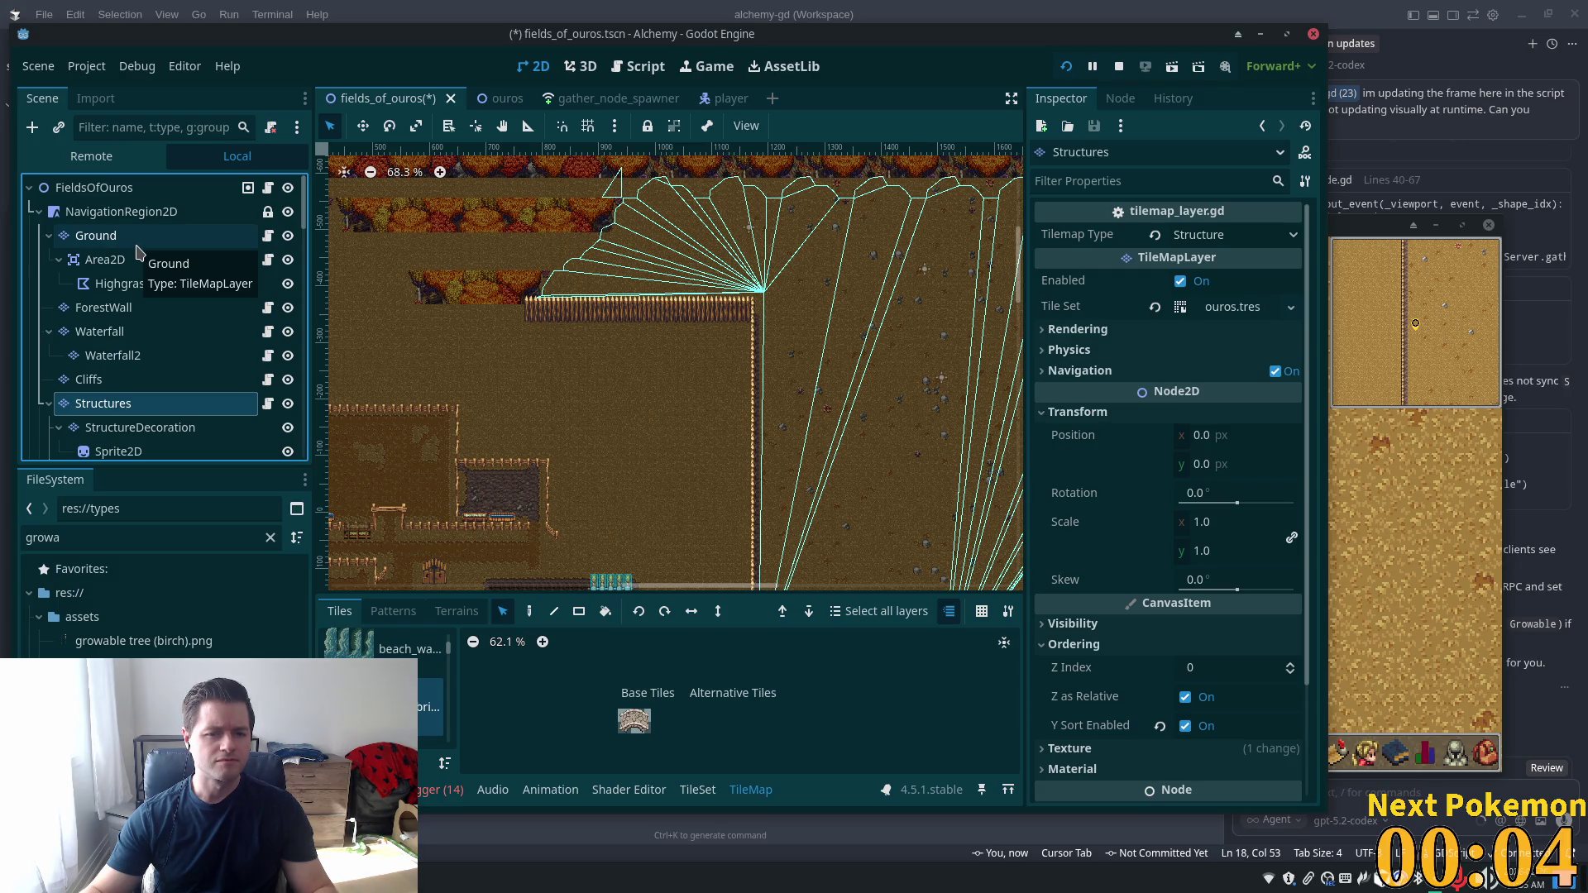
click(1066, 66)
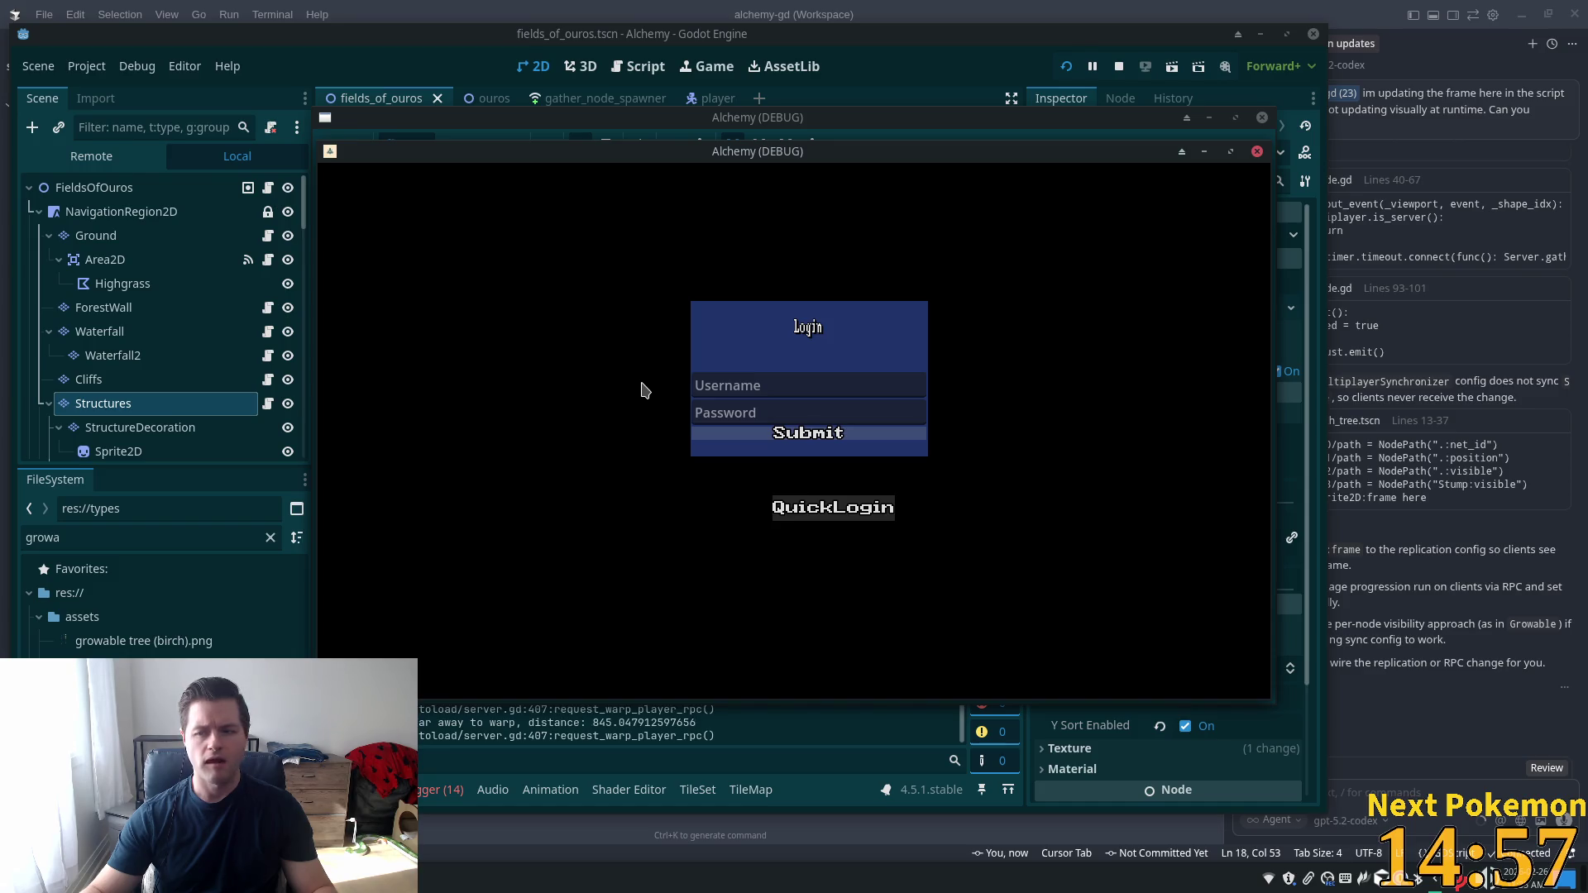
Walk the character north through the cliff gap, along the fence and onto the cobblestone path
key(w)
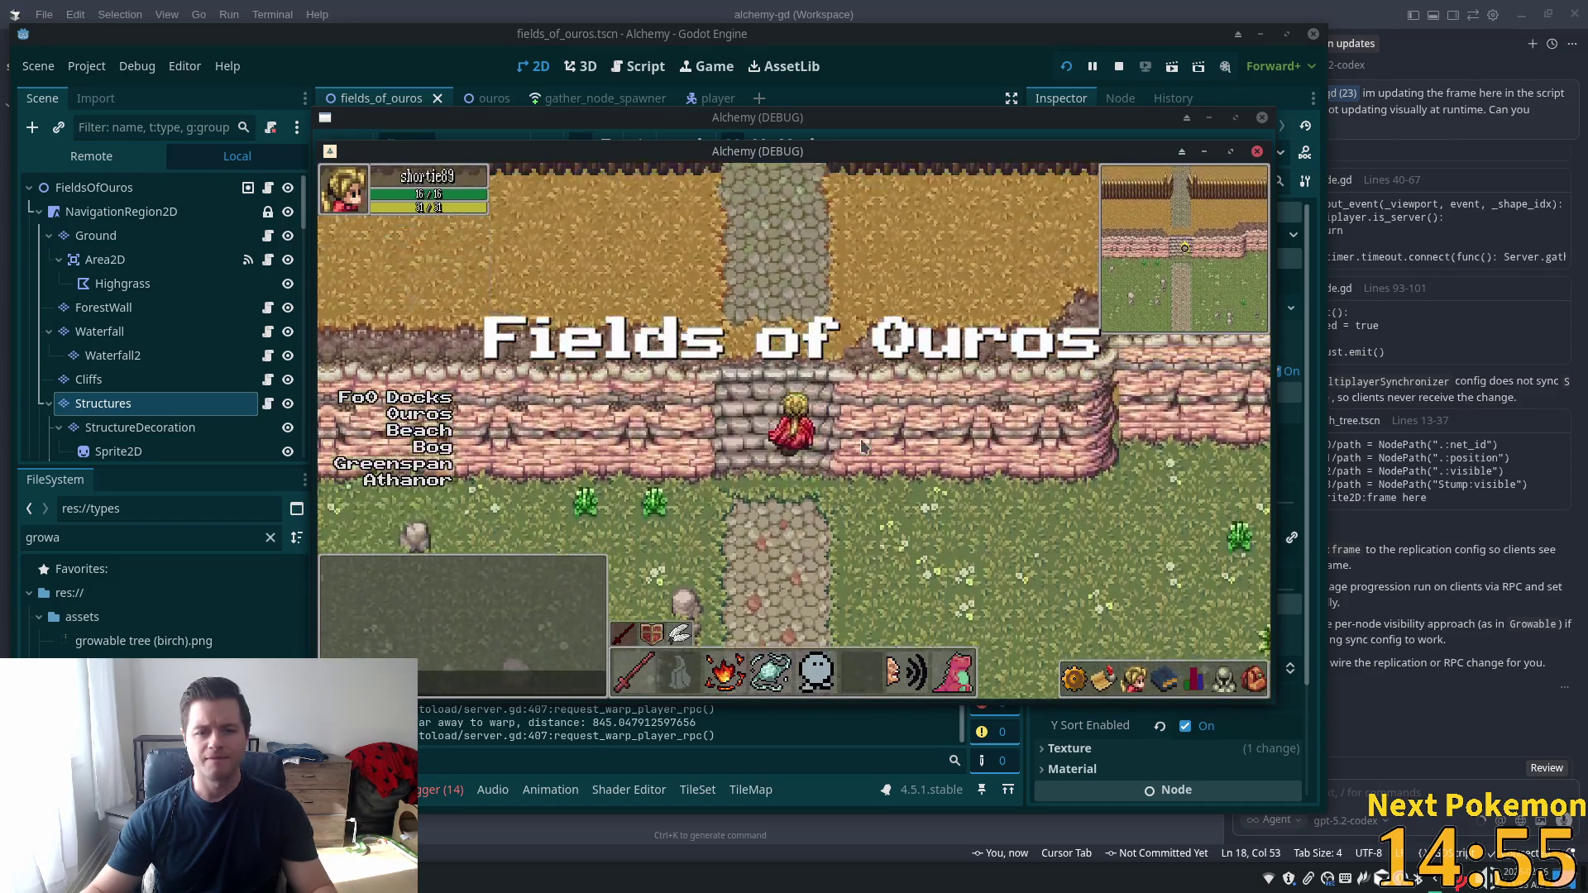
key(d)
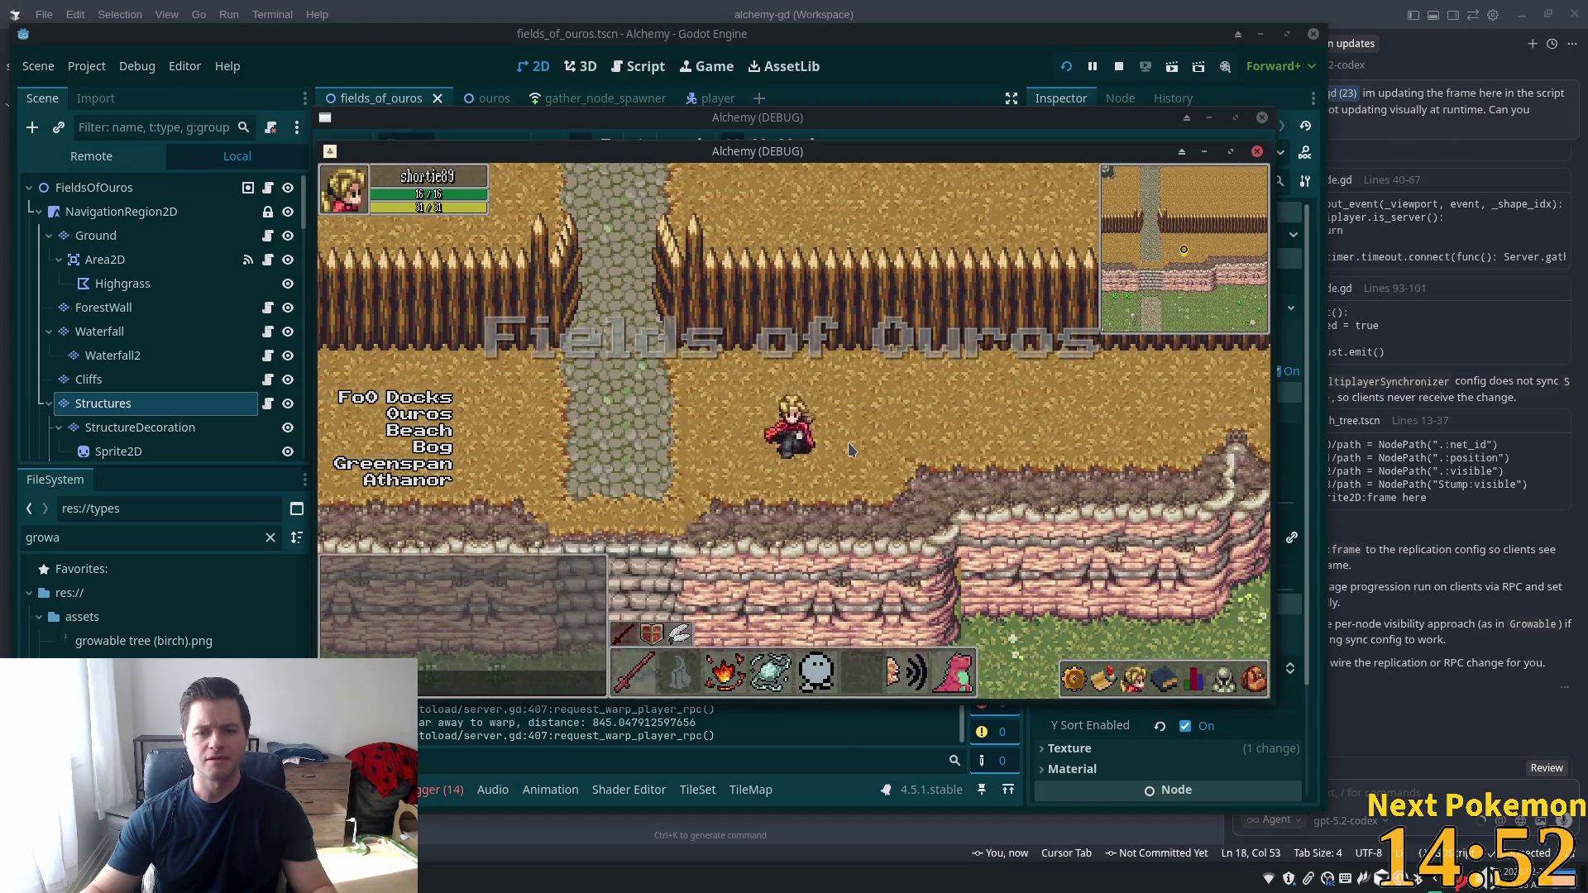
key(a)
key(w)
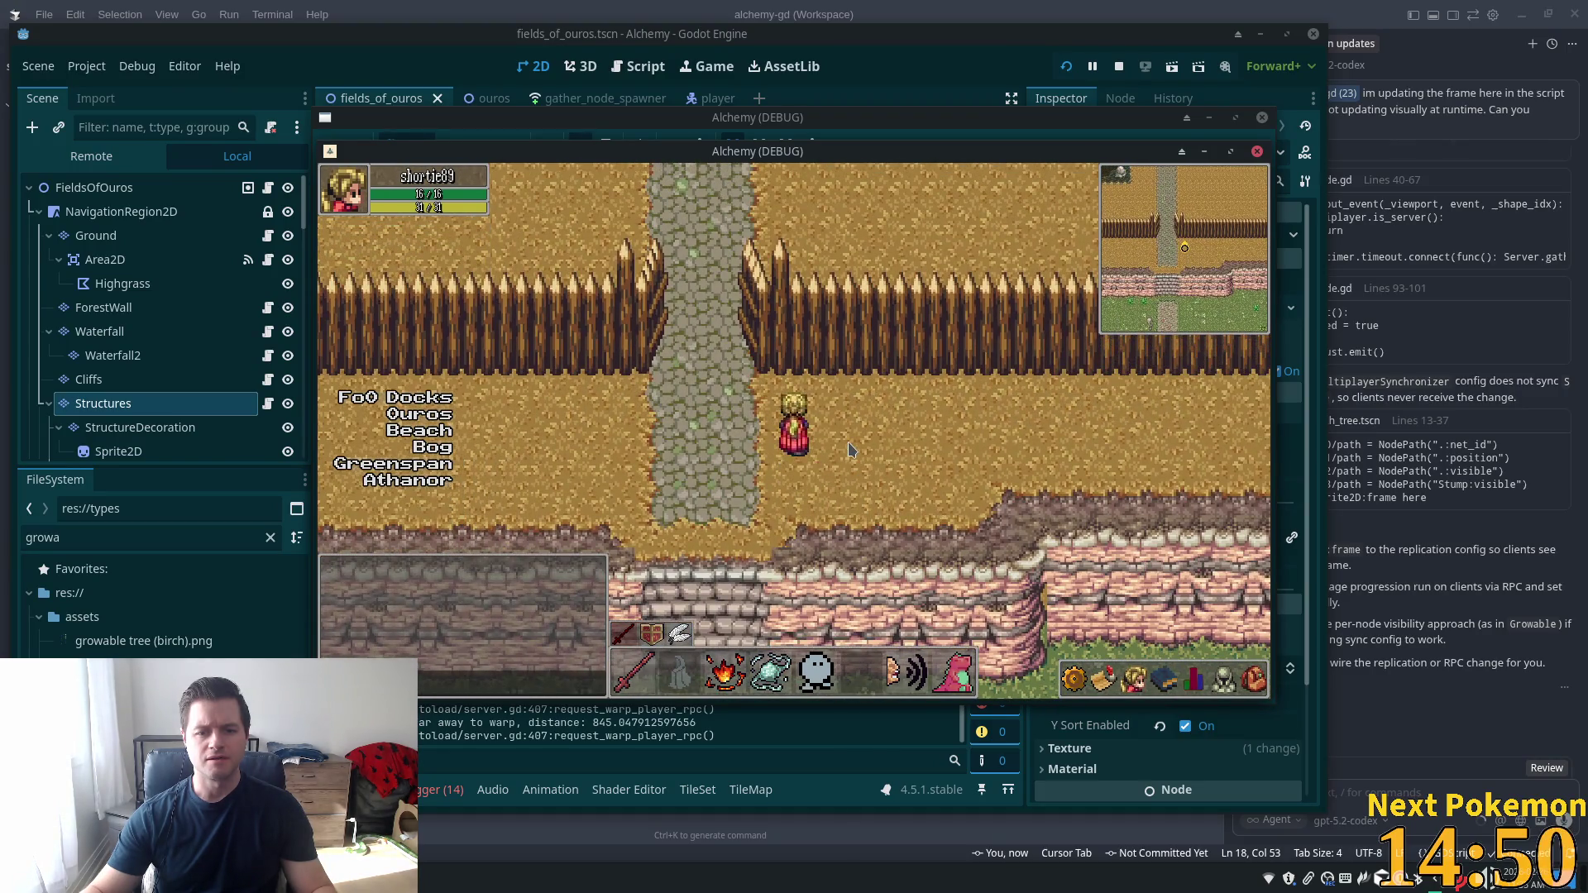
key(a)
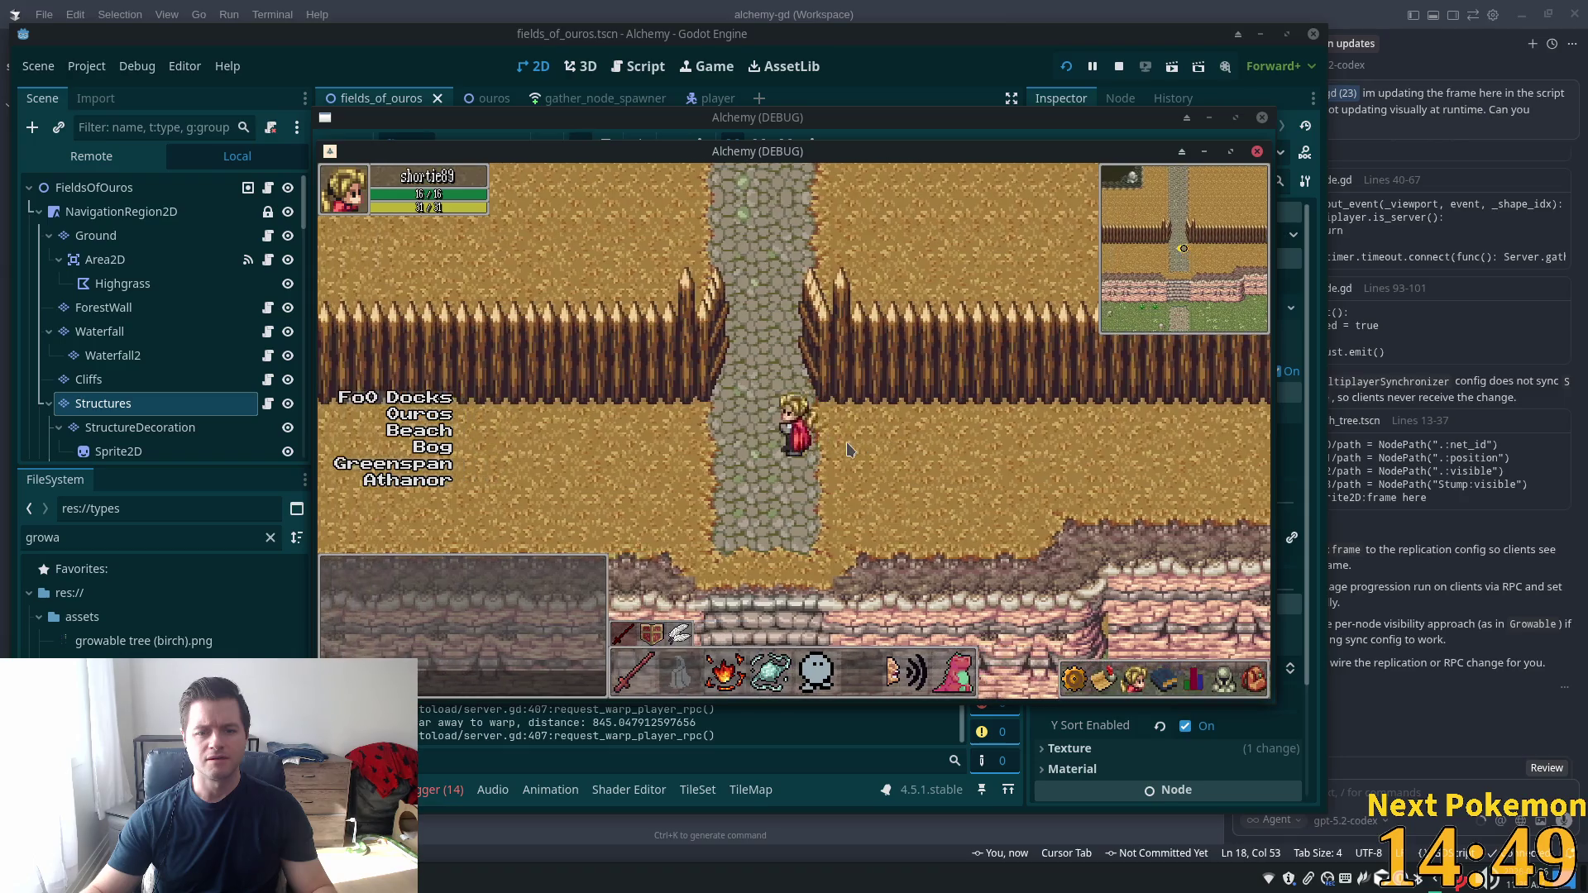
key(s)
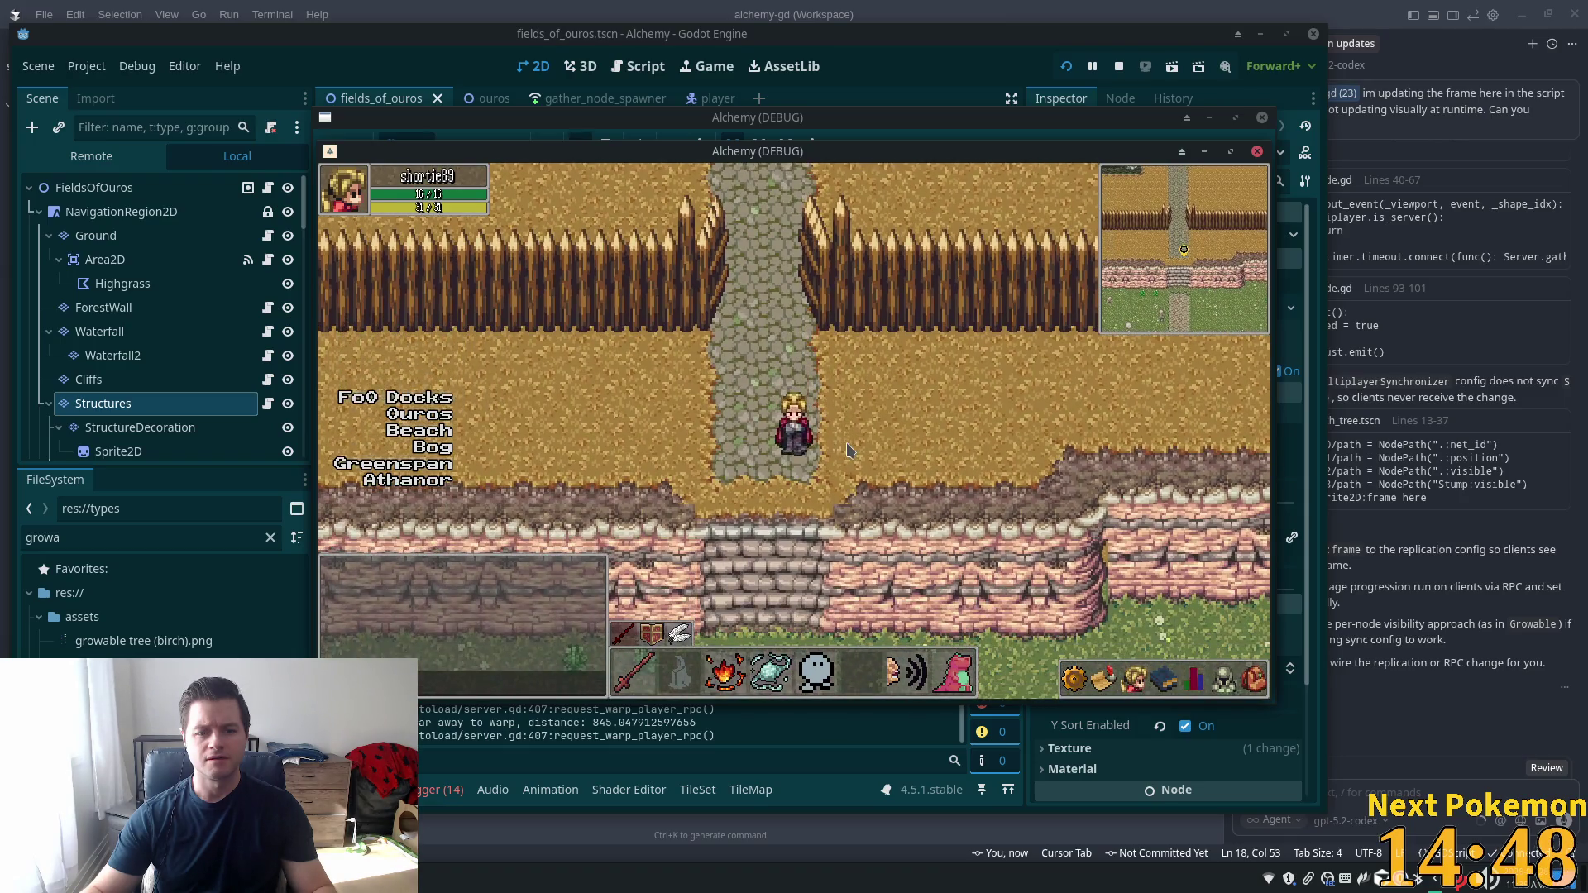
key(w)
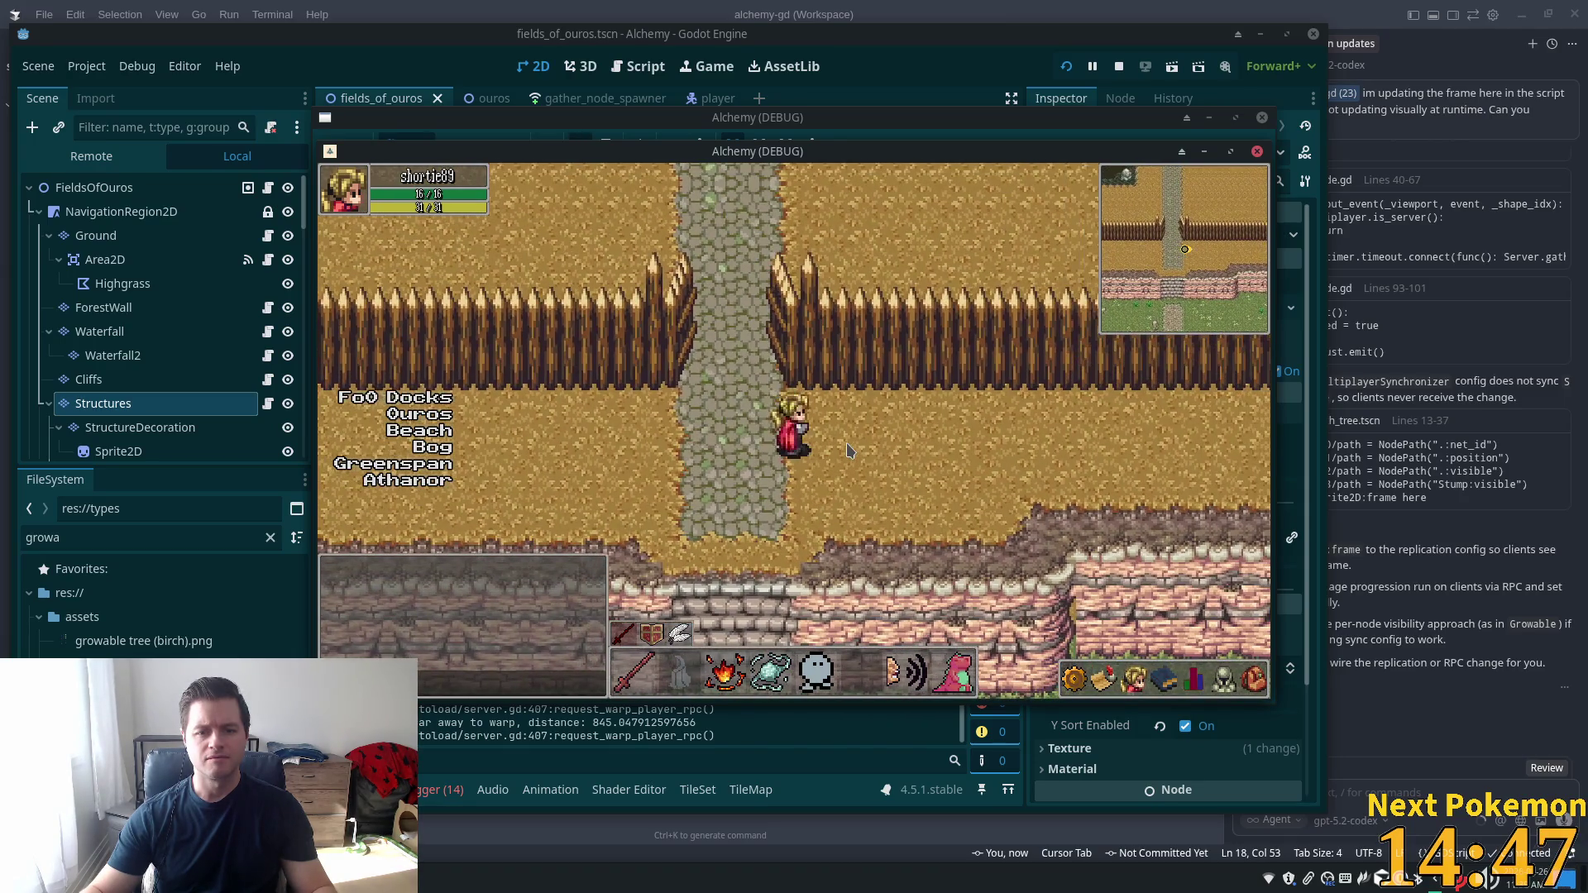
key(d)
key(a)
key(w)
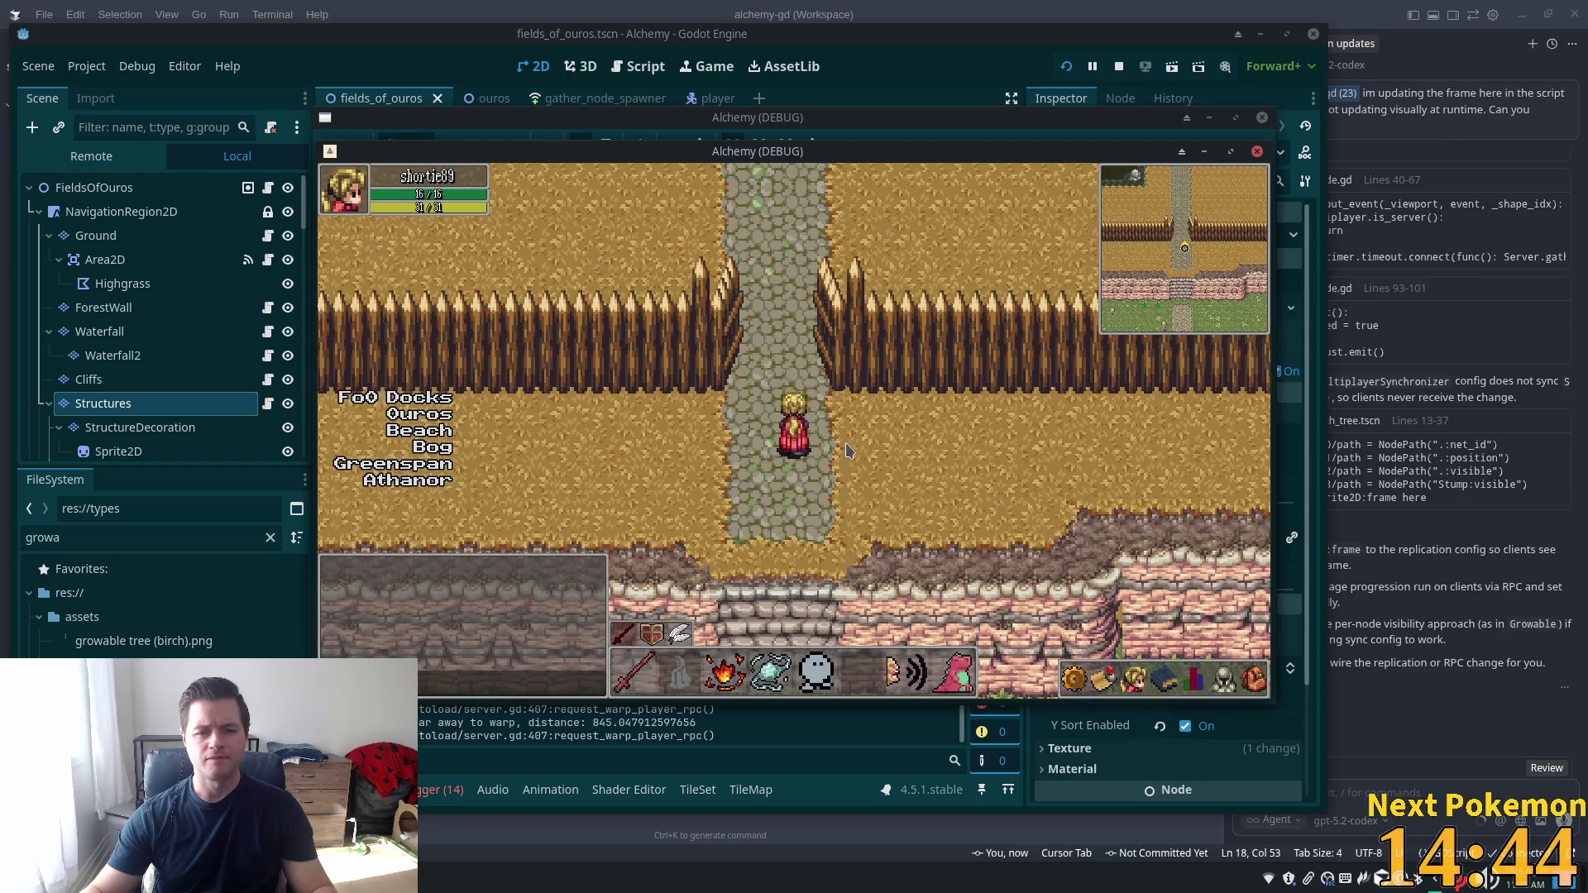
key(d)
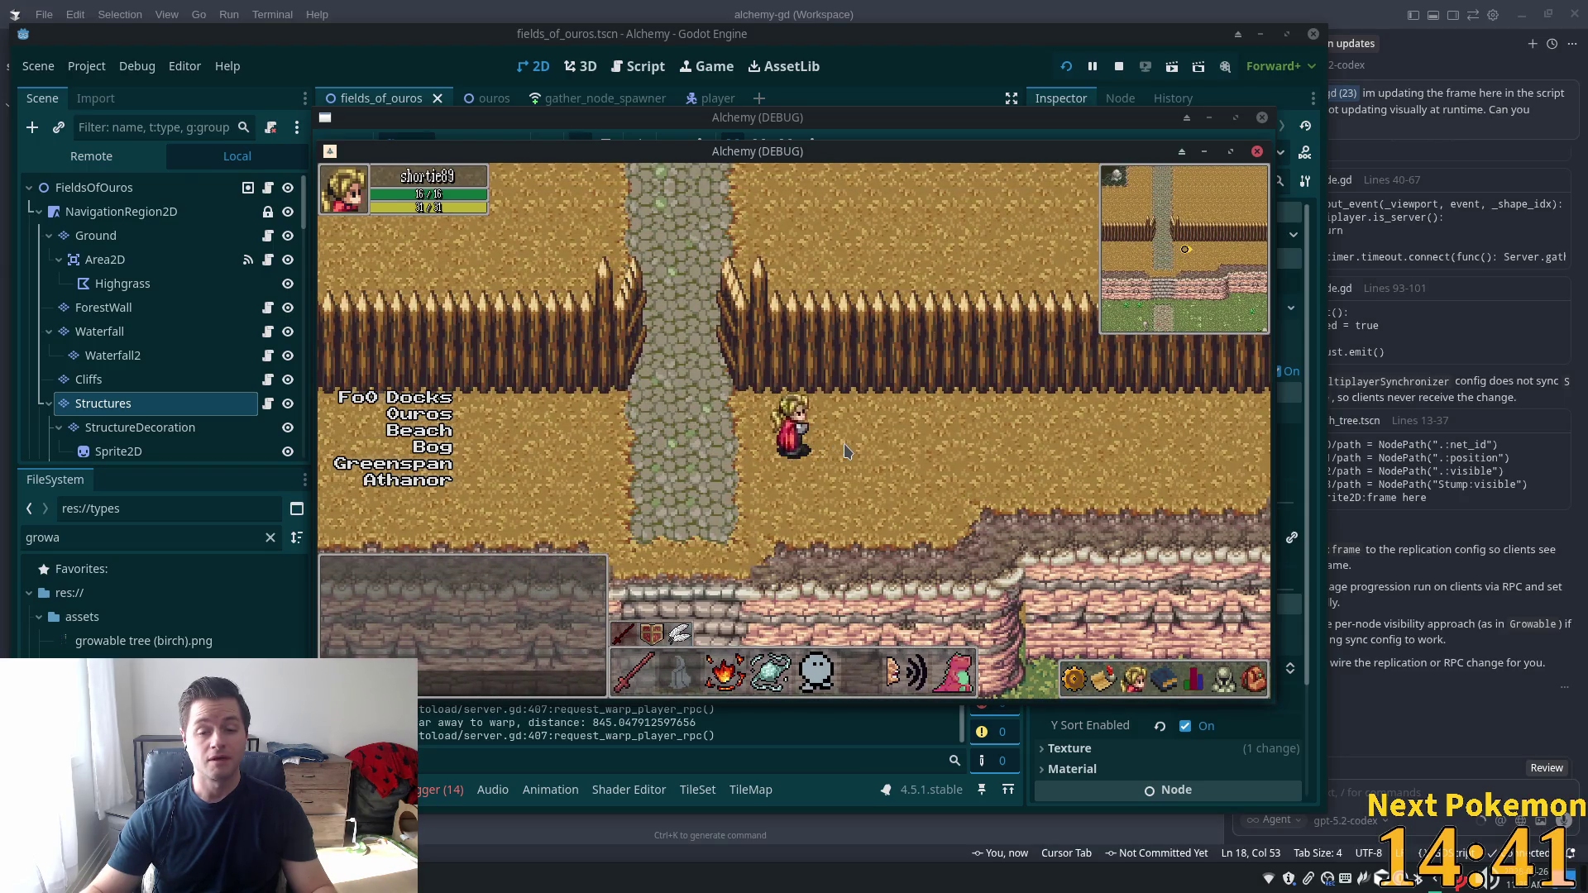
key(a)
Walk down the stone stairs and along the path, then open player.tscn and select its shadow node
key(s)
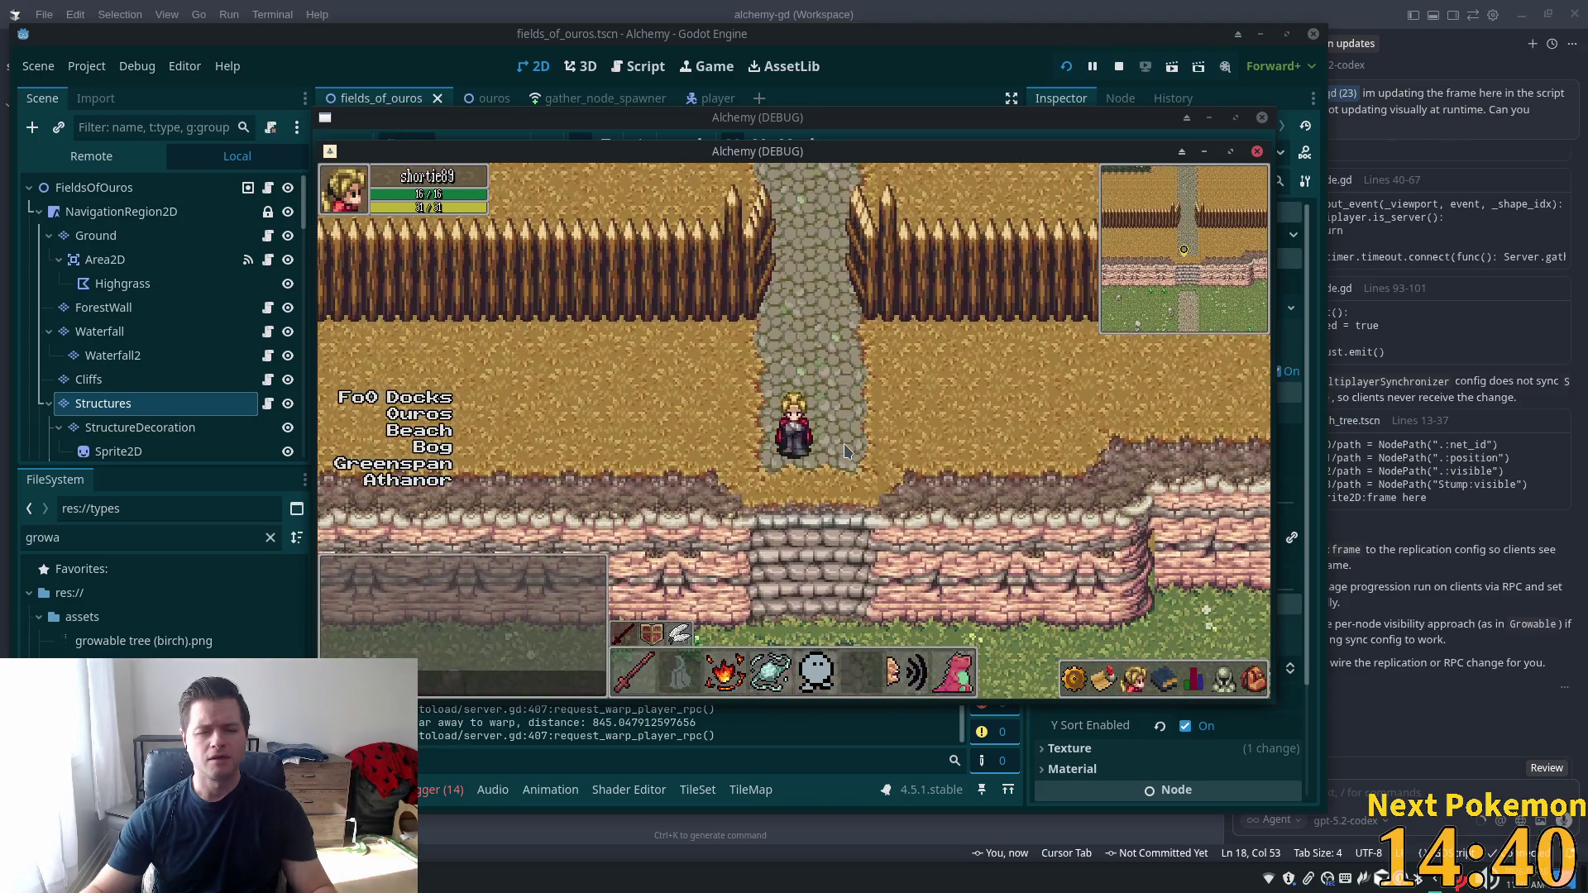
key(s)
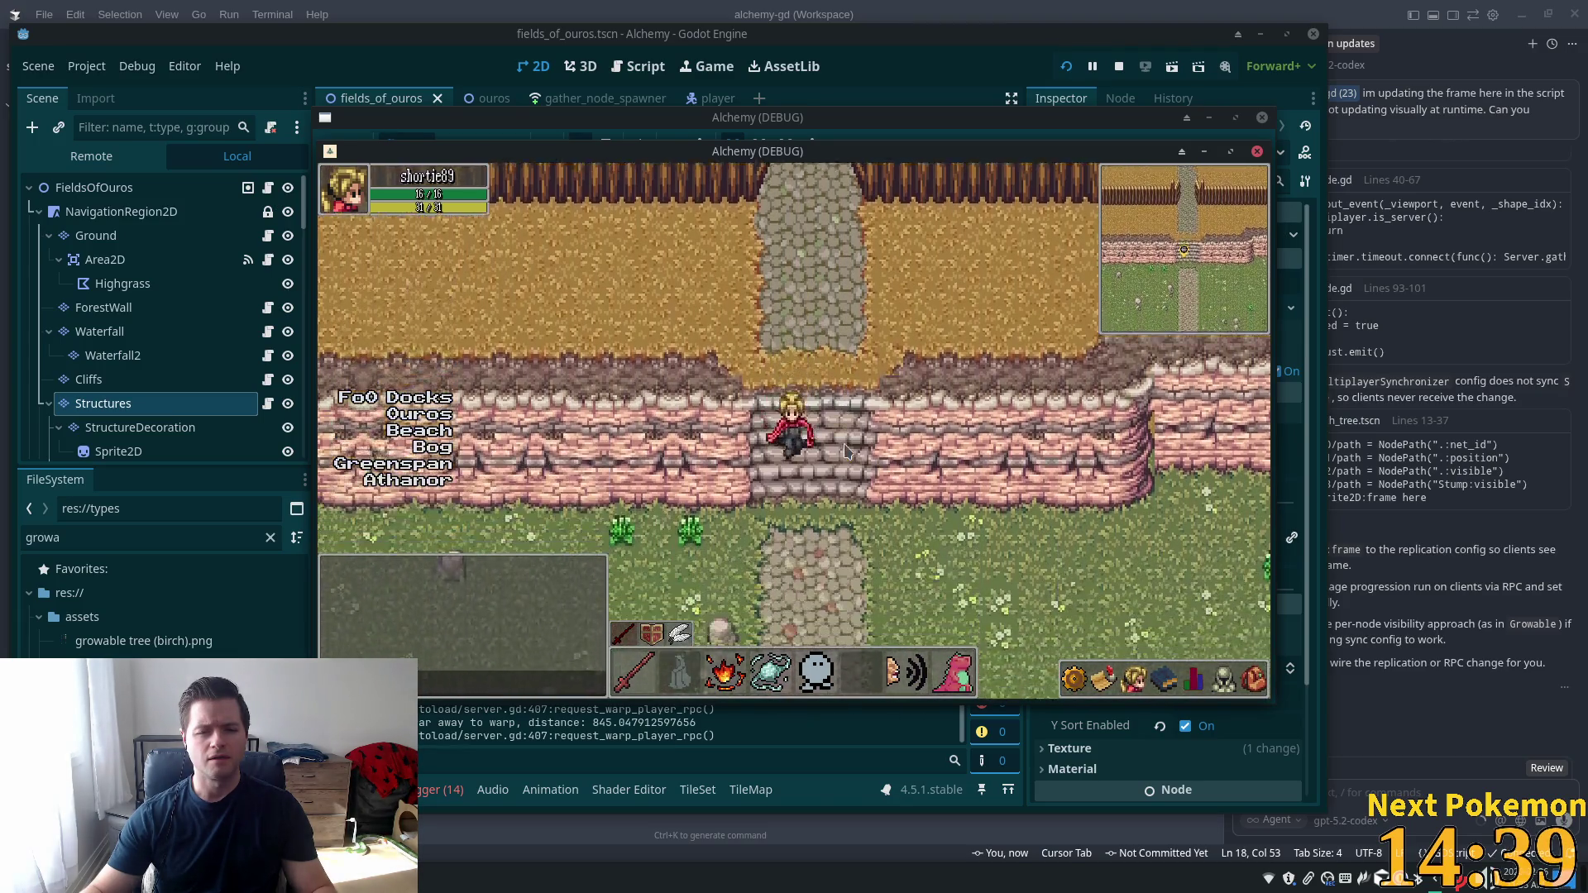
key(s)
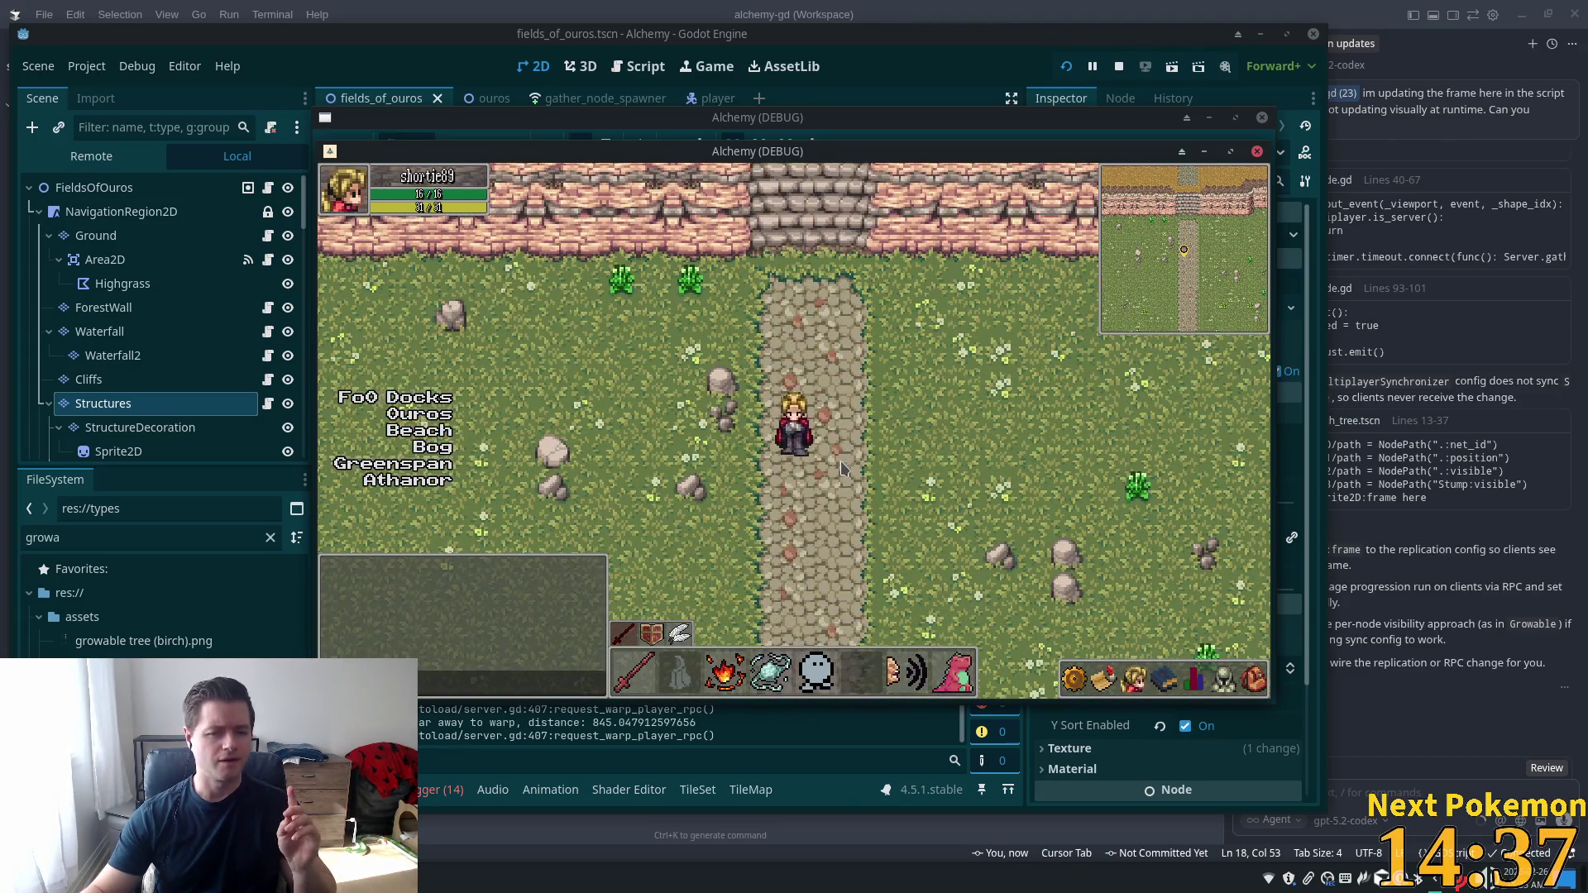
key(s)
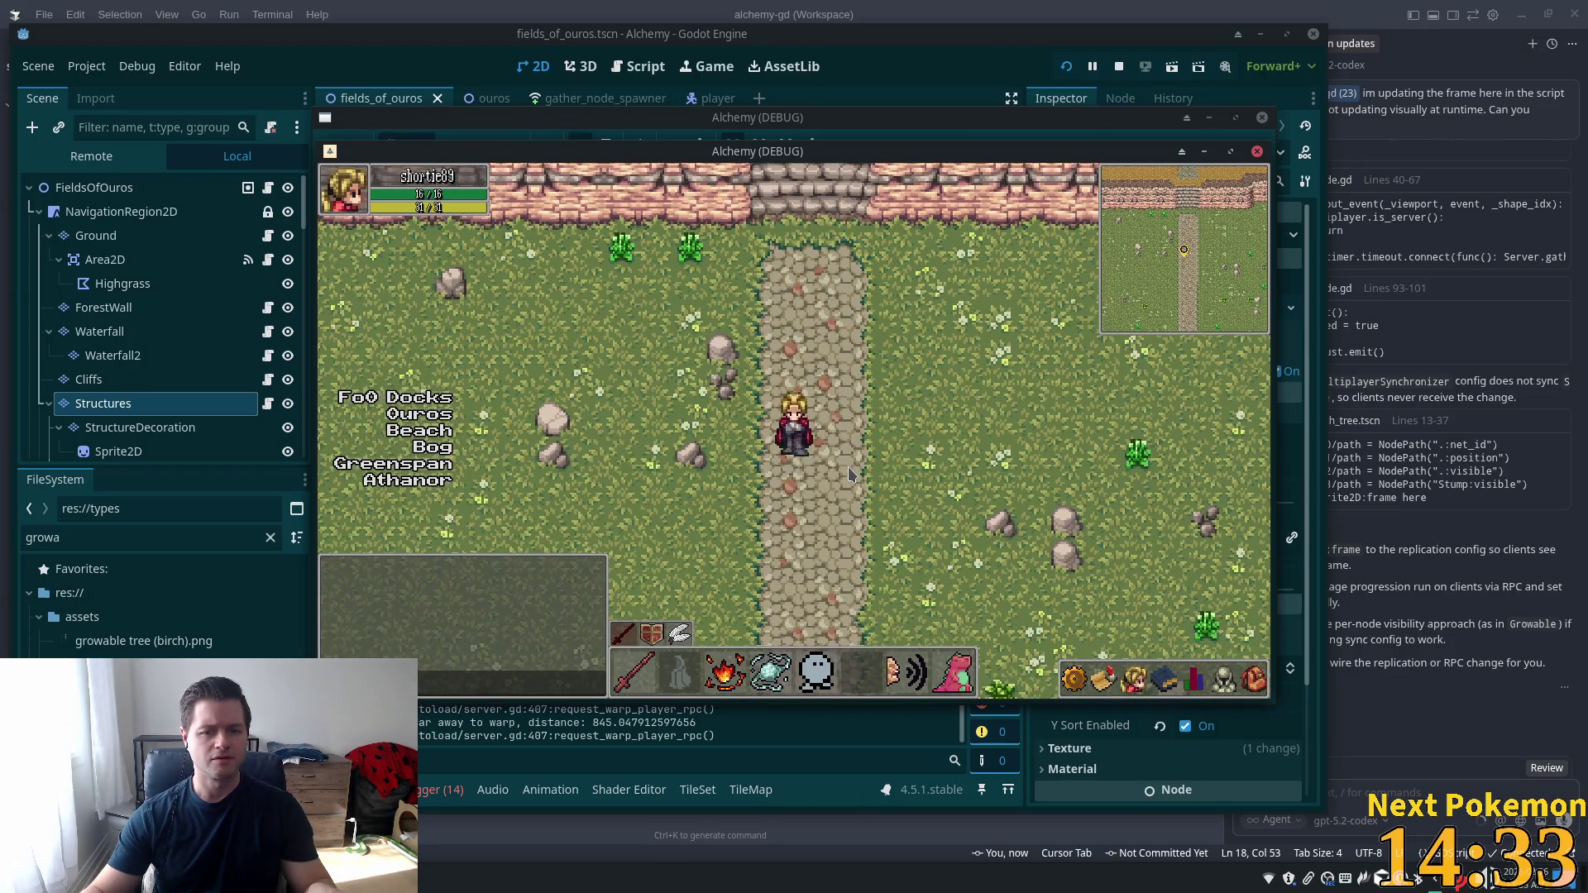
key(w)
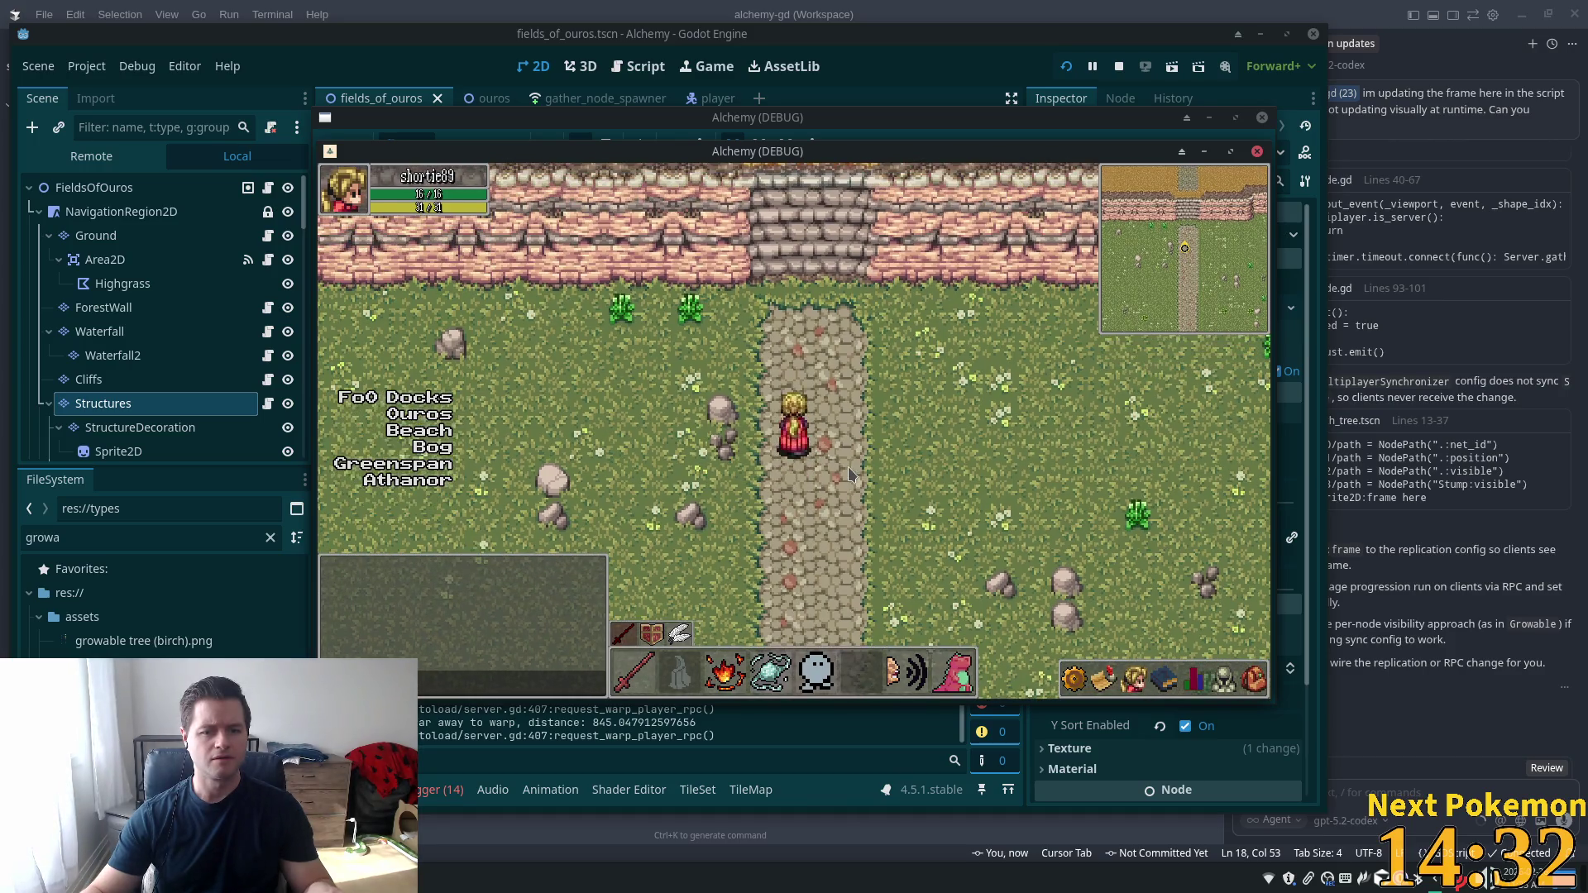
key(a)
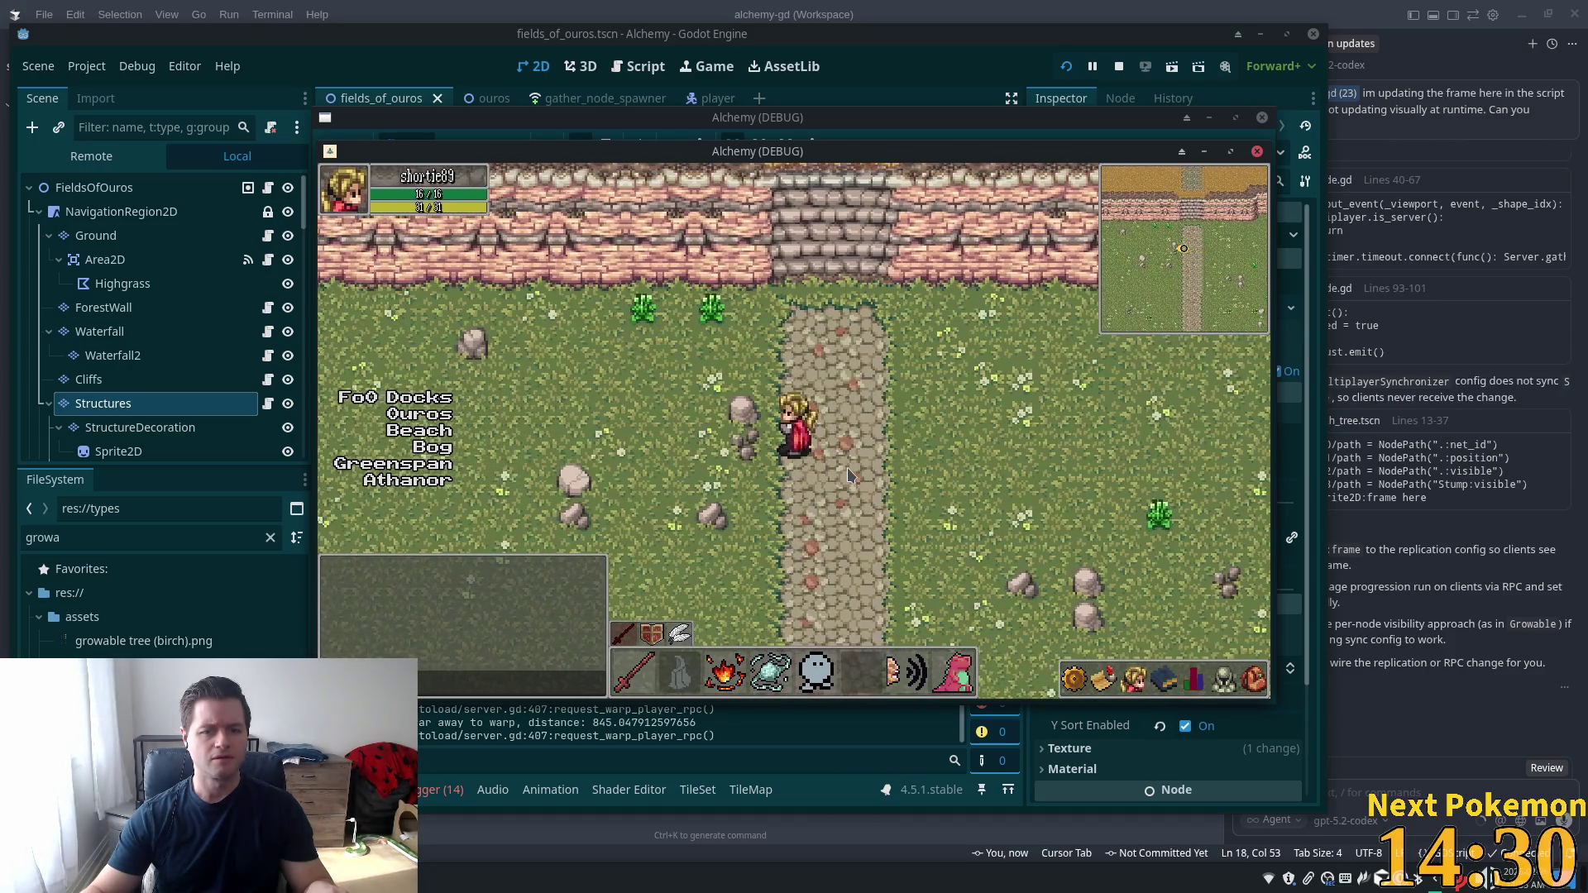
key(s)
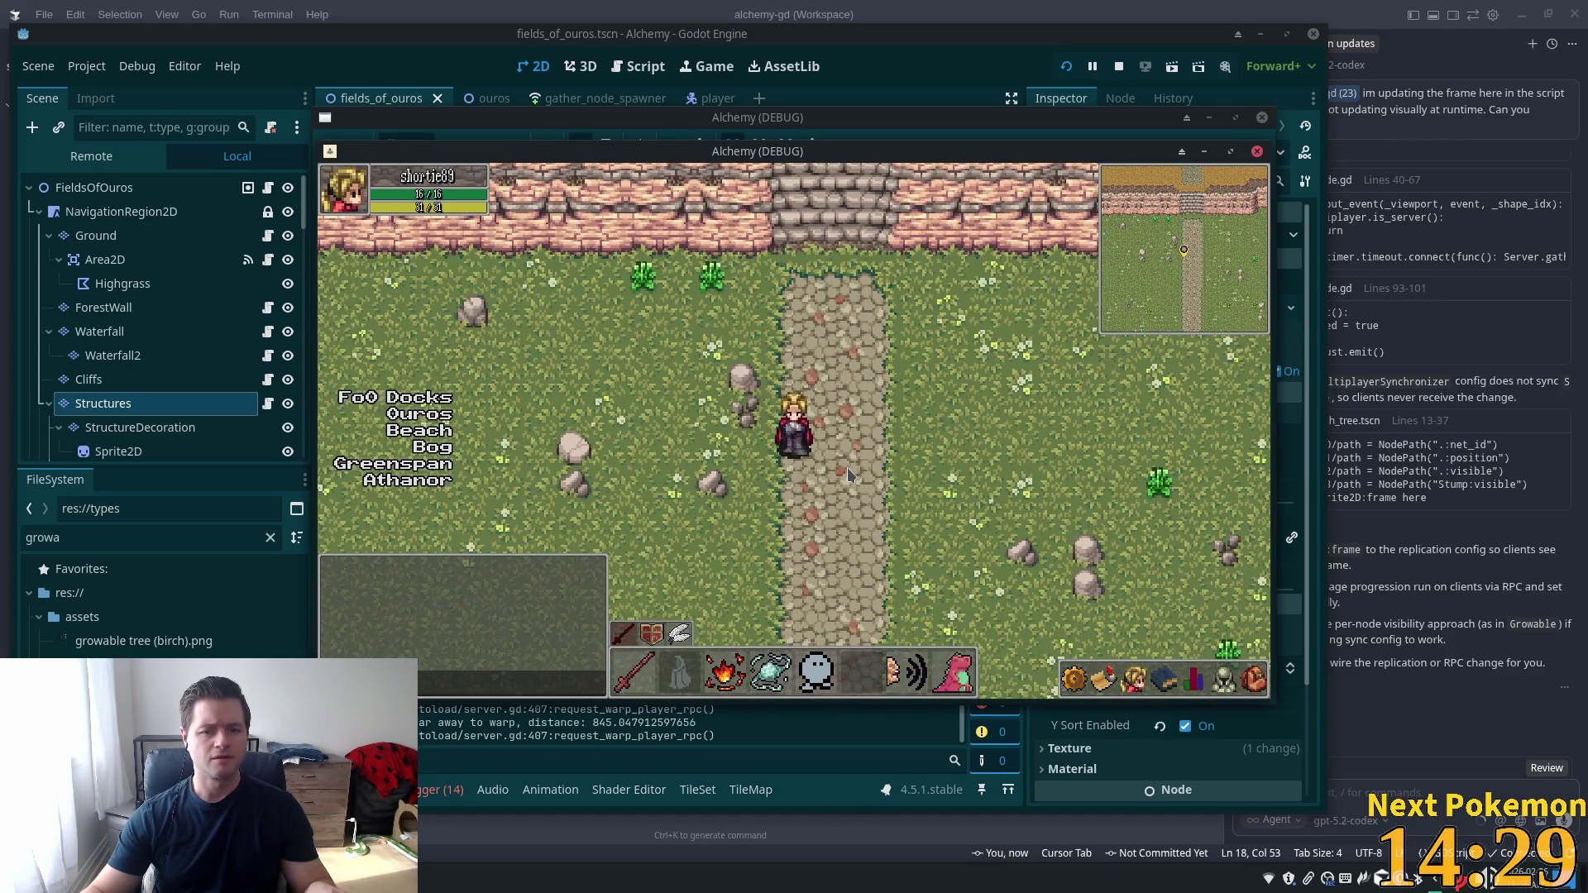
key(s)
key(d)
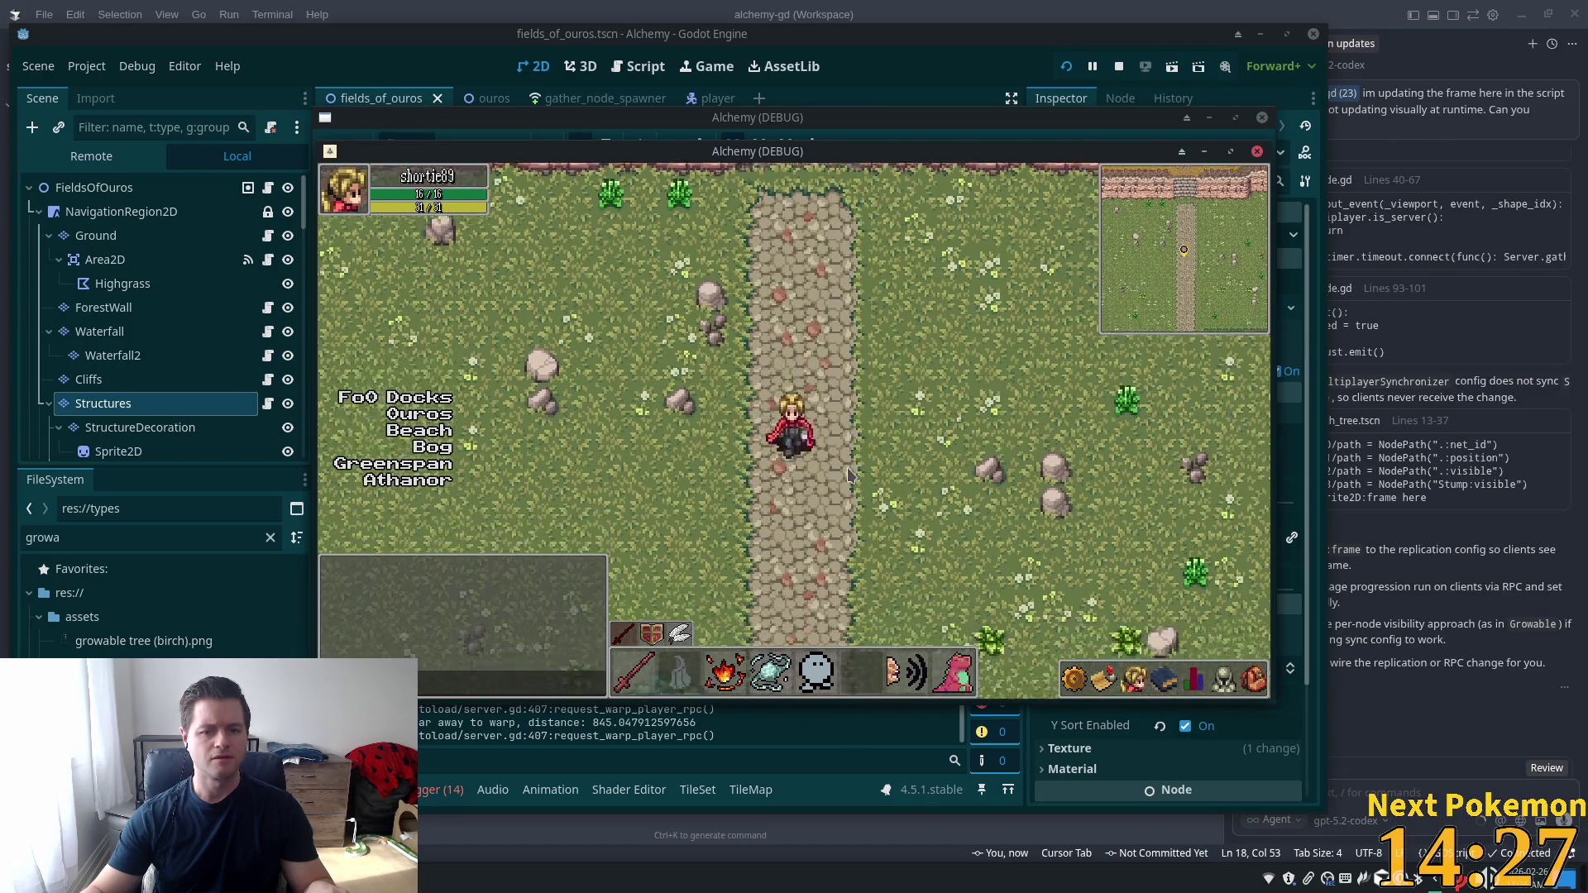
key(d)
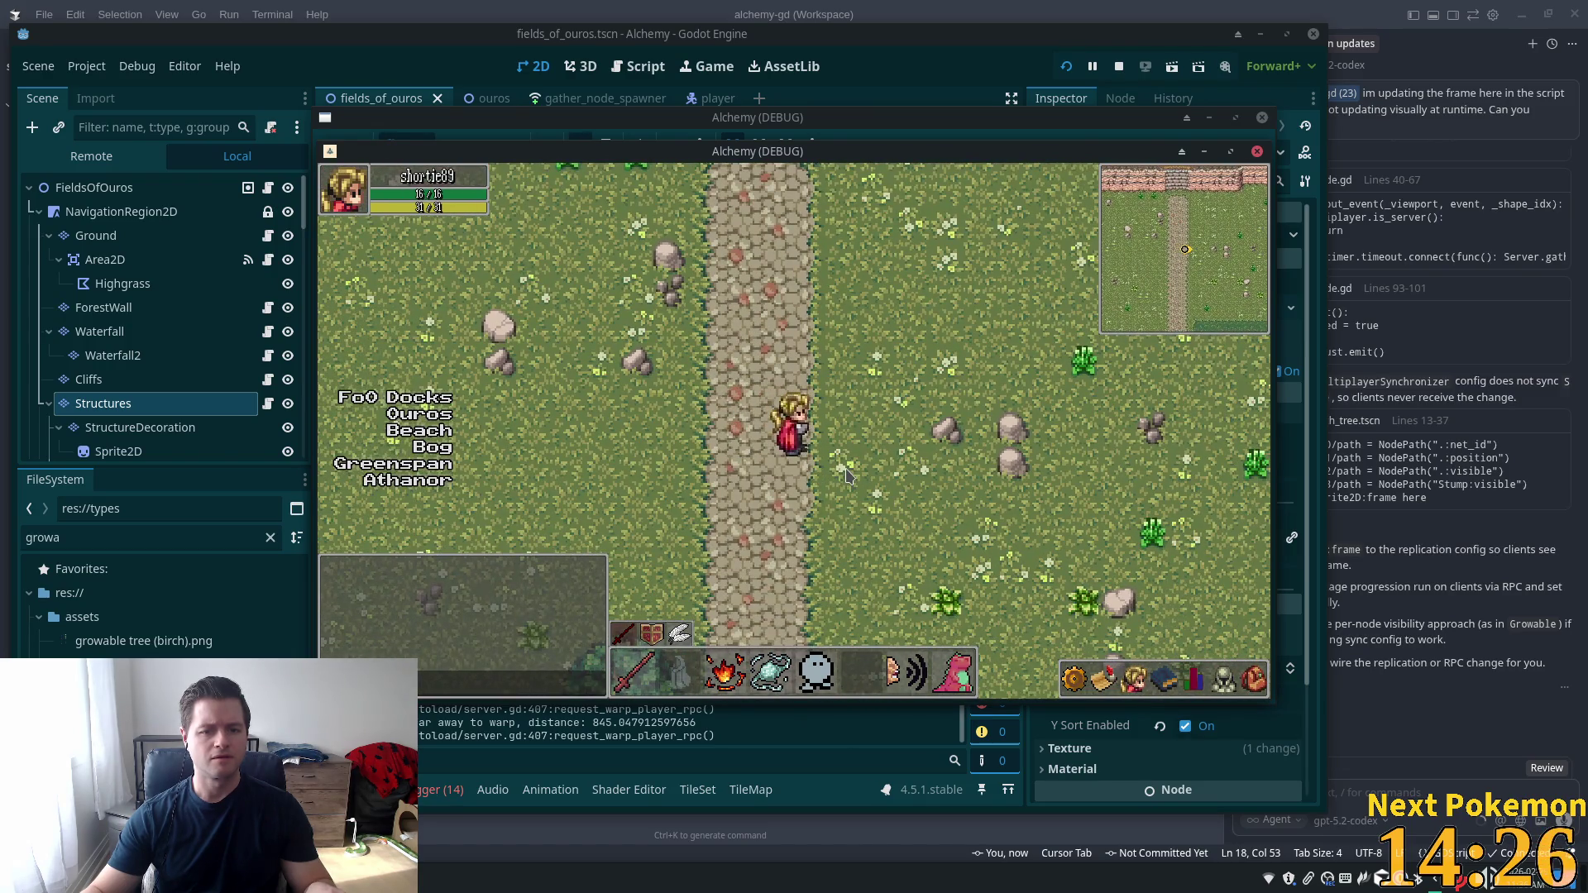
key(a)
key(s)
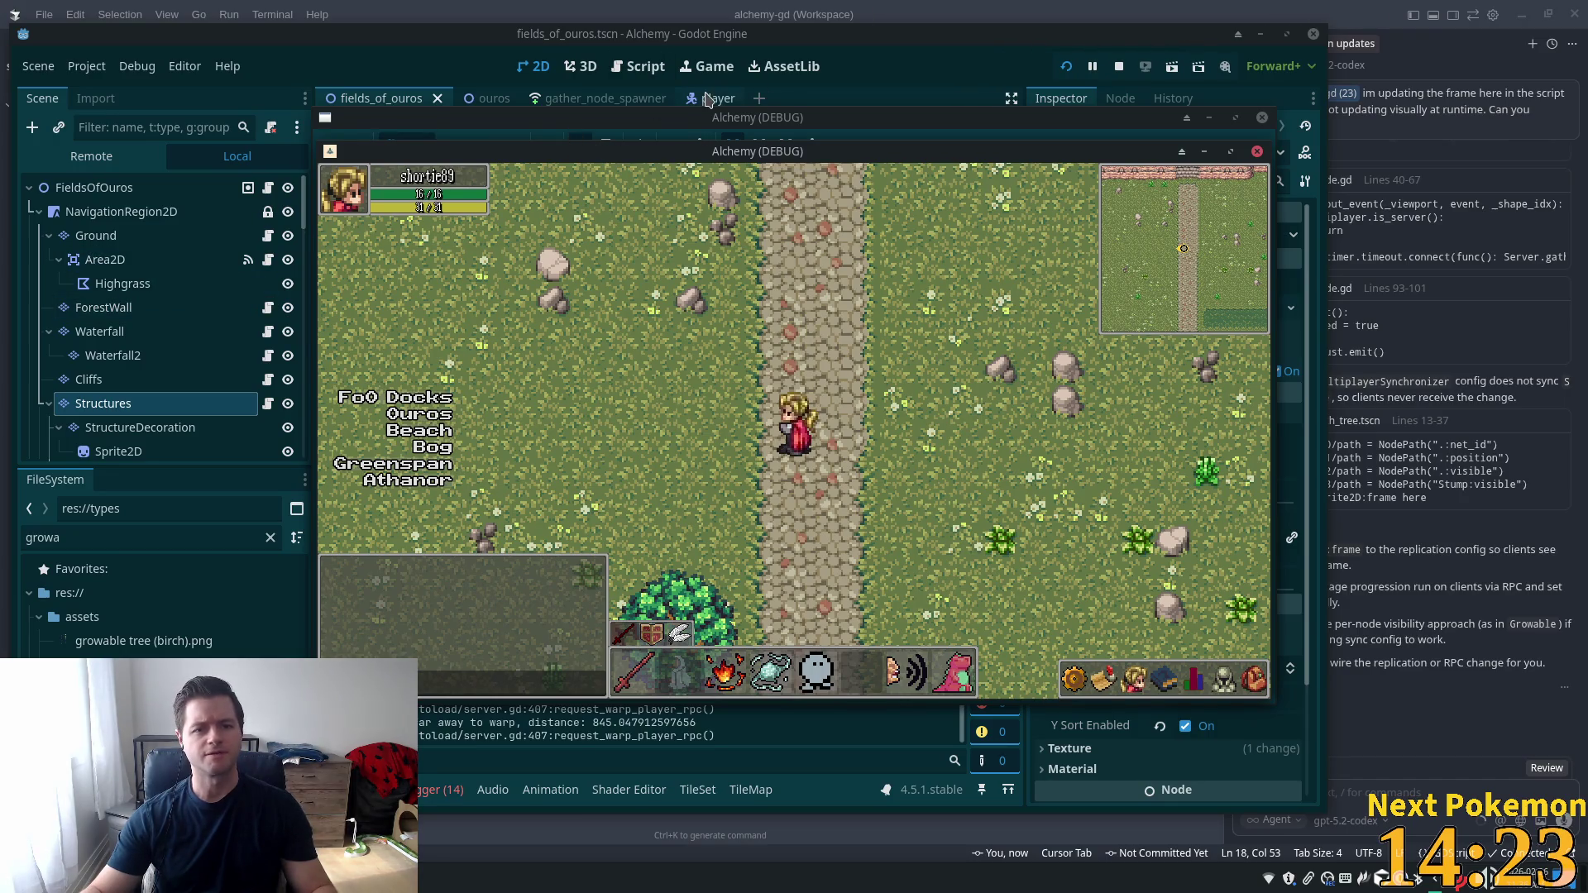
click(707, 99)
click(87, 237)
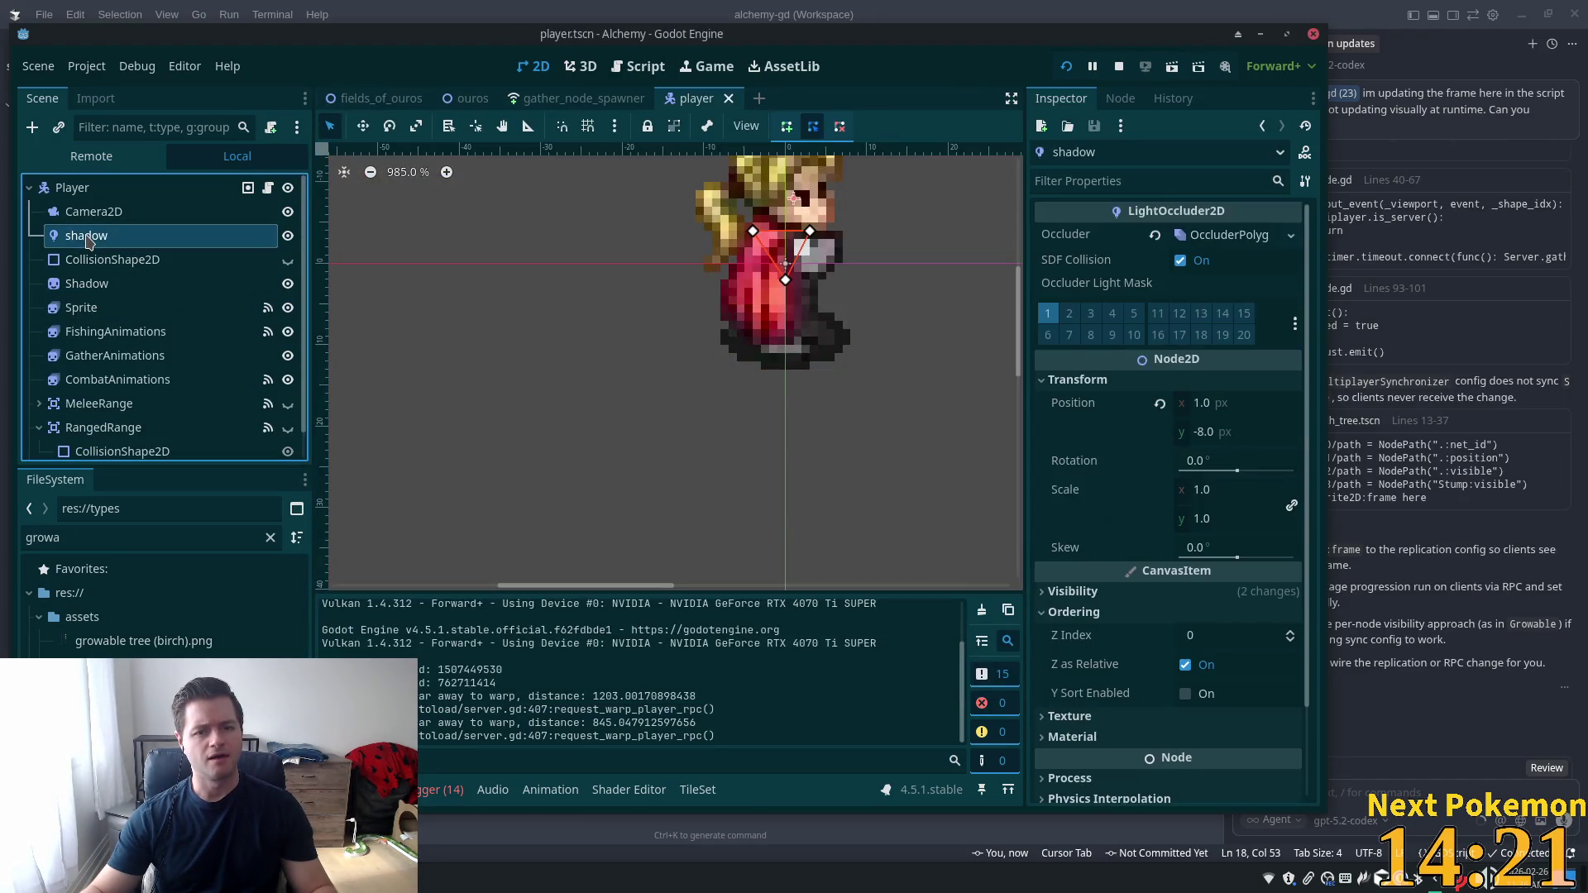
Select the Shadow sprite and reset its Transform Position y to 0
click(87, 286)
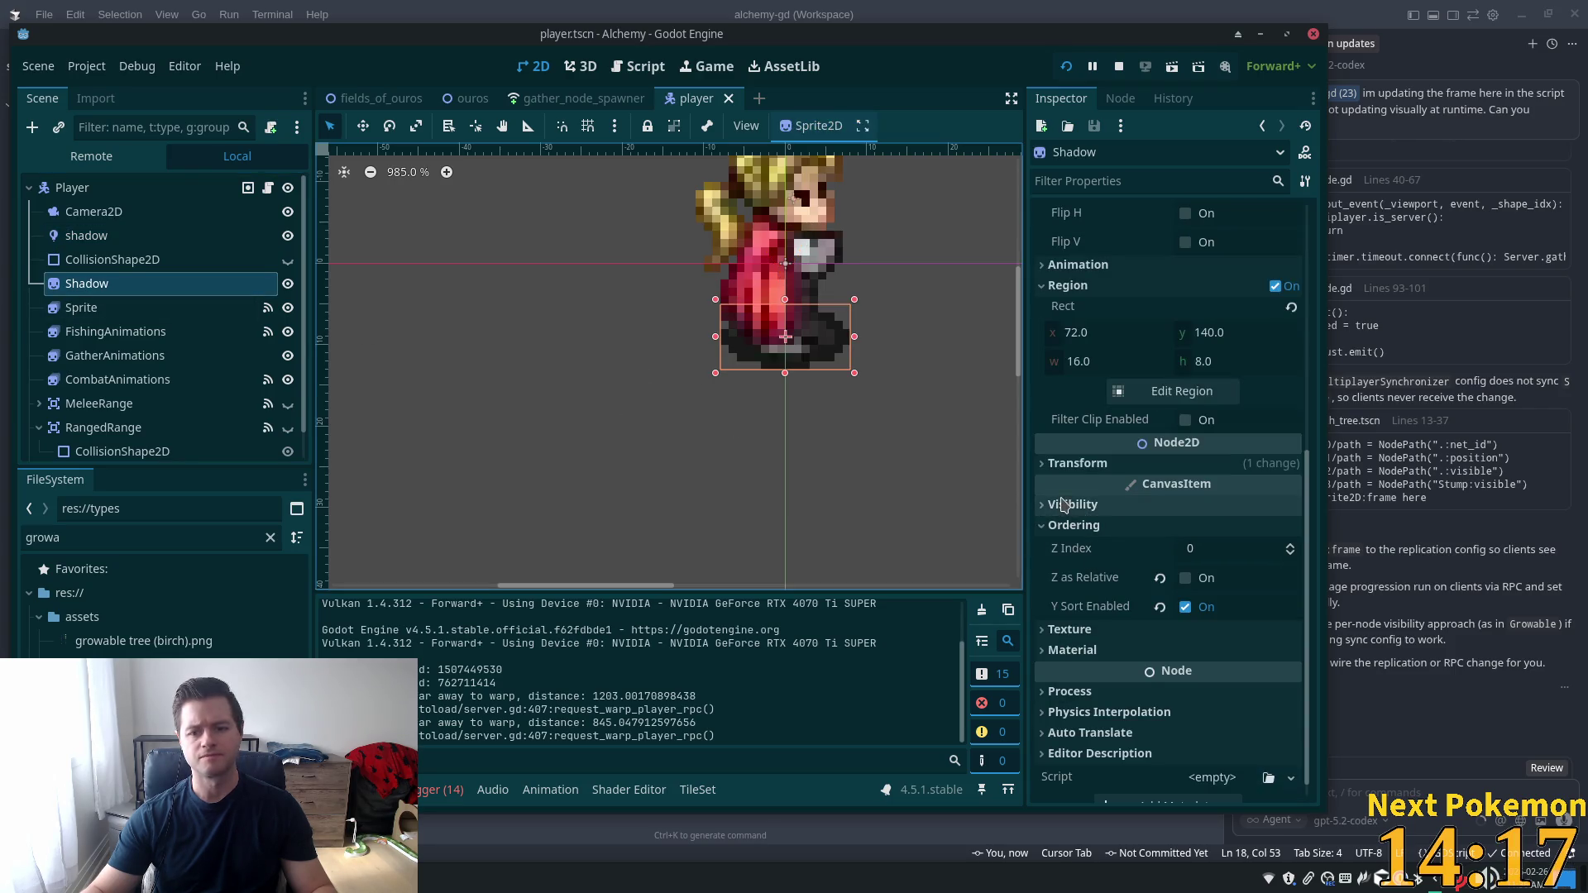
click(1108, 465)
click(1159, 489)
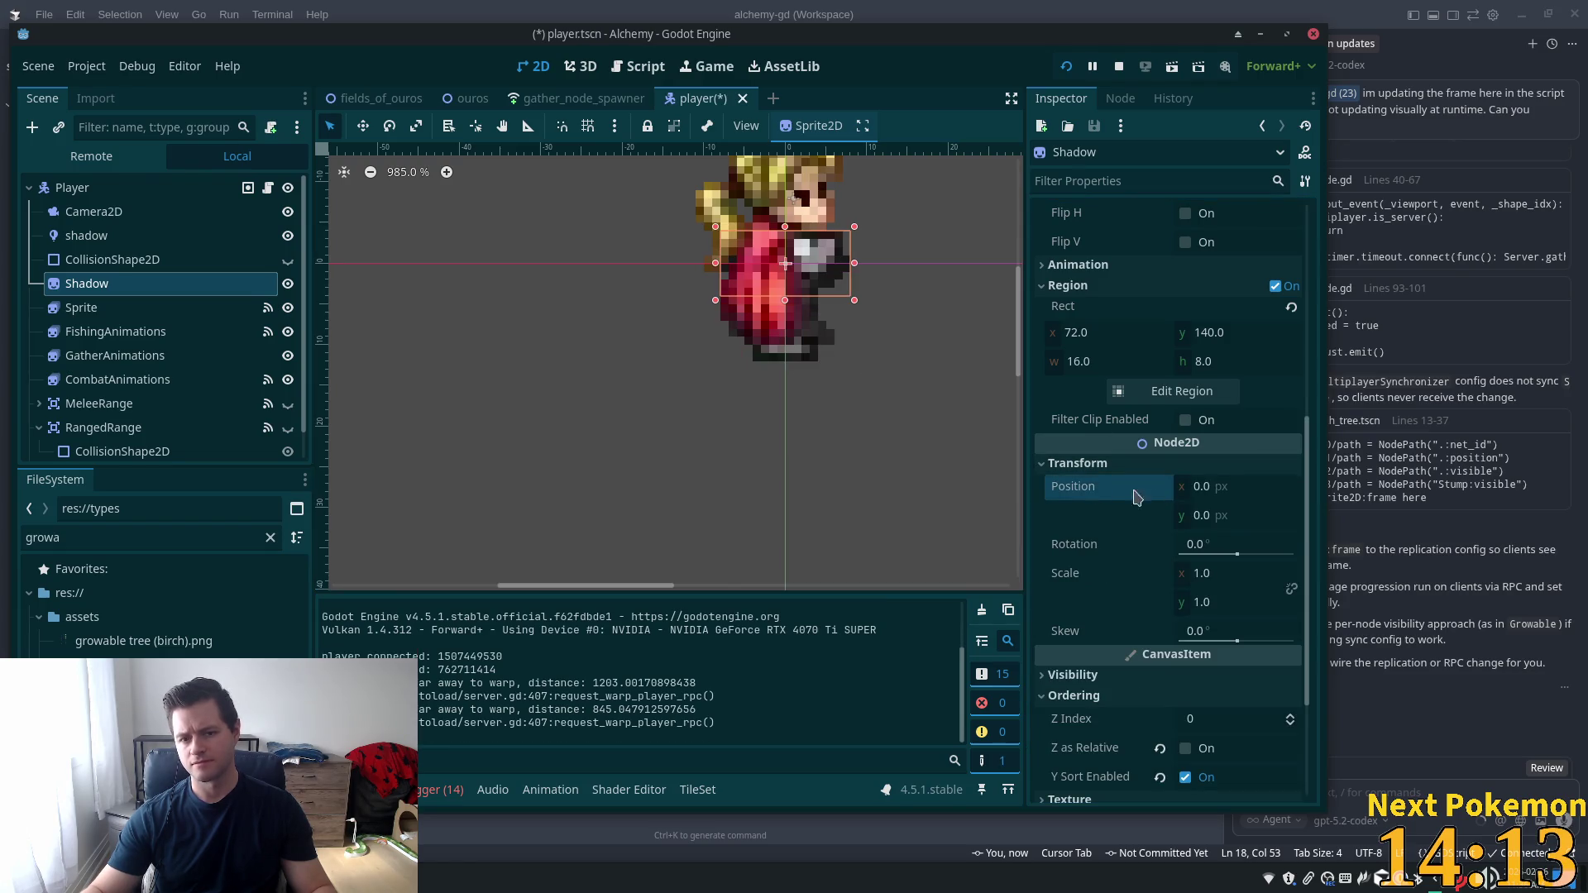
Set the Shadow's Offset y to 9, save player.tscn, and launch the game
scroll(1207, 424, up, 3)
scroll(1207, 424, up, 2)
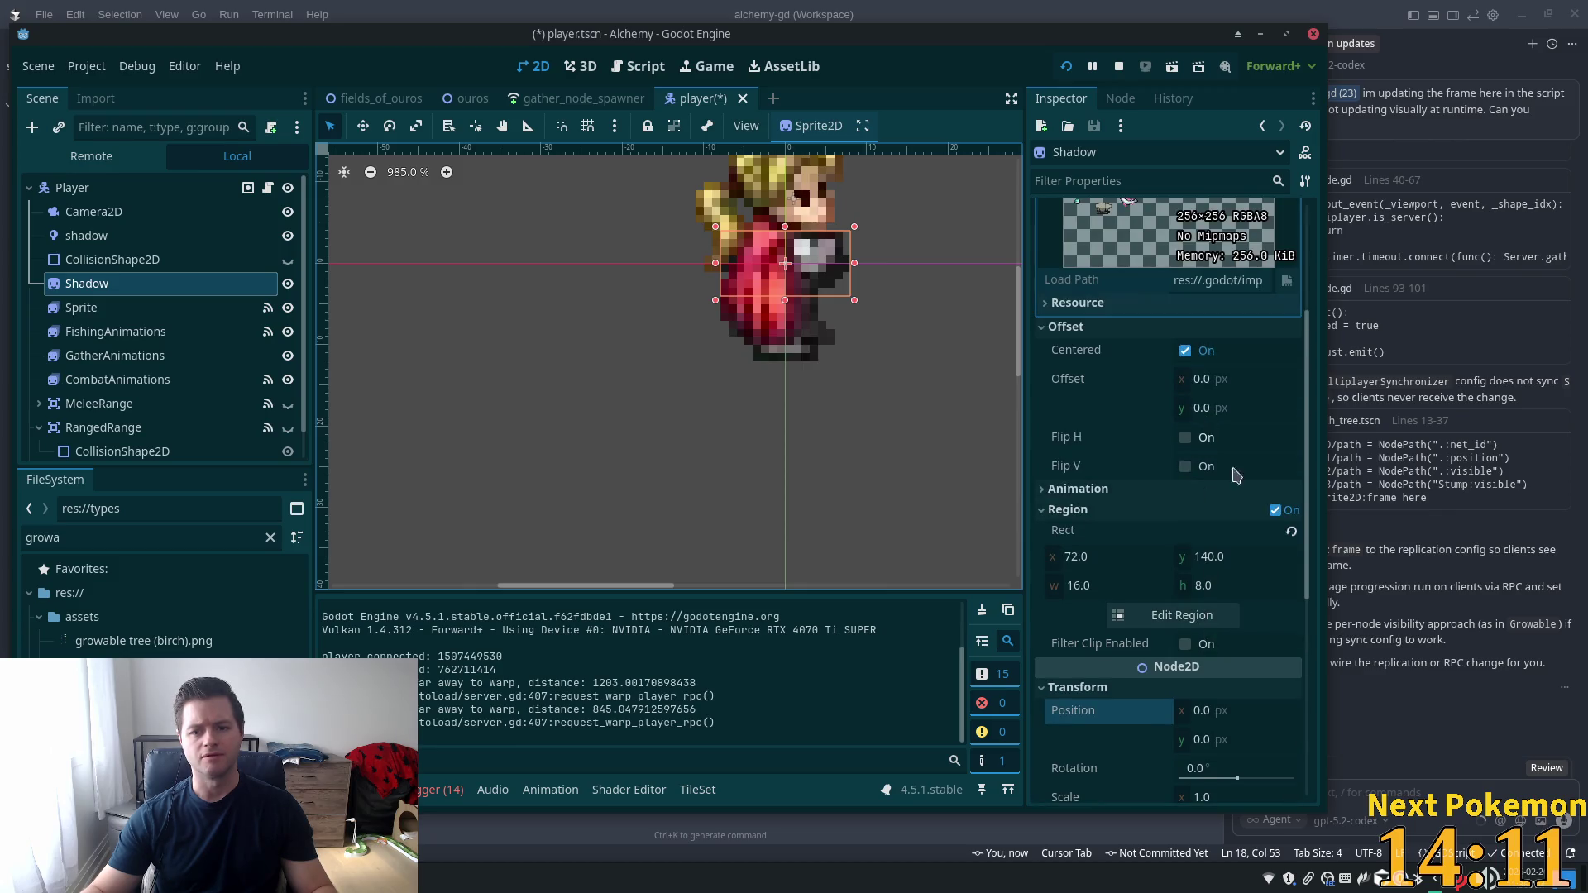
drag(1221, 416, 1242, 384)
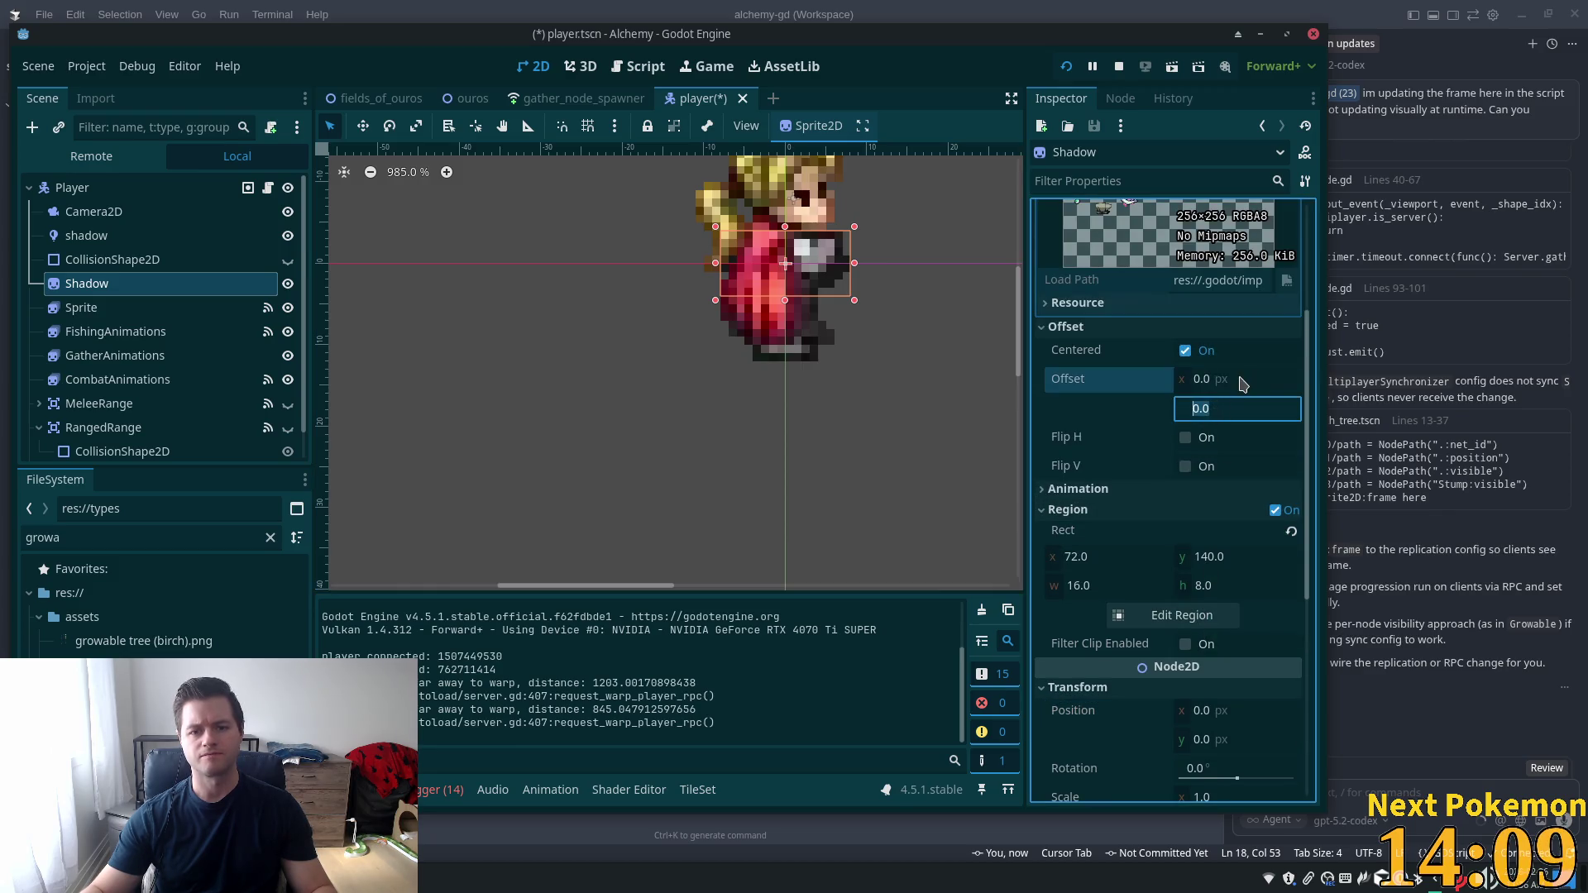
key(Up)
key(Up)
key(Up)
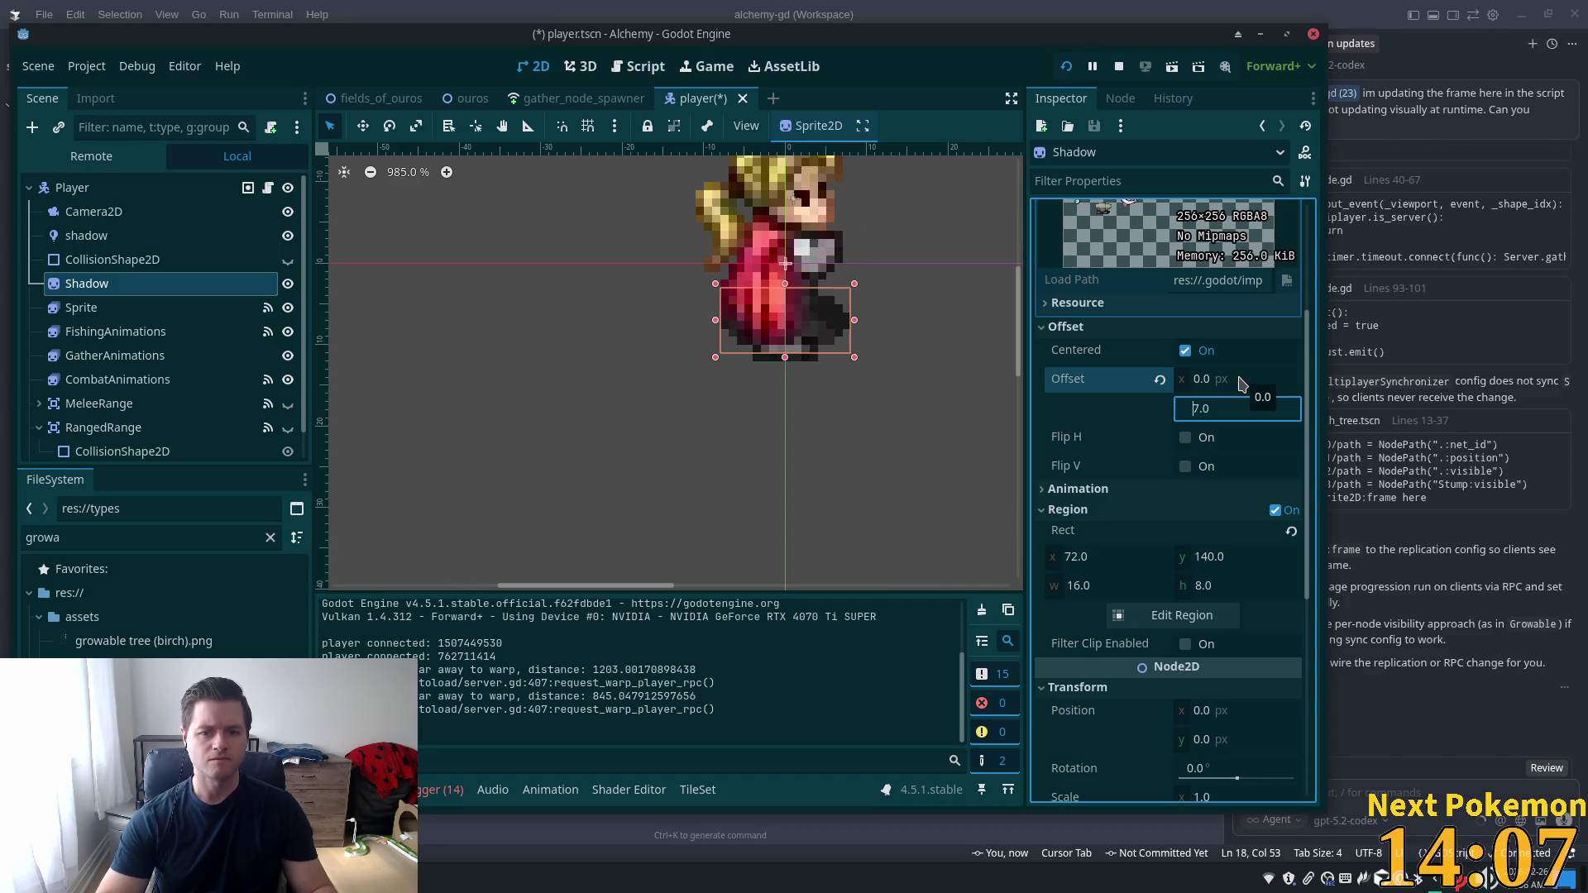
key(Up)
key(Up)
key(ctrl+s)
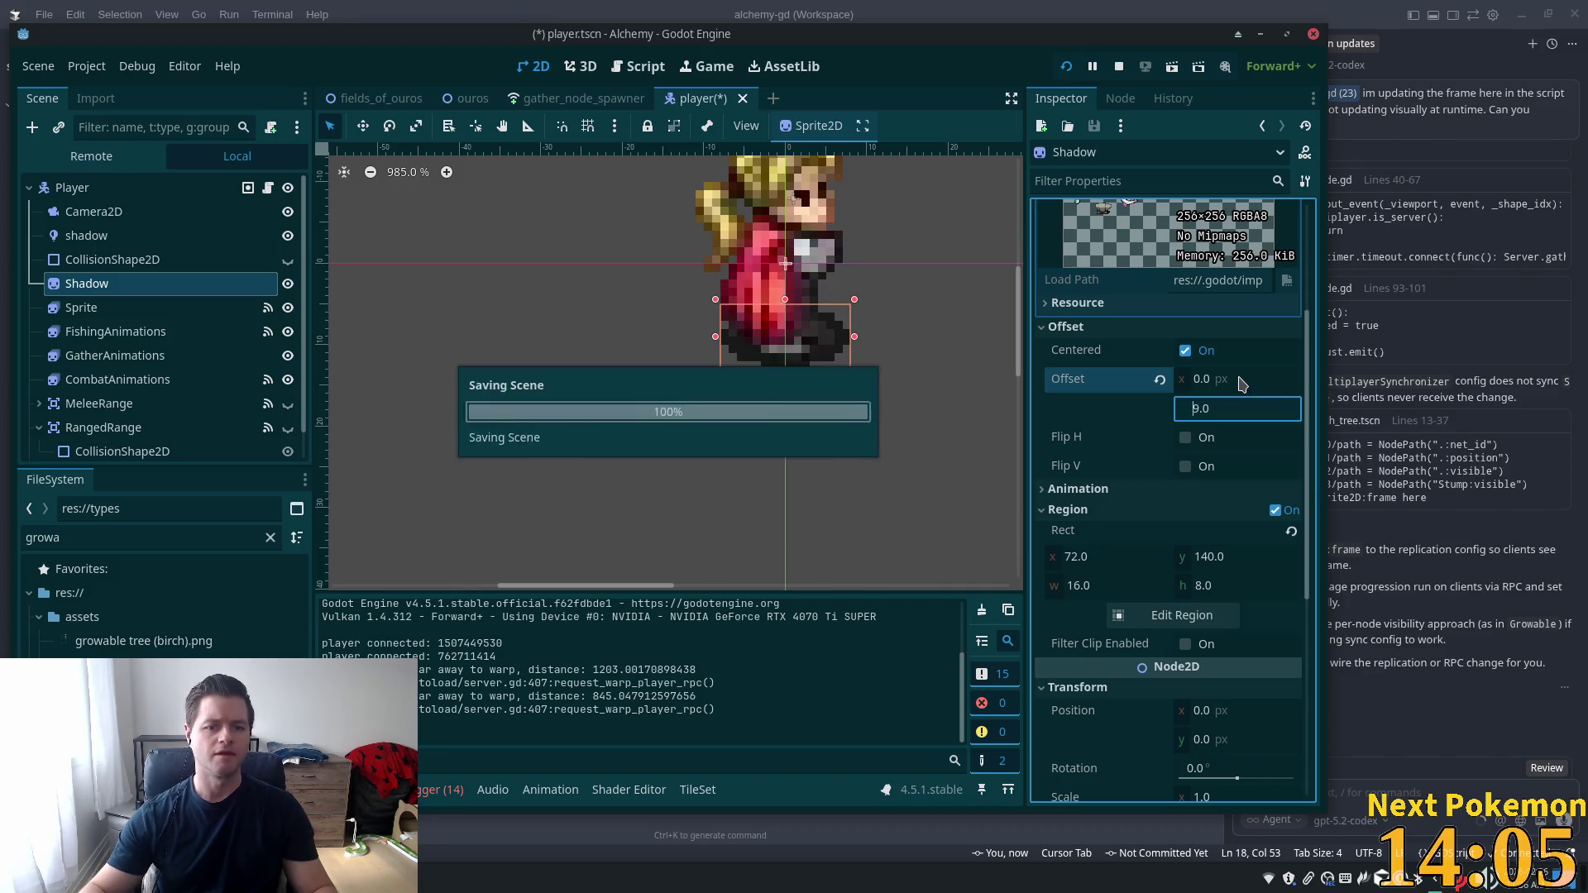
click(1070, 66)
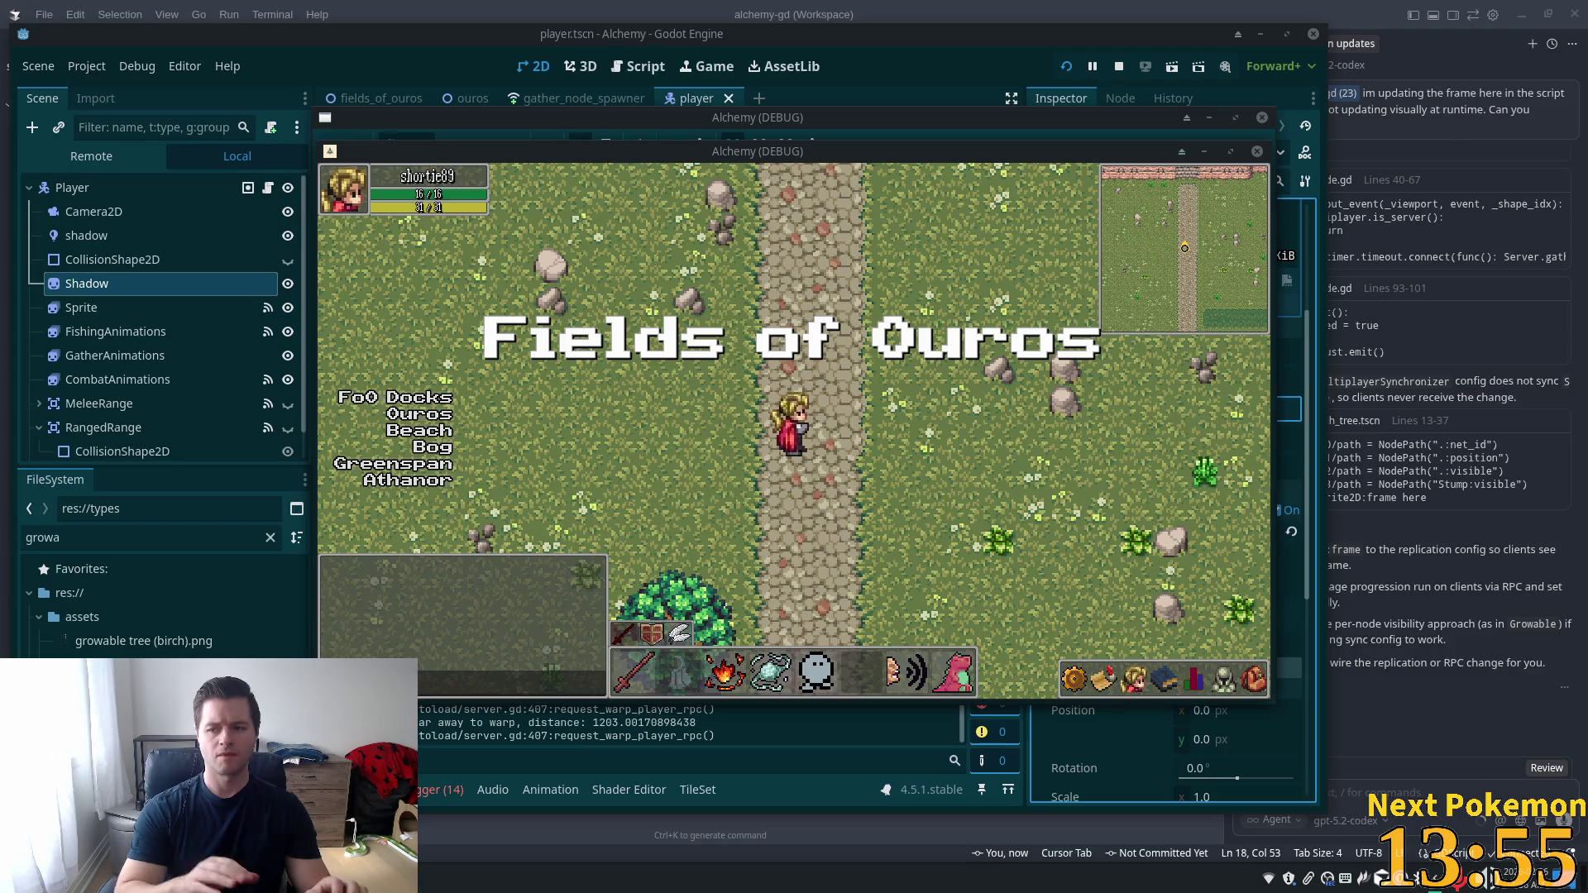
Walk the character north up to the wall and back south-west, then return to the editor
key(w)
key(w)
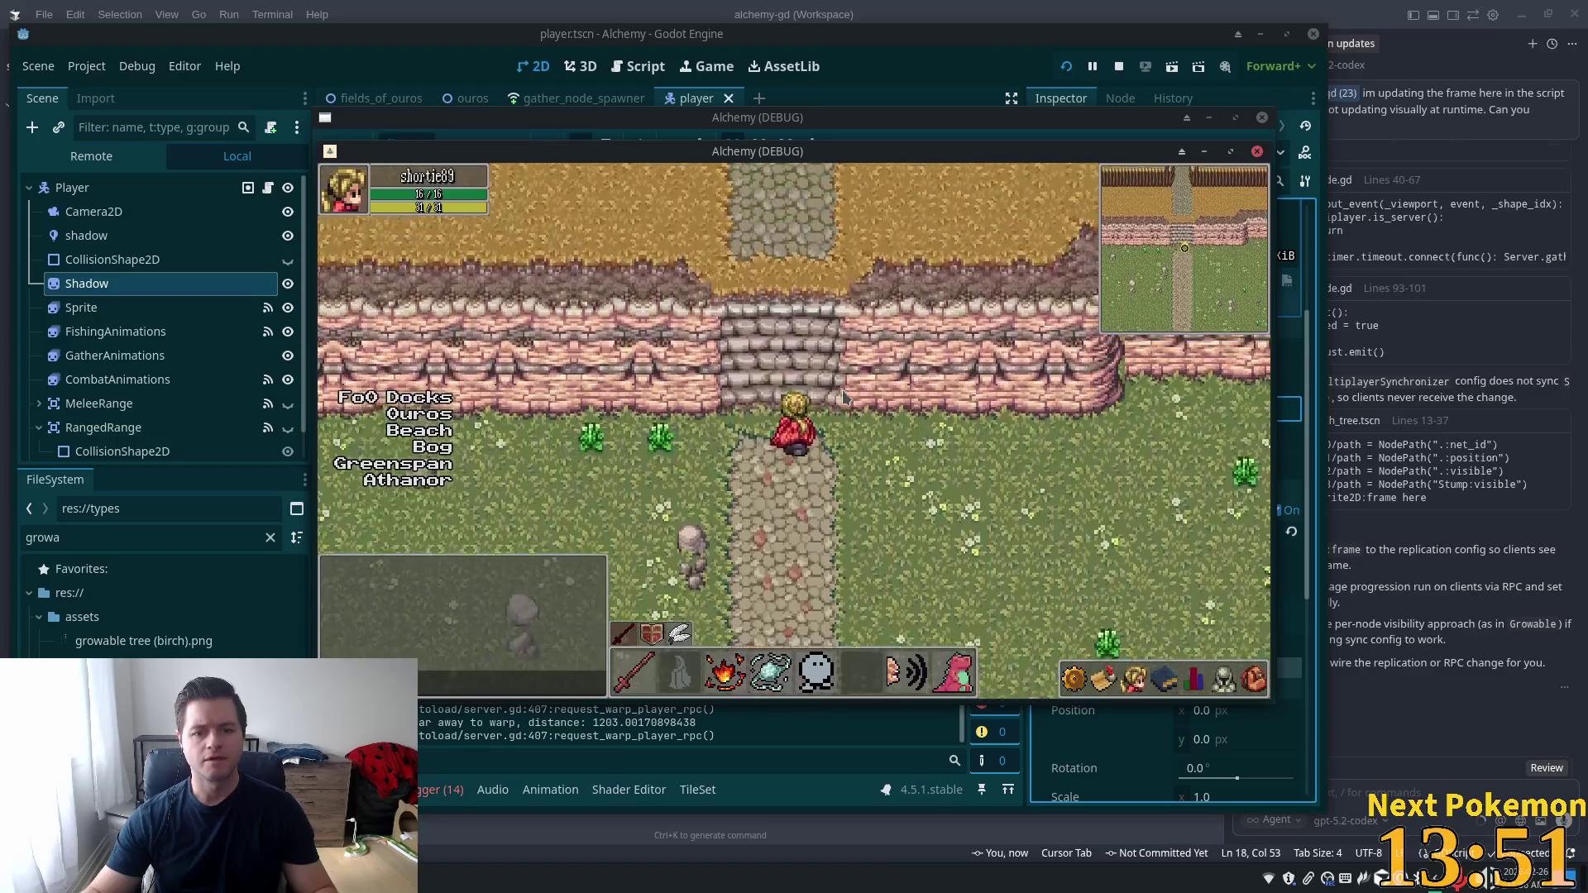
key(s)
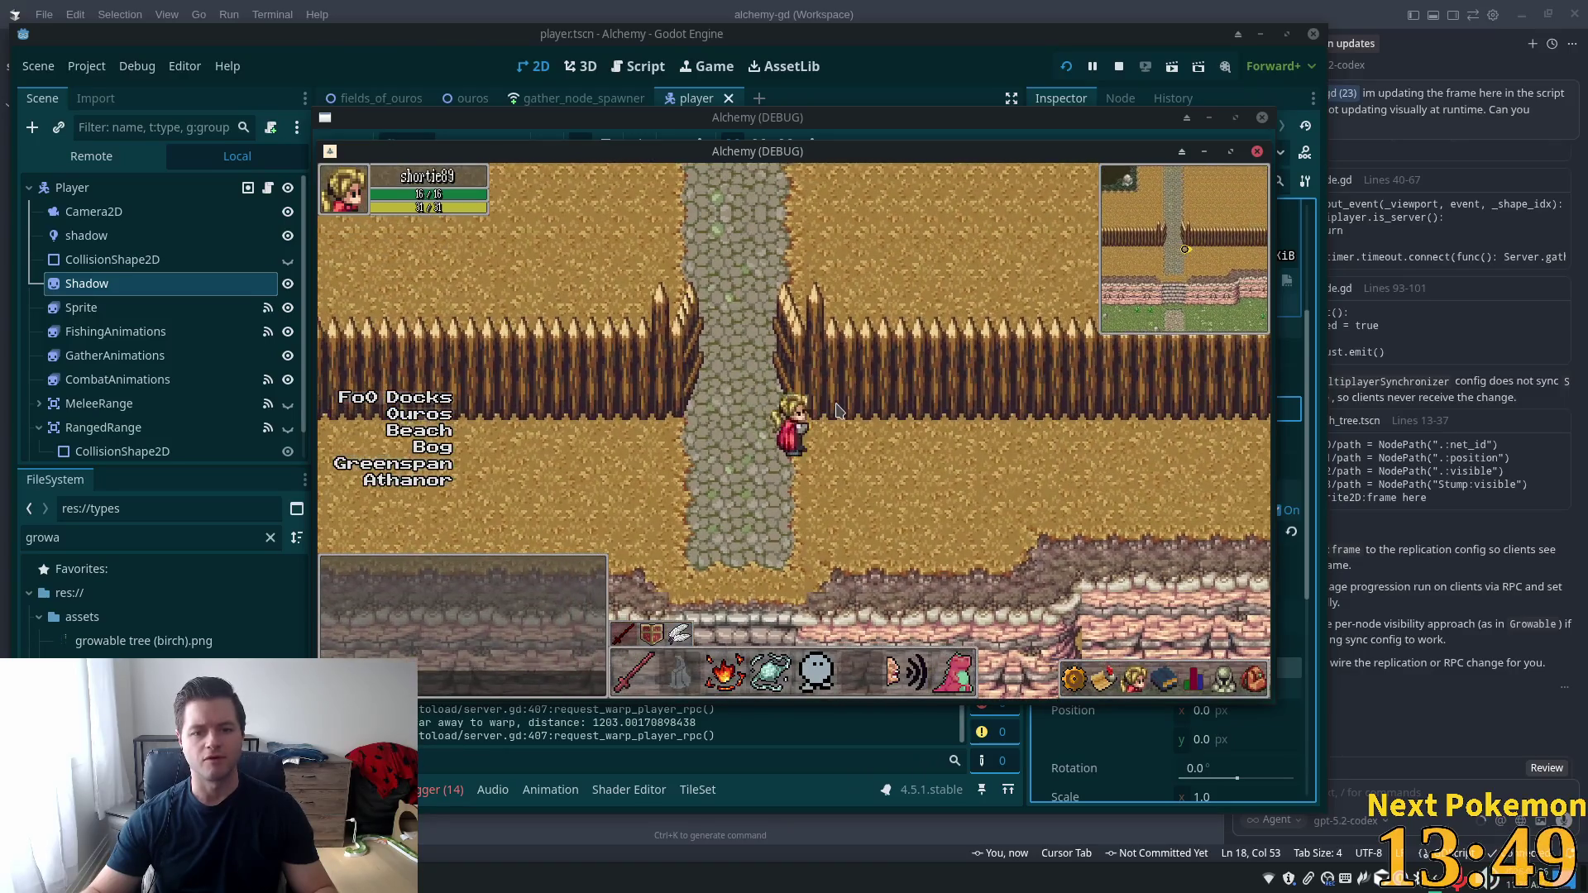
key(a)
click(76, 289)
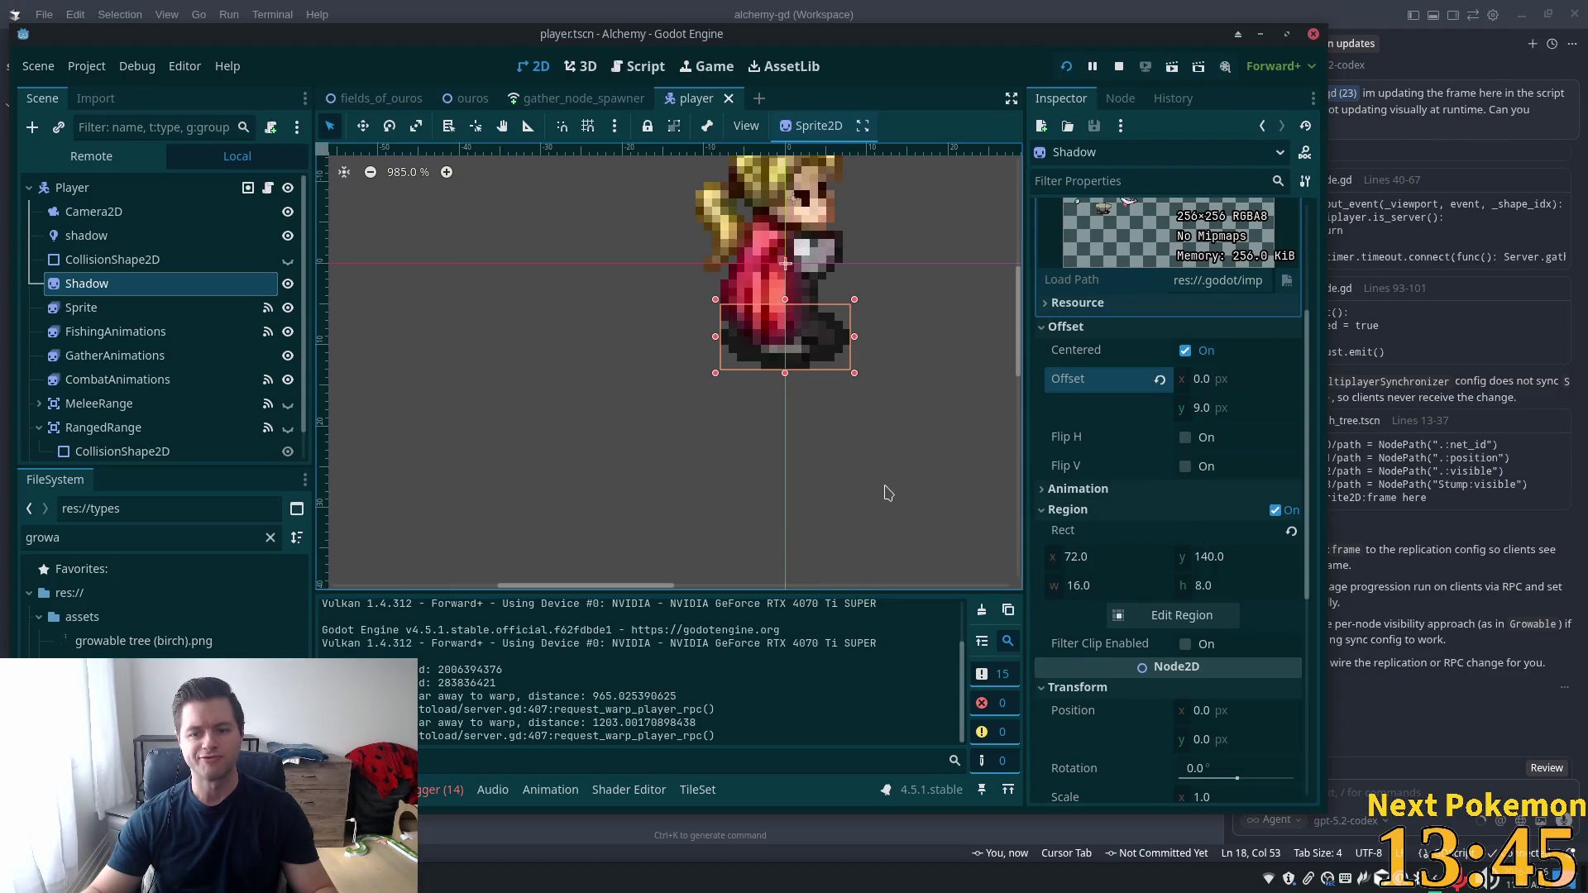
Enable Z as Relative on the Shadow sprite, rerun with F5, and walk the character right
scroll(1116, 570, down, 4)
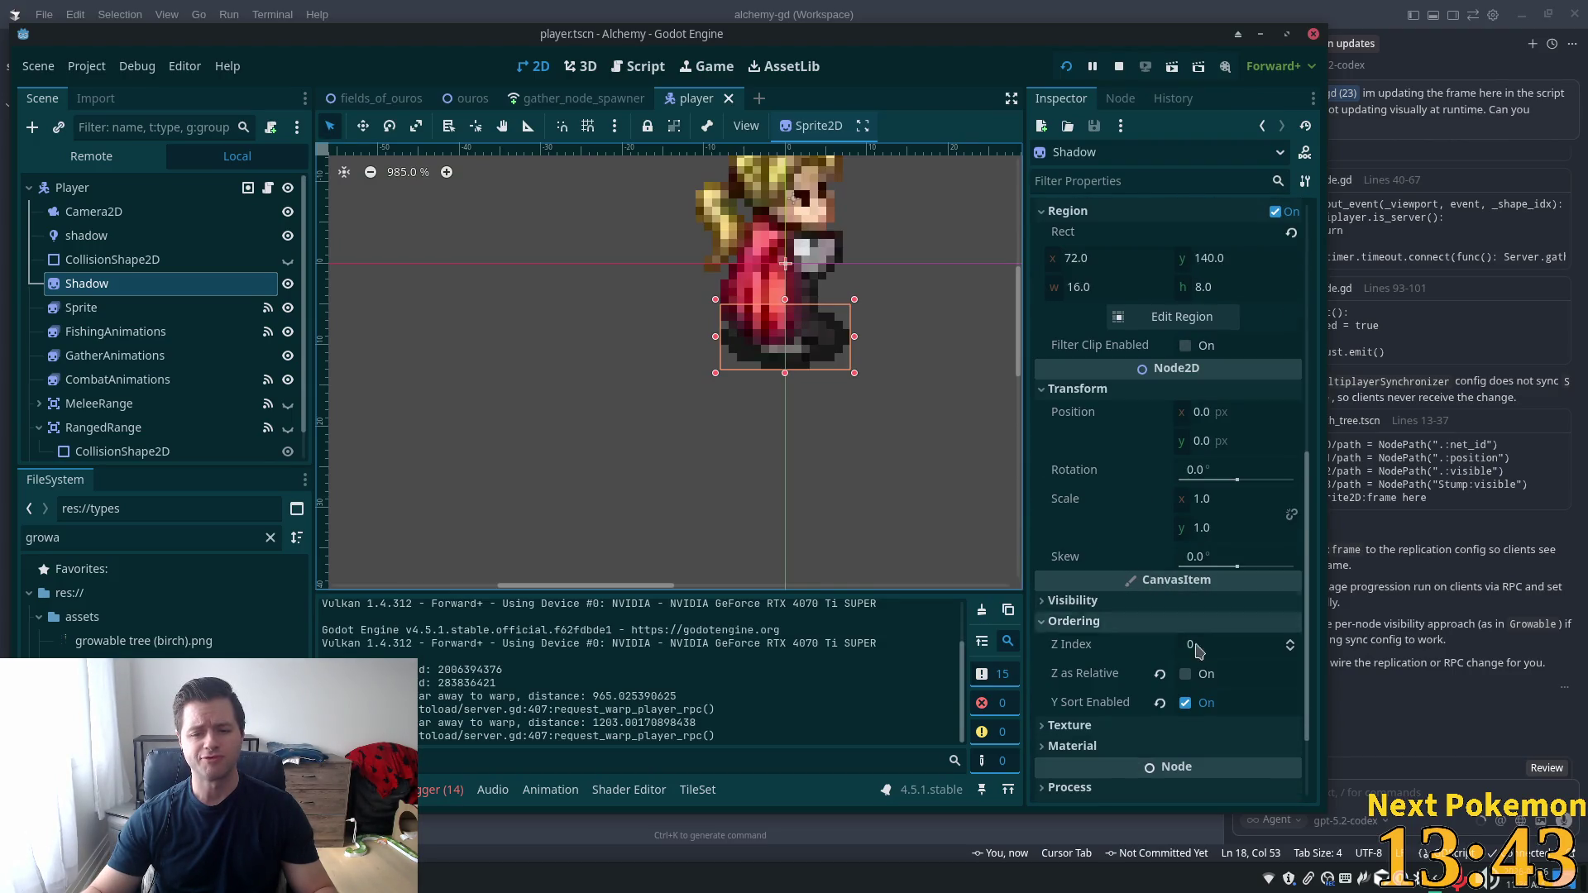
click(1206, 677)
key(F5)
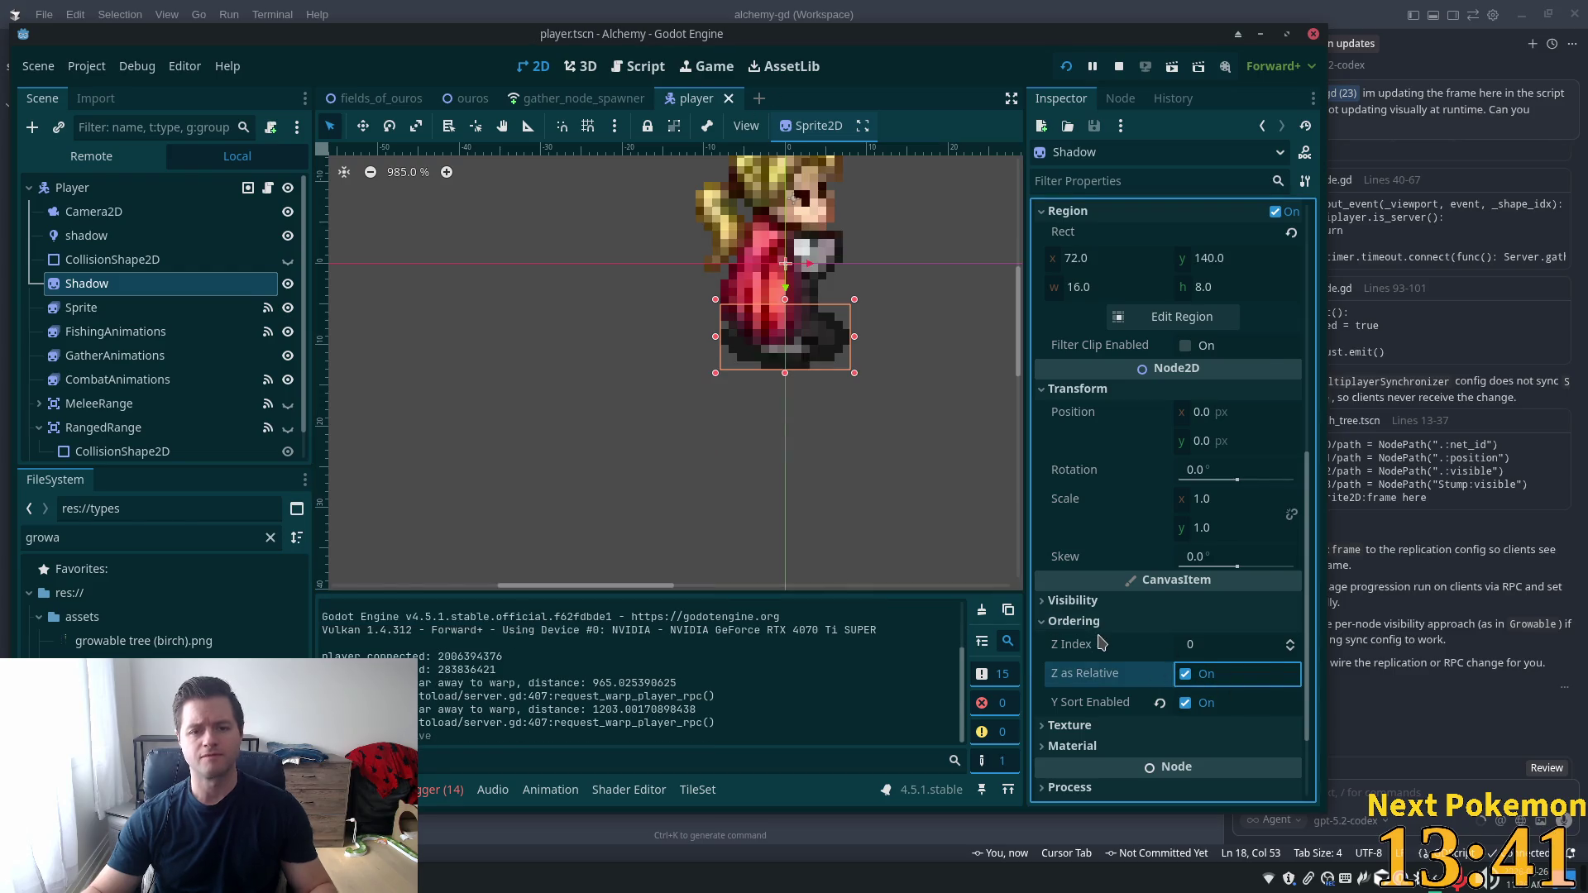
key(d)
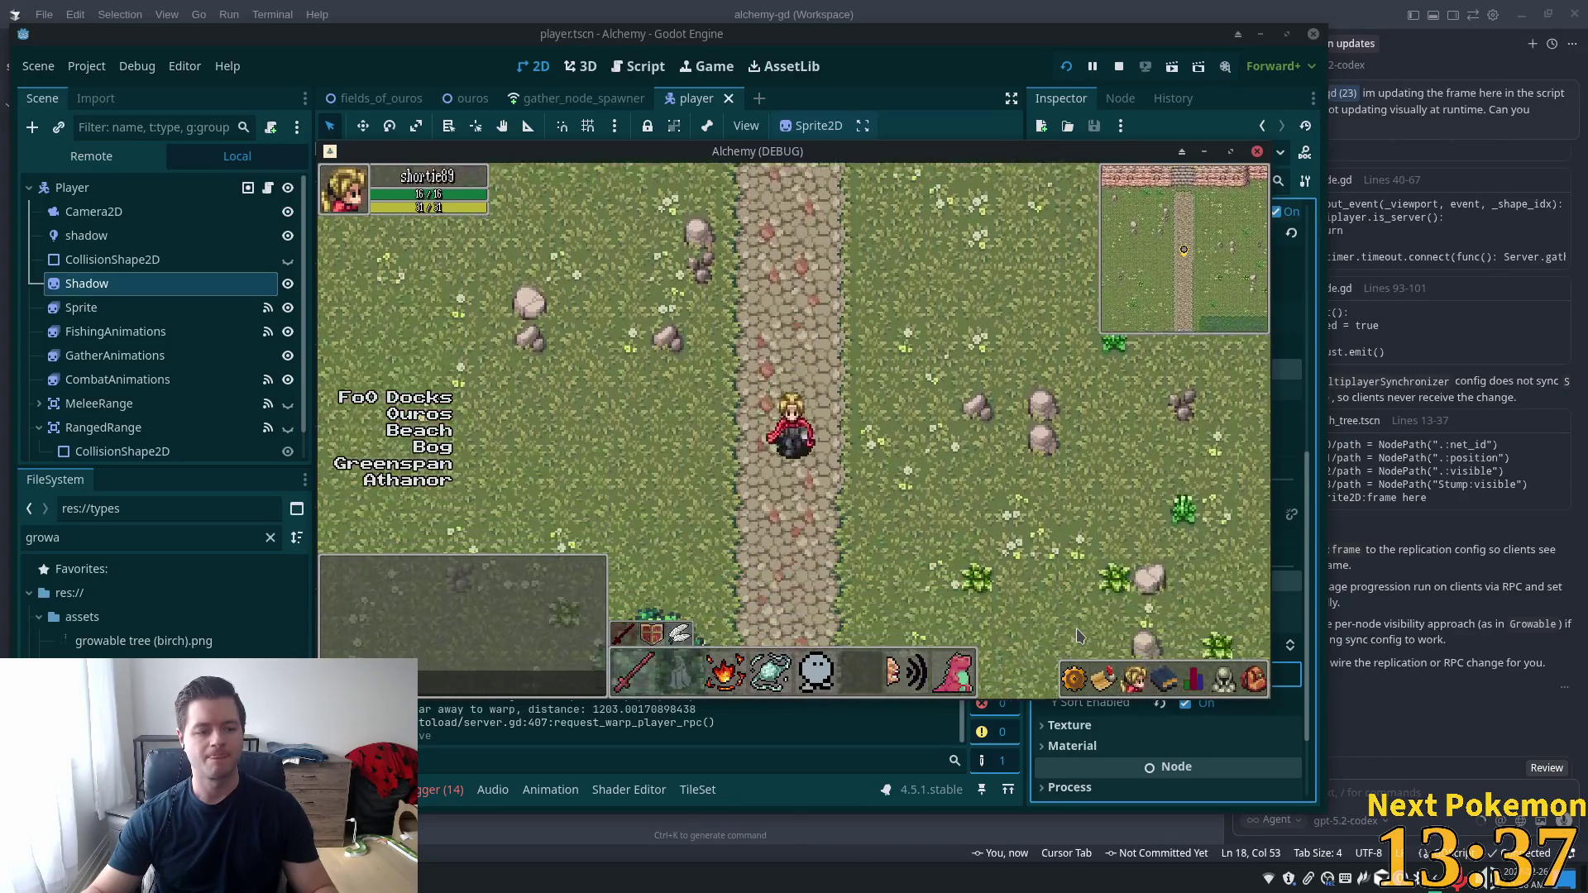
Walk the character up onto the fenced path, east along the fence and through the tall grass
key(d)
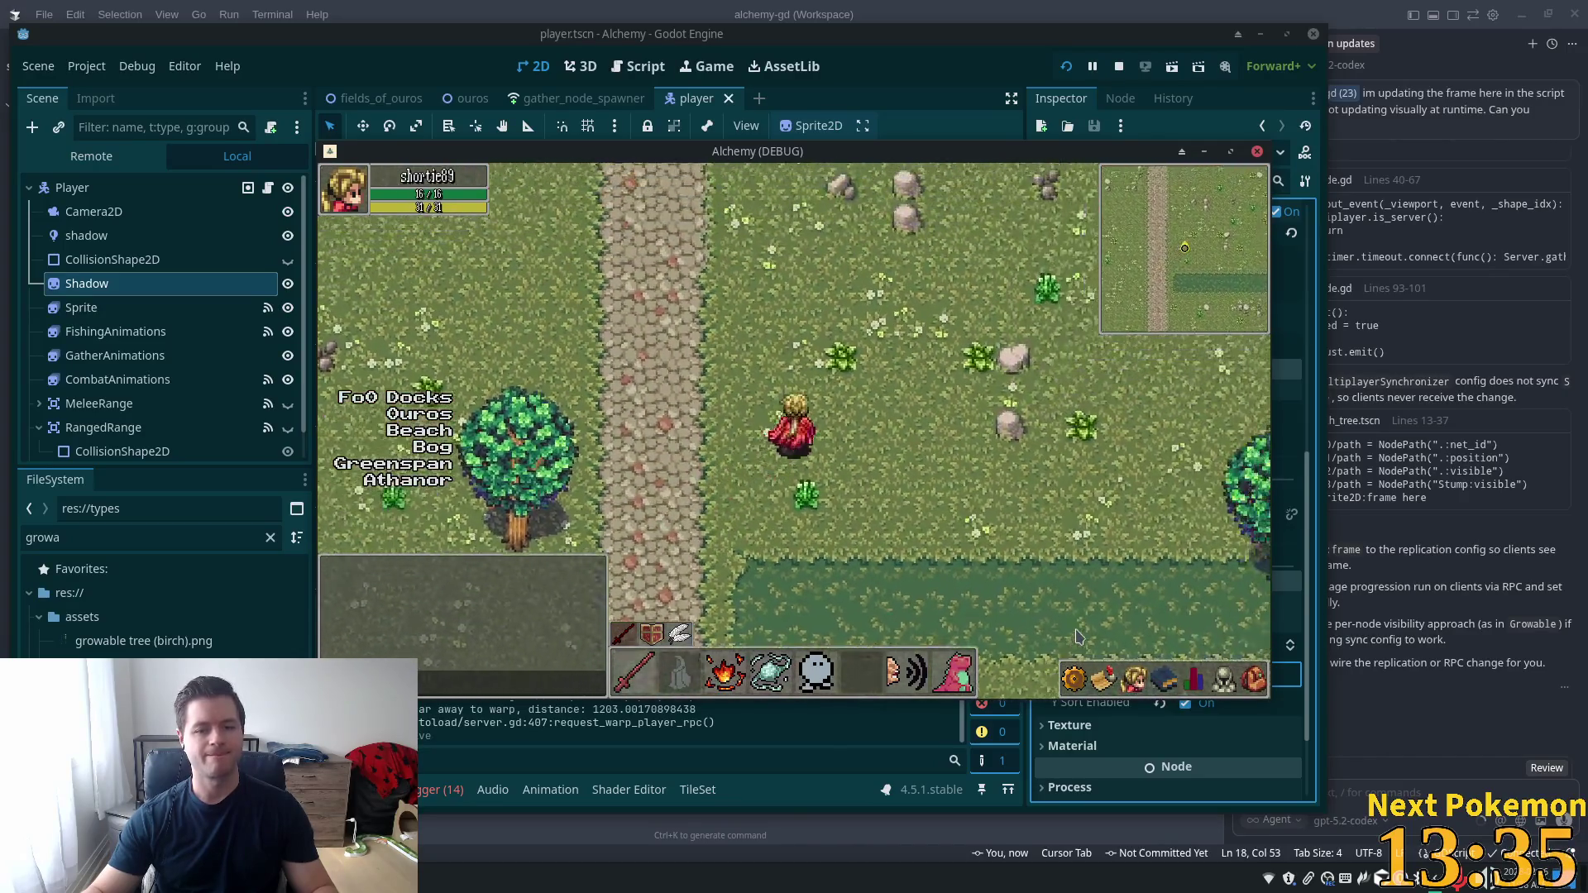
key(w)
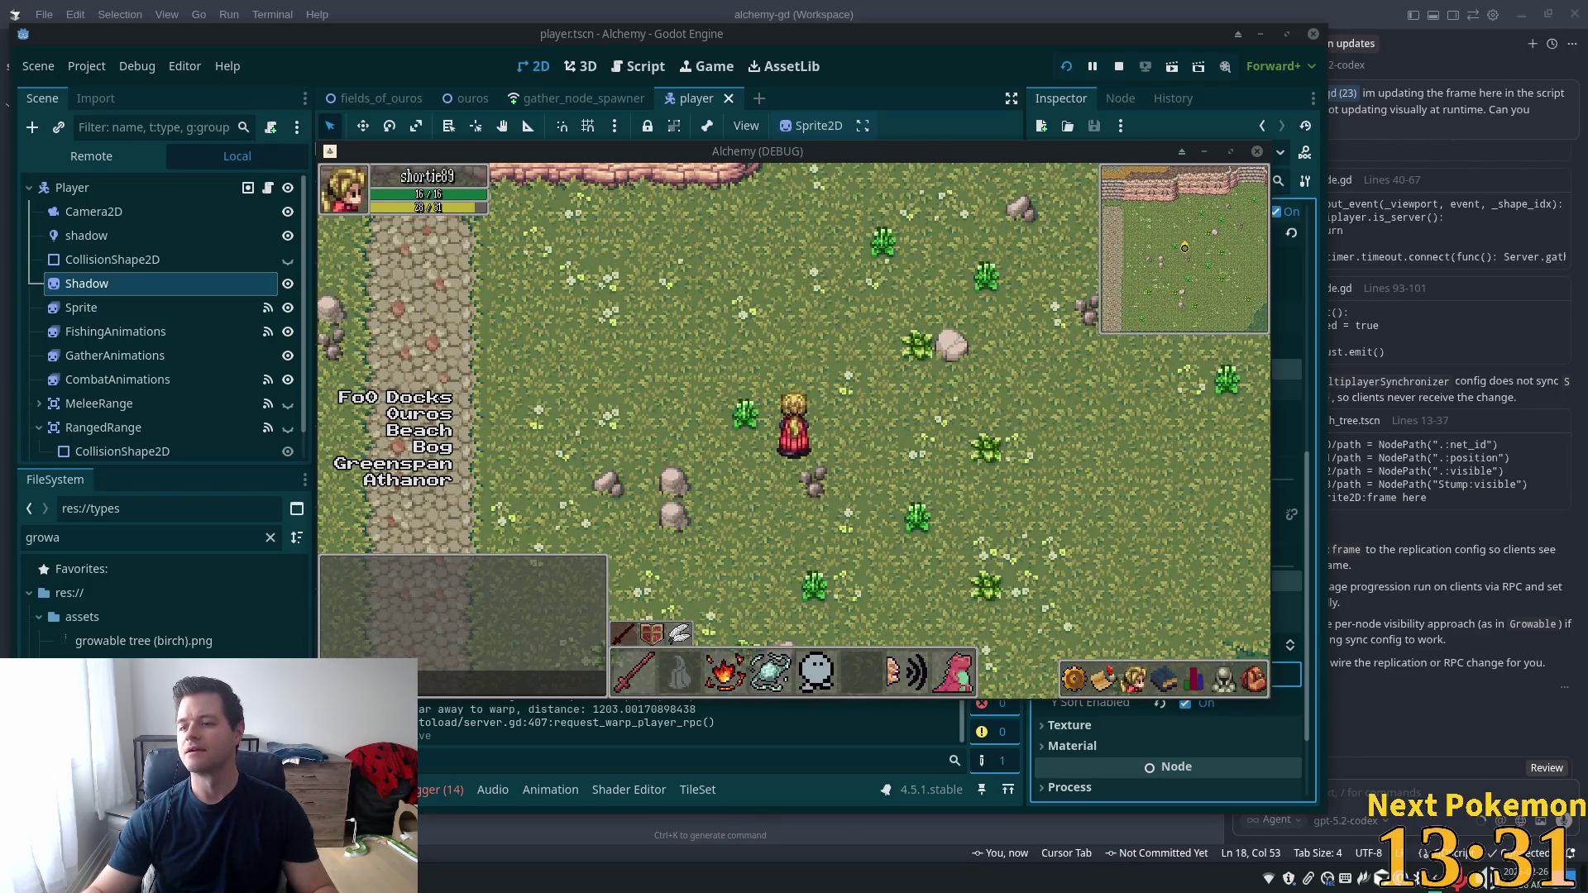
key(w)
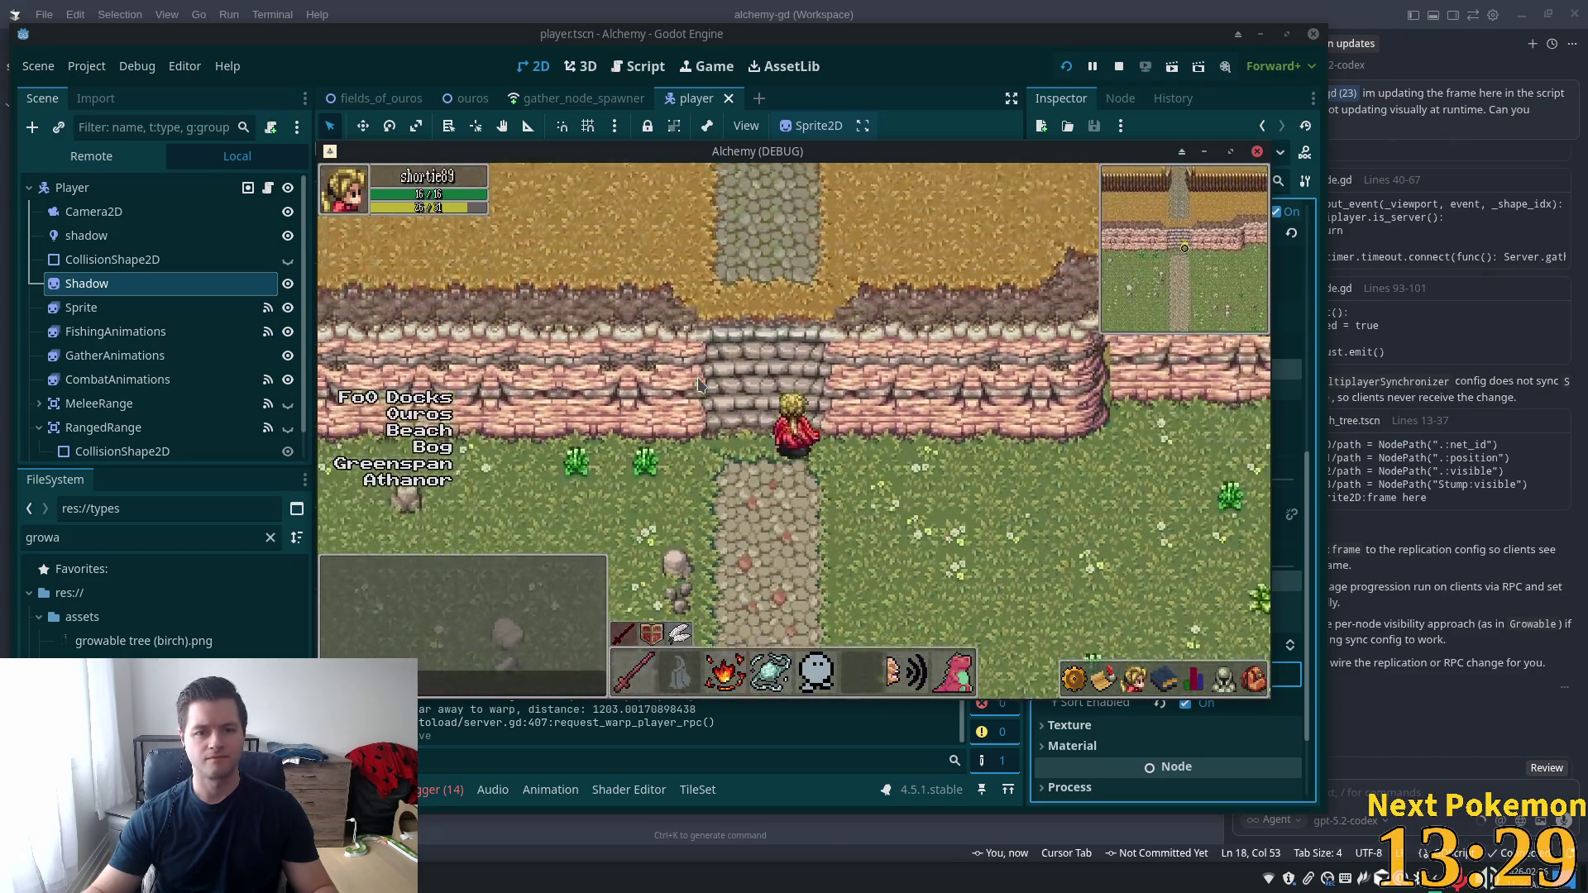
key(d)
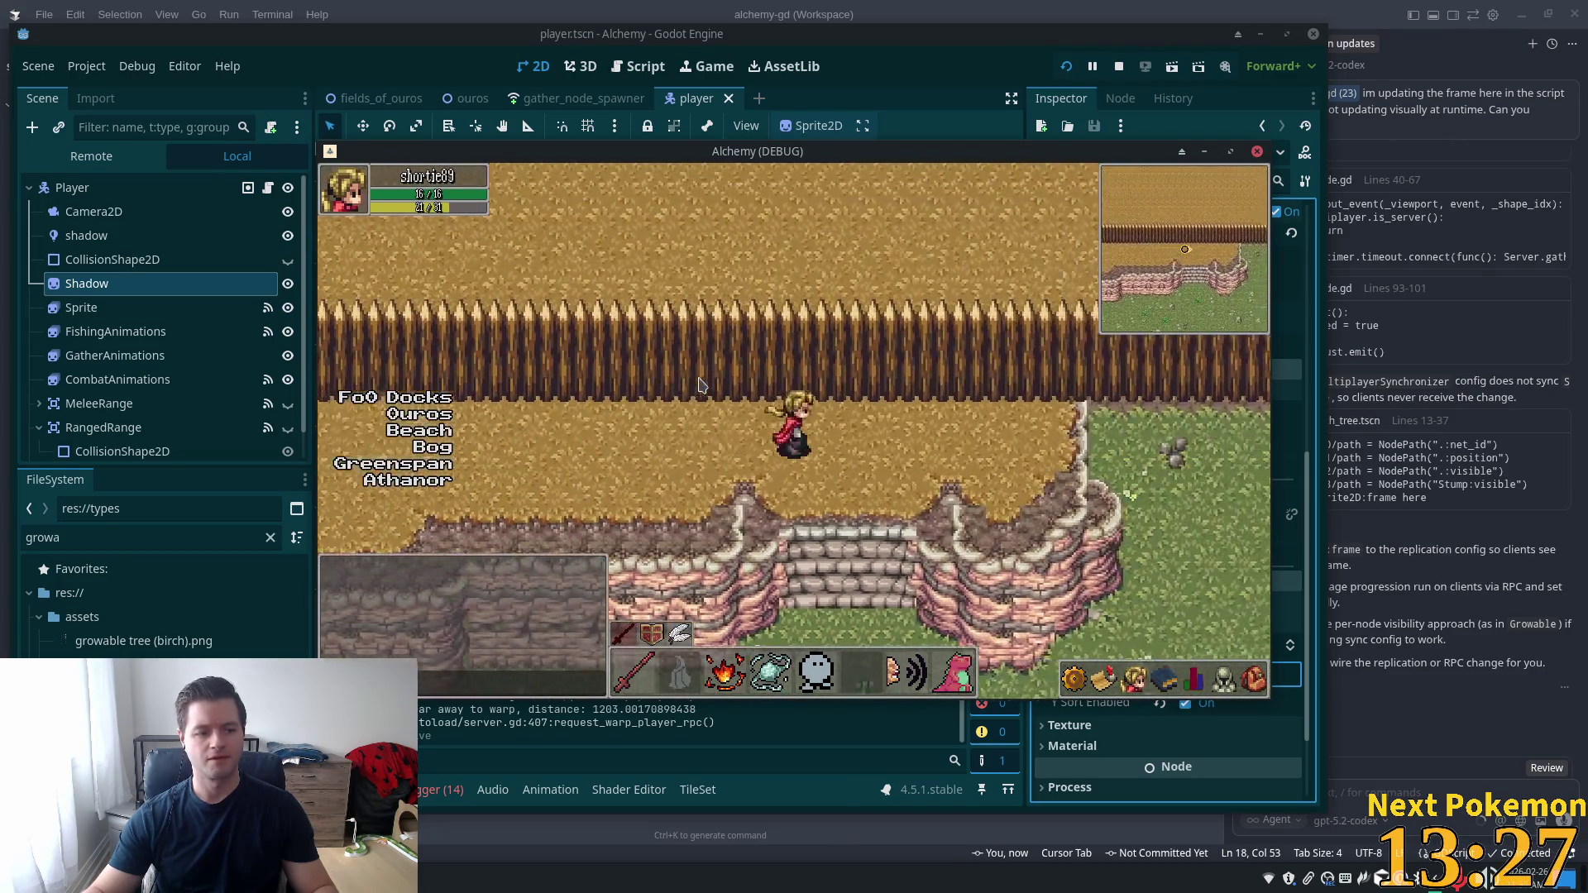
key(s)
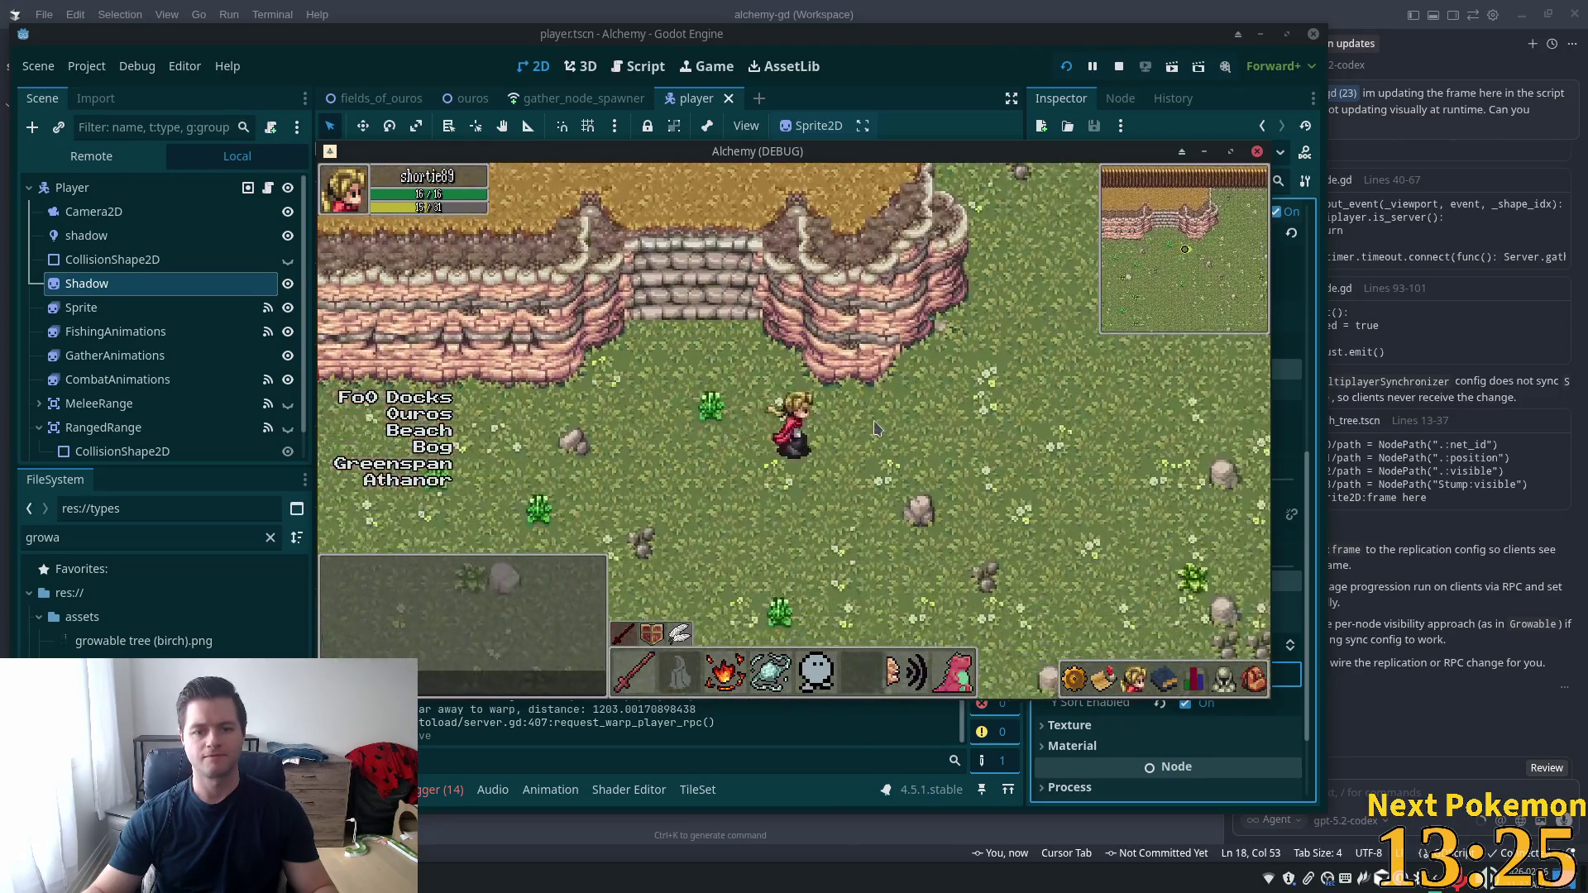
key(d)
key(w)
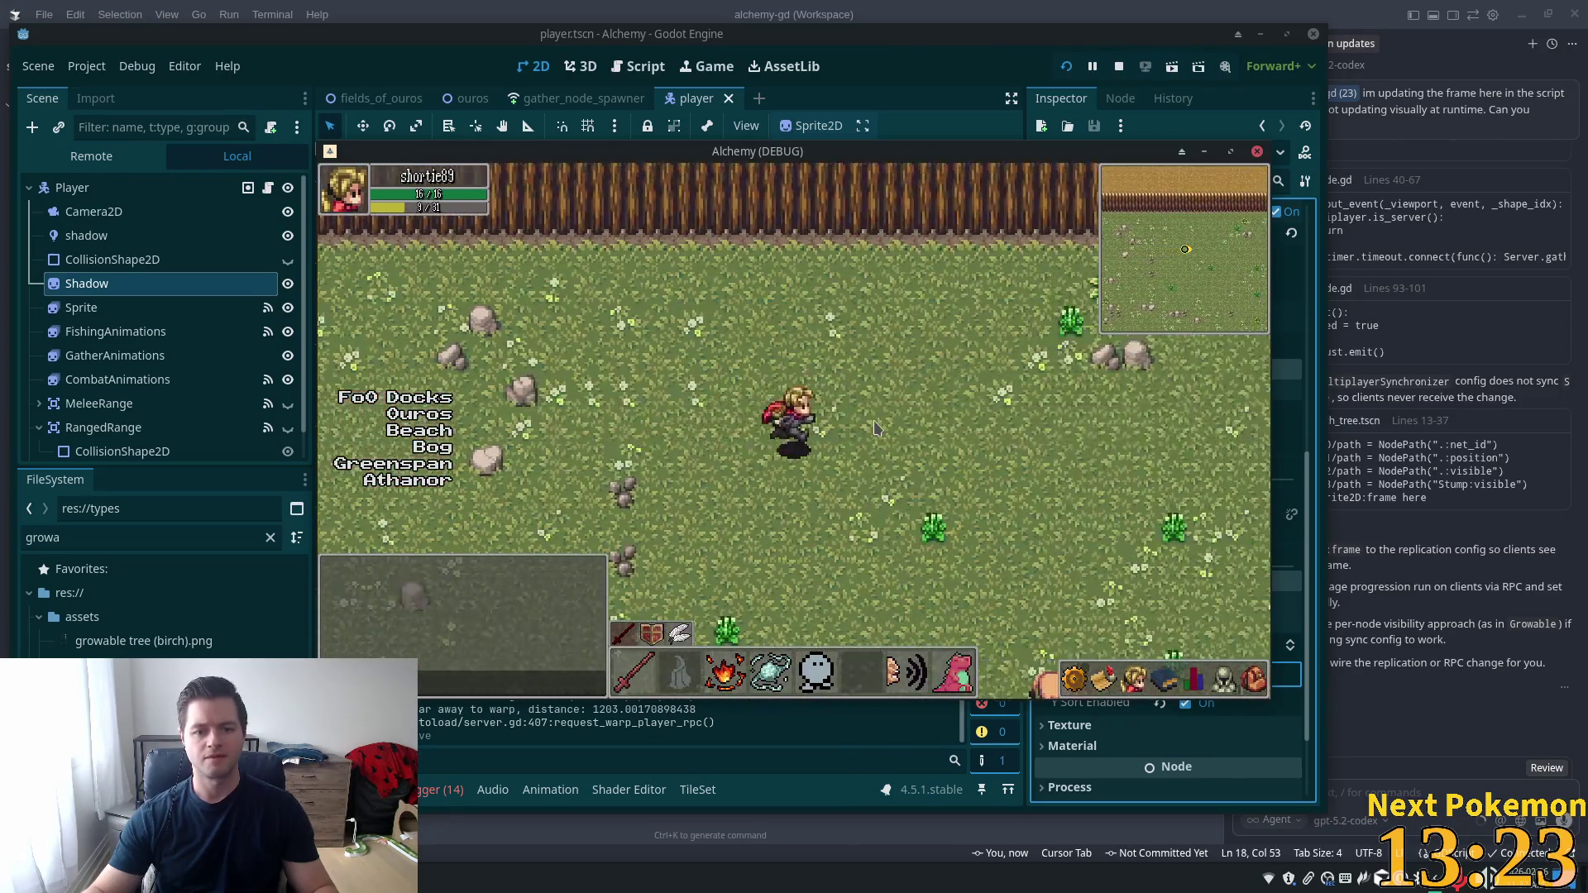
key(d)
key(w)
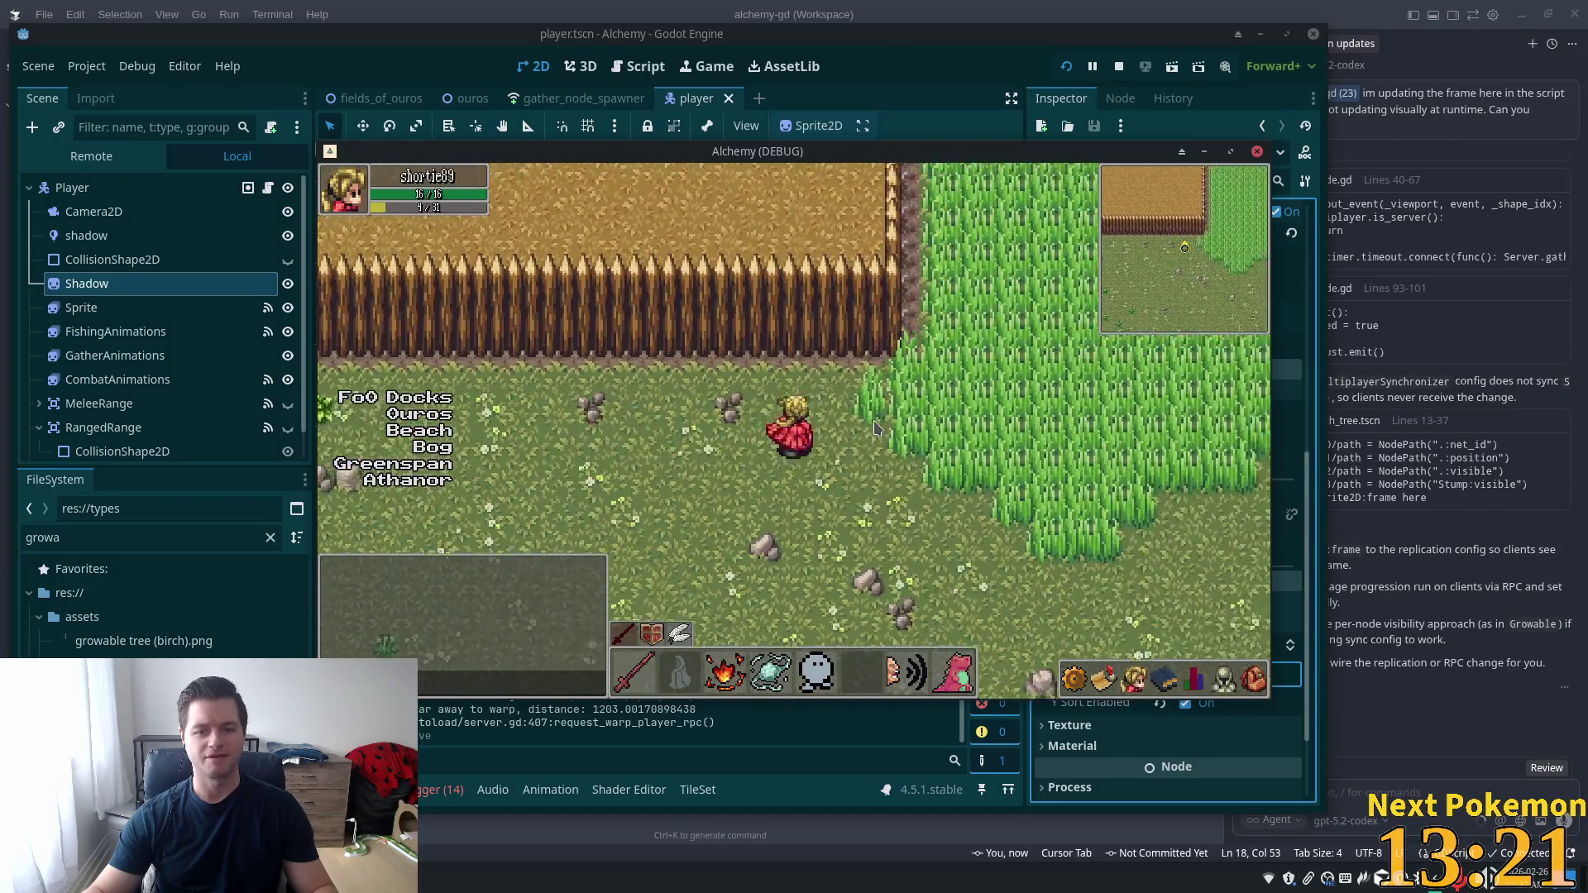
key(d)
key(w)
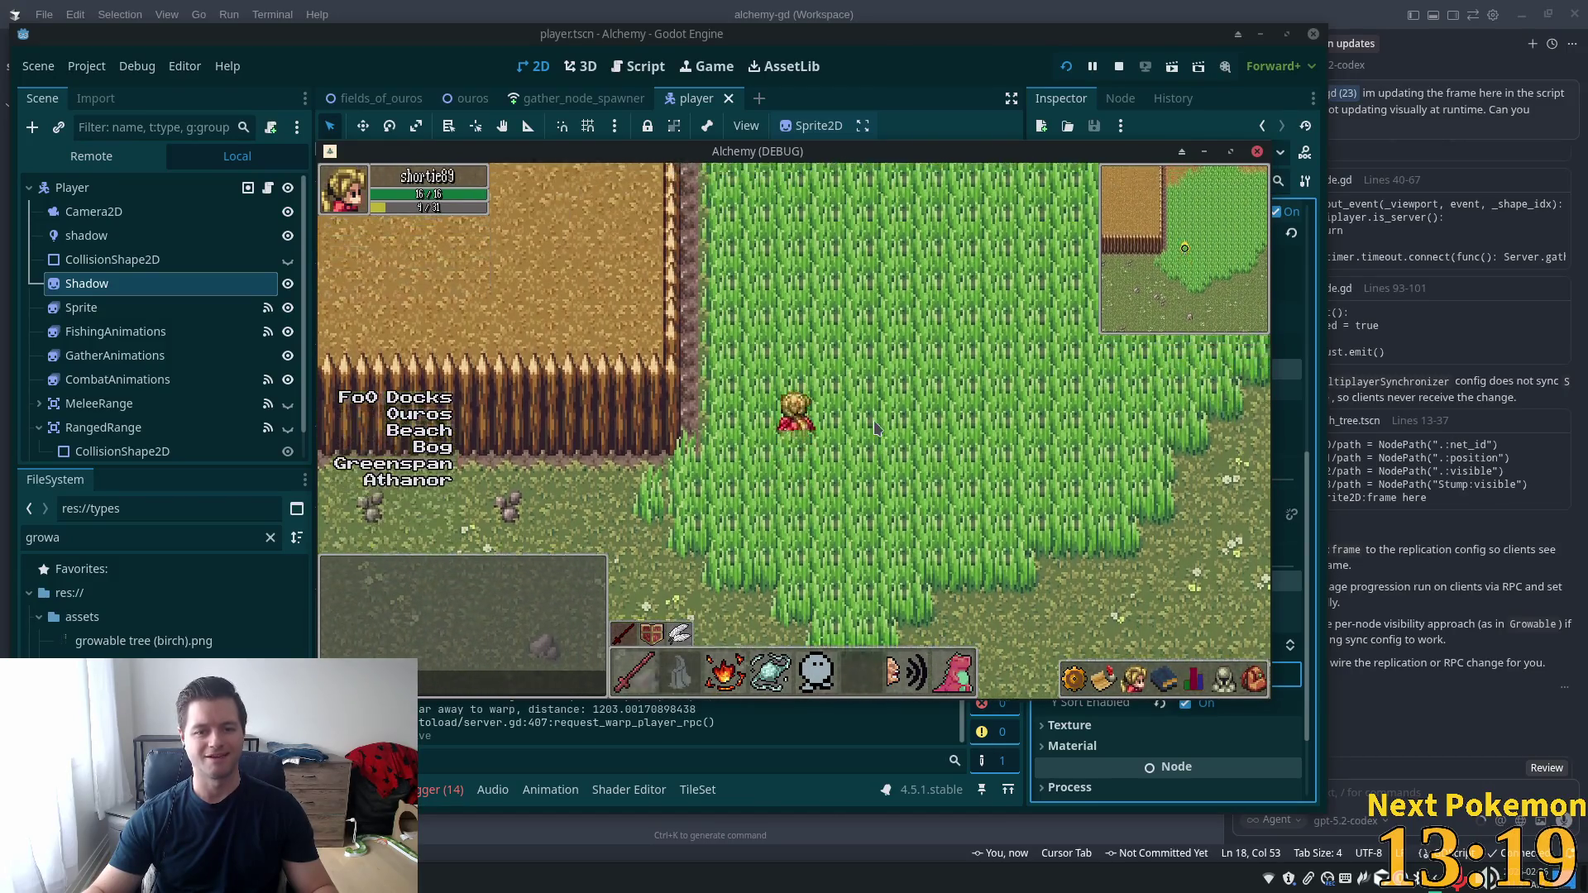
Walk north up the dirt field to the autumn trees and back, then return to fields_of_ouros
key(w)
key(a)
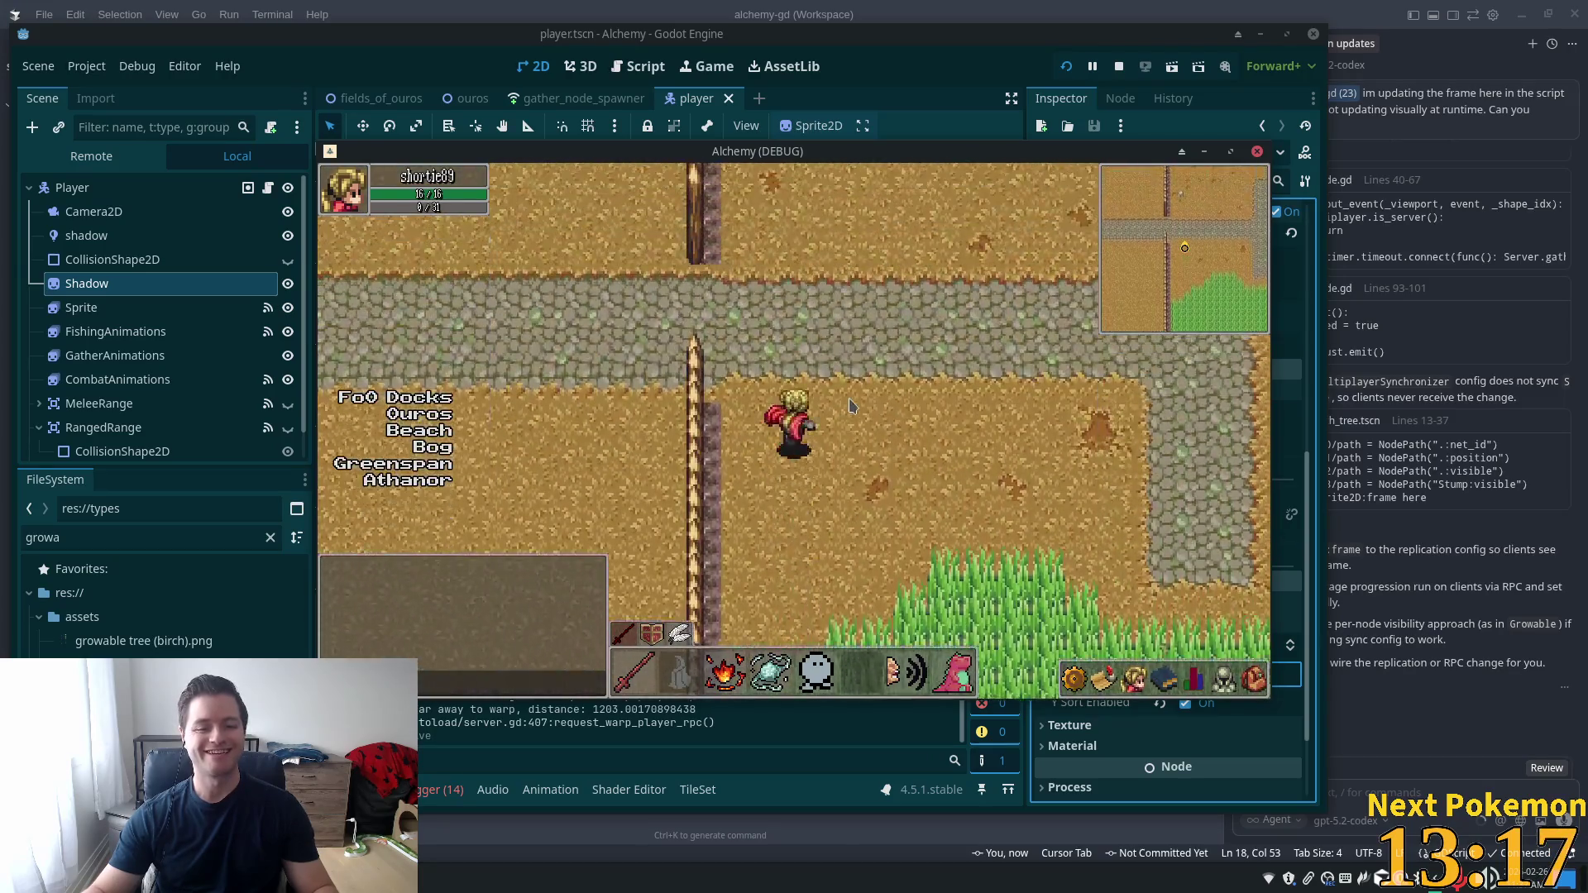
key(w)
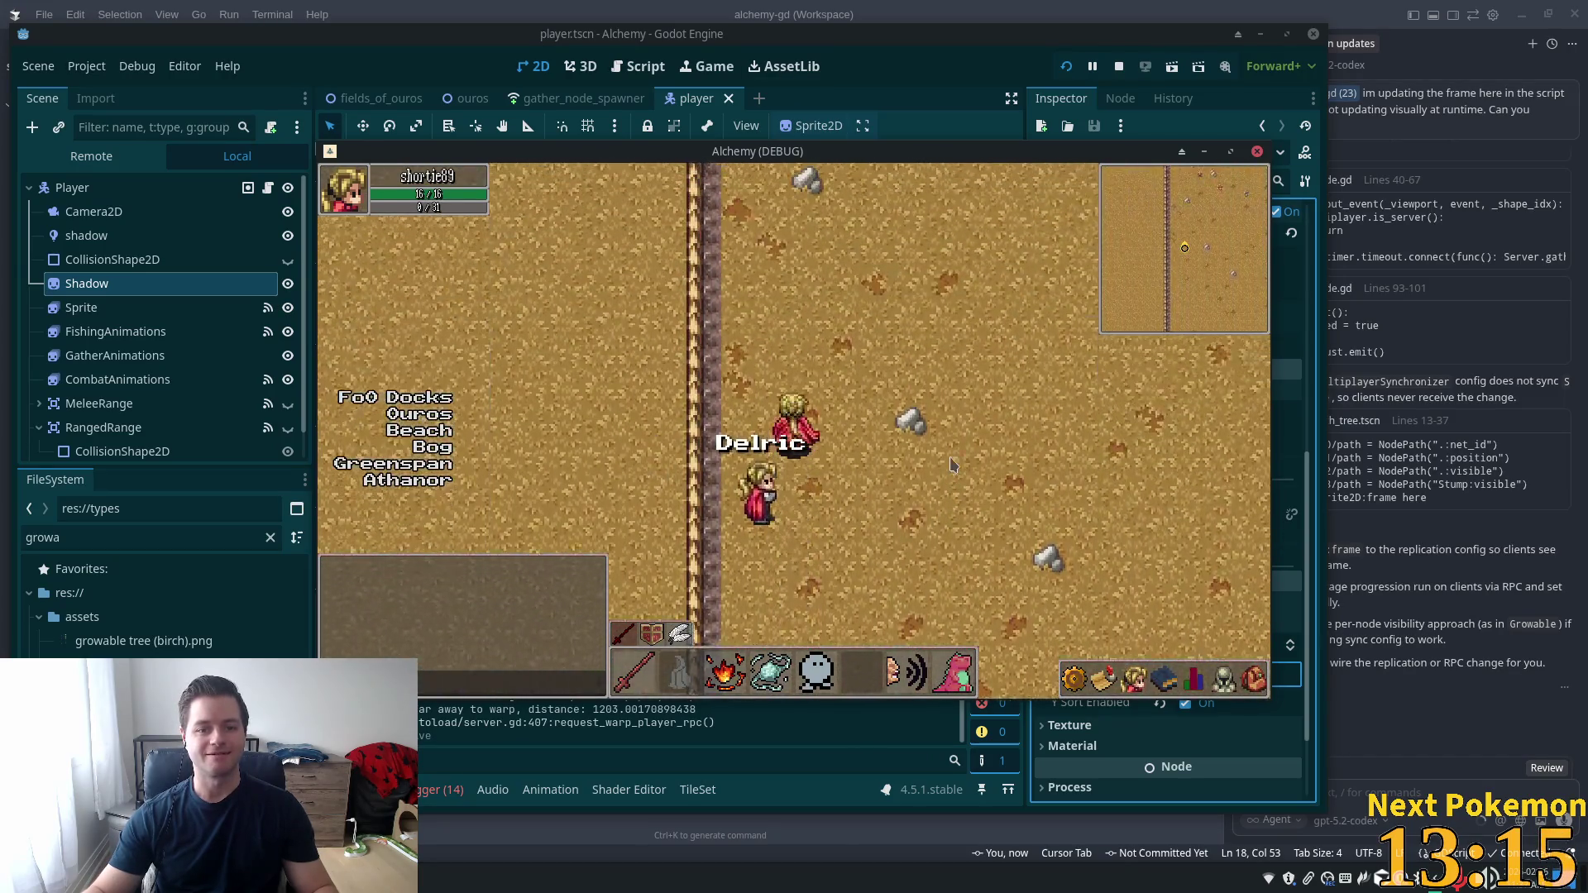
key(w)
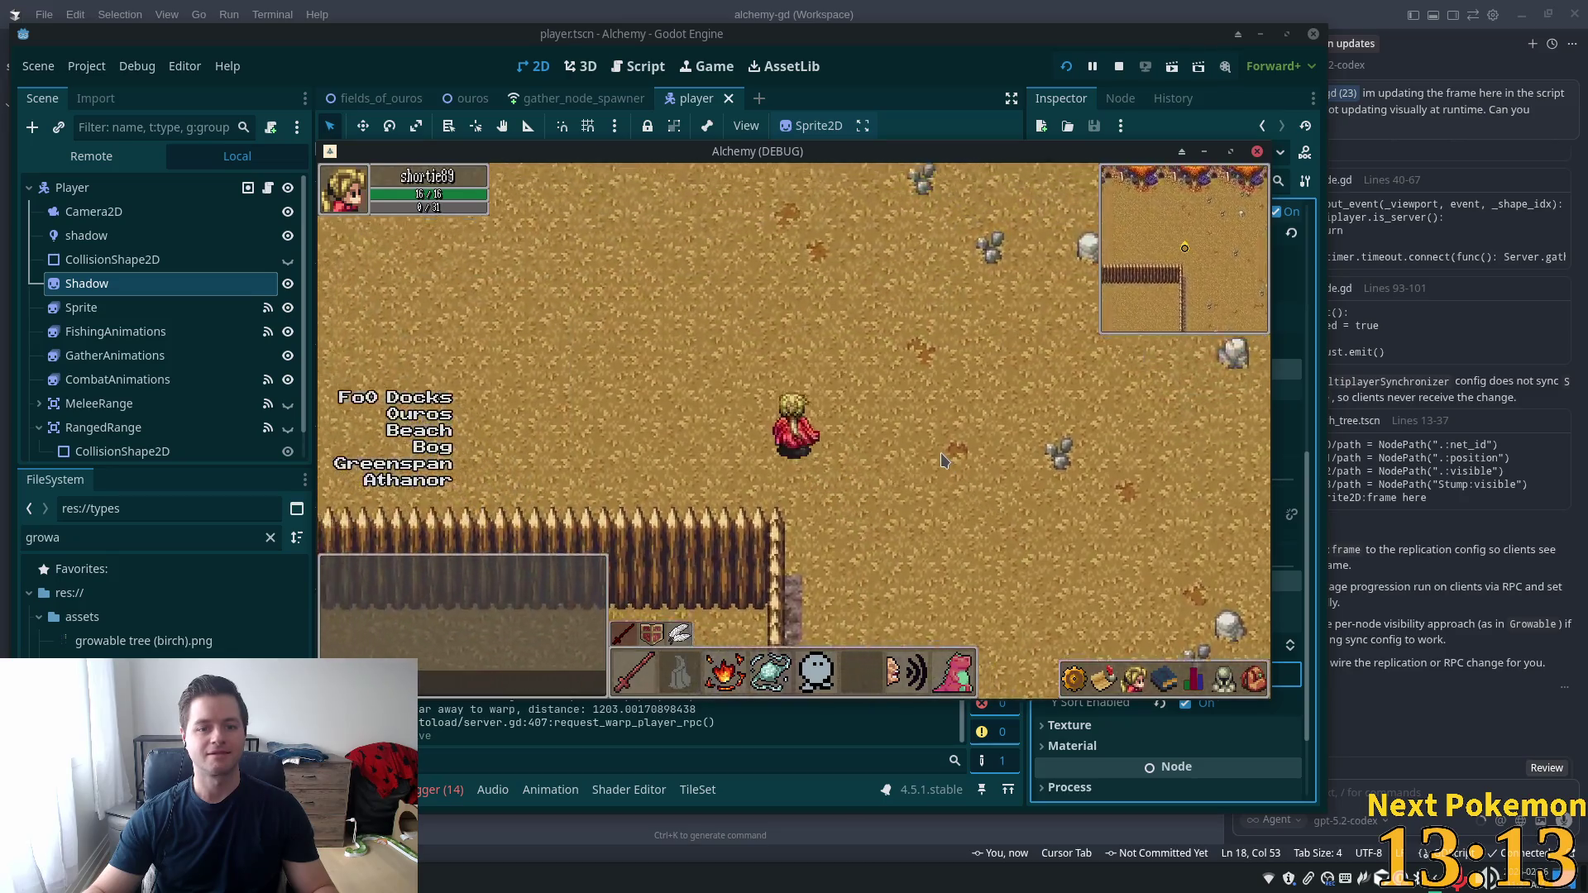
key(w)
key(a)
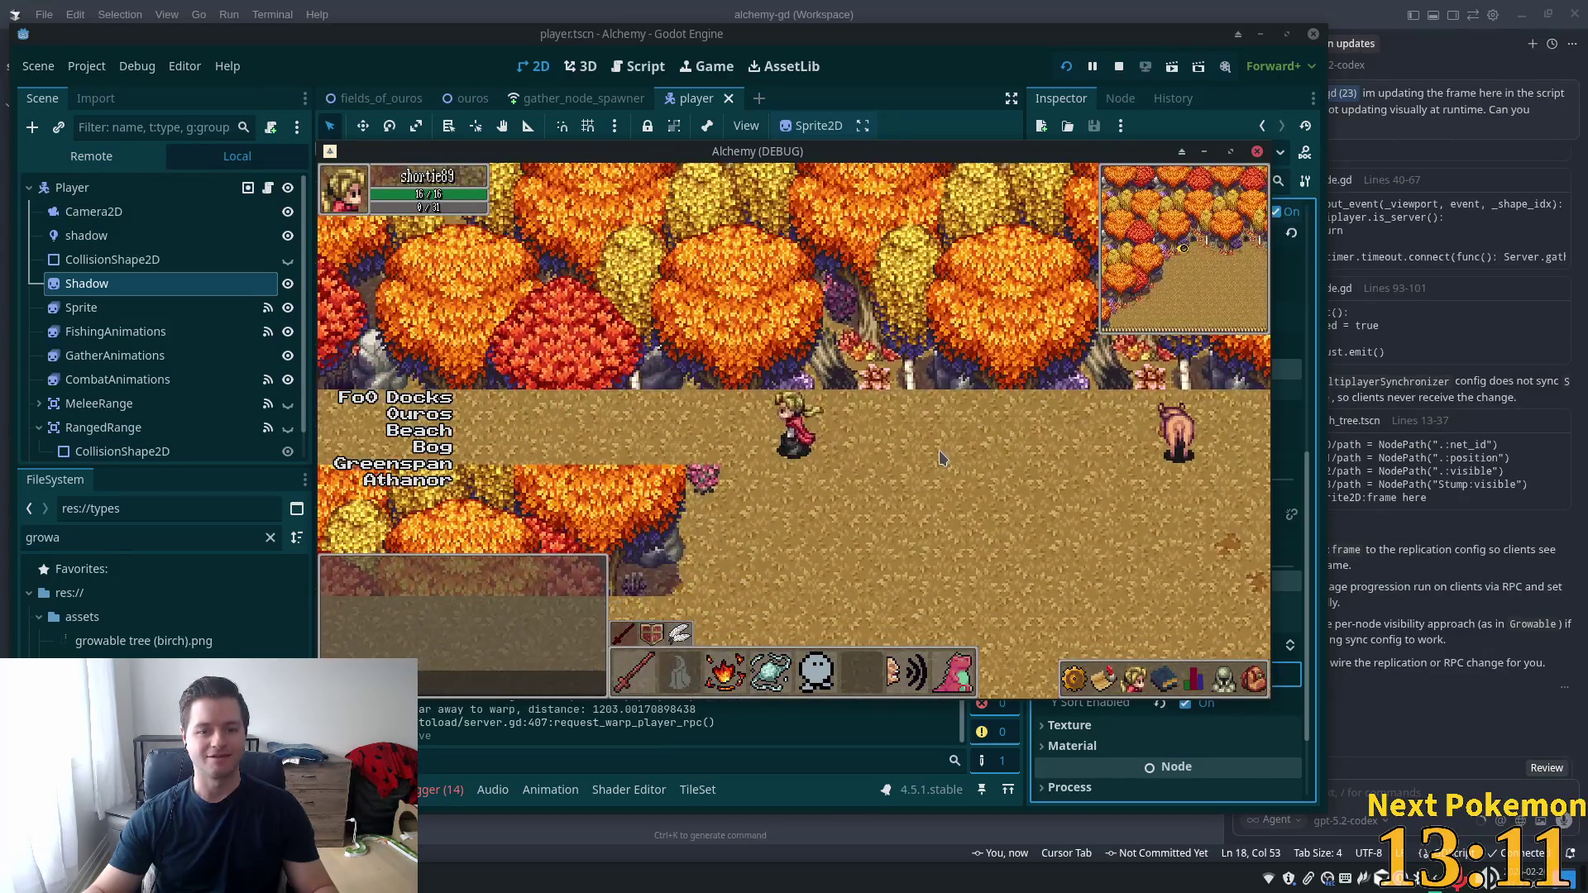
key(s)
key(a)
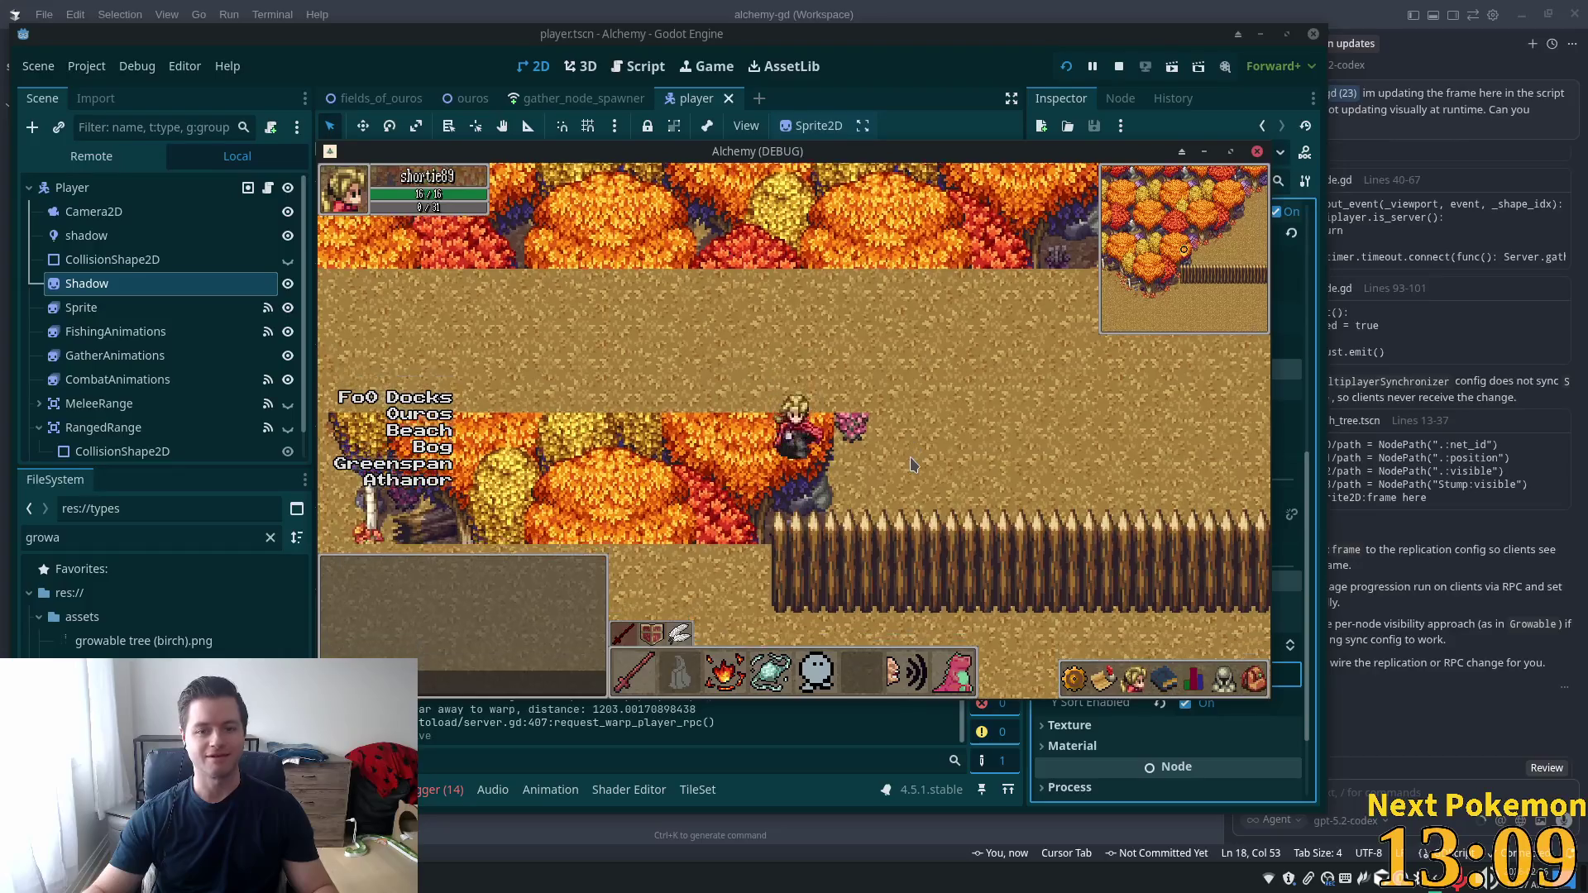
key(d)
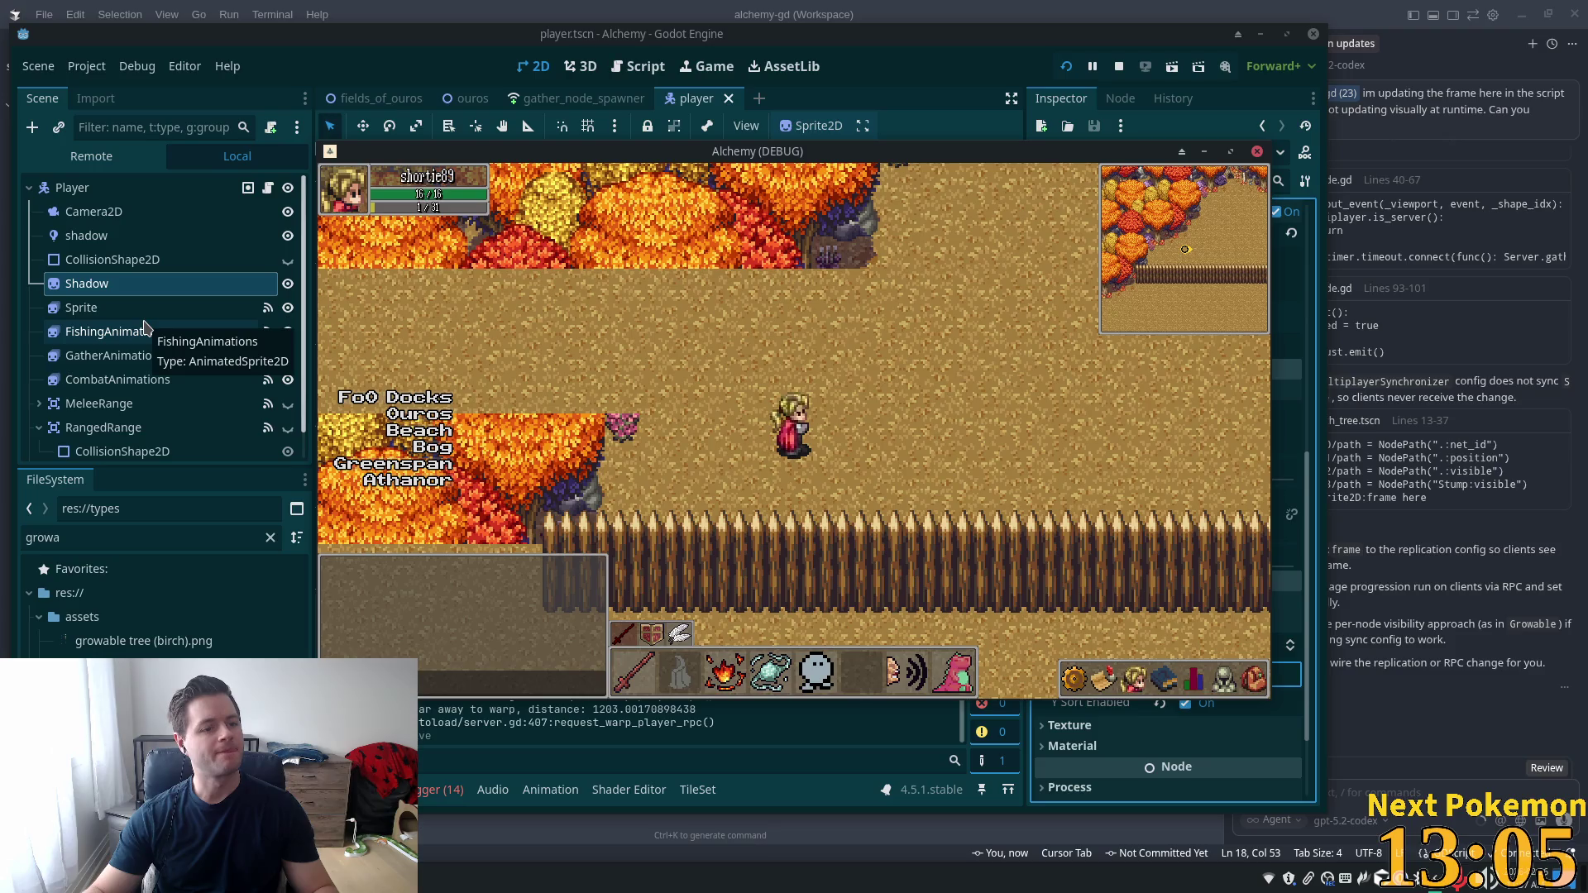
click(377, 98)
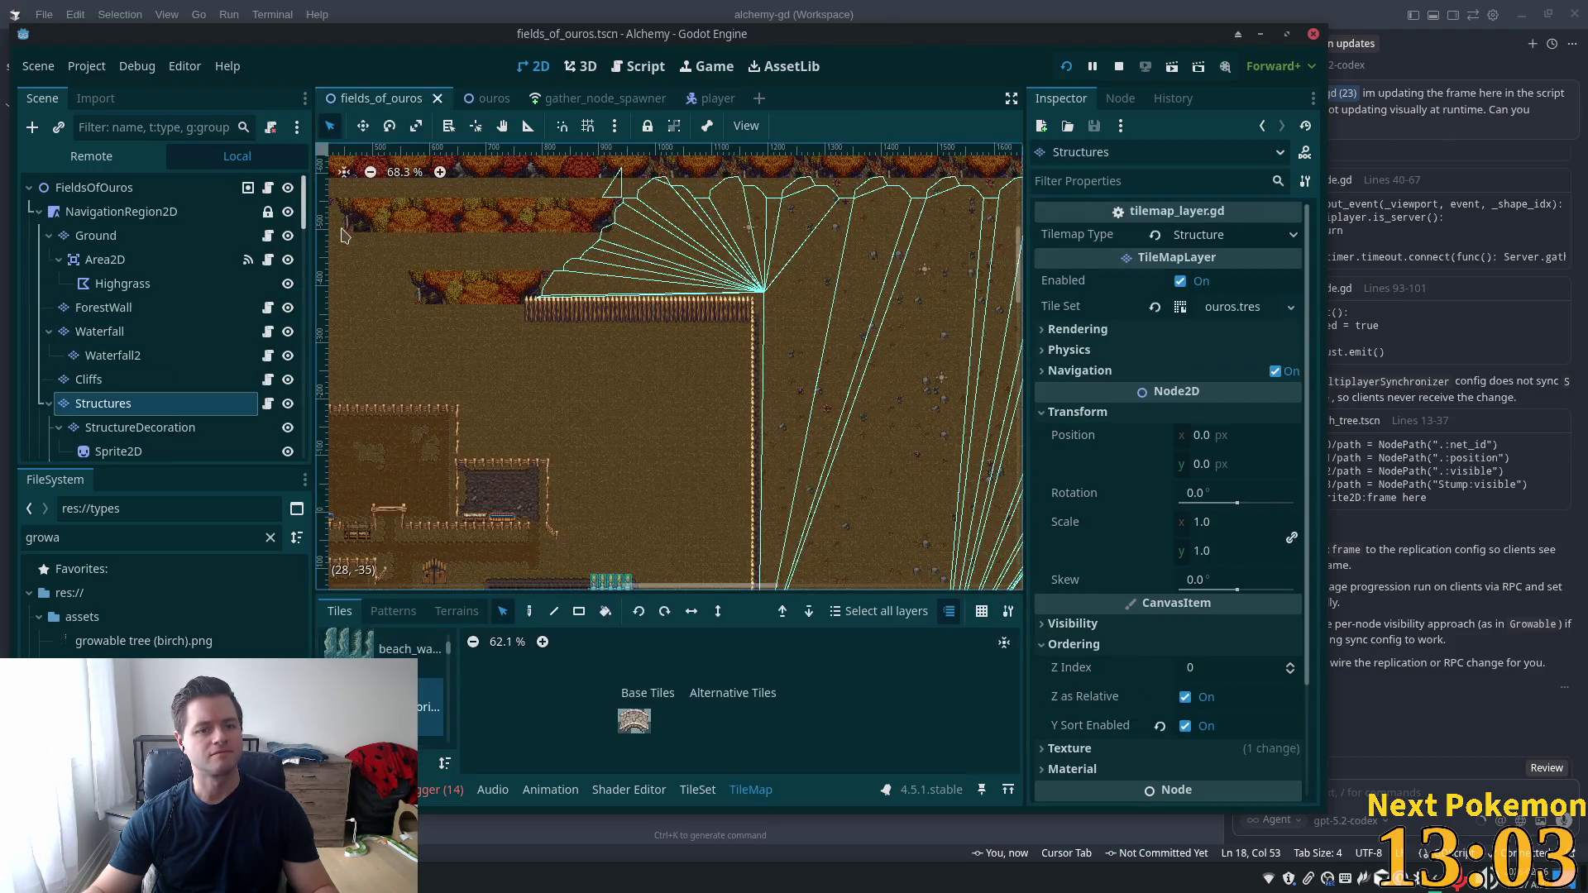
Select ForestWall and expand its Ordering section, showing Z Index 0 and Y Sort Enabled
click(107, 311)
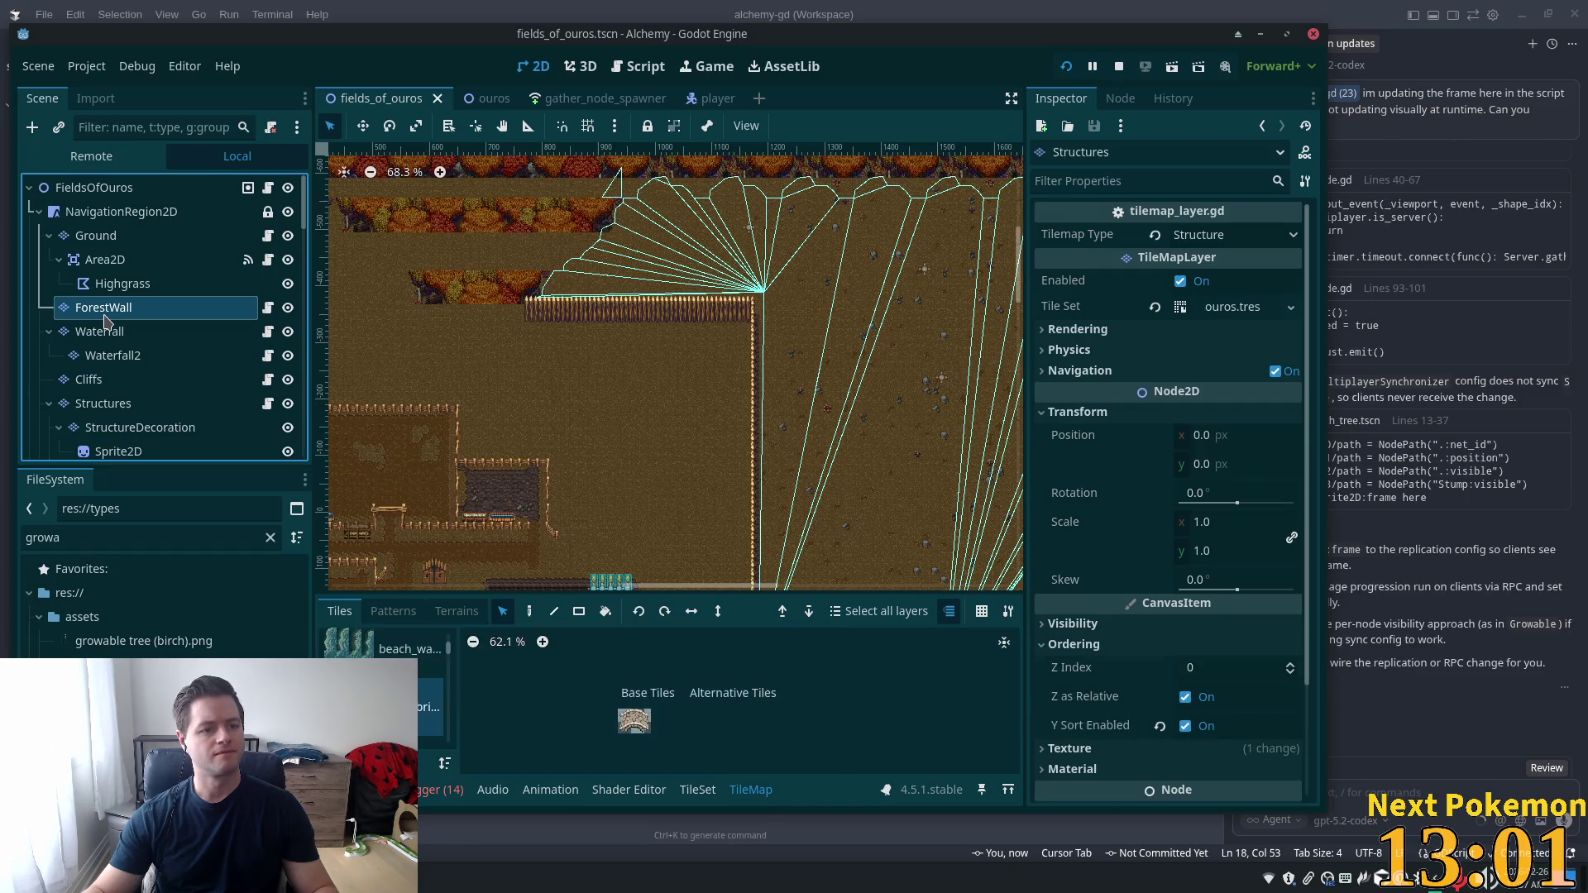
scroll(1083, 625, down, 2)
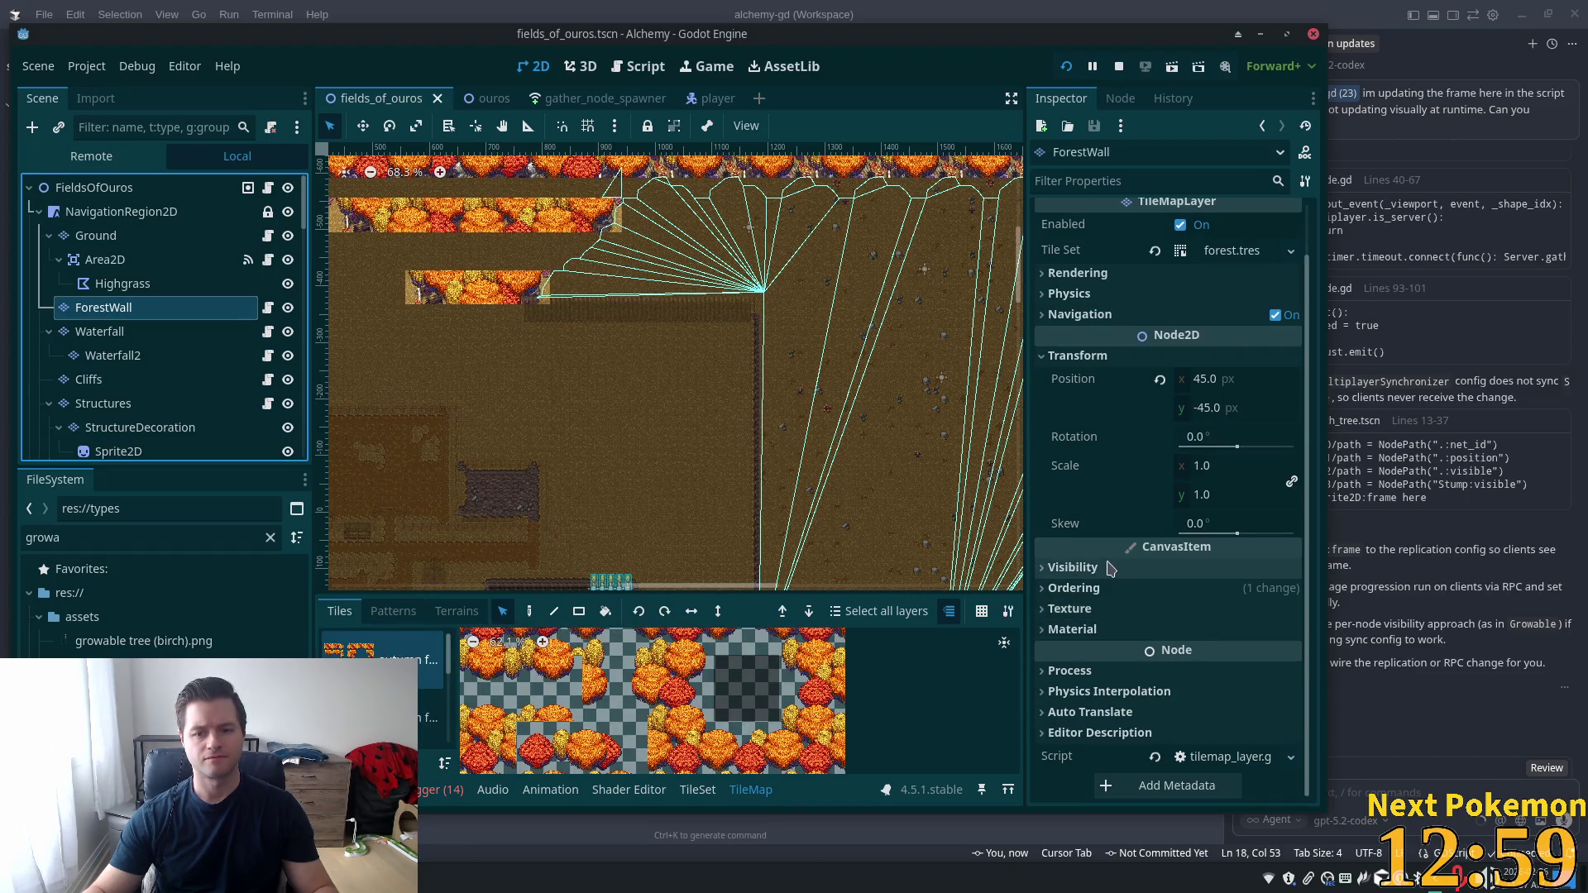
click(1089, 590)
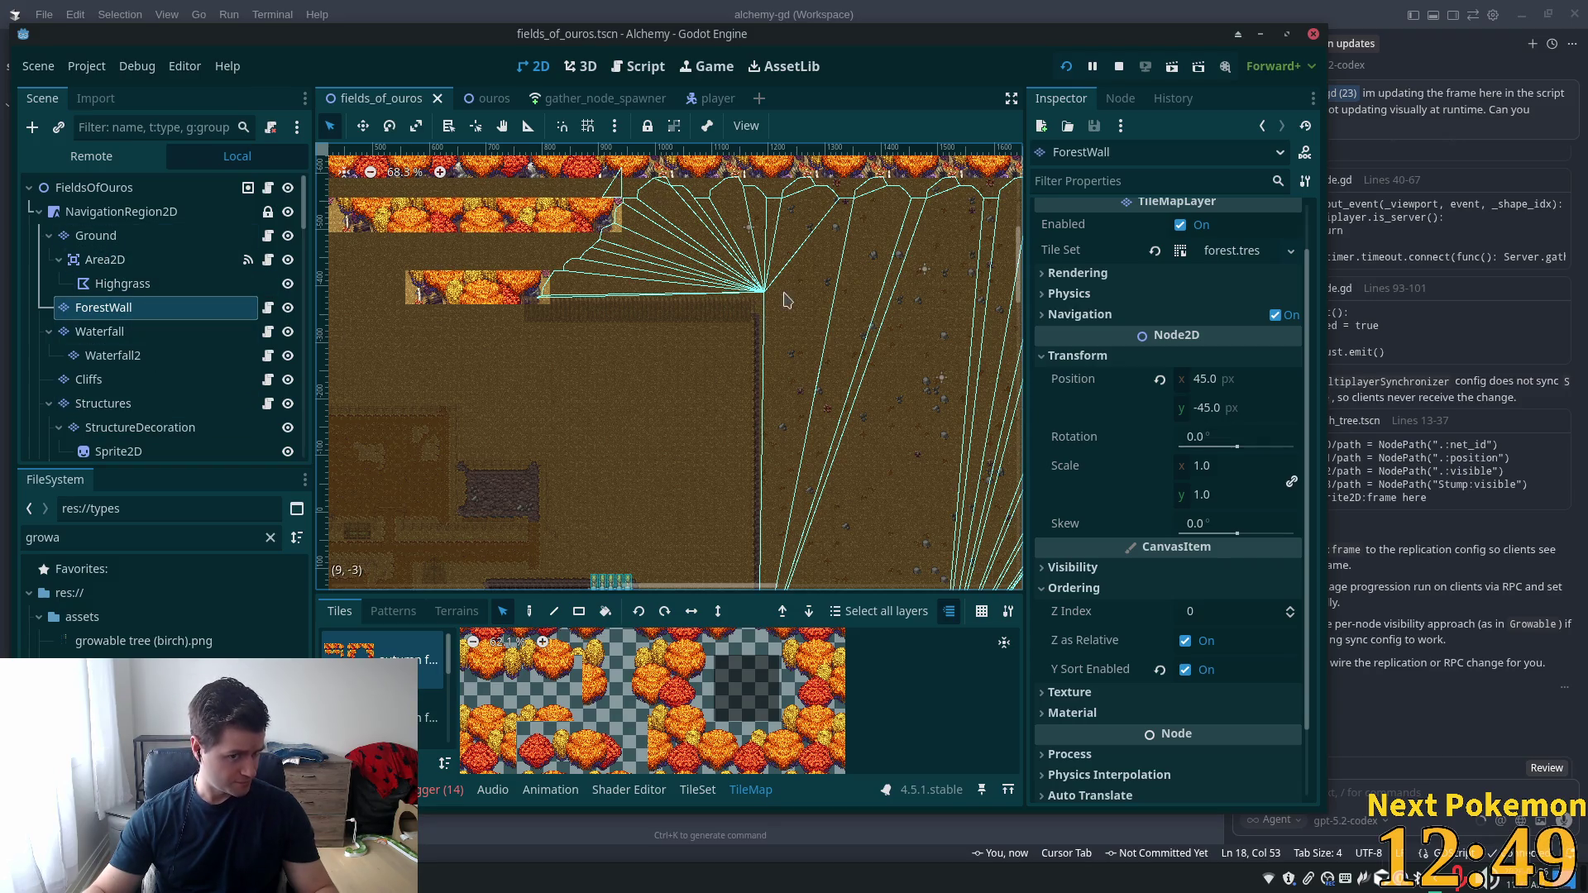
scroll(557, 454, up, 5)
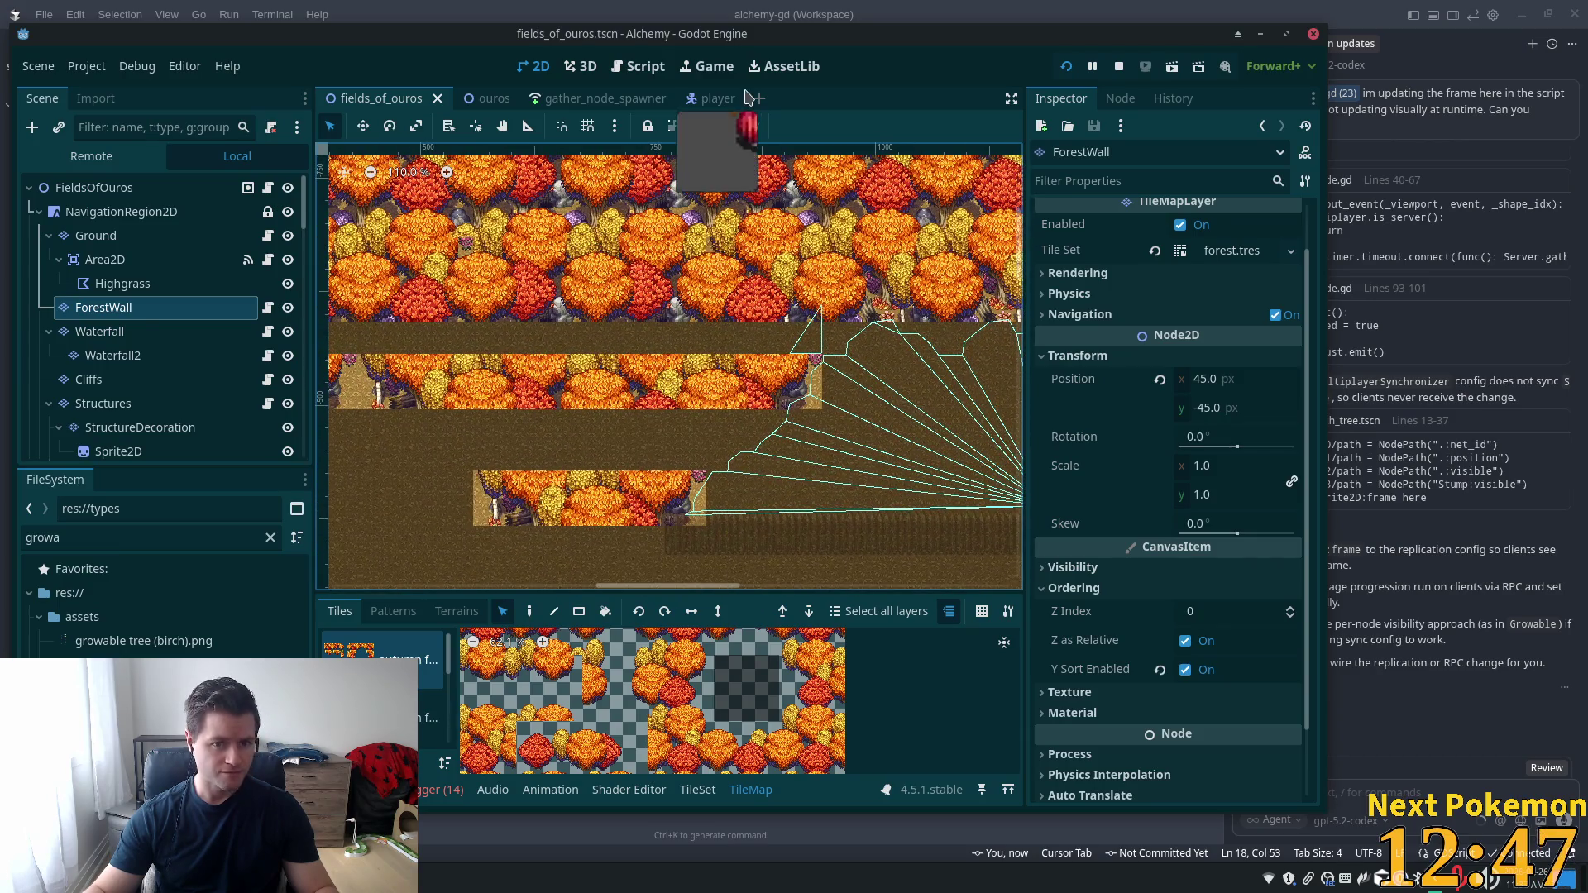
scroll(664, 357, down, 9)
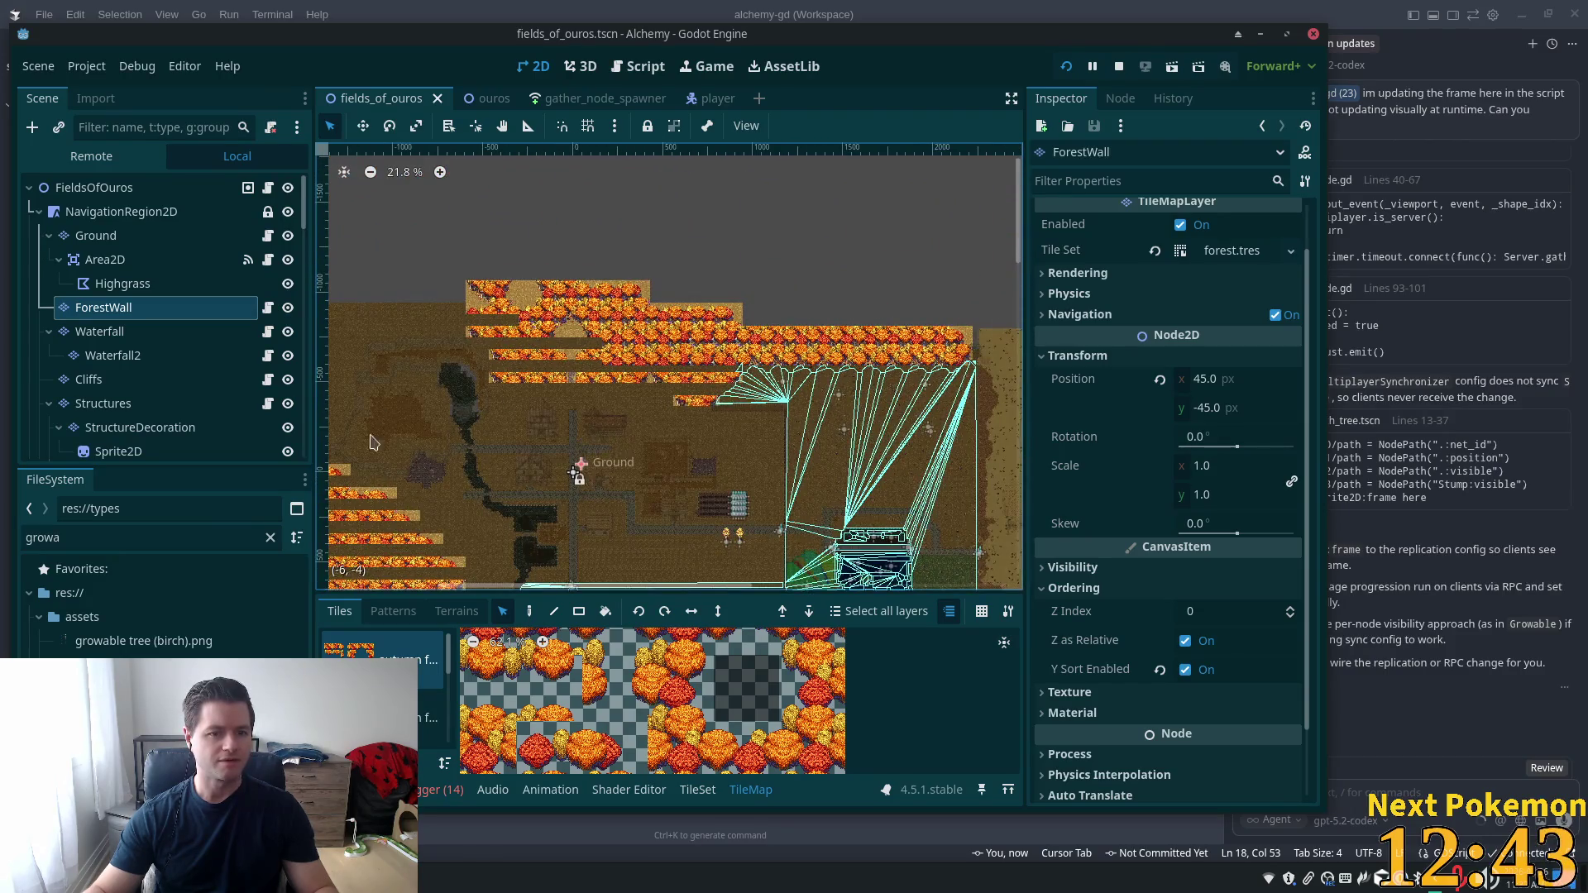
scroll(737, 284, down, 2)
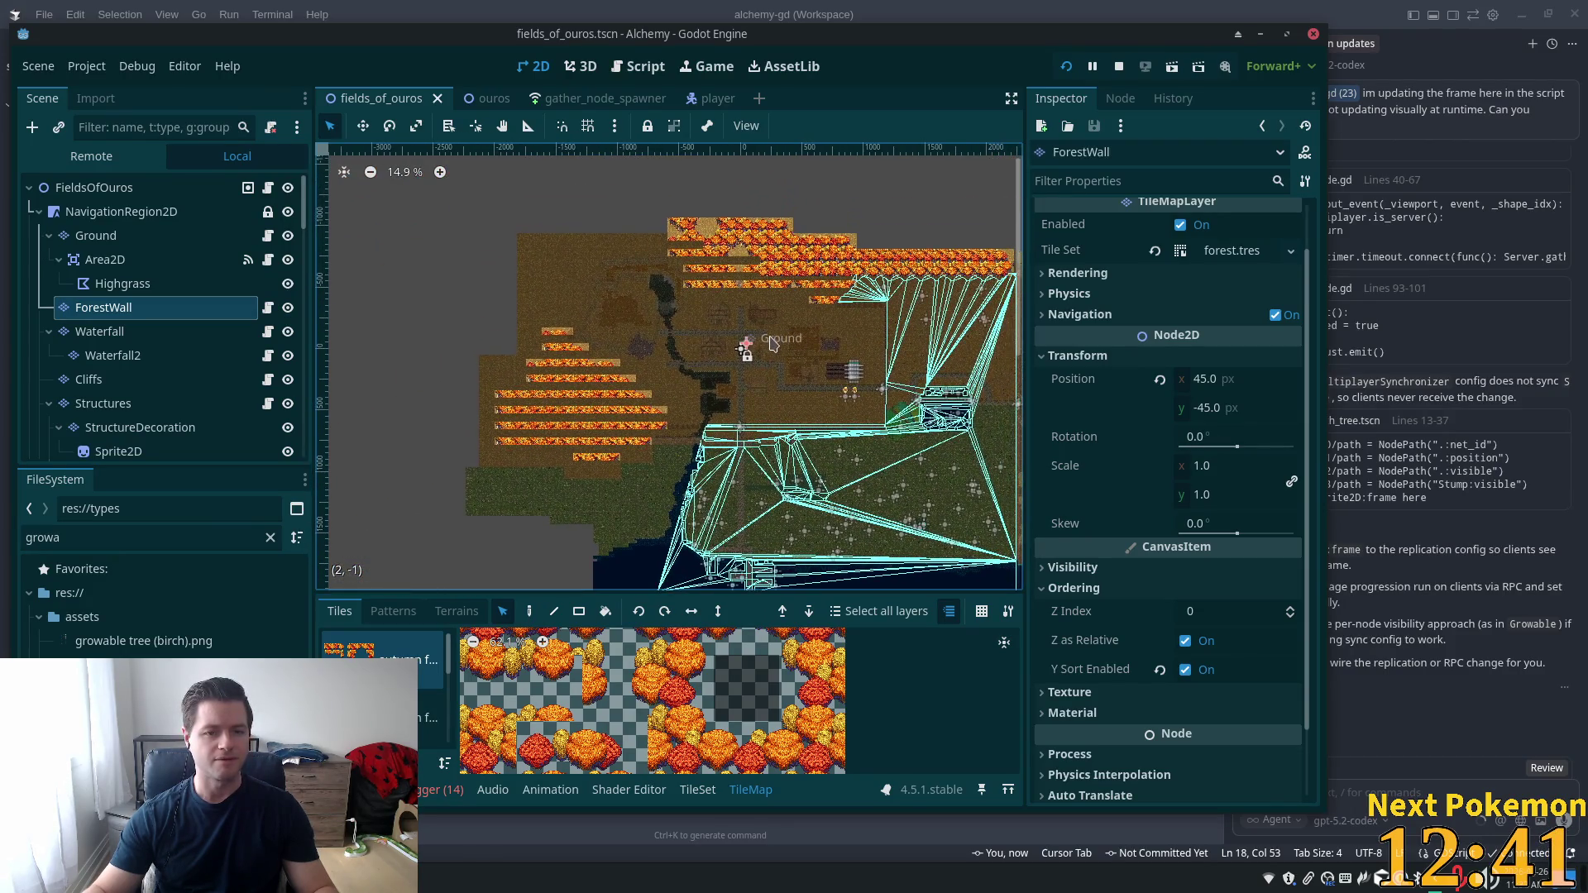
Hide the Ground layer, pan over the forest tiles, and toggle ForestWall's visibility to check it
click(287, 238)
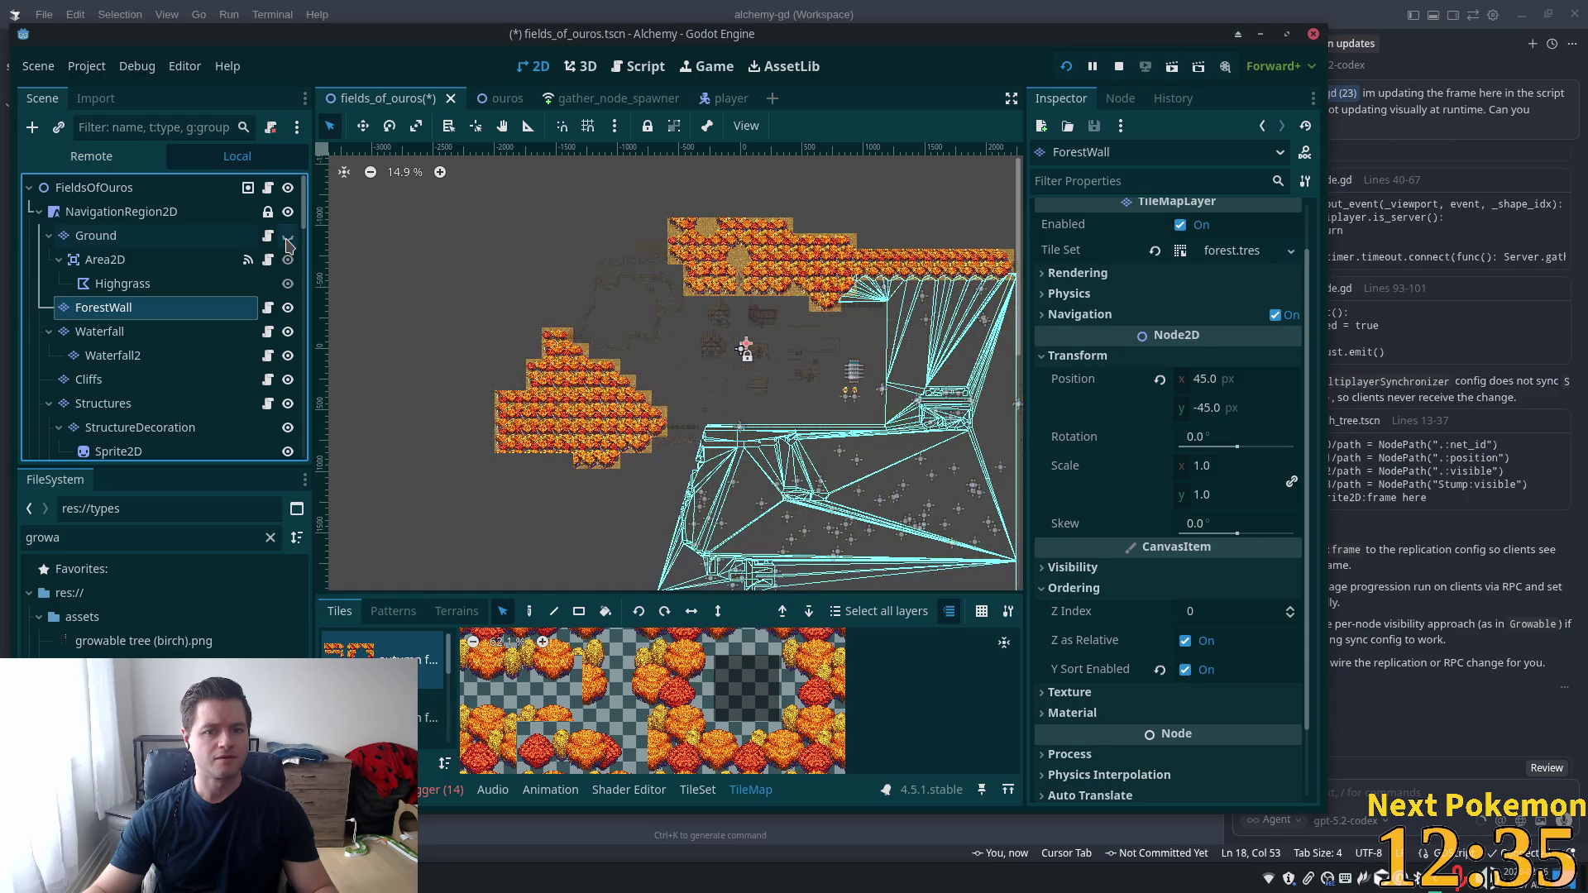
scroll(723, 287, up, 8)
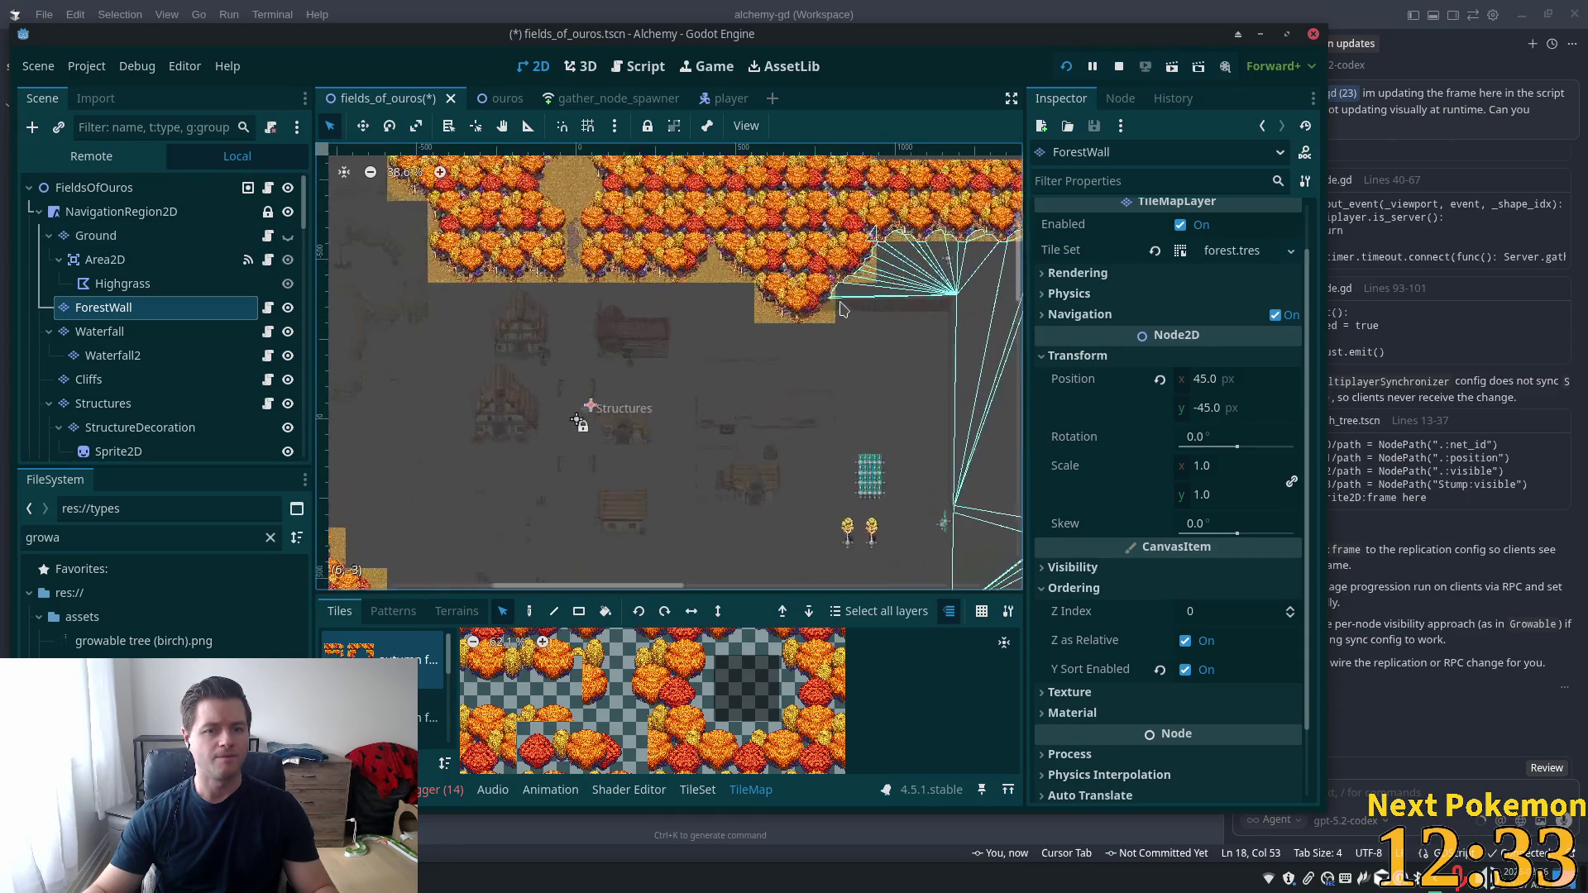
scroll(723, 287, up, 4)
drag(657, 377, 624, 477)
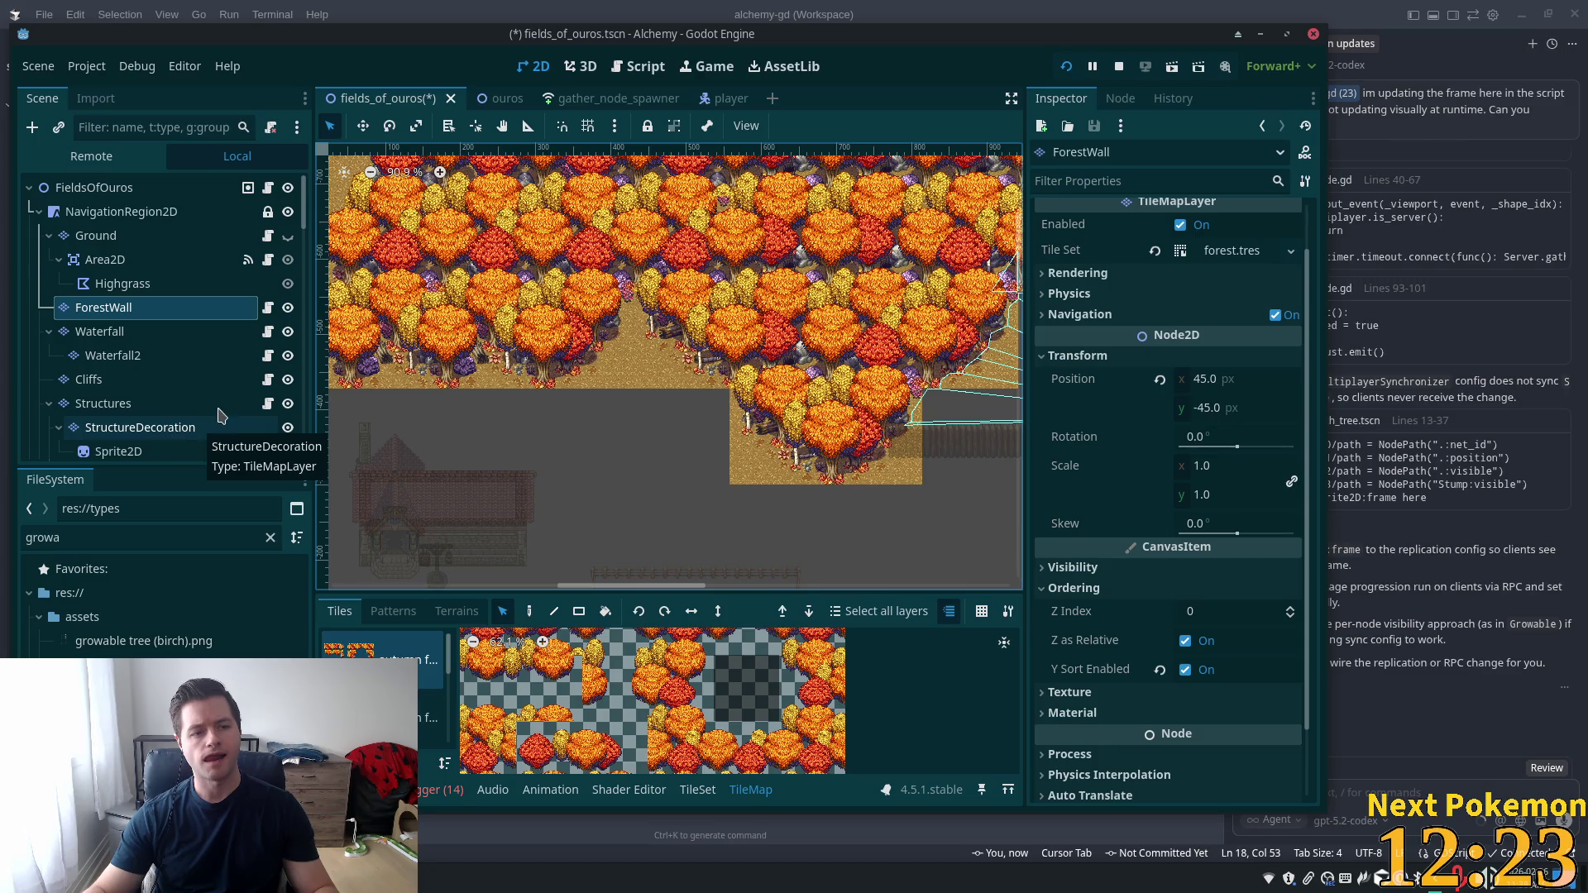
scroll(245, 407, down, 3)
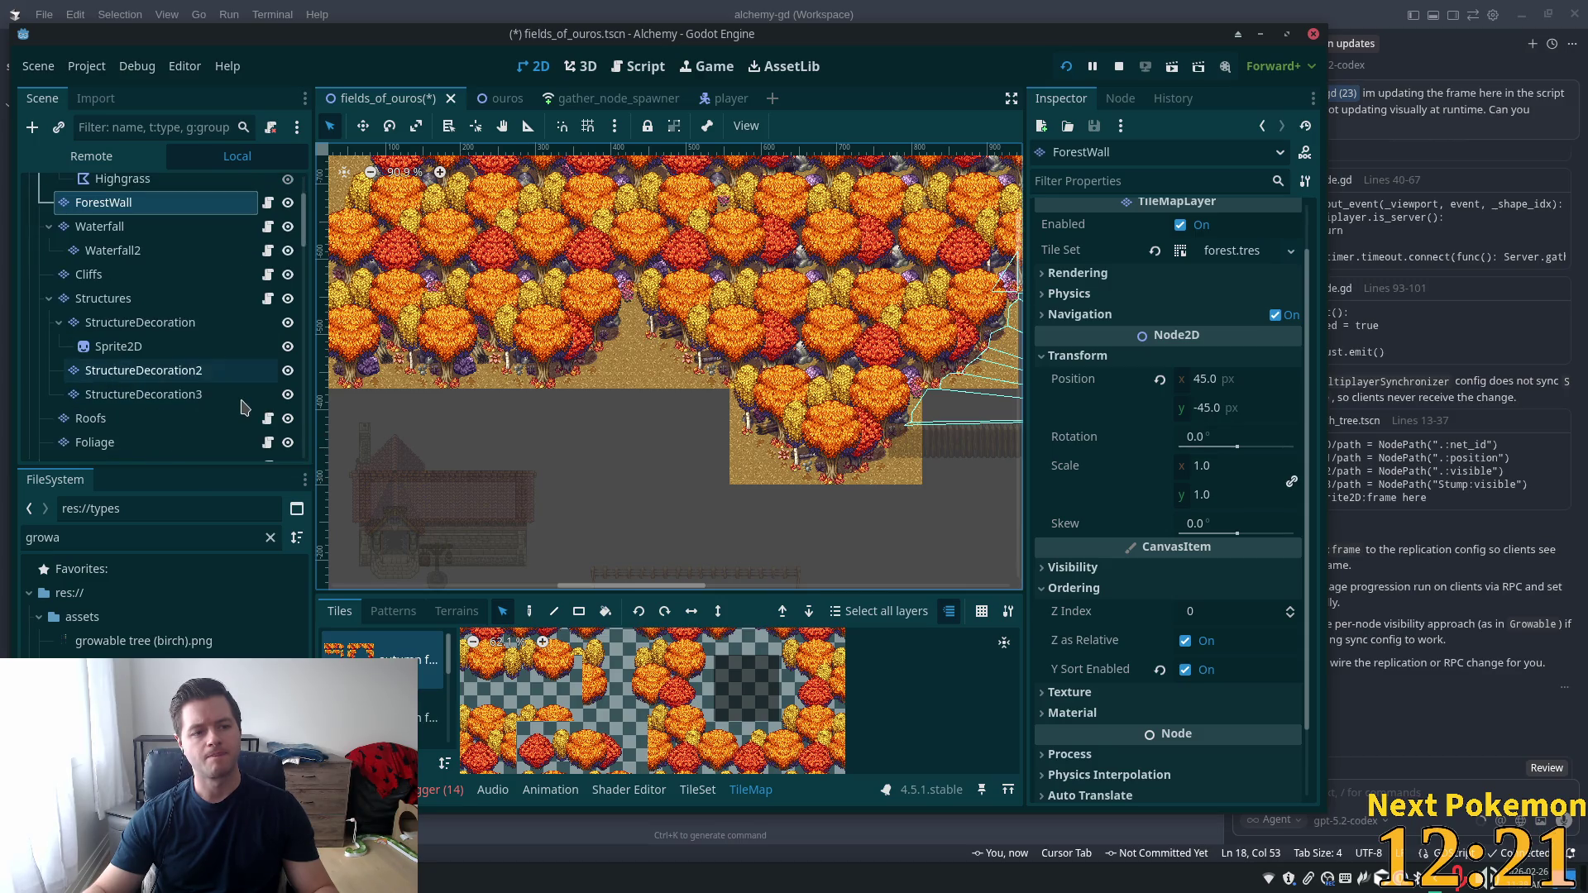
scroll(248, 418, down, 4)
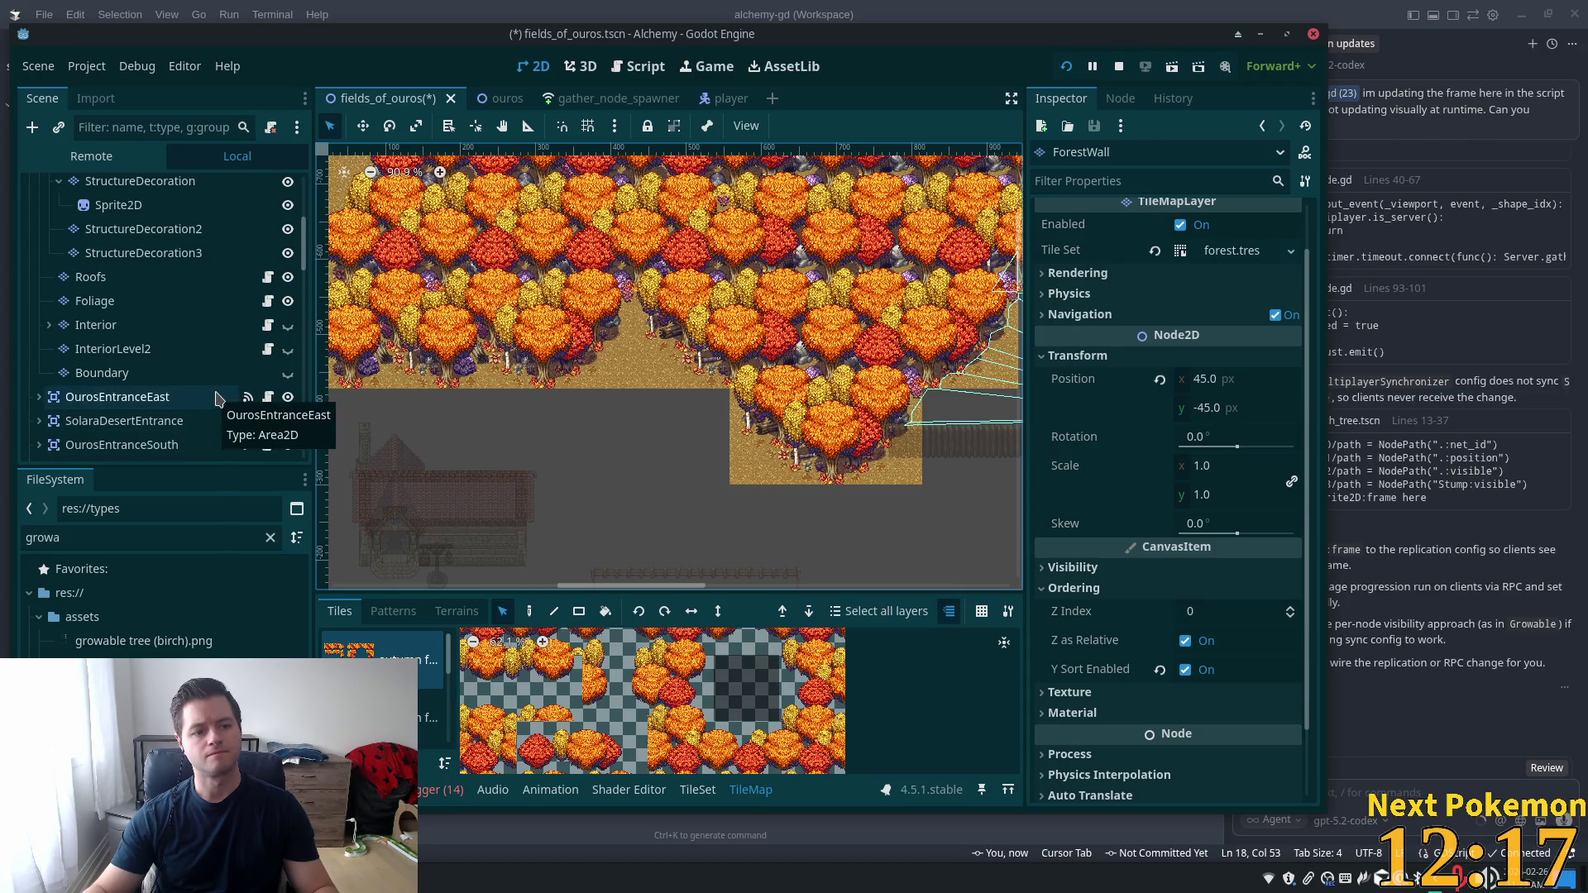
scroll(219, 401, up, 5)
scroll(217, 401, up, 2)
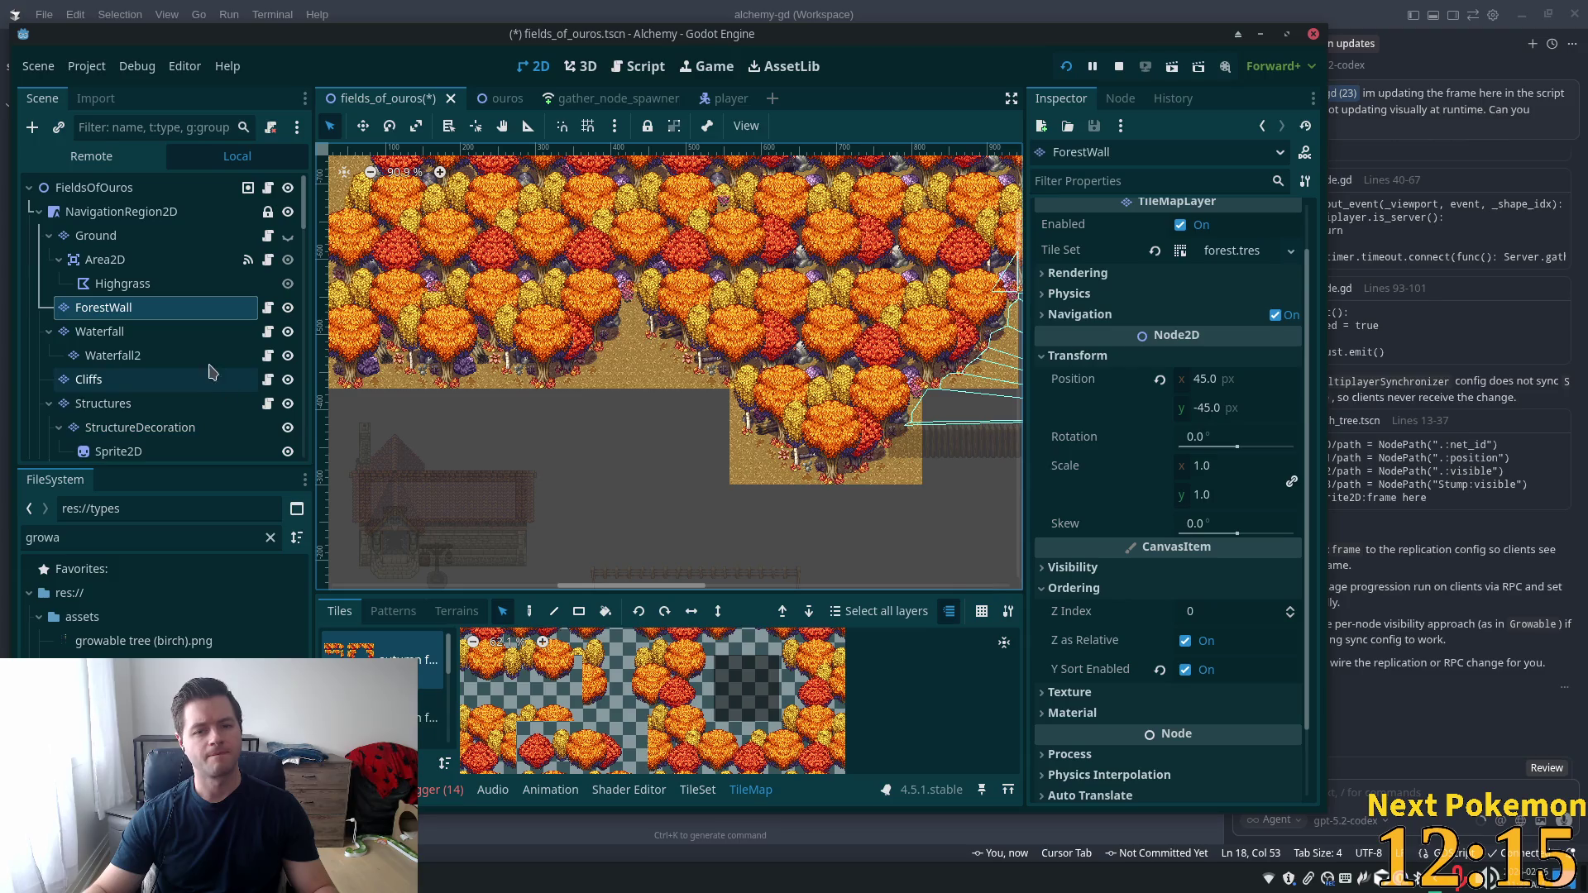
click(288, 307)
click(288, 307)
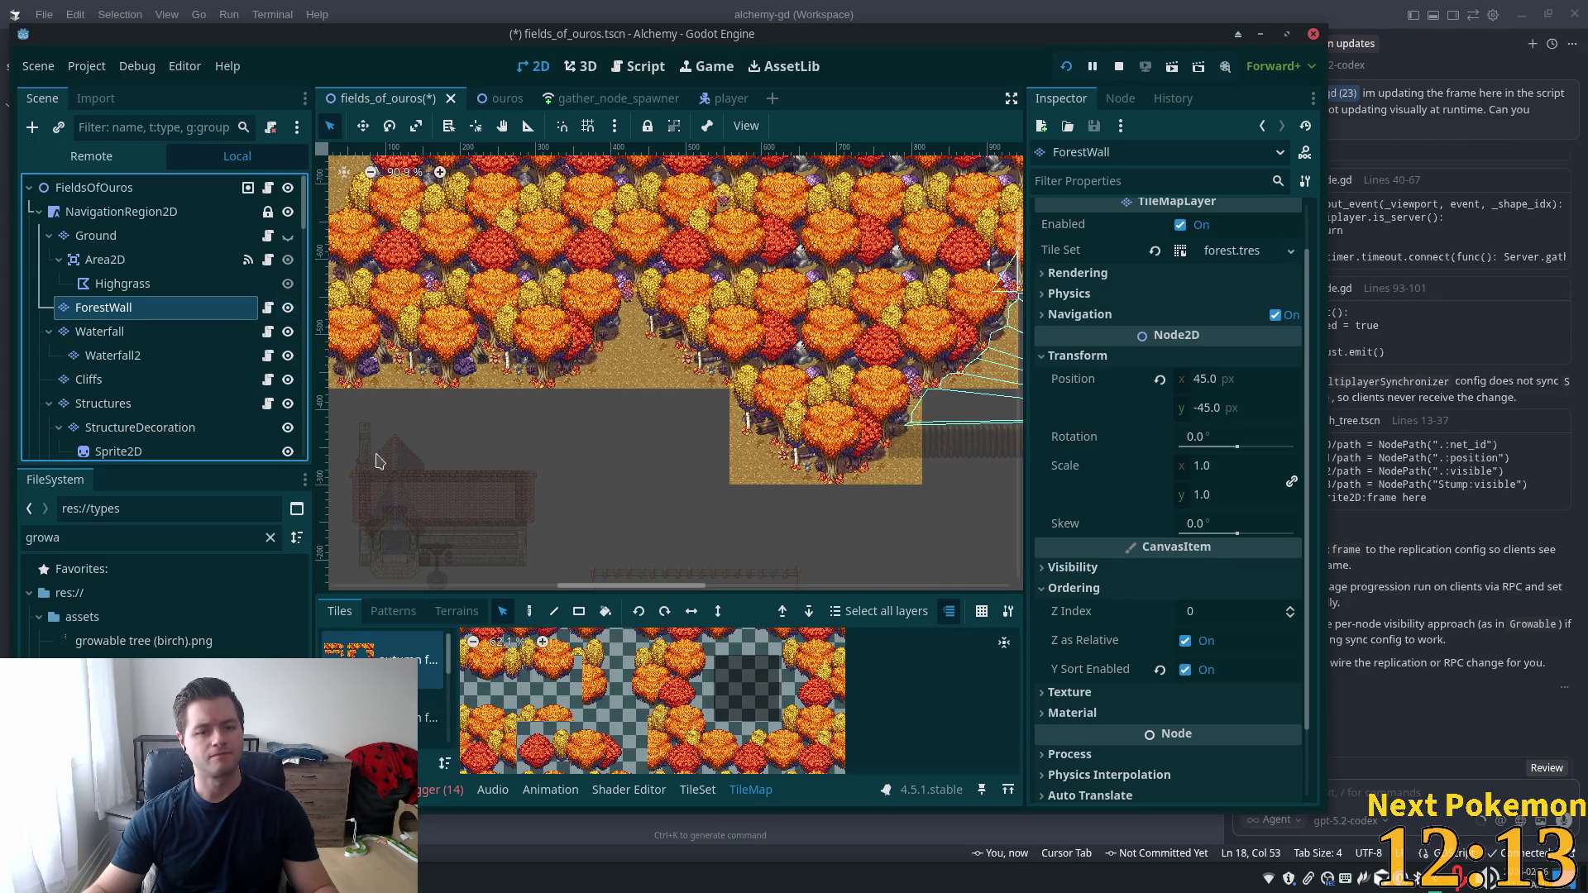
Switch the palette to the dirt and tree atlas, keep Ground hidden, and open the TileSet editor
click(430, 718)
click(430, 660)
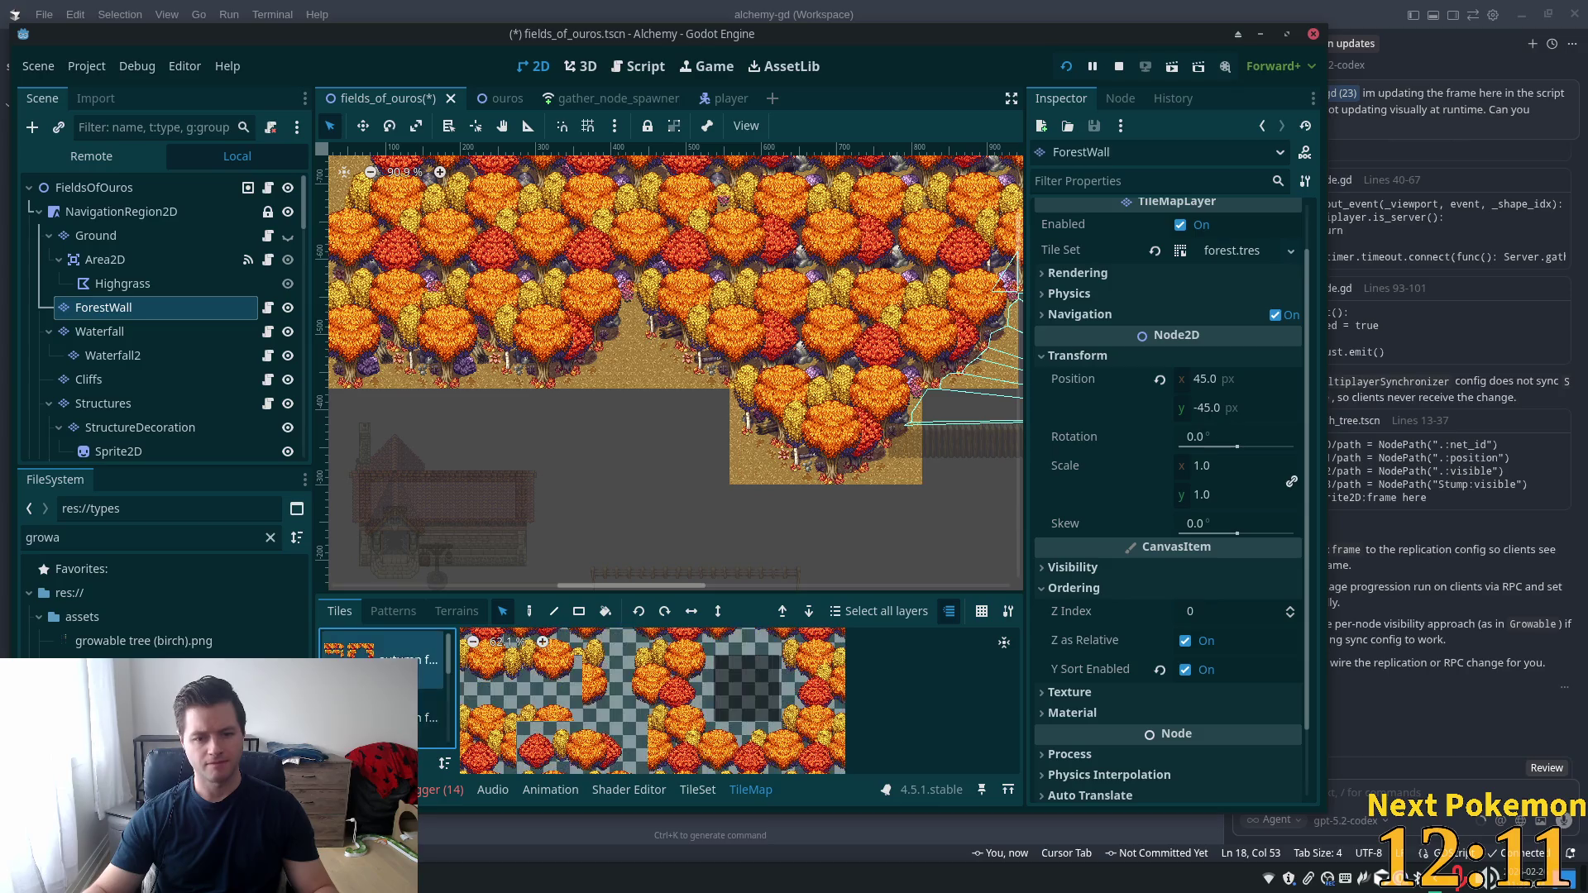
click(430, 718)
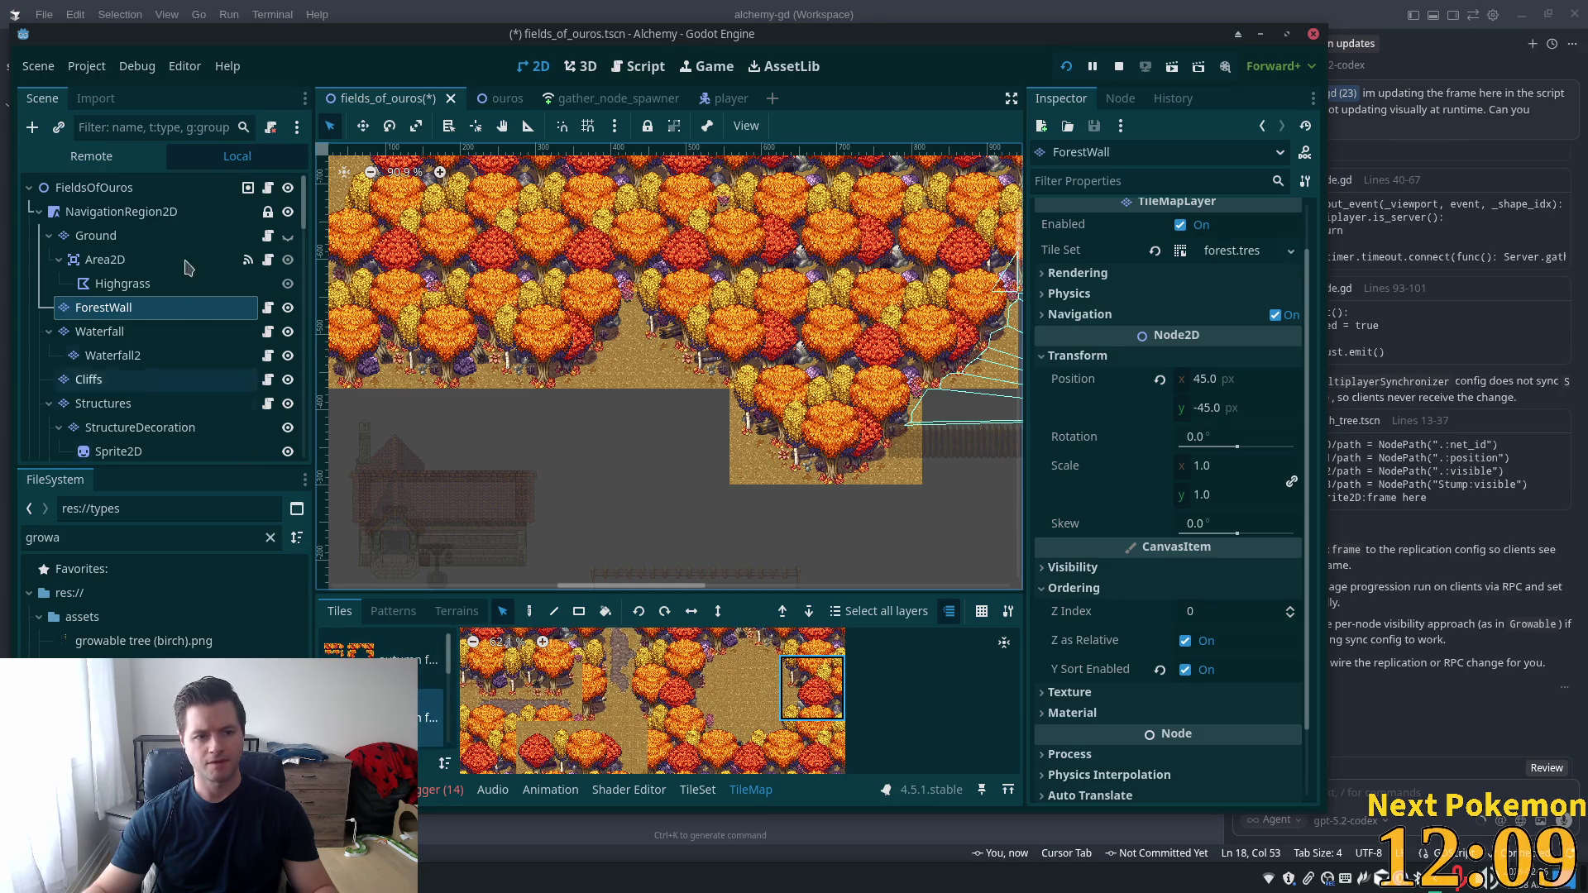
click(288, 236)
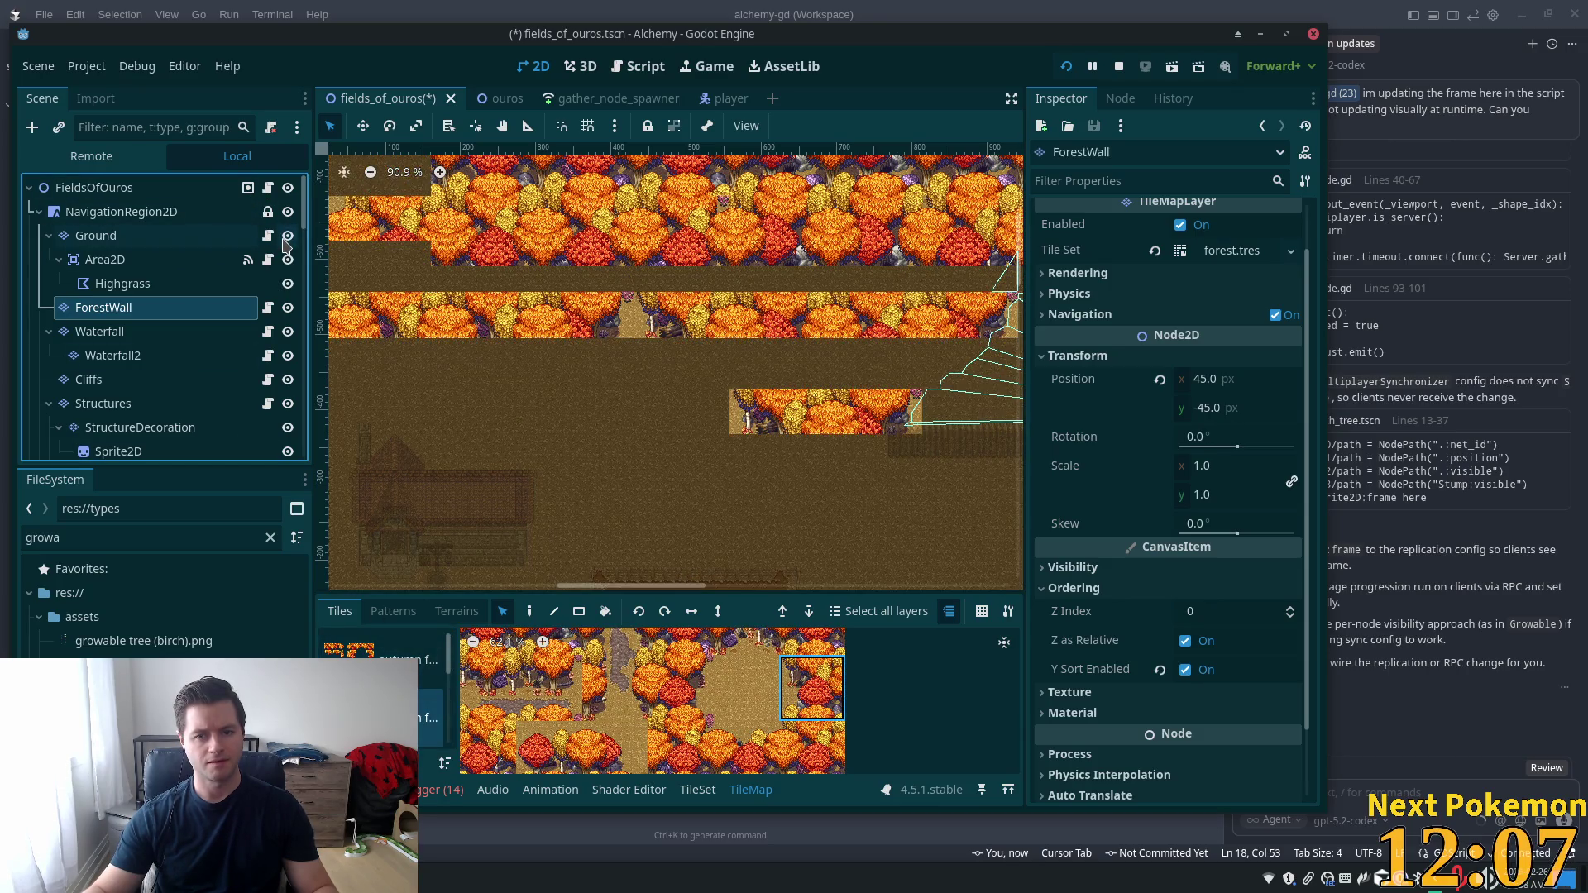
click(285, 240)
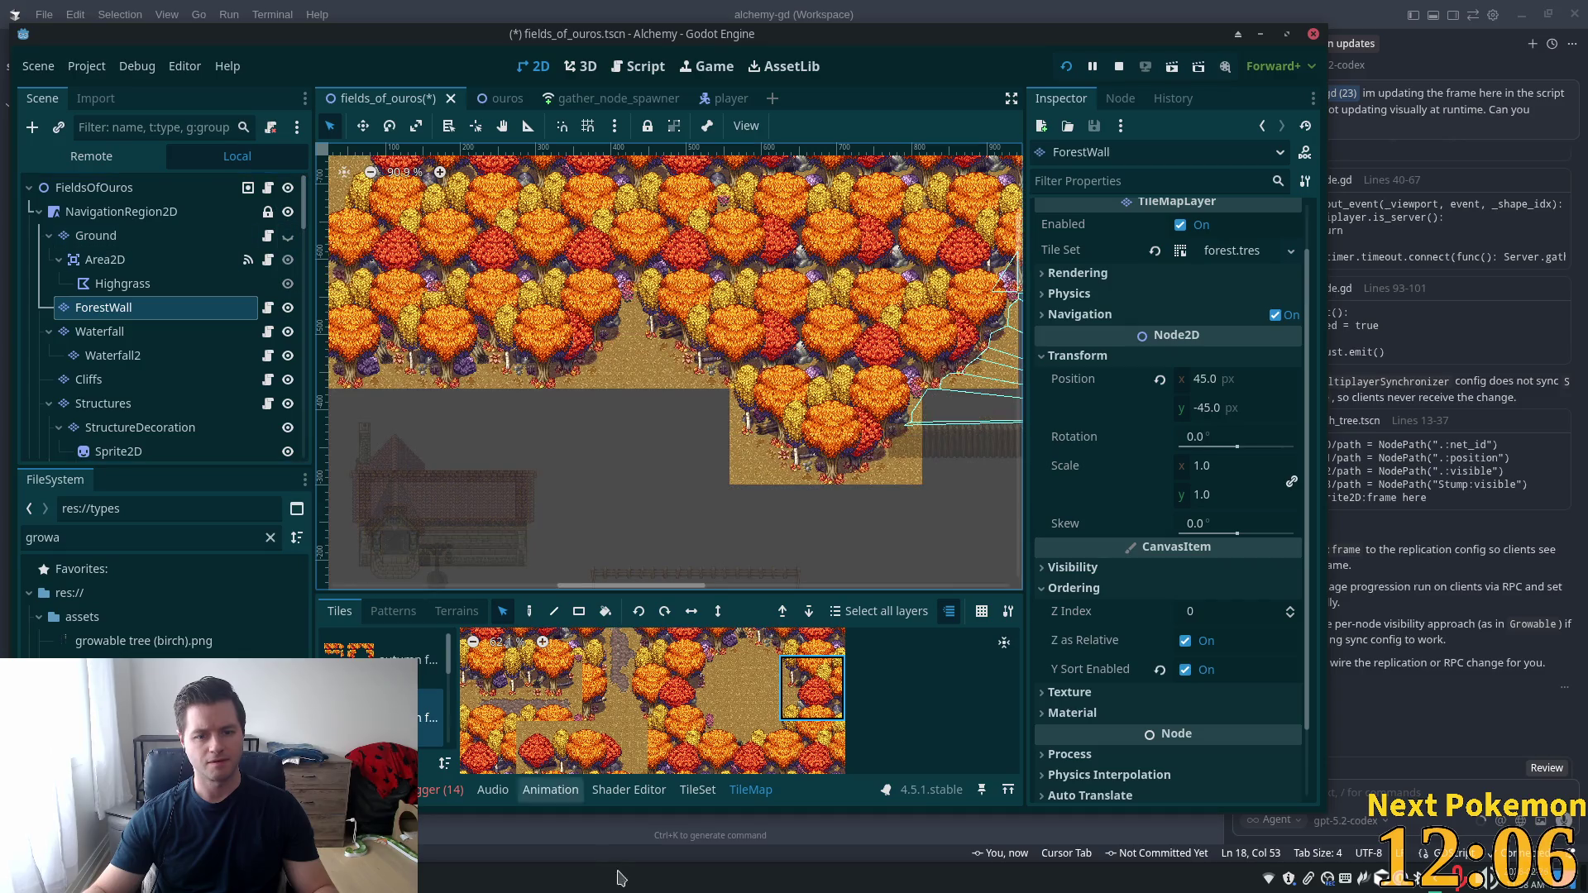
click(697, 789)
scroll(733, 748, down, 8)
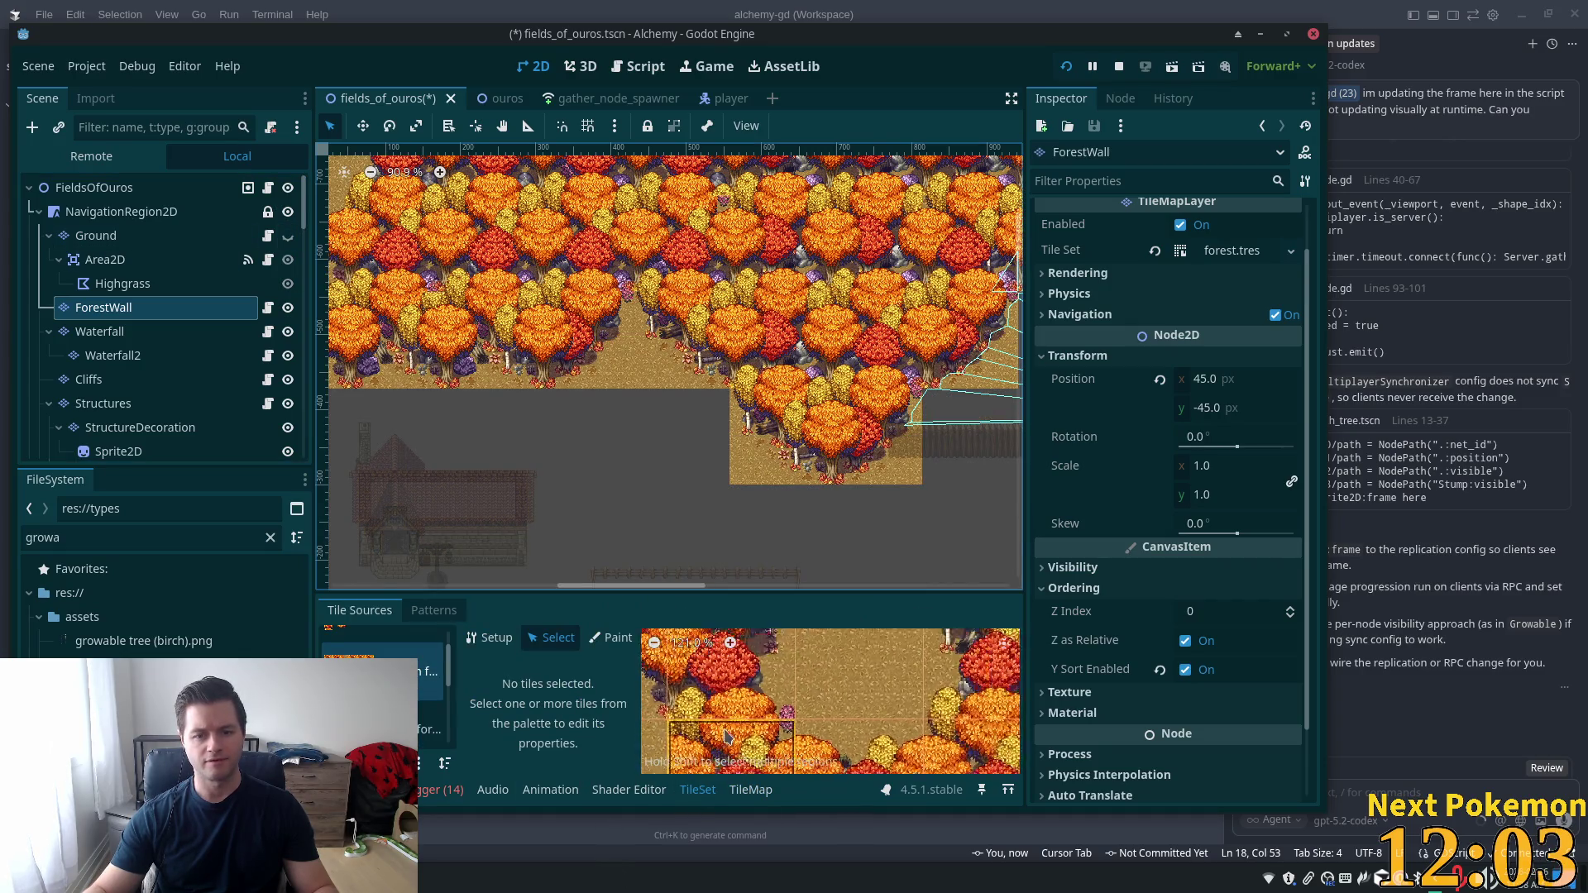
Select atlas tile (1,1) and display the Z Index values across the forest atlas tiles
scroll(723, 736, down, 6)
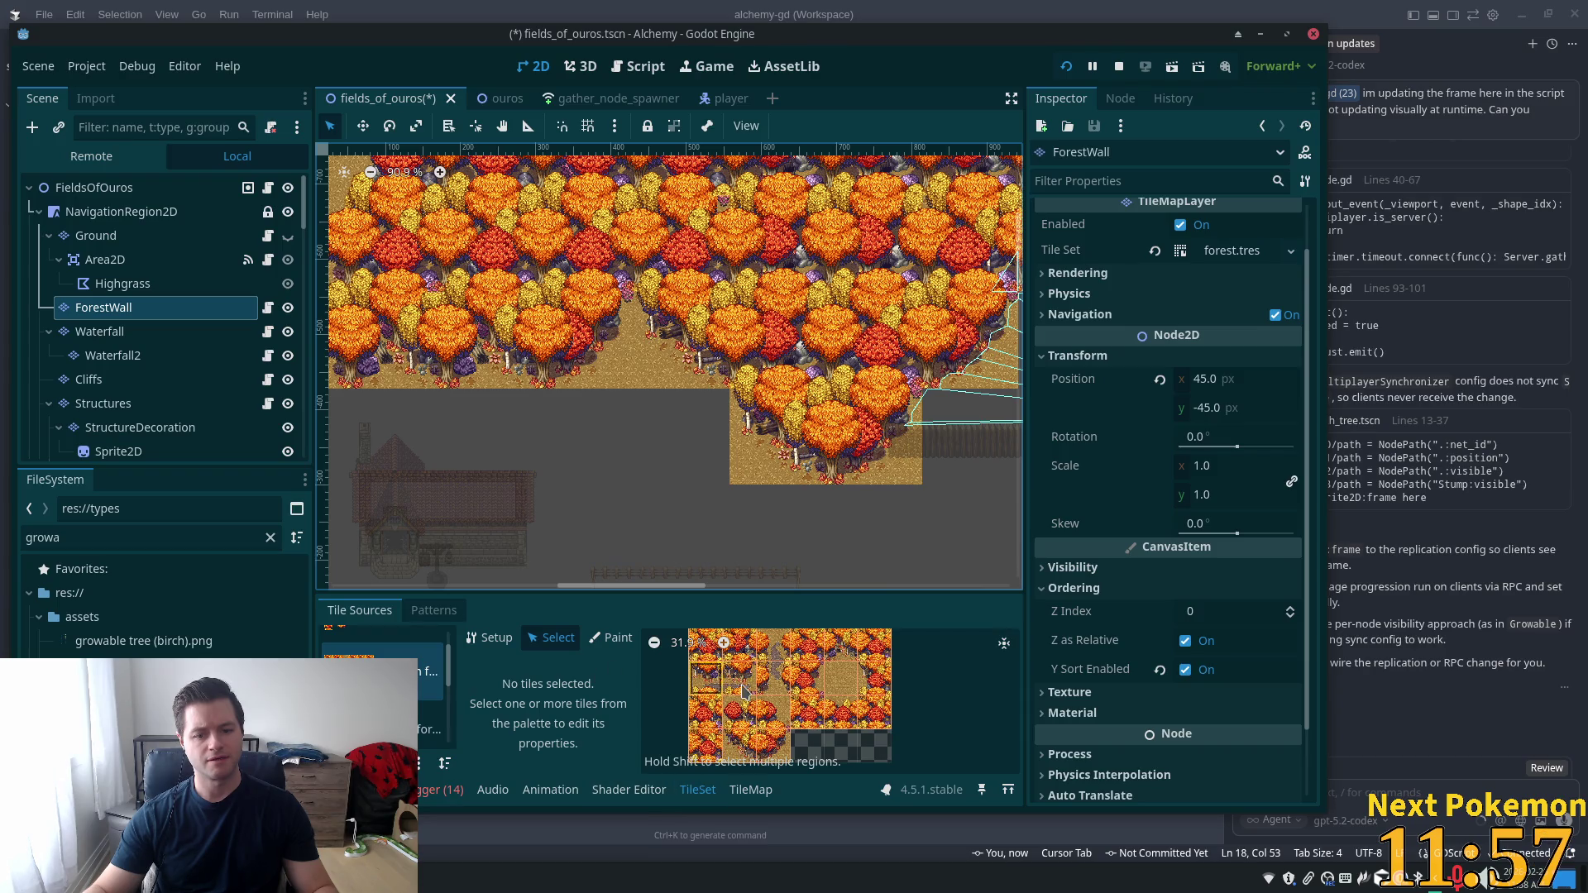
click(738, 691)
scroll(624, 694, down, 2)
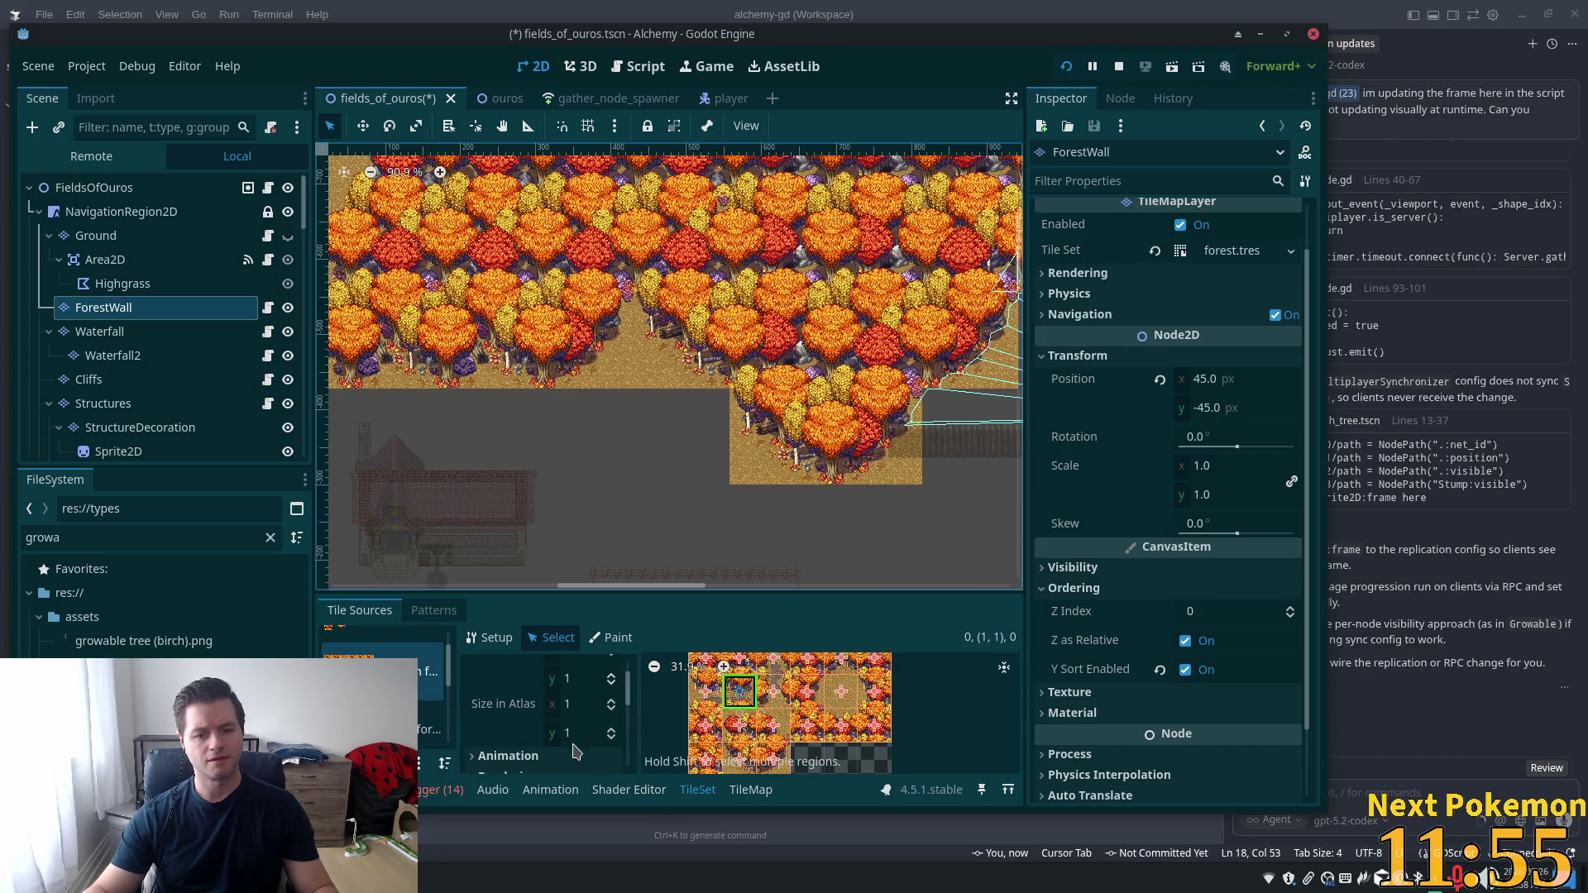
scroll(577, 749, down, 5)
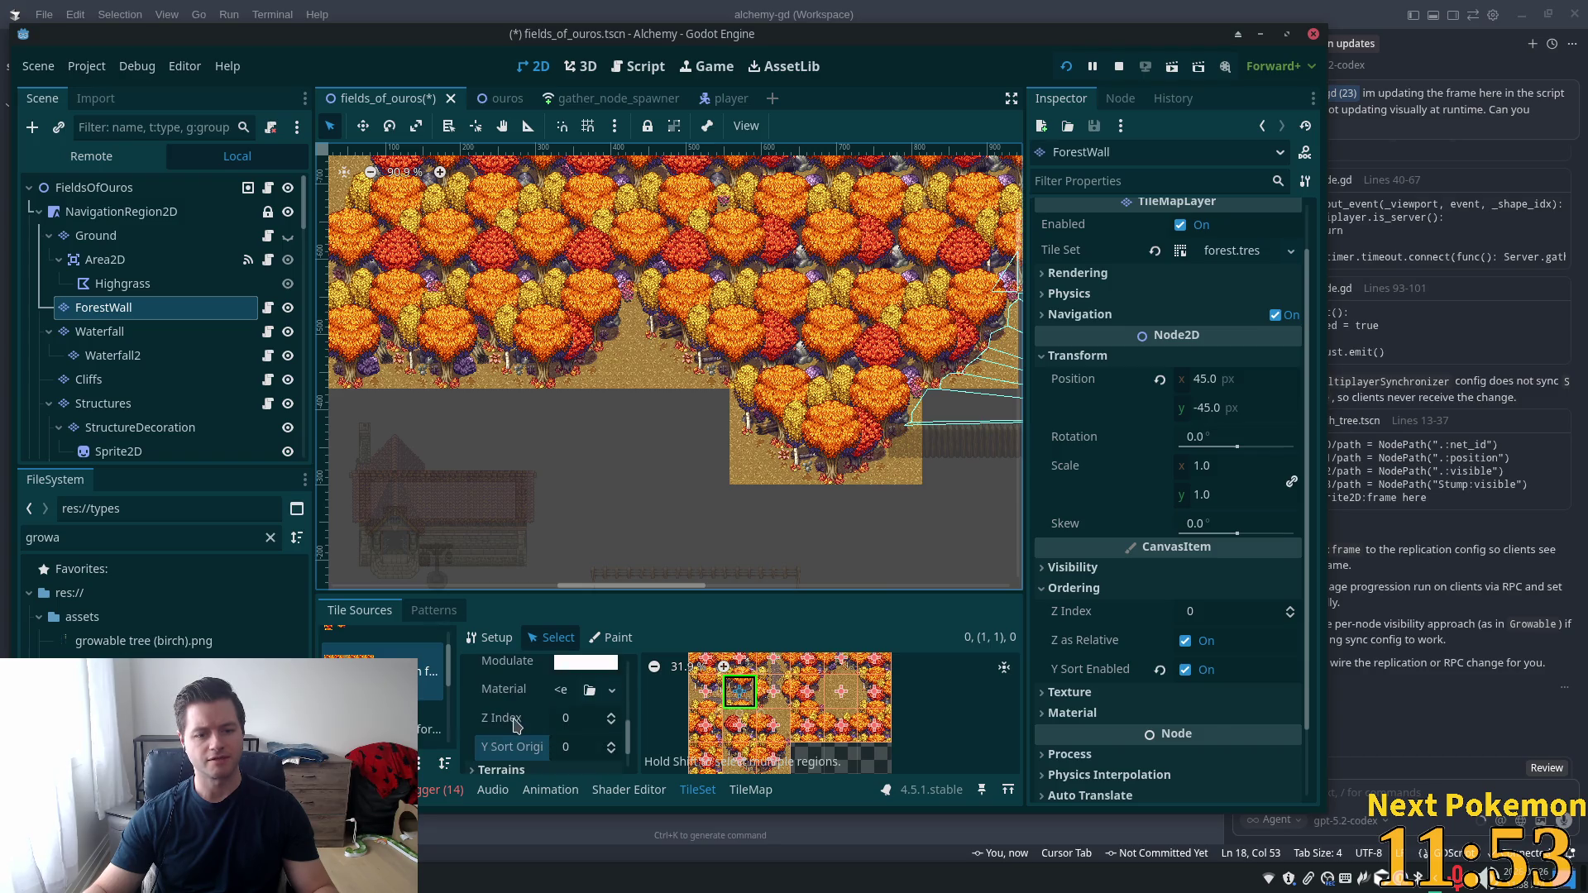
click(517, 717)
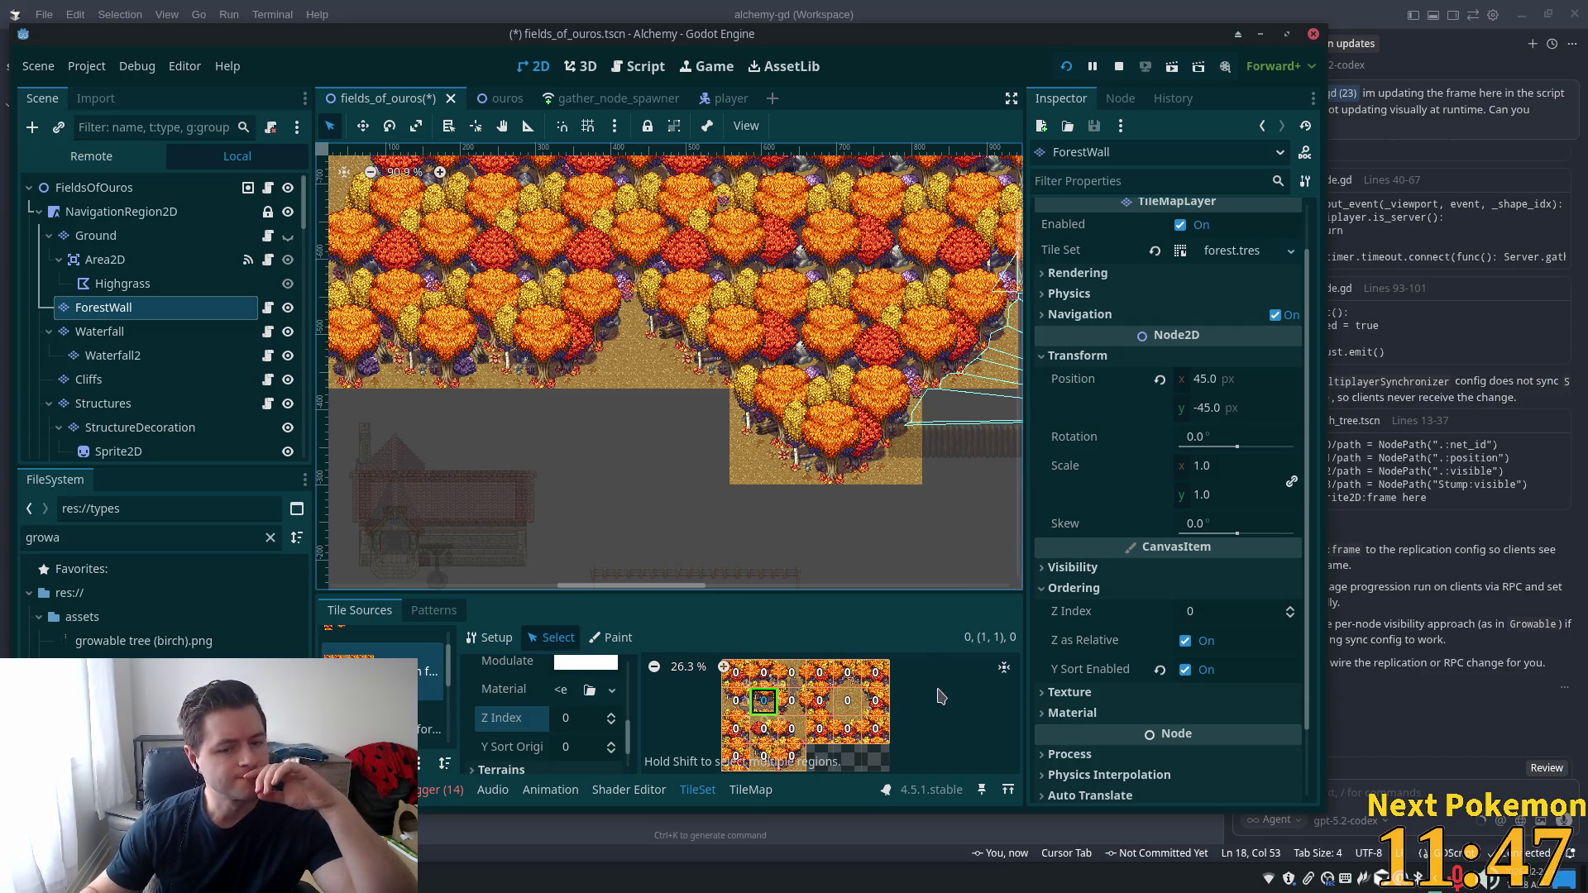
Turn off Y Sort Enabled on the ForestWall layer and show the Ground layer again
scroll(832, 686, up, 5)
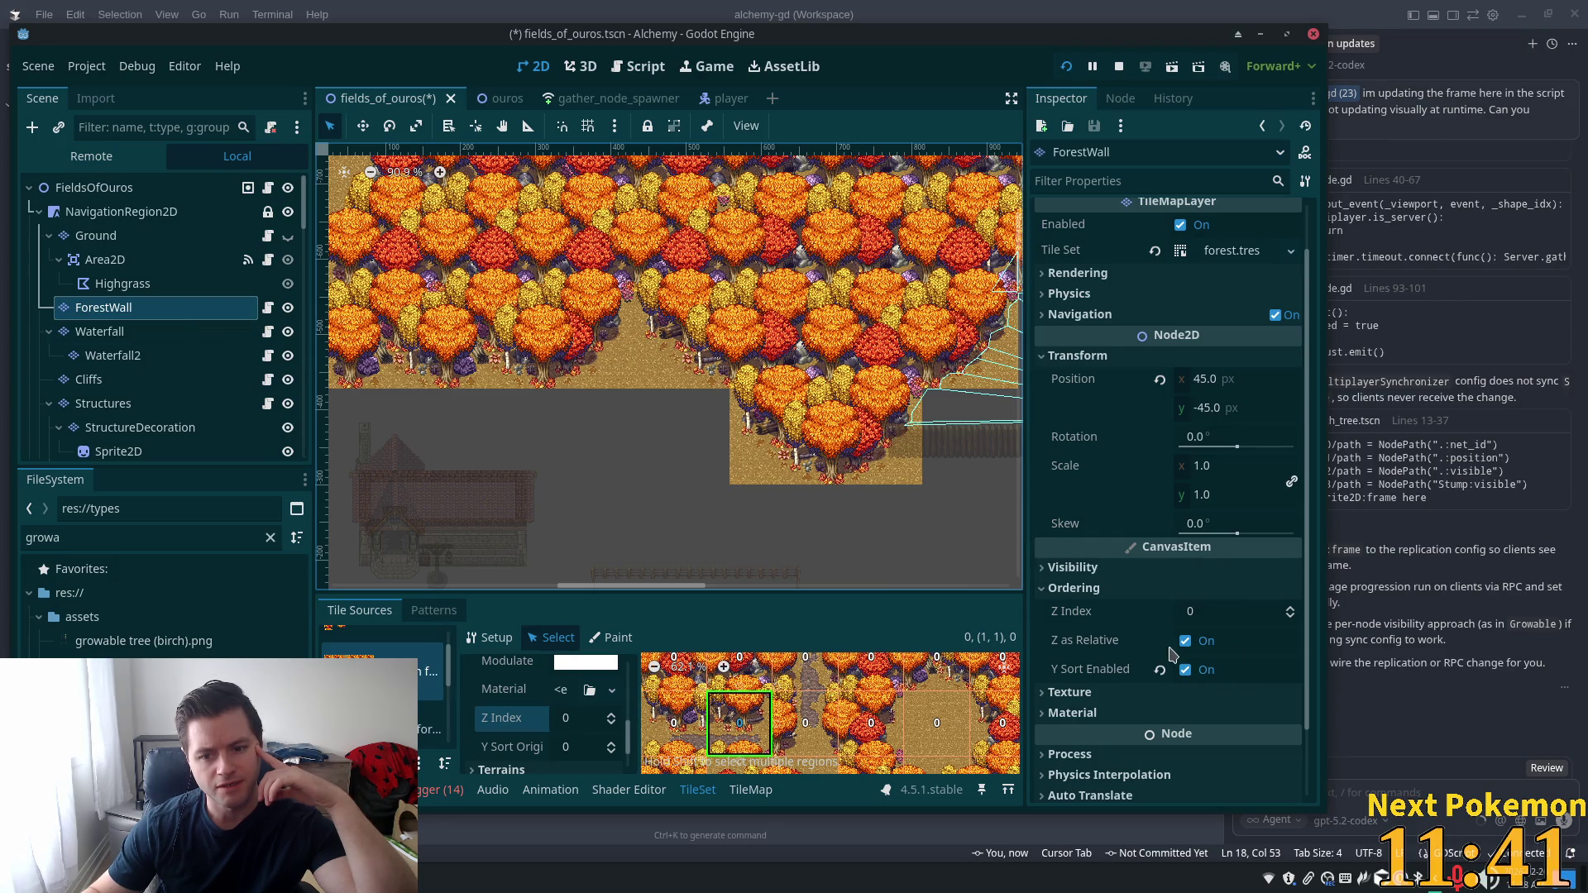
click(1186, 671)
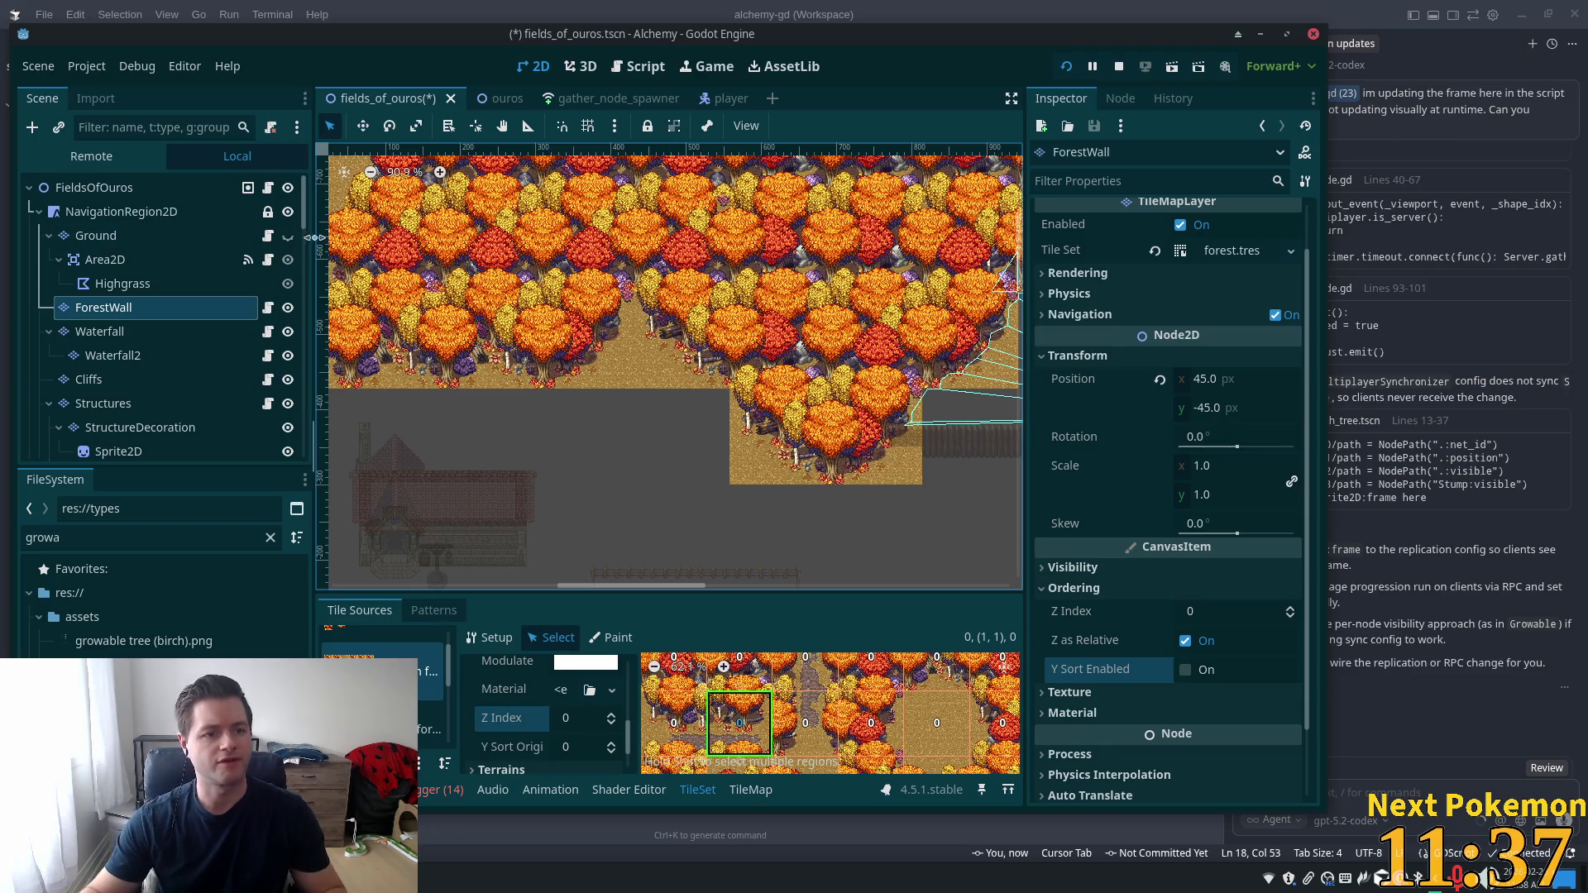
click(288, 237)
key(ctrl+s)
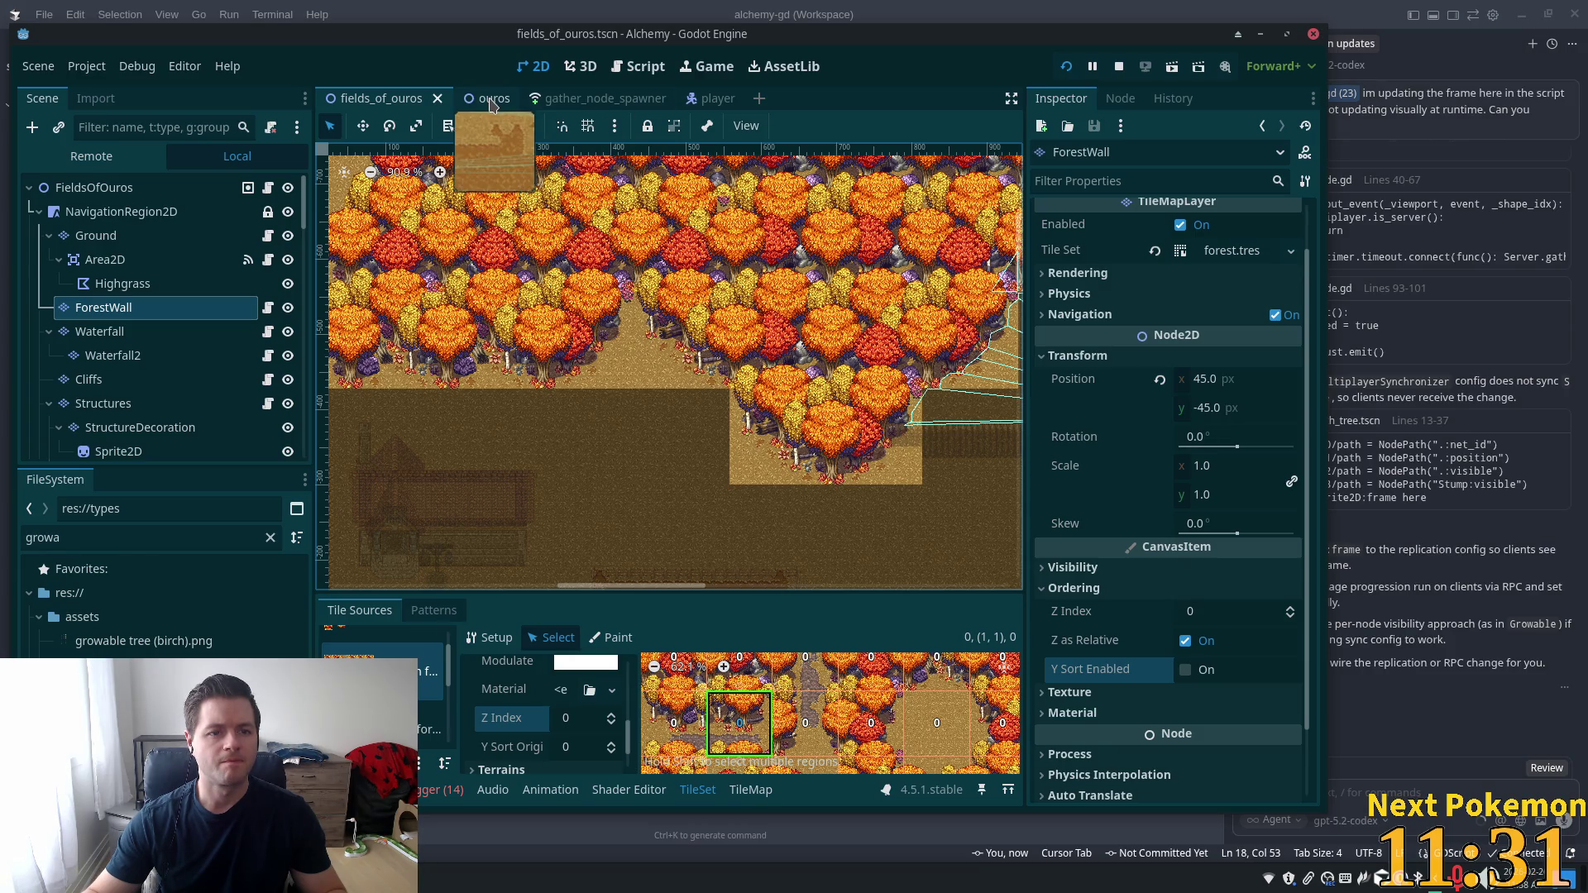
click(98, 188)
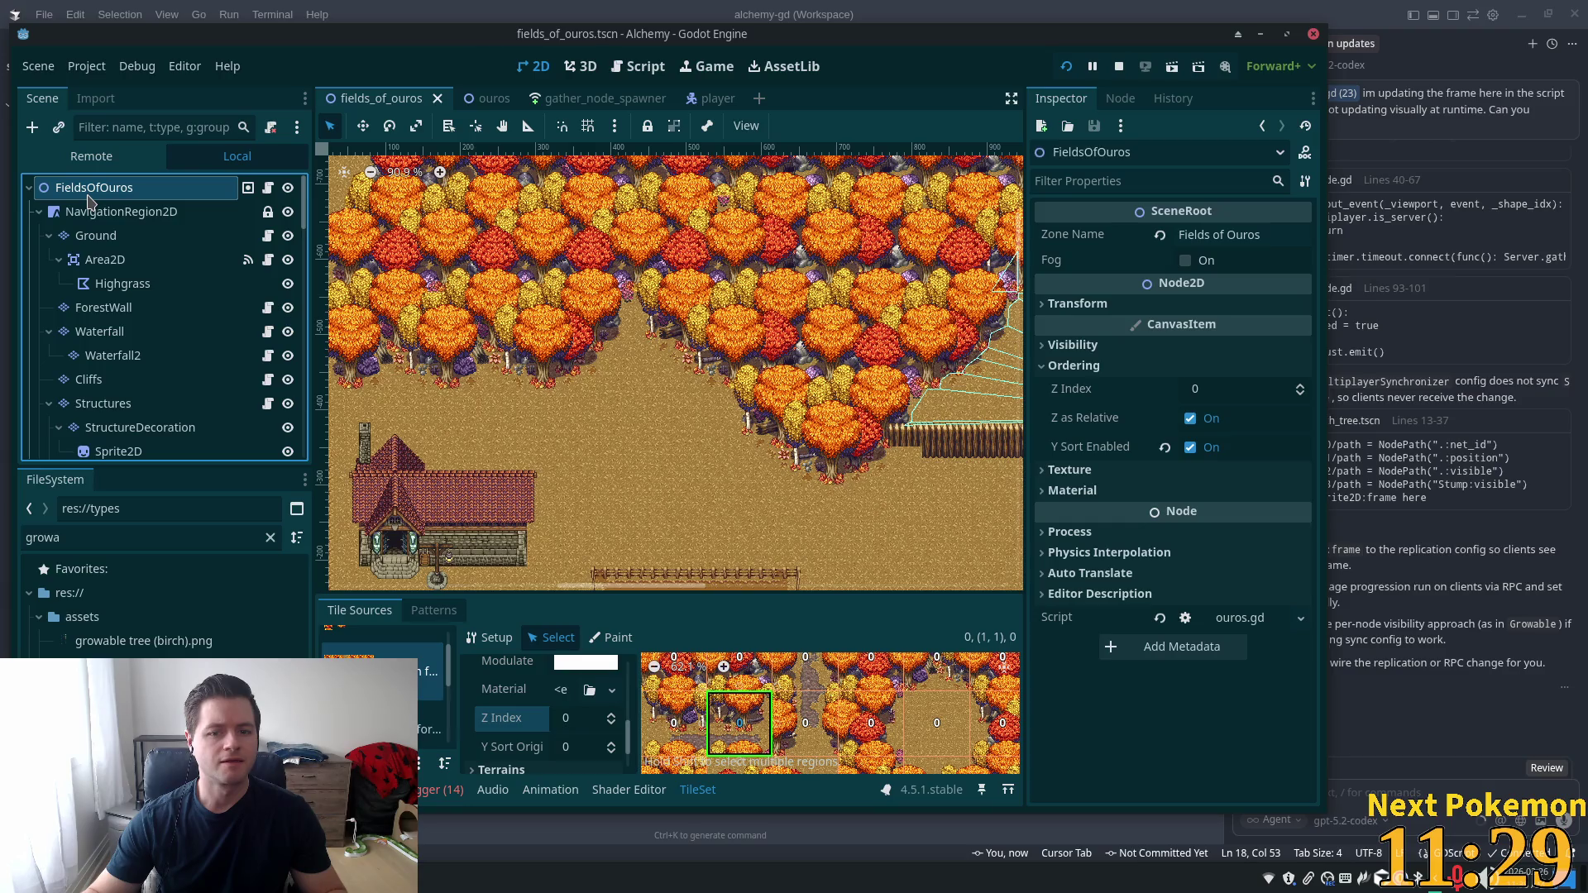
scroll(988, 521, up, 6)
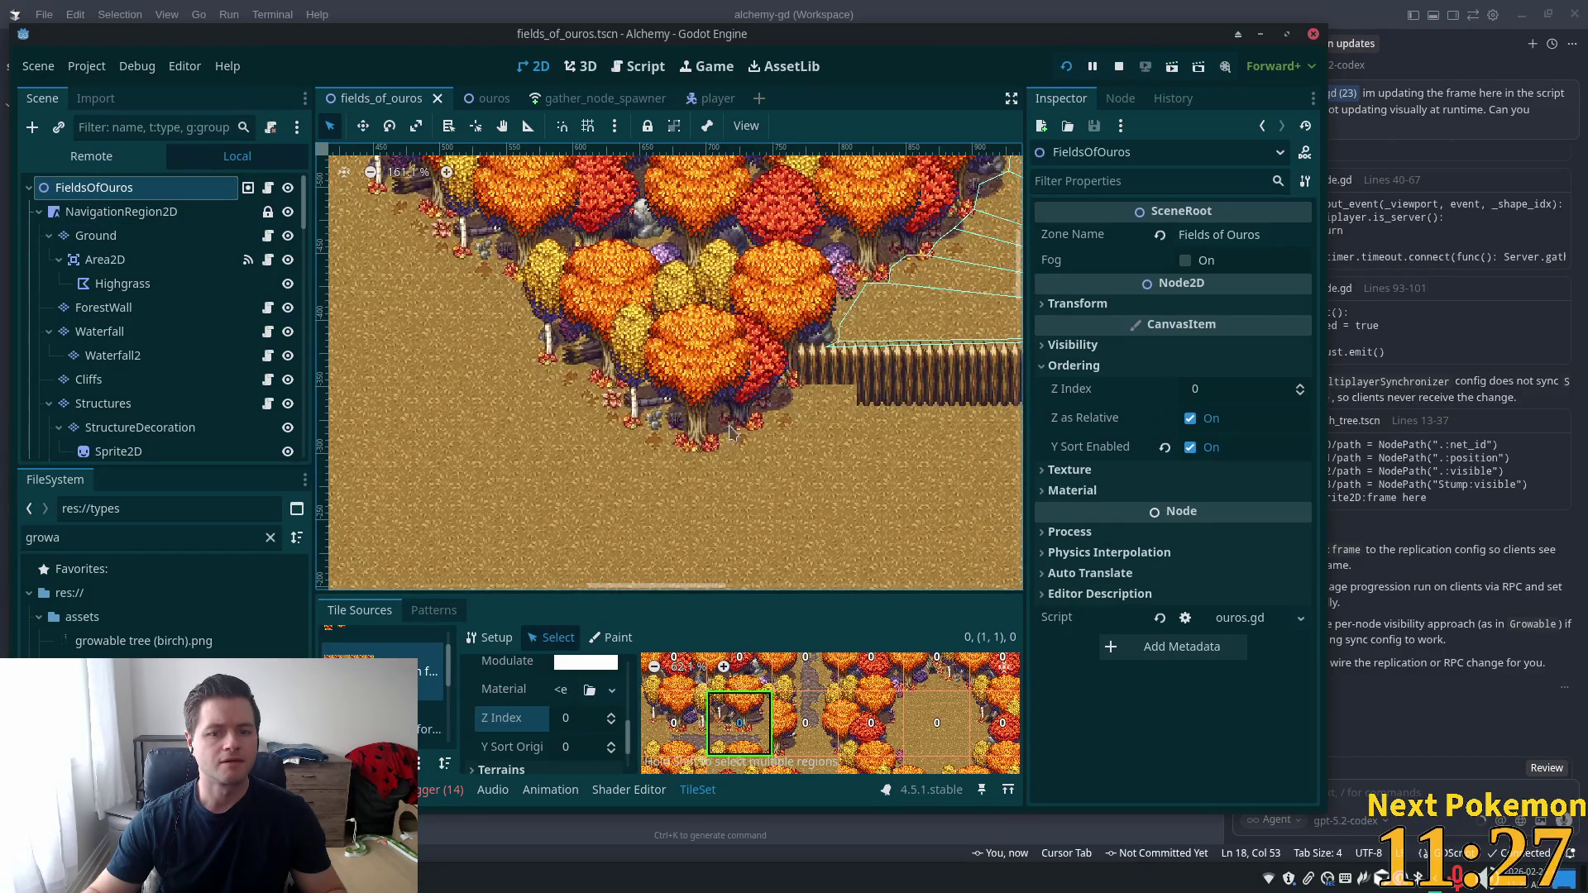
scroll(862, 418, down, 13)
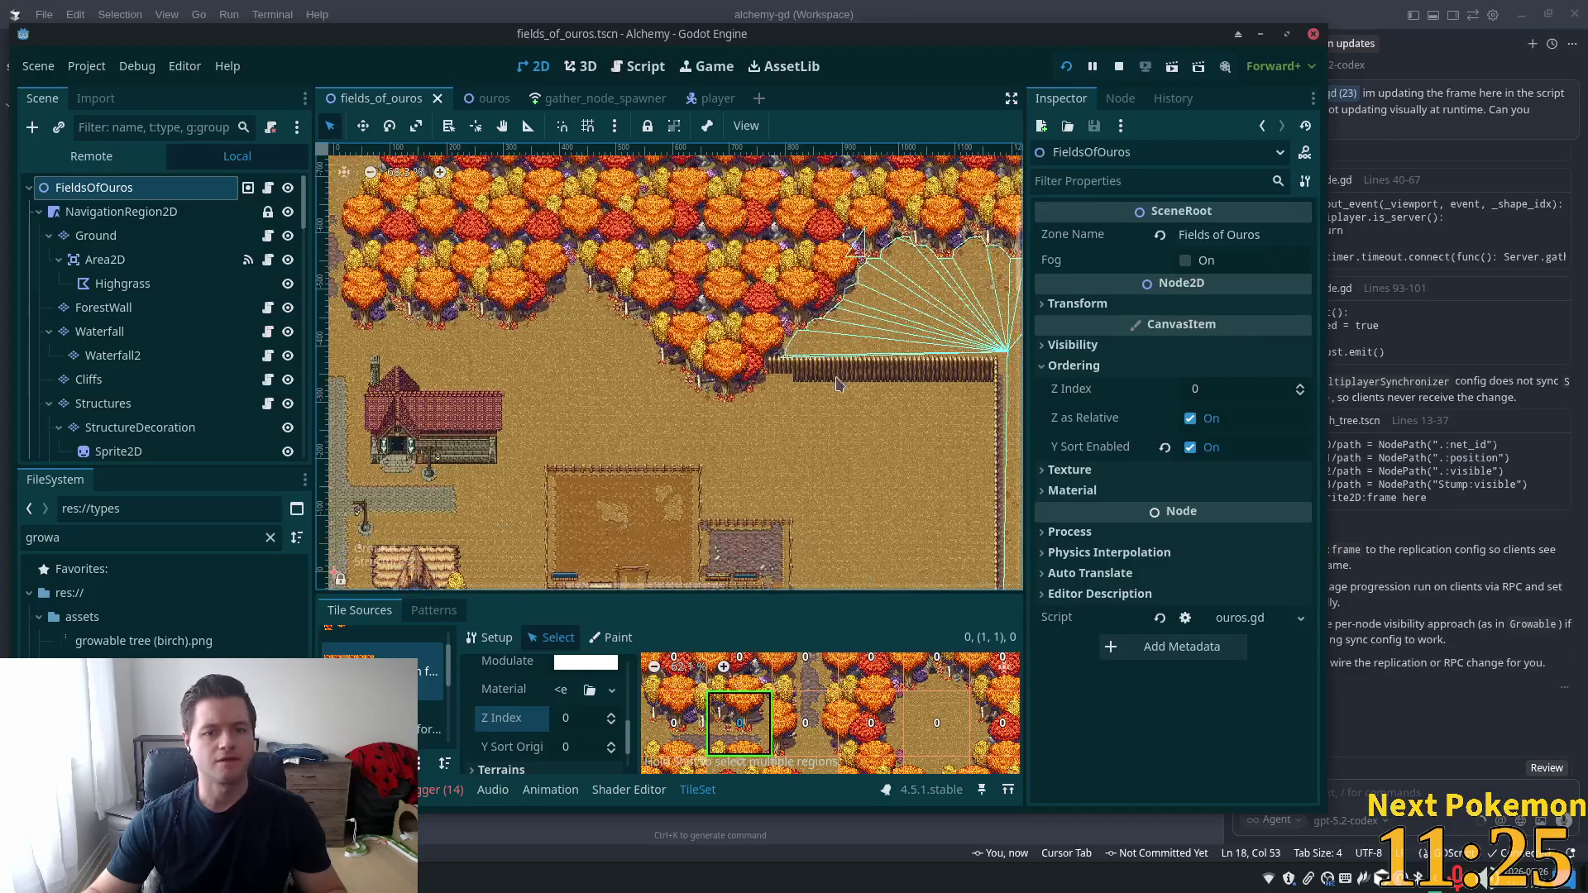
mouse_move(624, 329)
mouse_down()
mouse_move(862, 354)
mouse_move(188, 362)
mouse_move(99, 326)
mouse_move(654, 349)
mouse_up()
scroll(818, 365, up, 5)
key(ctrl+s)
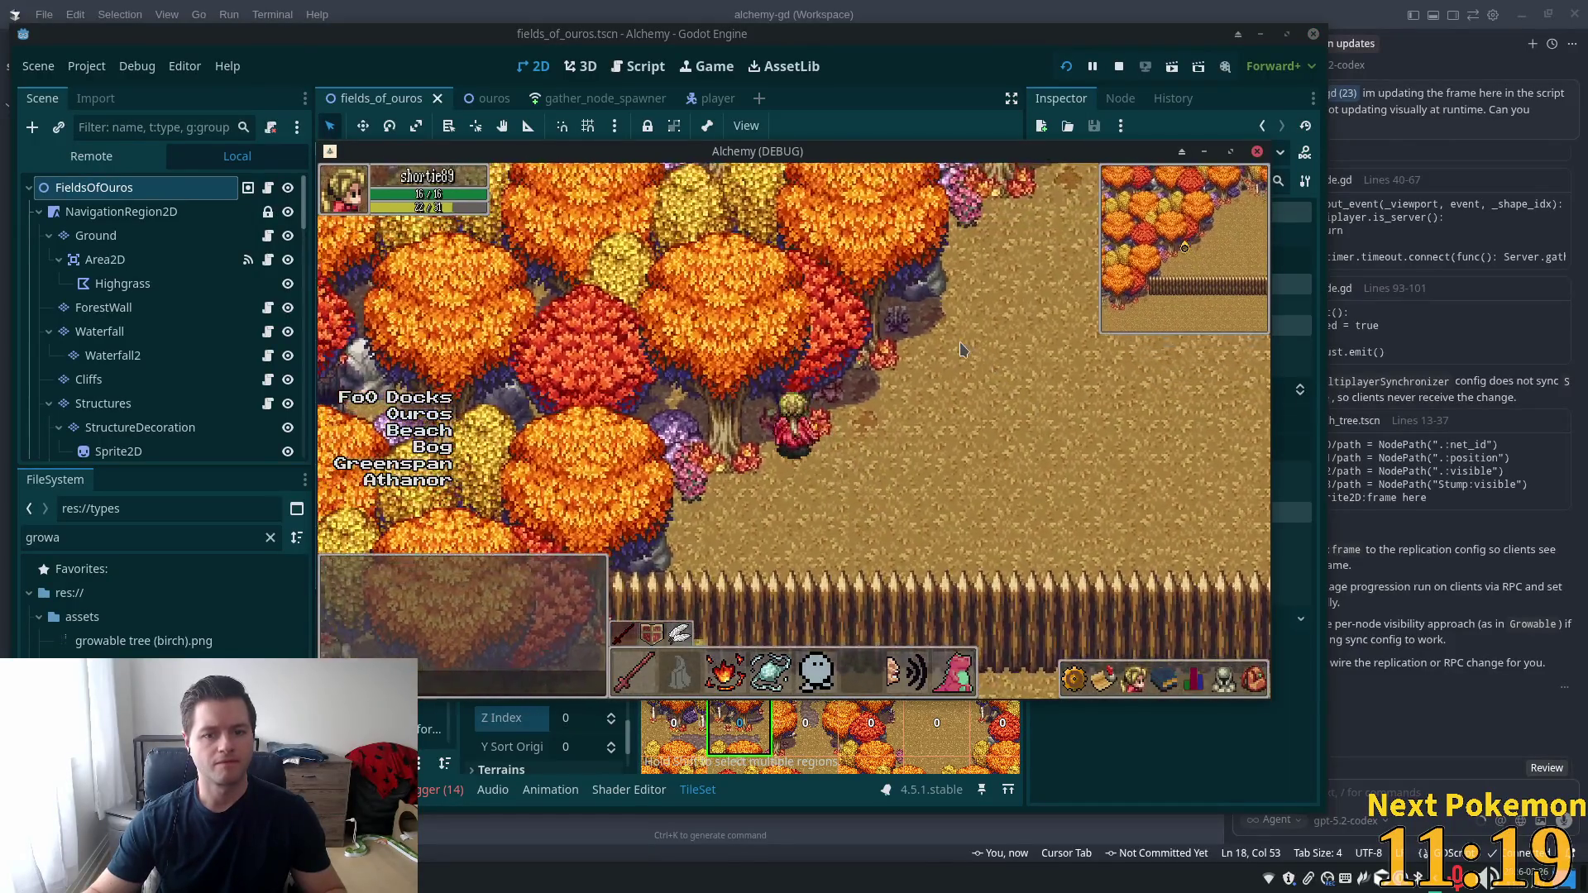
key(Down)
key(Left)
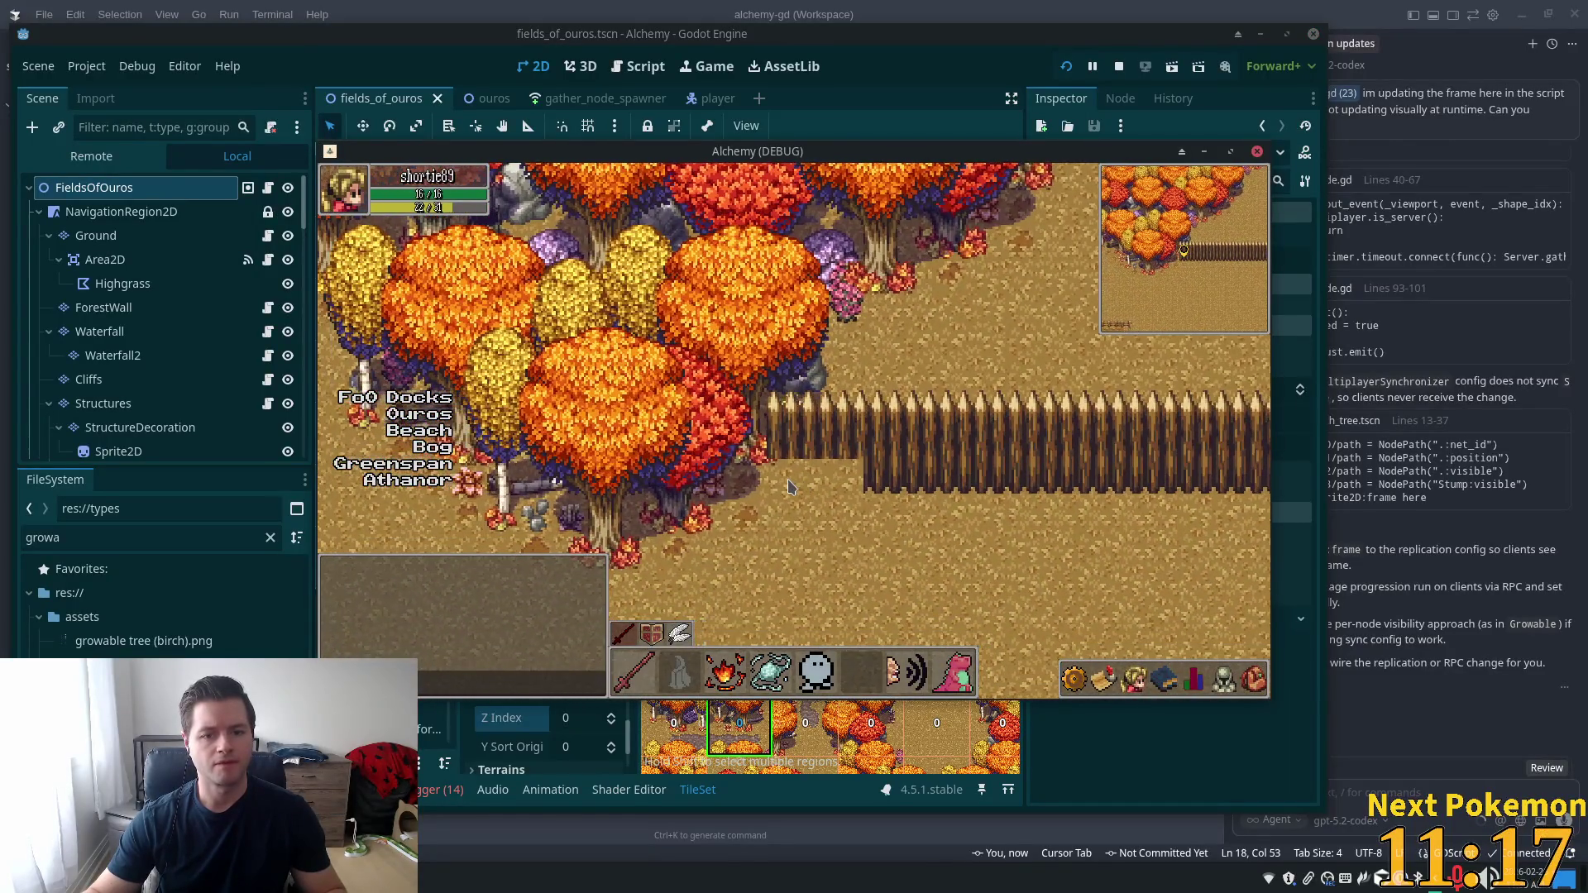
key(Right)
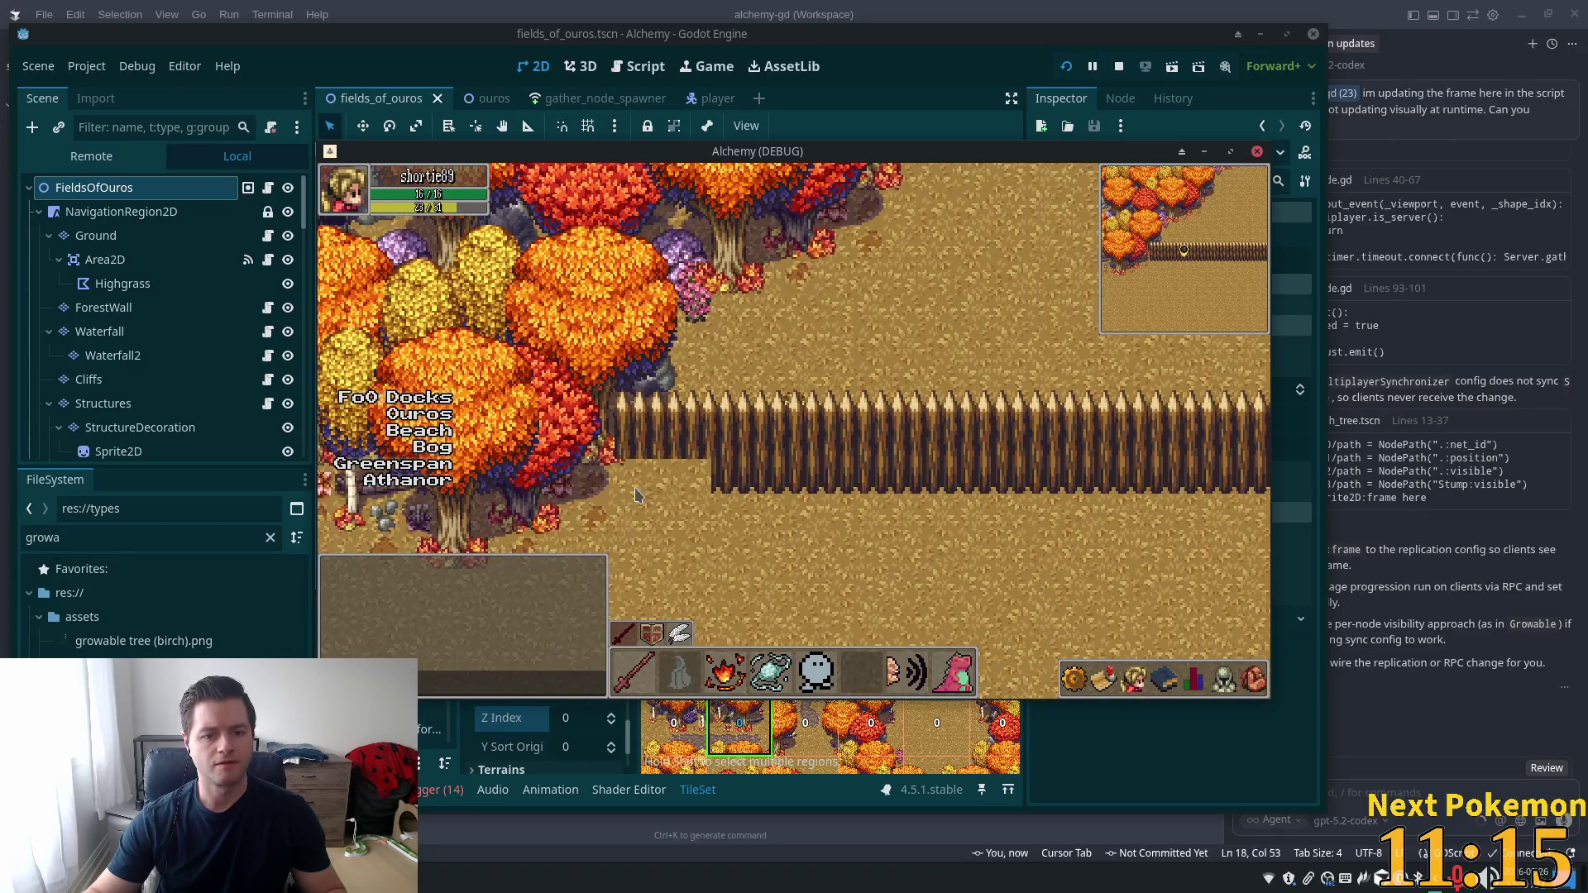
click(990, 57)
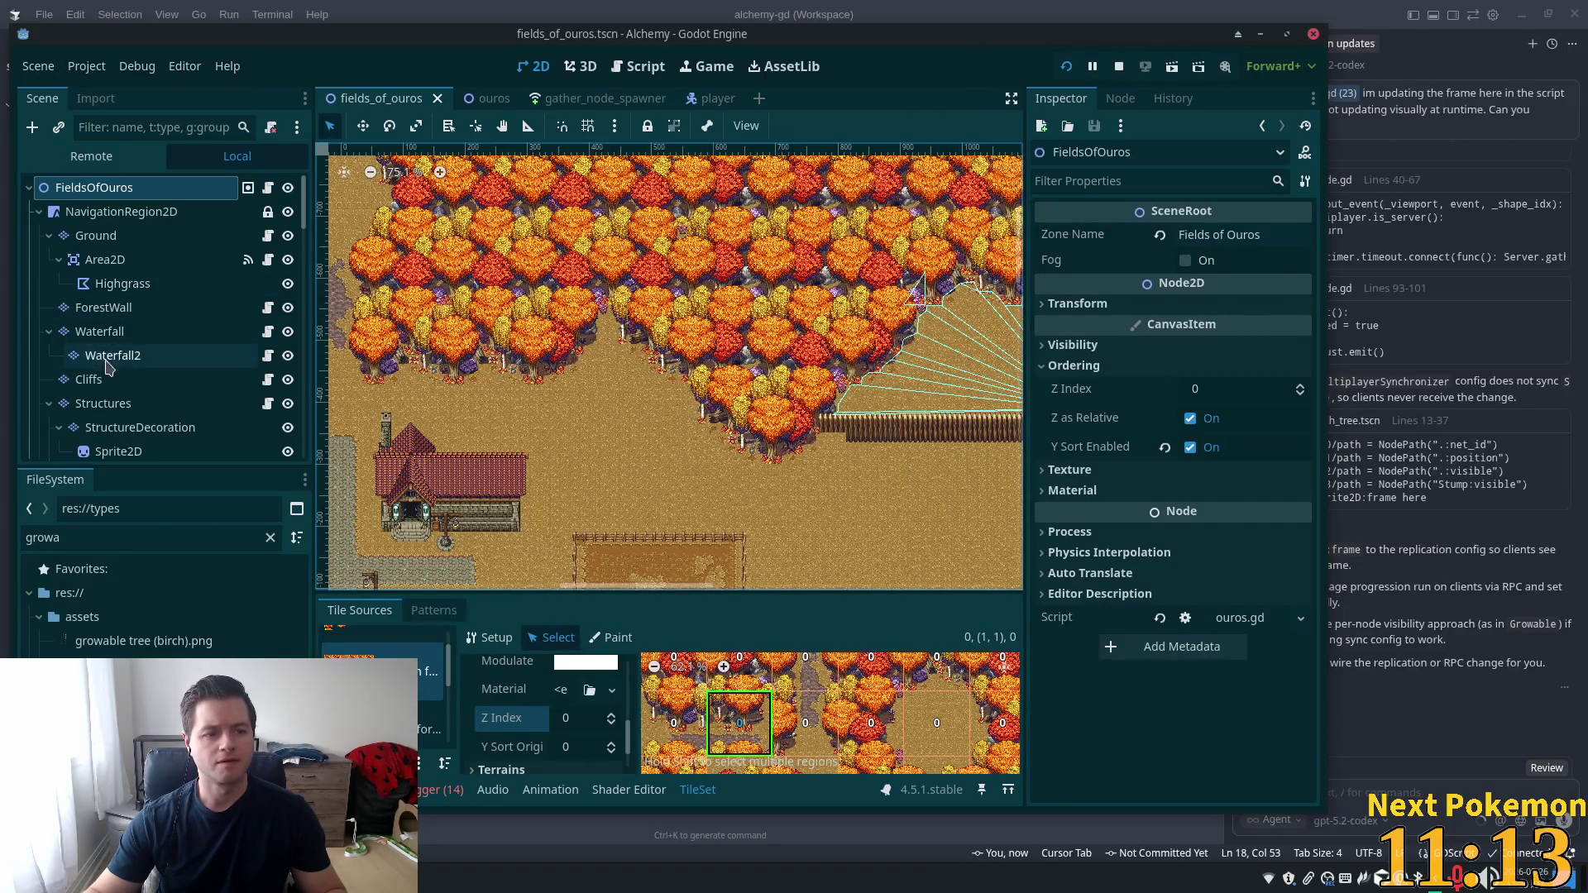
click(89, 380)
On the Structures layer, pick three fence tiles as a brush and paint over the lower fence row
click(102, 403)
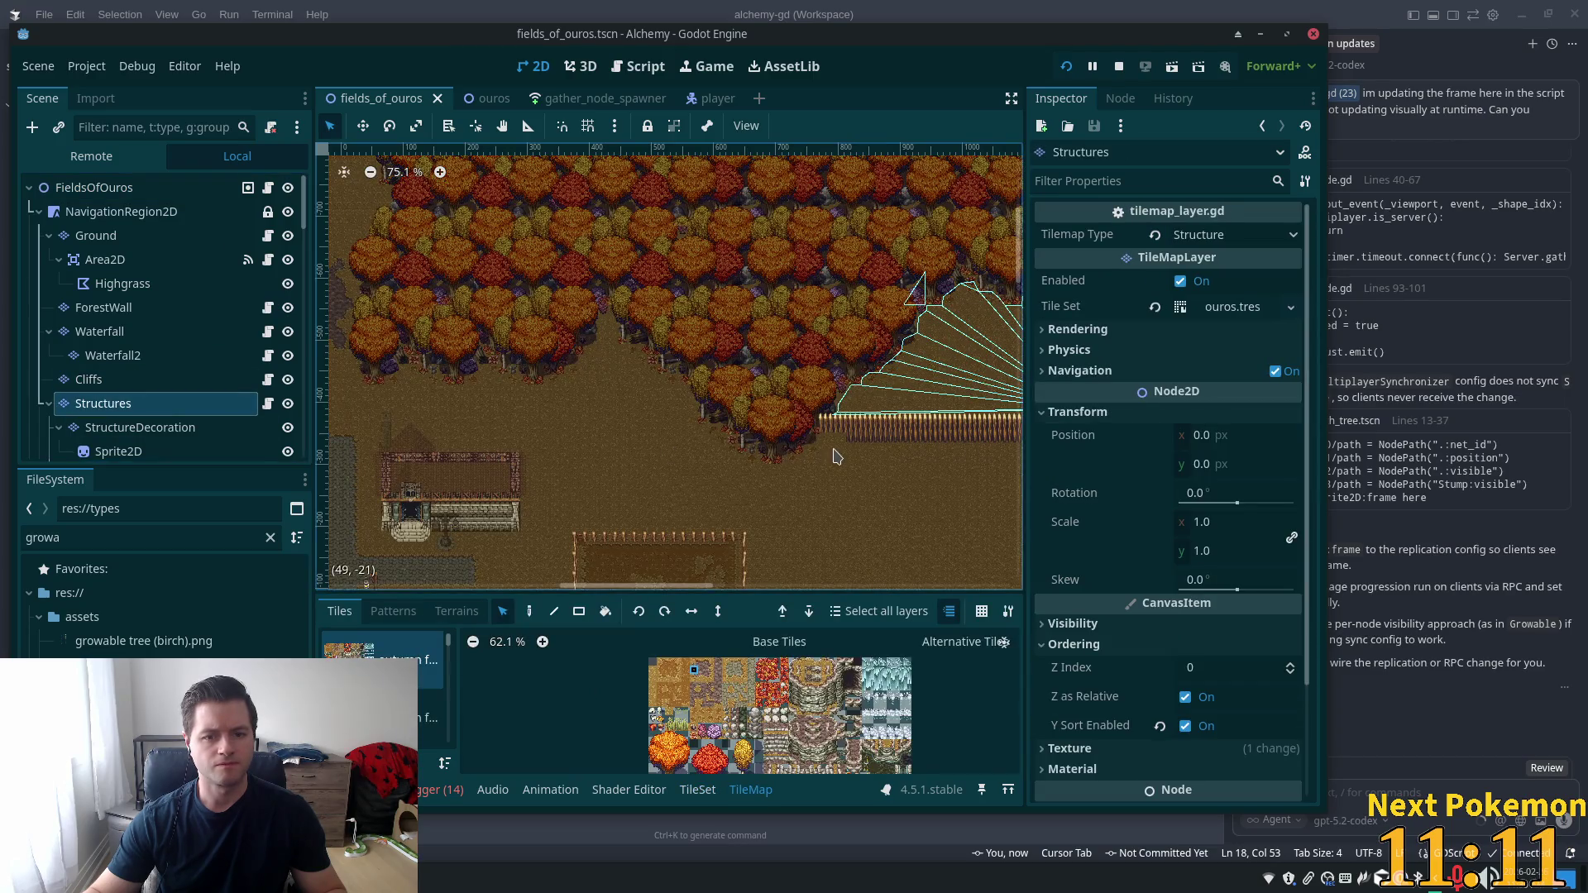
scroll(881, 453, up, 5)
scroll(881, 453, up, 5)
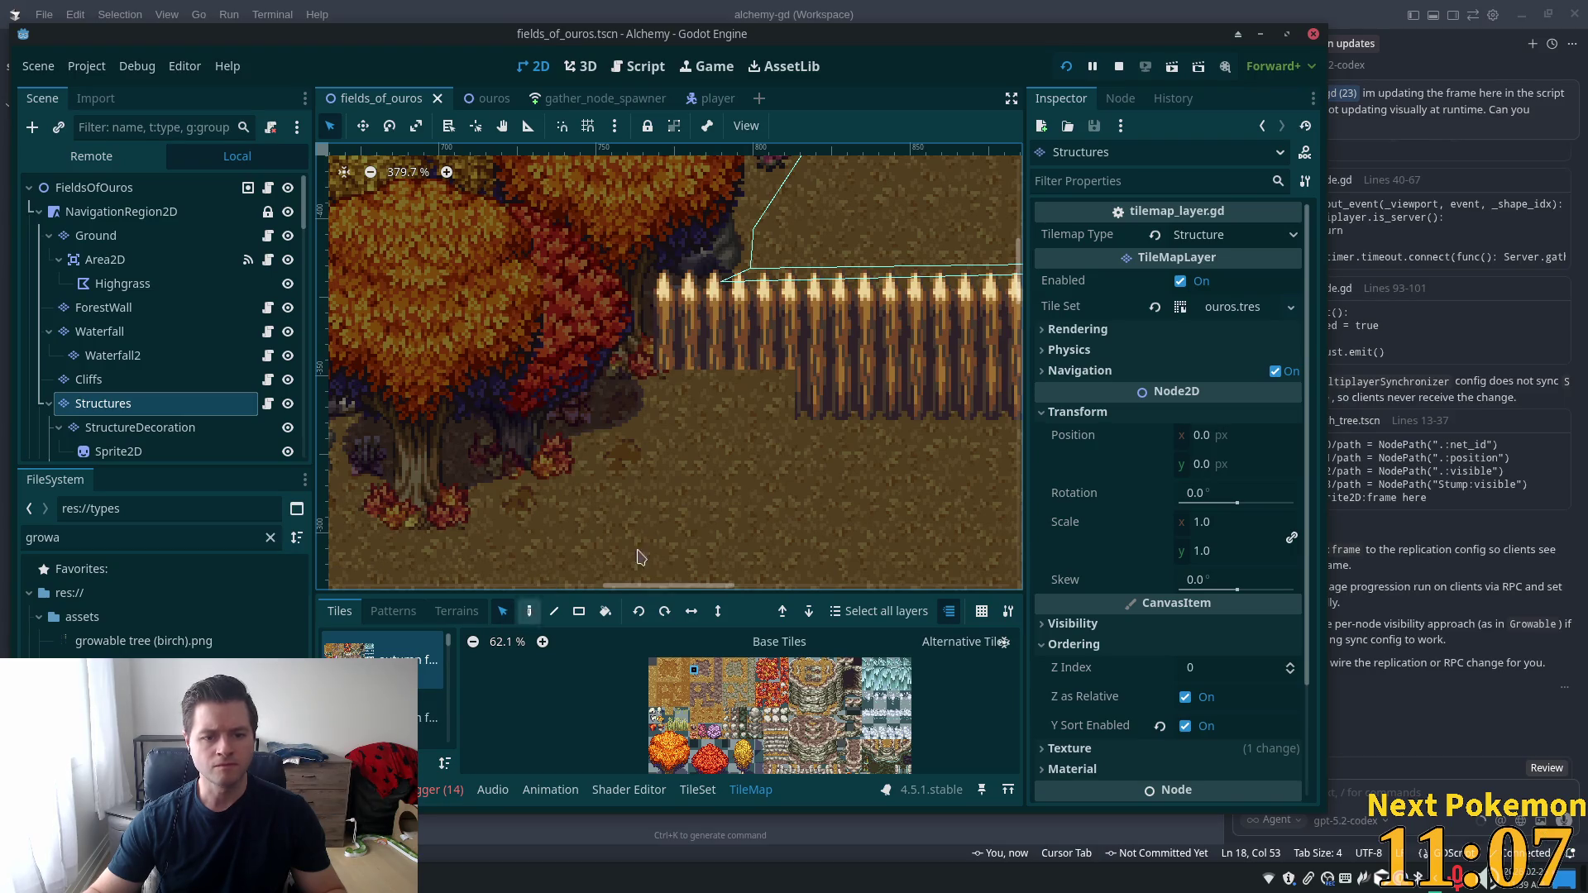
drag(765, 393, 895, 395)
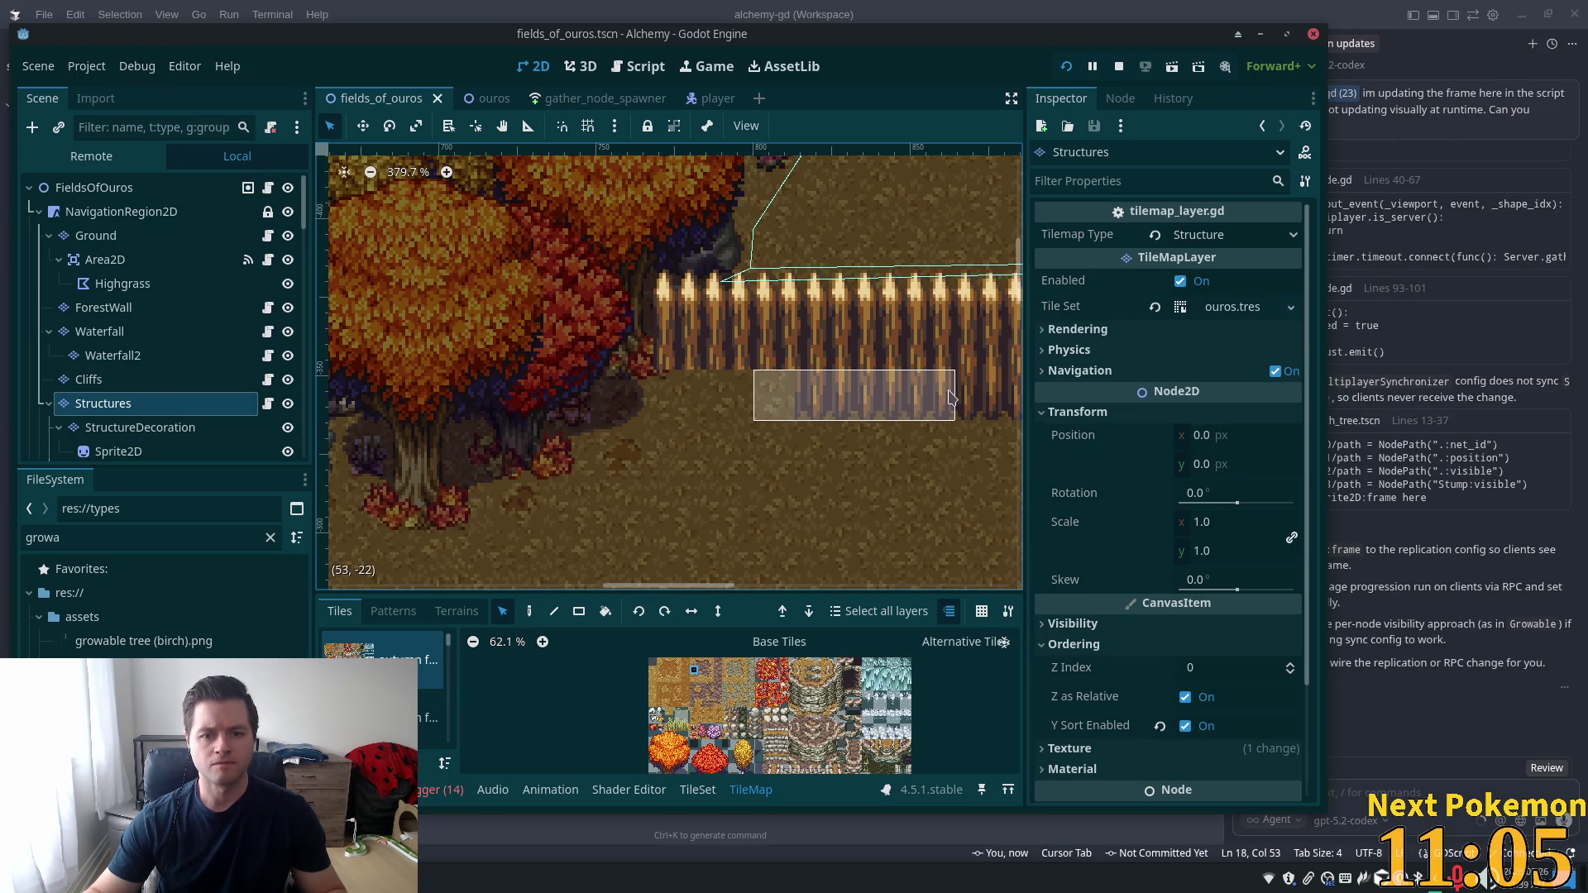
click(529, 611)
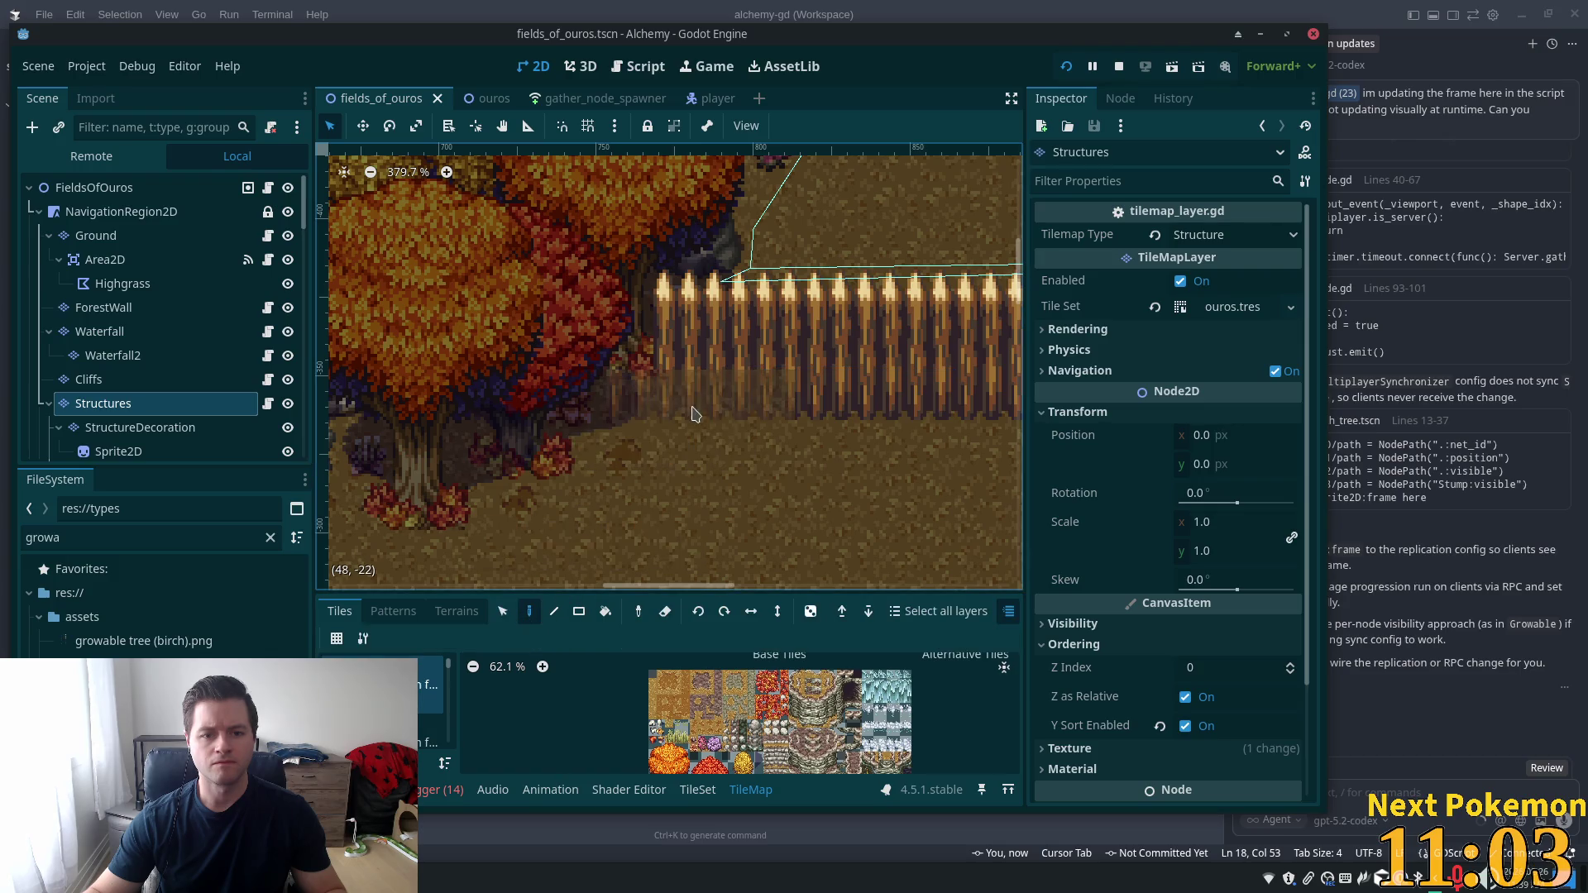
click(754, 410)
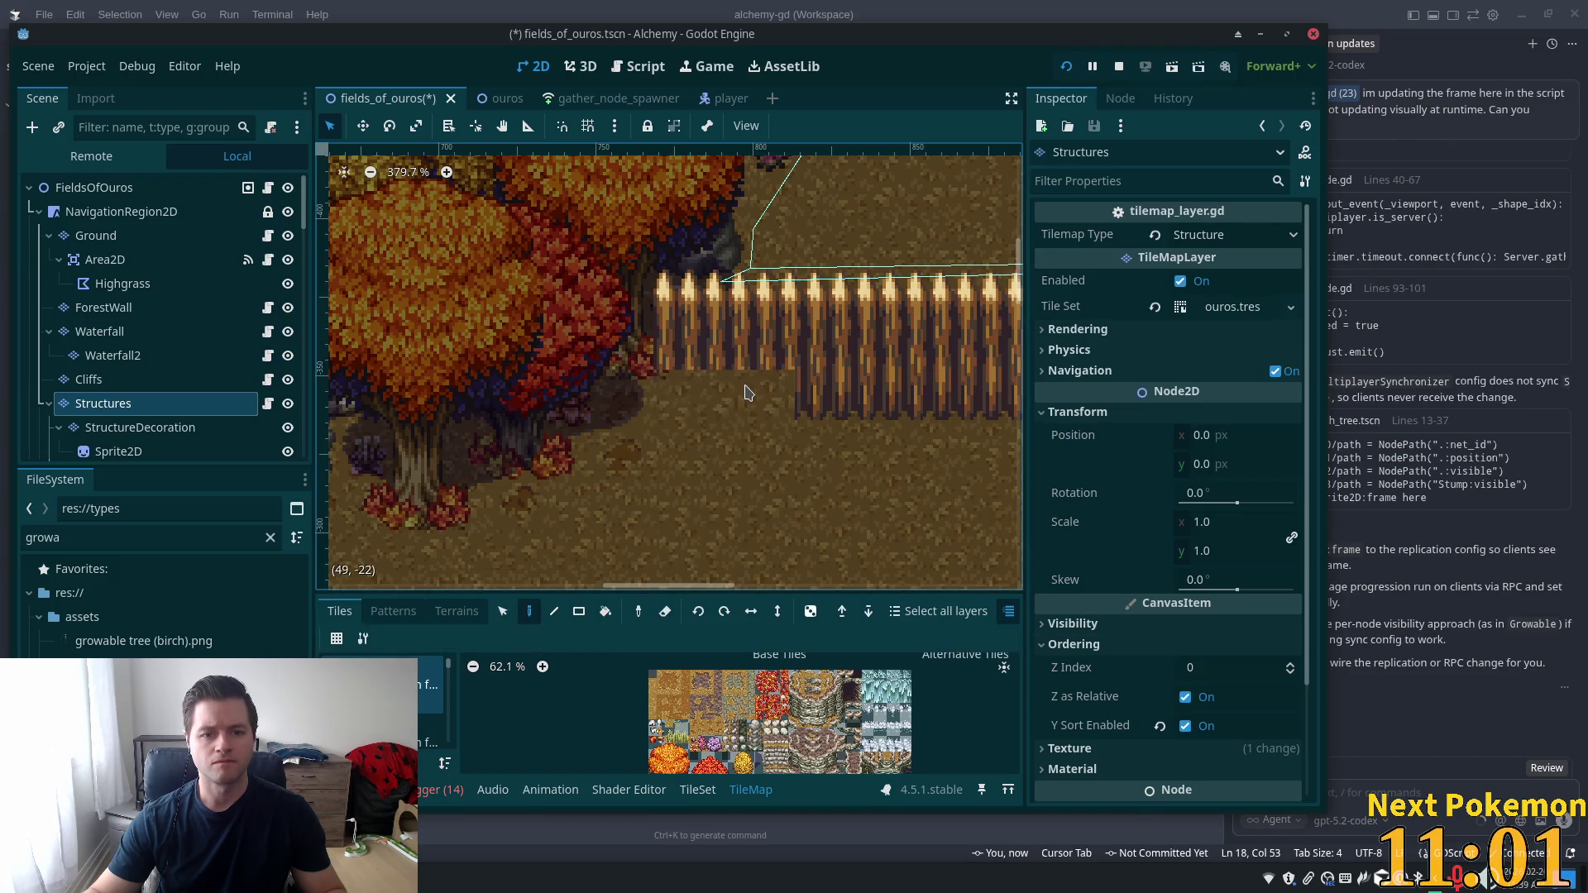
Toggle the ForestWall trees hidden and shown to inspect the fence beneath them
click(288, 310)
click(288, 310)
click(289, 309)
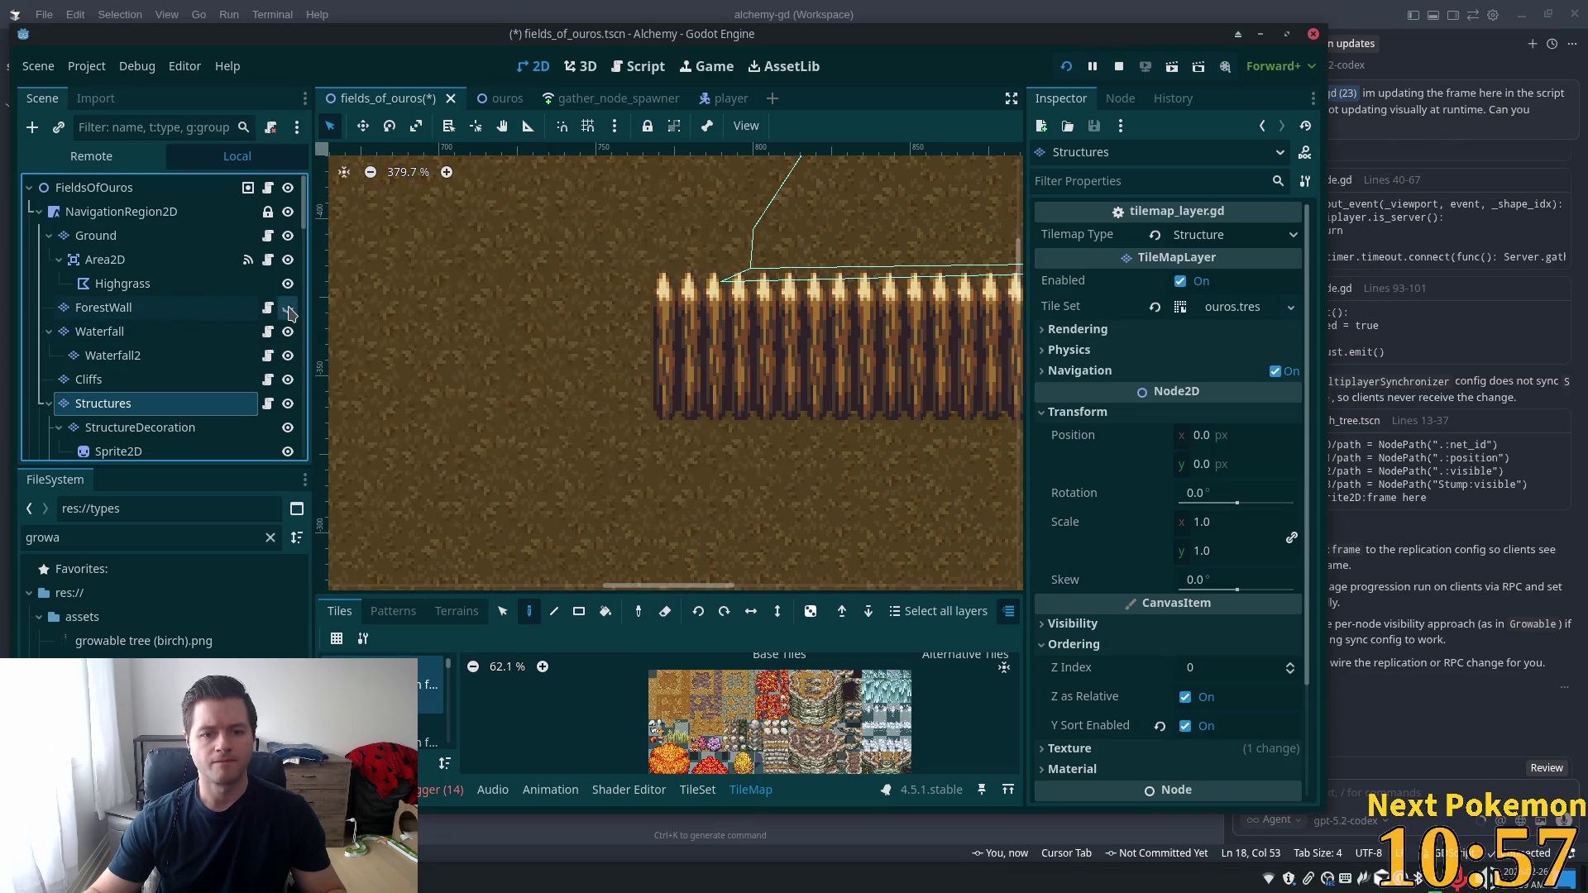
click(289, 309)
click(289, 309)
click(289, 309)
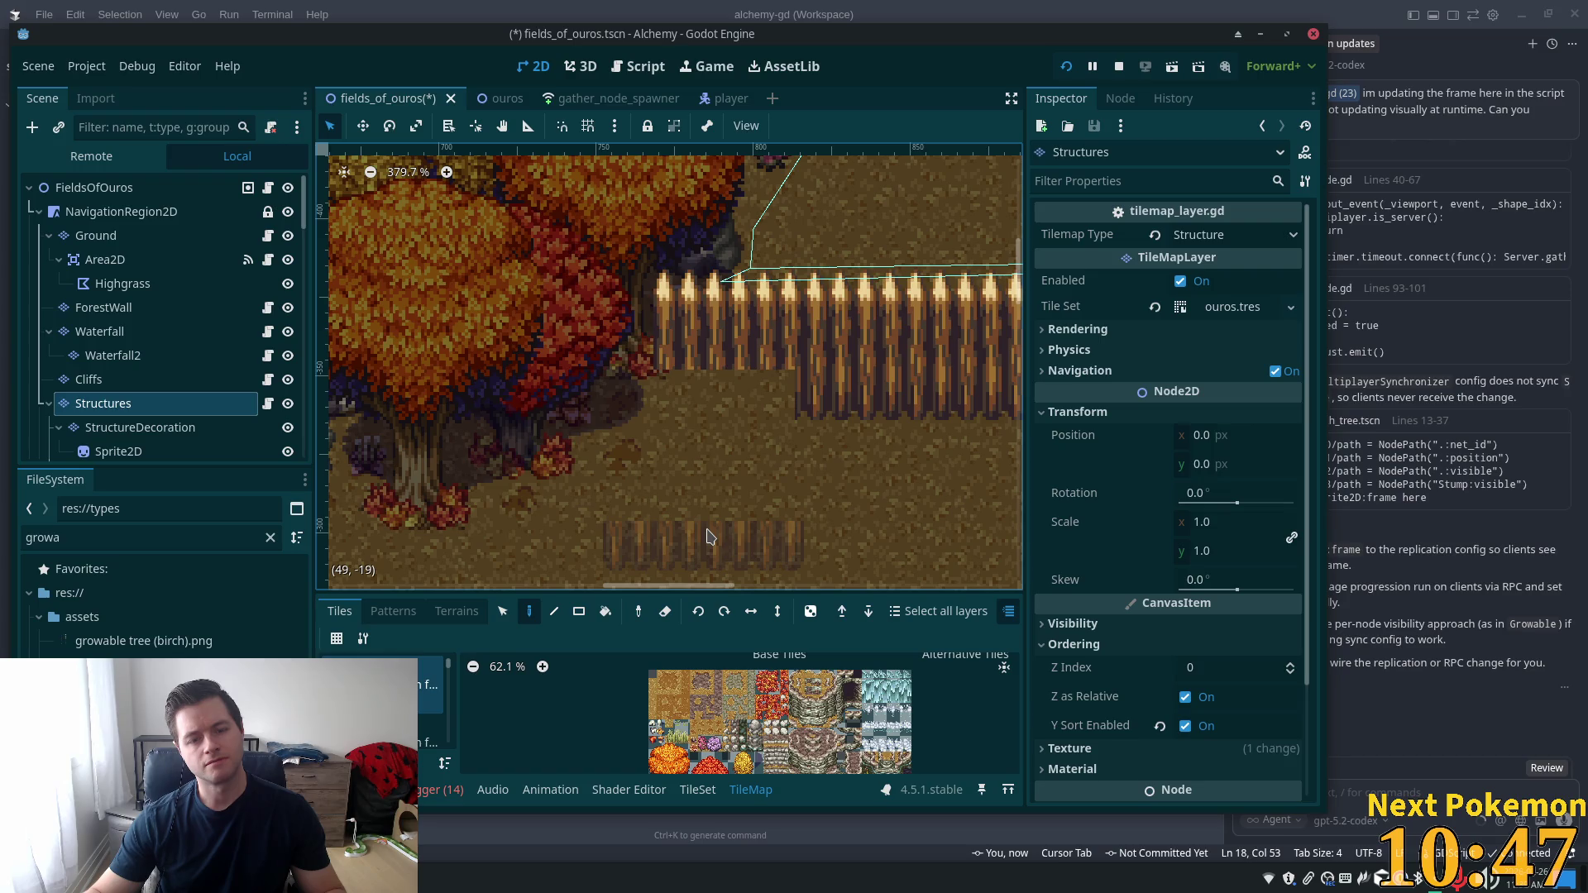
Paint a fence segment below the trees, undo a mistaken erase, then select StructureDecoration
scroll(707, 536, down, 1)
scroll(649, 500, right, 3)
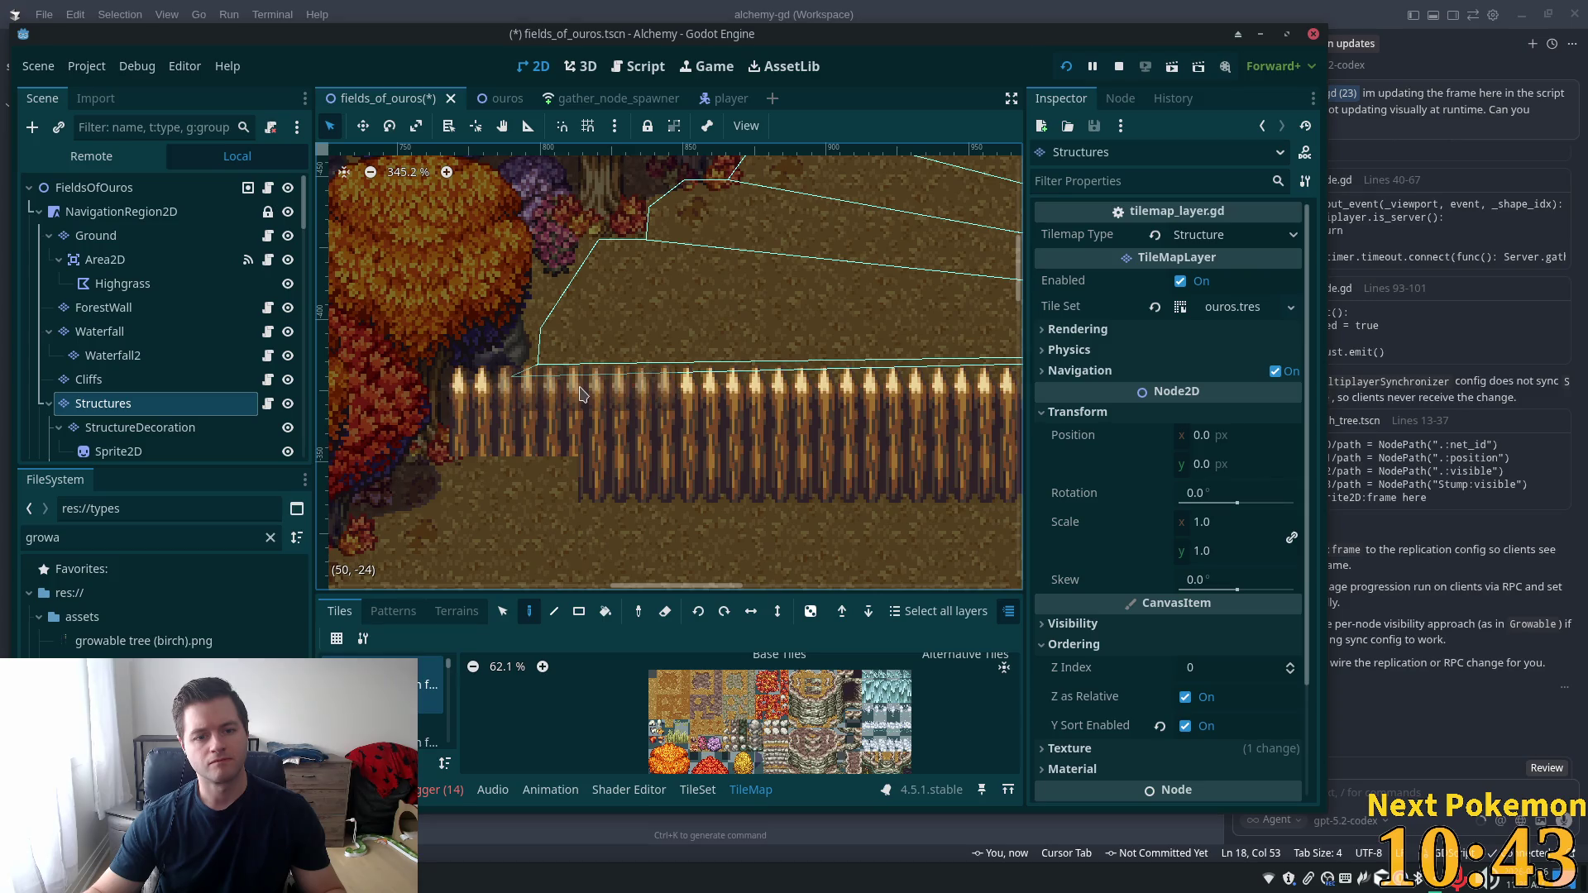
click(900, 411)
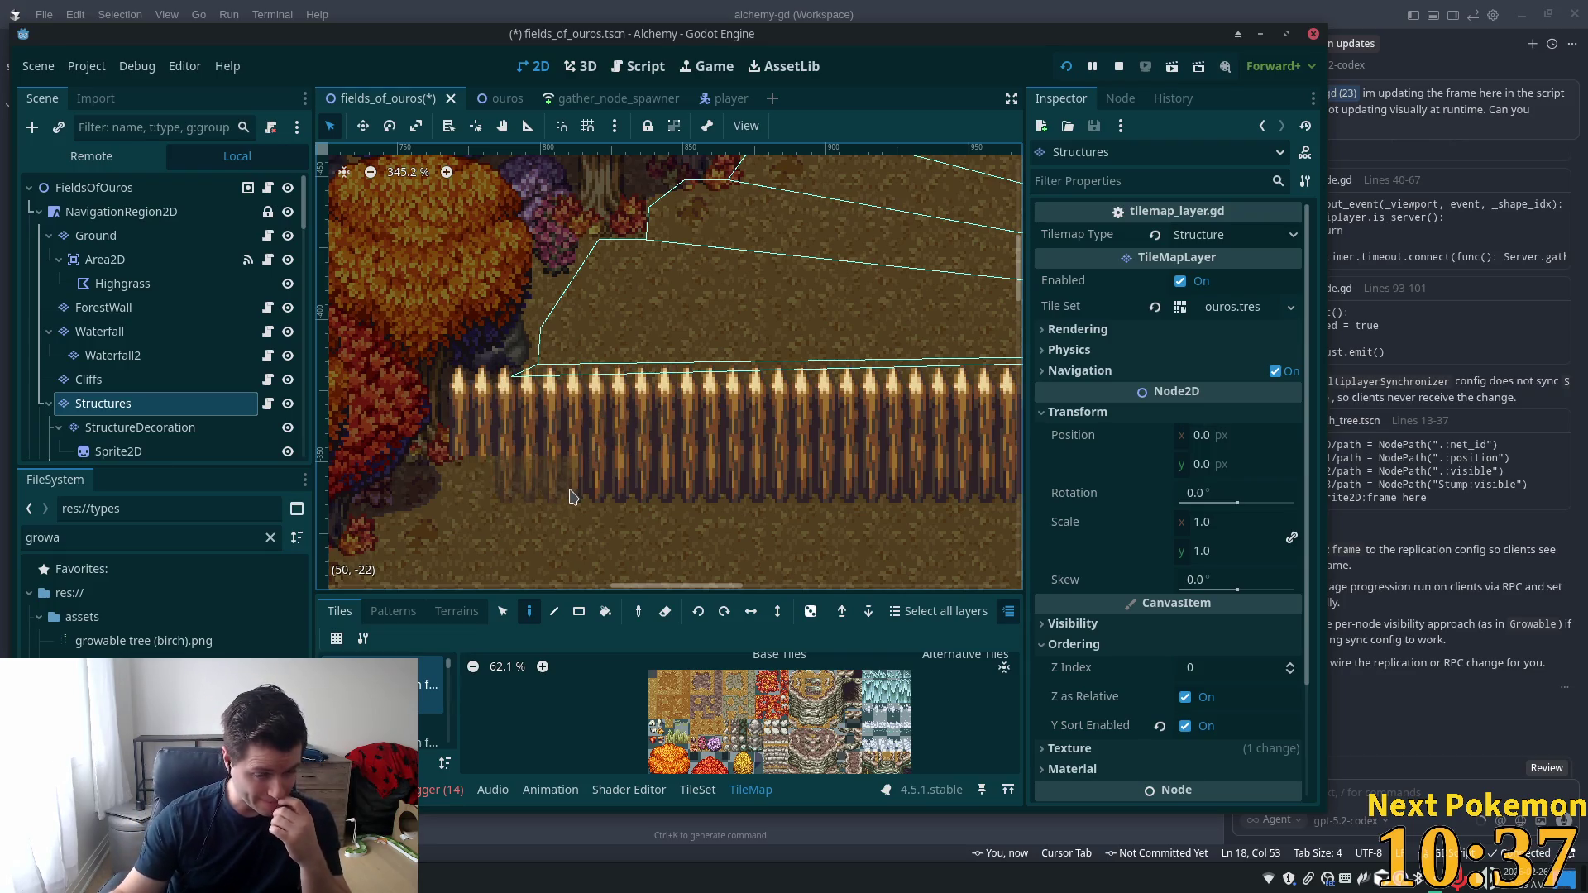
mouse_move(561, 413)
mouse_down()
mouse_move(549, 438)
mouse_move(473, 377)
mouse_up()
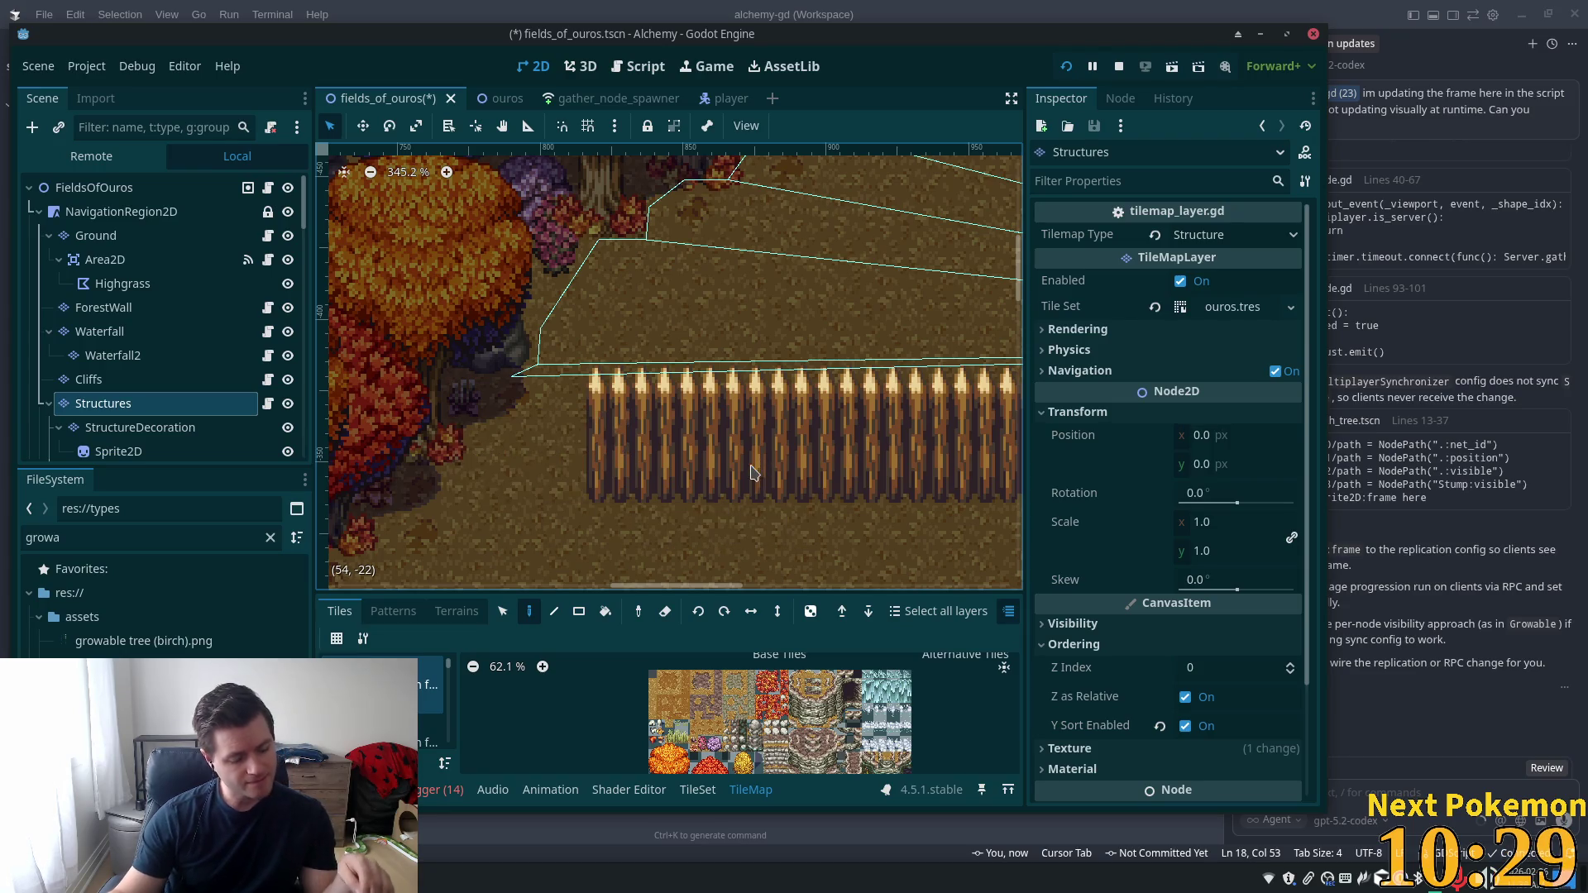
key(ctrl+z)
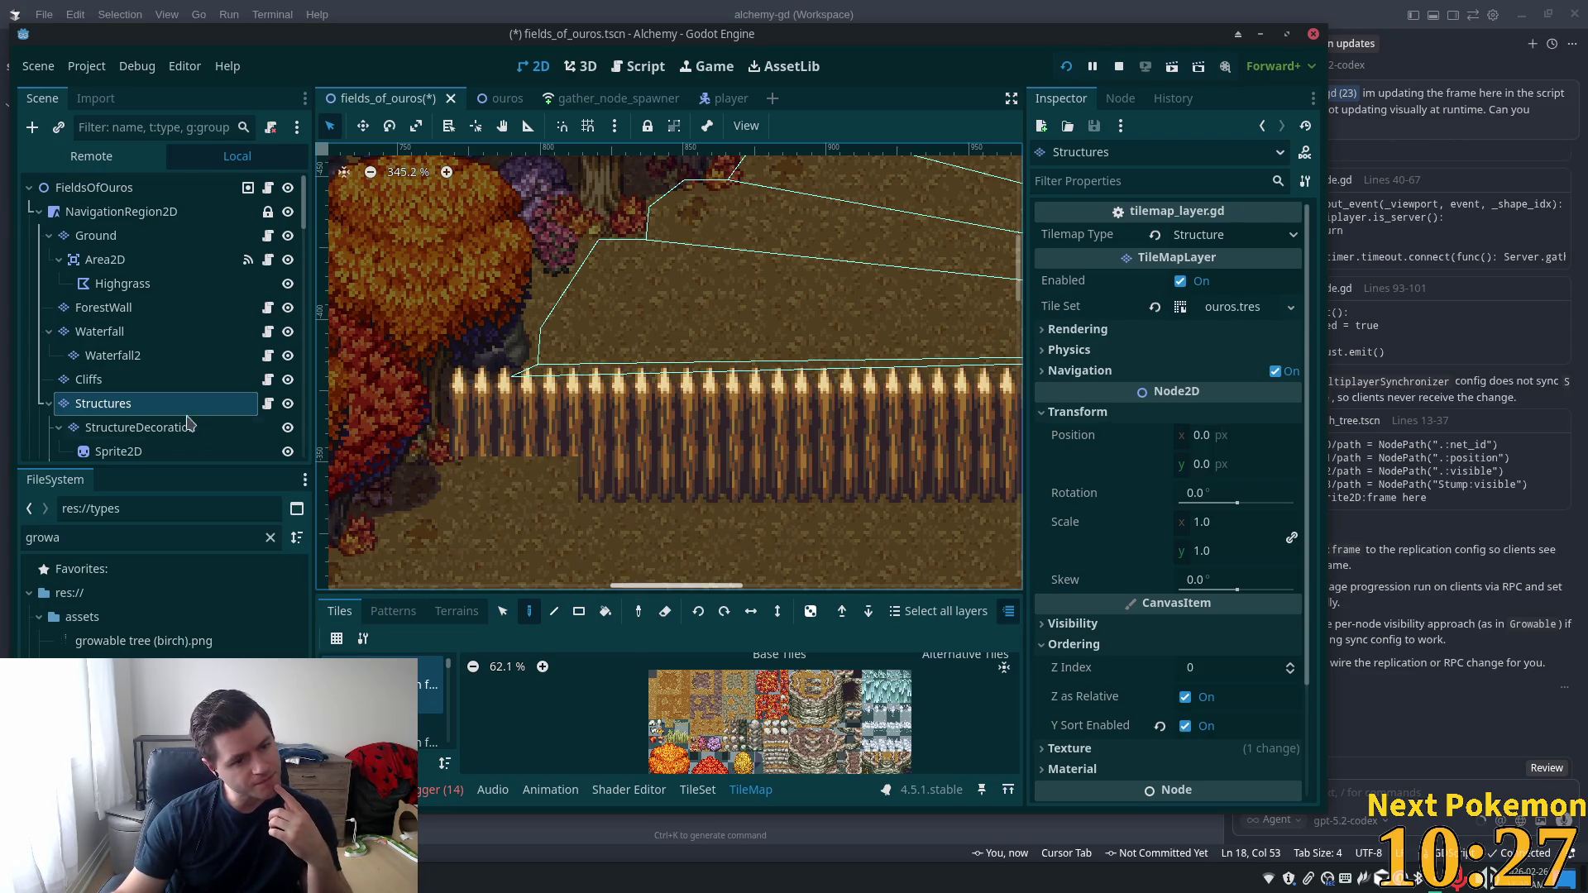
scroll(258, 375, down, 4)
click(182, 326)
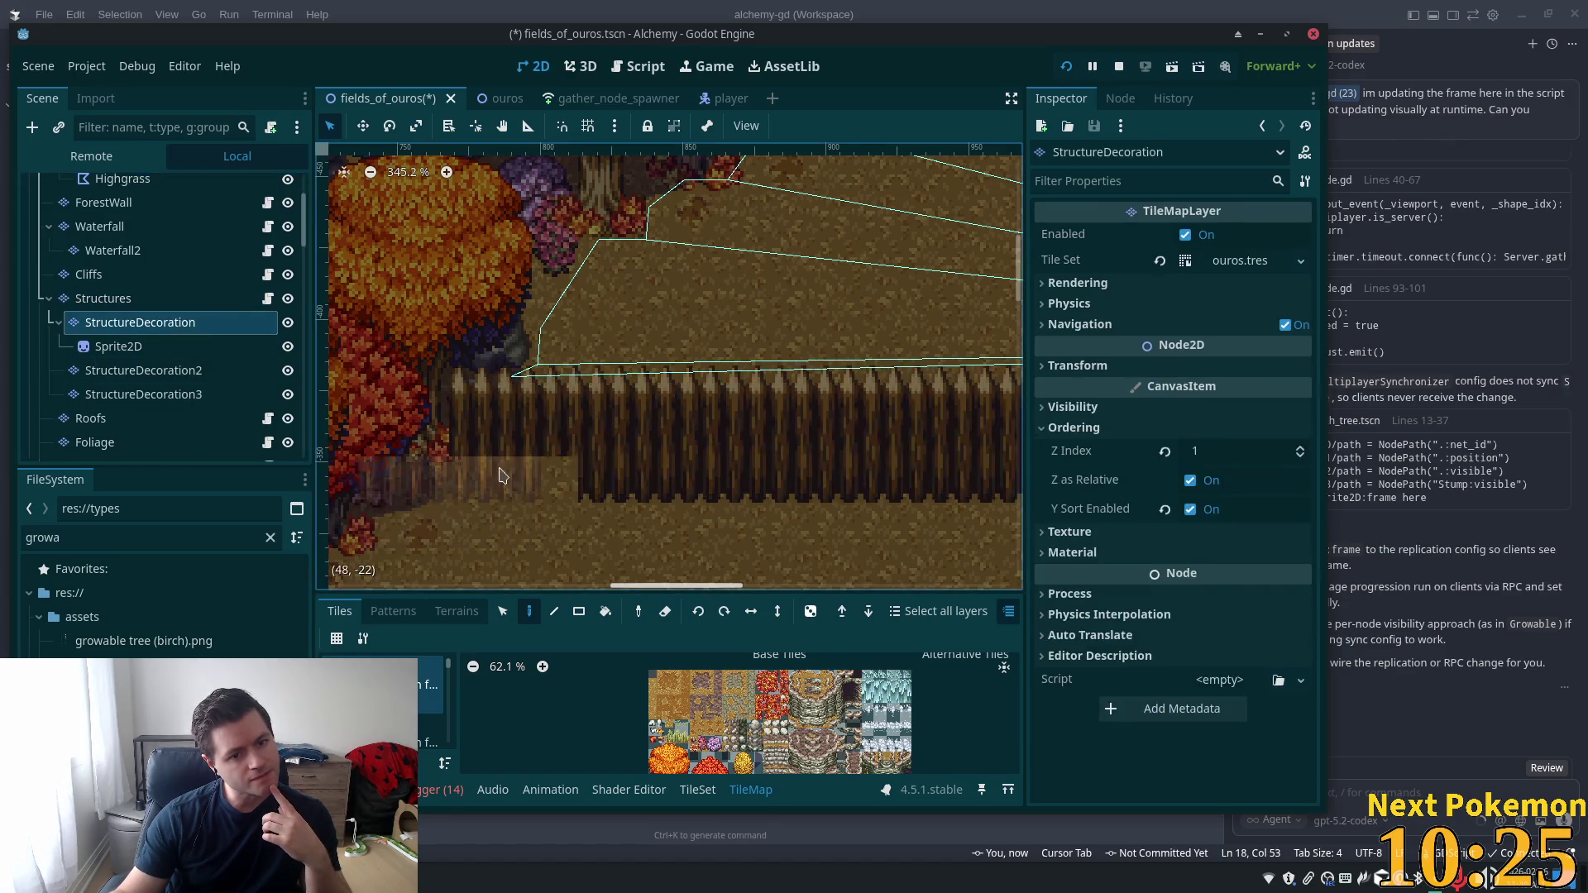
Select the FieldsOfOuros root node and save the fields_of_ouros scene with Ctrl+S
scroll(133, 234, up, 4)
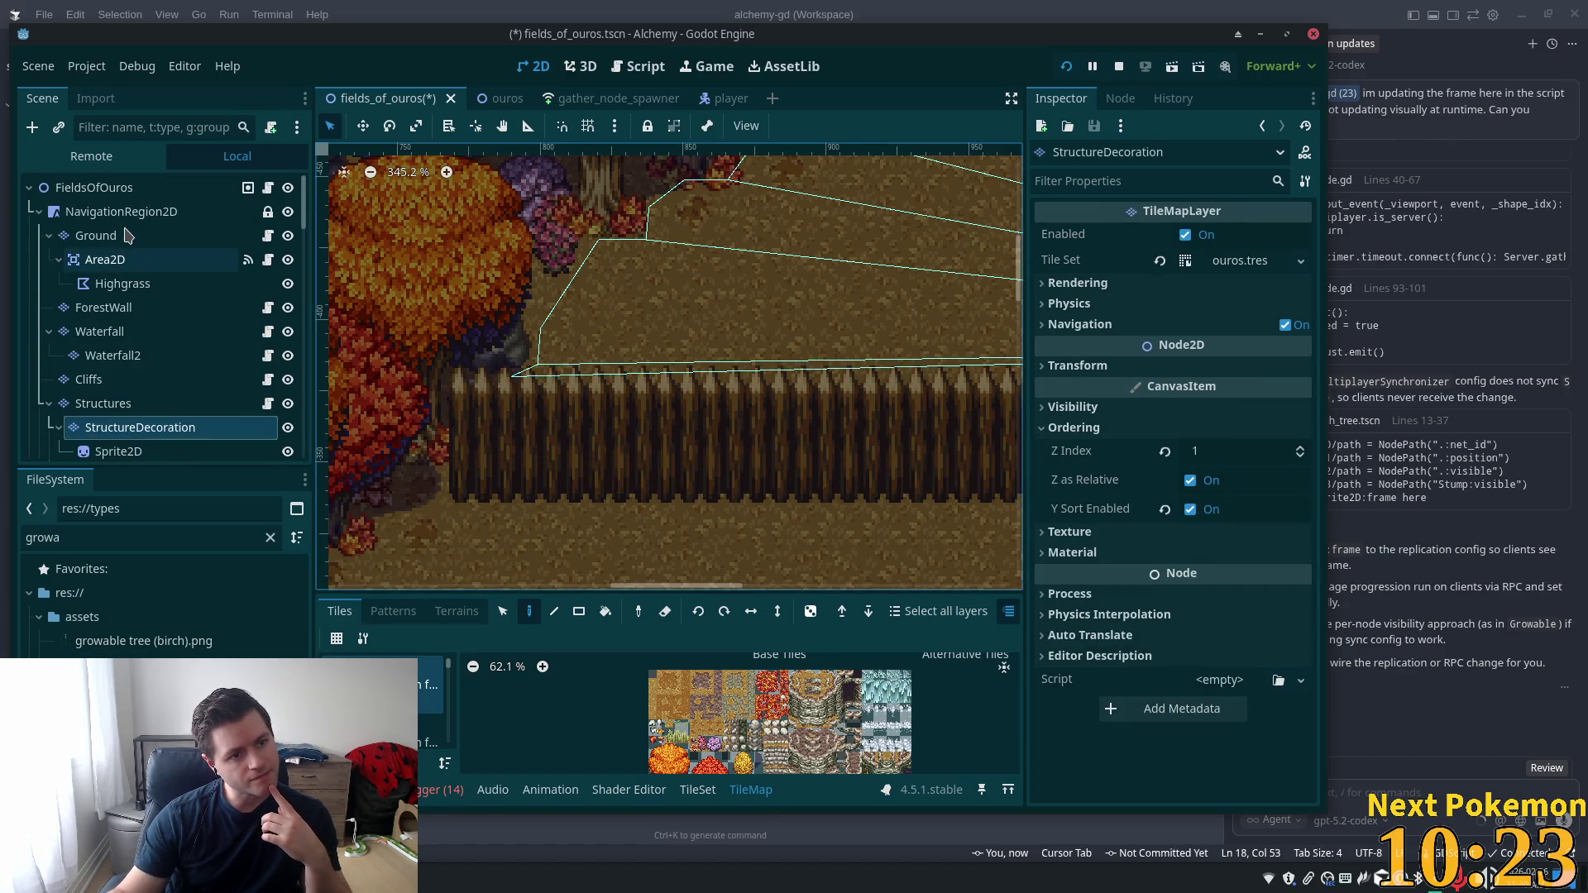
click(96, 188)
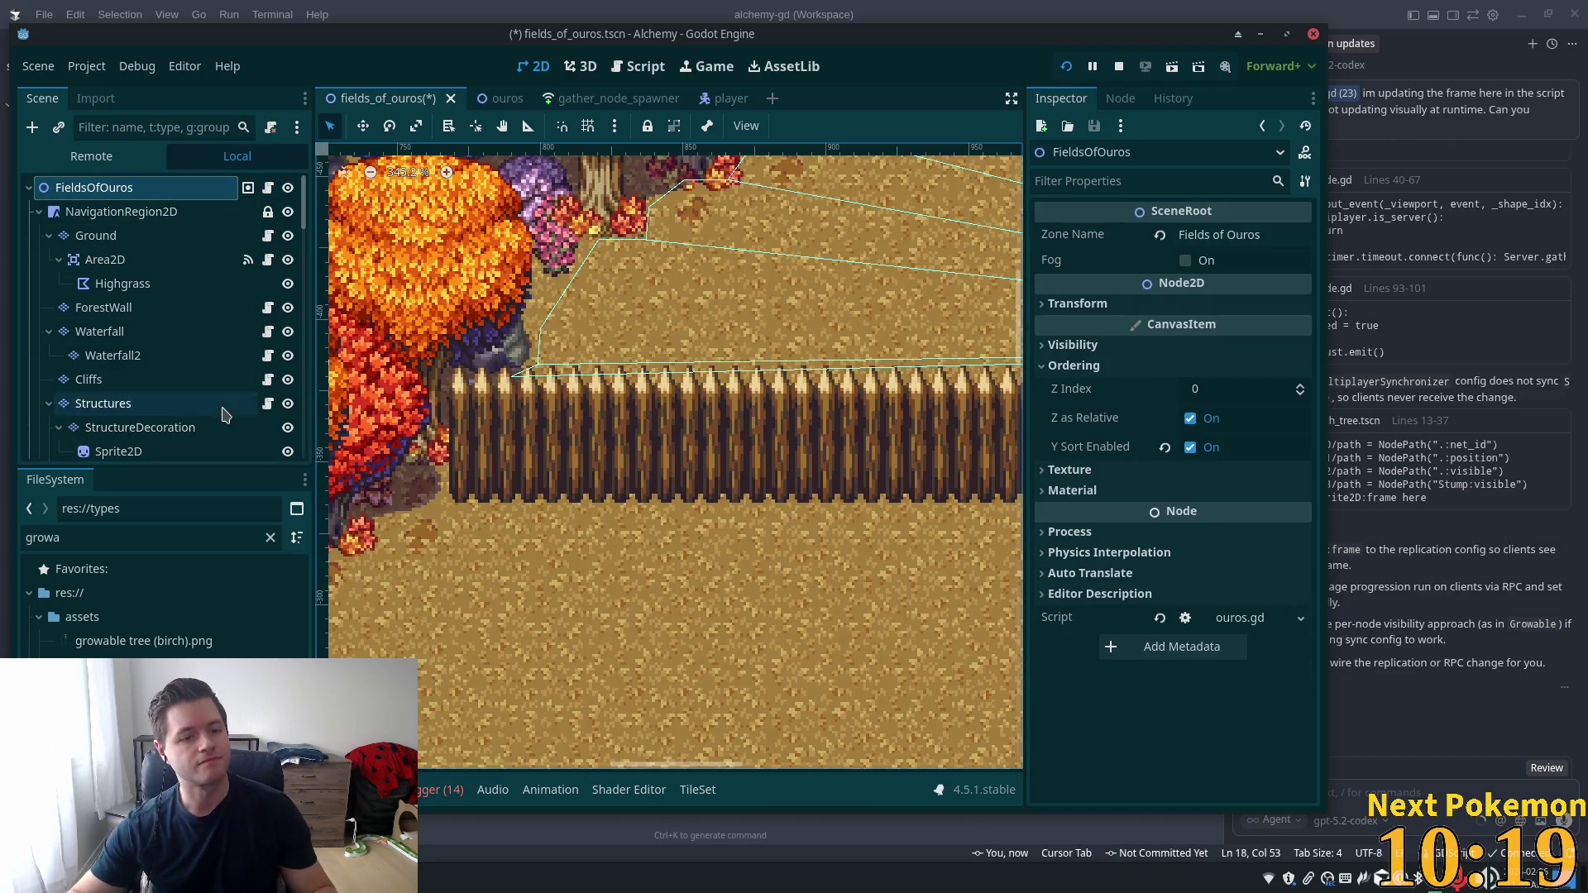
key(ctrl+s)
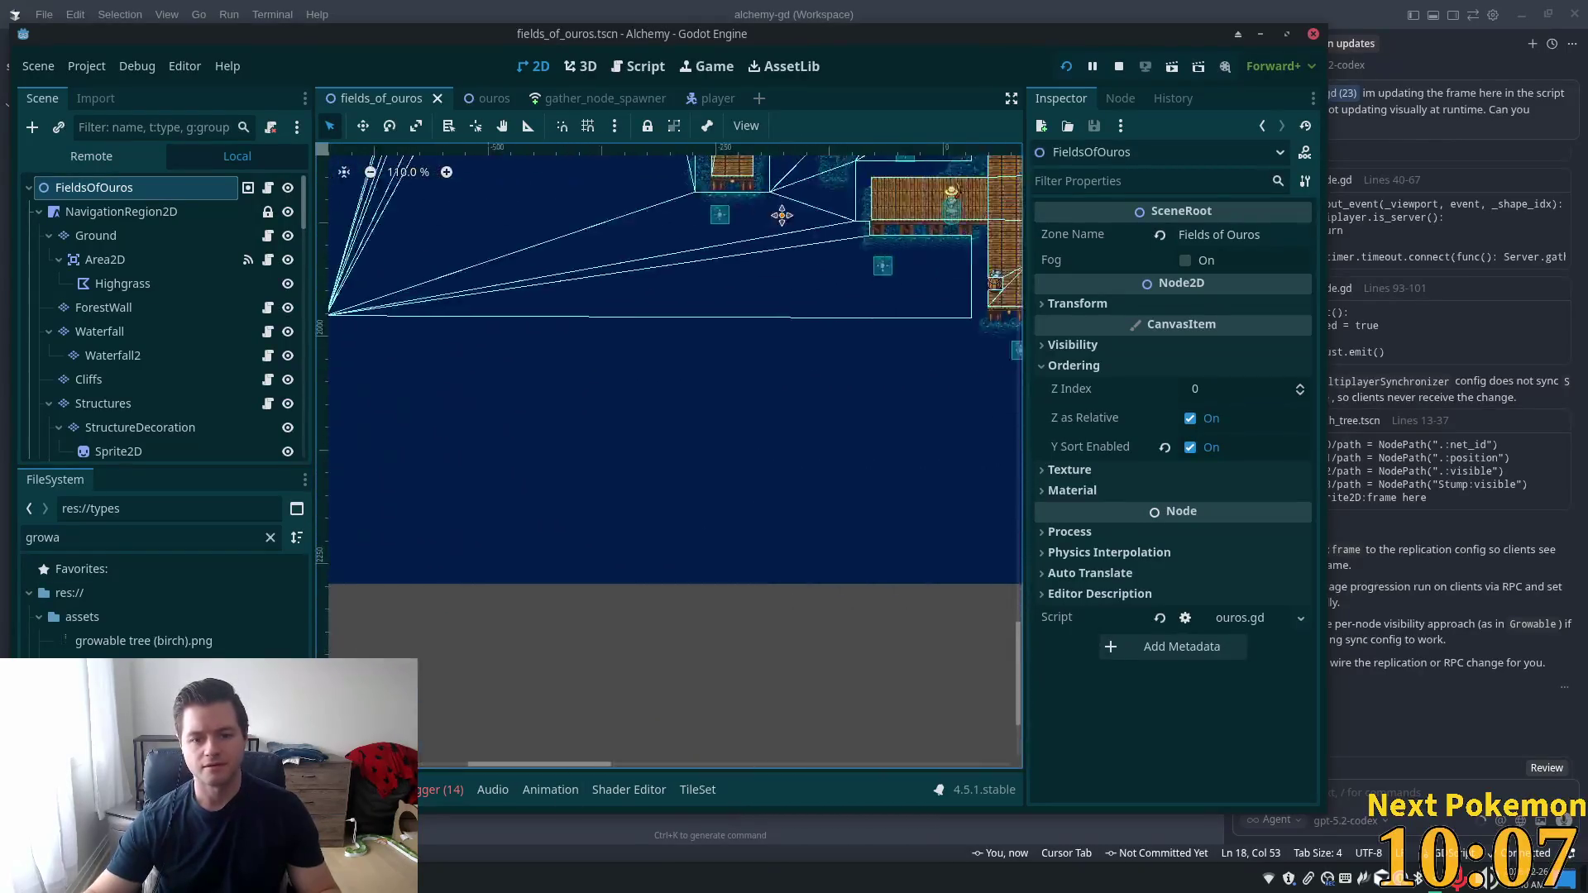
Run the project with two instances, then host and QuickLogin in the first client
scroll(1017, 245, down, 5)
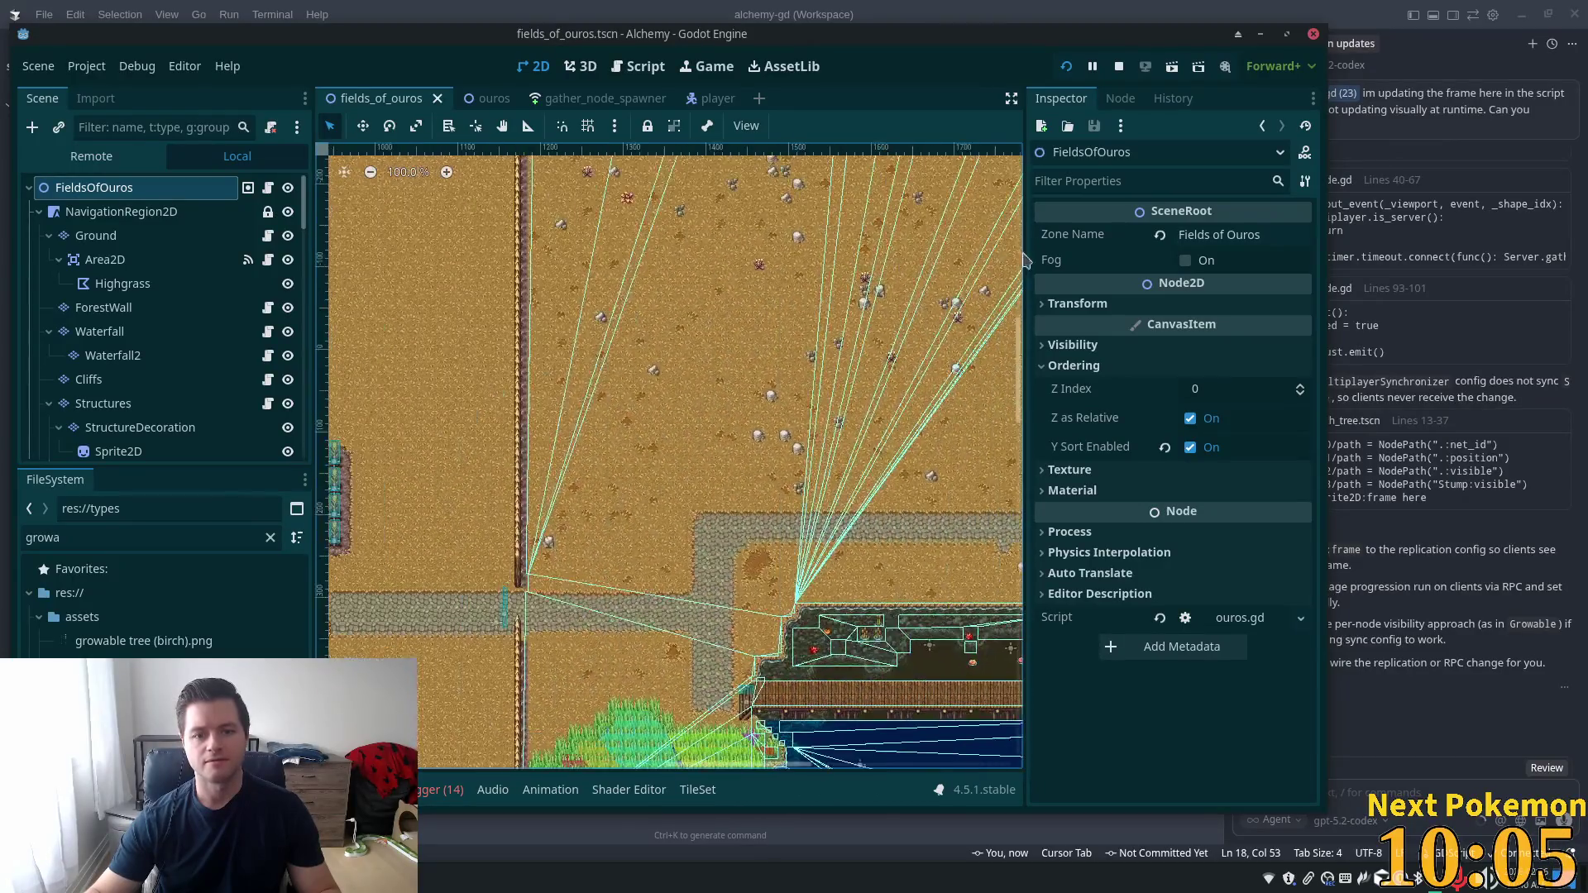
click(1067, 68)
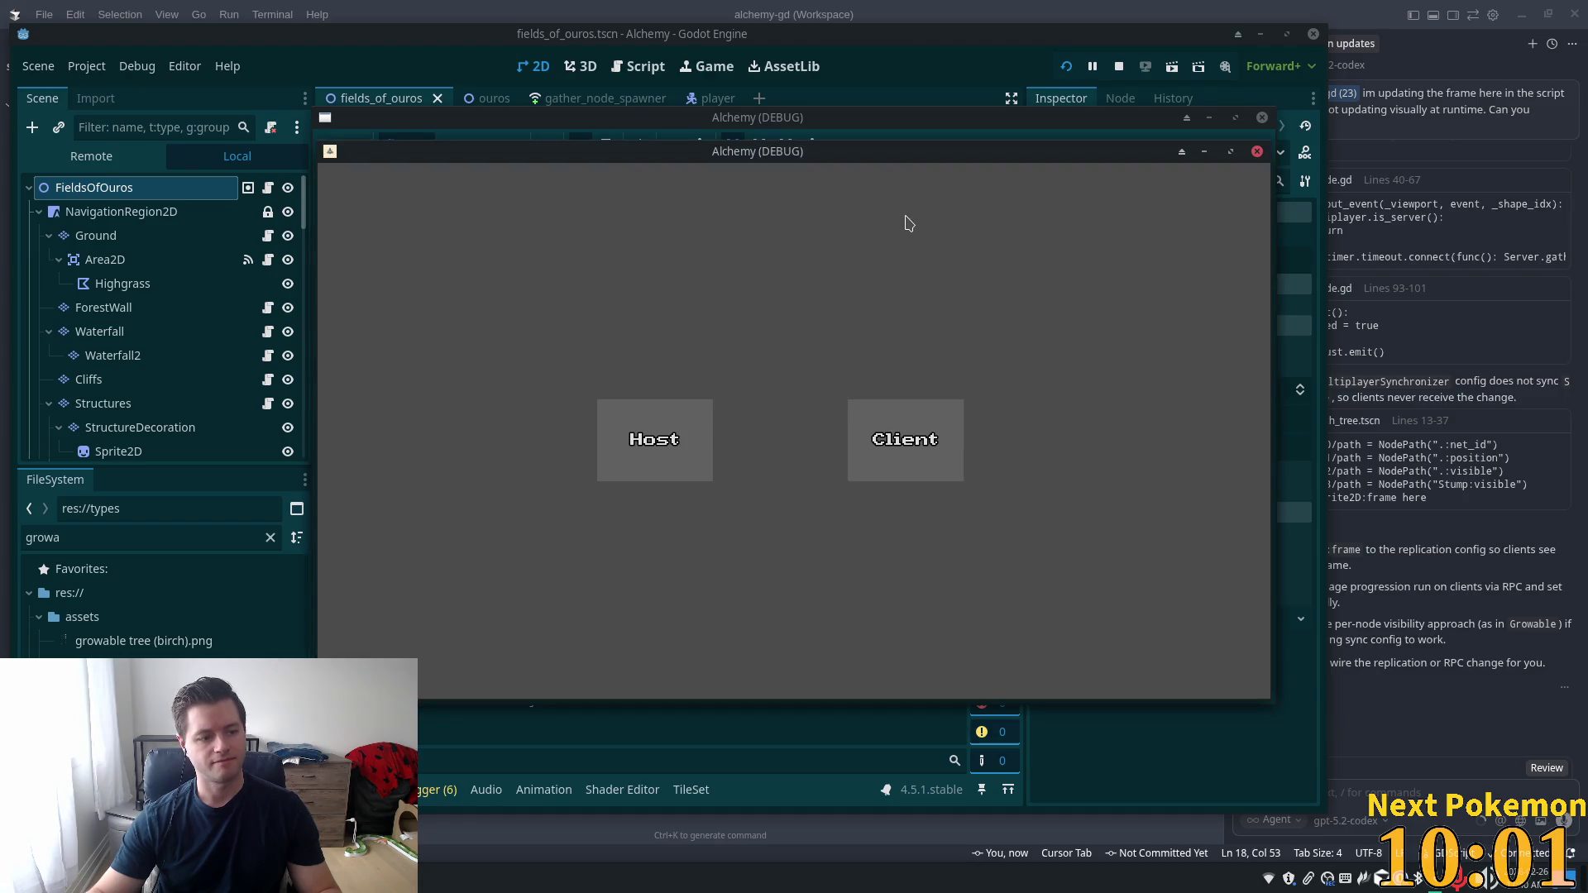
click(905, 440)
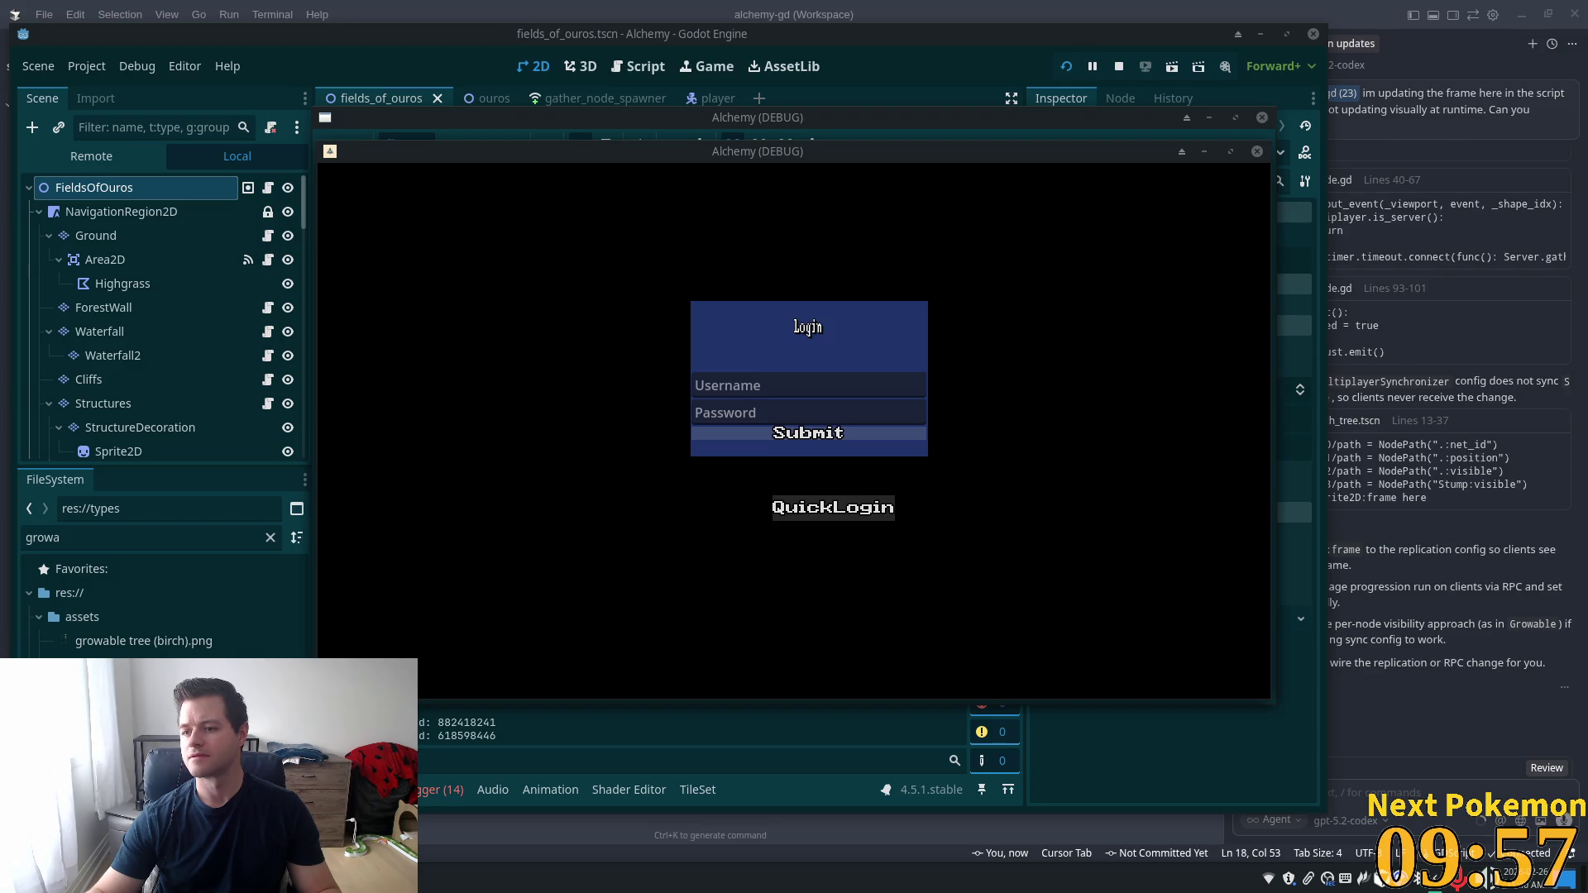
click(833, 507)
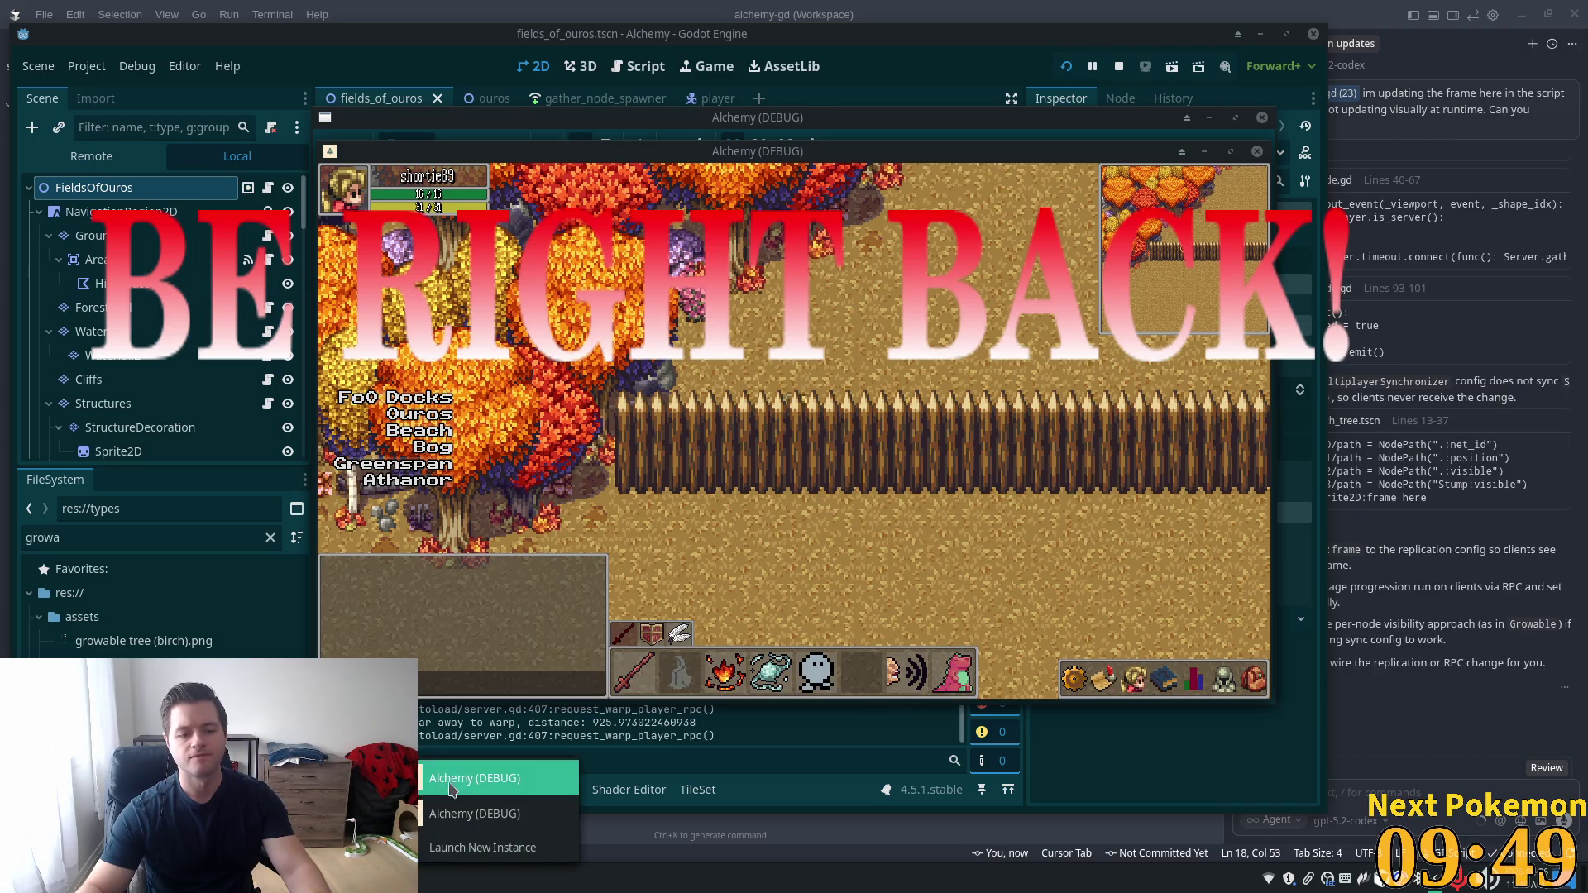
Warp one client's character to Greenspan and the other to Indigo Bog, windows side by side
mouse_move(453, 890)
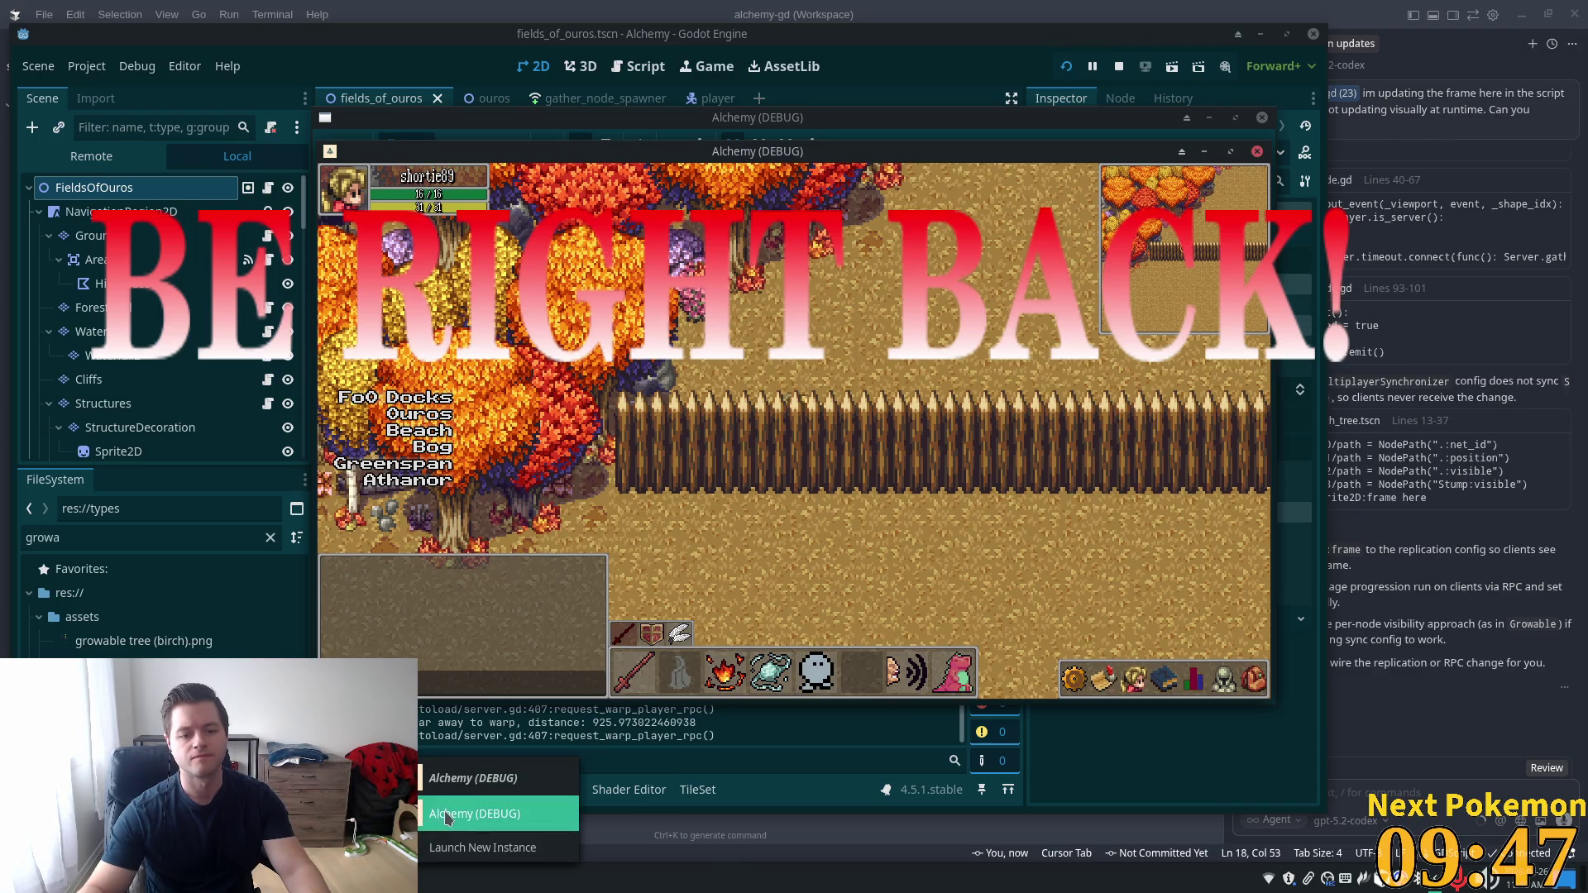
click(451, 820)
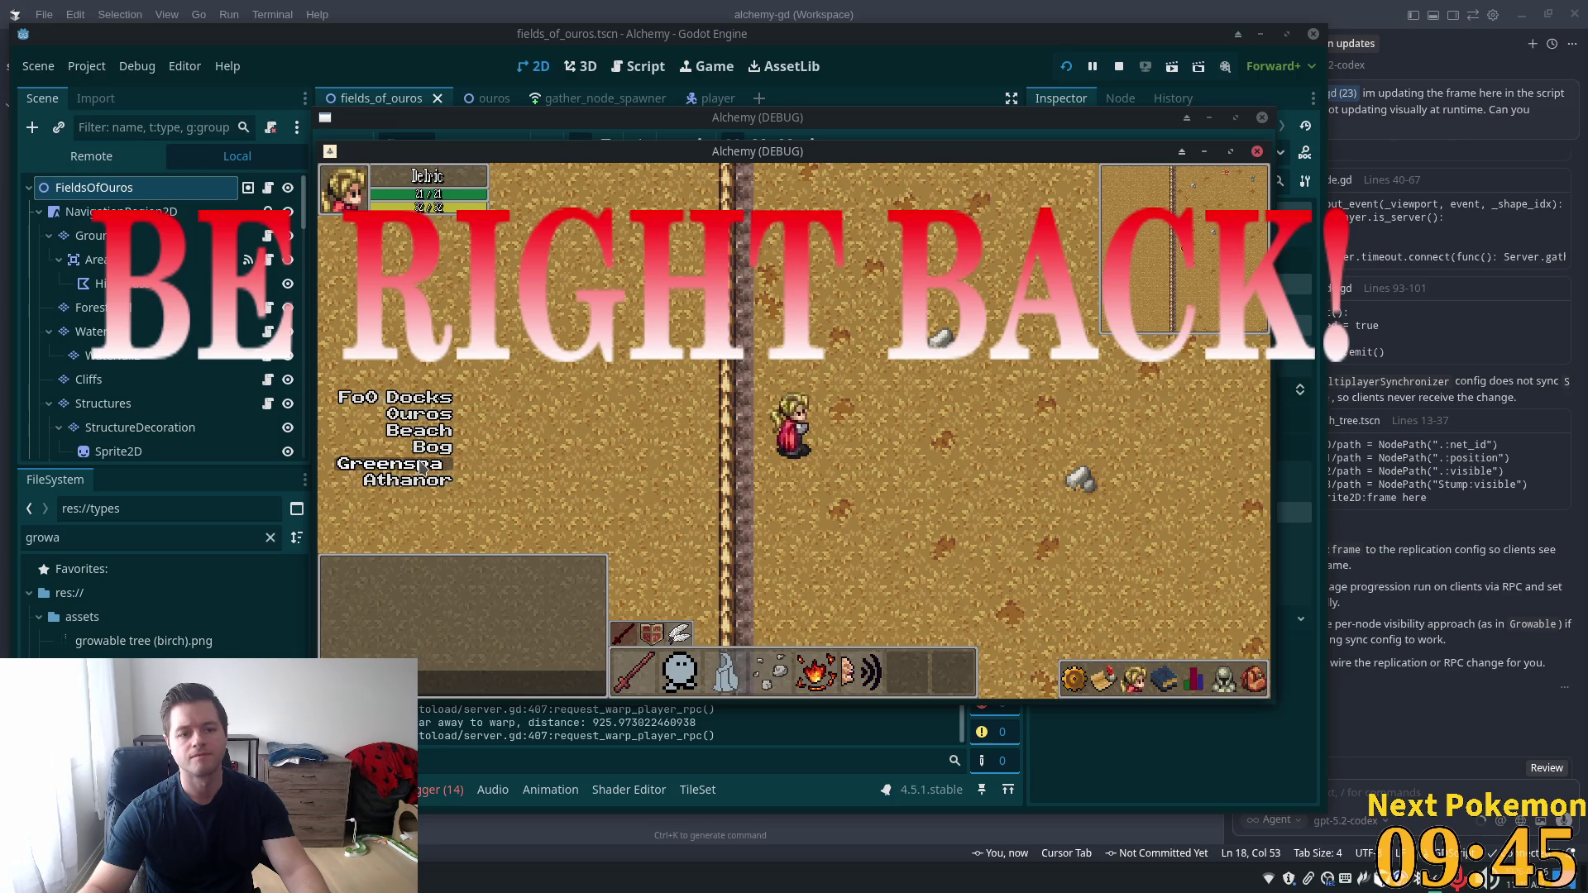
click(416, 464)
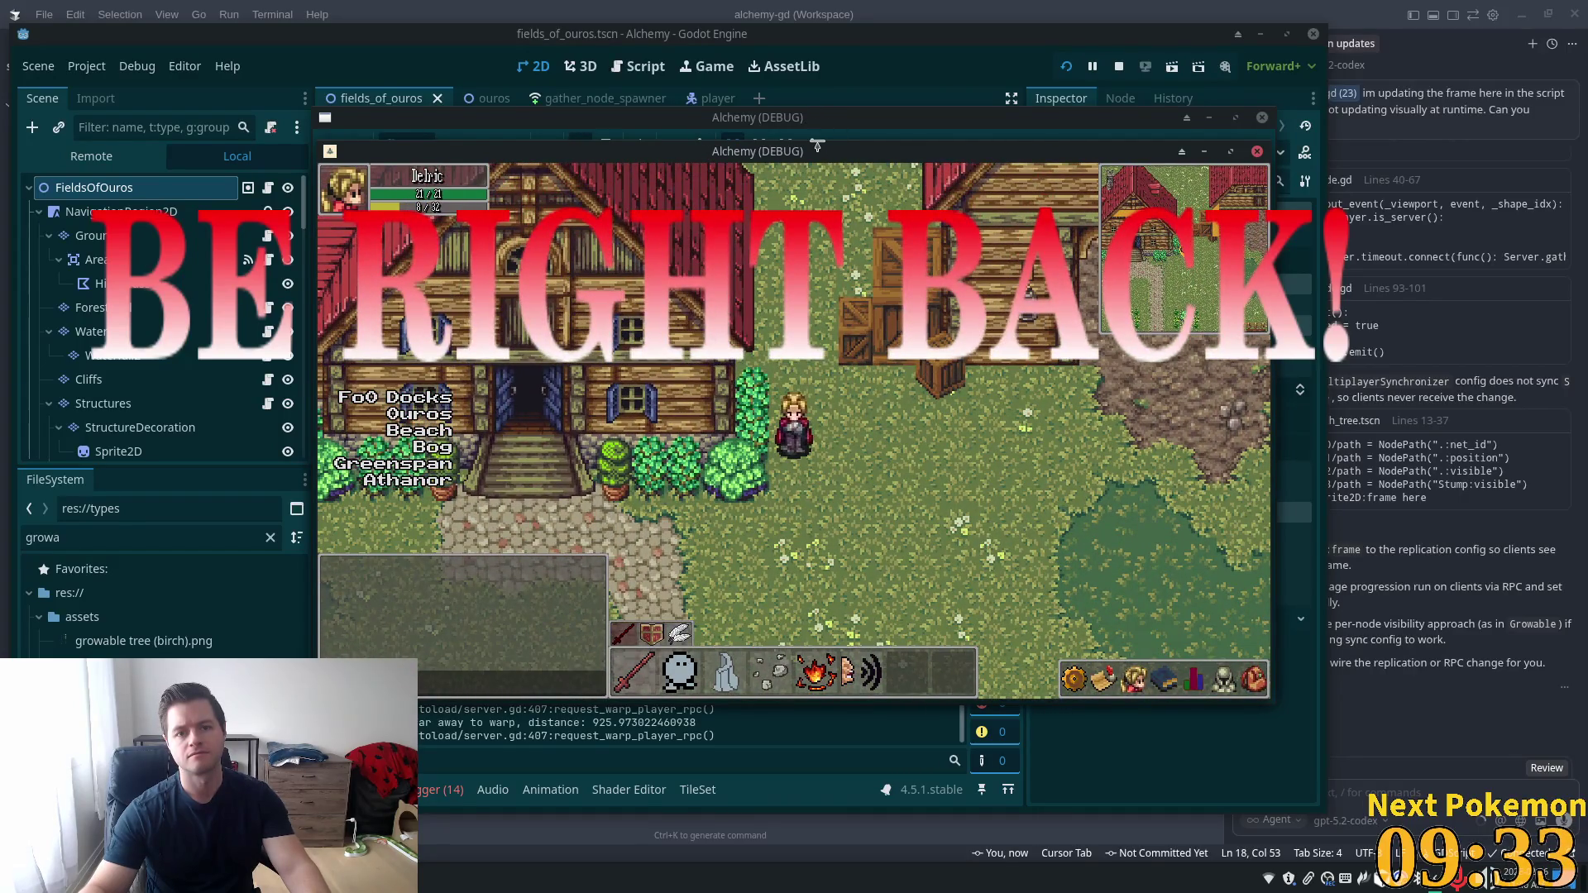
drag(817, 146, 1225, 260)
drag(969, 143, 678, 199)
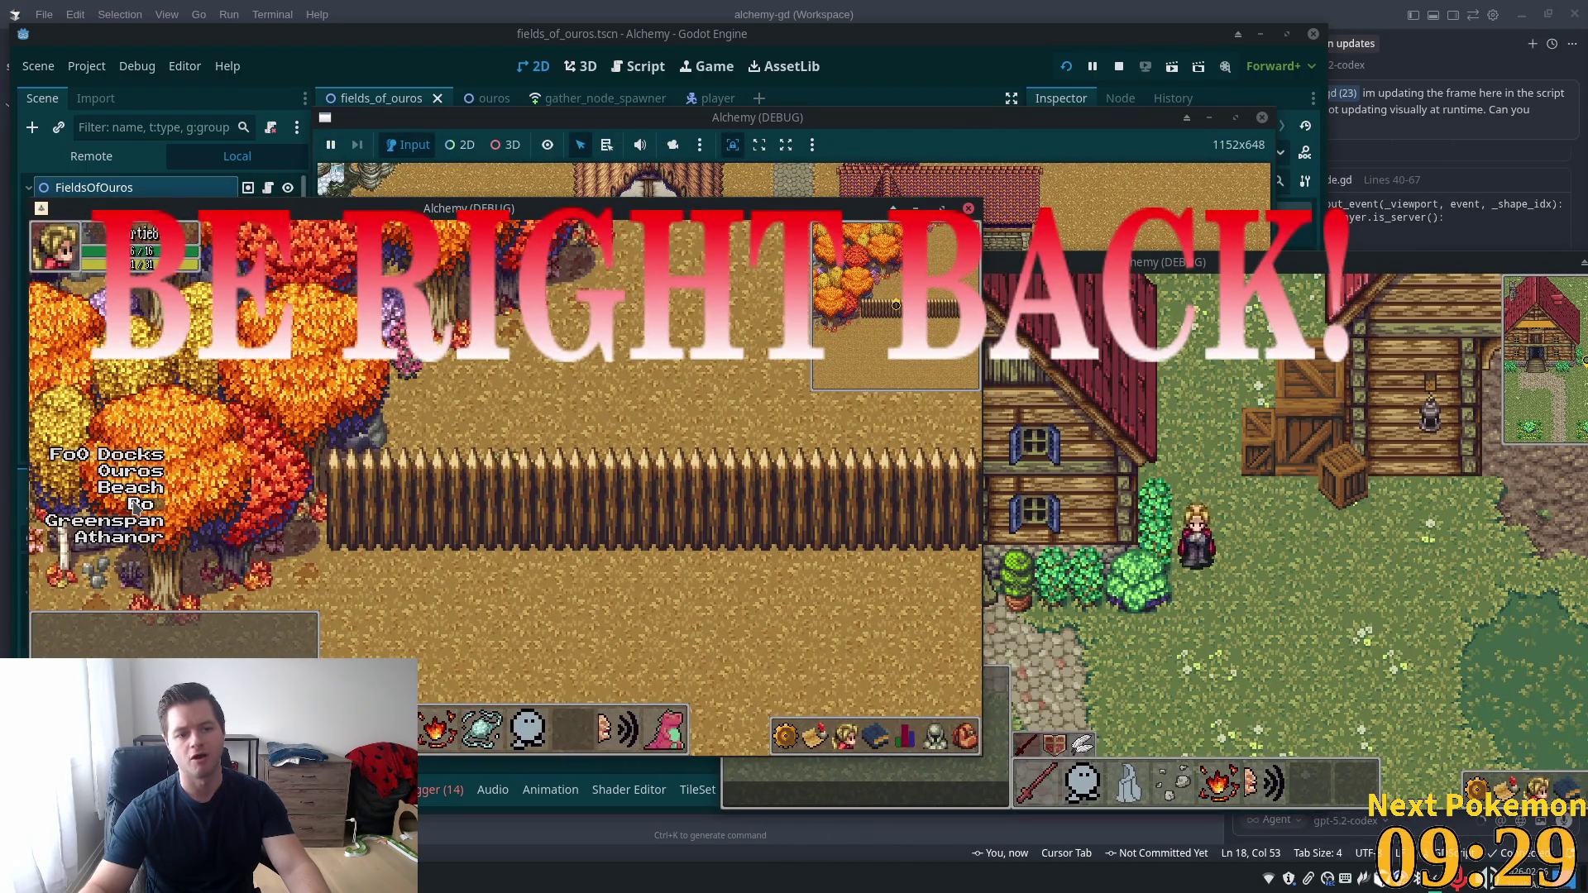
click(136, 503)
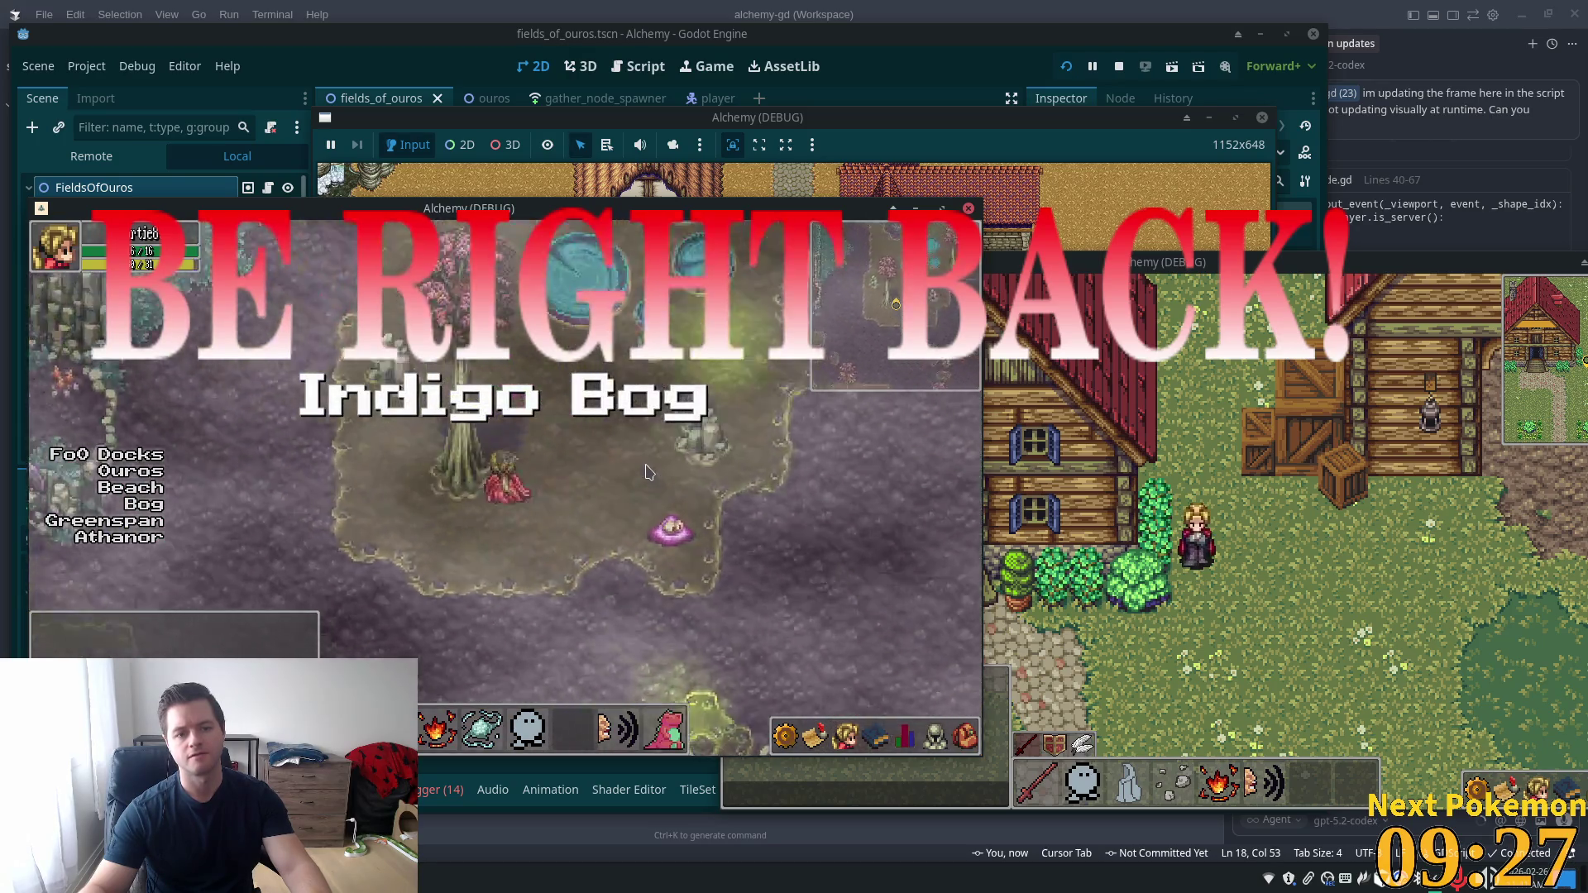
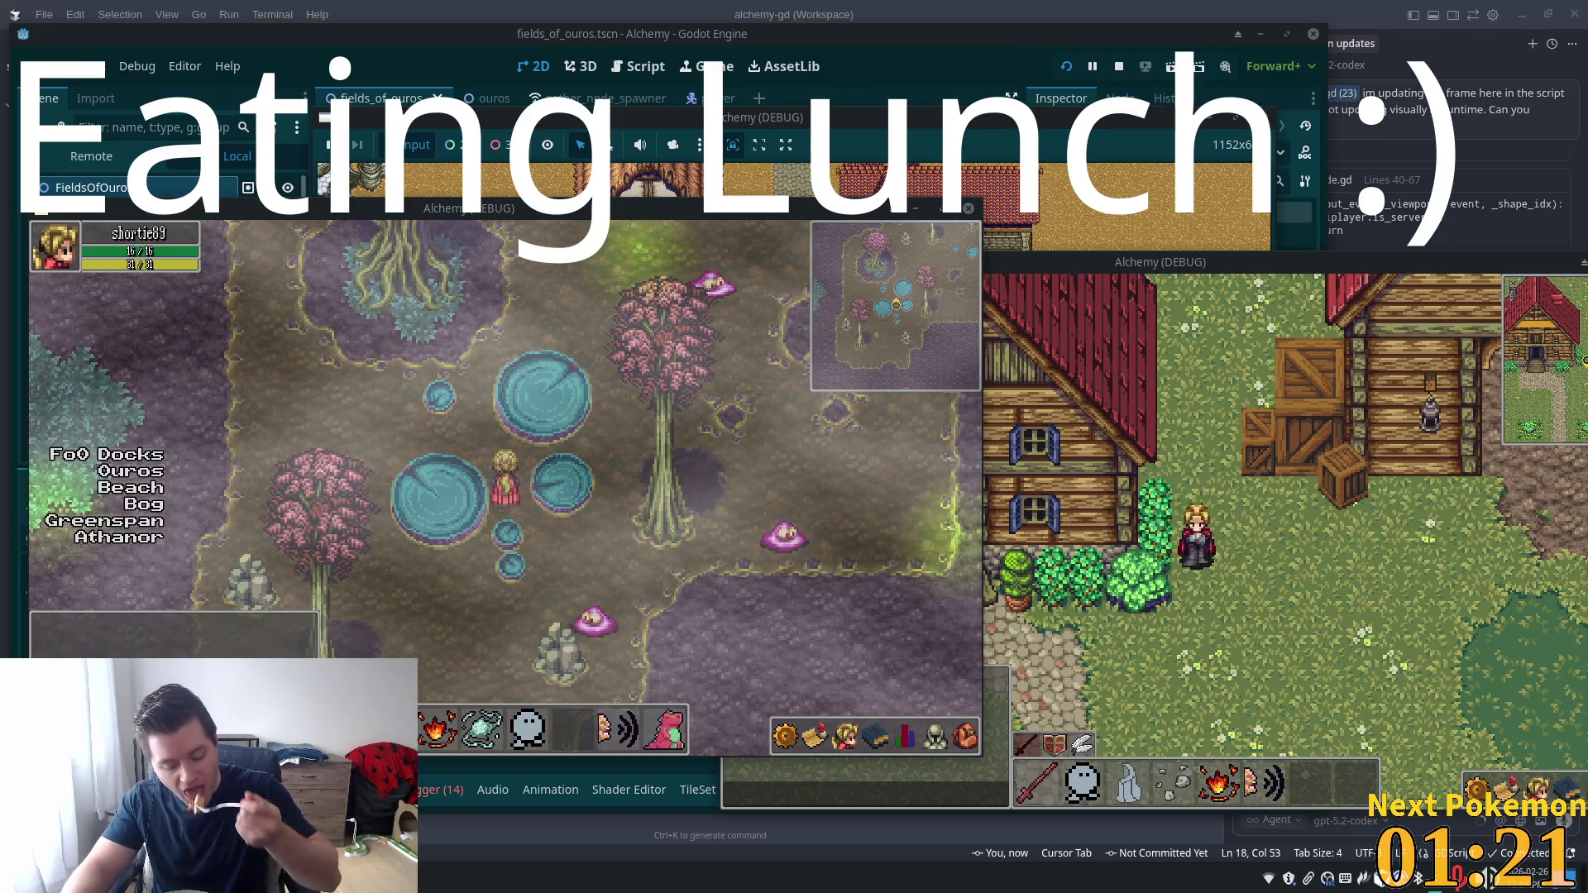
Focus the second Alchemy client and walk its character around the village houses, crop field and fence
click(876, 777)
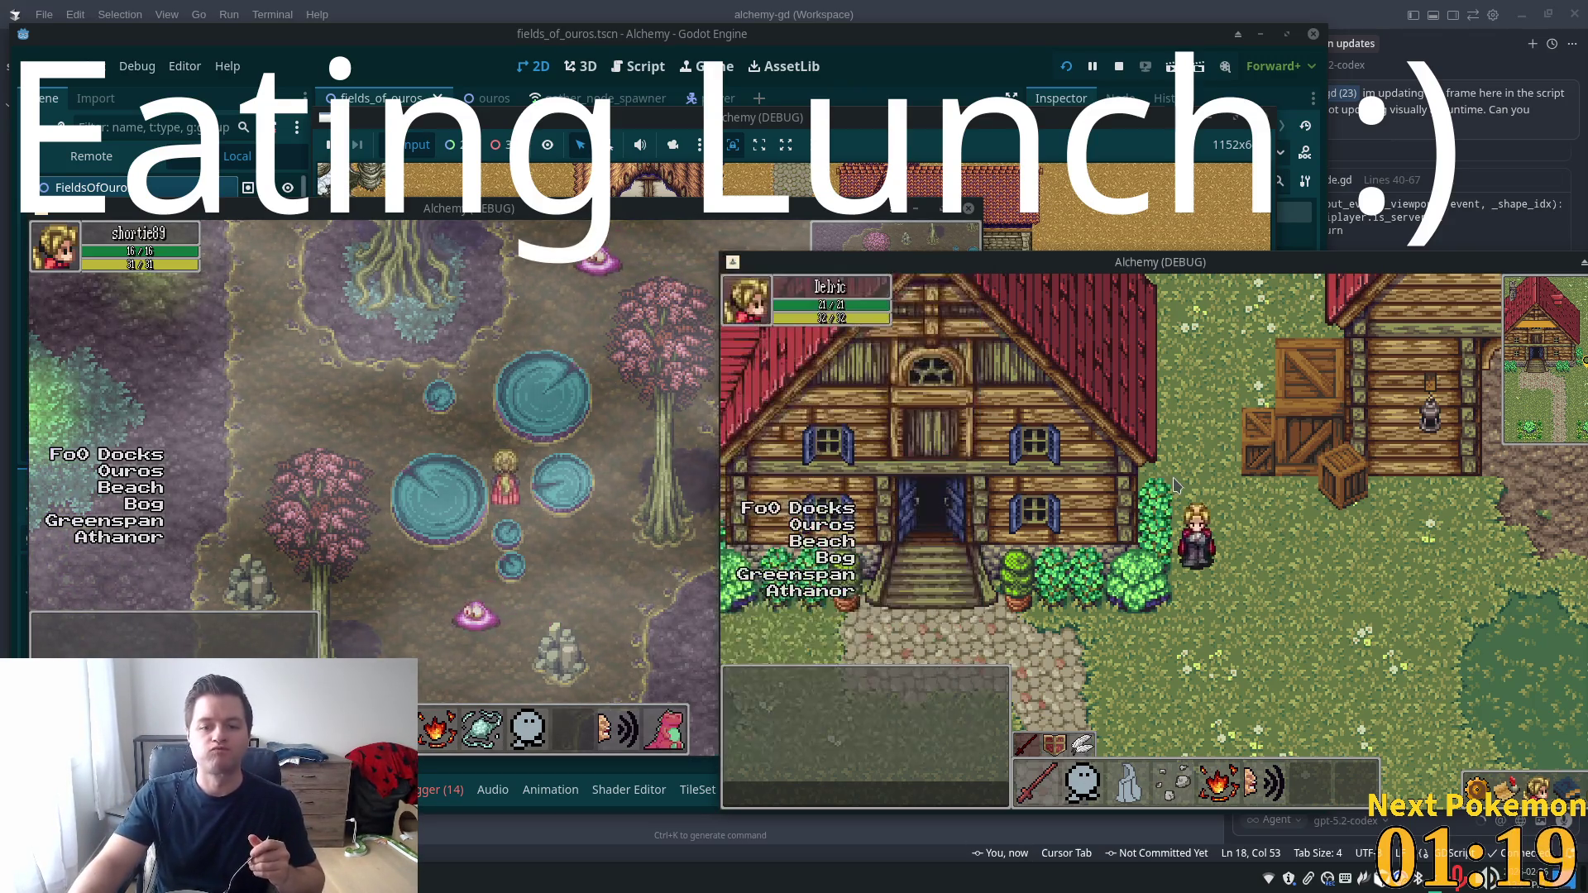
key(Right)
key(Up)
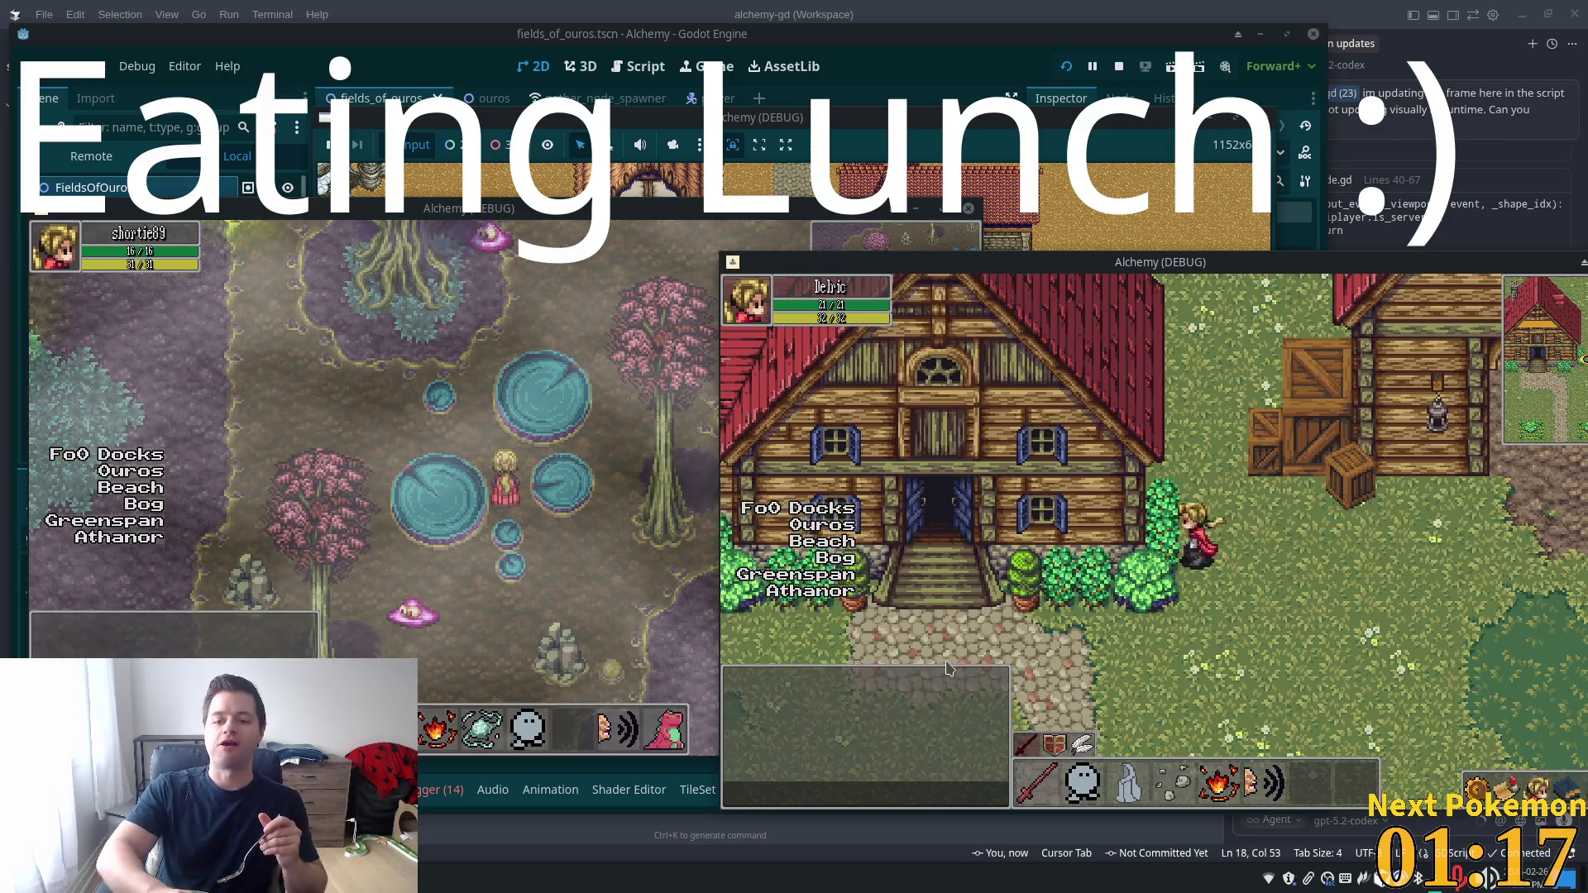
key(Left)
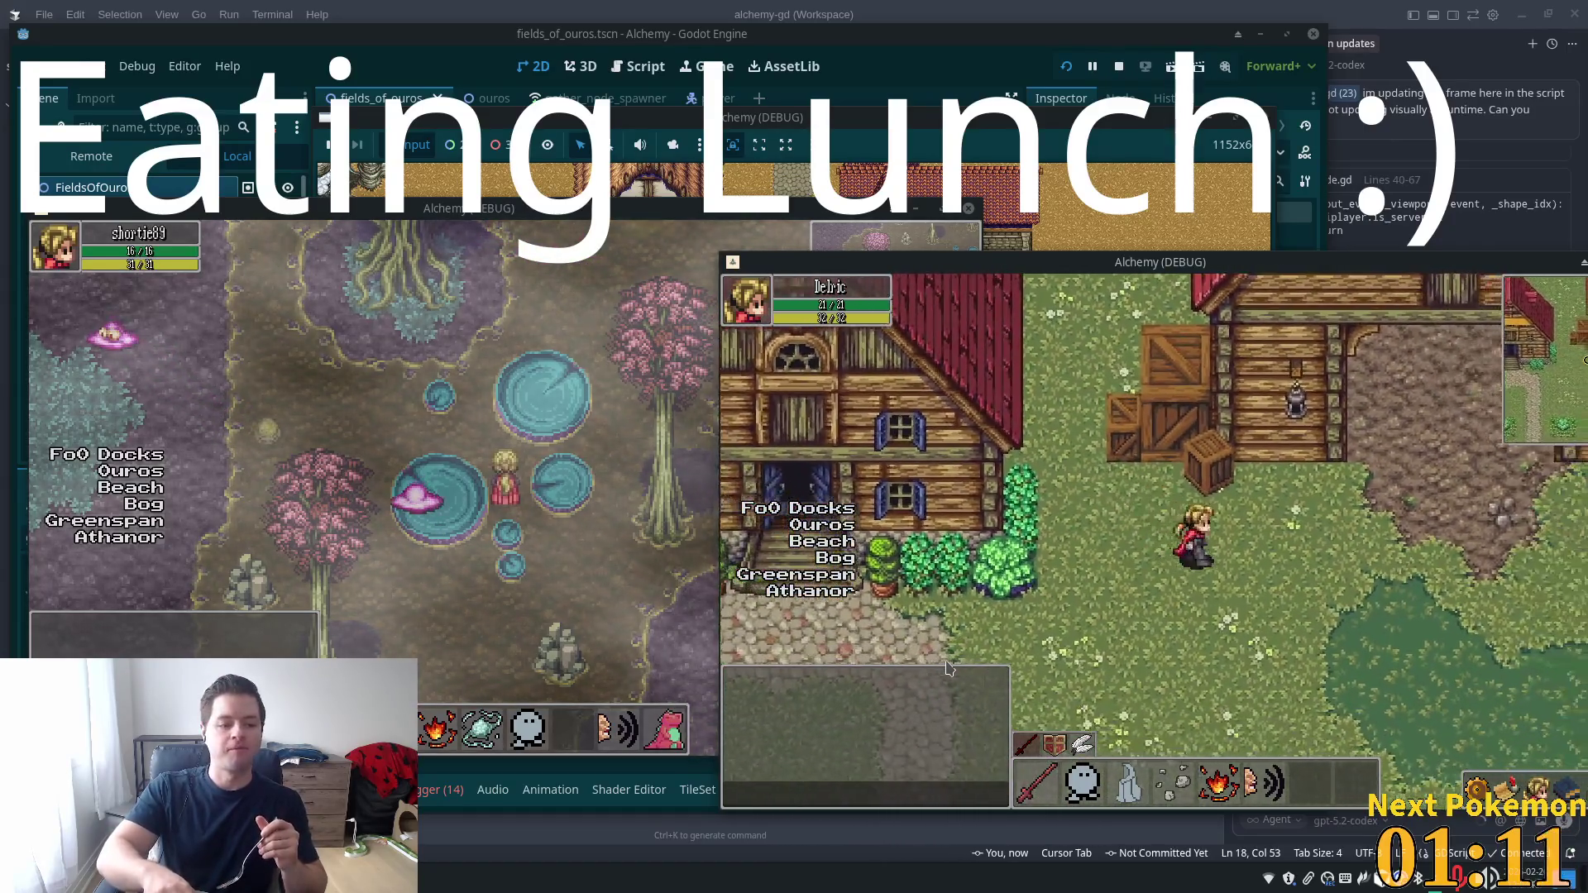
key(Right)
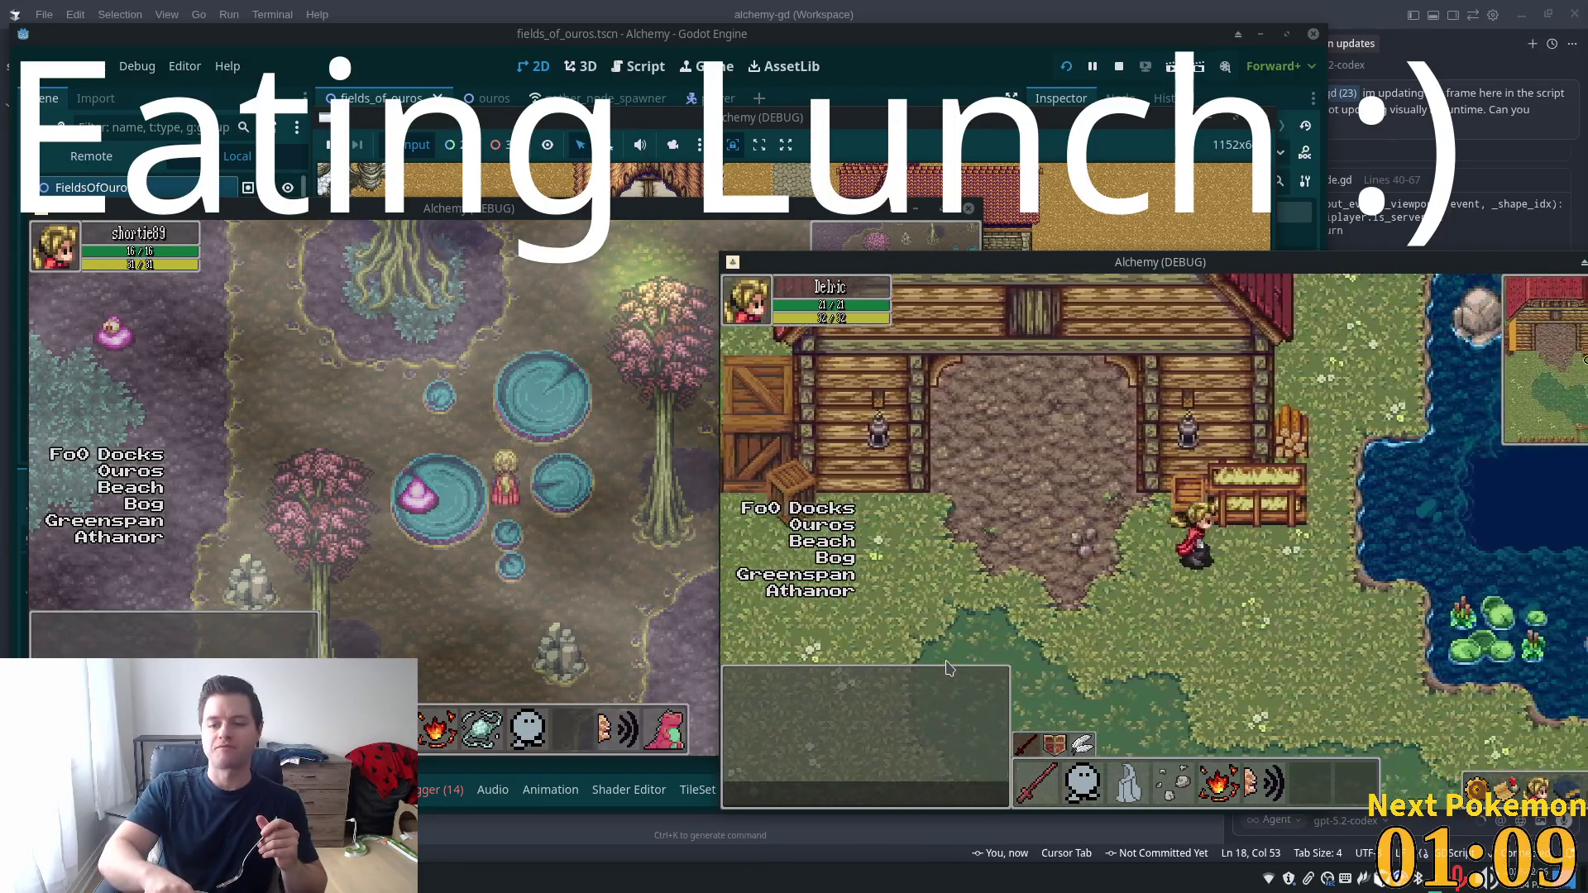
key(Right)
key(Left)
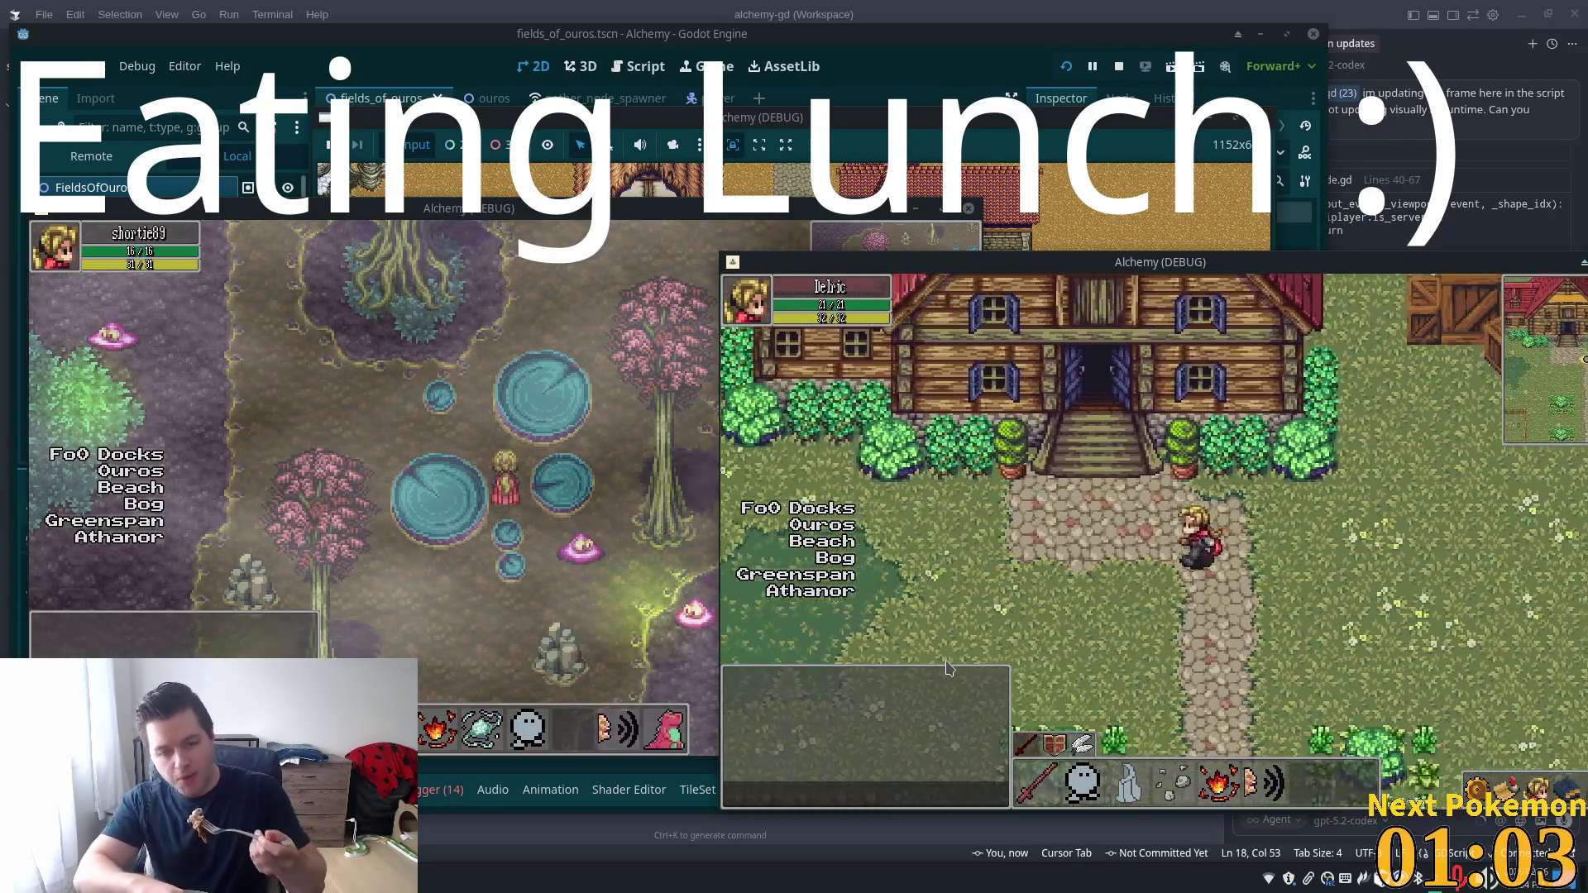
key(Left)
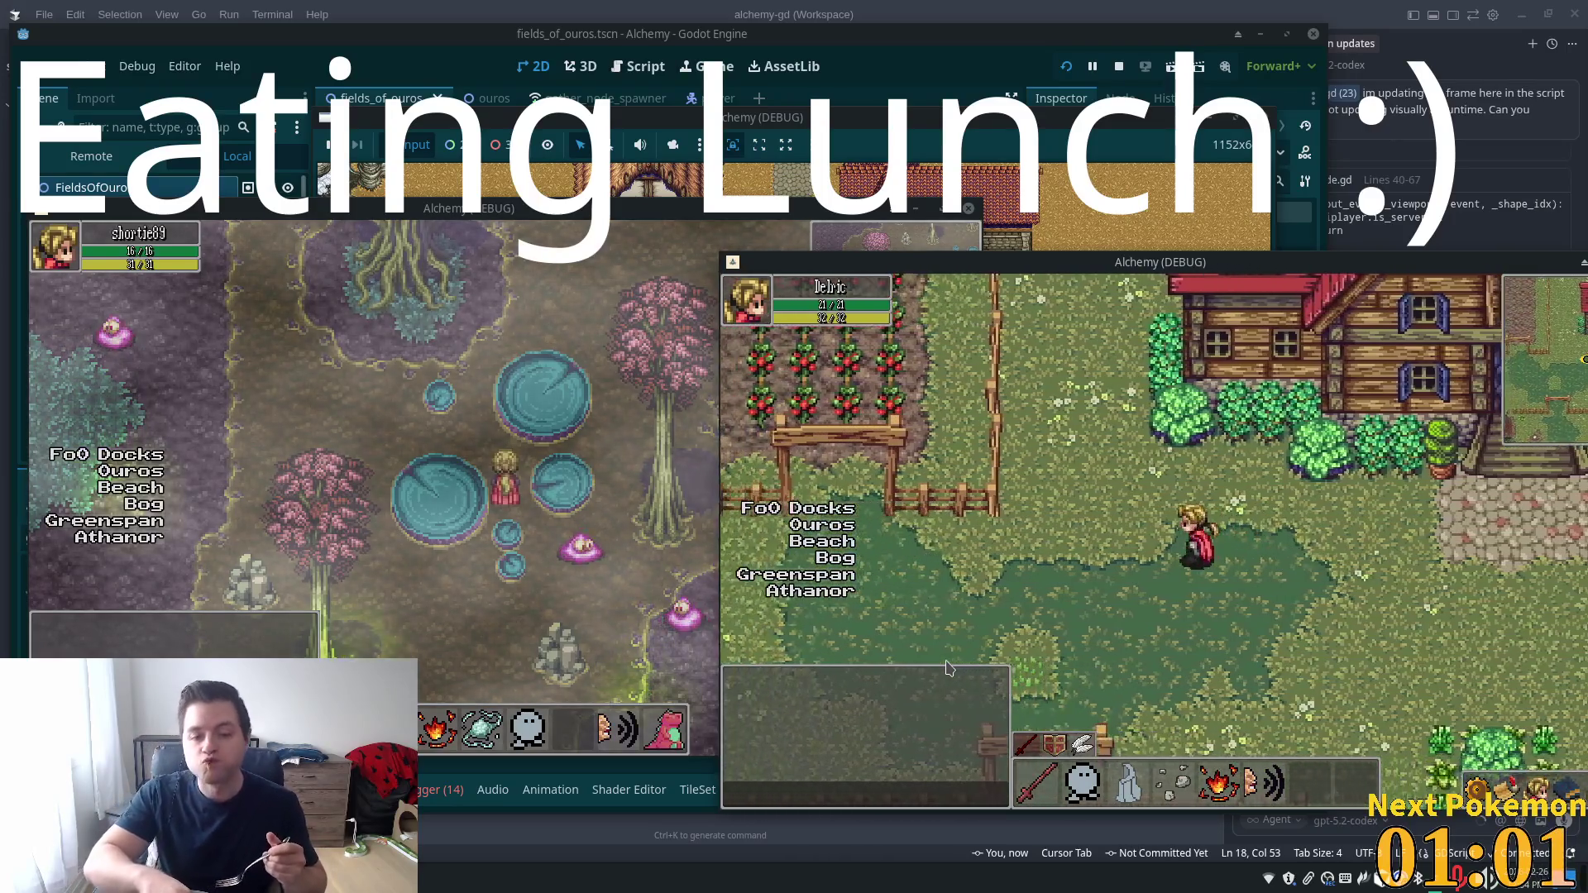
key(Right)
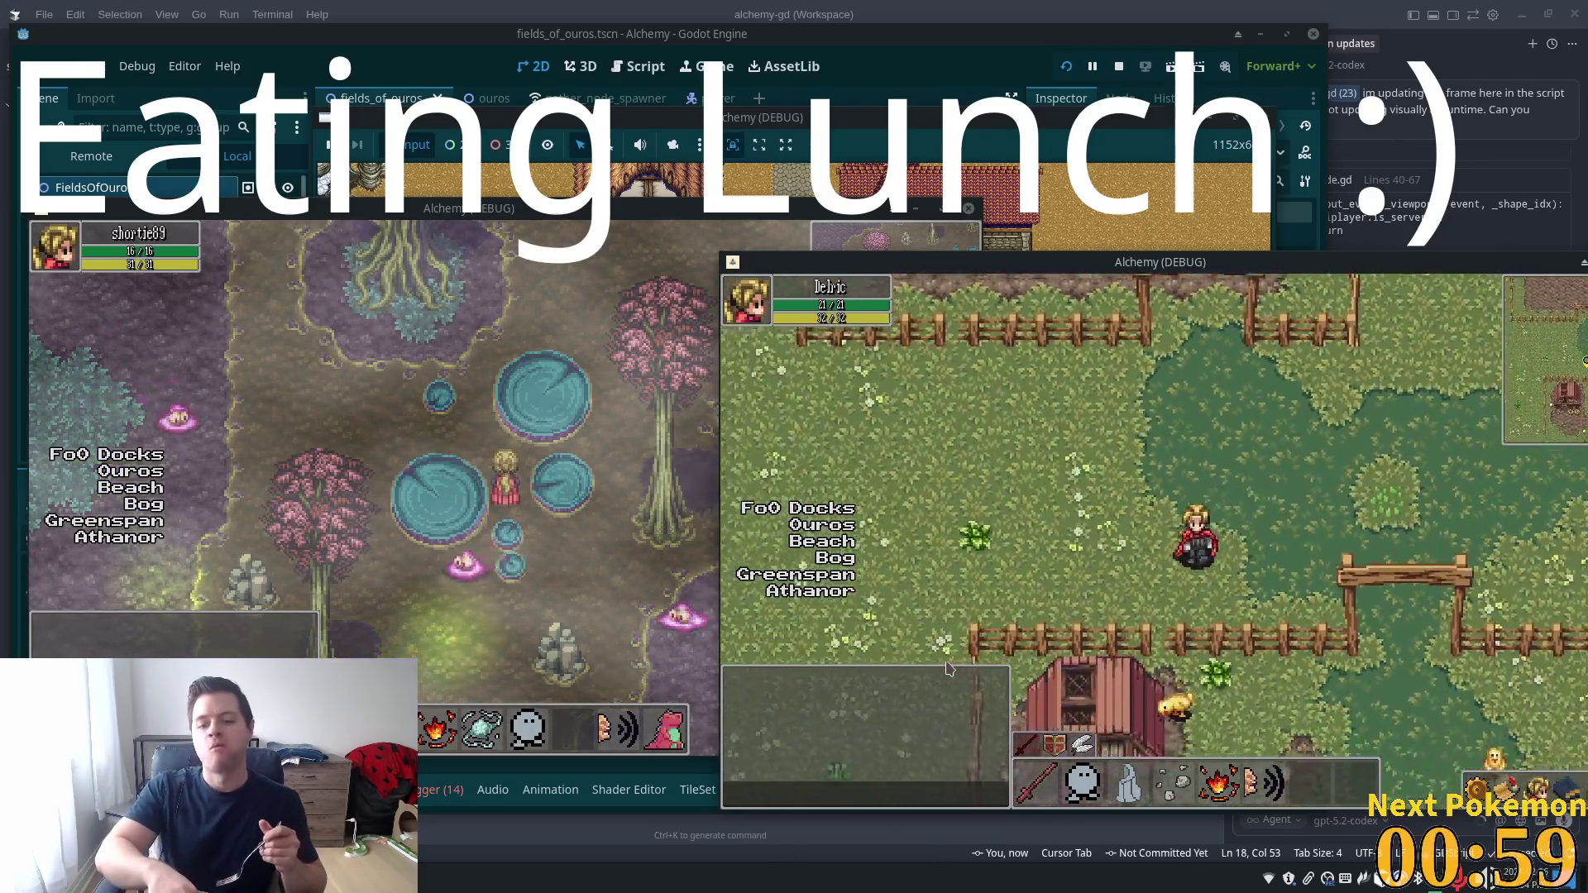
key(Left)
key(Left)
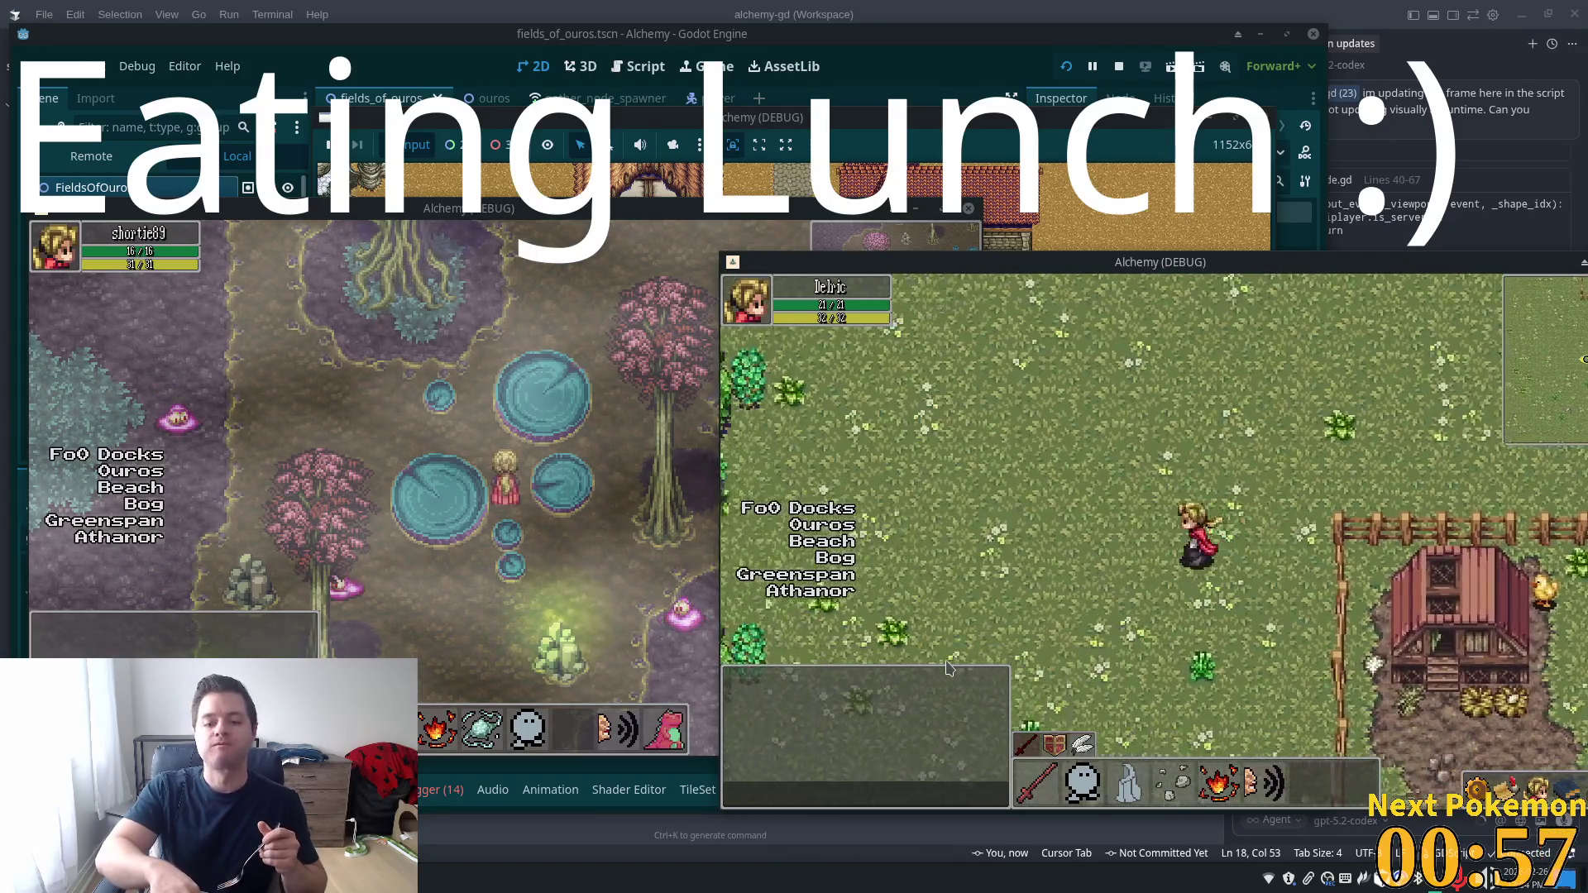
key(Up)
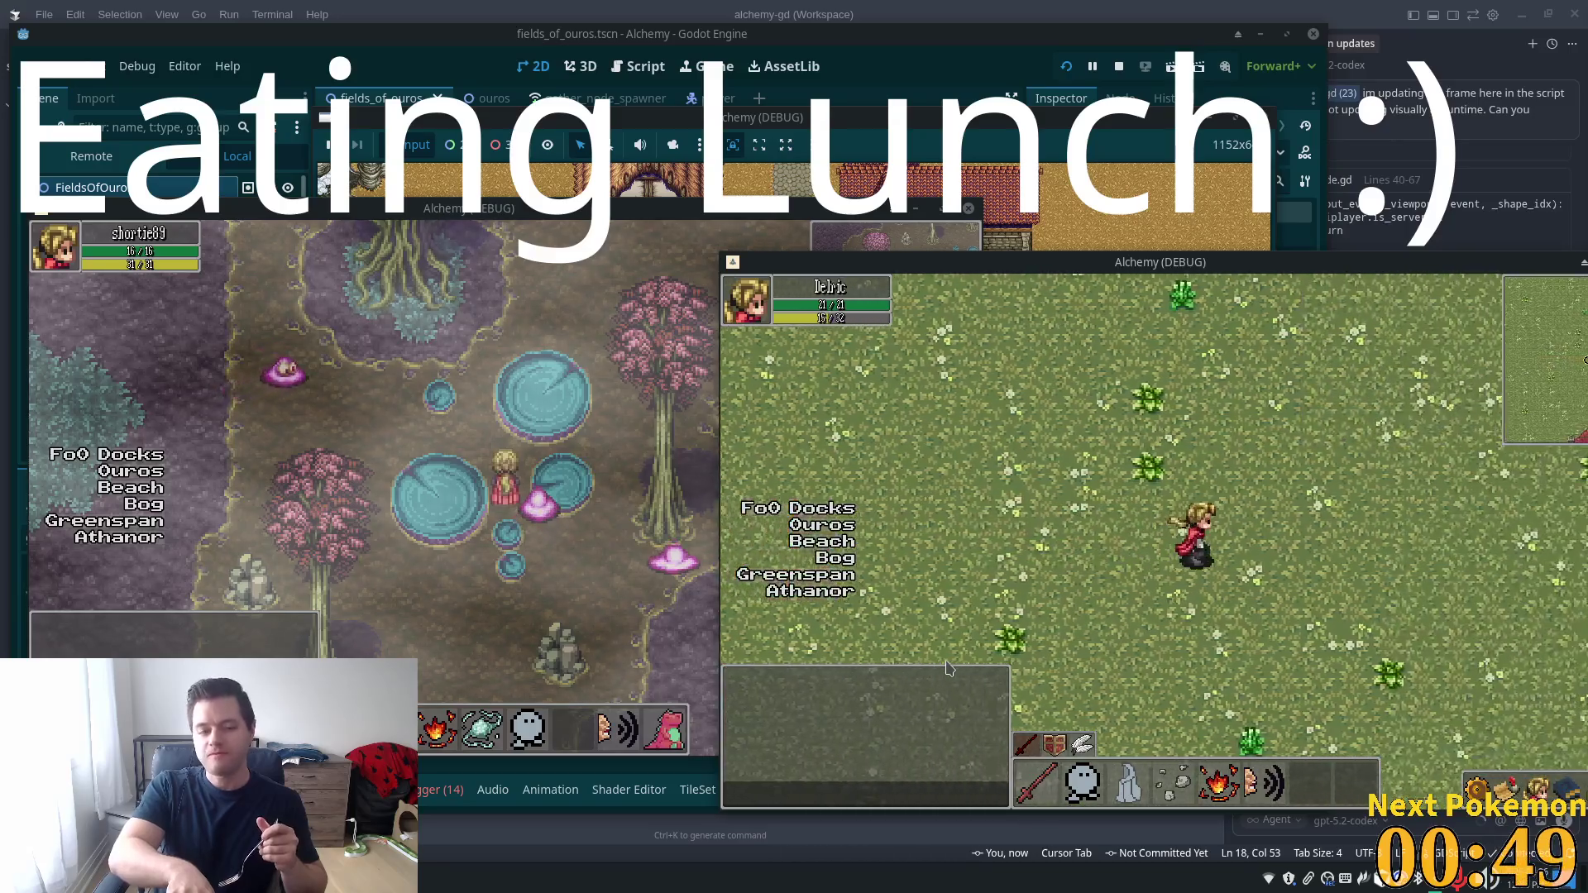
Walk the character along the stone path, into the red barn, and back out onto the grass
key(Right)
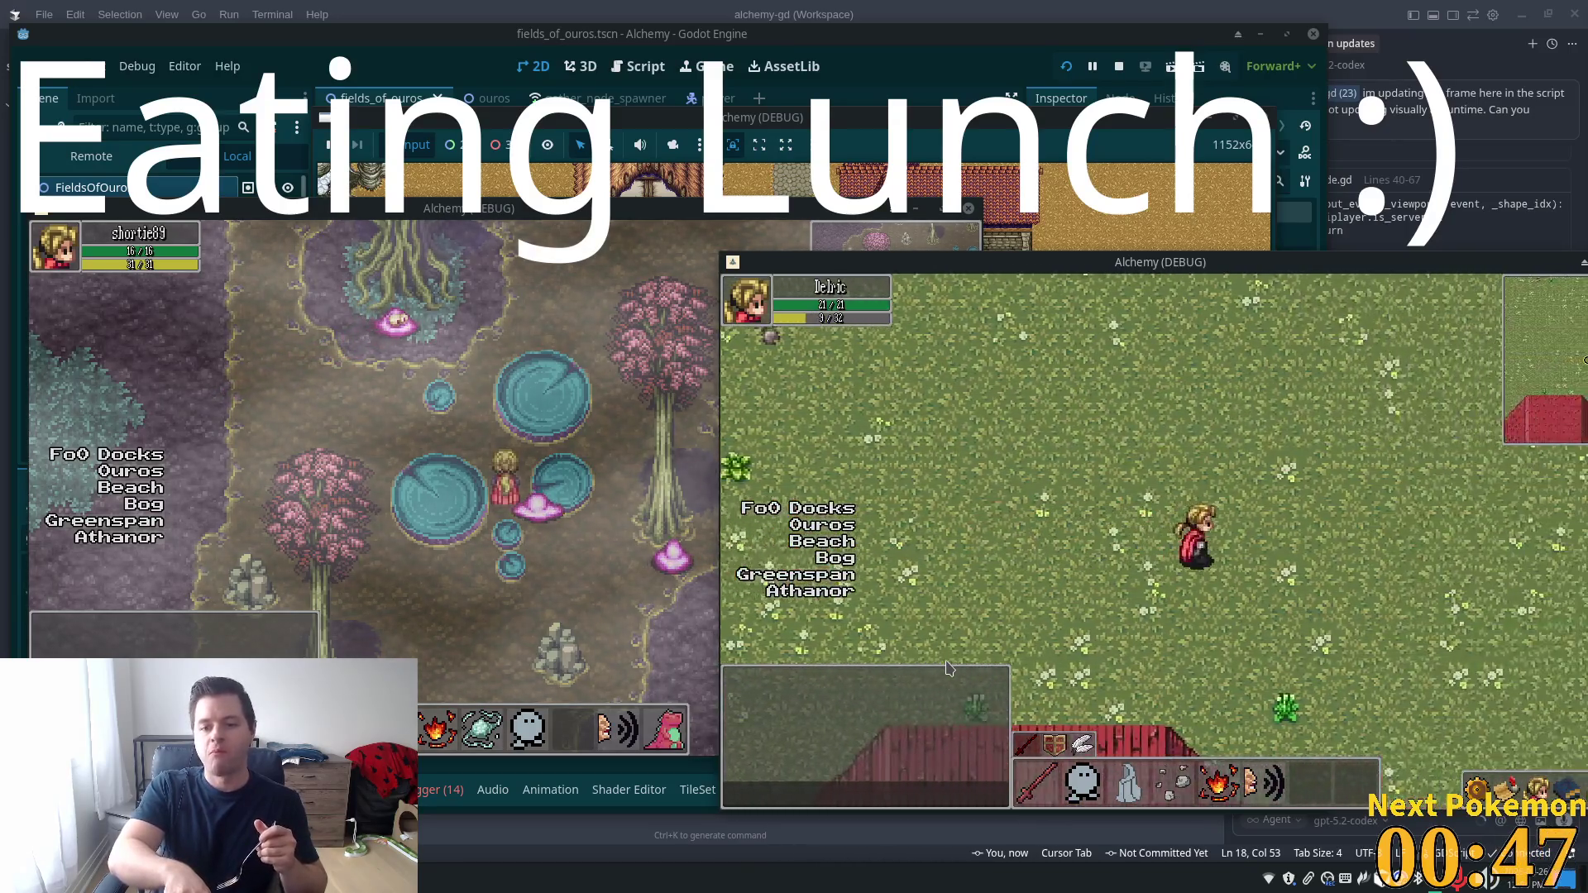
key(Right)
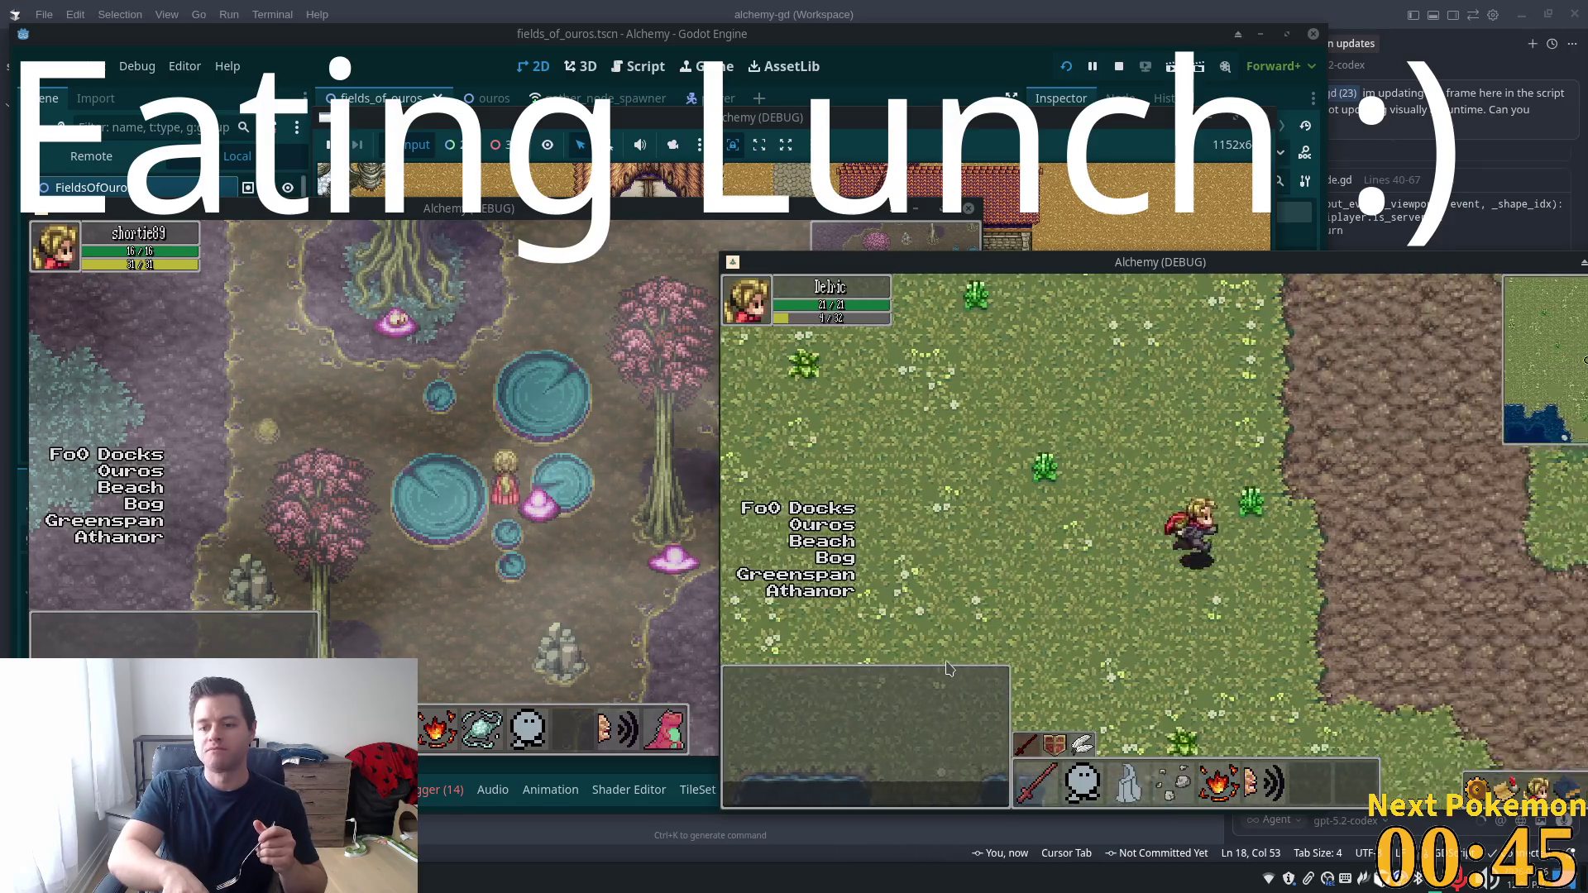
key(Left)
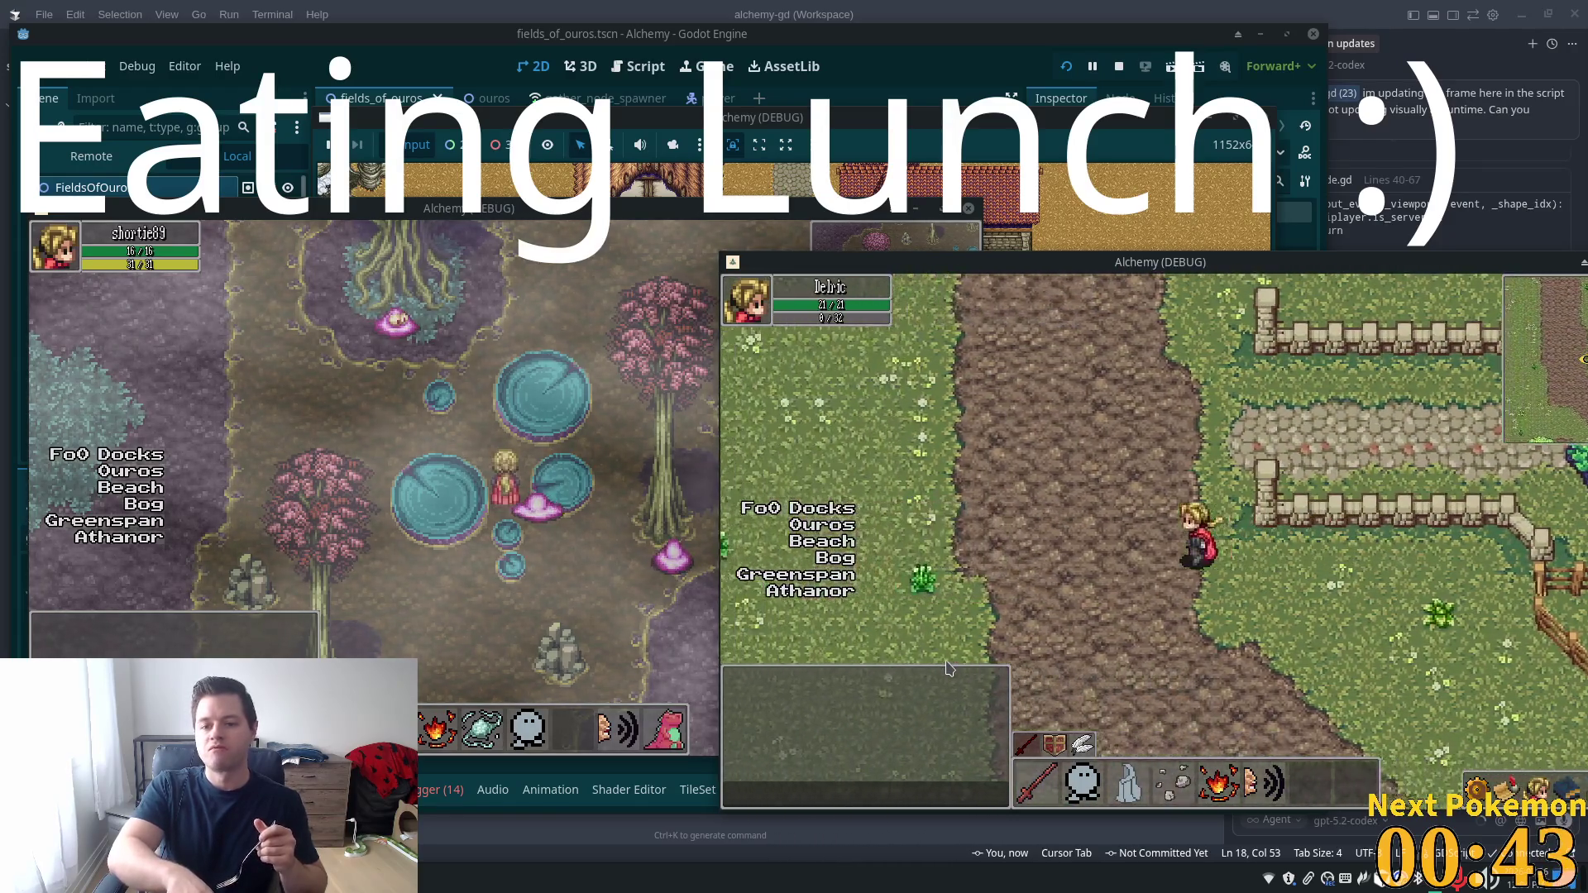
key(Right)
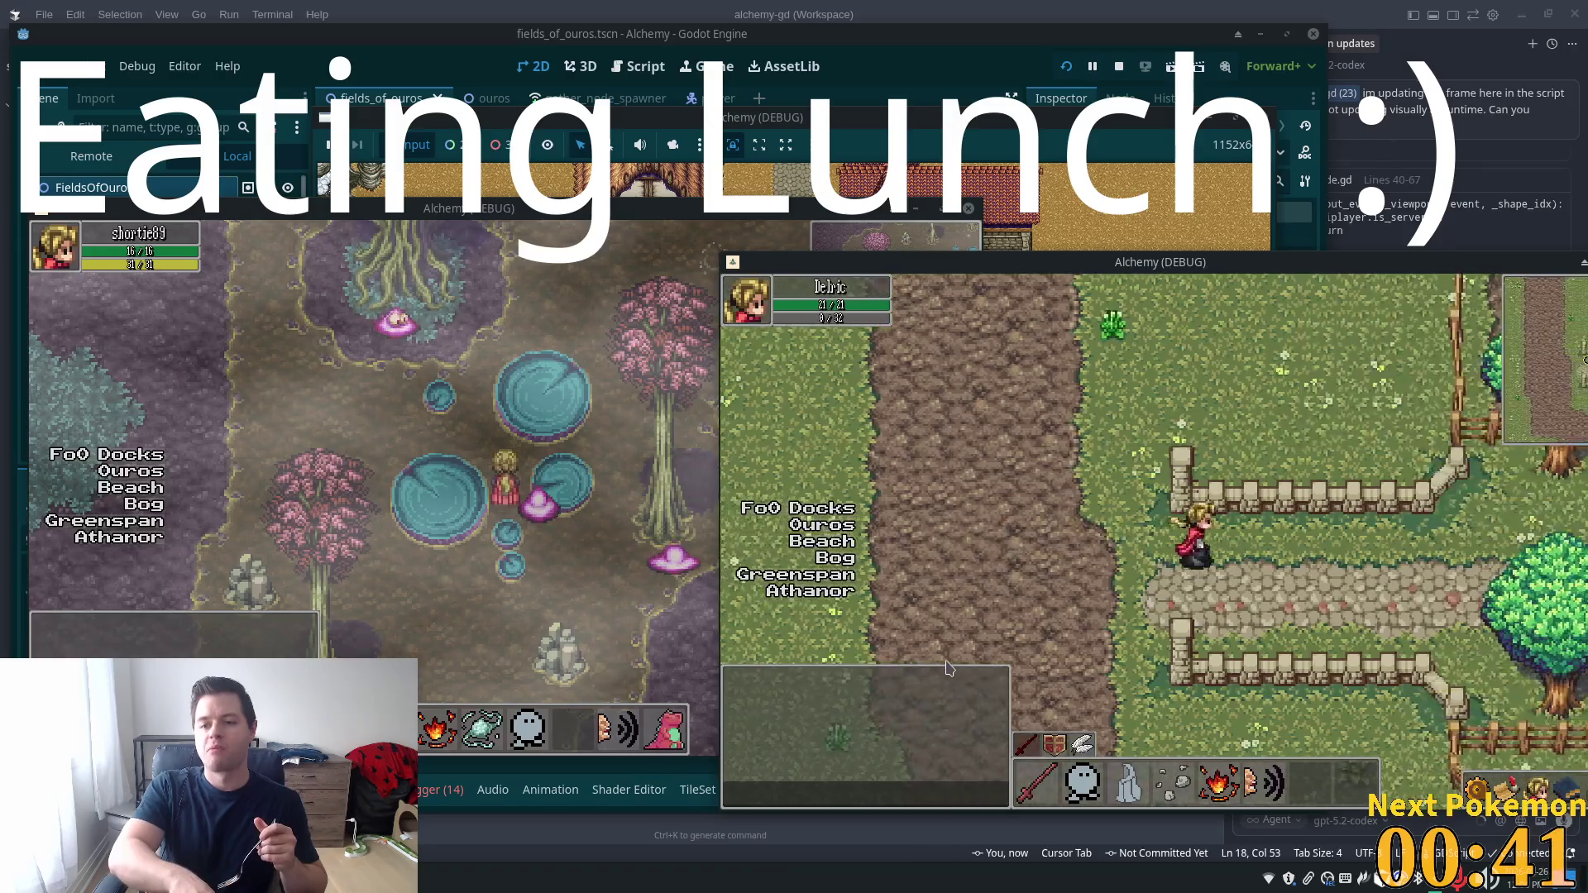
key(Right)
key(Down)
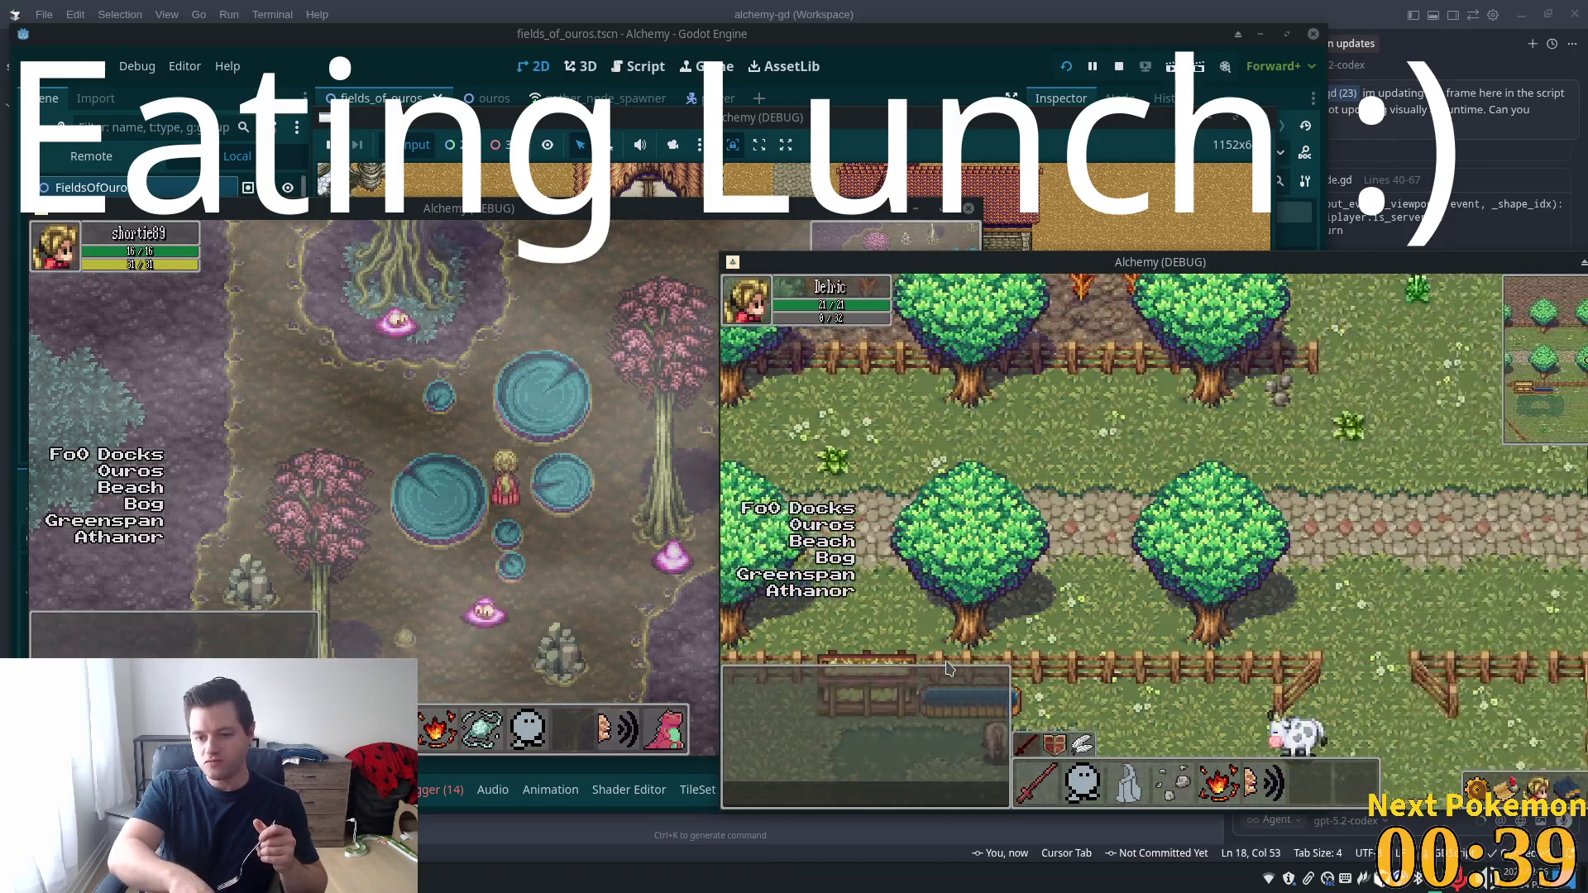
key(Right)
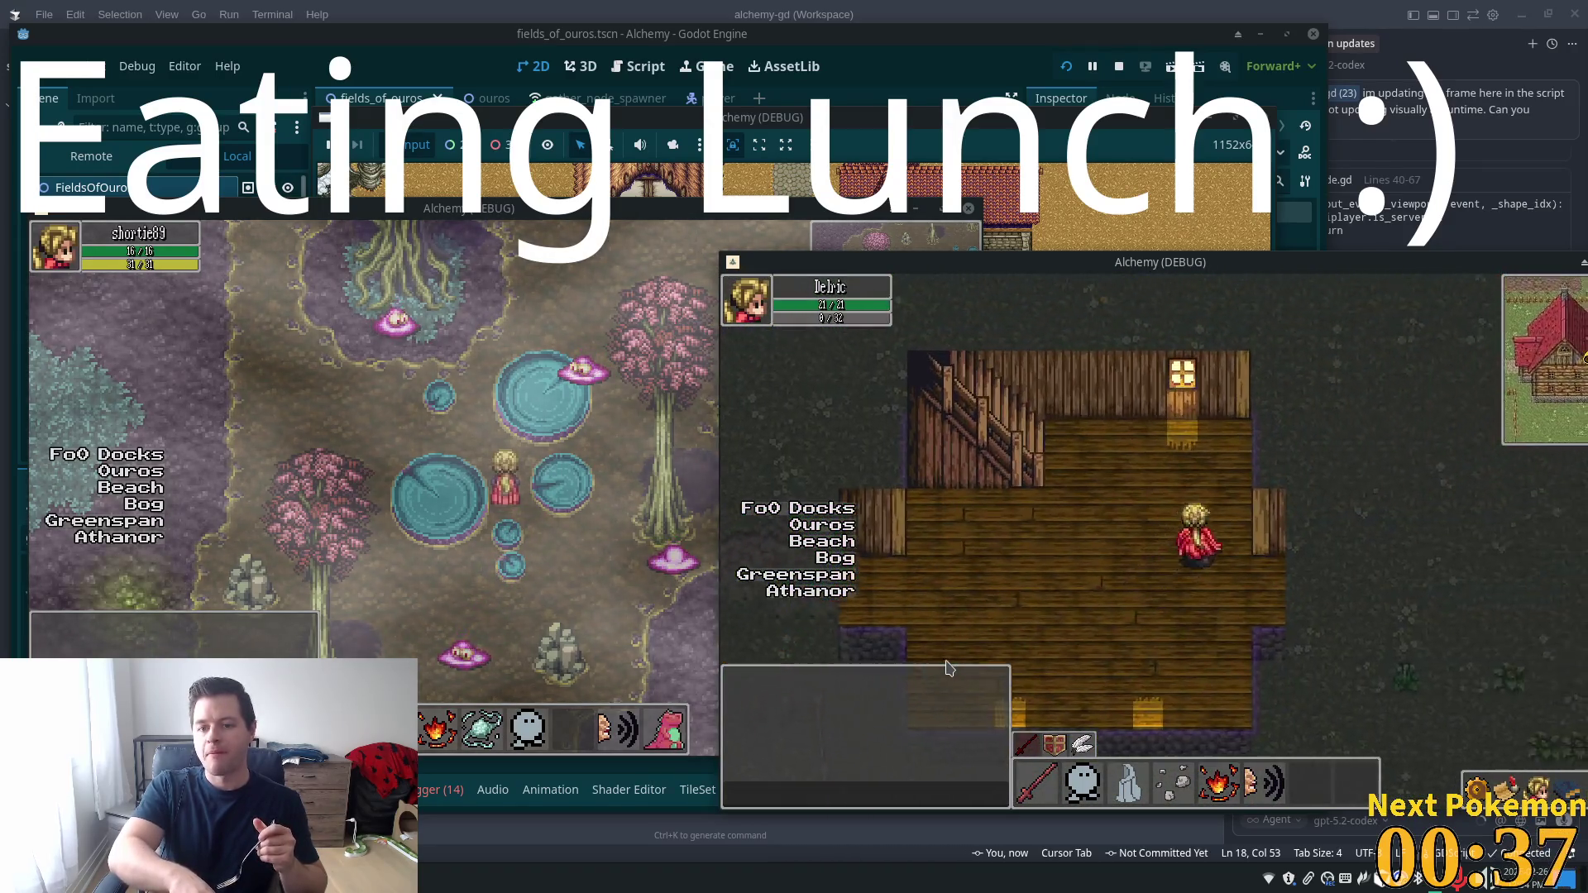
key(Left)
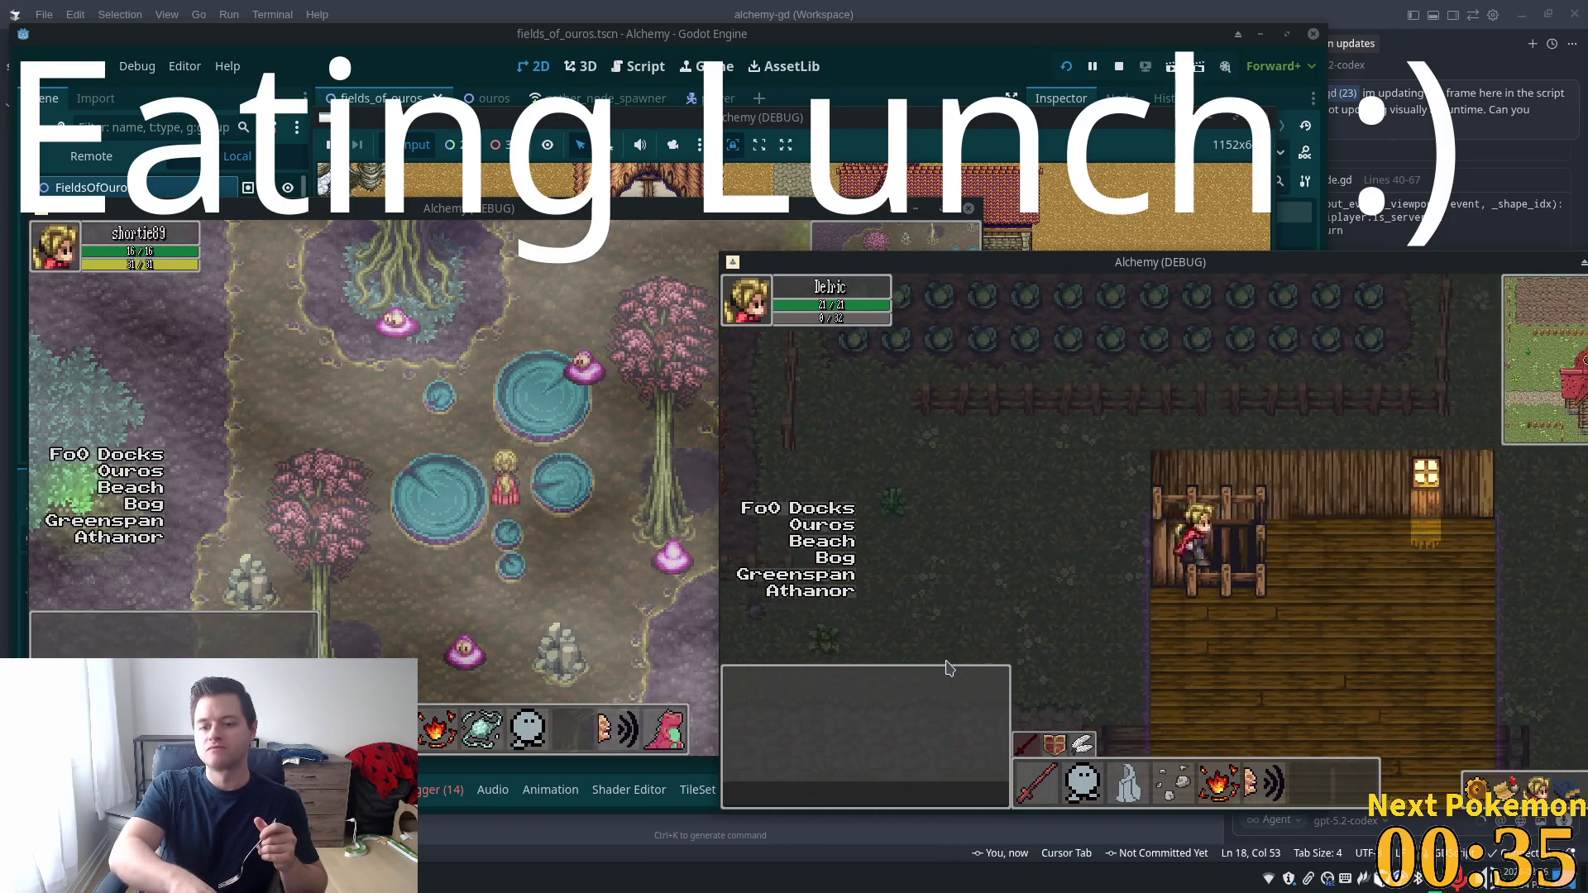
key(Down)
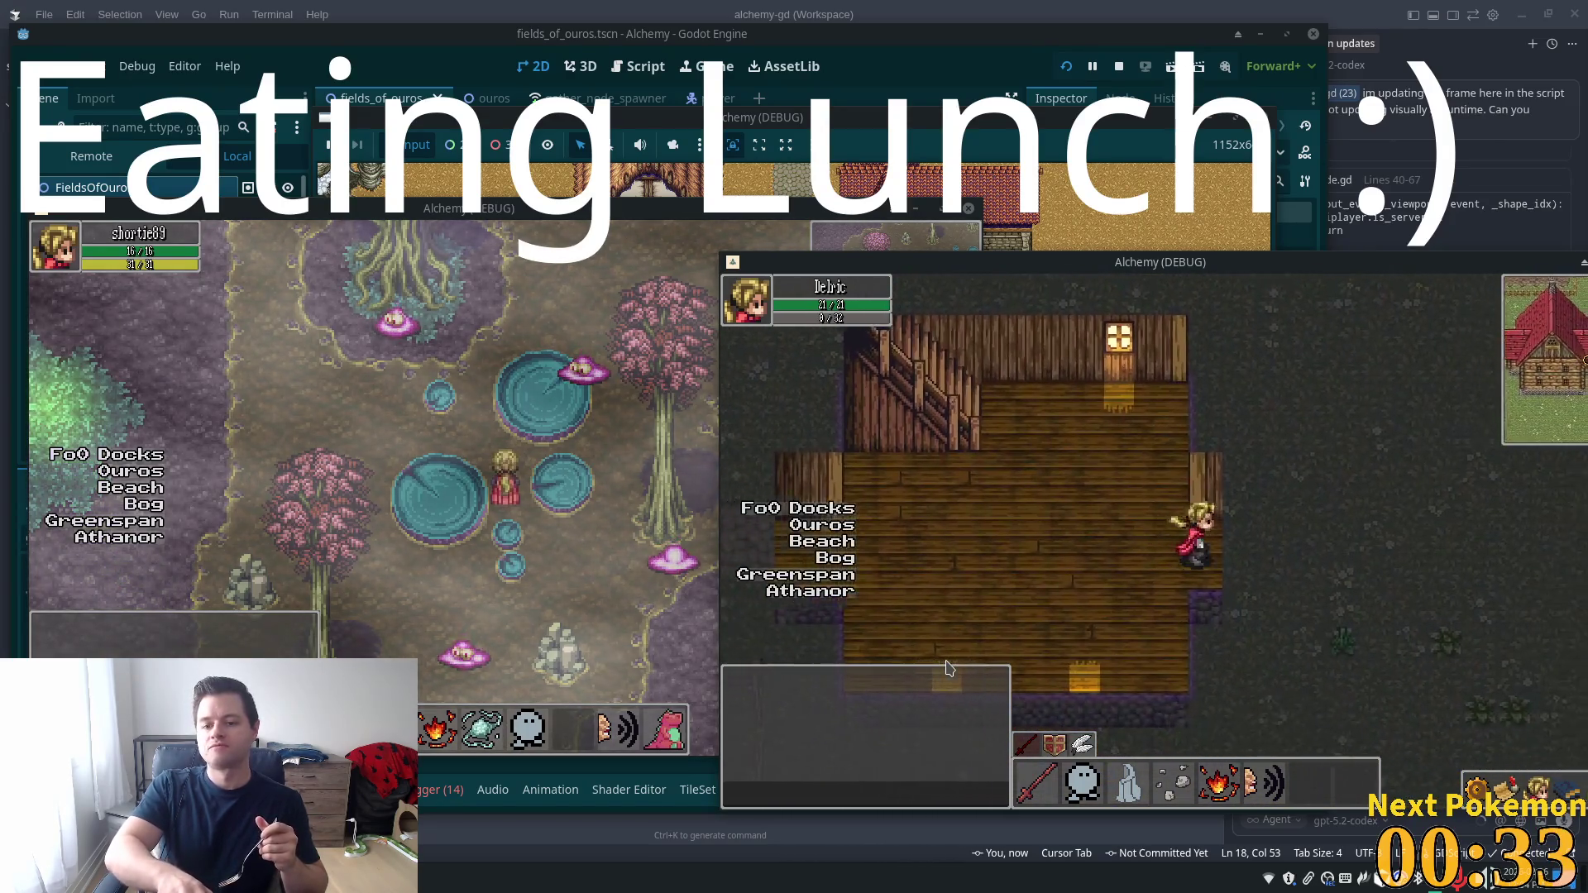
key(Right)
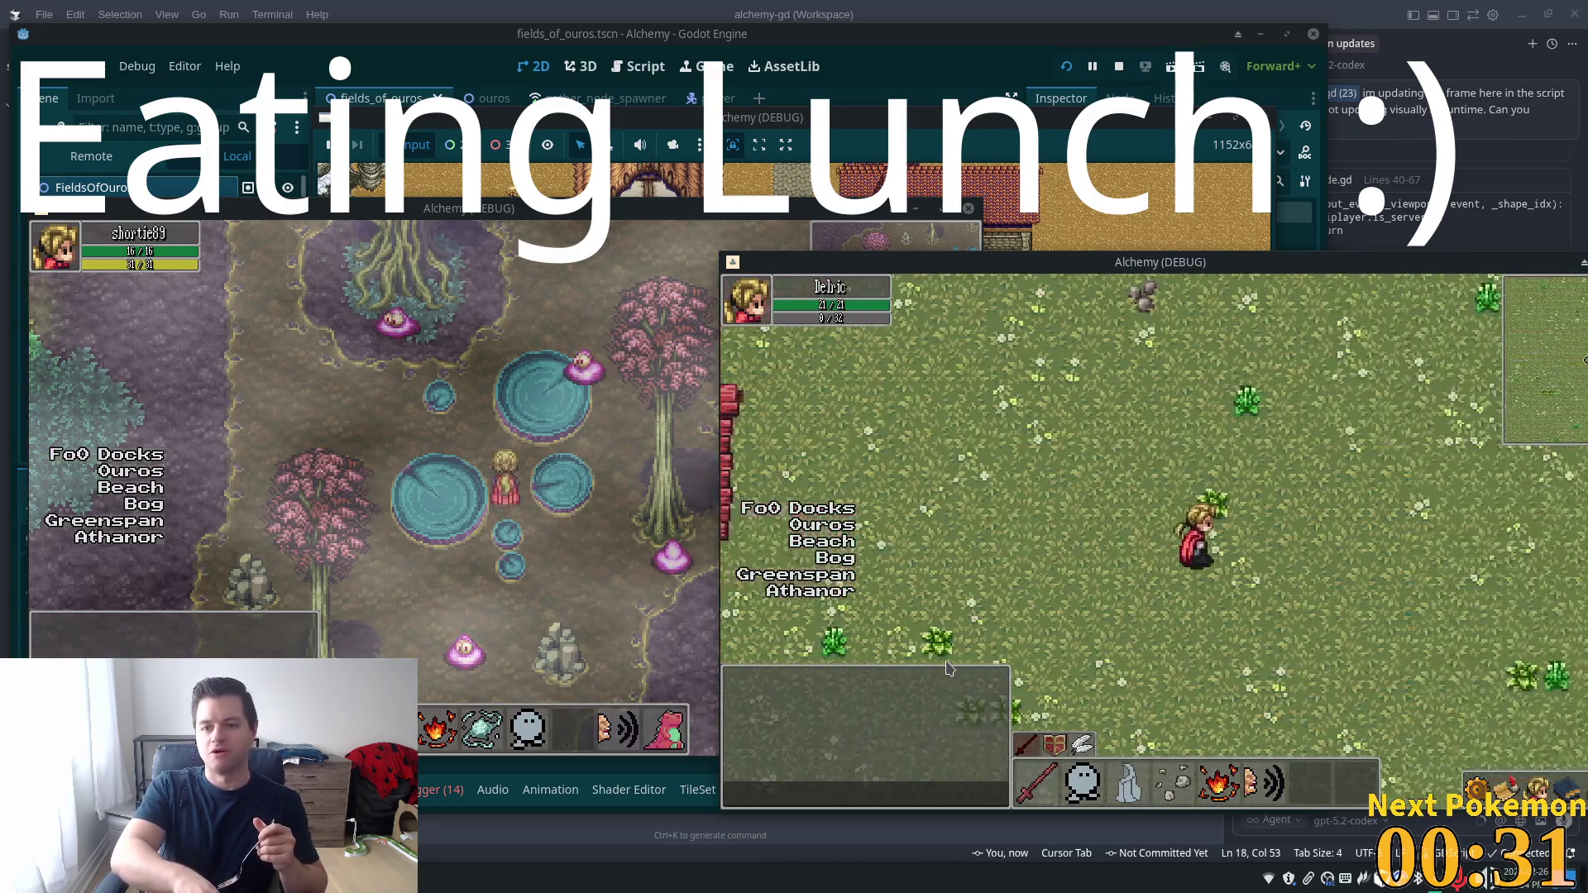
key(Right)
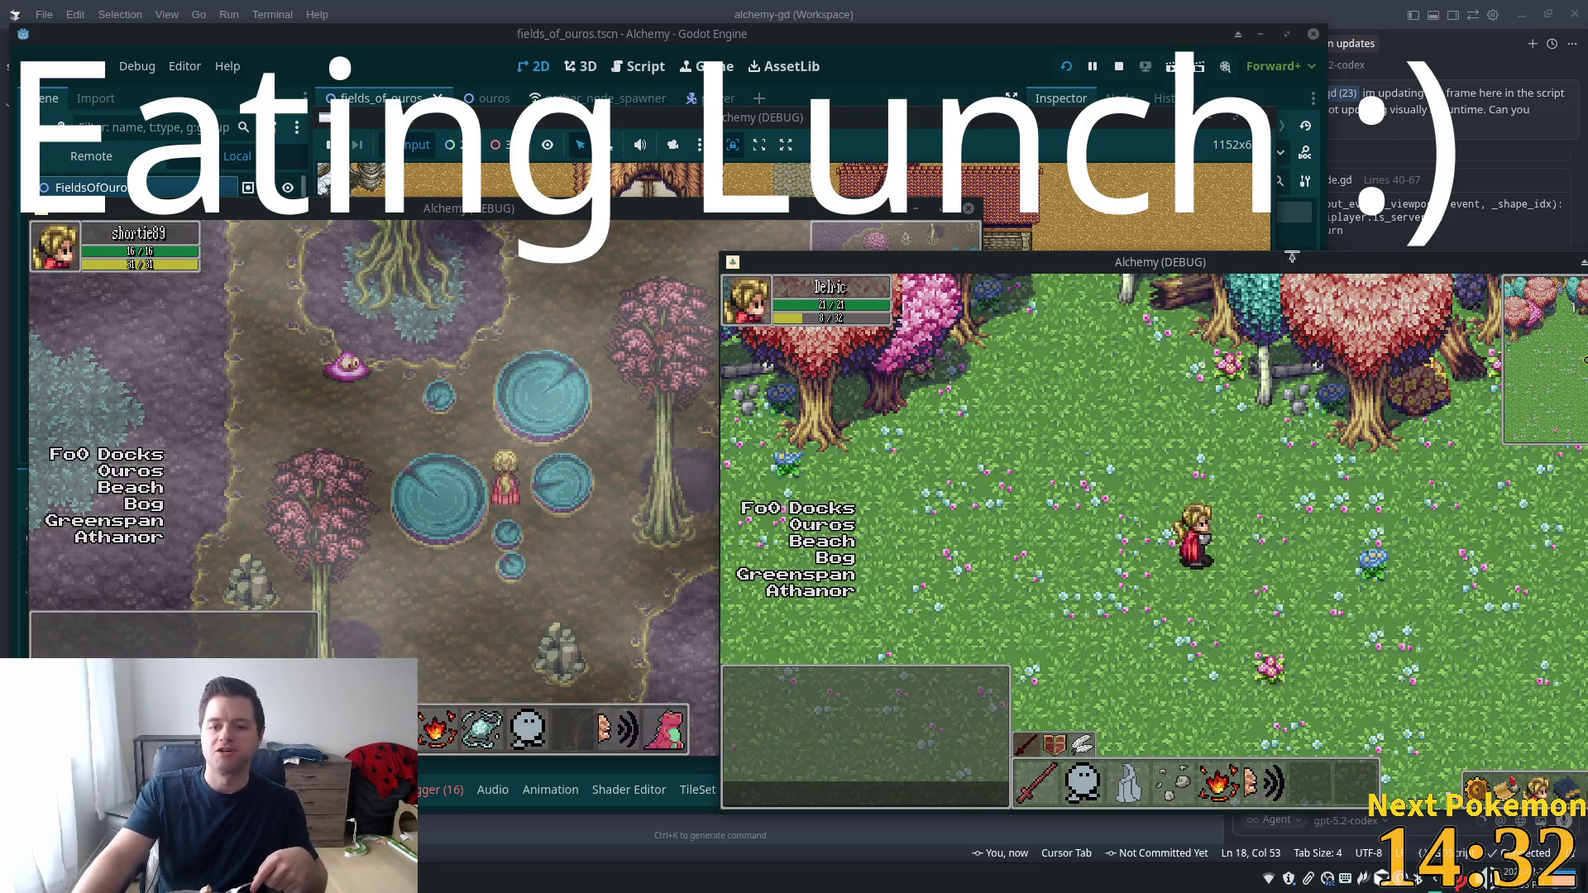
Shift the second game window slightly to the left
drag(1203, 262, 1021, 245)
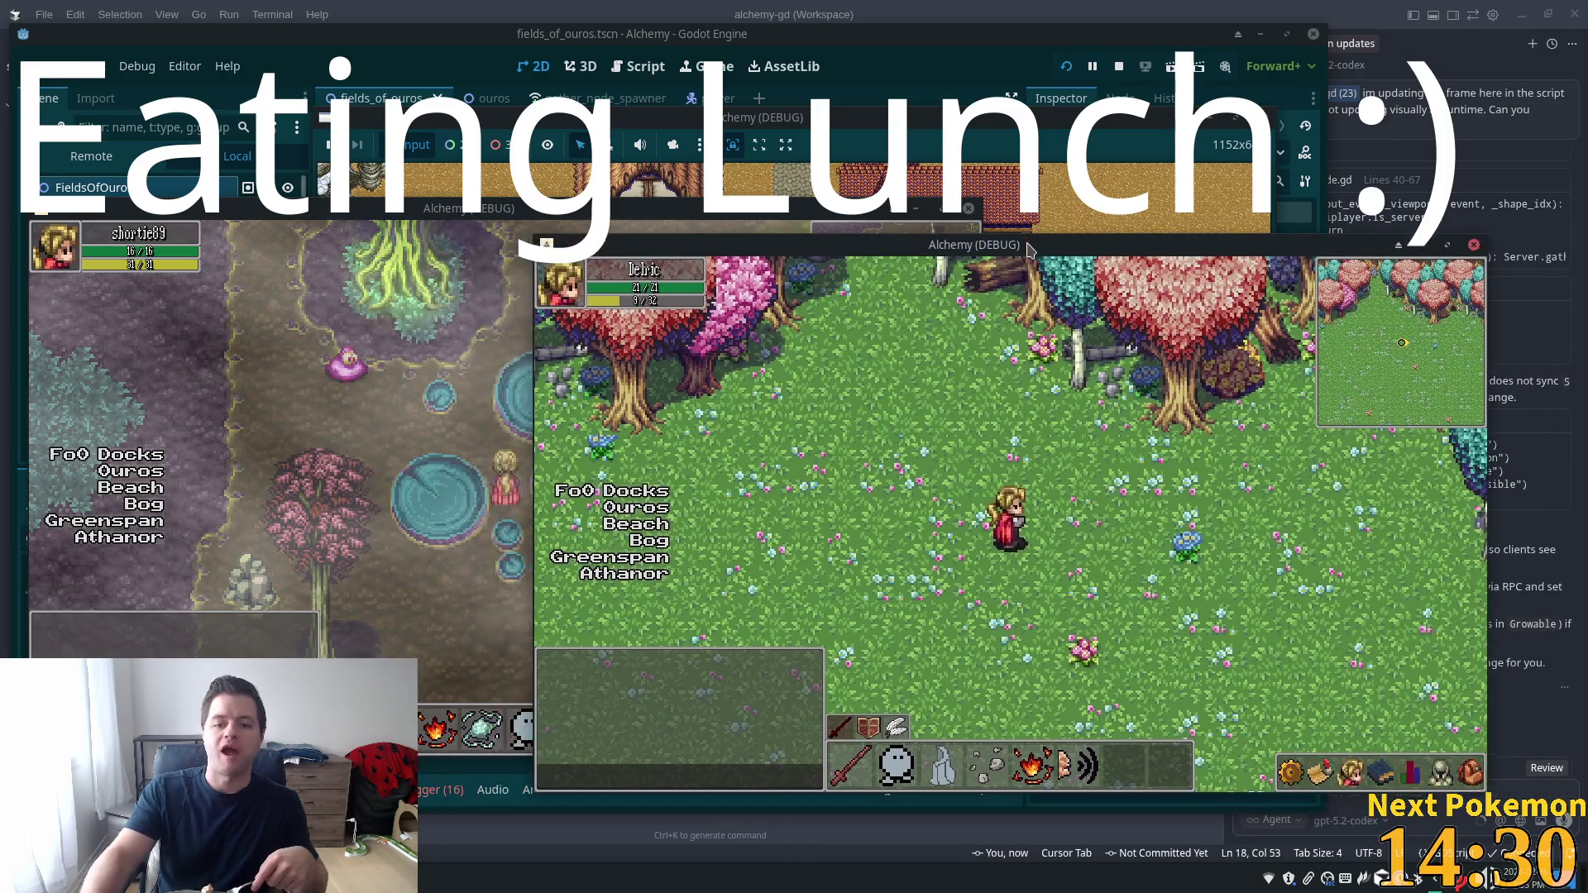
Walk the character south-east through the meadow toward the large pink tree
key(w)
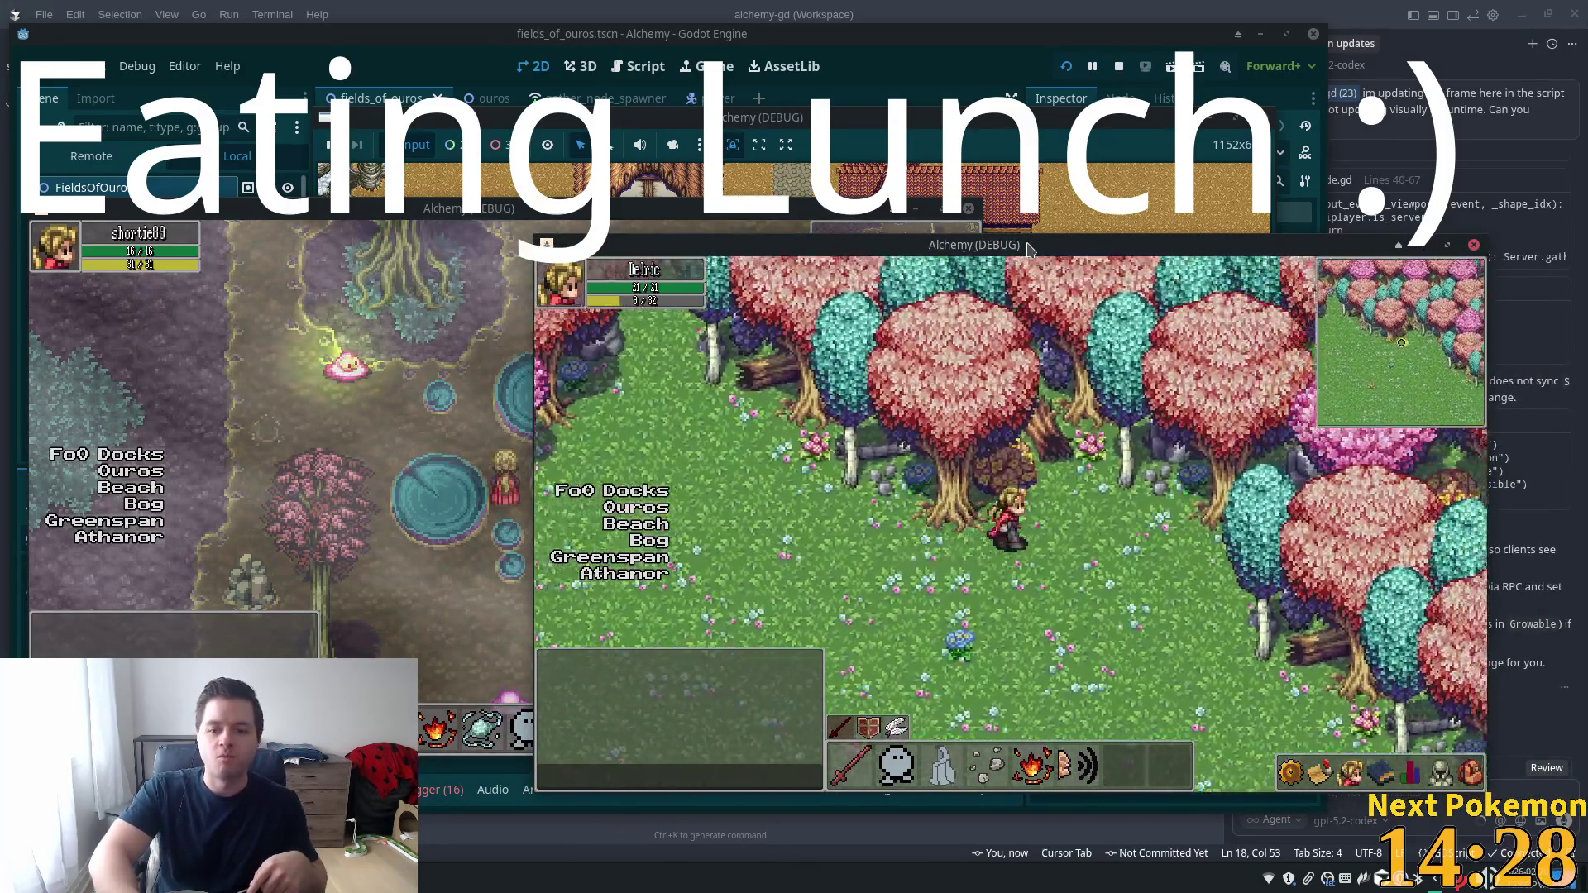
key(d)
key(s)
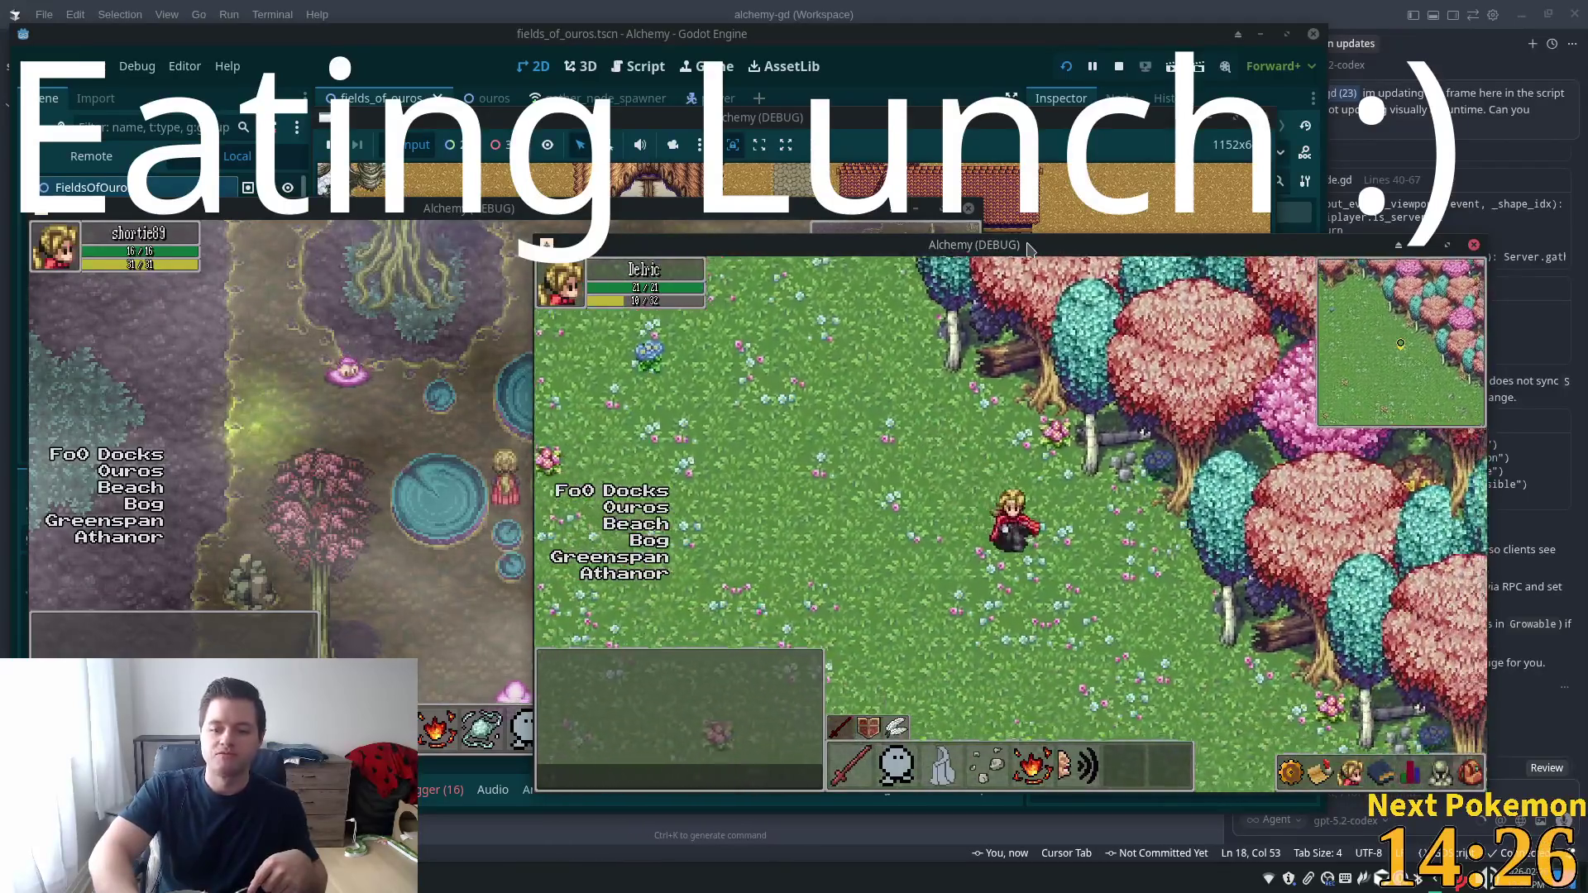
key(d)
key(s)
key(s)
key(a)
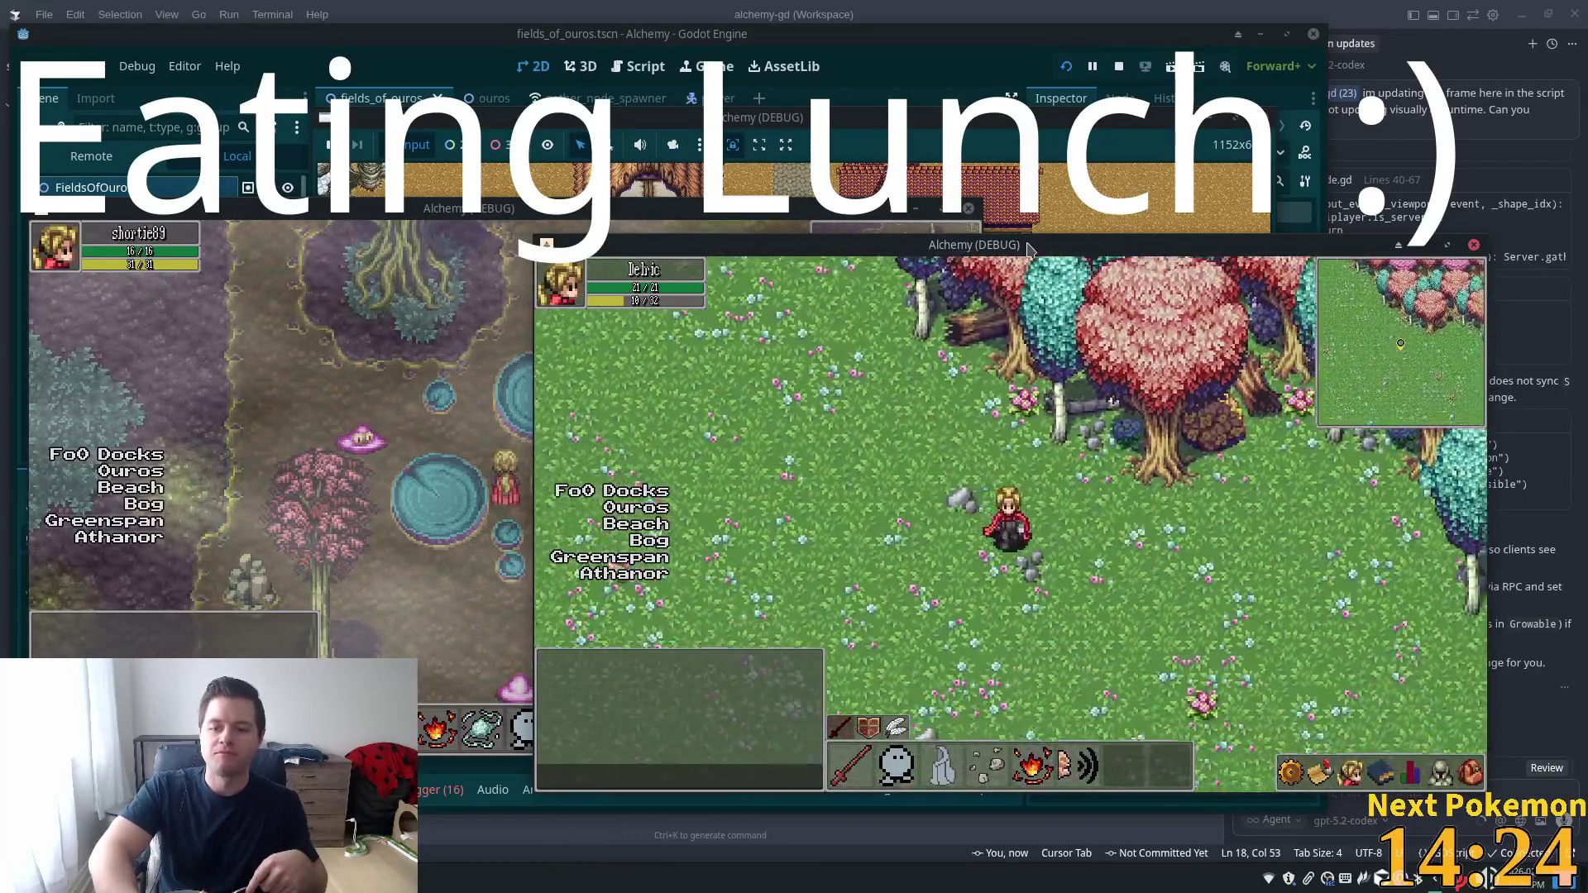
key(s)
key(d)
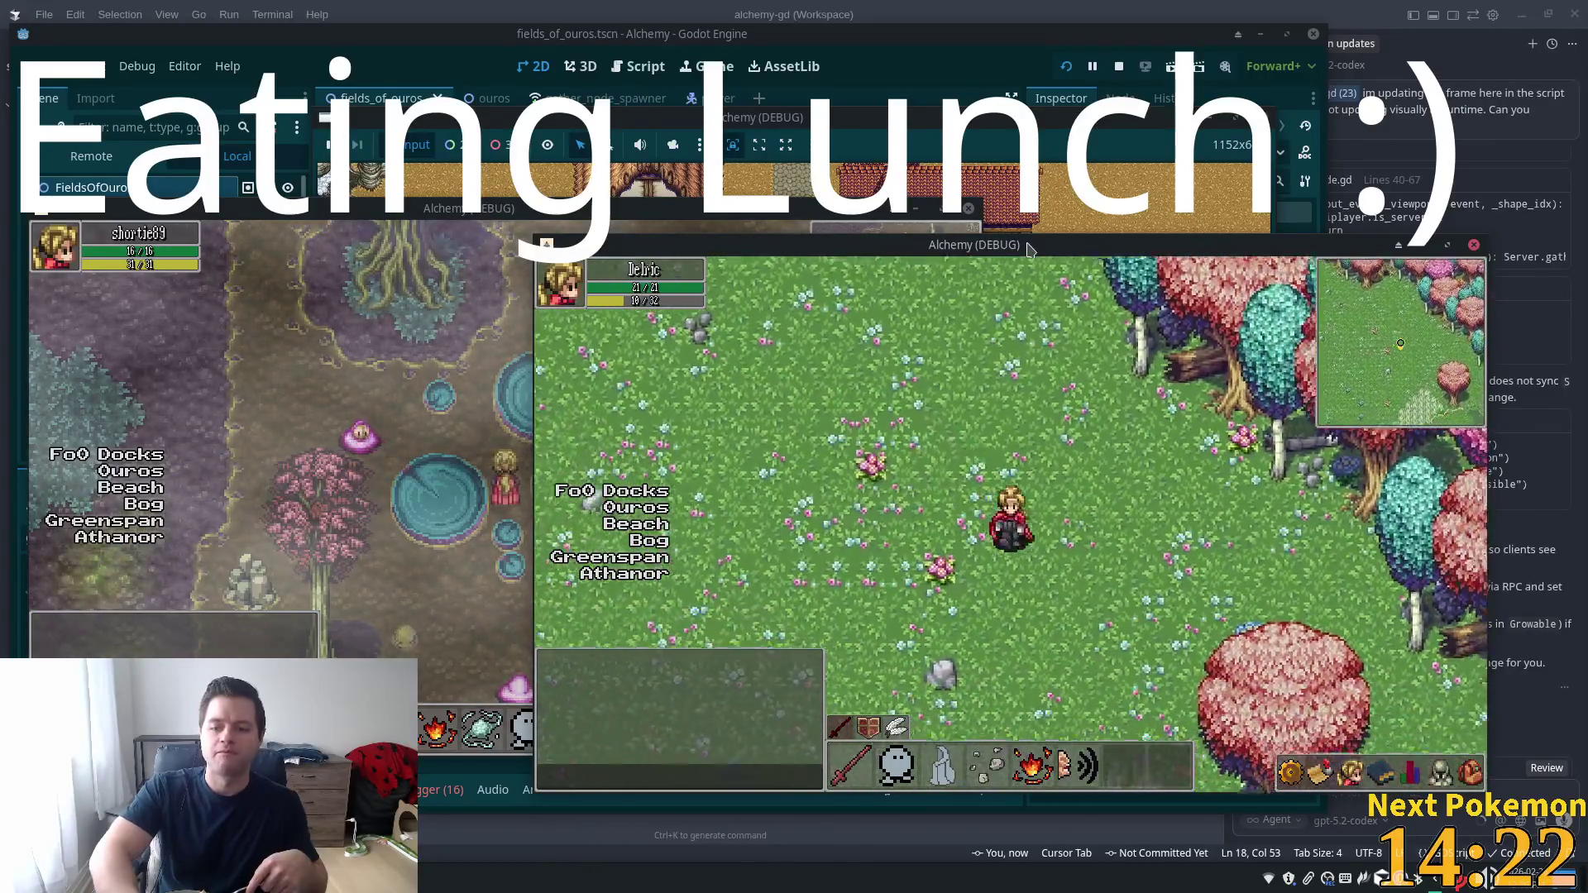
key(s)
Walk behind and around the pink tree and through tall grass to check Y-sorting
key(d)
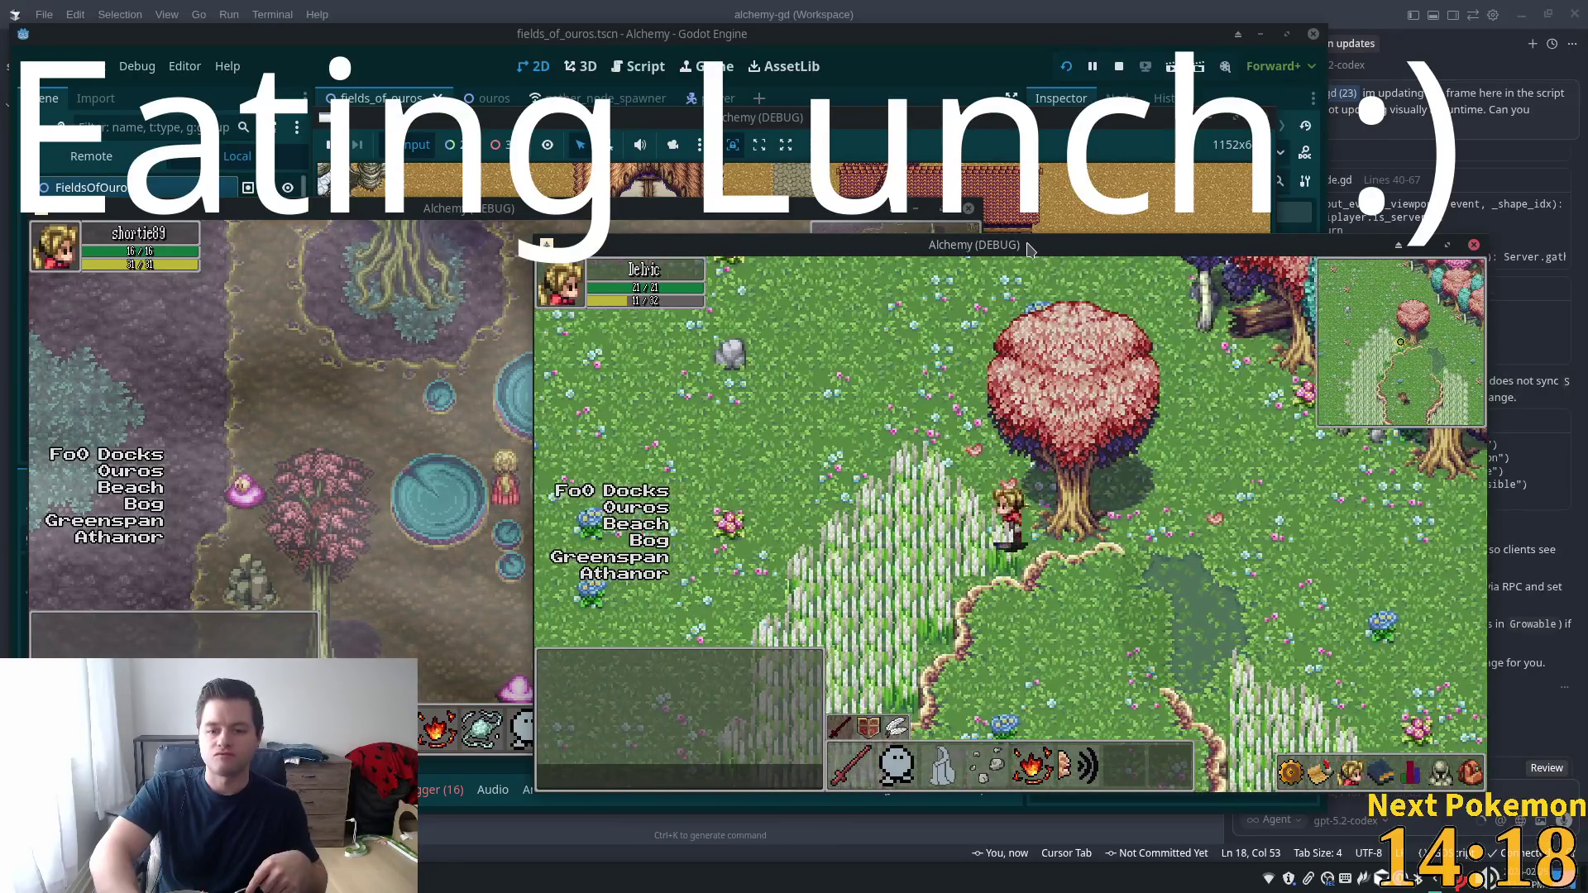
key(s)
key(a)
key(w)
key(d)
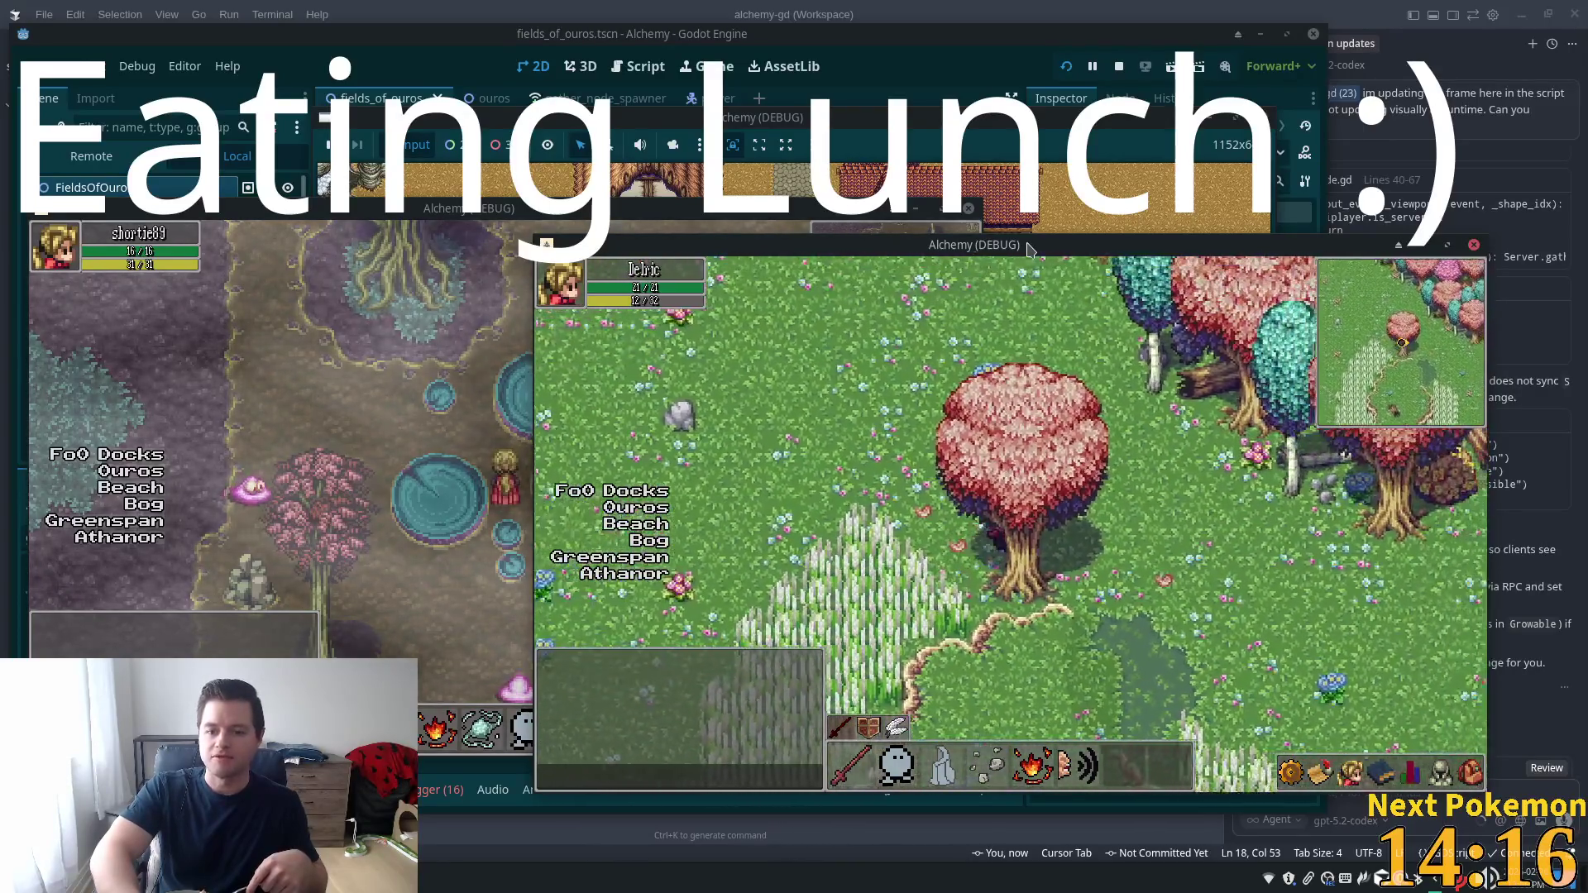
key(s)
key(d)
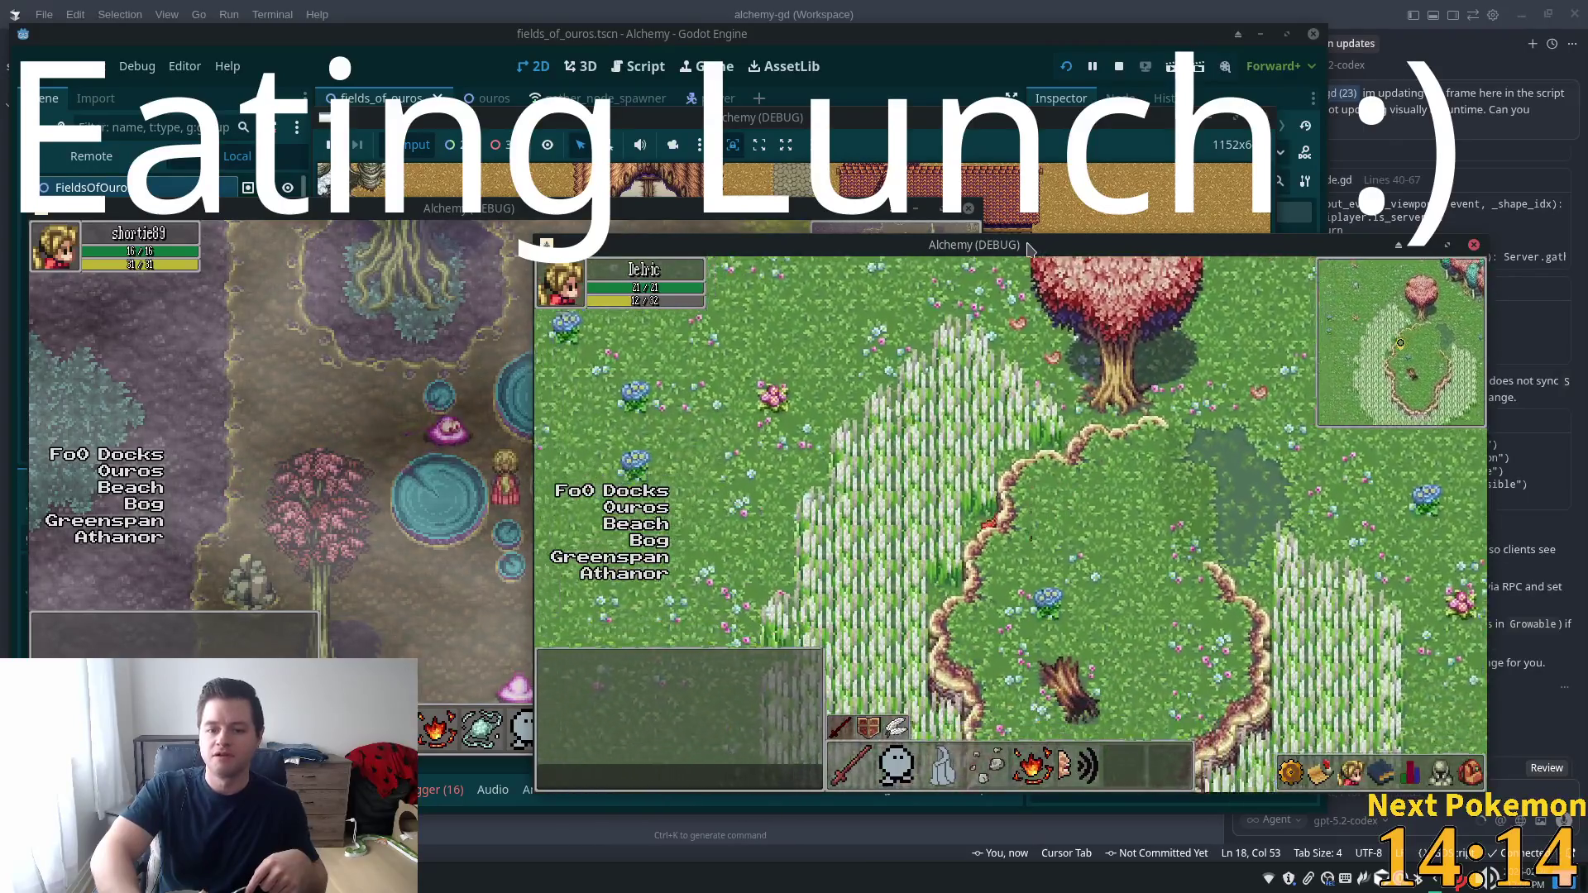
key(s)
key(w)
key(d)
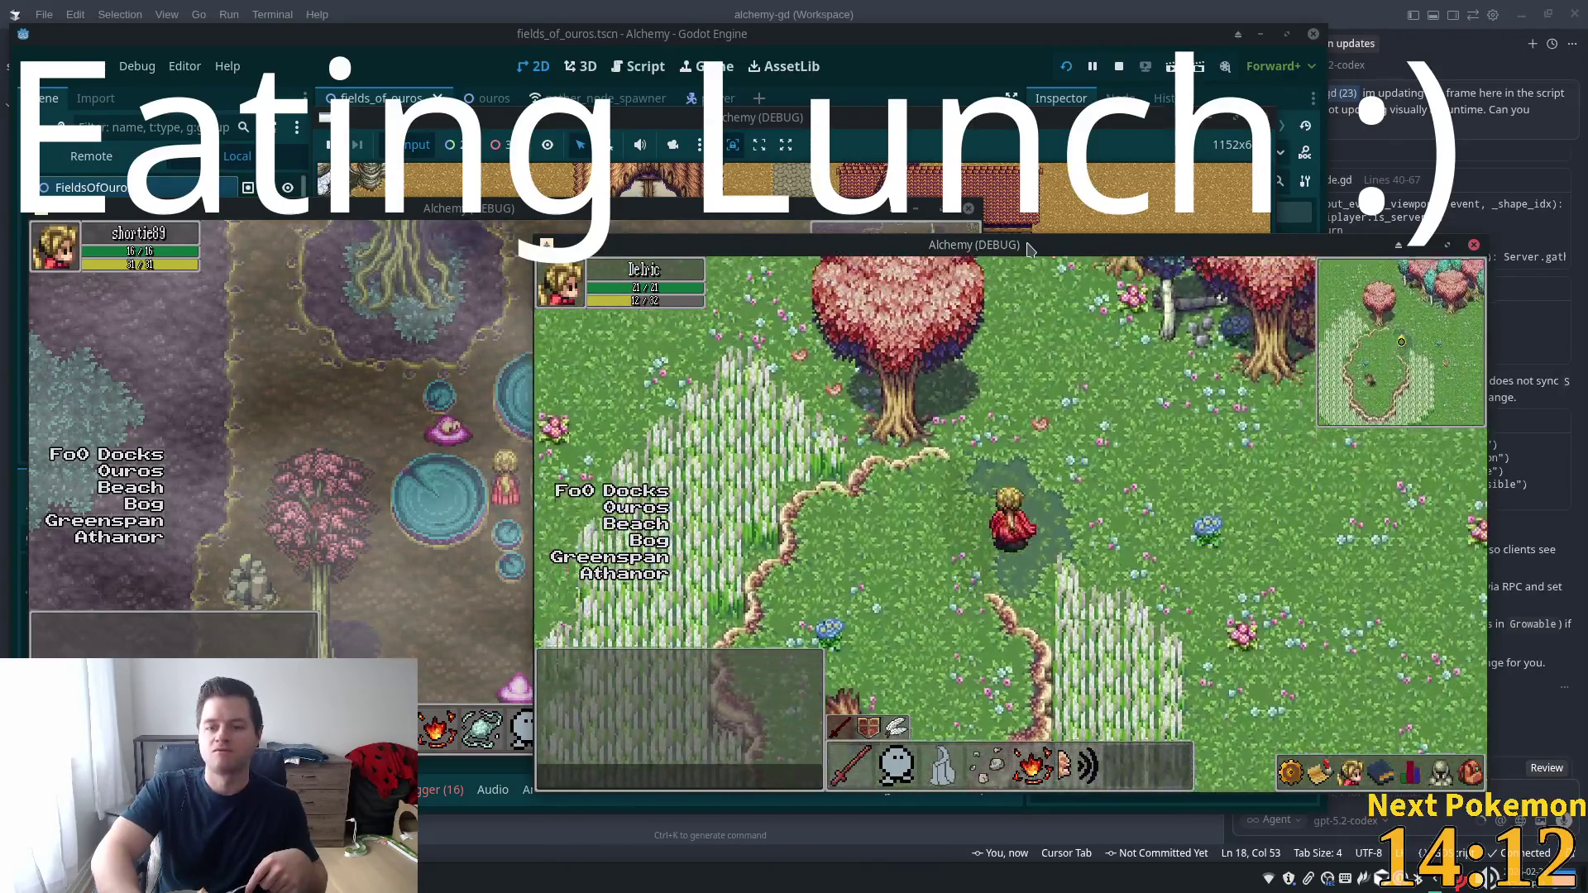
key(s)
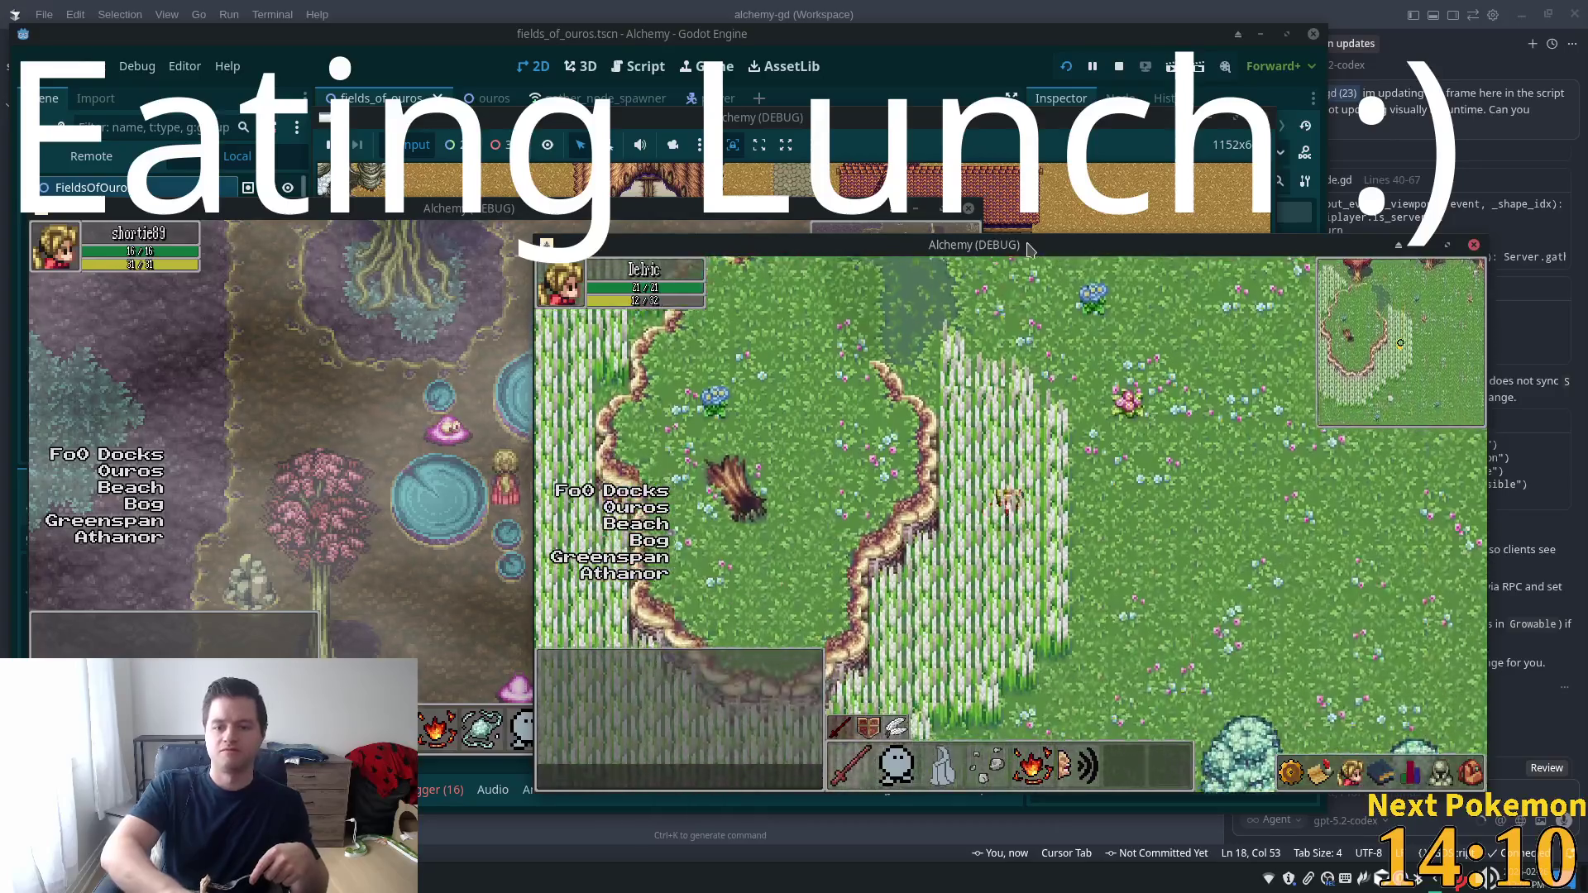
Walk into the birch grove and try chopping the birch beside the character
key(a)
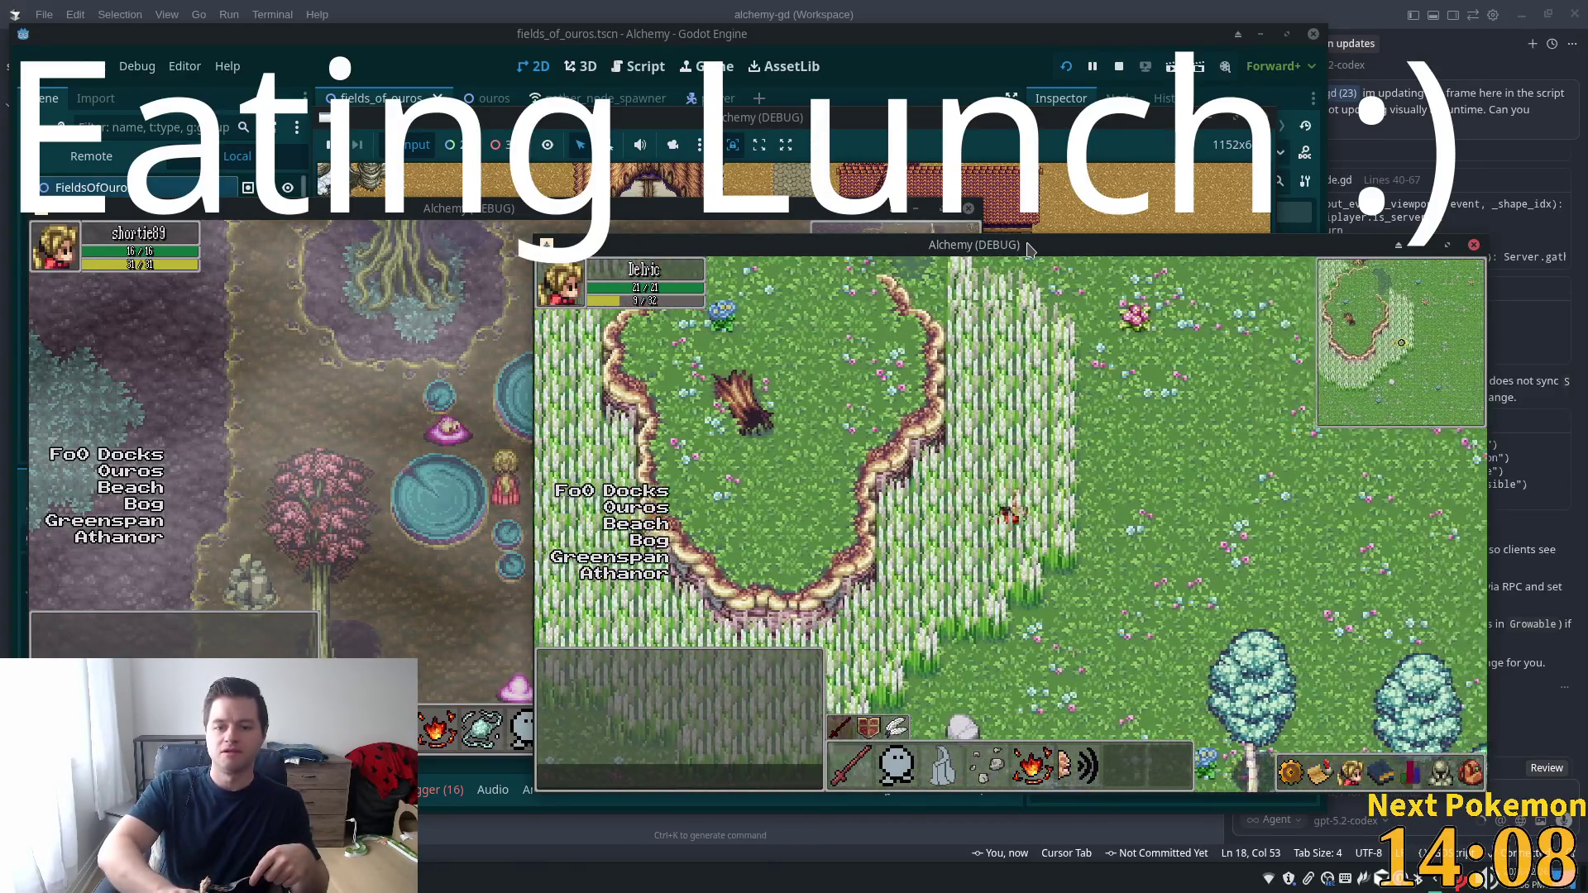
key(d)
key(s)
key(d)
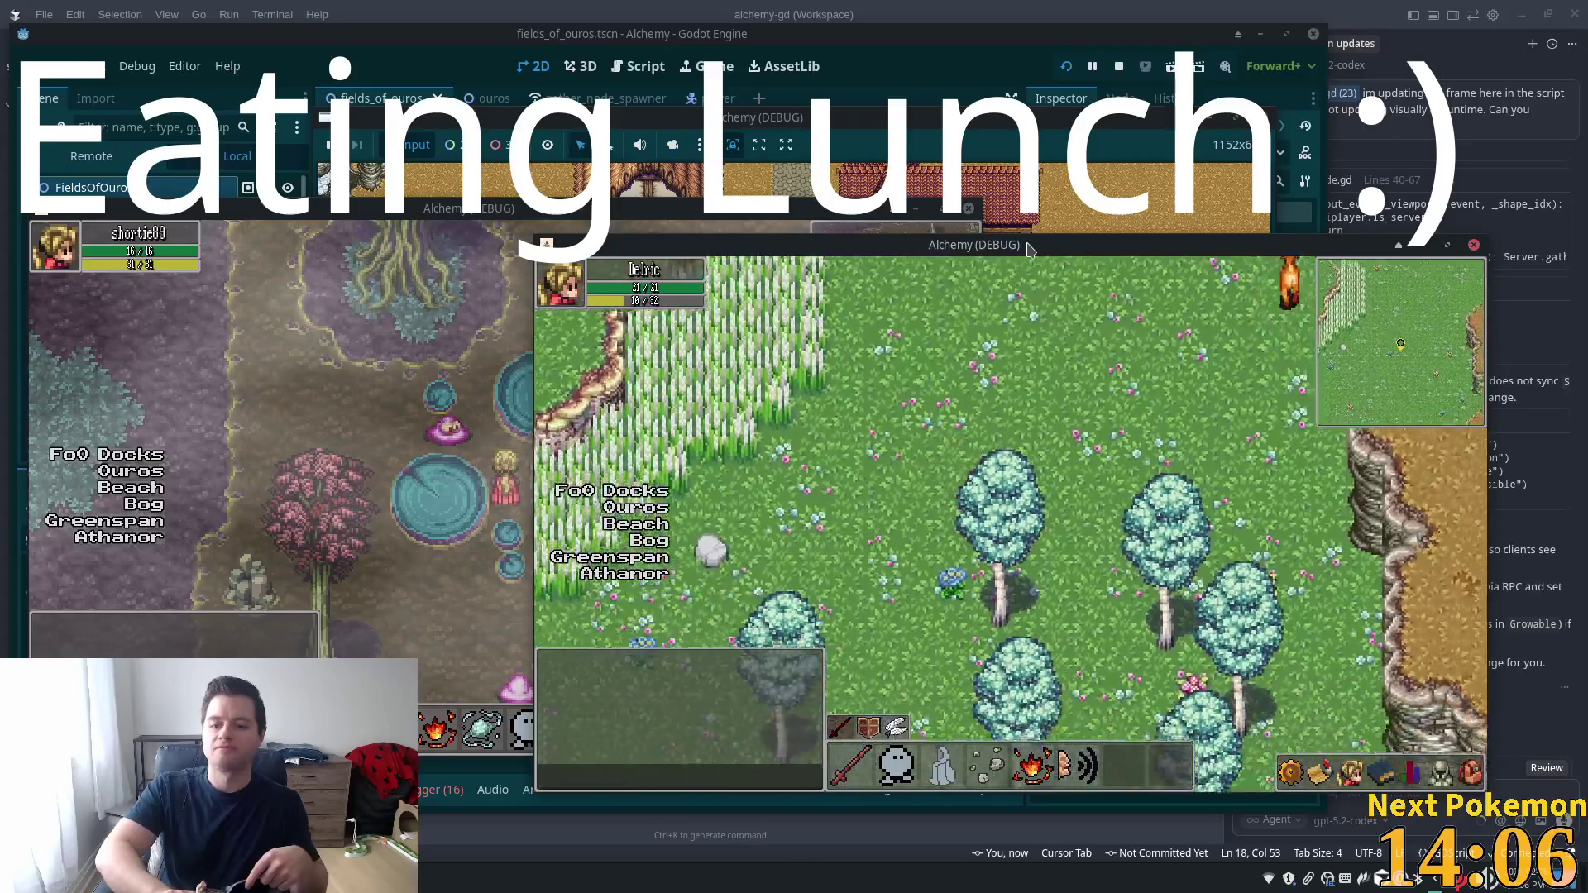
key(w)
key(a)
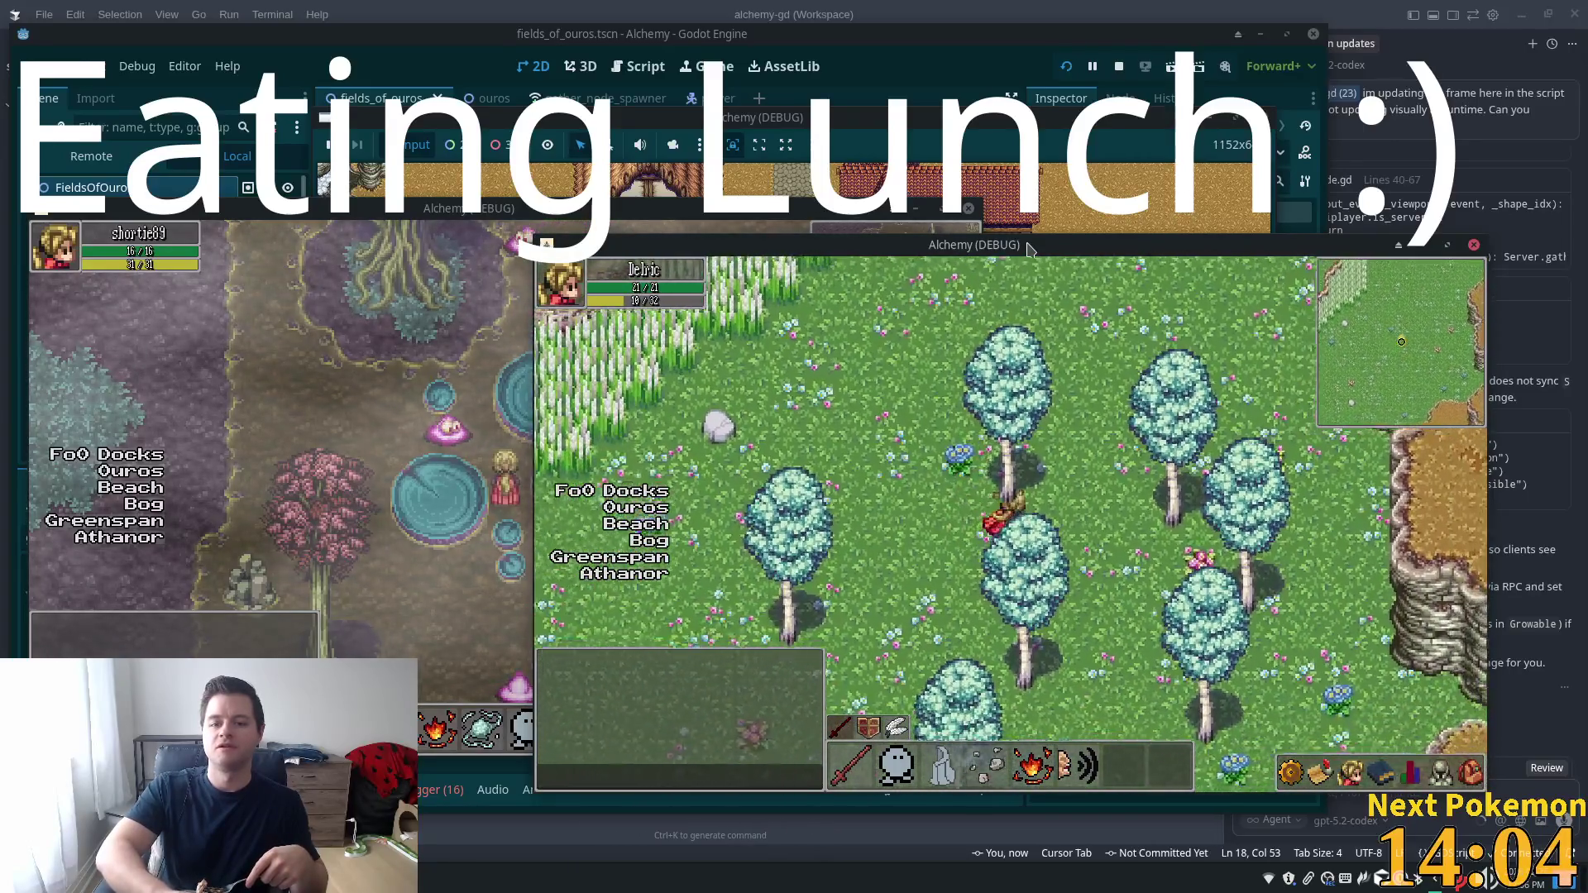
key(w)
key(d)
key(a)
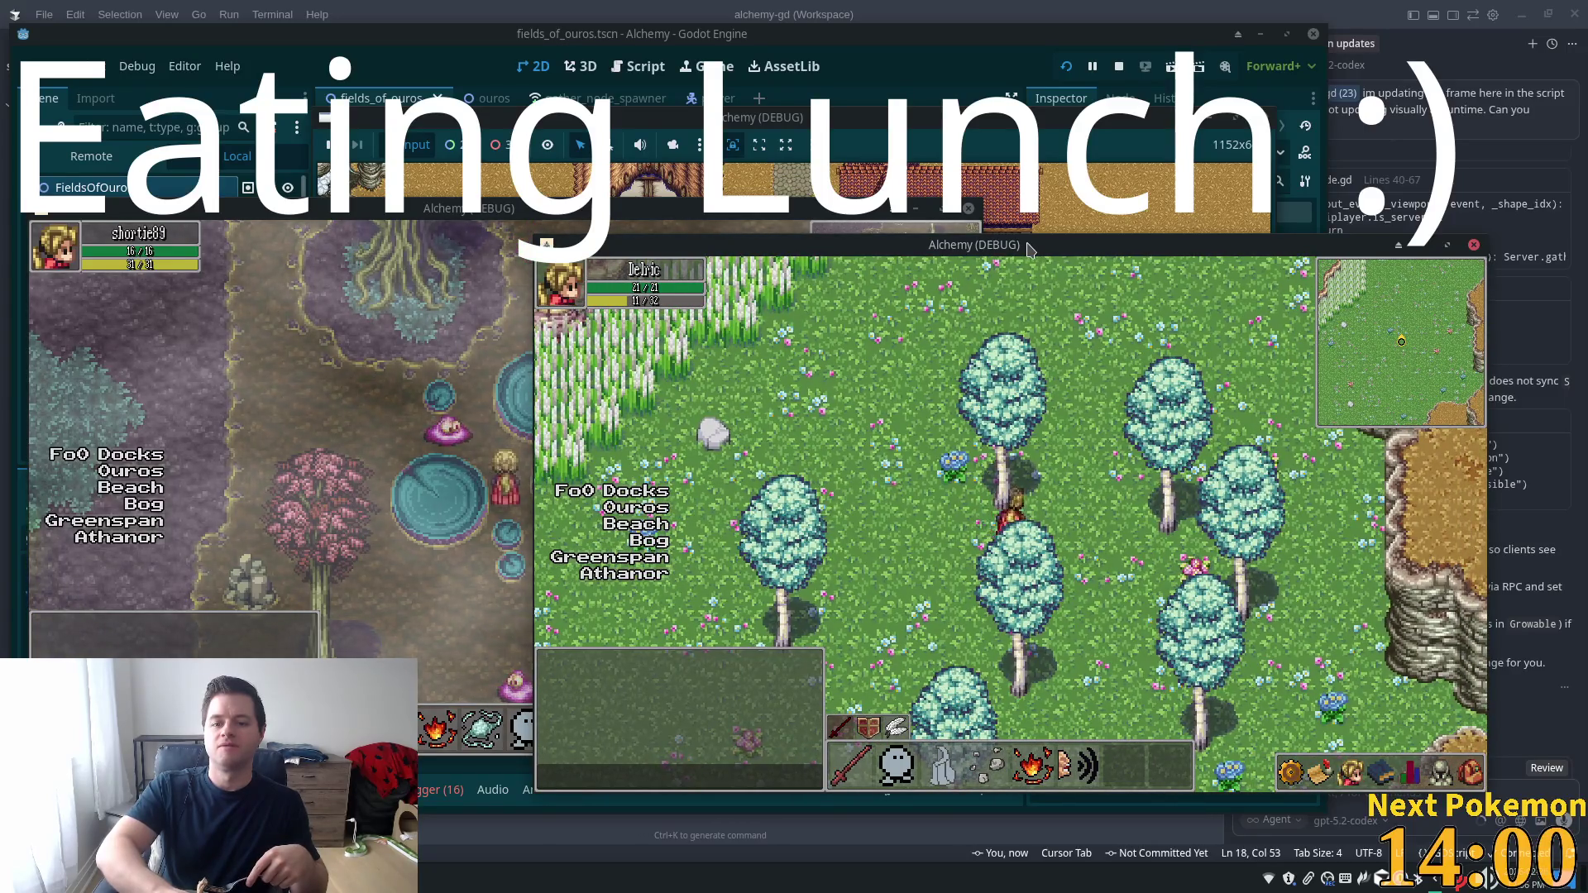
key(d)
key(d)
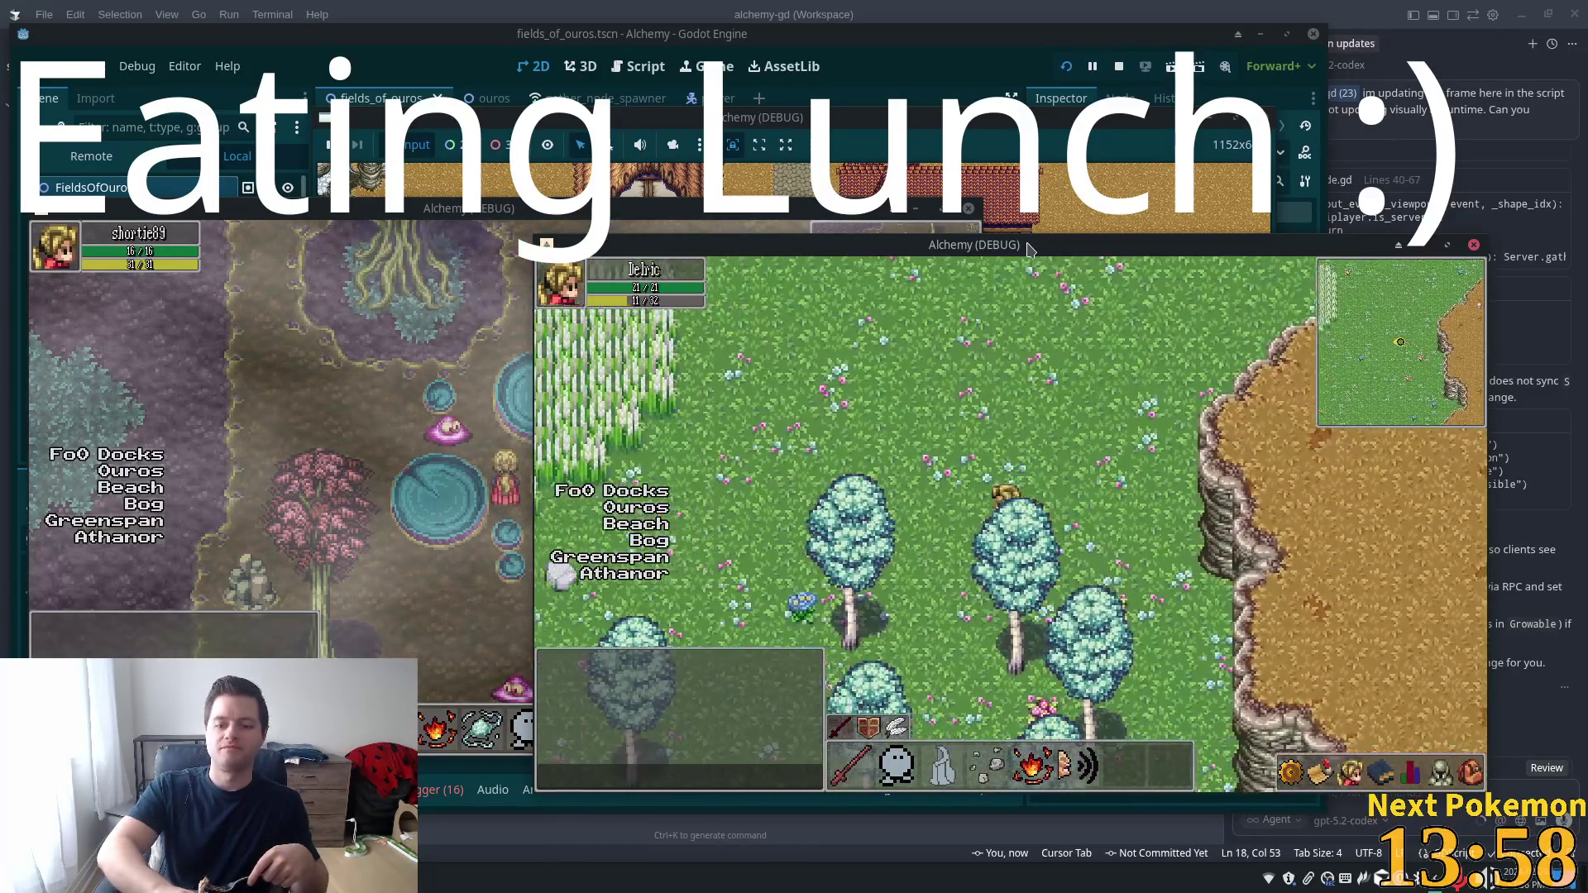
key(s)
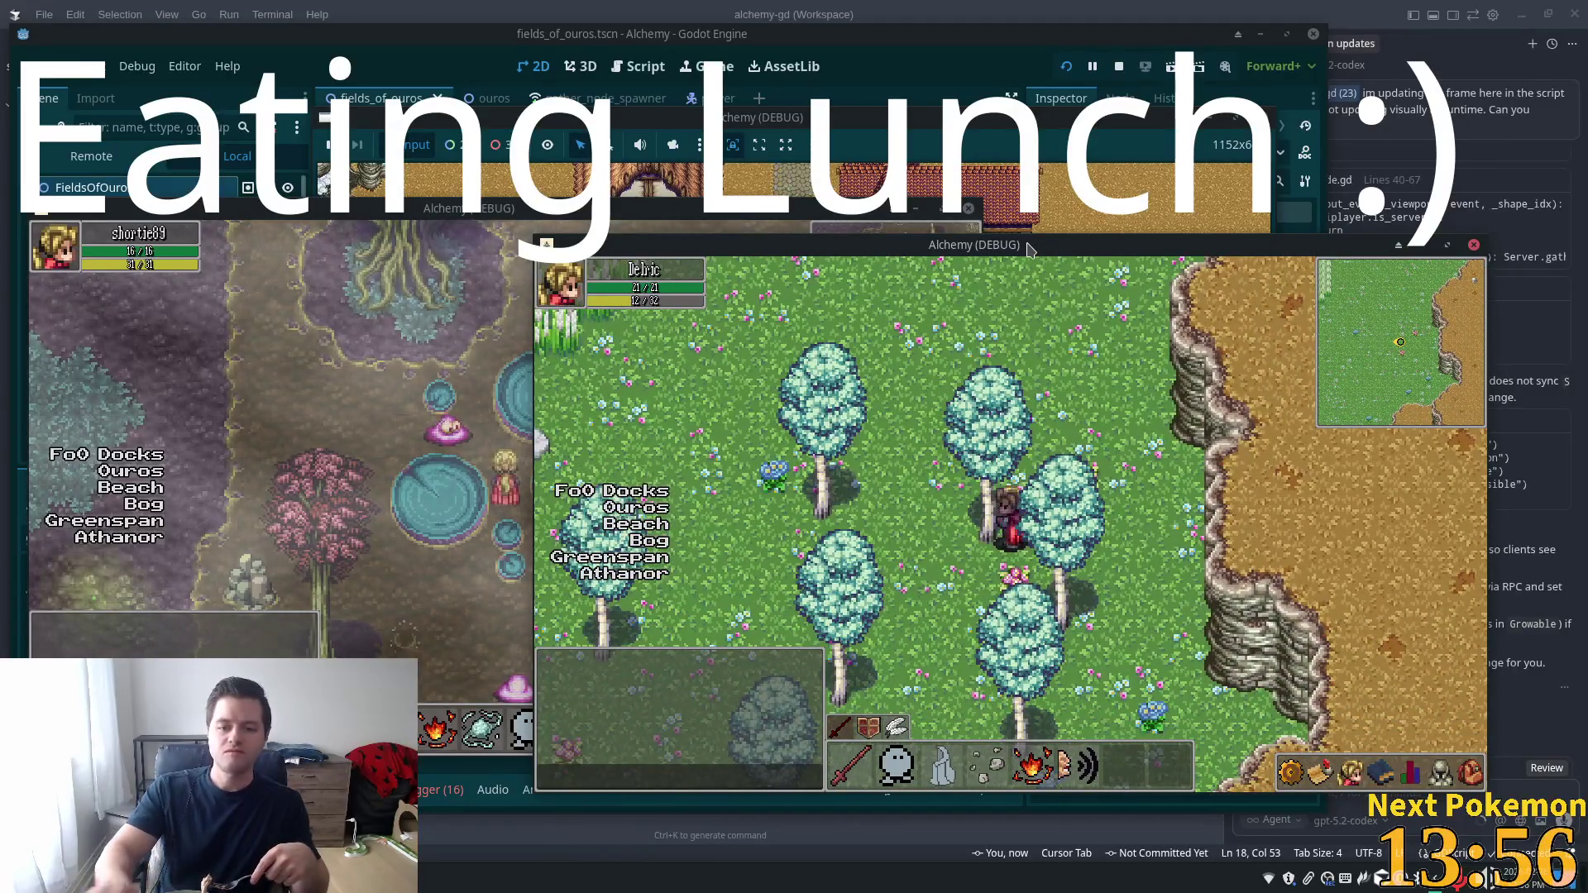
click(985, 539)
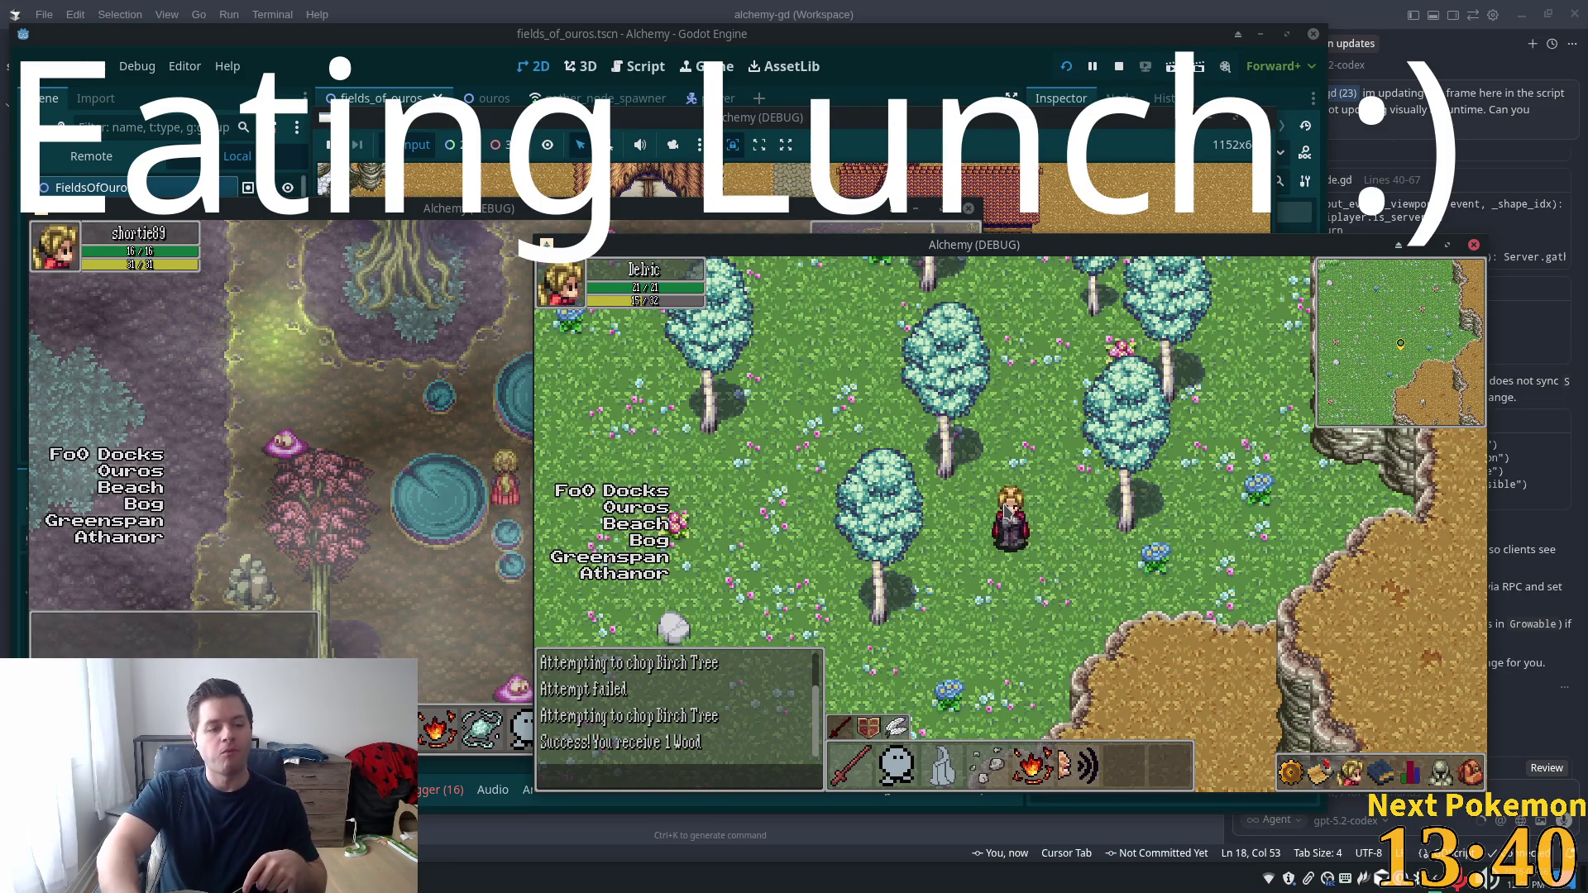
Walk the character south-west along the edge of the tall grass
key(Down)
key(Left)
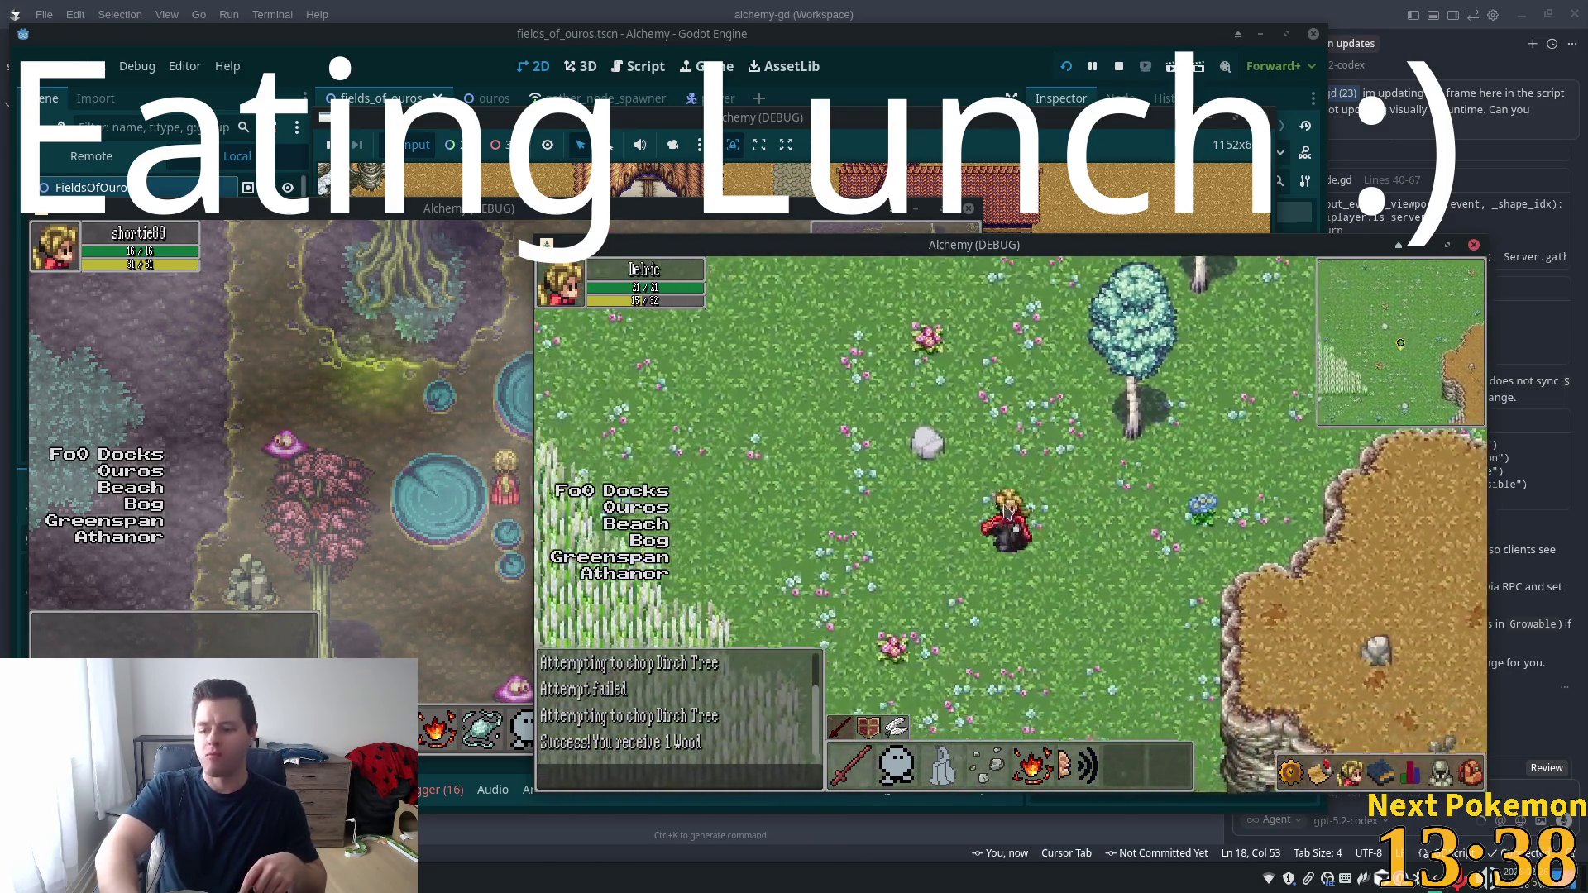
key(Down)
key(Left)
key(Down)
key(Left)
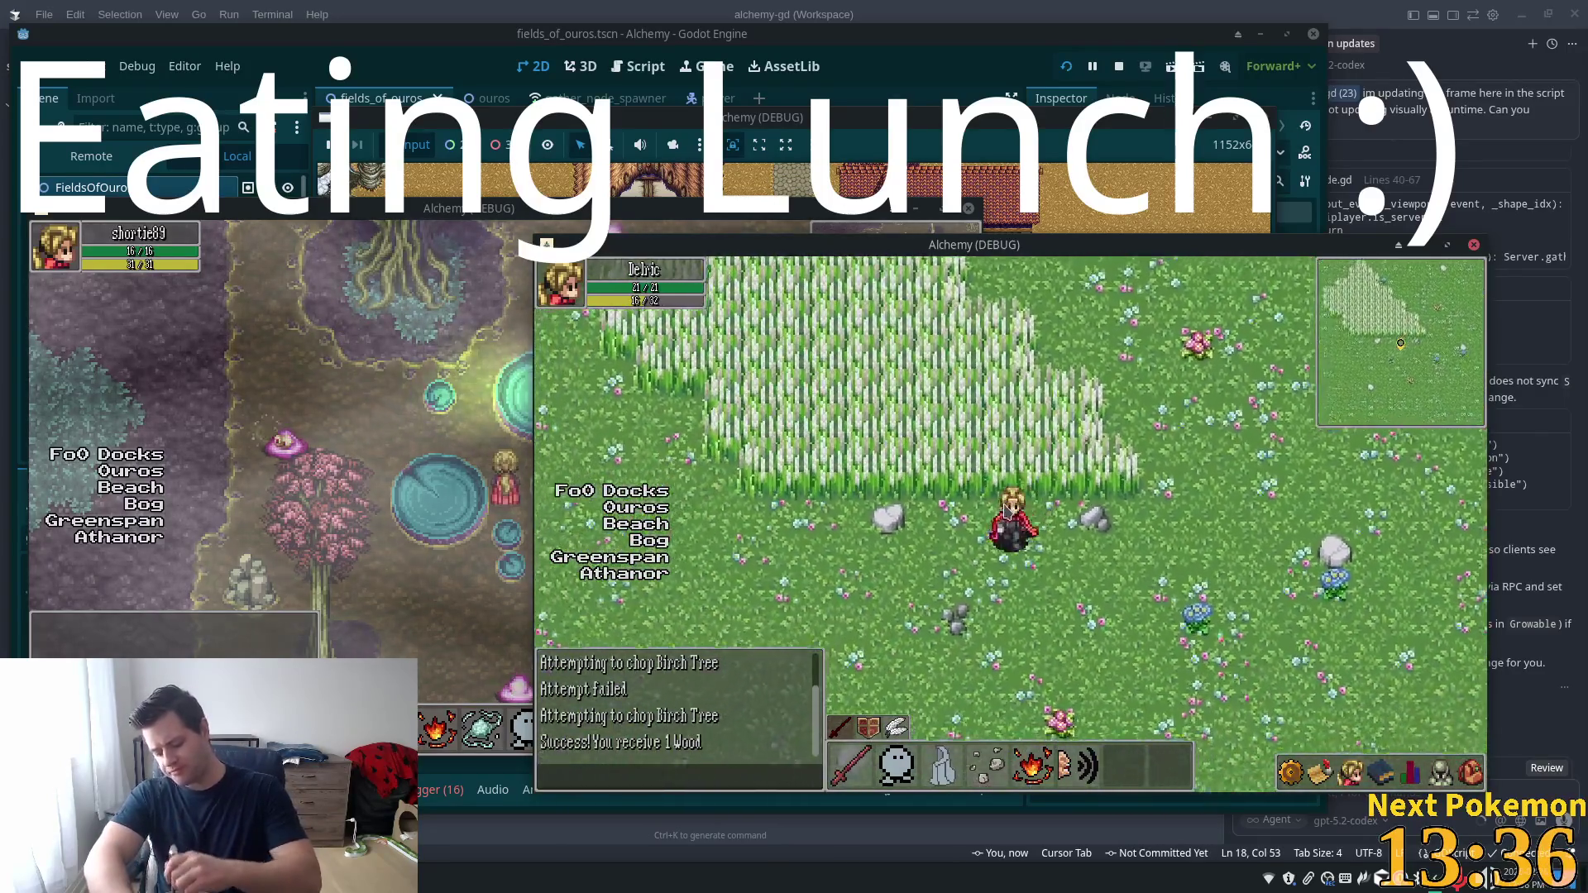
key(Down)
key(Left)
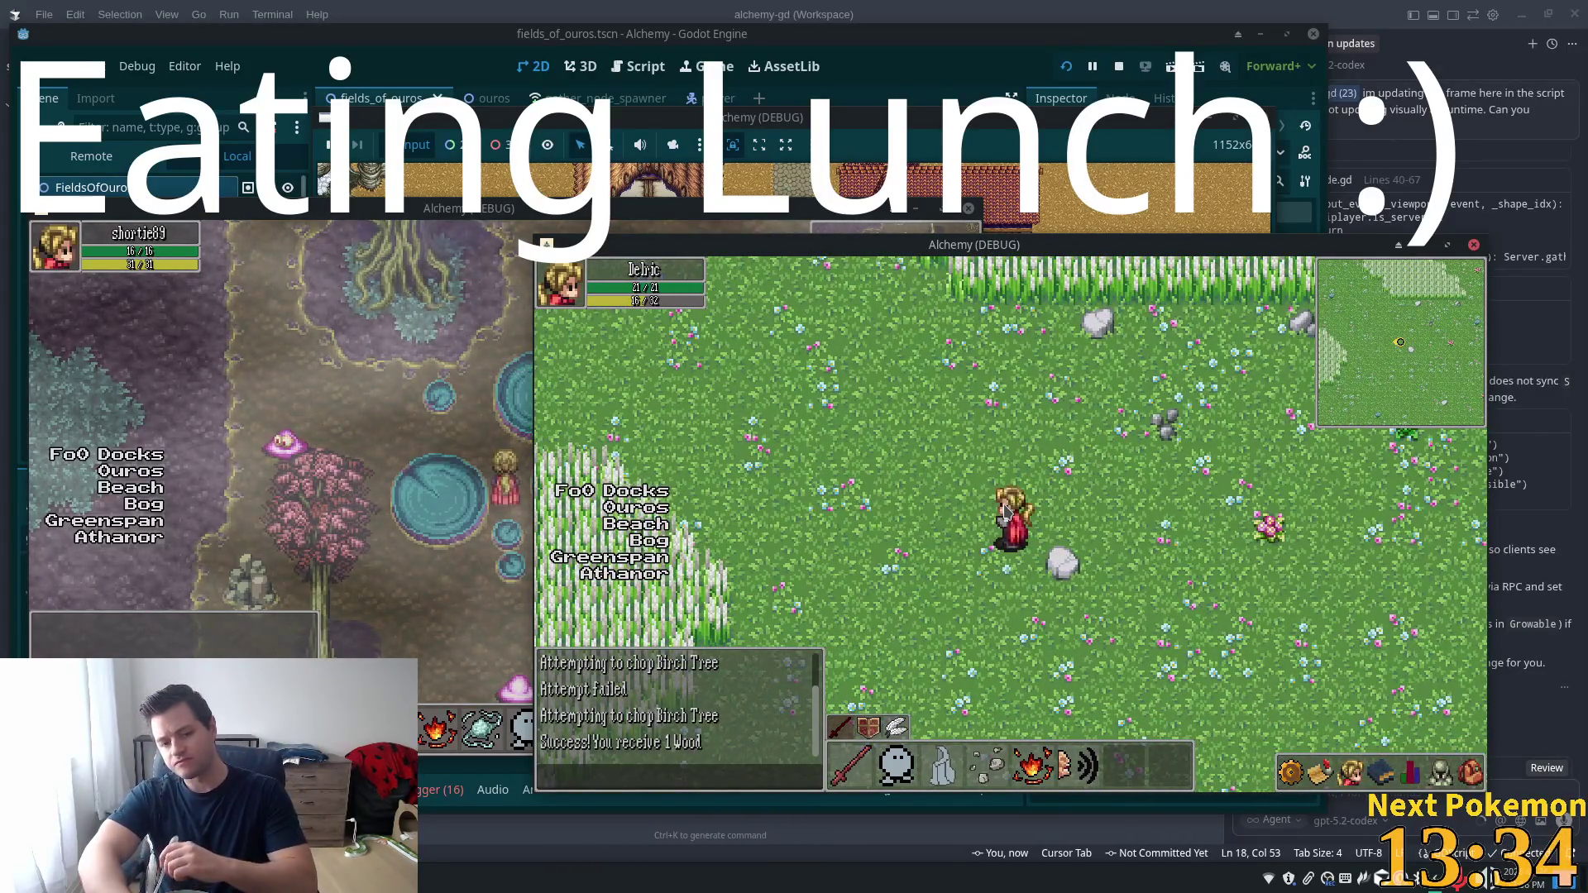
Walk west past the pink tree back among the birches, then list the open browser windows
key(Left)
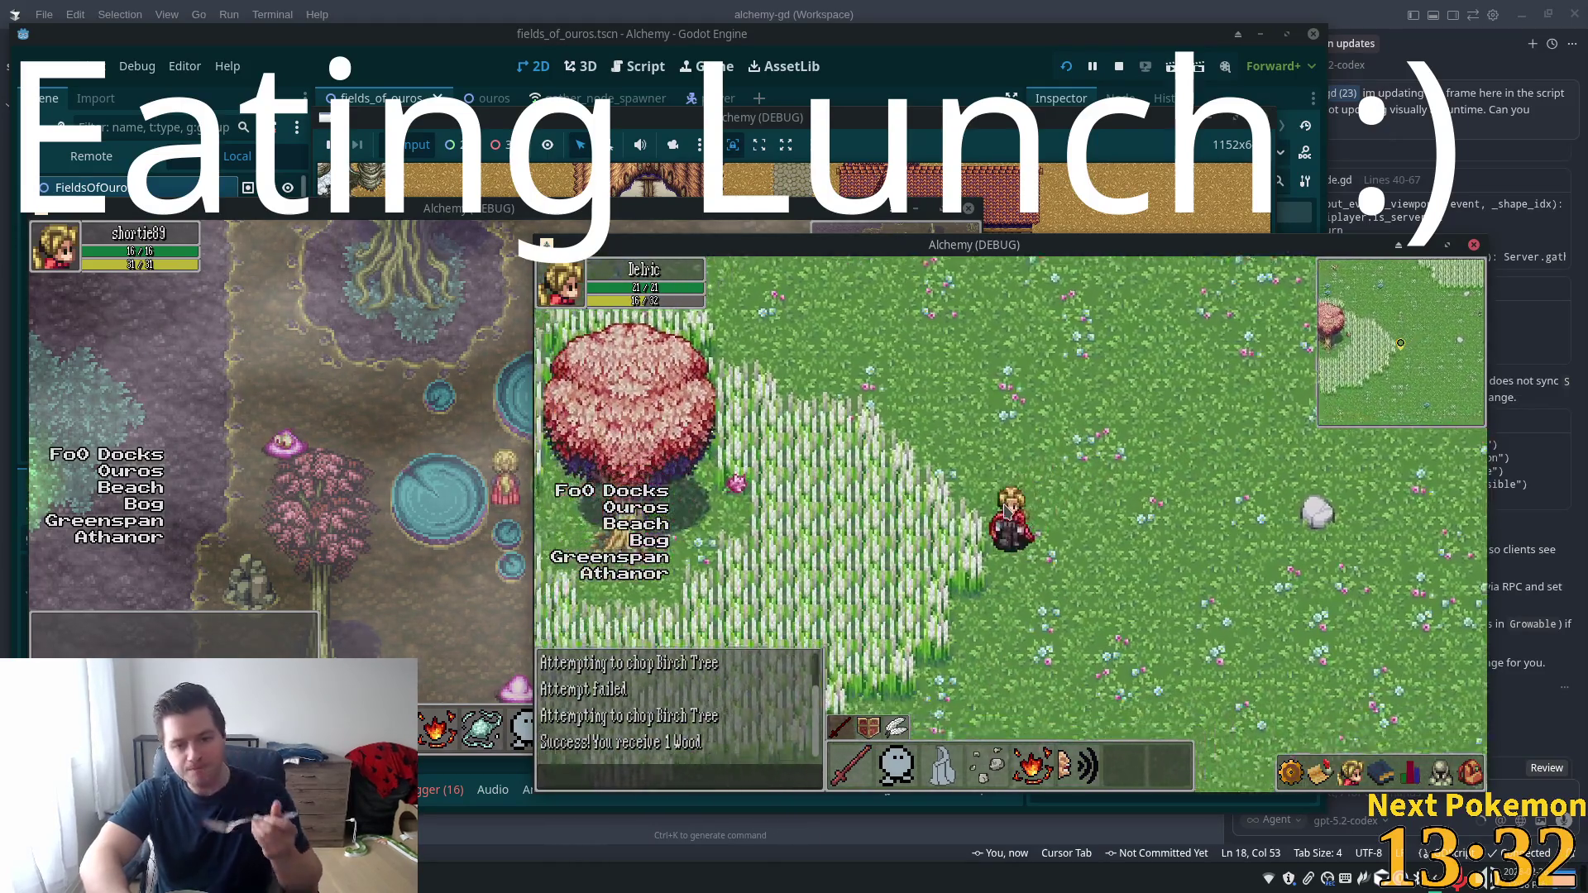
key(Left)
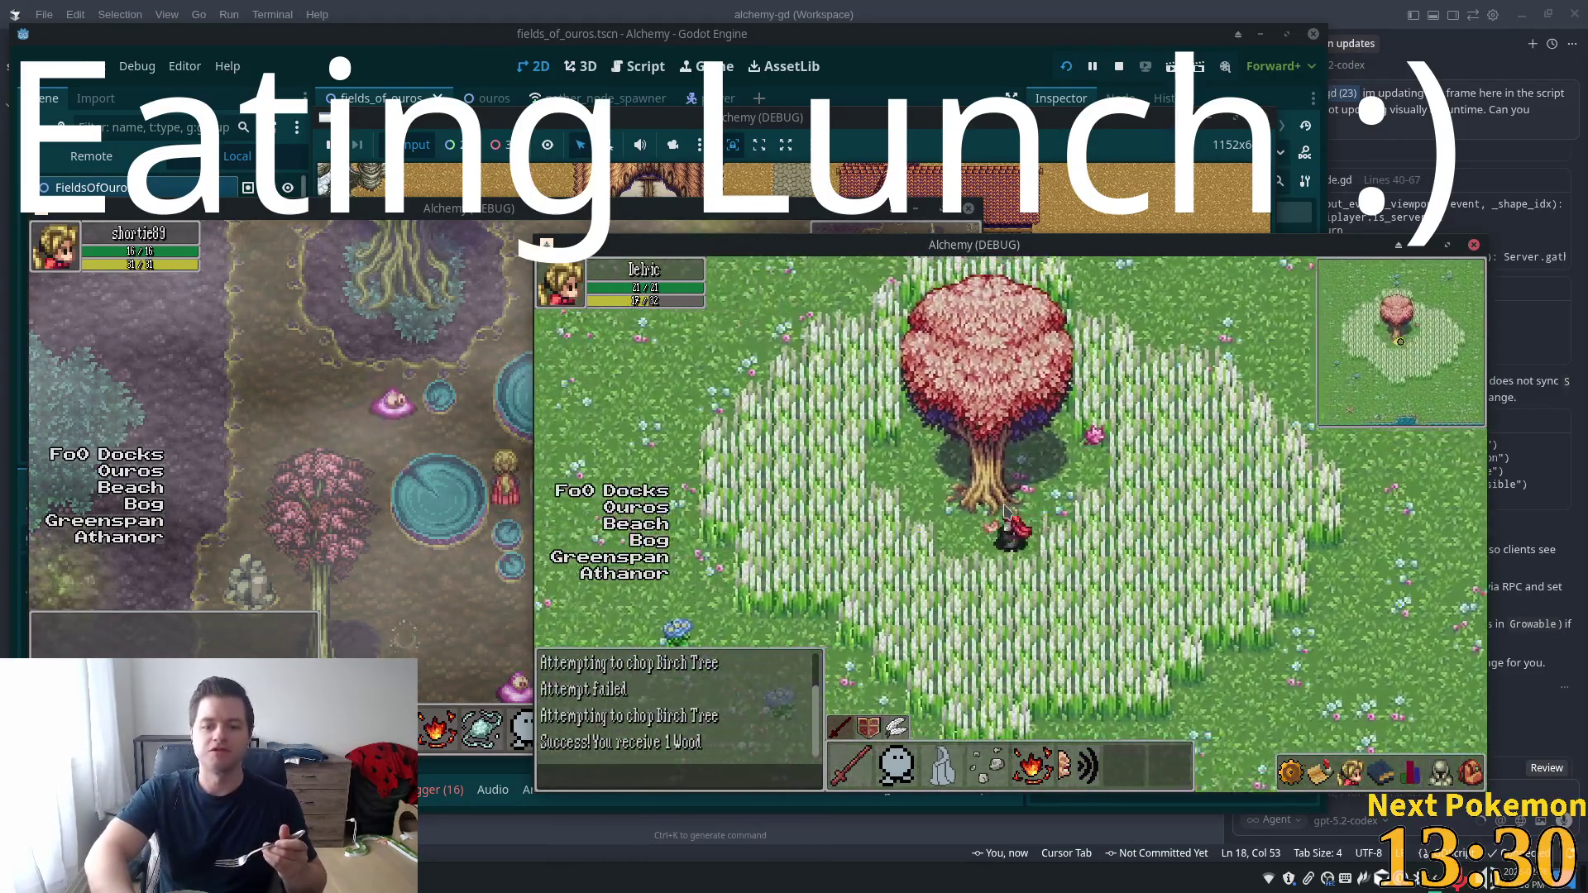
key(Left)
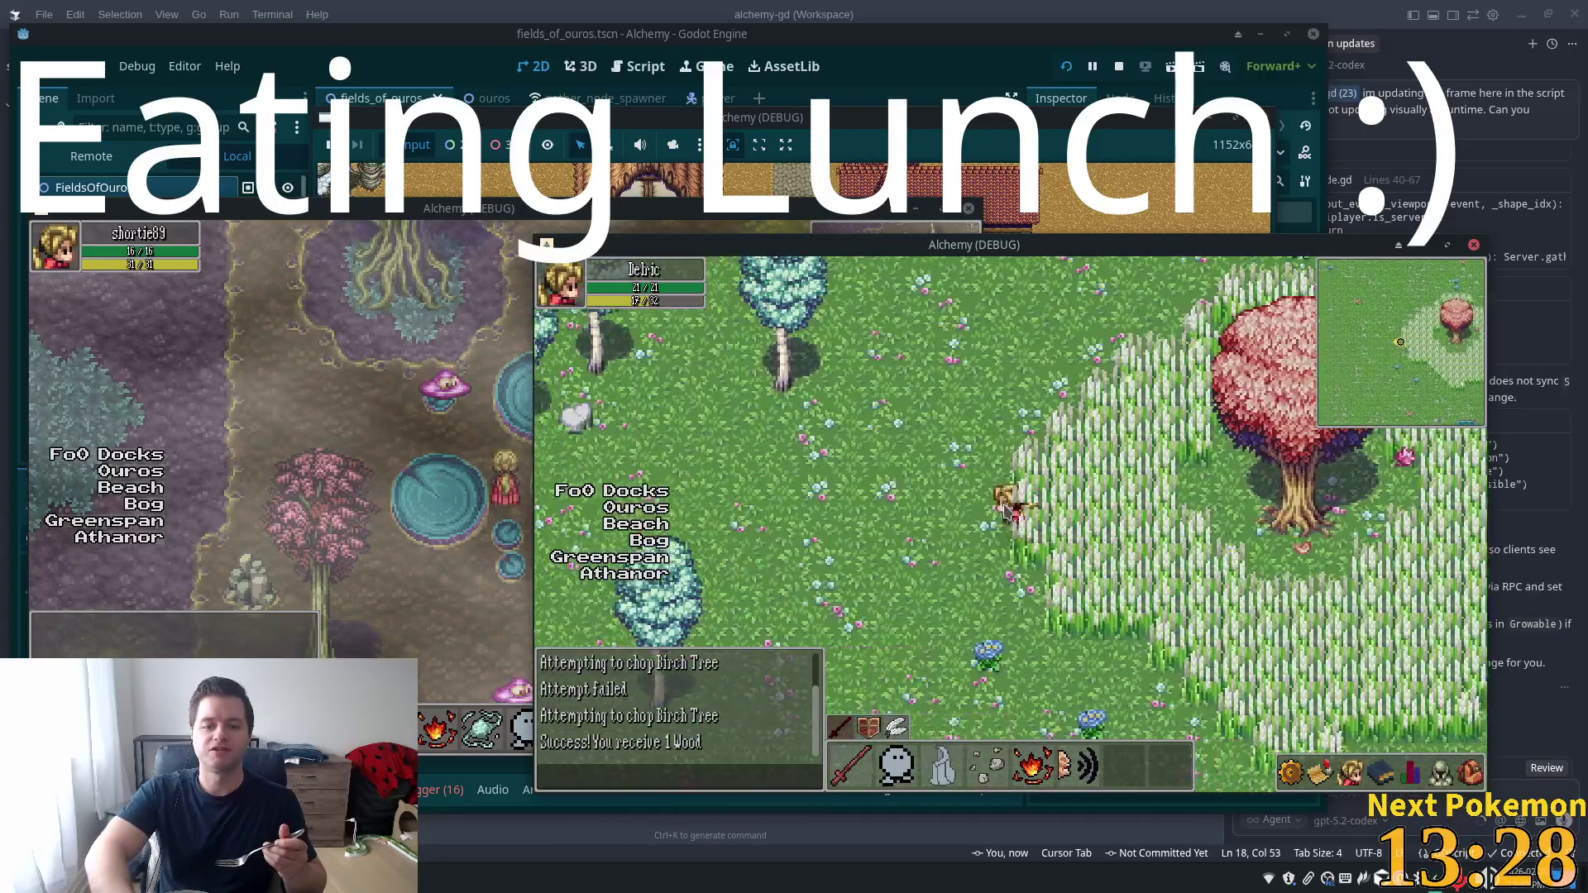
key(Left)
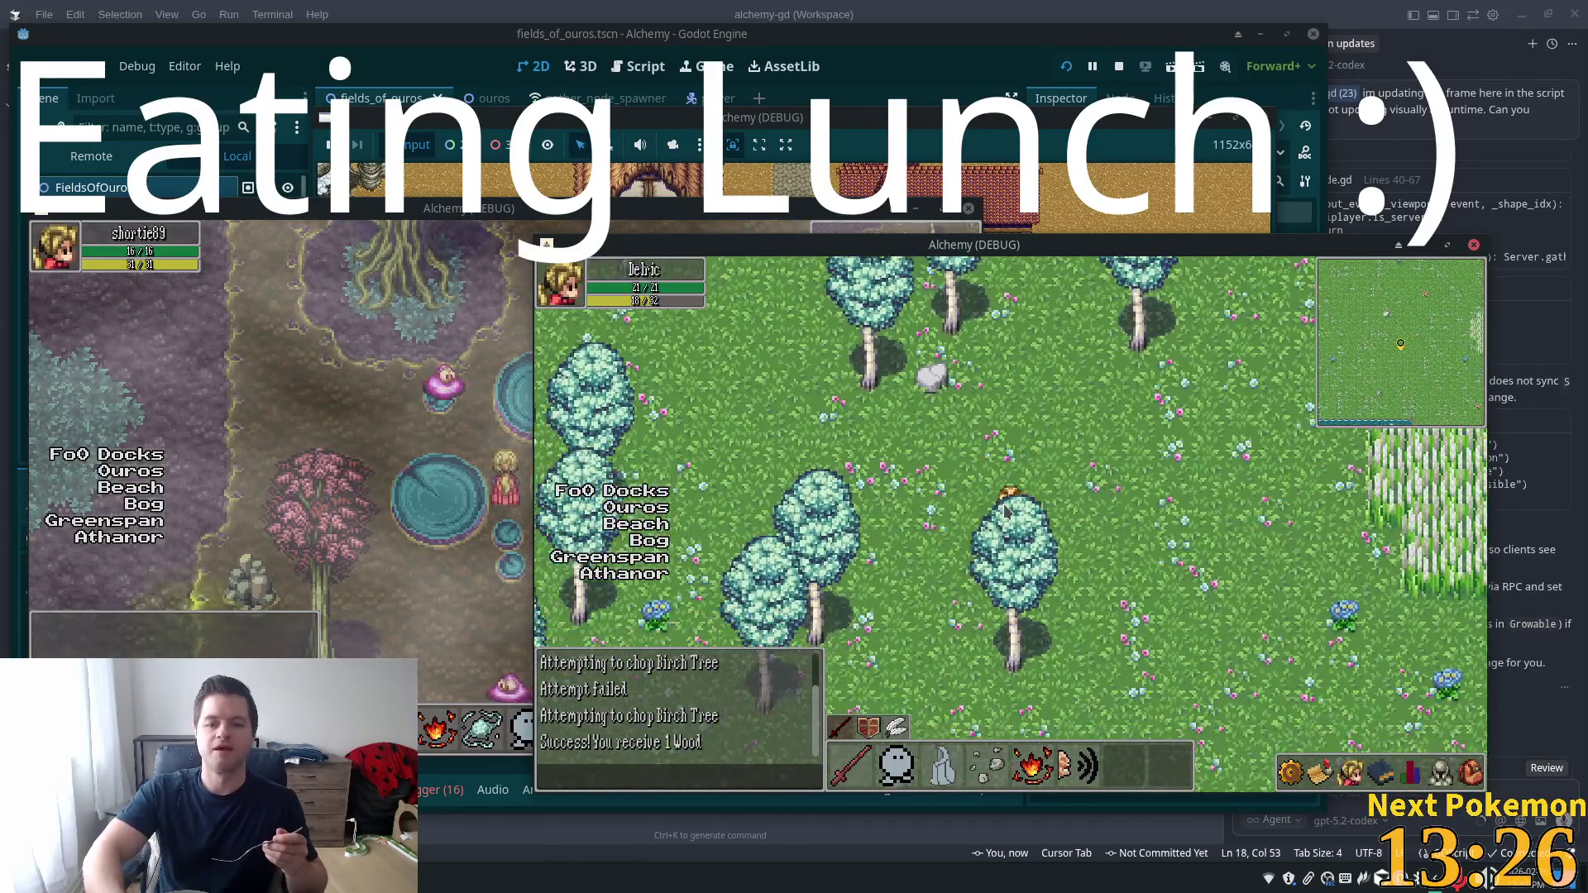
click(360, 878)
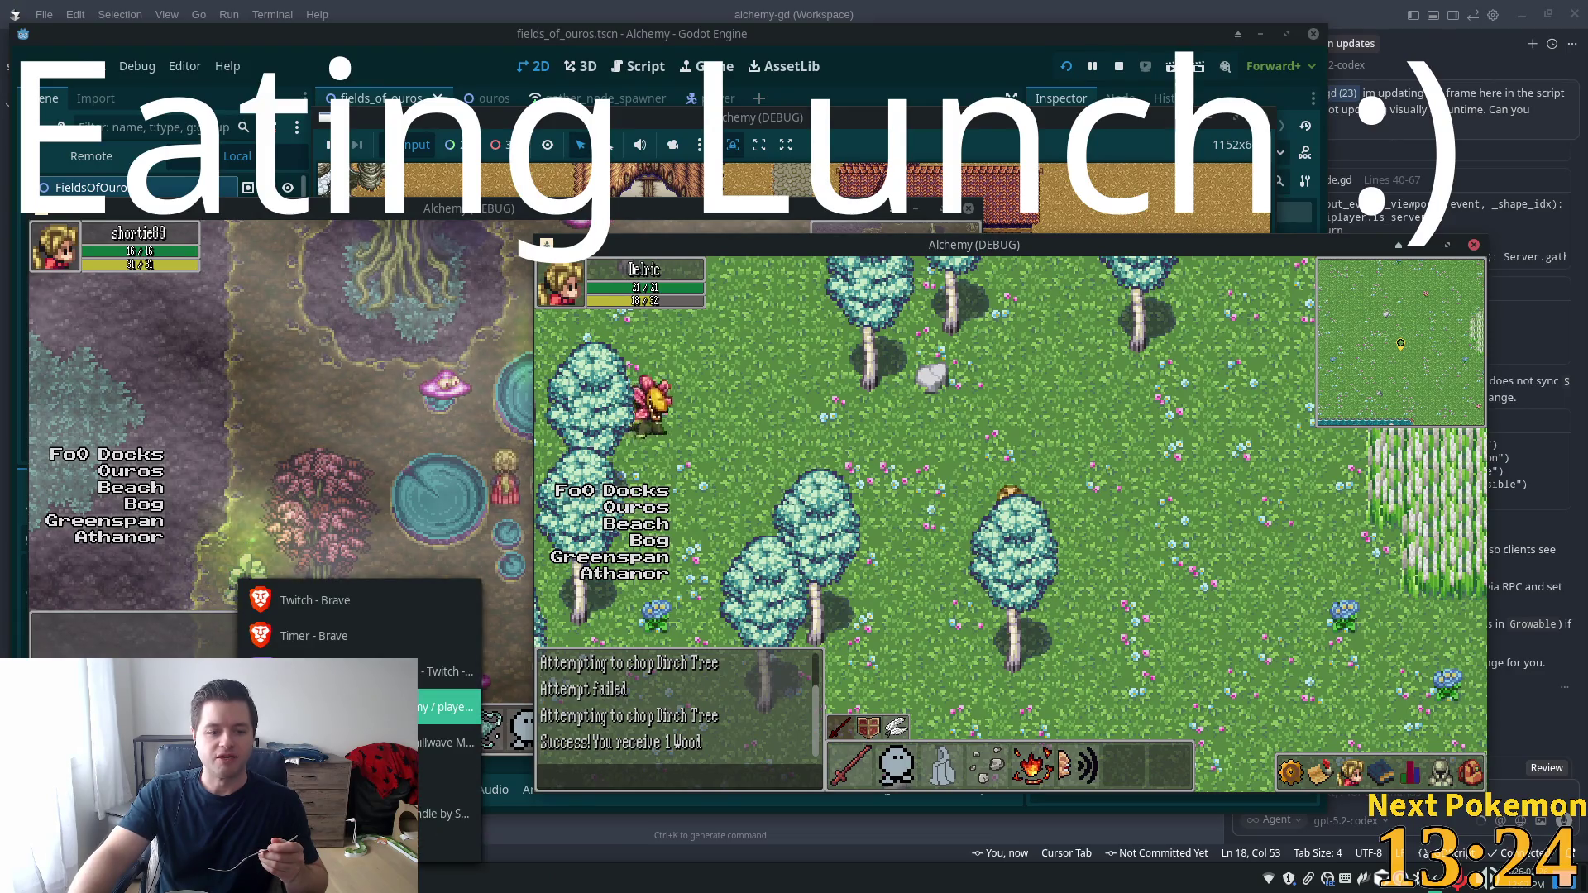
Raise the PokemonCommunityGame window, reload to clear the bot cooldown, and start an Easy Stadium battle
click(446, 670)
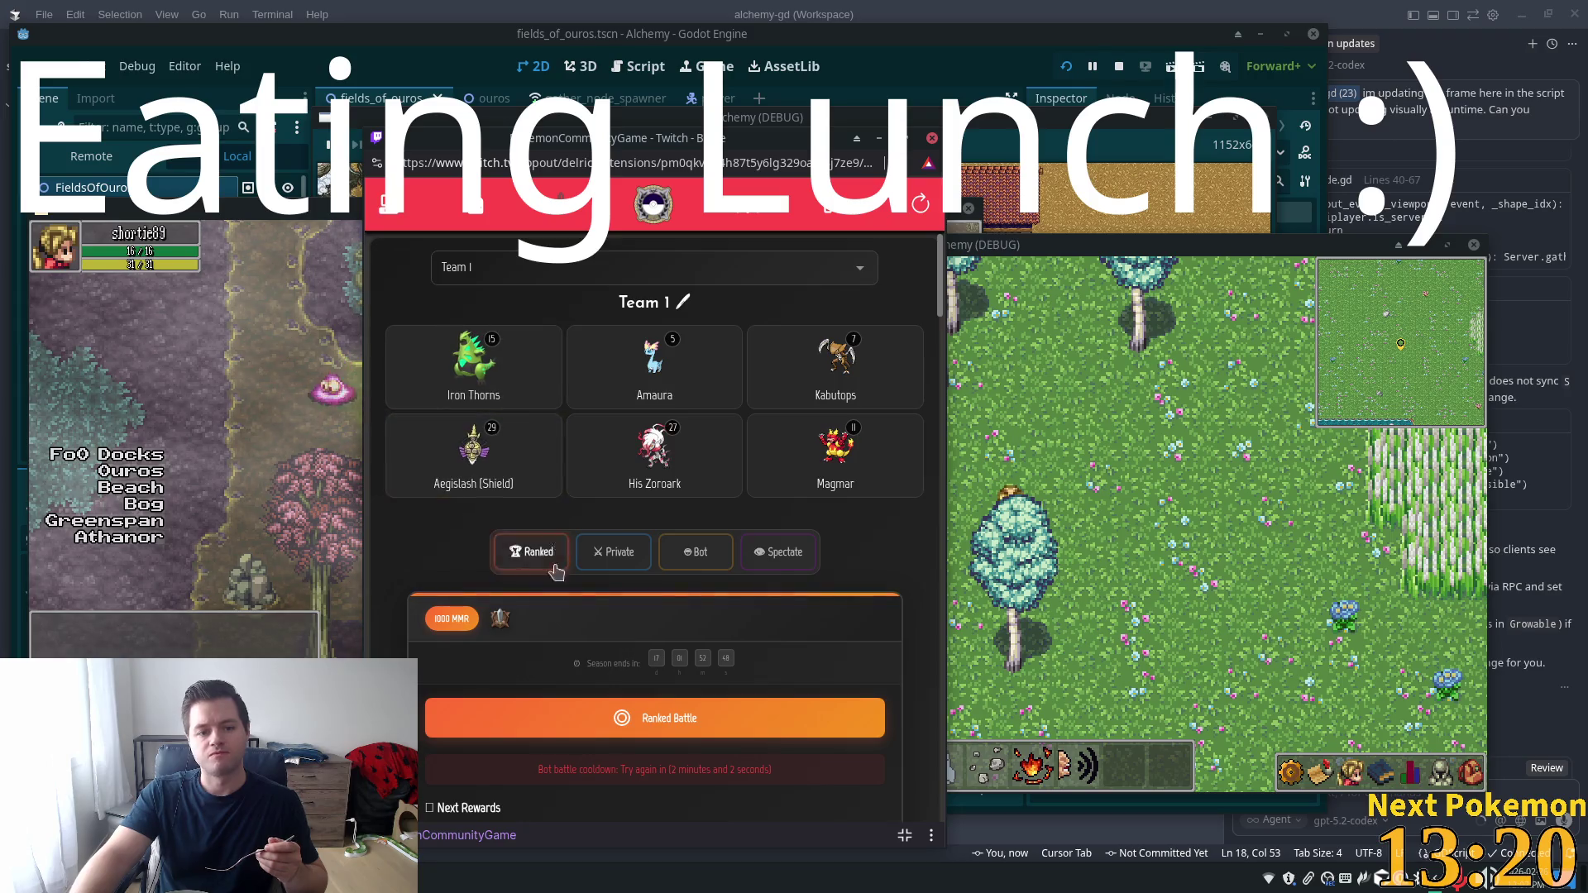
click(699, 554)
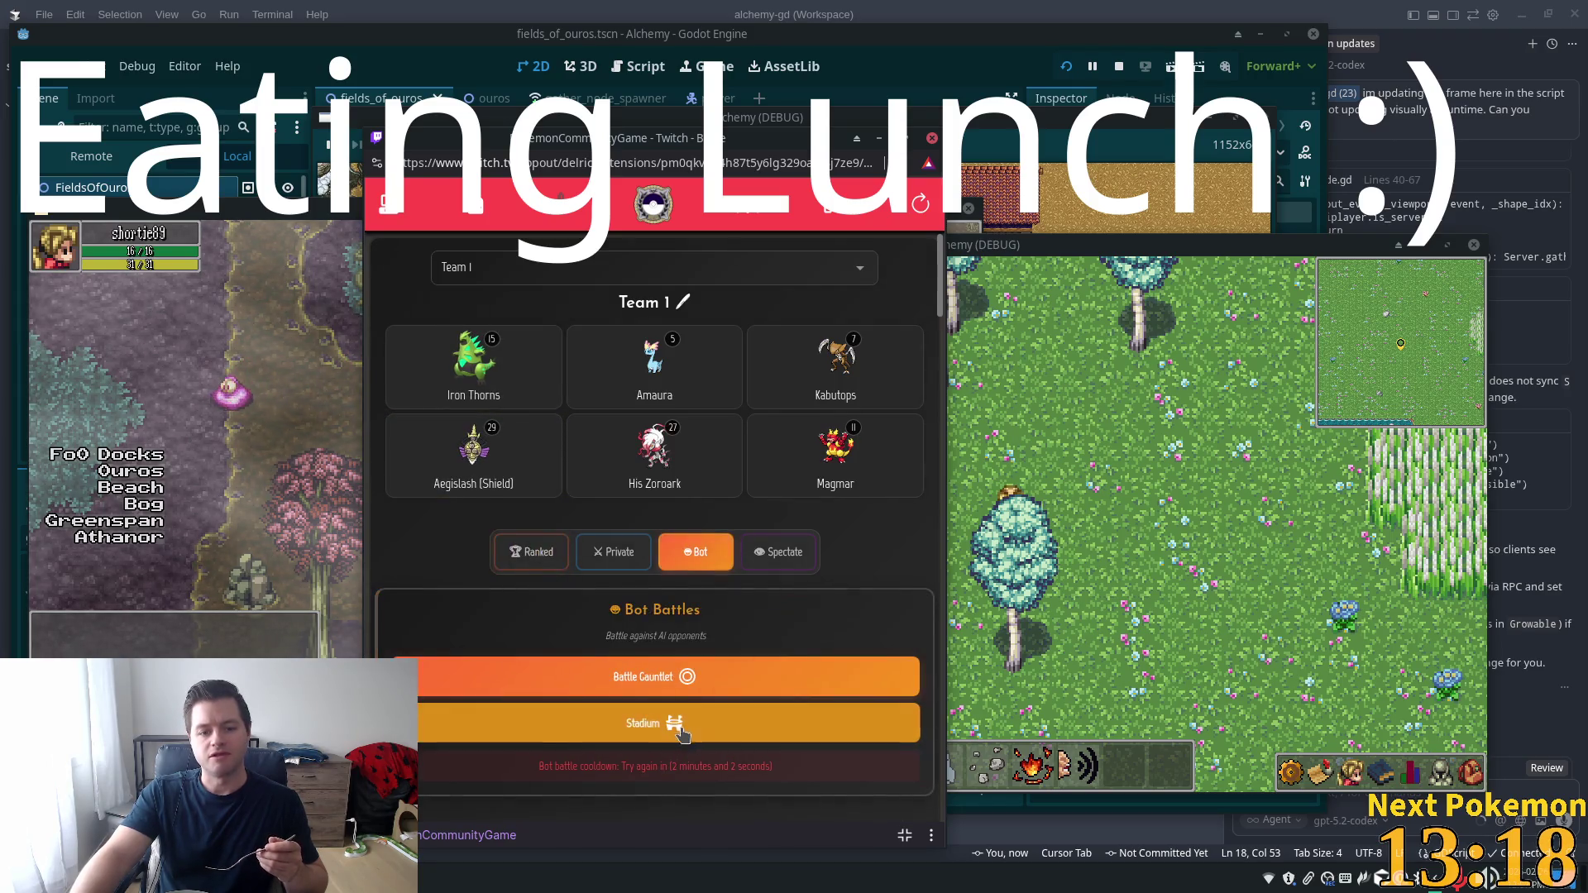
click(676, 725)
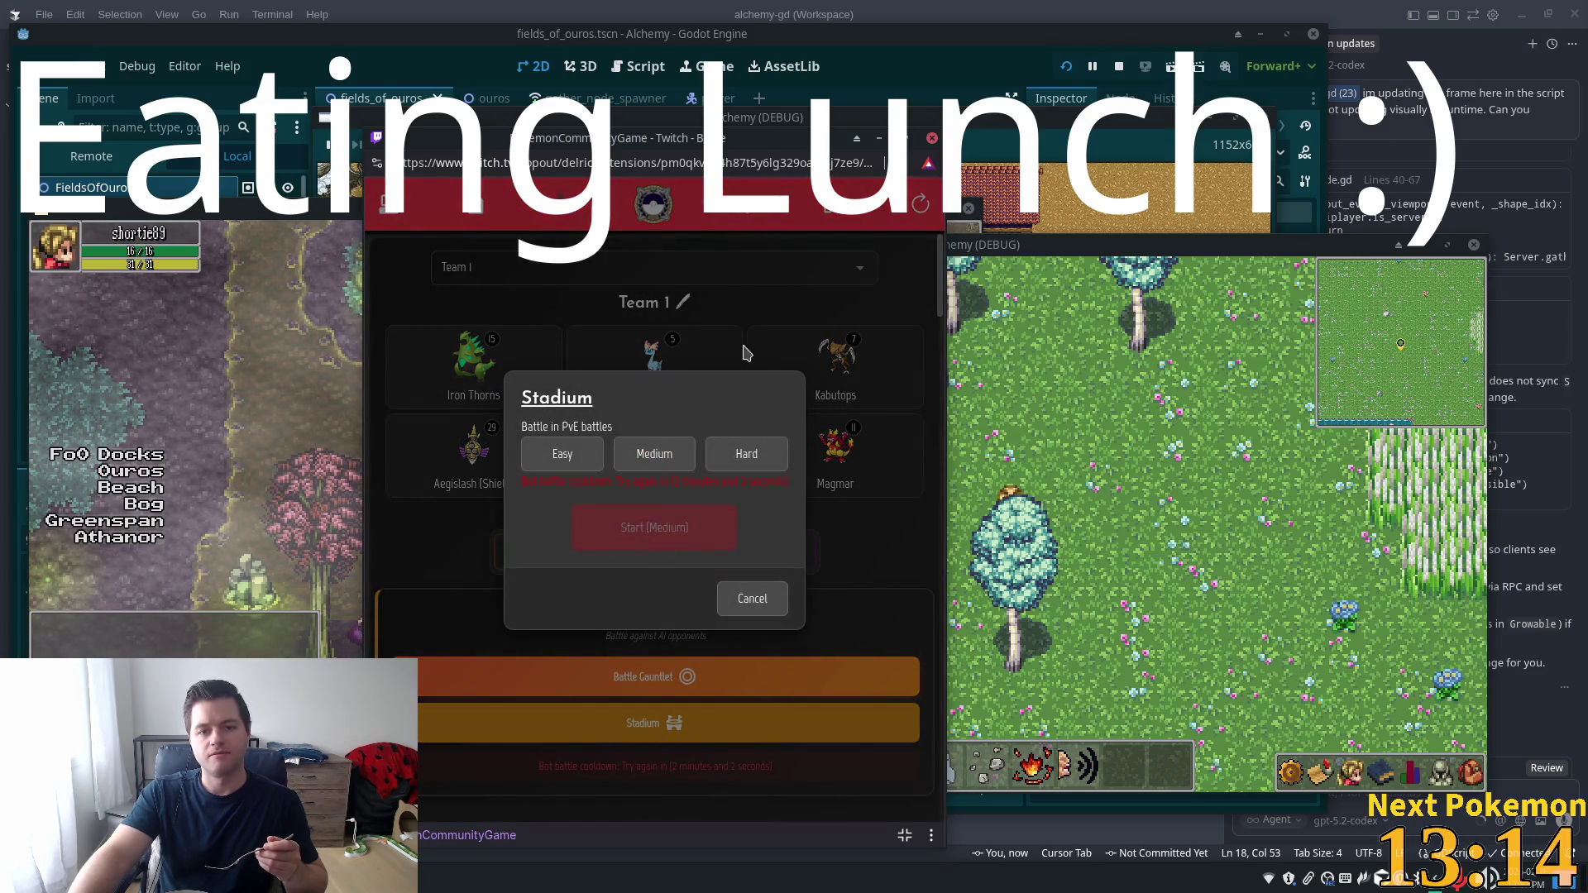
click(752, 599)
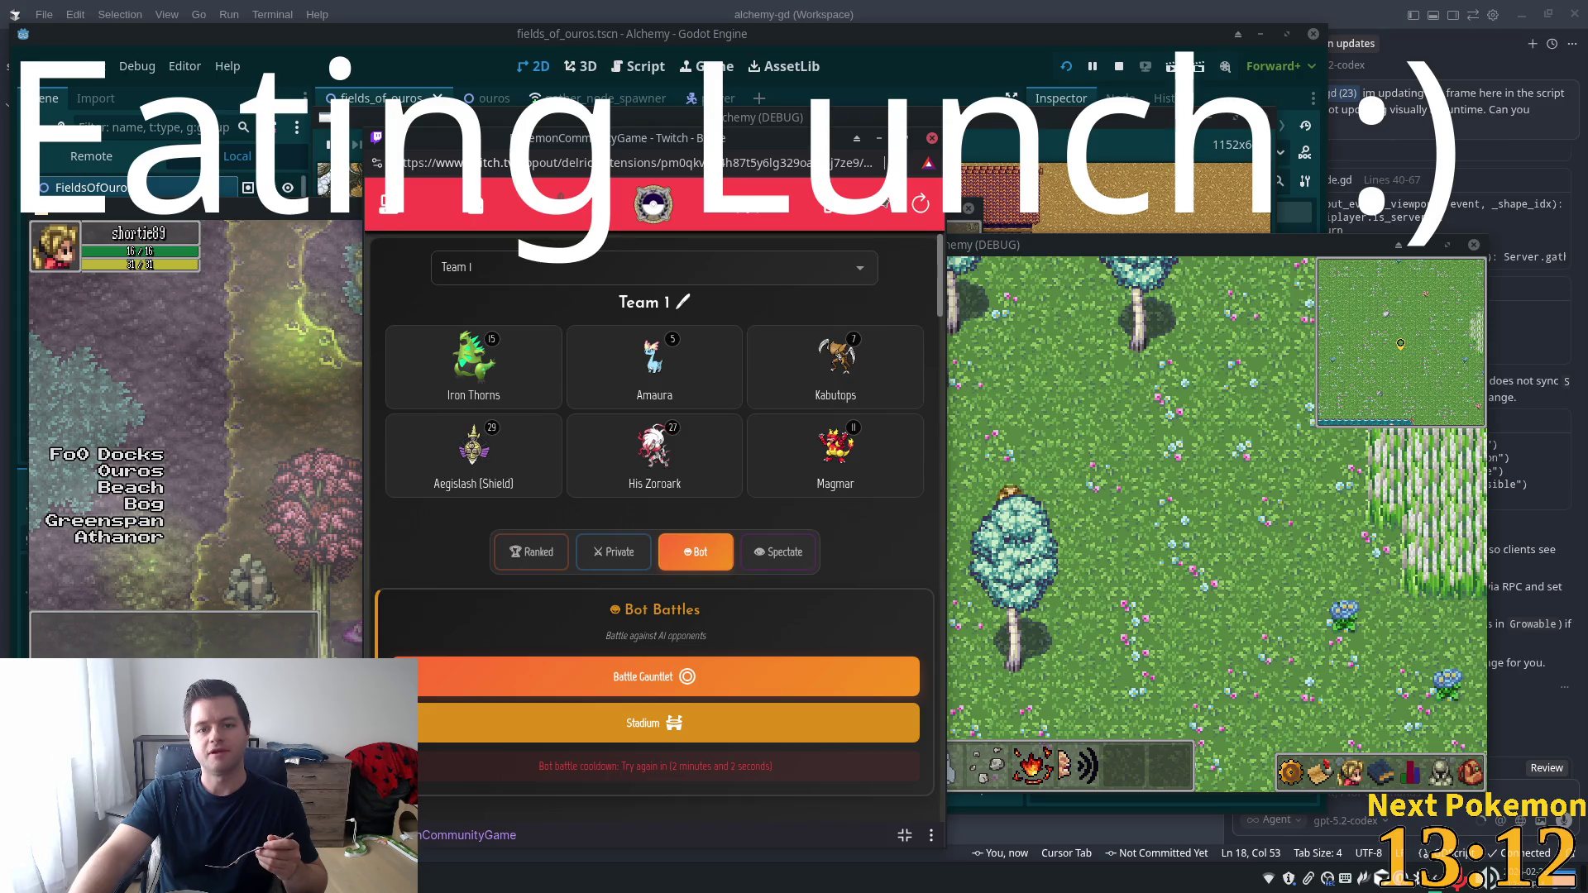
click(923, 204)
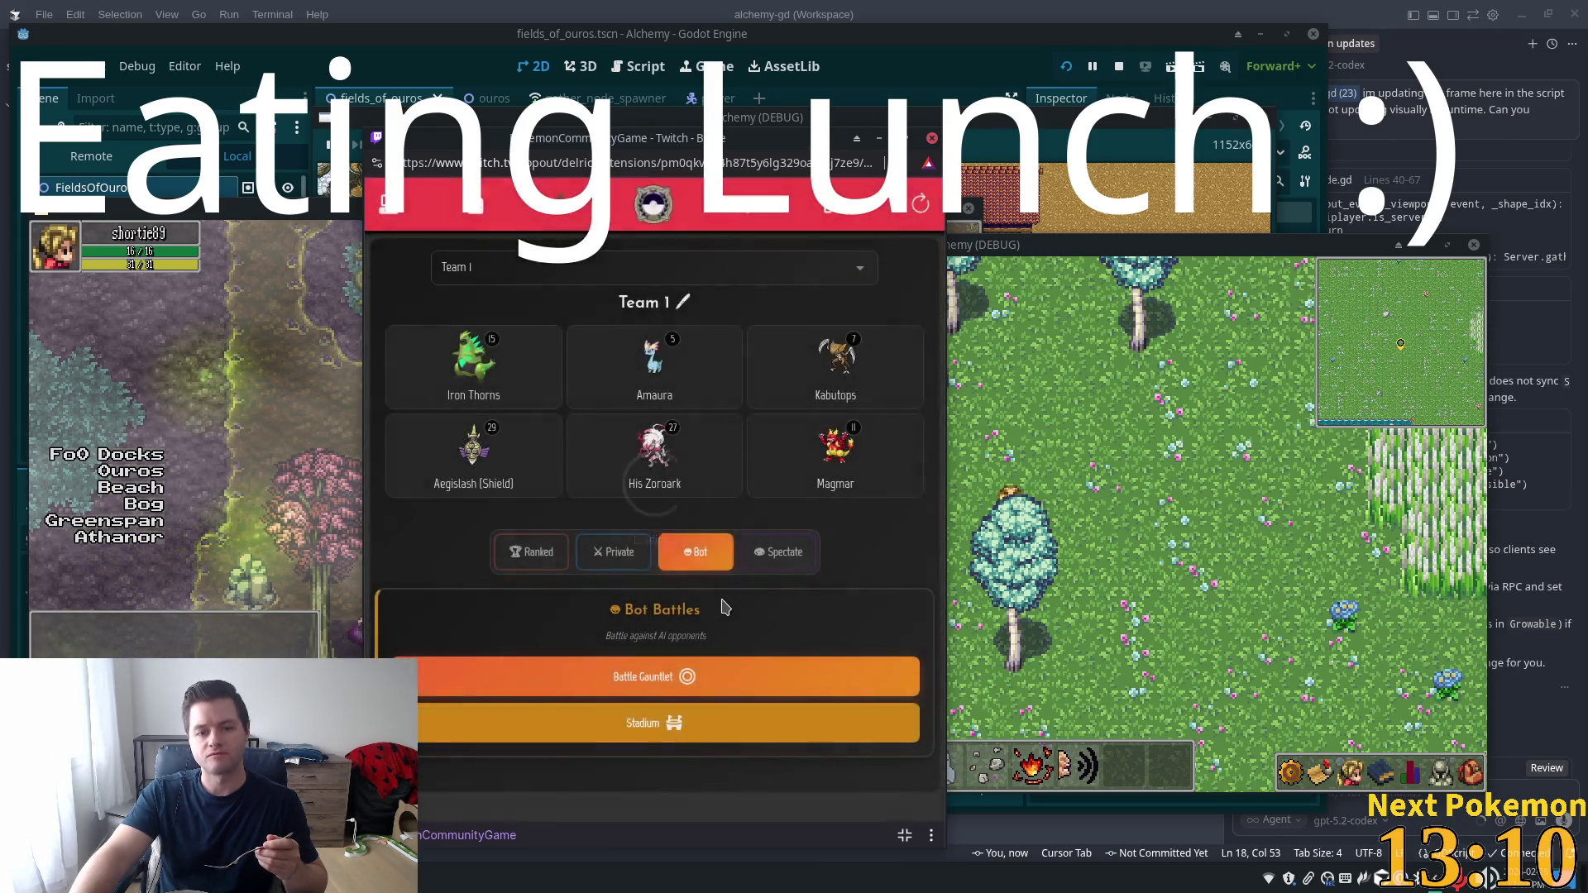
click(626, 726)
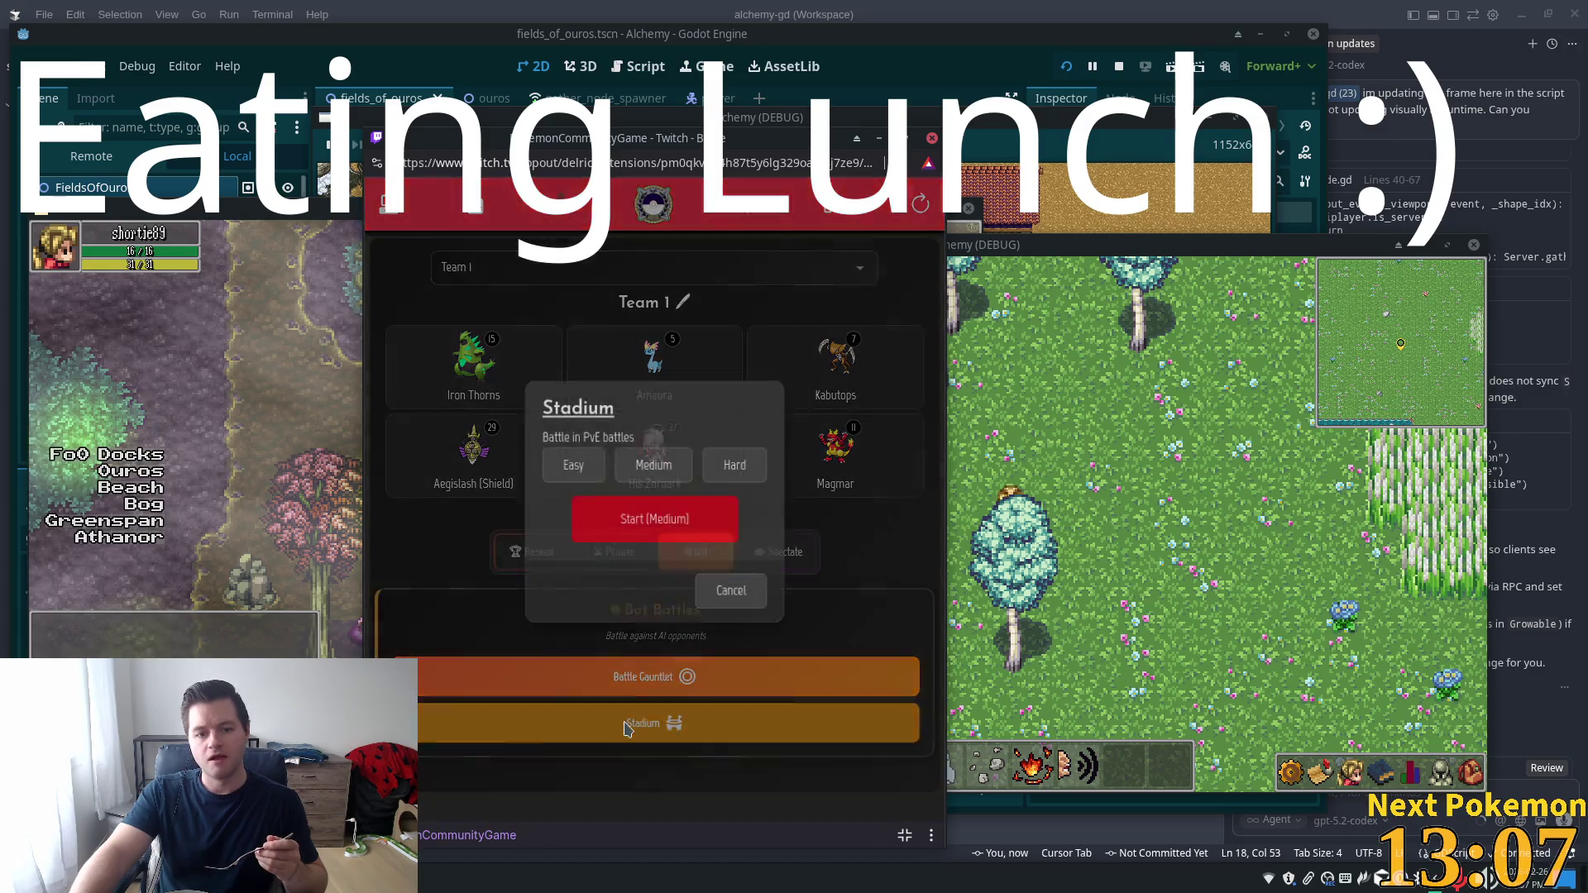
click(583, 467)
click(653, 528)
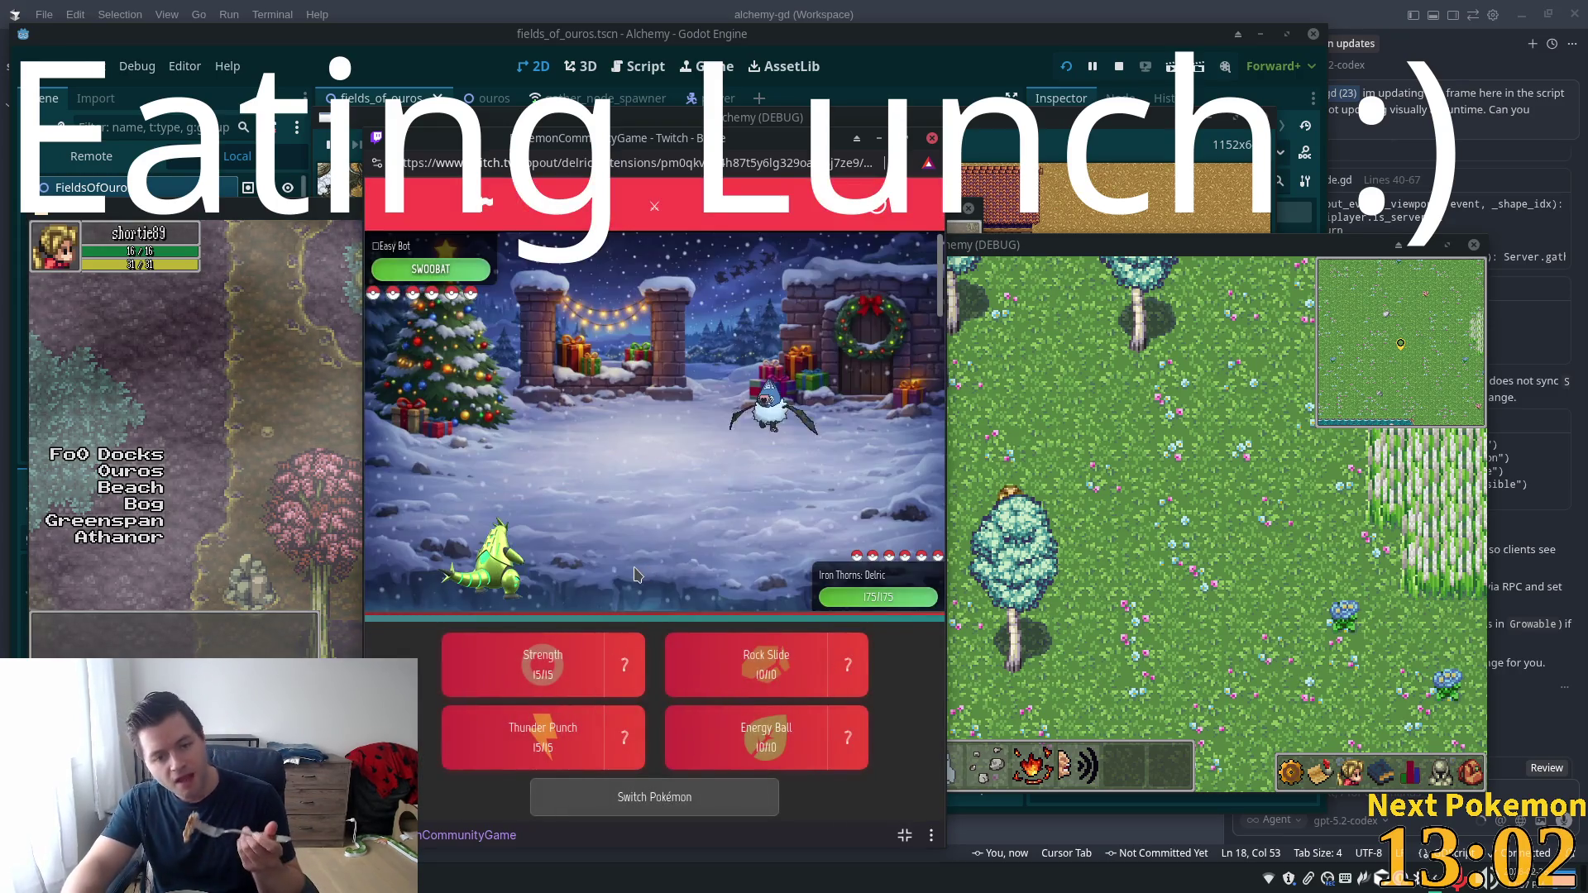
Attack with Thunder Punch, check the opposing Beldum's stats, then attack with Rock Slide
click(542, 761)
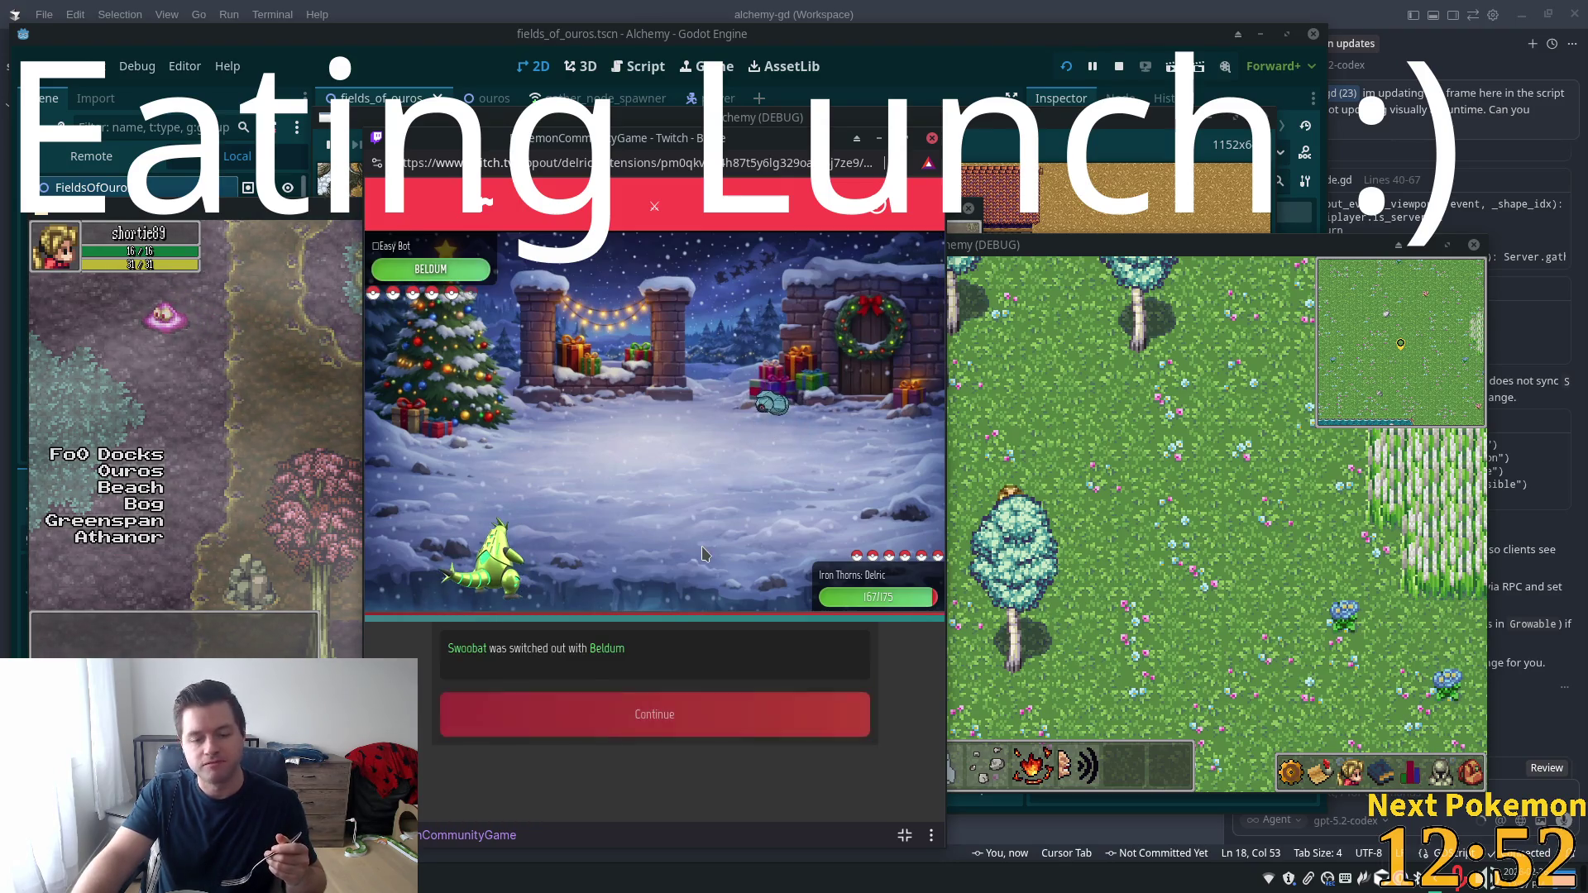
click(744, 698)
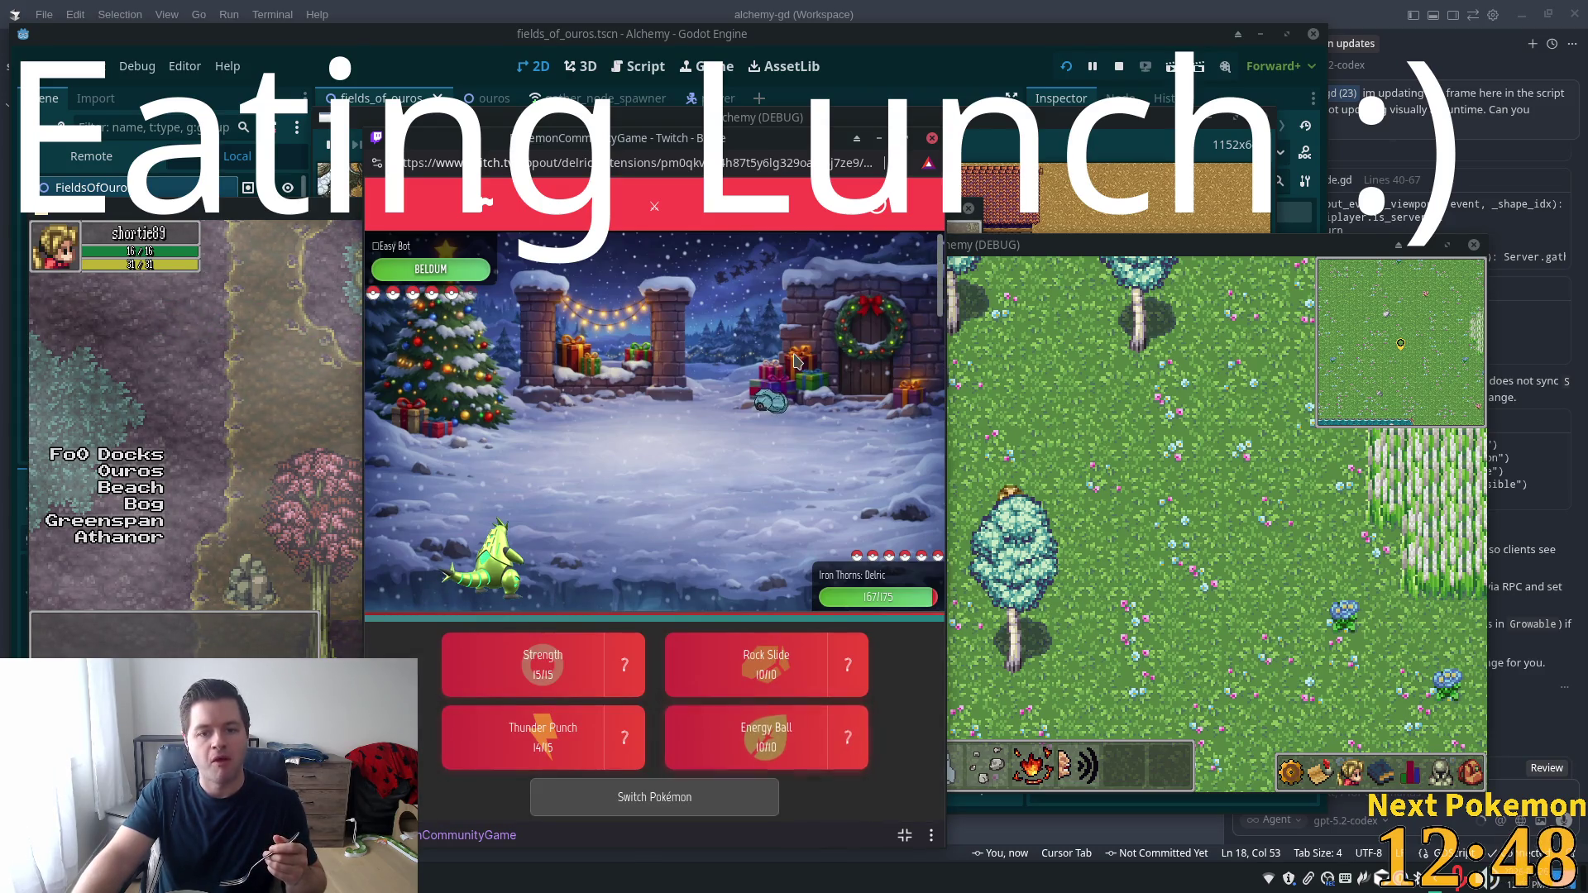
click(405, 273)
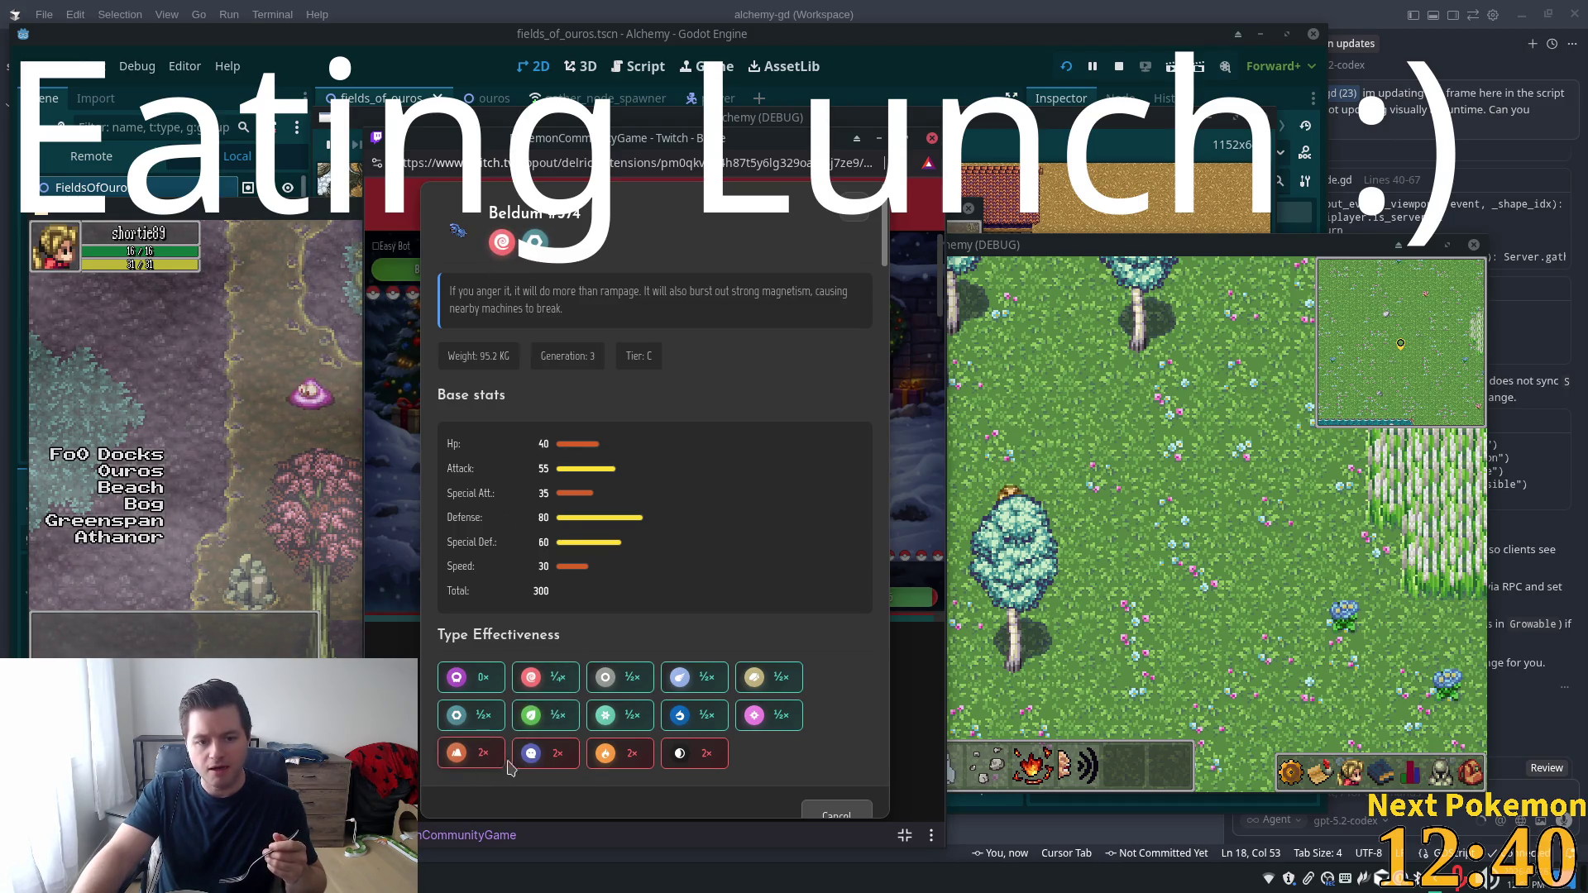
click(856, 217)
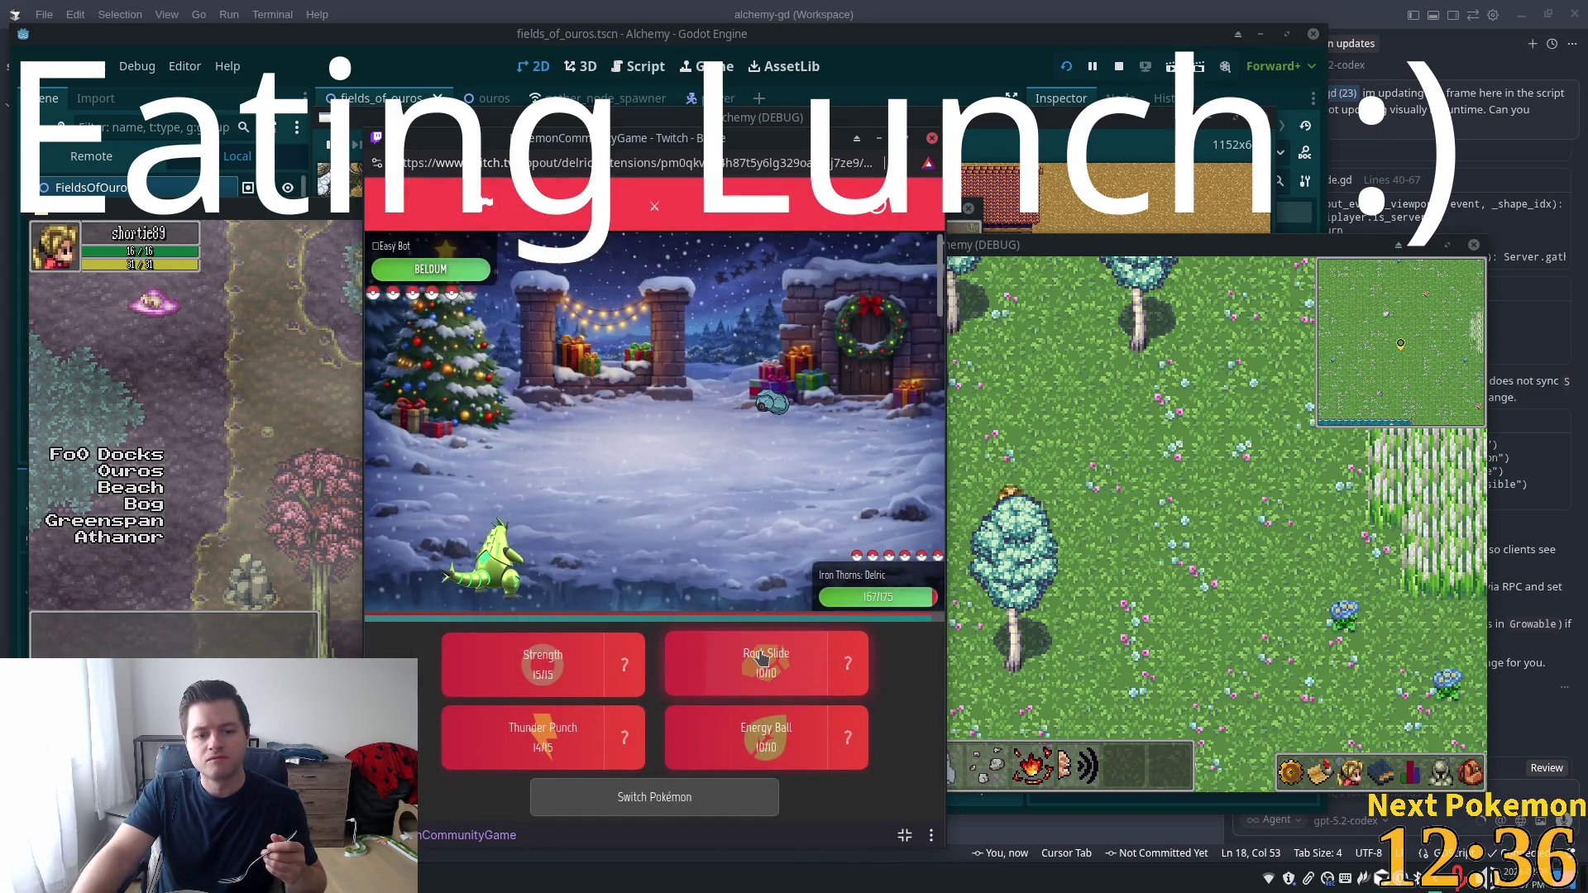
click(762, 658)
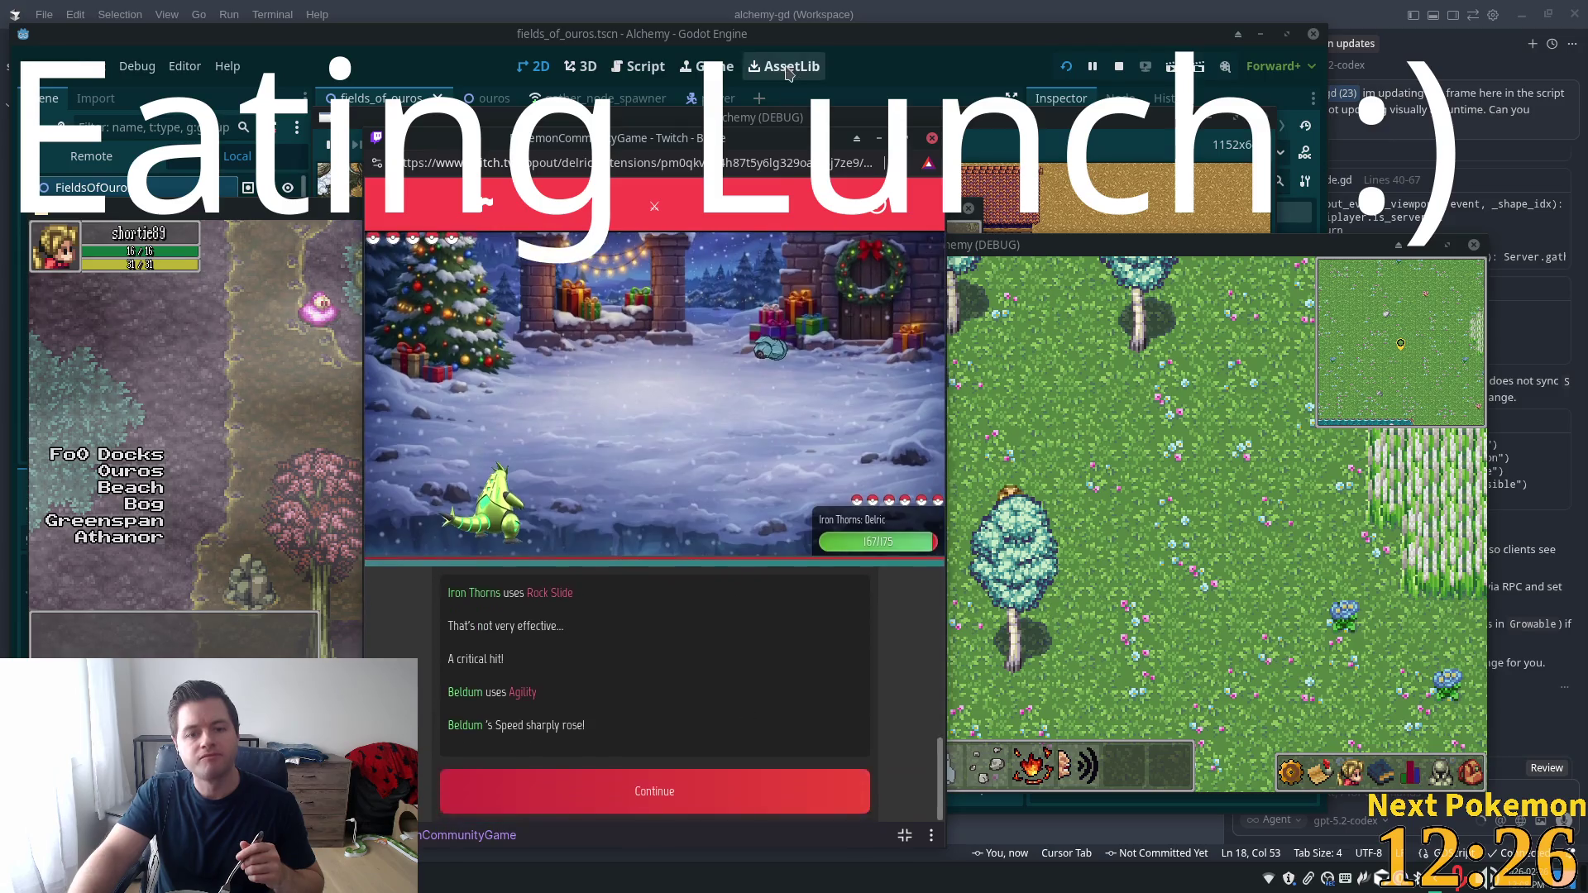
click(696, 817)
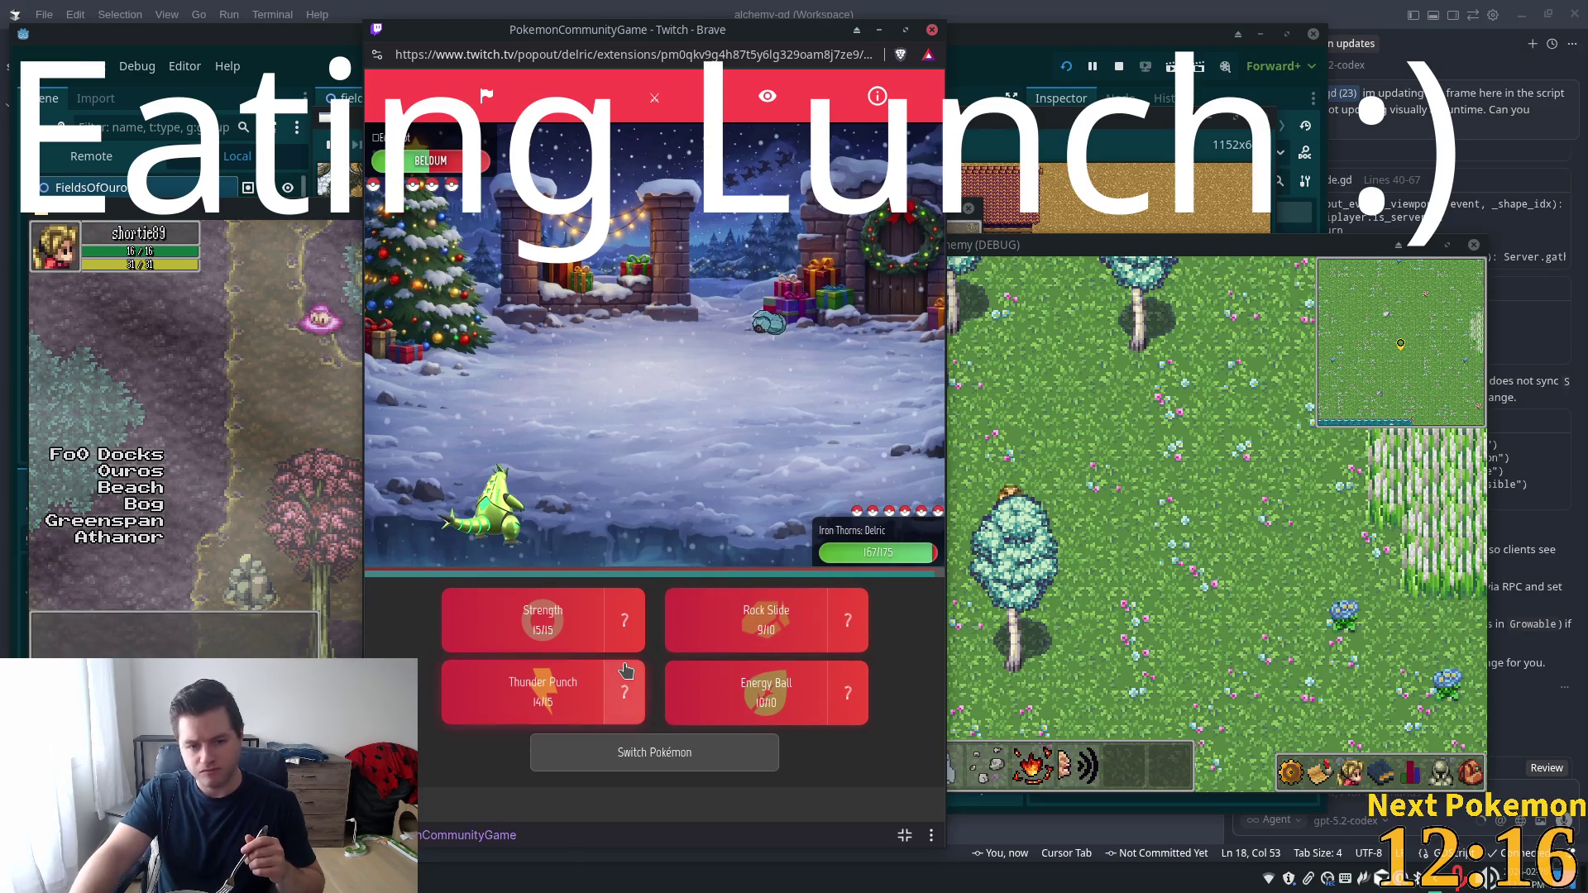
Hit Beldum with Energy Ball and Thunder Punch until it faints and Butterfree enters
click(740, 710)
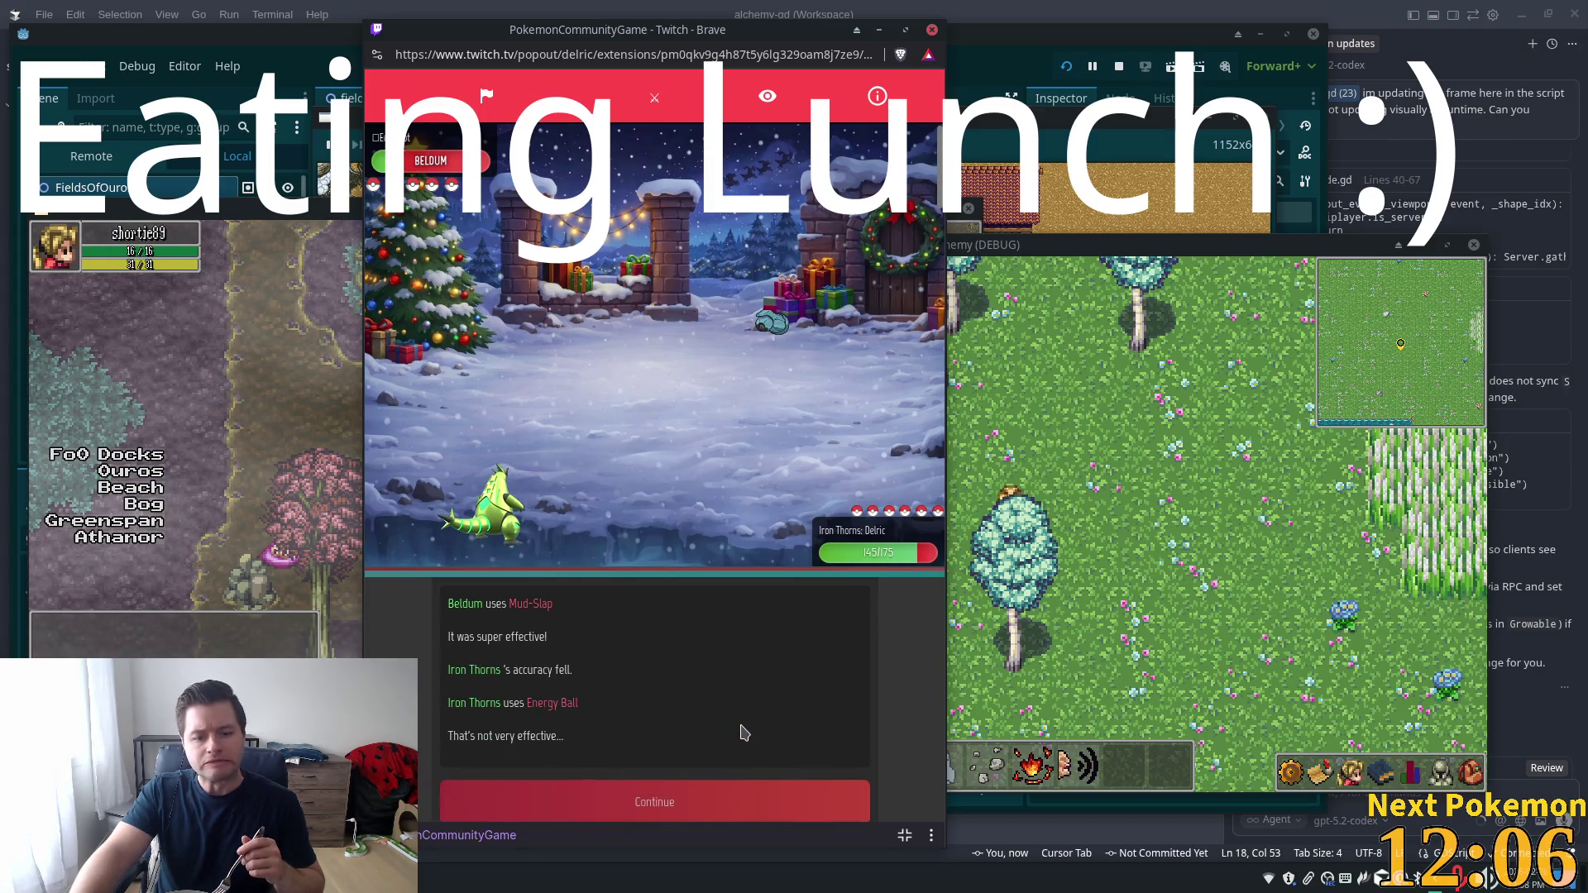
click(705, 795)
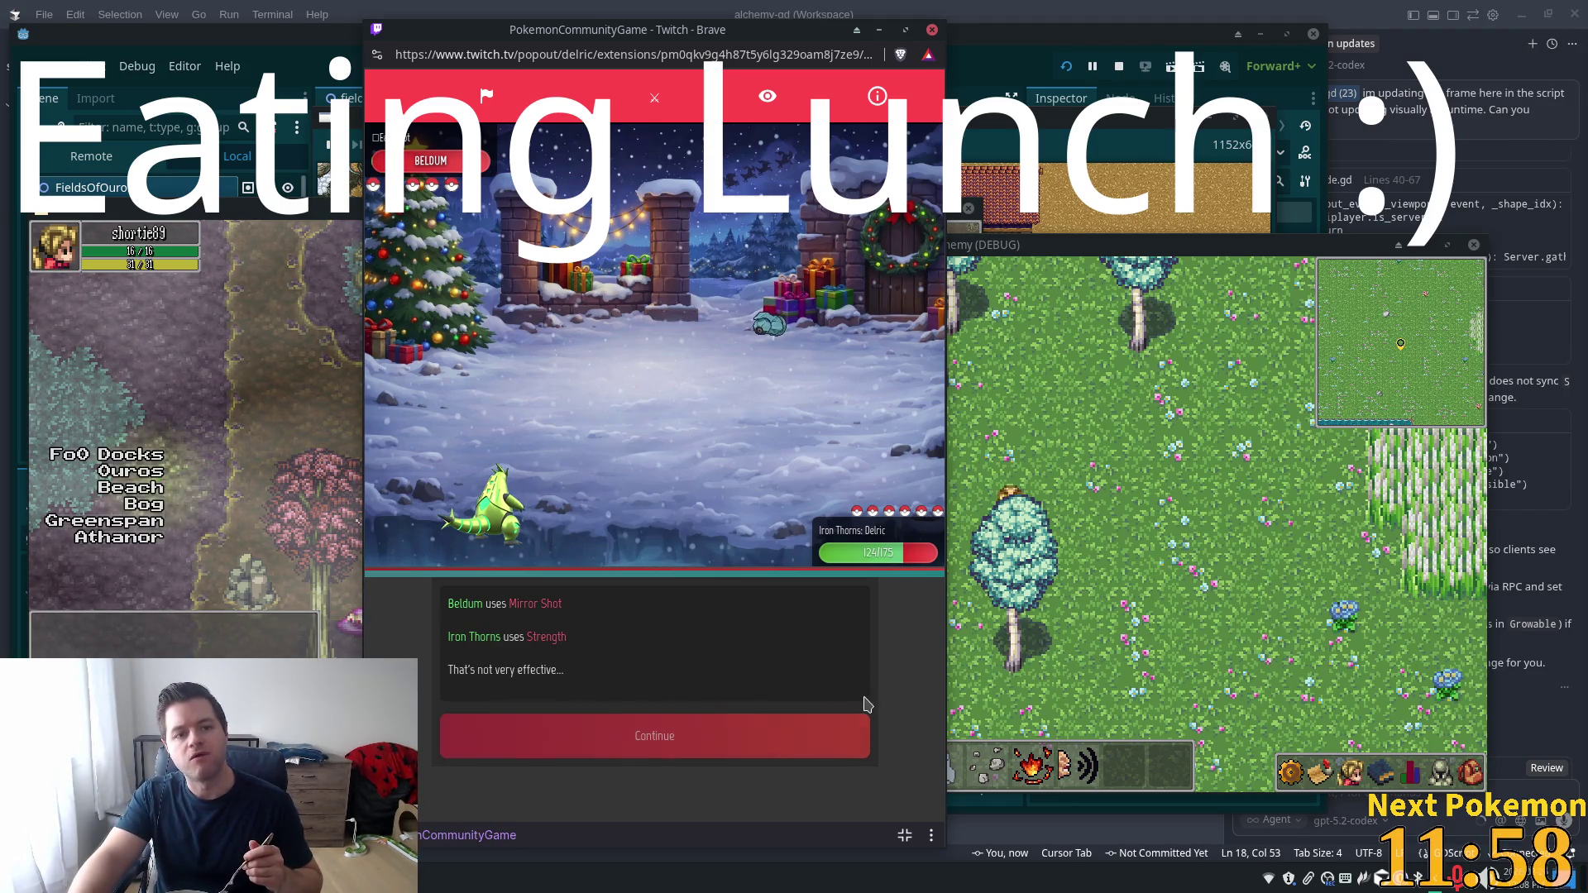
click(616, 738)
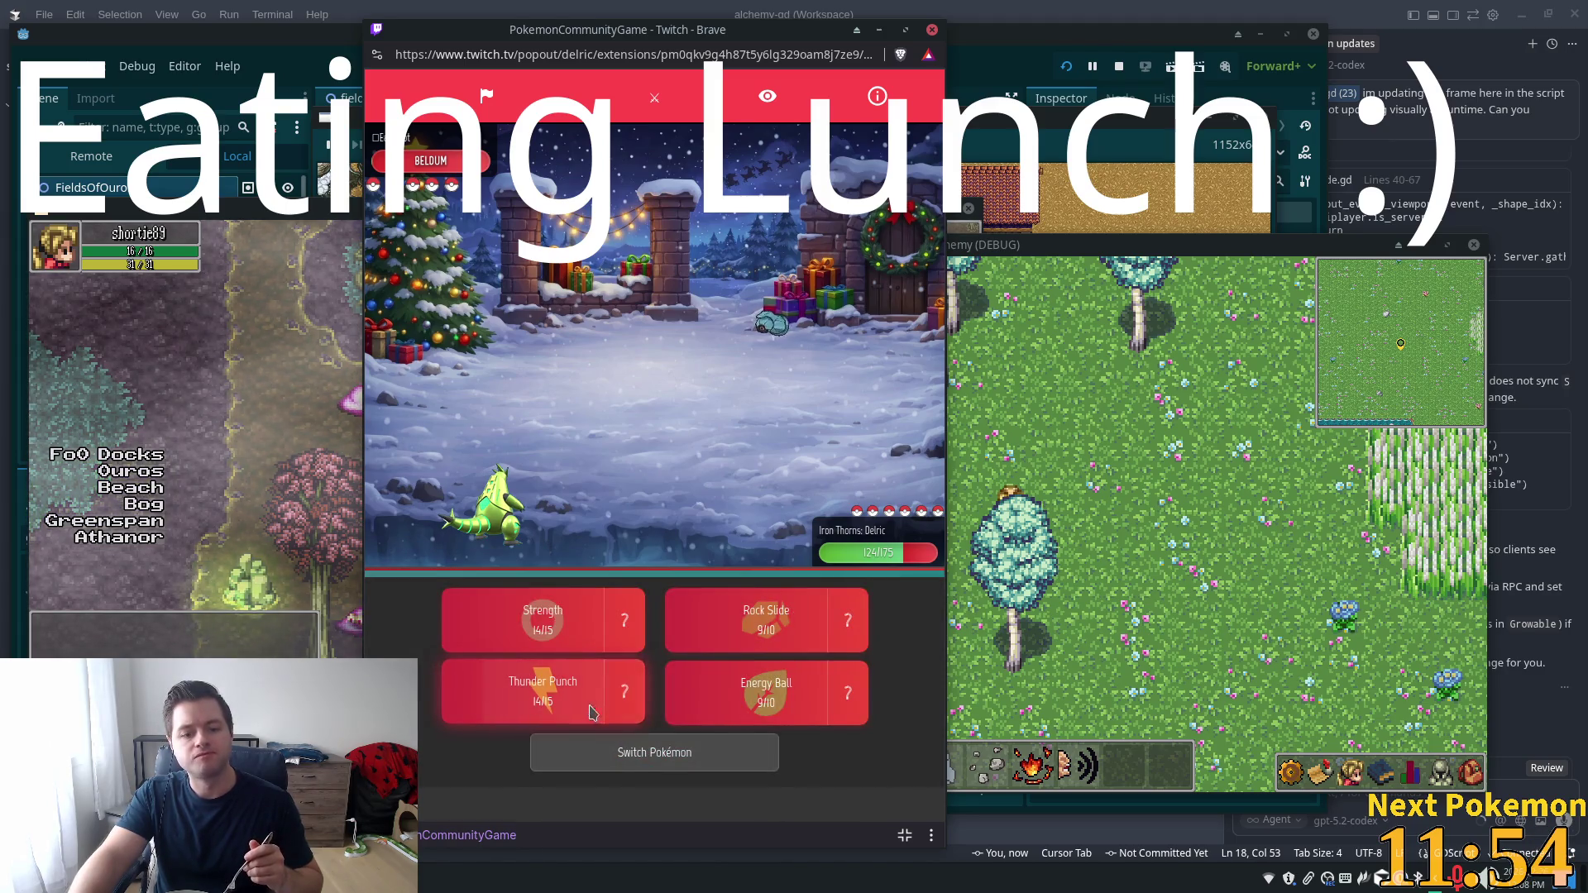
click(590, 712)
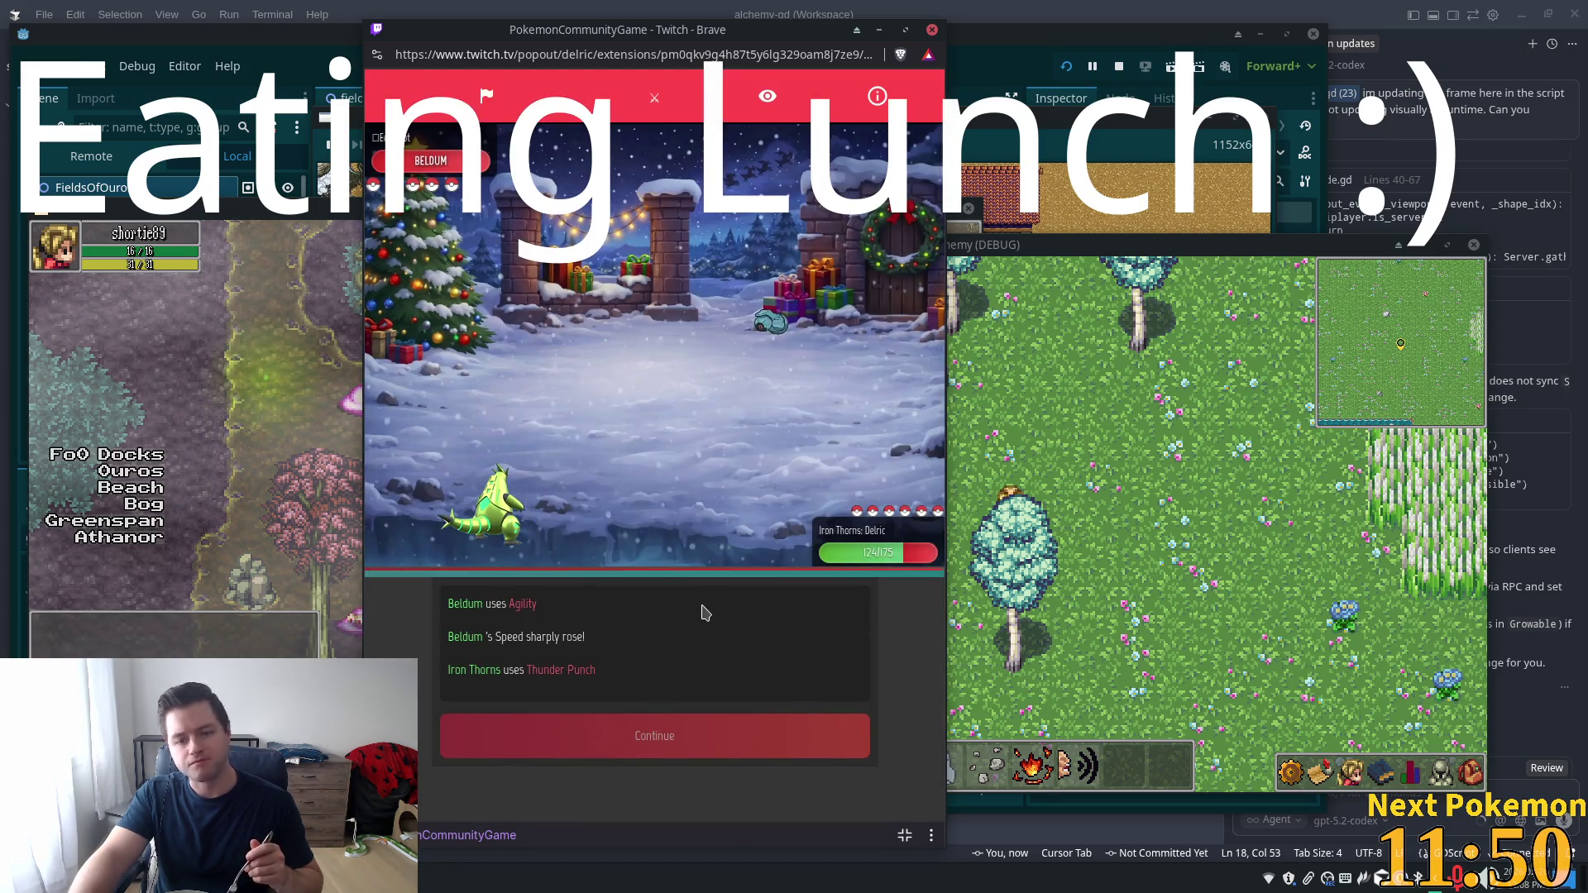
click(707, 732)
click(674, 674)
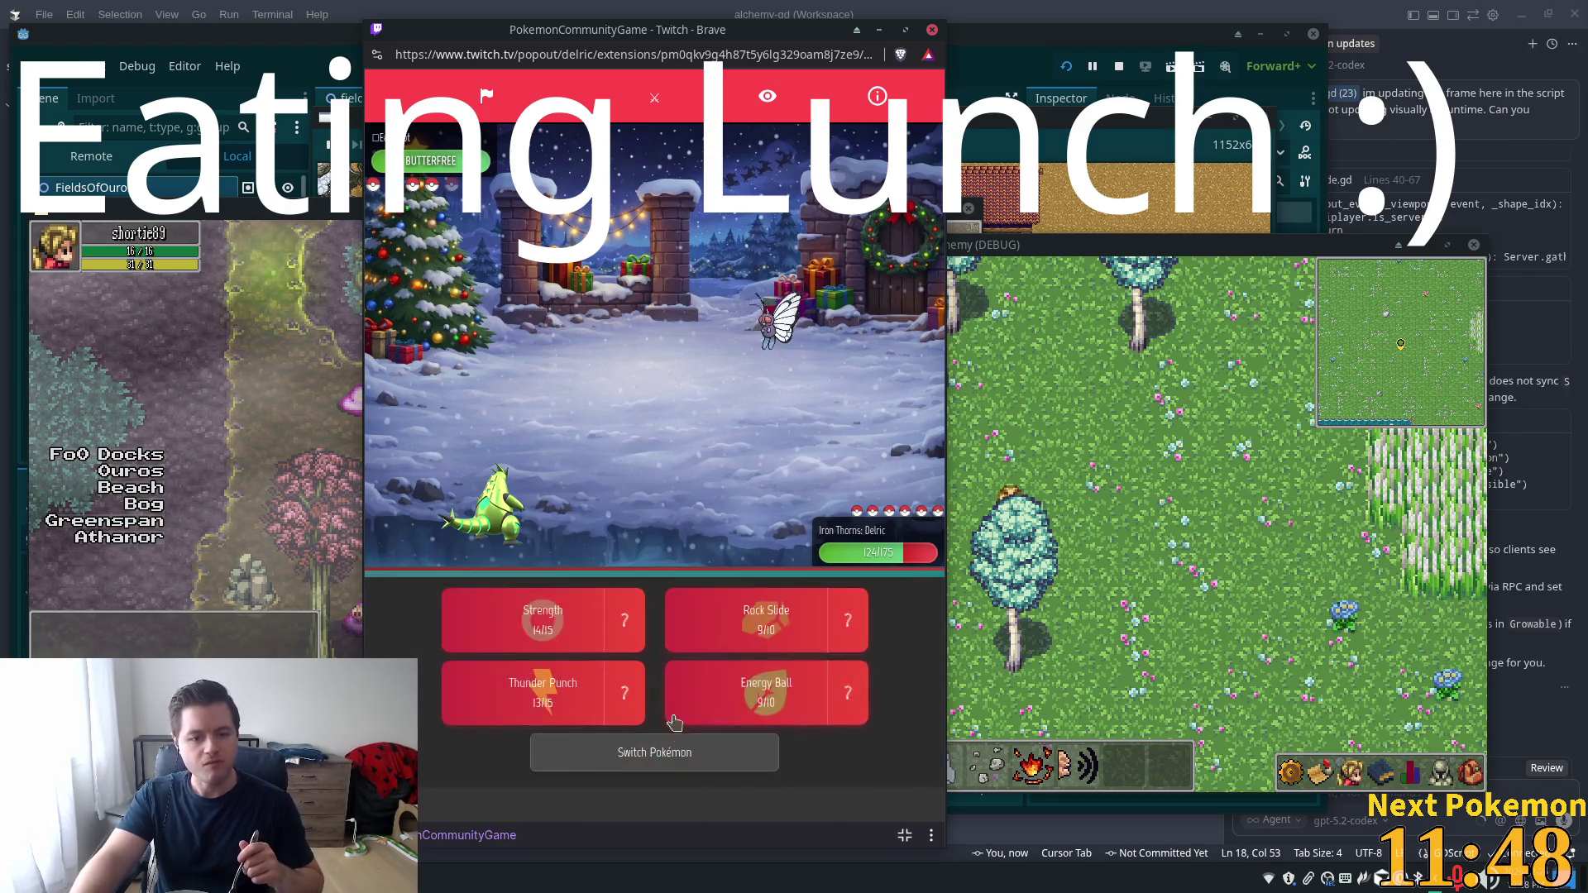
Attack Butterfree with Thunder Punch, check Cascoon's info card, and hit Cascoon with Rock Slide
click(559, 718)
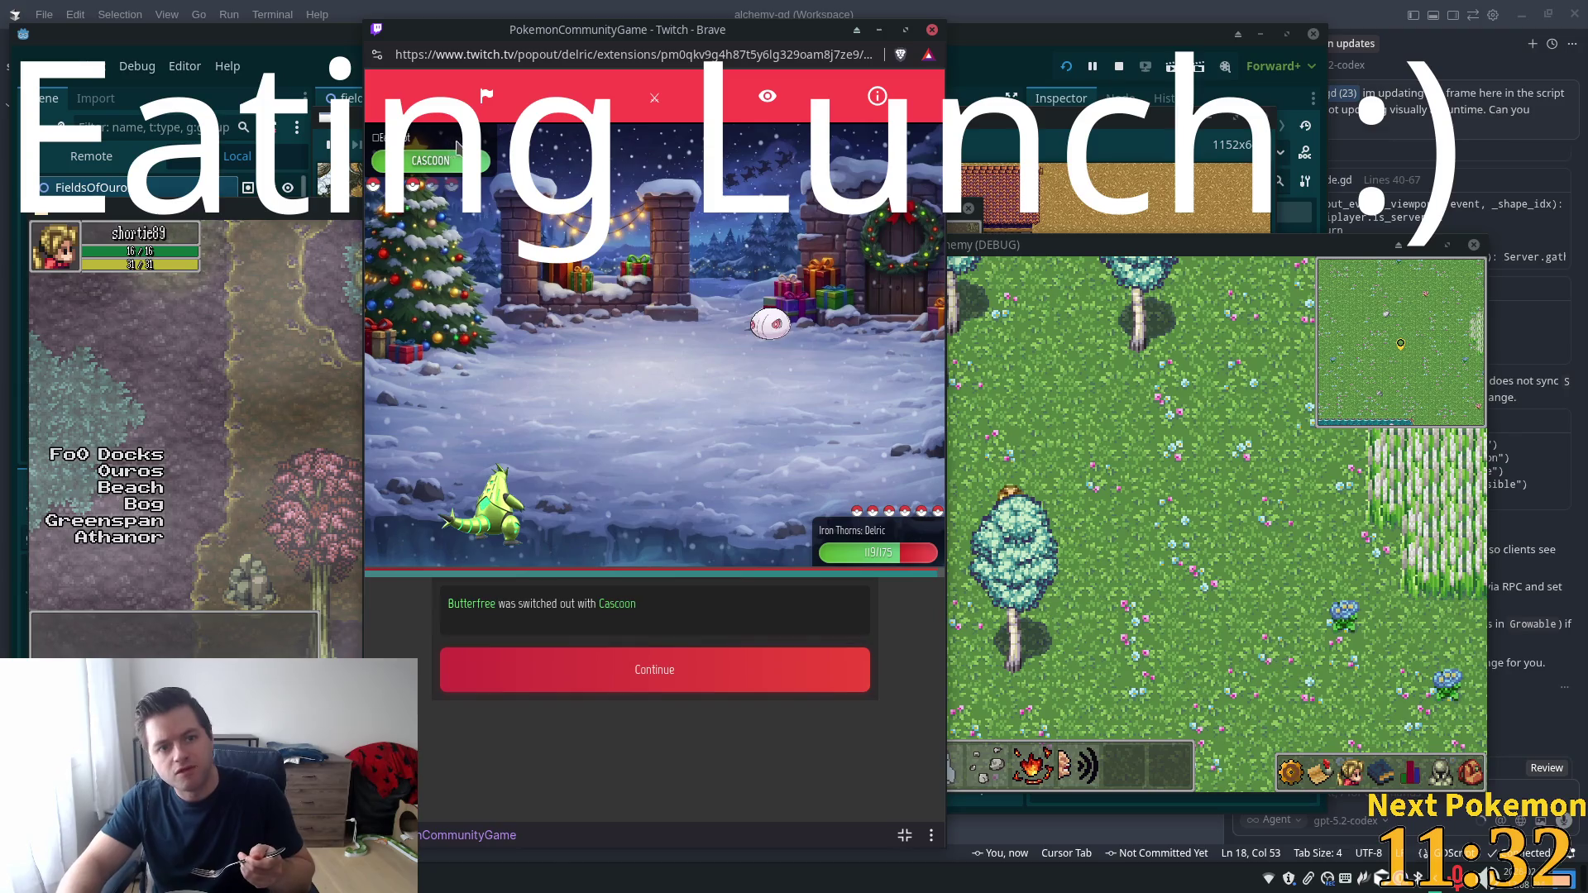
click(616, 674)
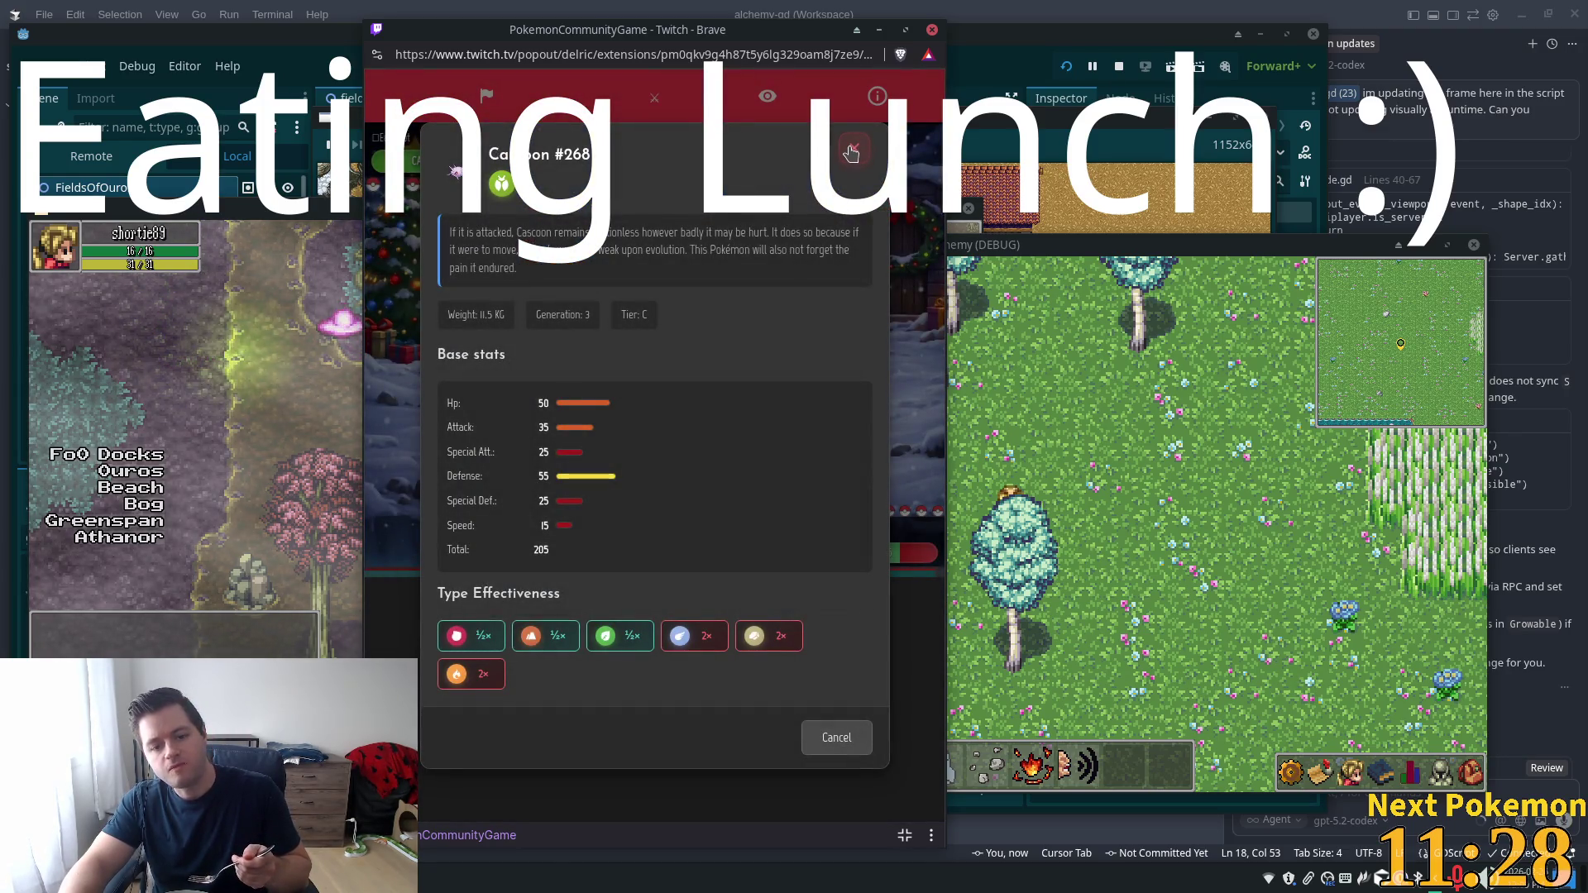
click(852, 151)
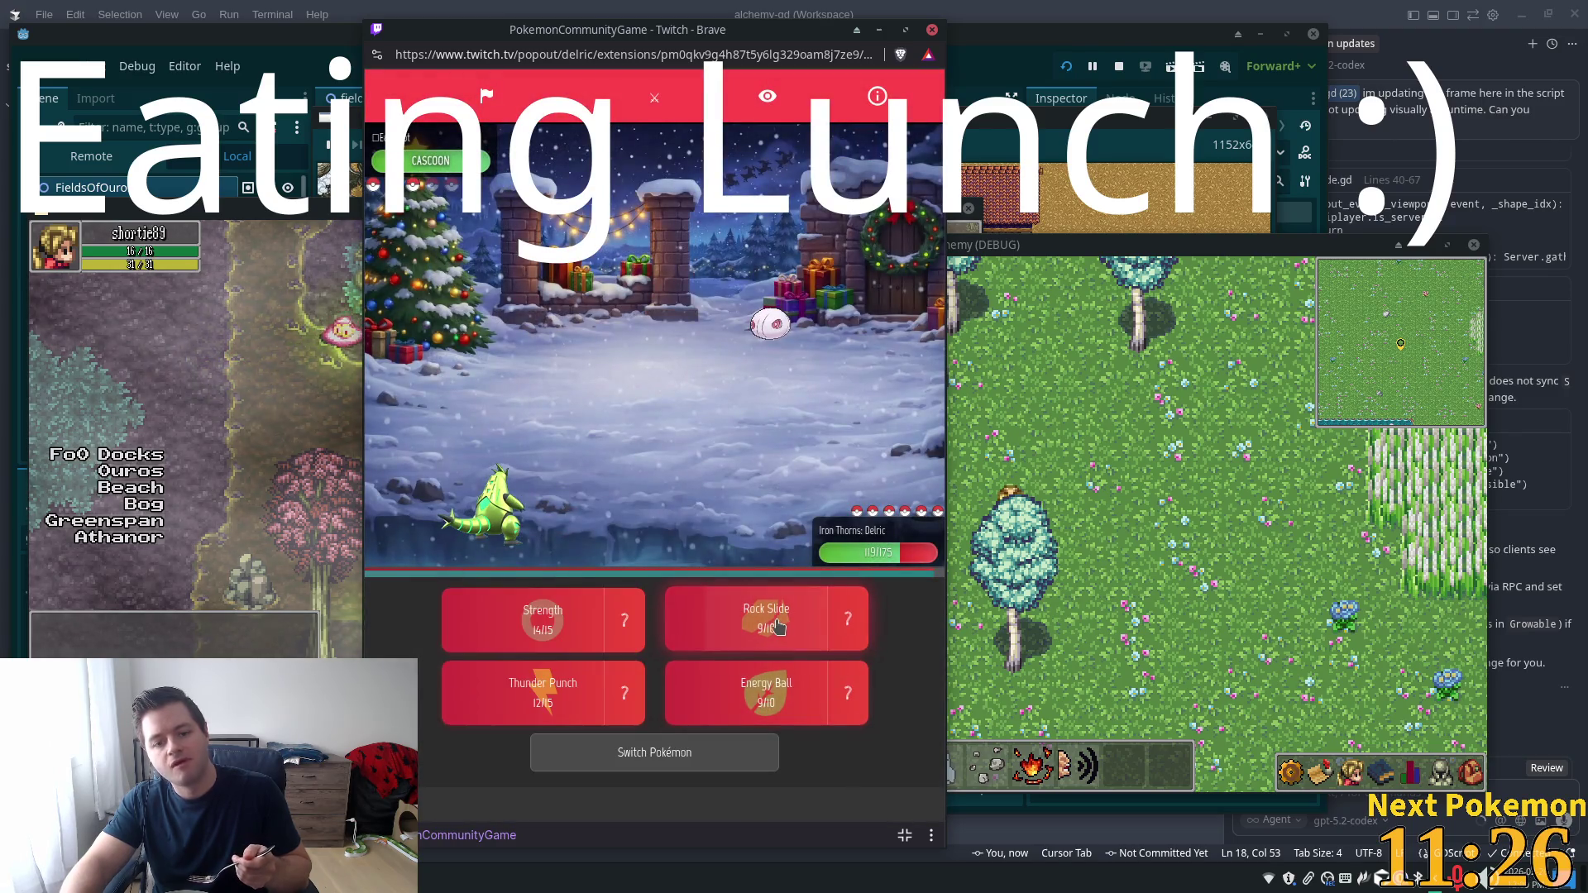
click(776, 635)
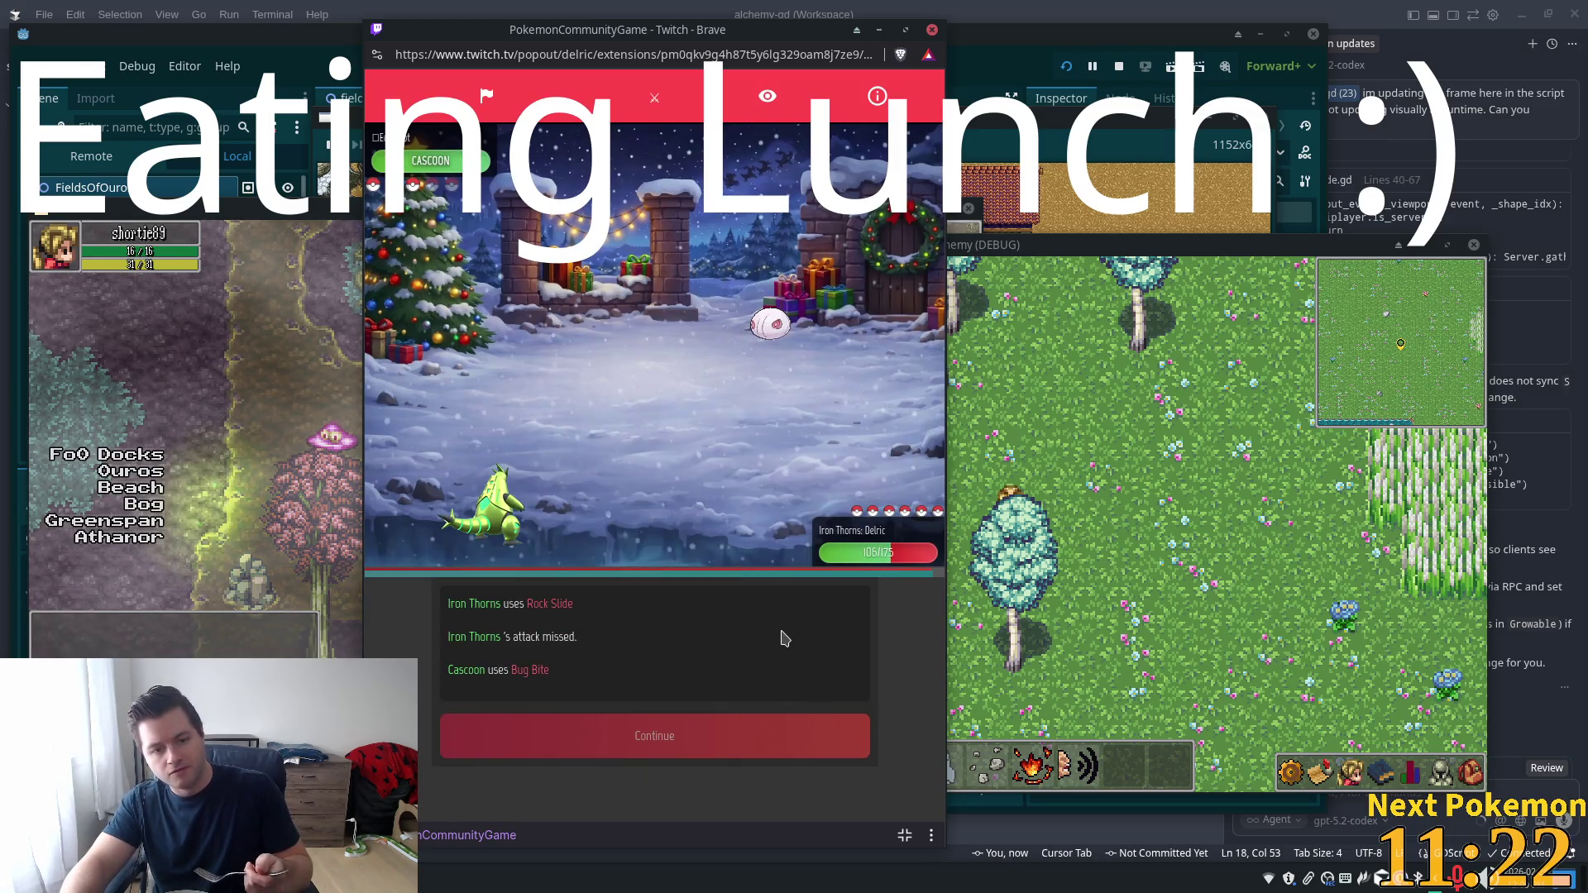
click(773, 735)
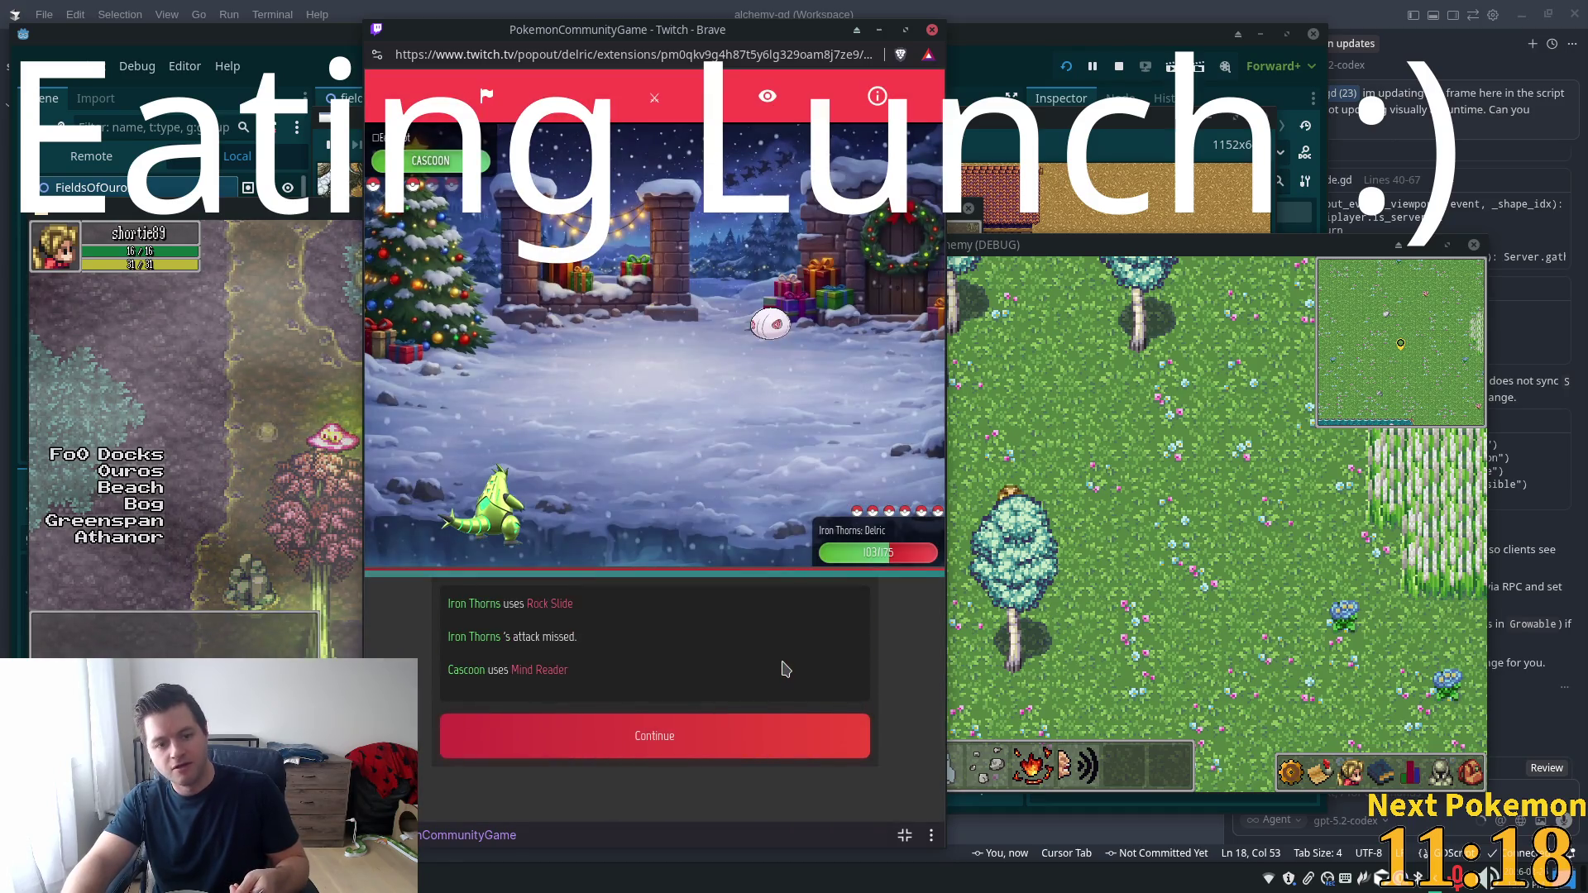
click(708, 742)
Keep using Rock Slide on Cascoon and then Weedle until Weedle is knocked out
click(765, 627)
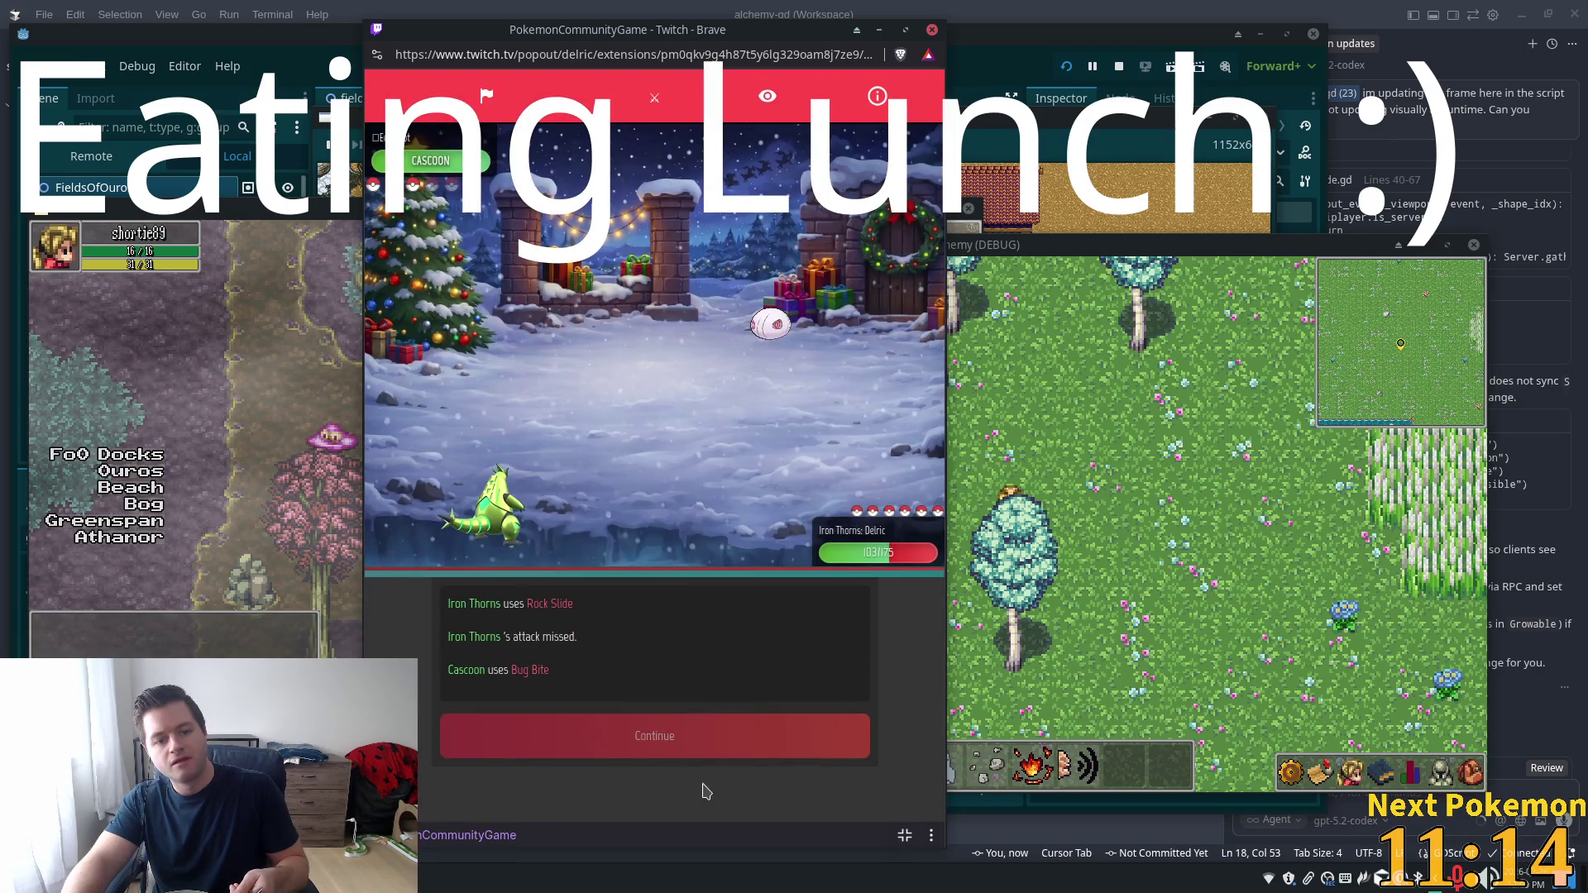
click(617, 738)
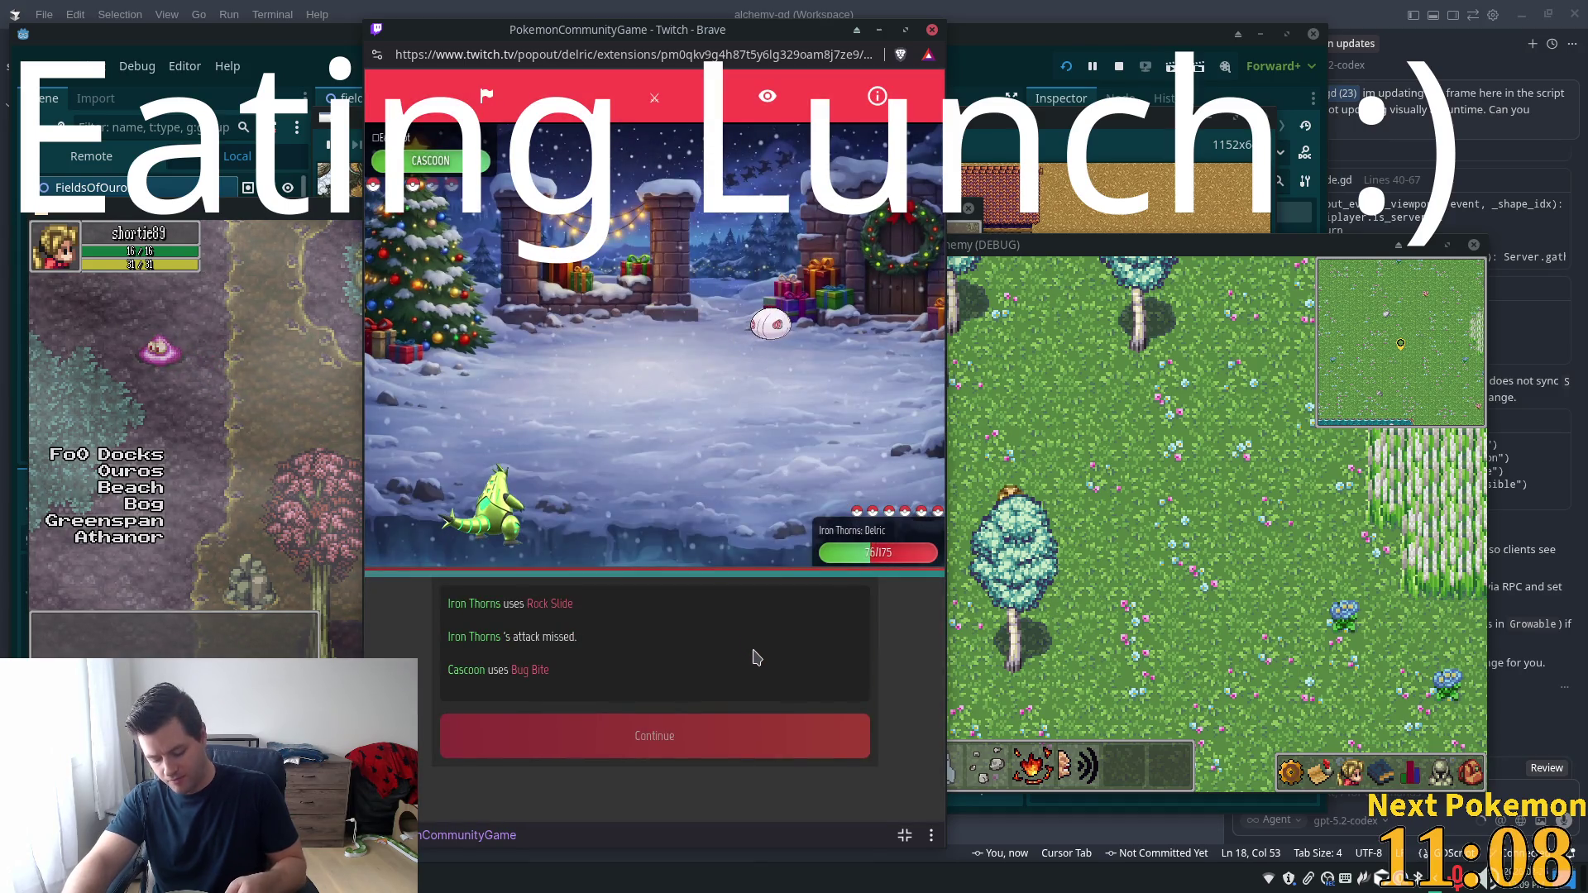
click(756, 735)
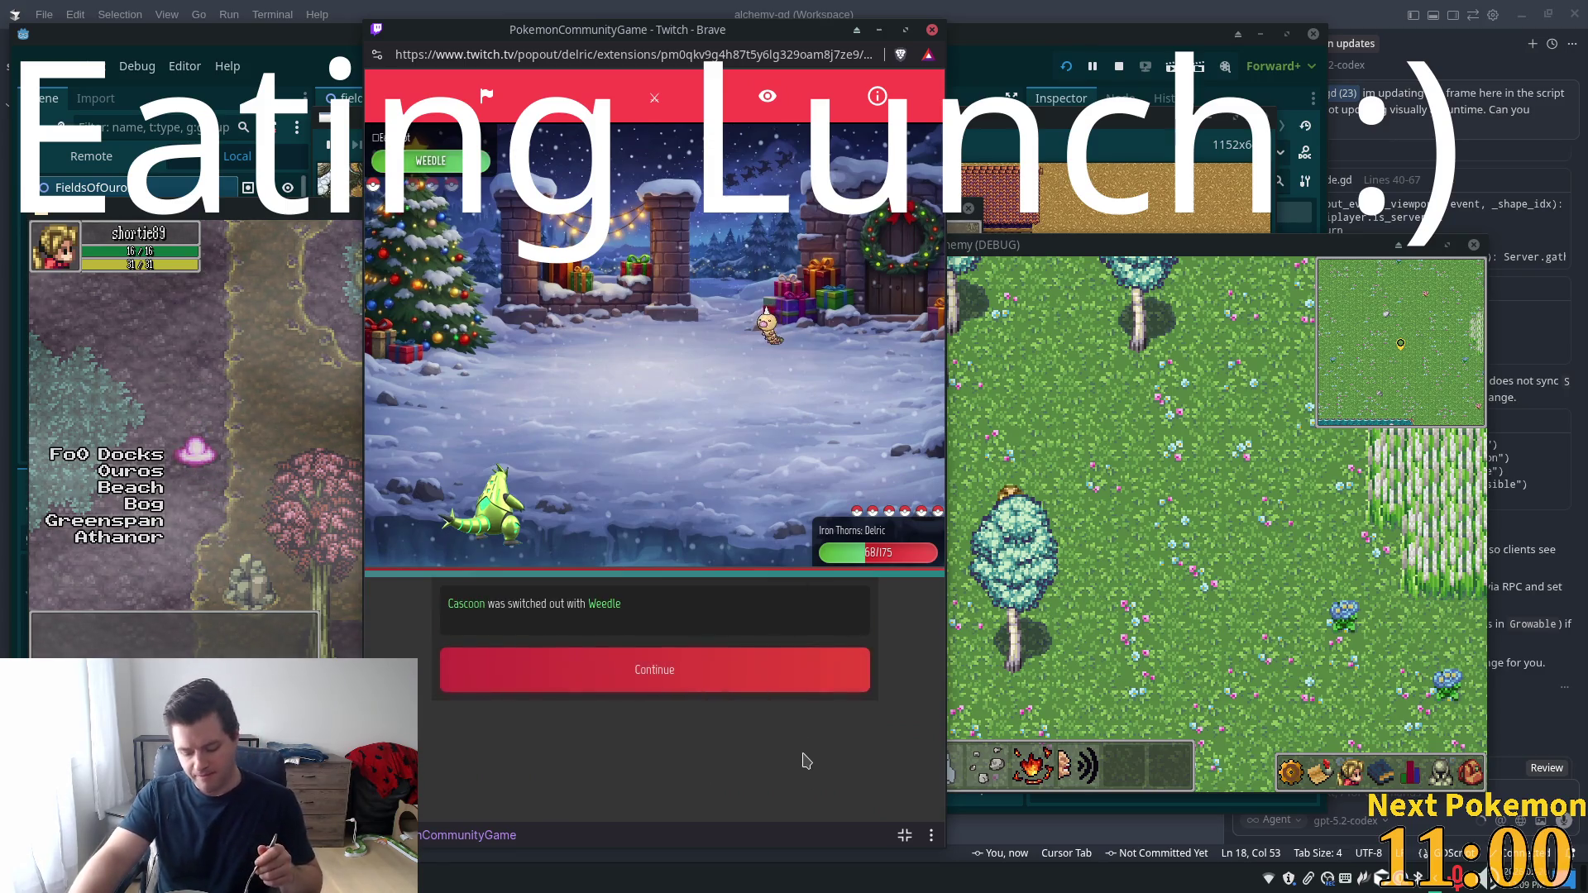
click(705, 680)
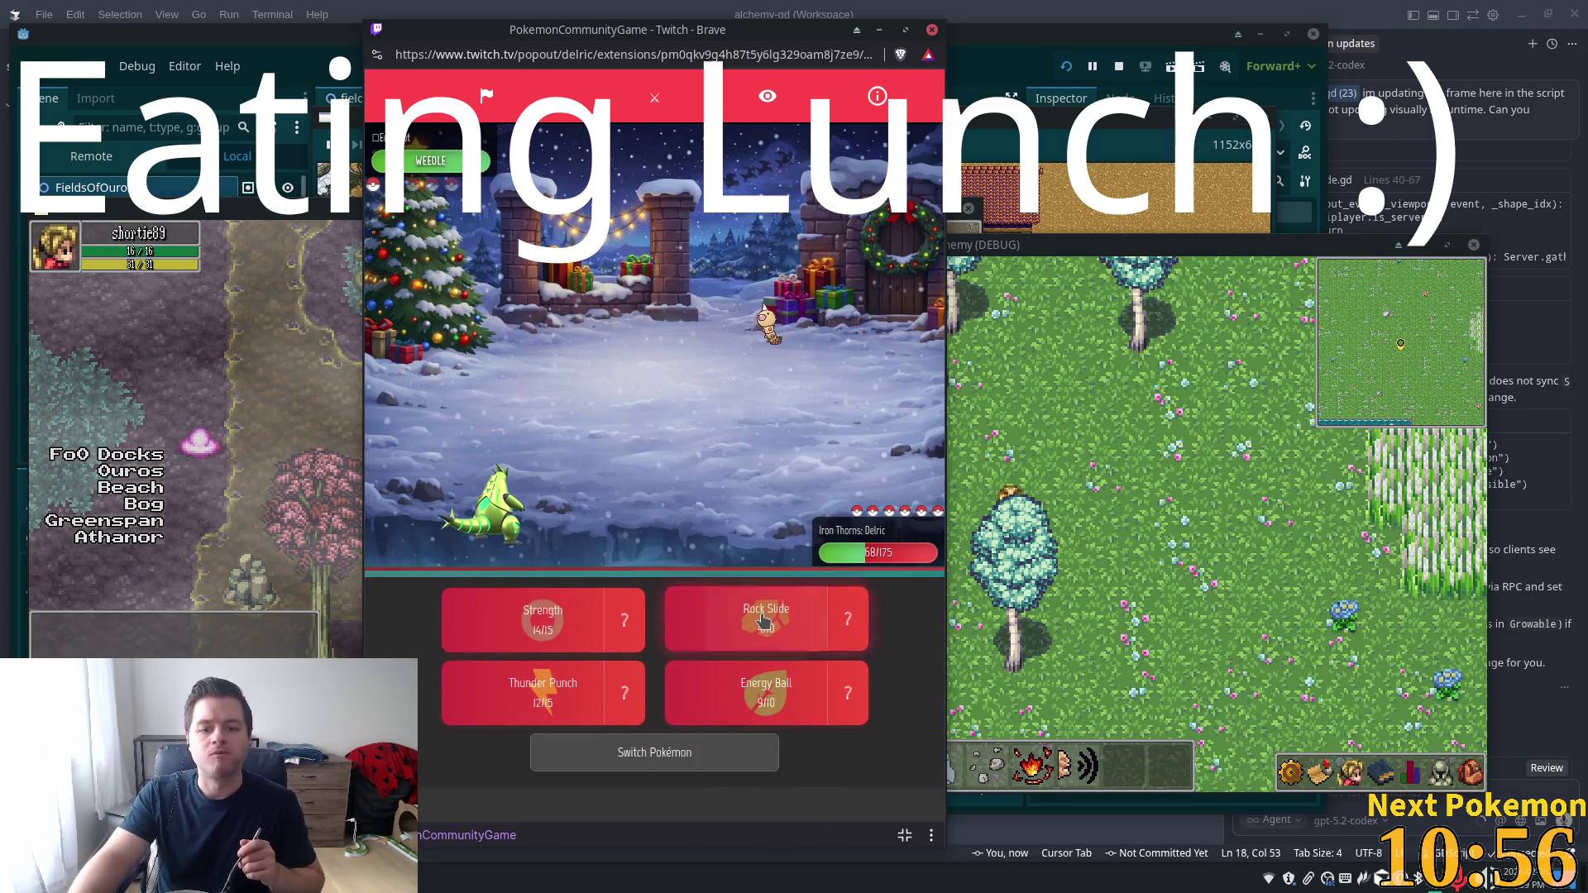
click(762, 620)
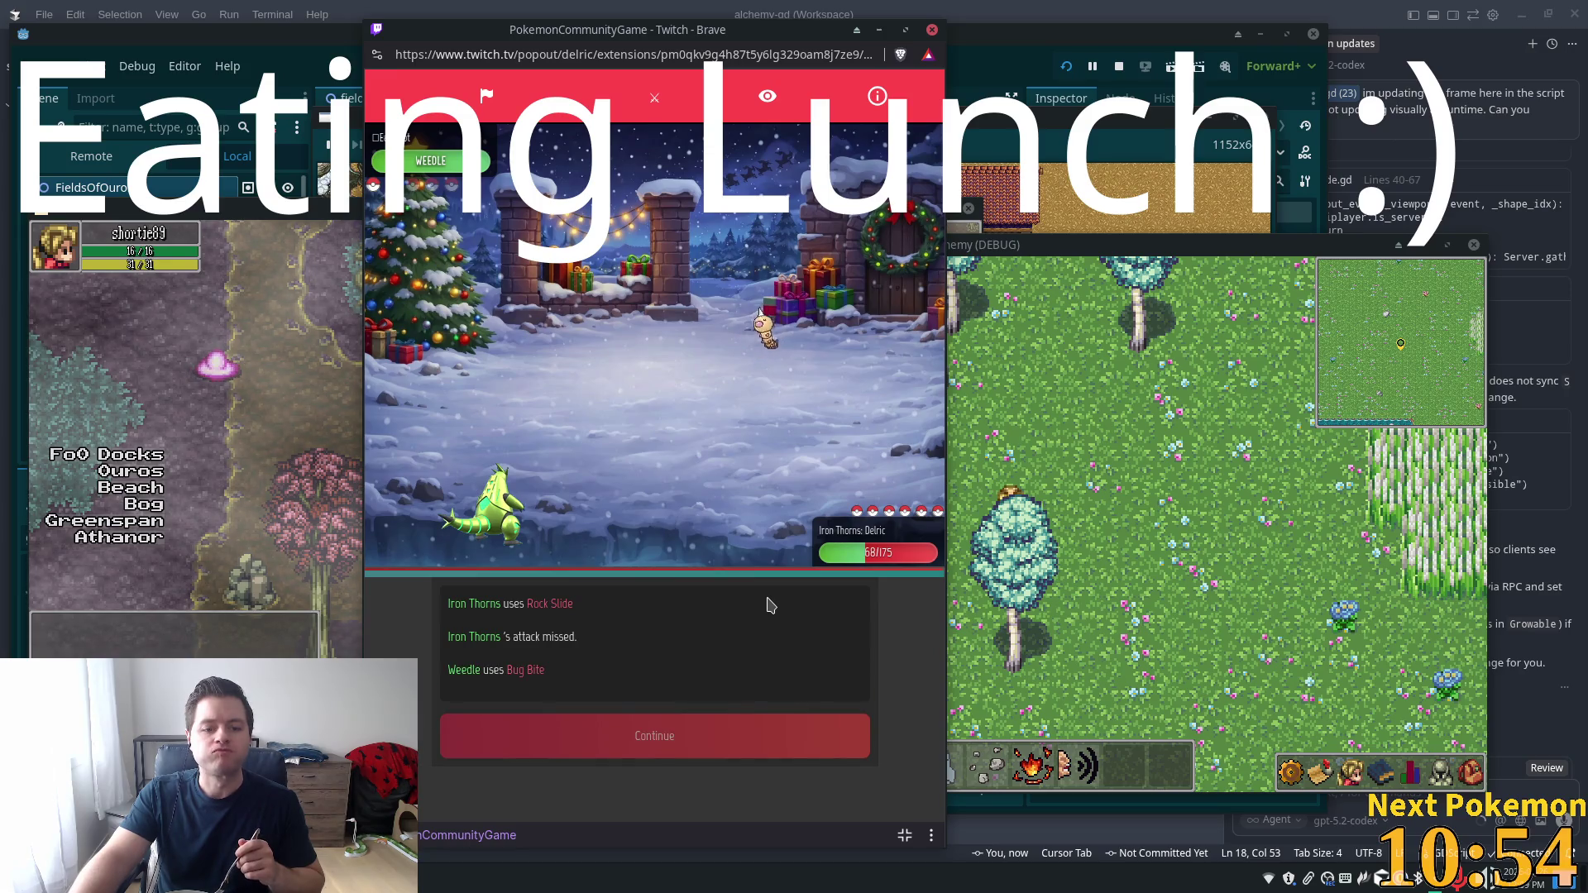
click(722, 754)
click(744, 635)
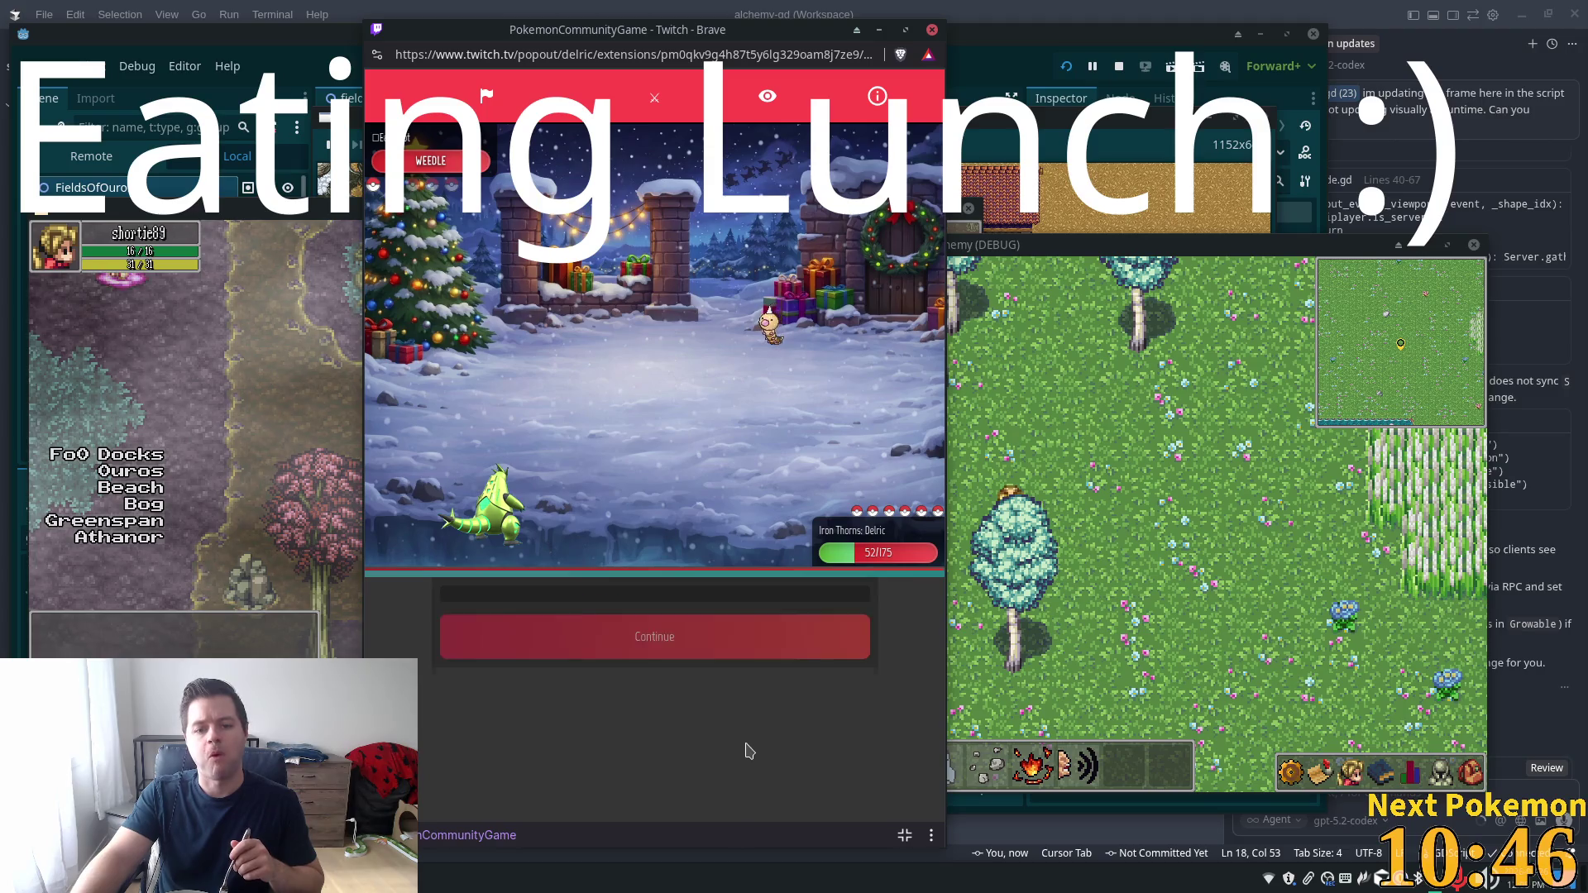
click(720, 672)
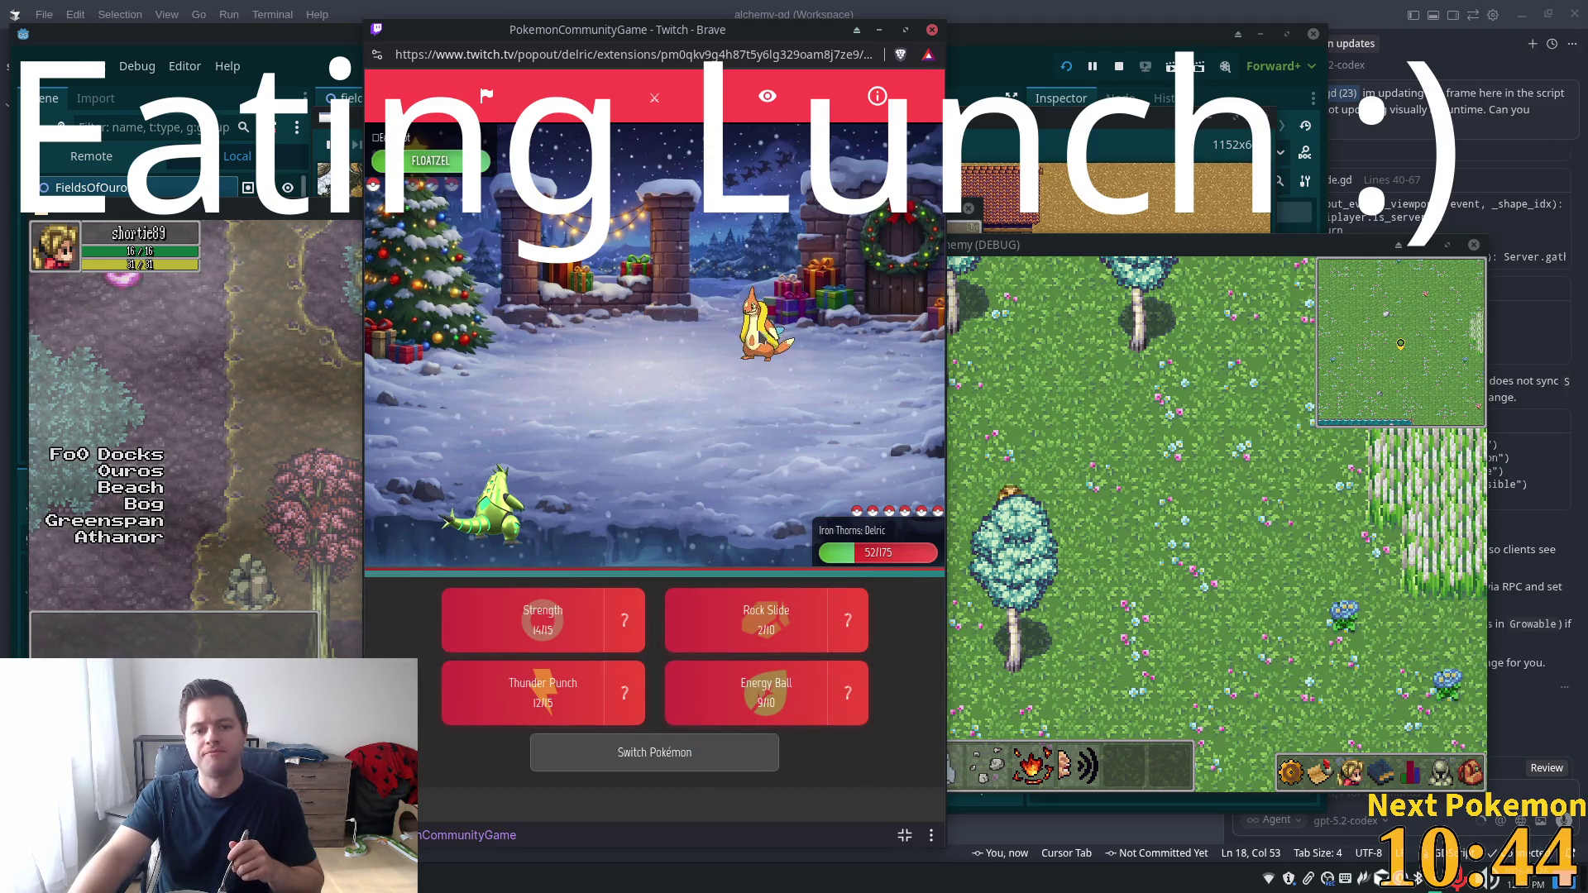
Check Floatzel's info, switch Iron Thorns out for Amaura, and attack with Ice Fang
click(431, 154)
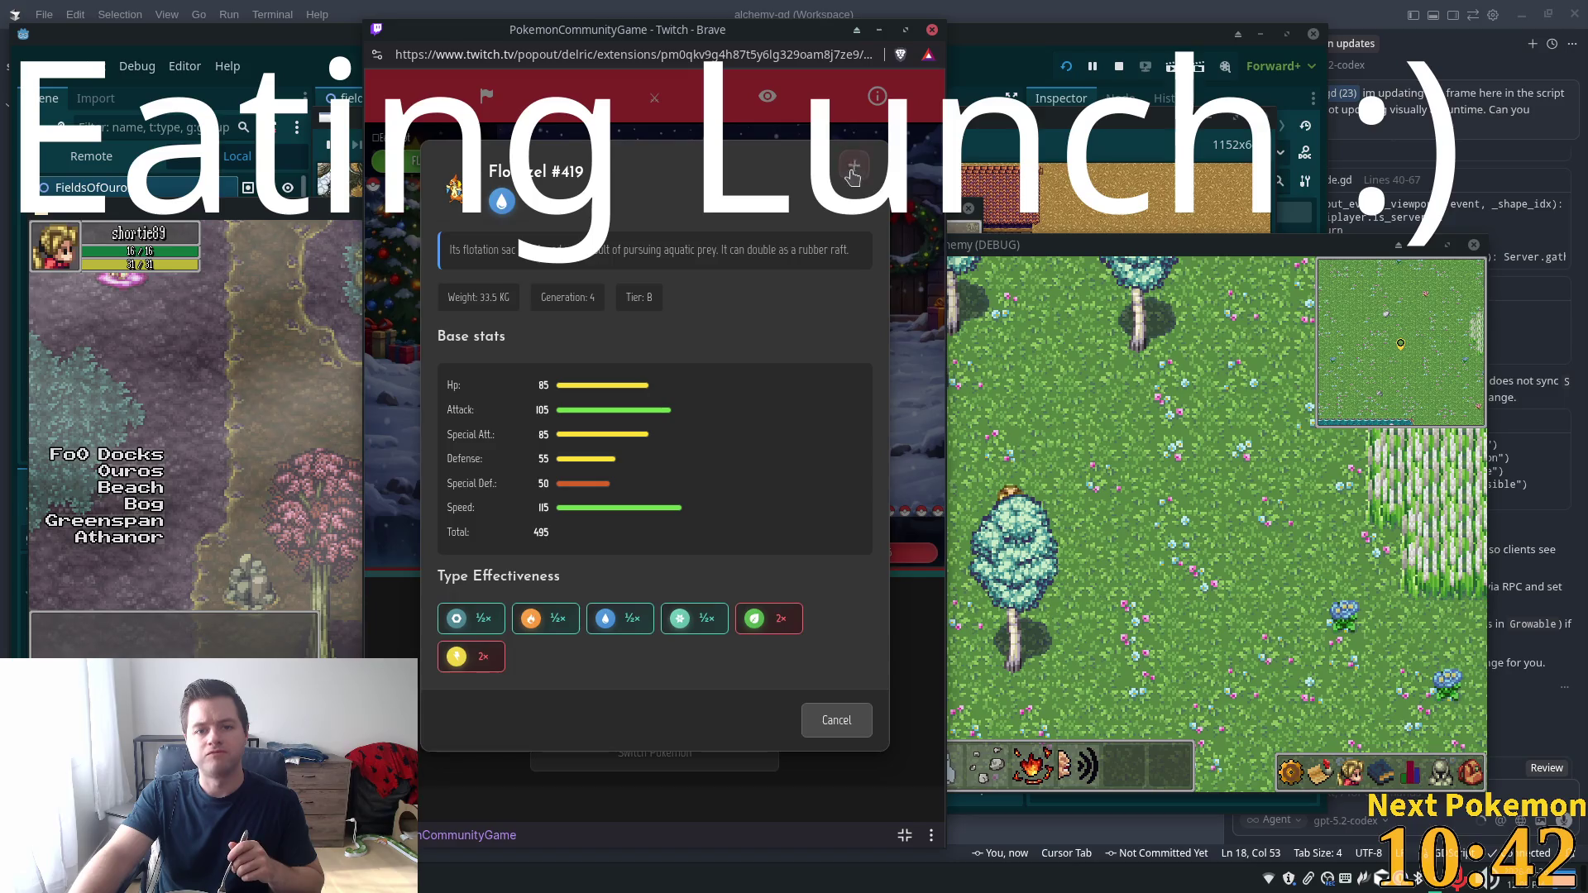
click(853, 170)
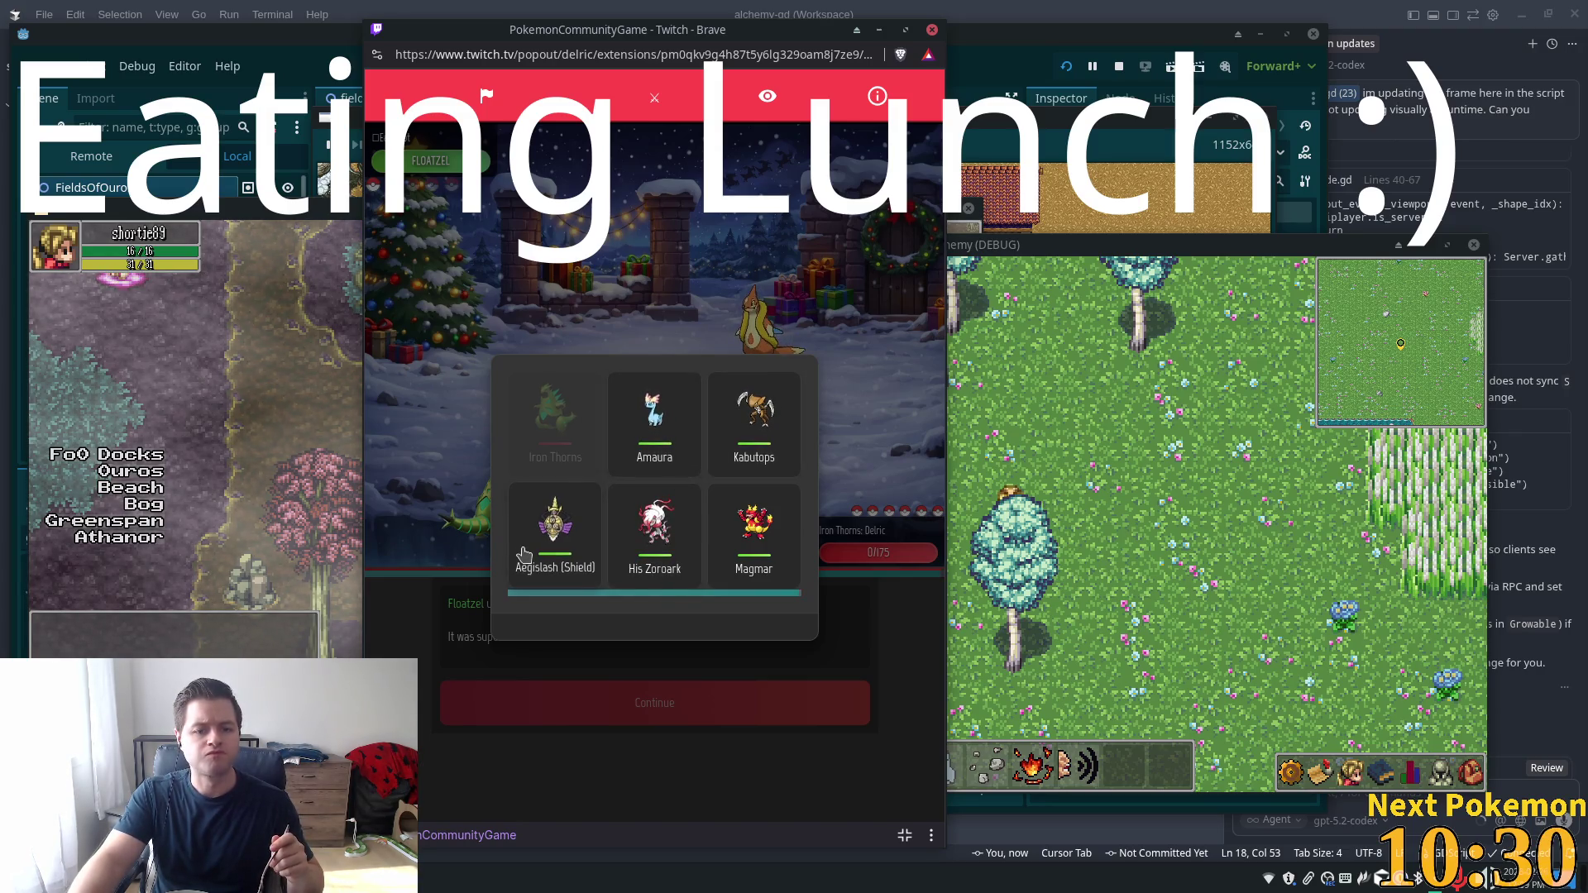
click(626, 468)
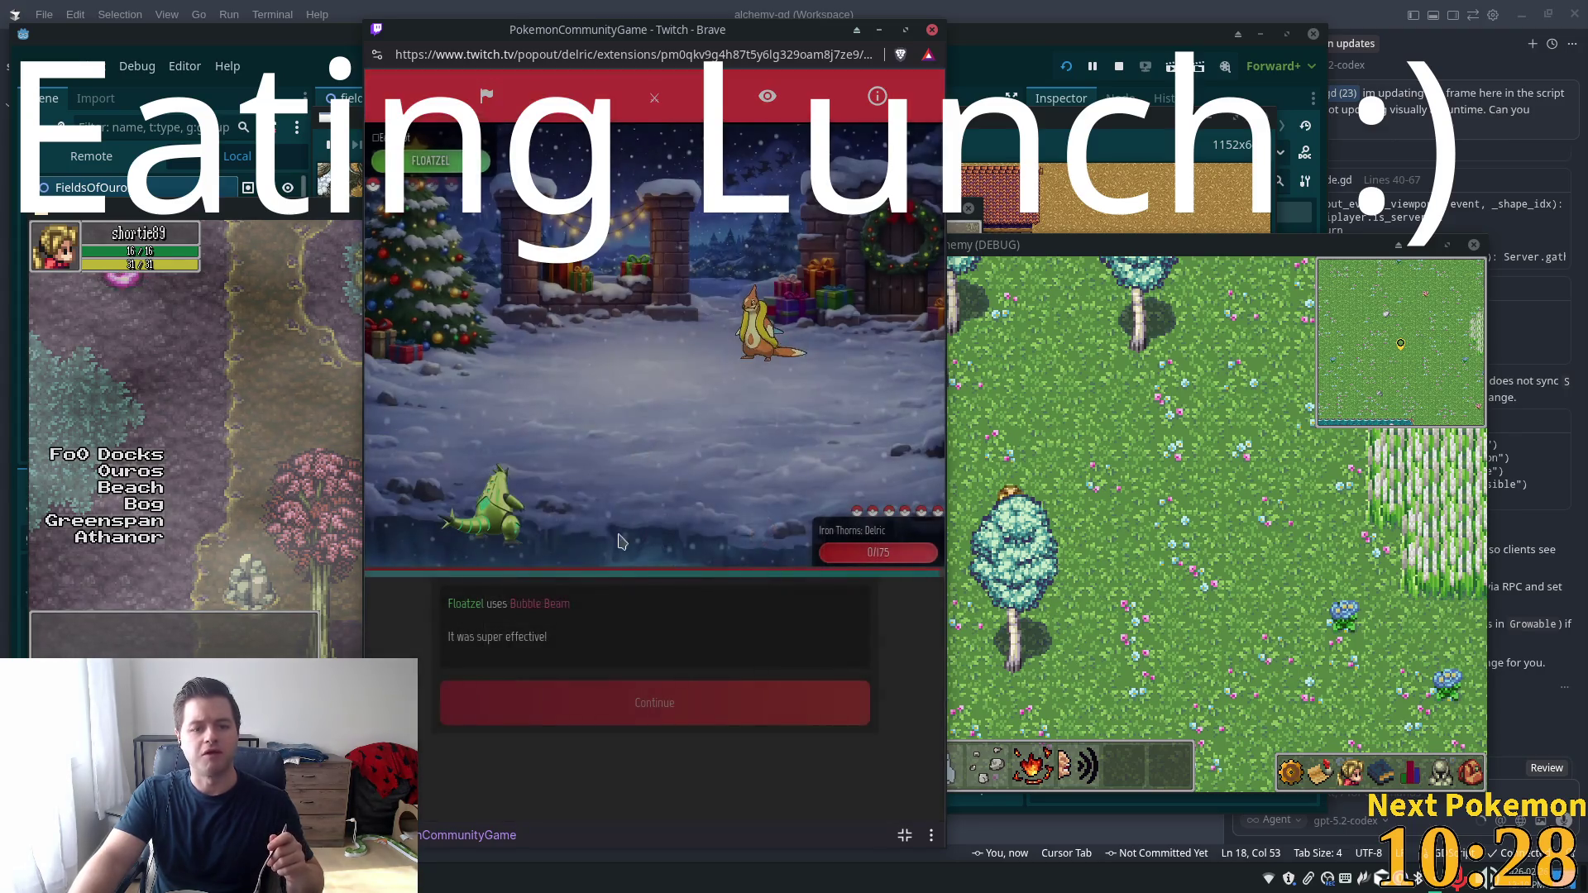
click(572, 680)
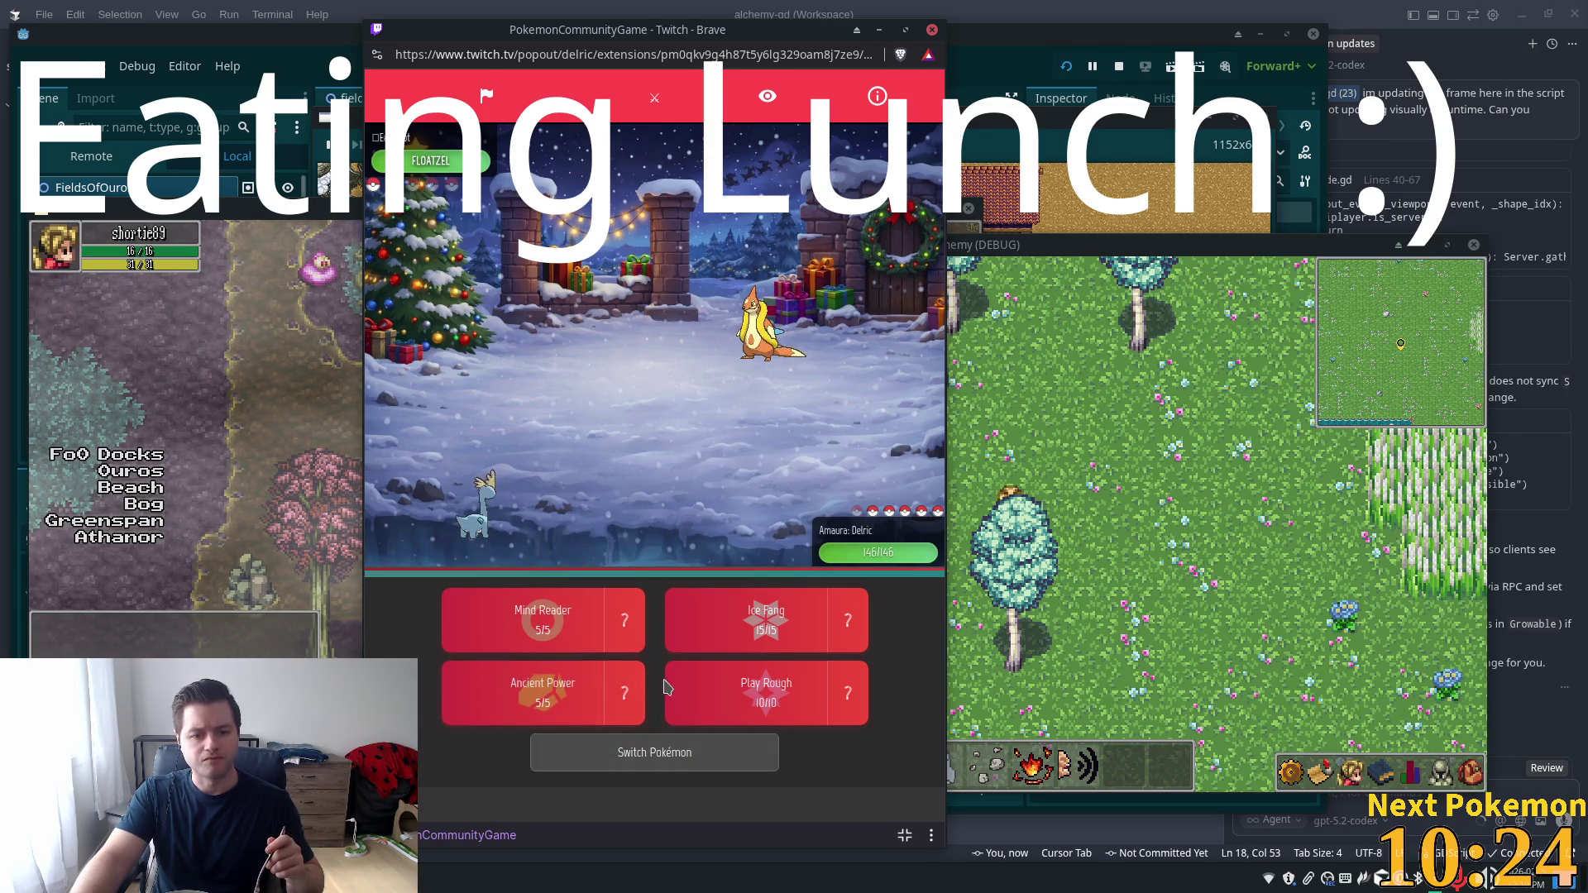
click(765, 626)
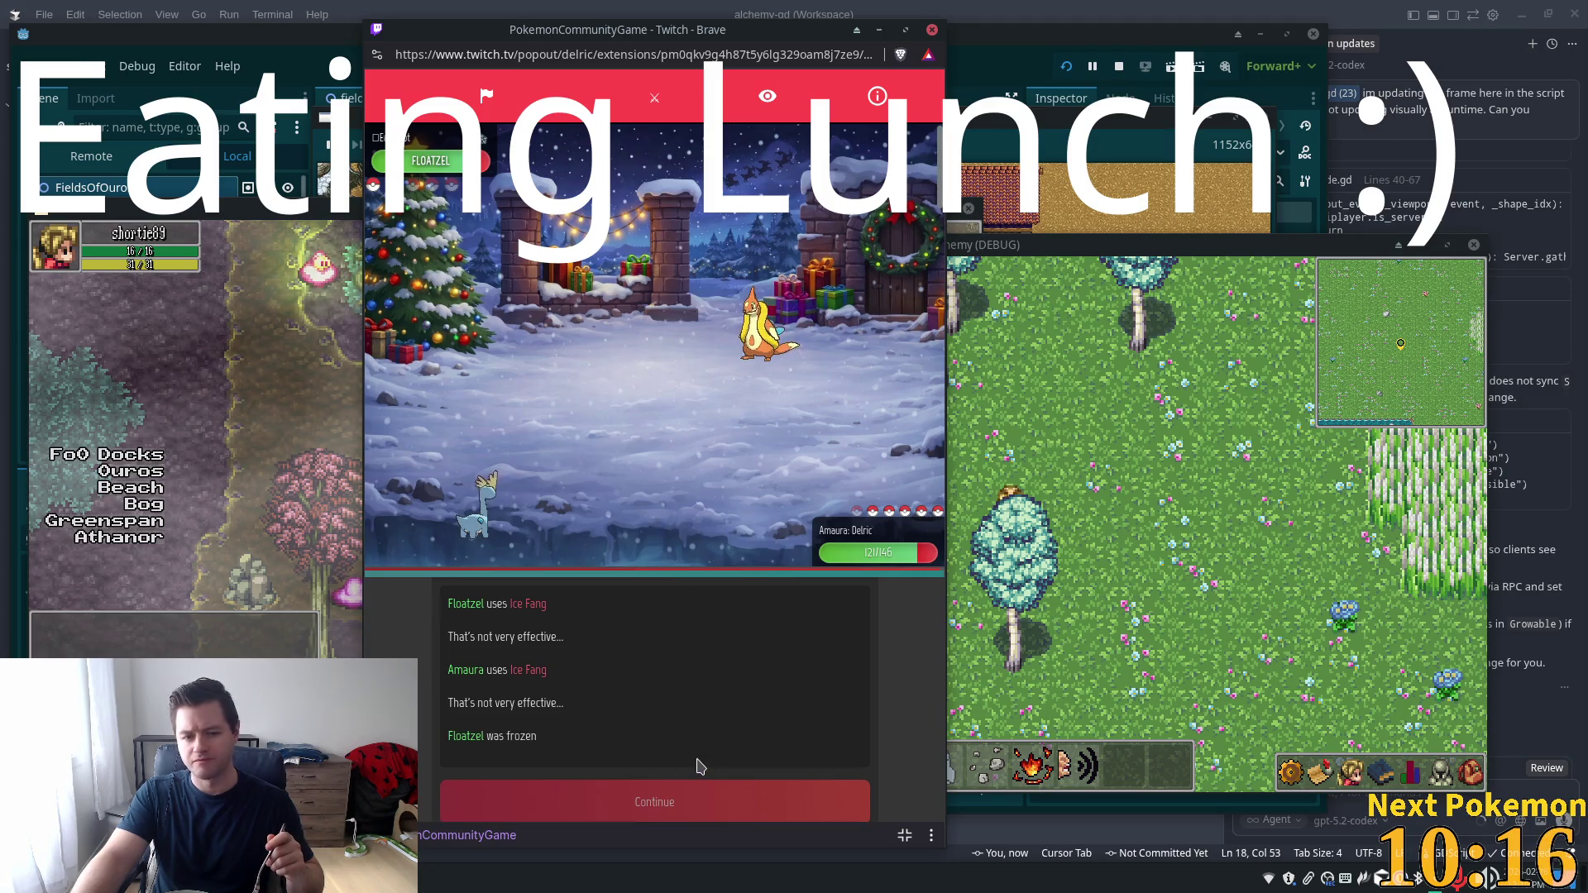
click(676, 806)
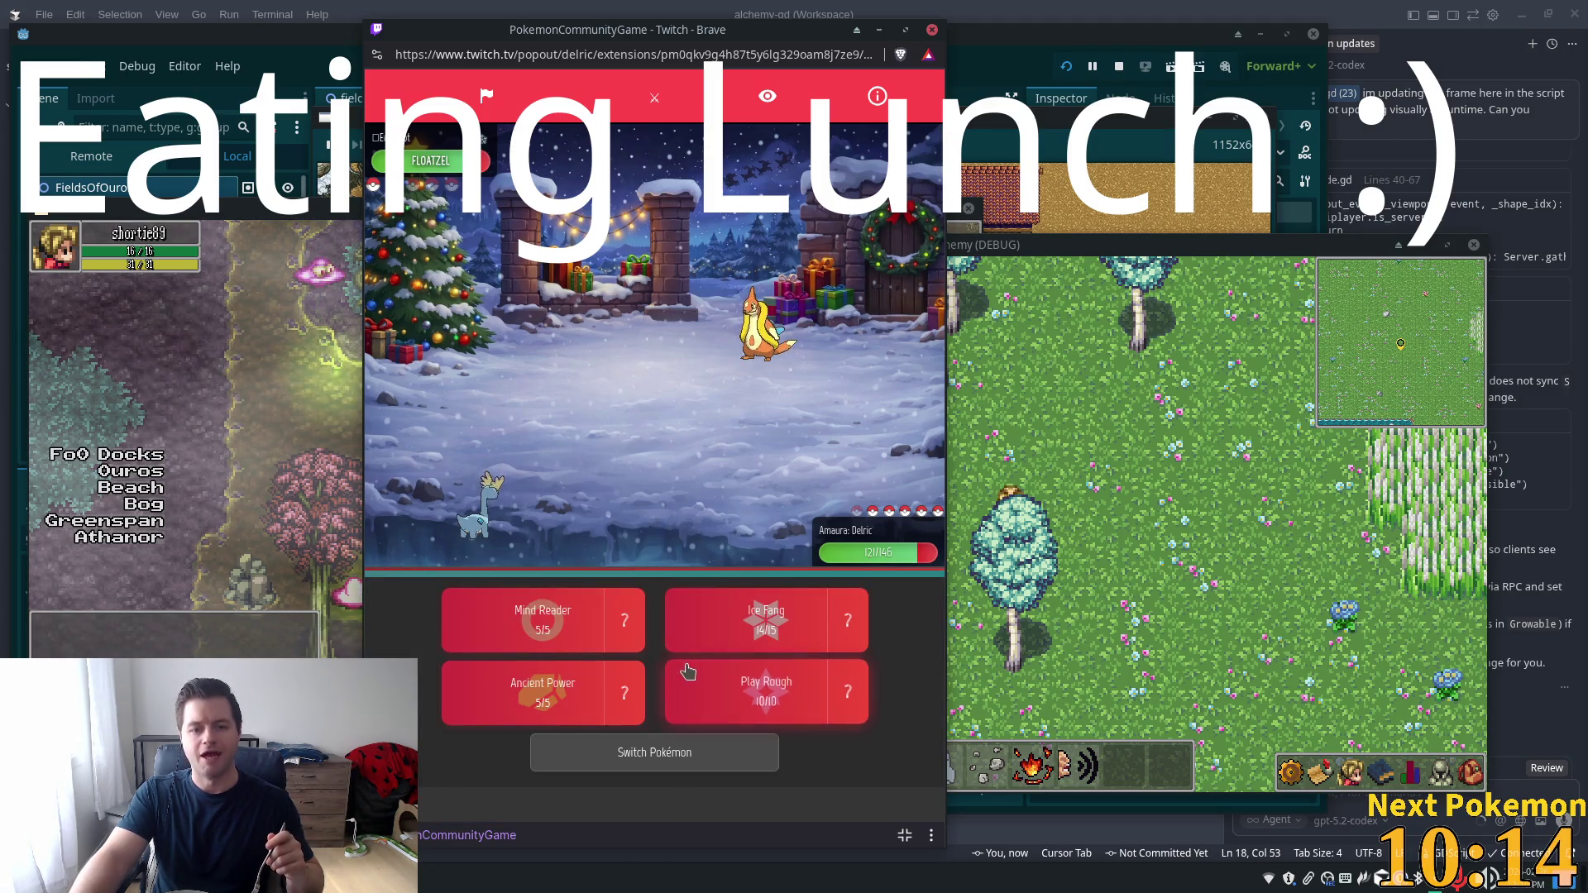
Read Play Rough's details and keep attacking Floatzel with Amaura, using Play Rough twice
click(837, 688)
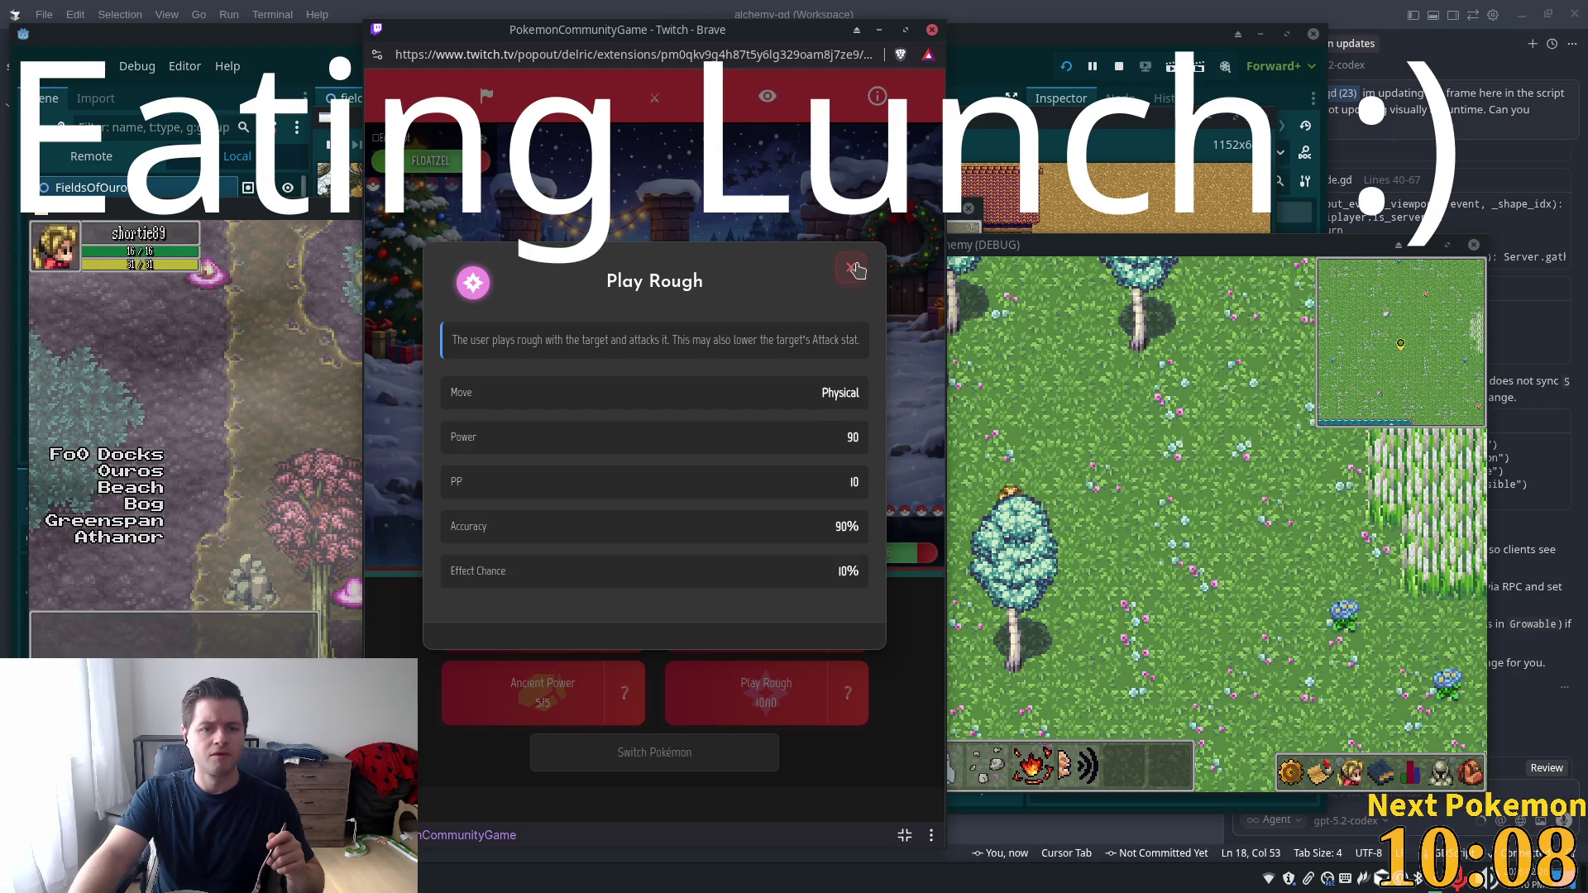
click(853, 268)
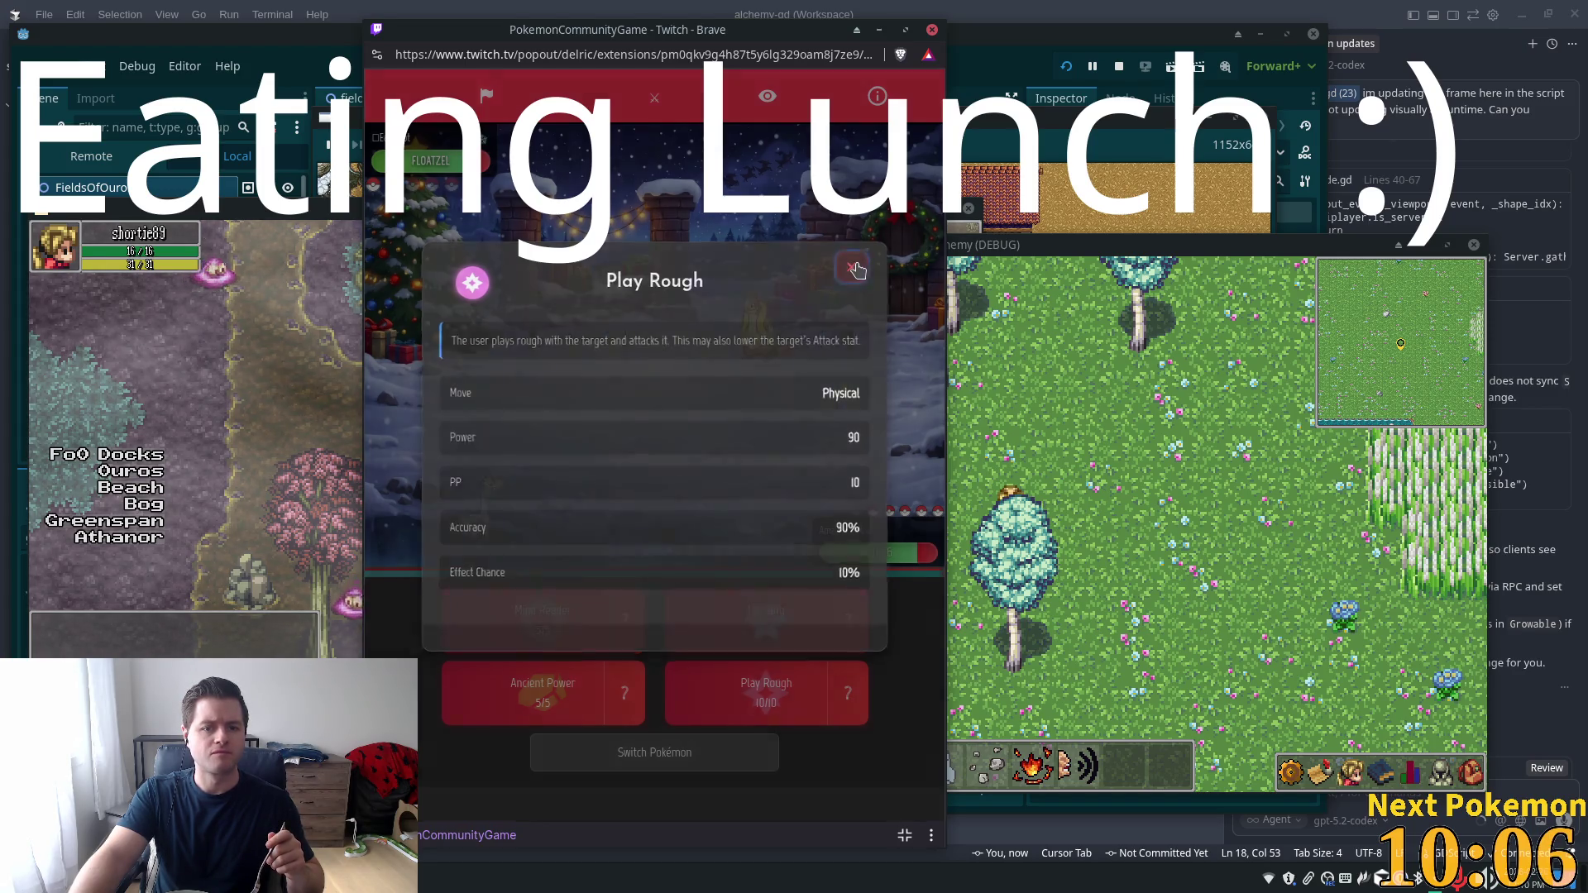
click(764, 719)
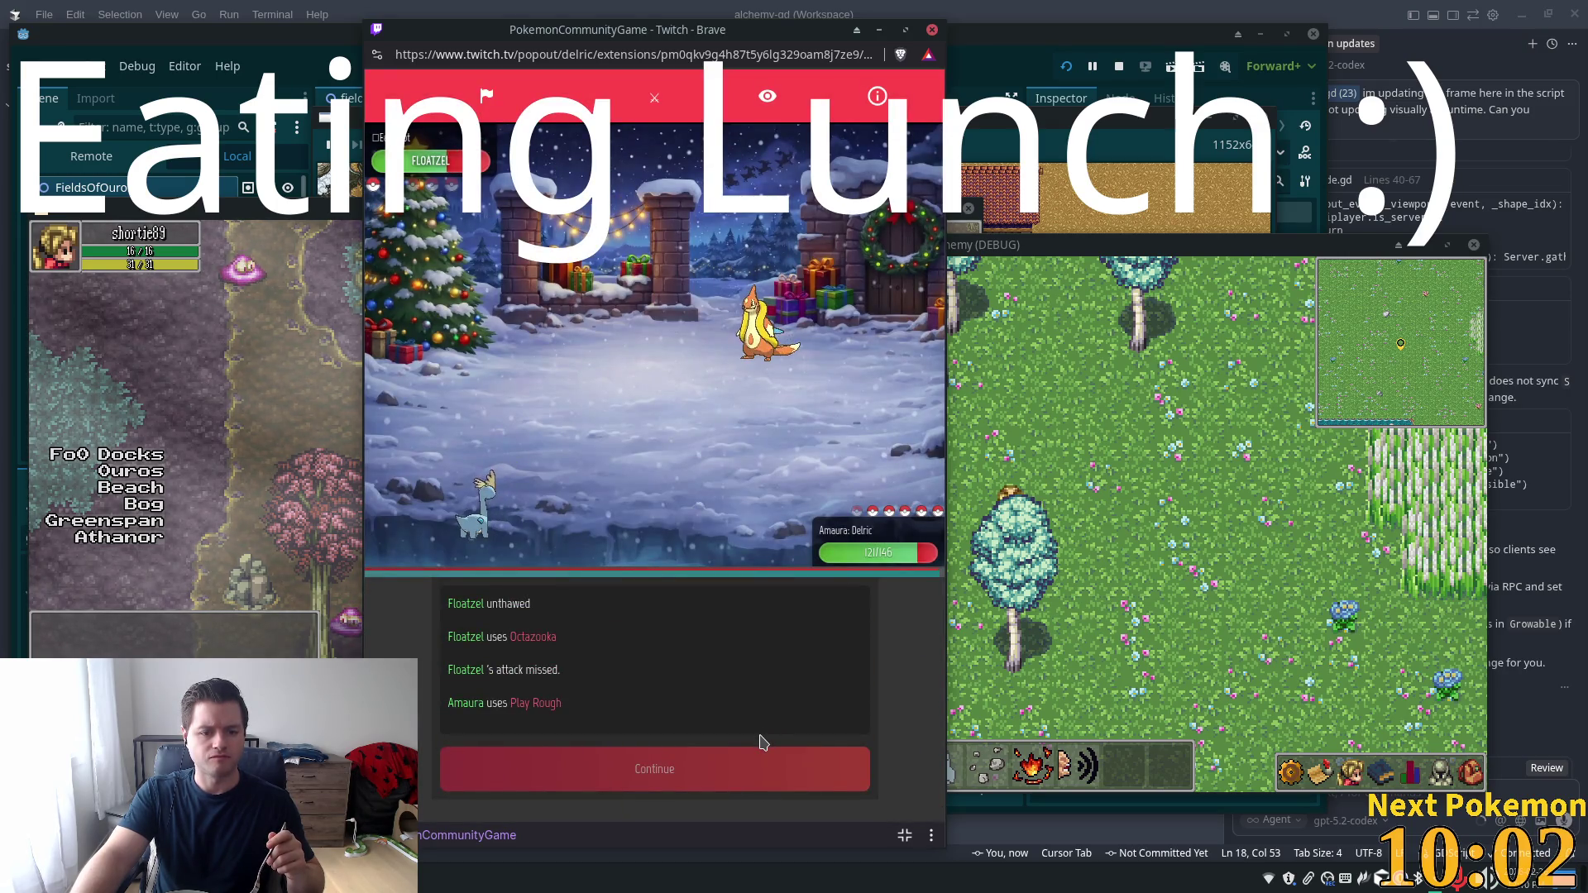
click(761, 748)
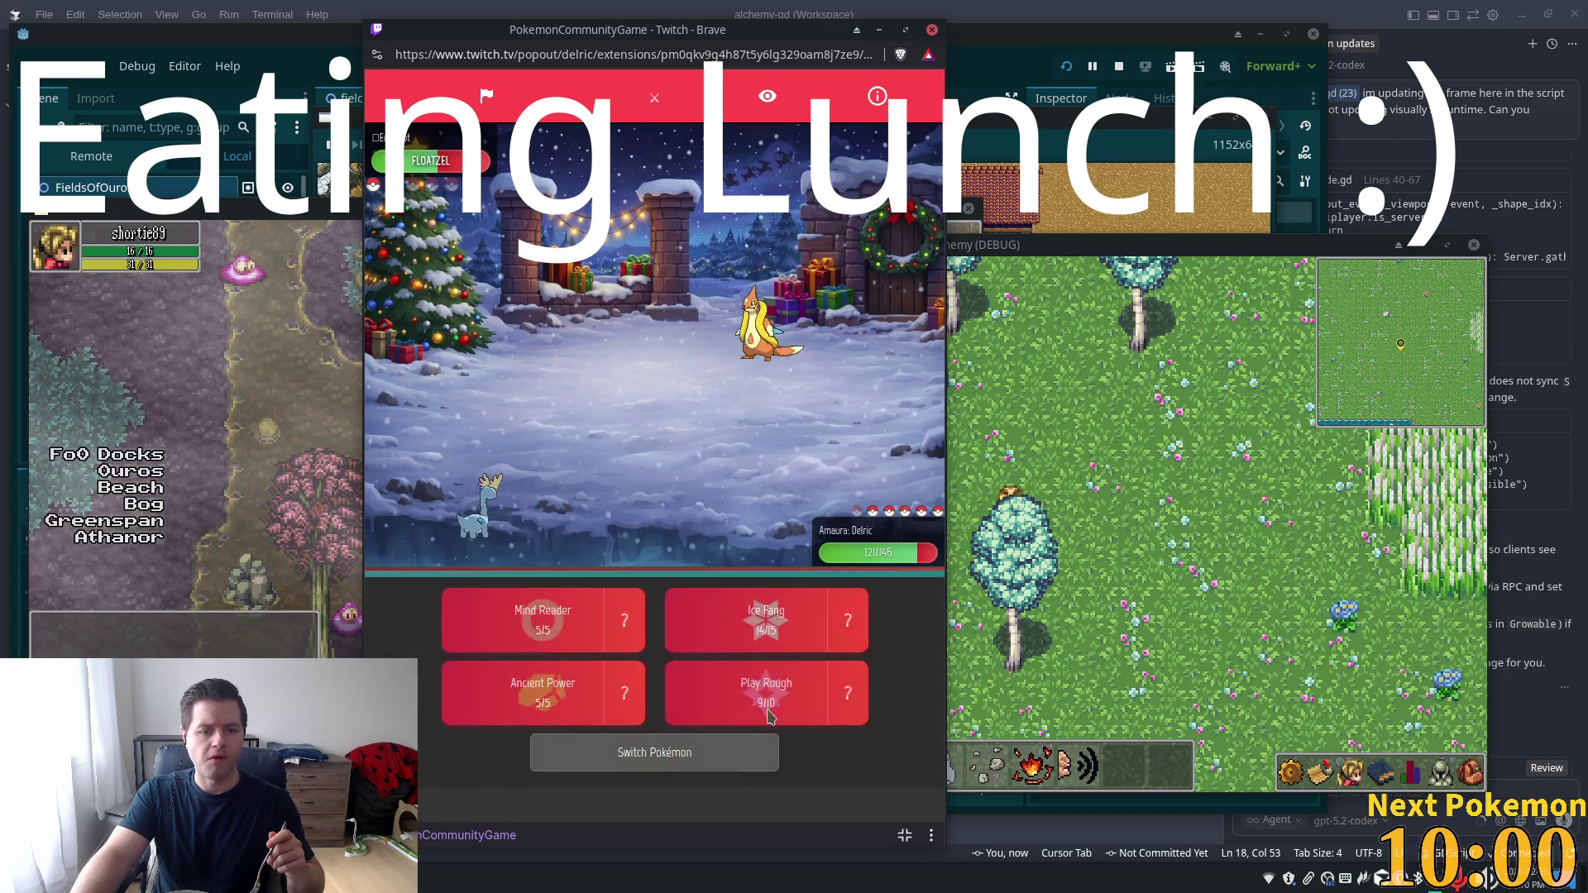
click(775, 701)
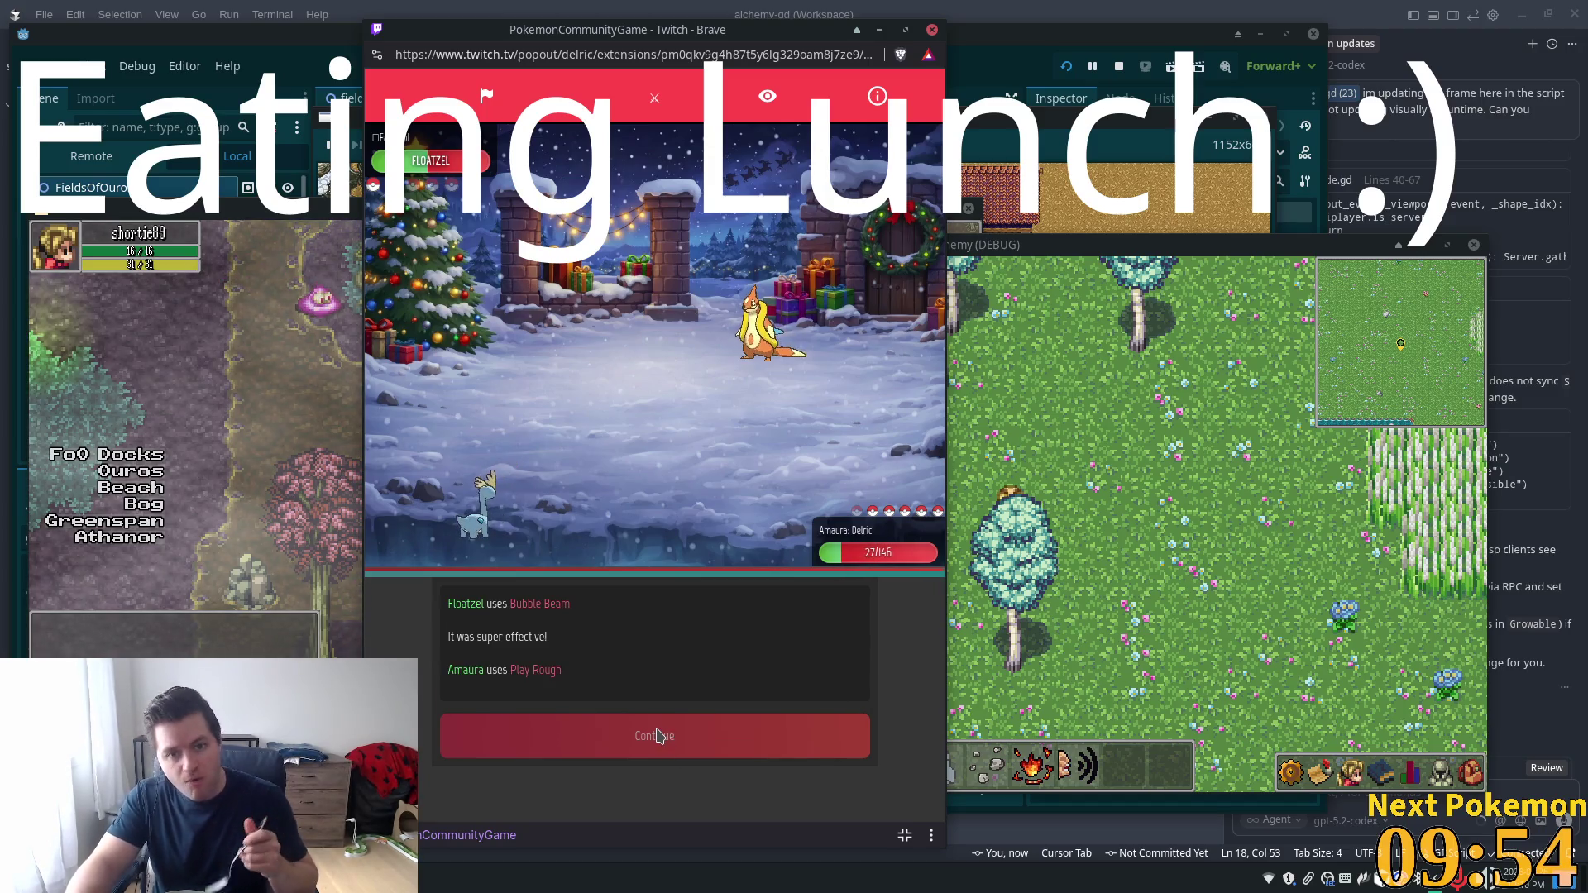
click(642, 748)
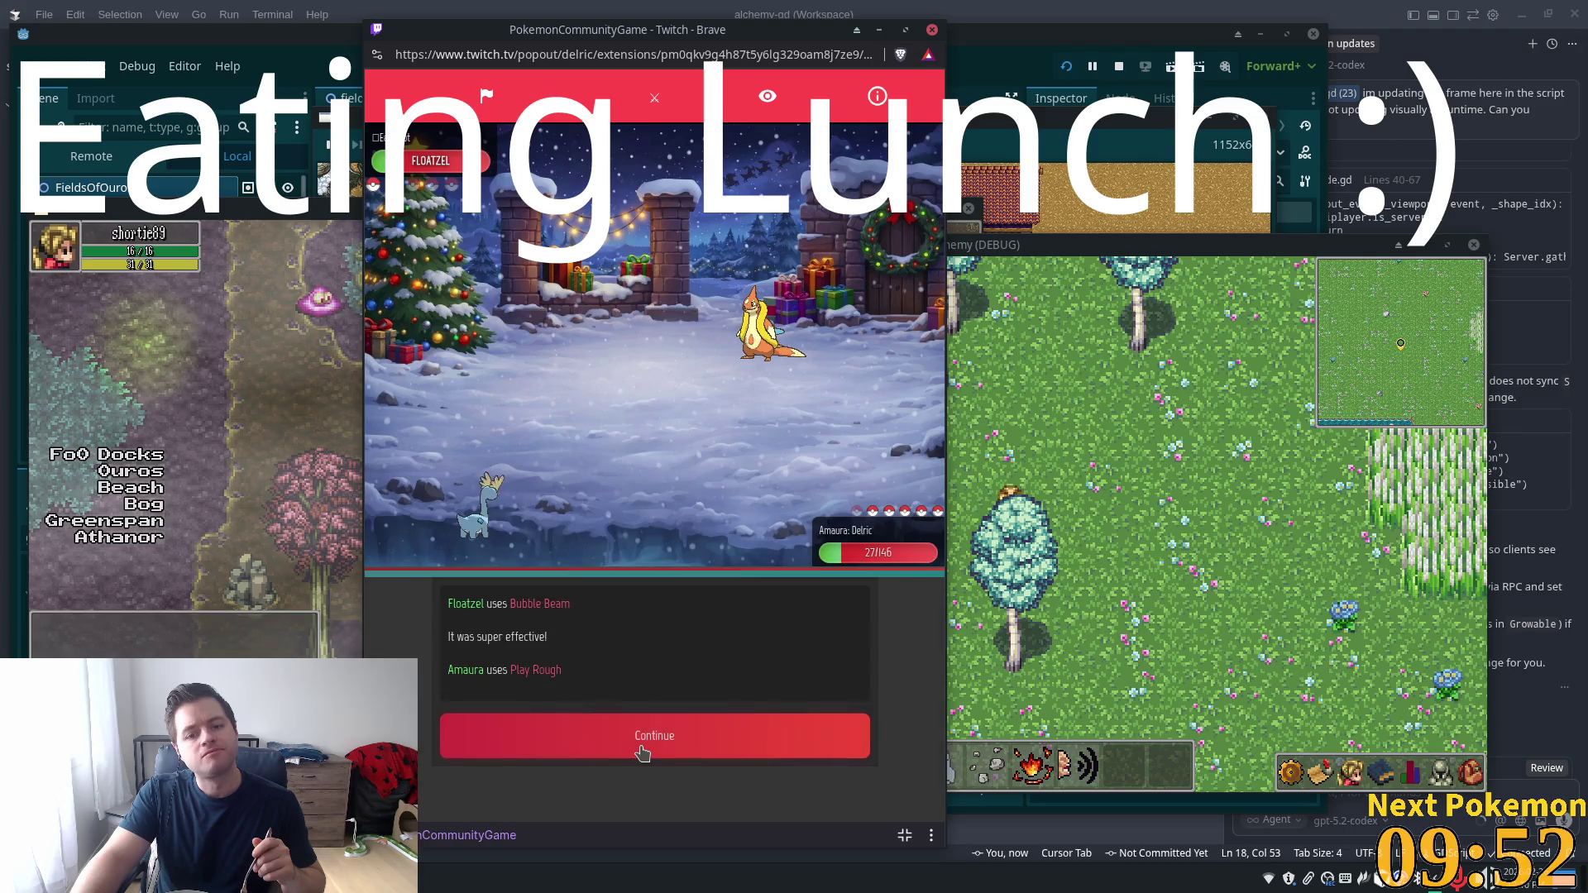
click(710, 693)
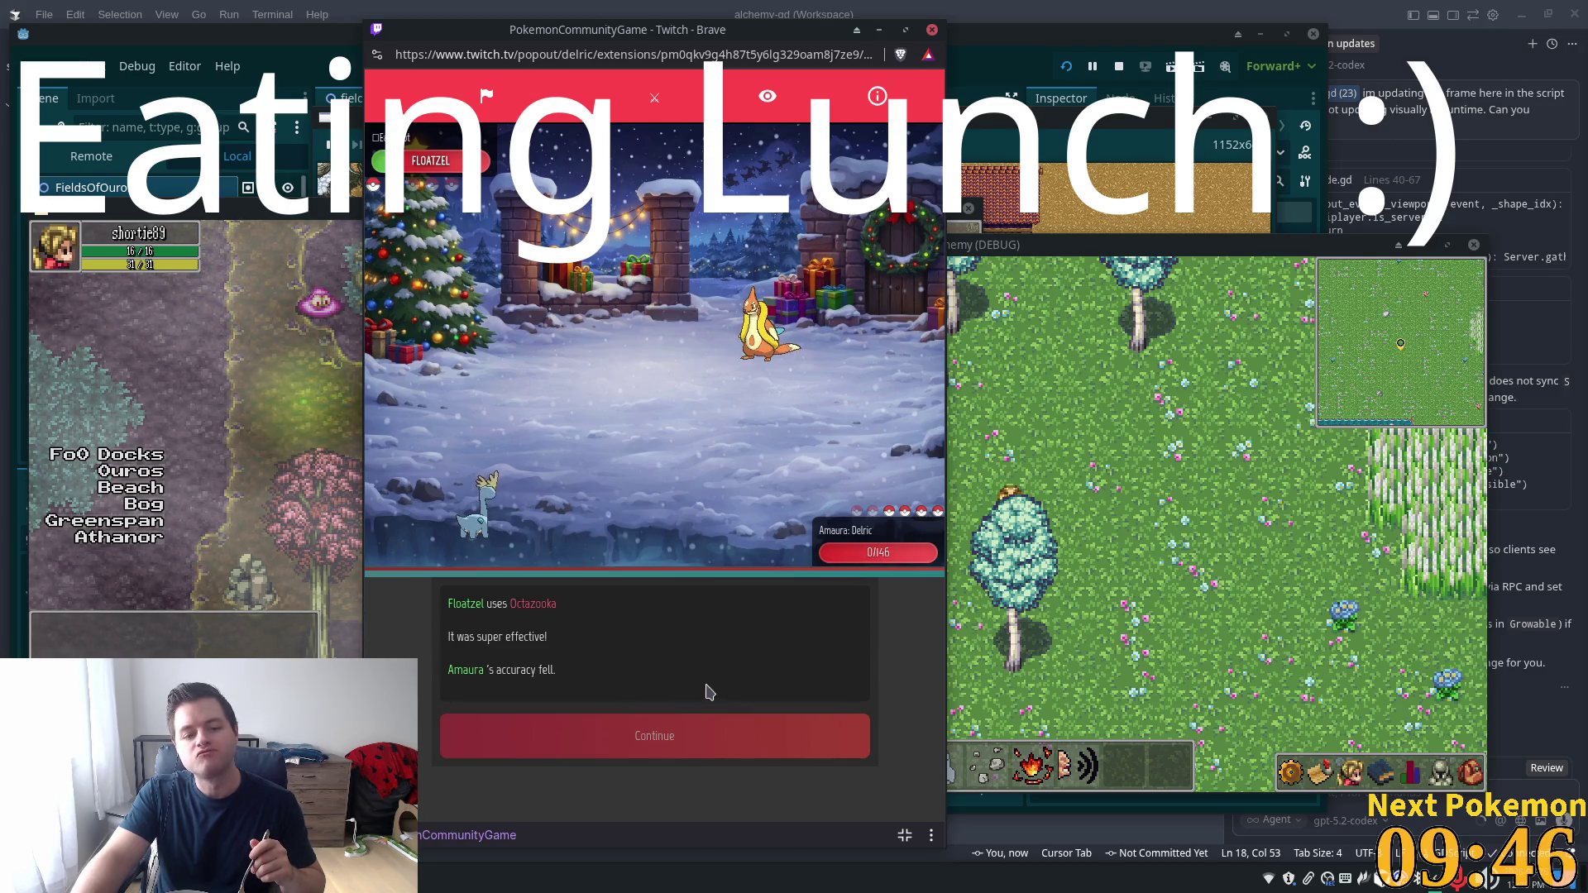
Send in Zoroark after Amaura faints, attack with it, and dismiss the +139 XP, $10 victory summary
click(674, 734)
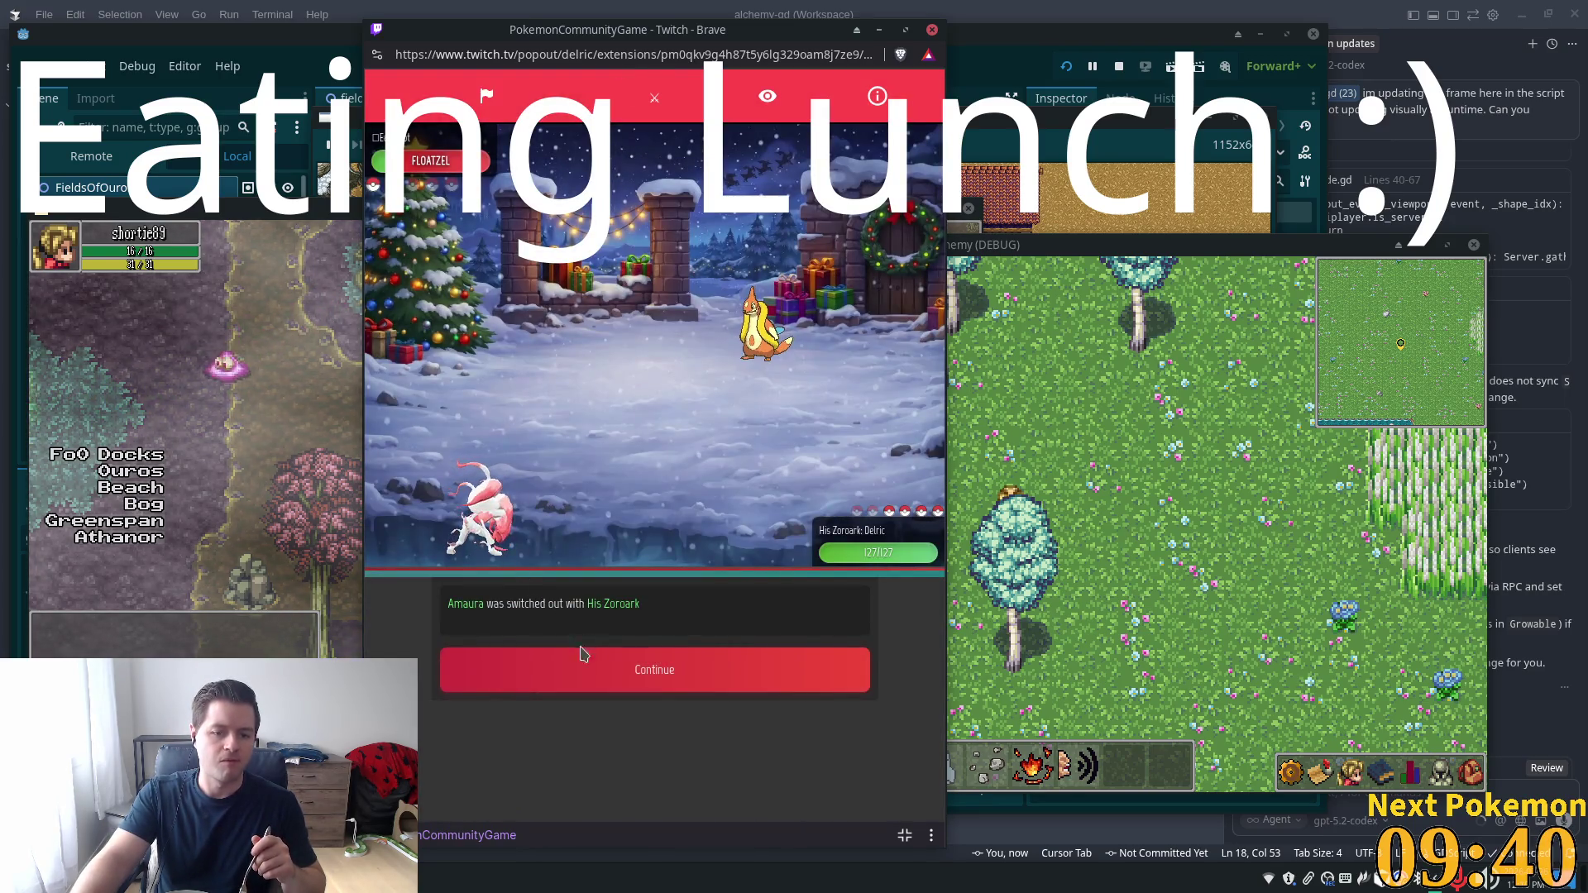
click(583, 658)
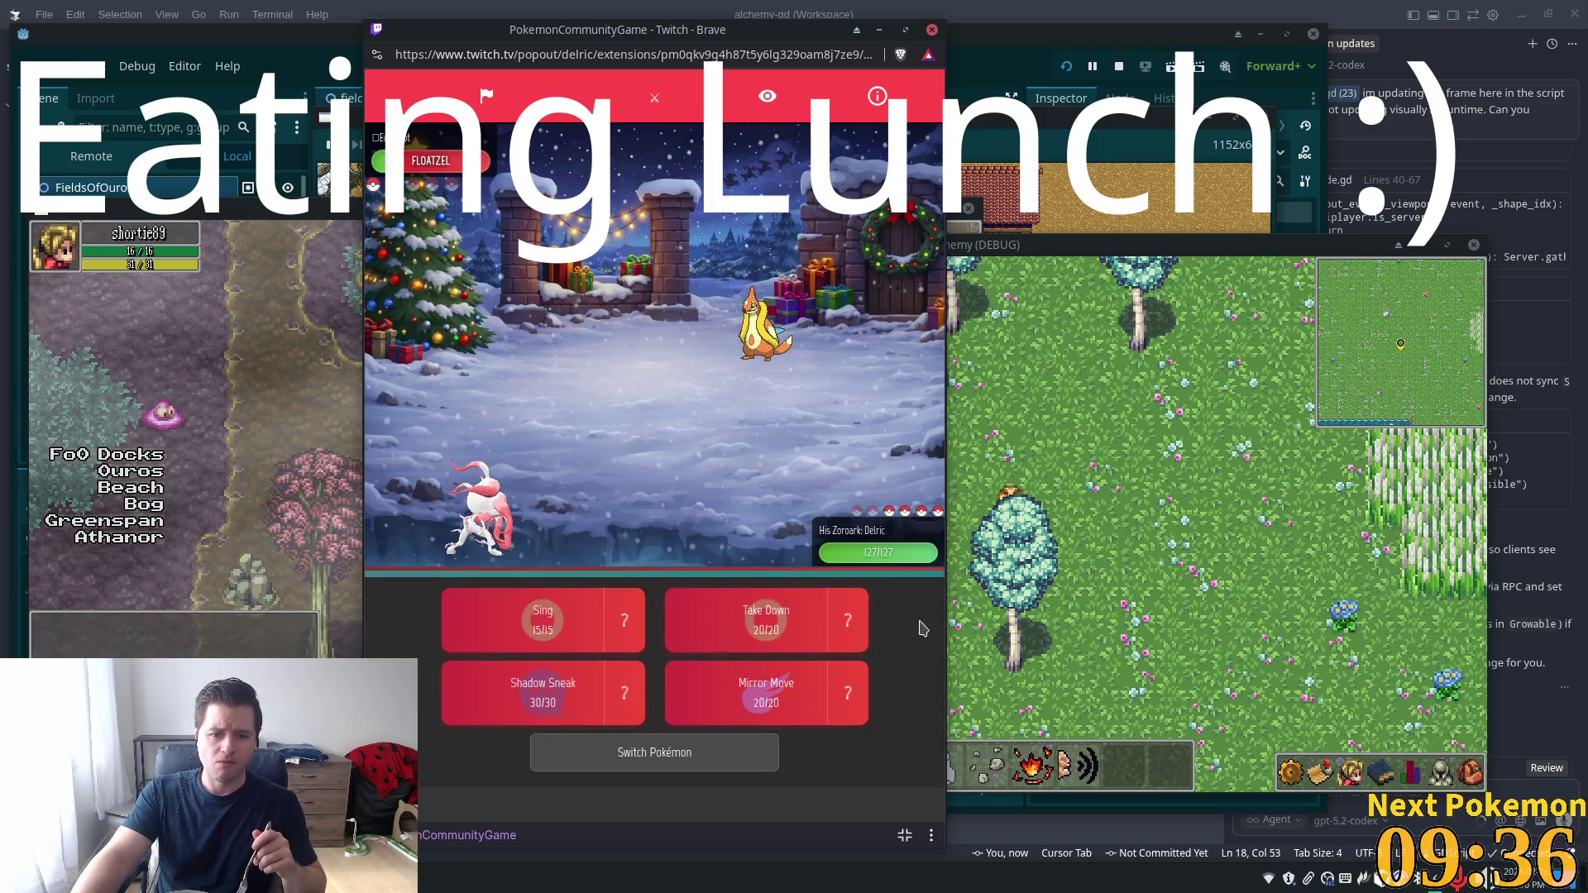
click(850, 624)
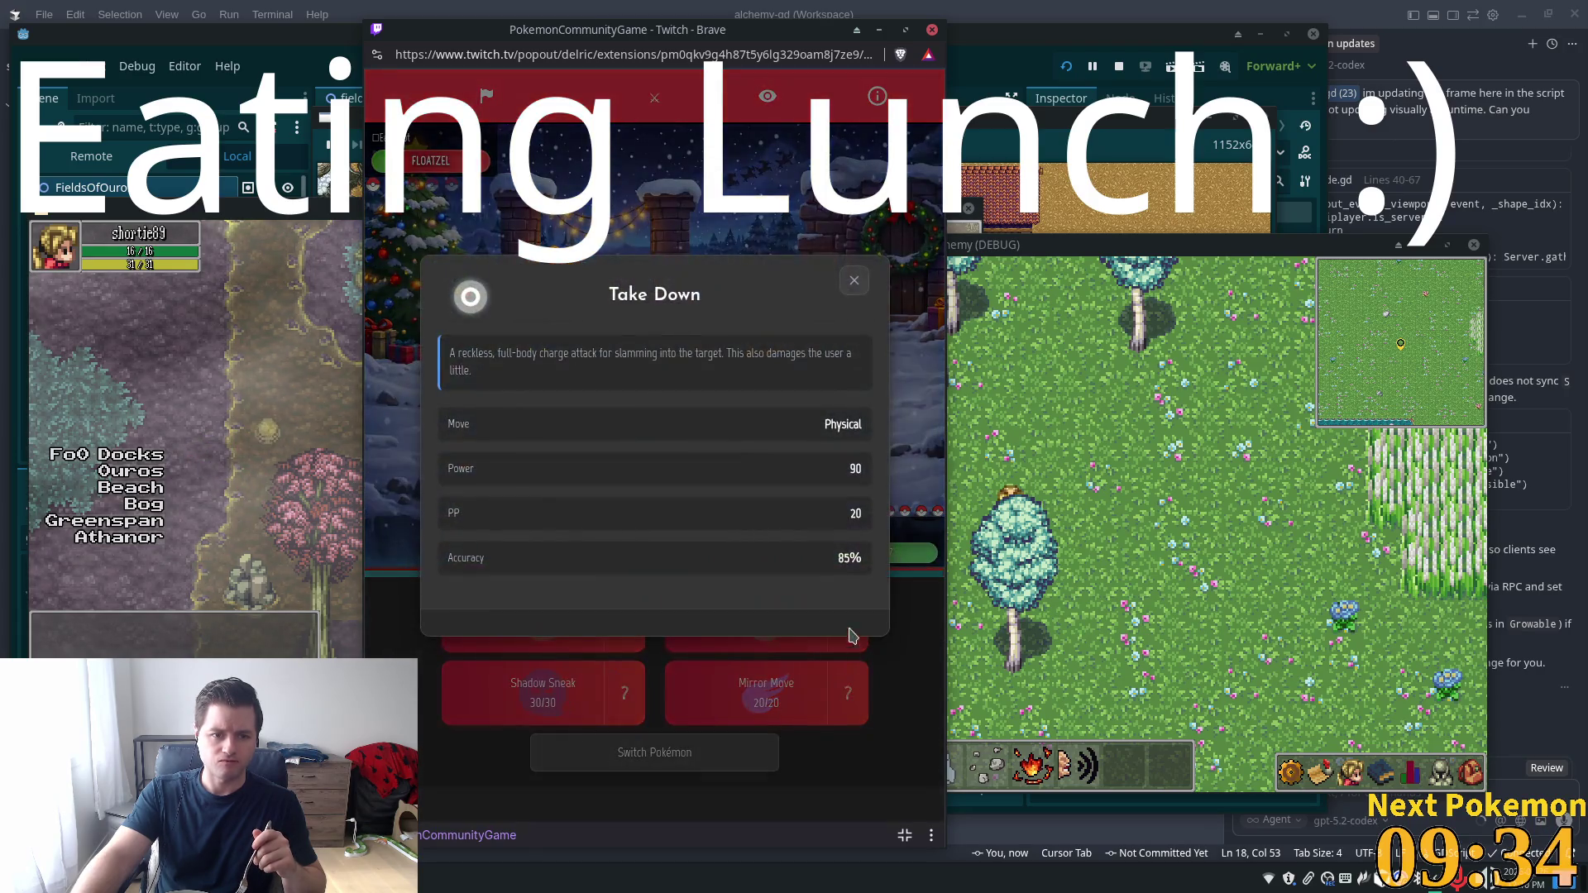
click(852, 281)
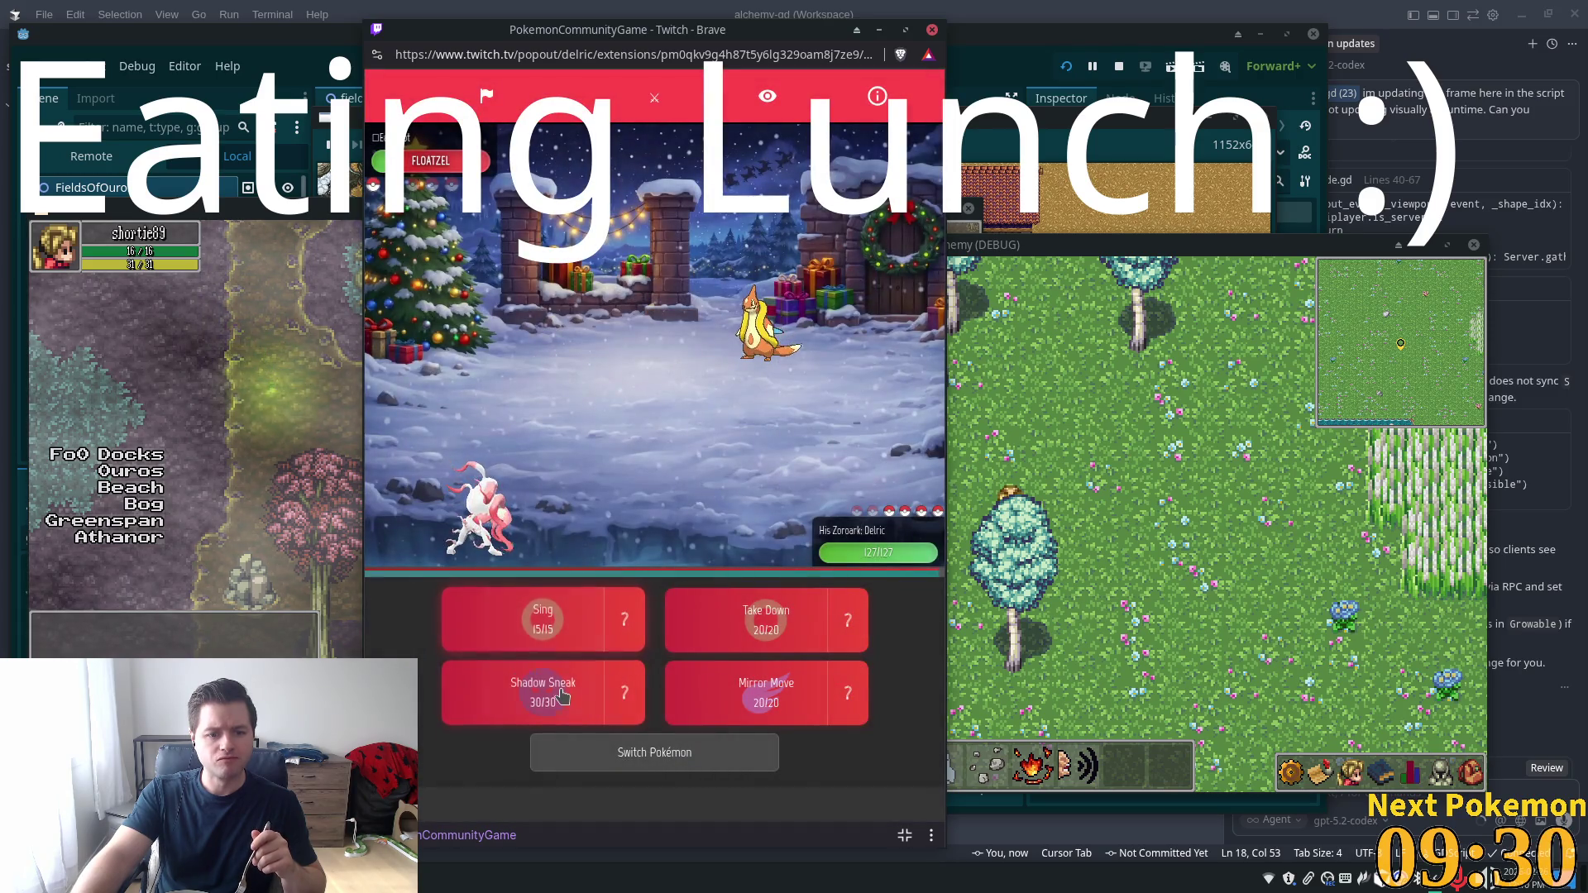
click(560, 705)
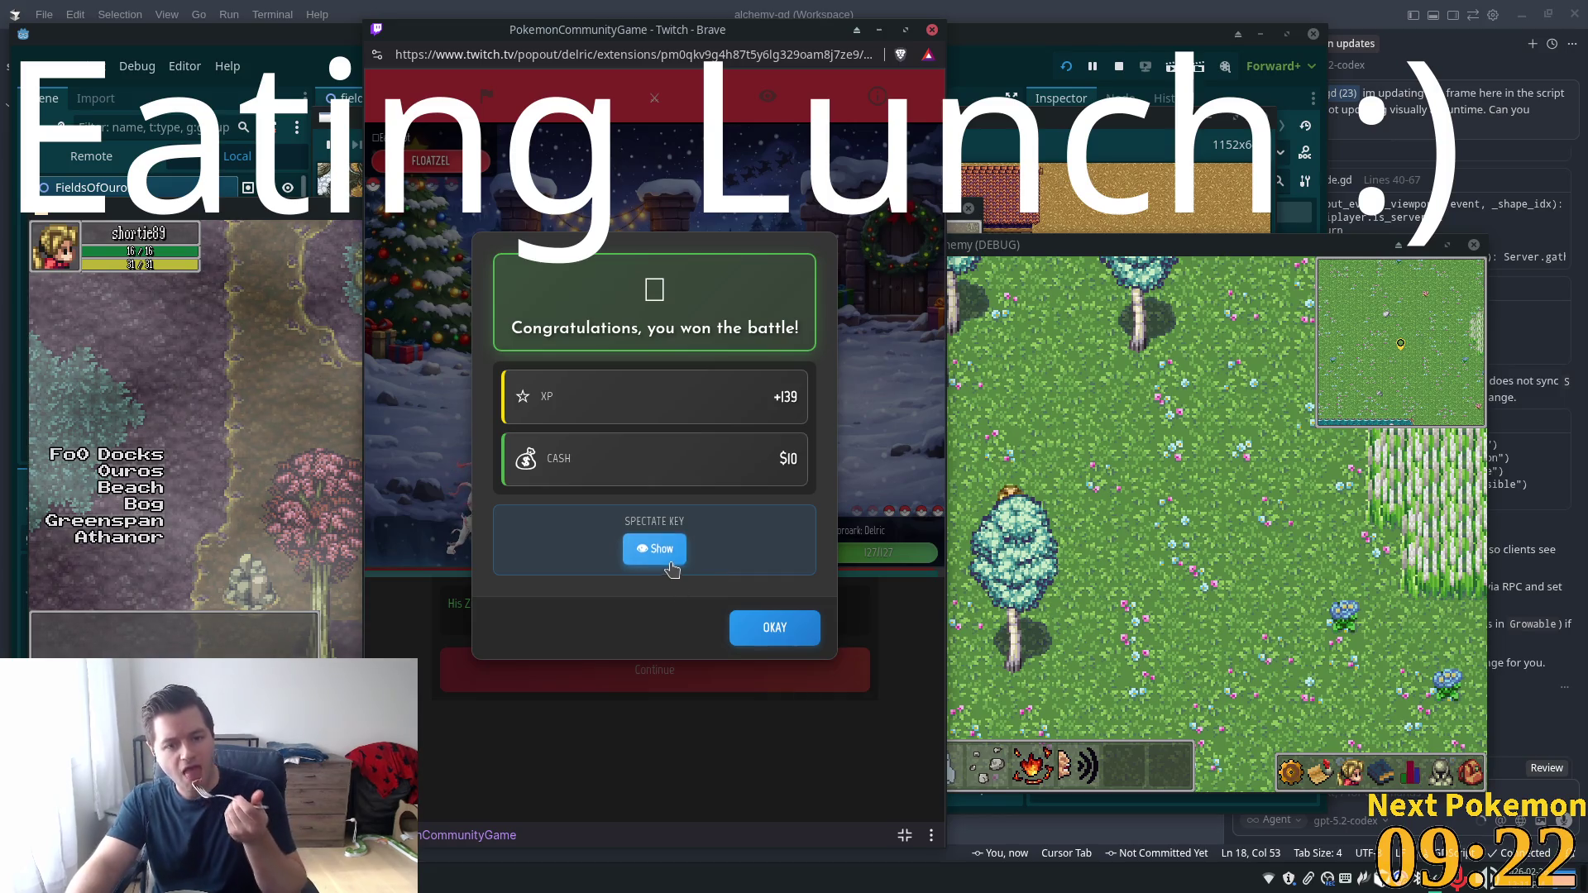
click(774, 627)
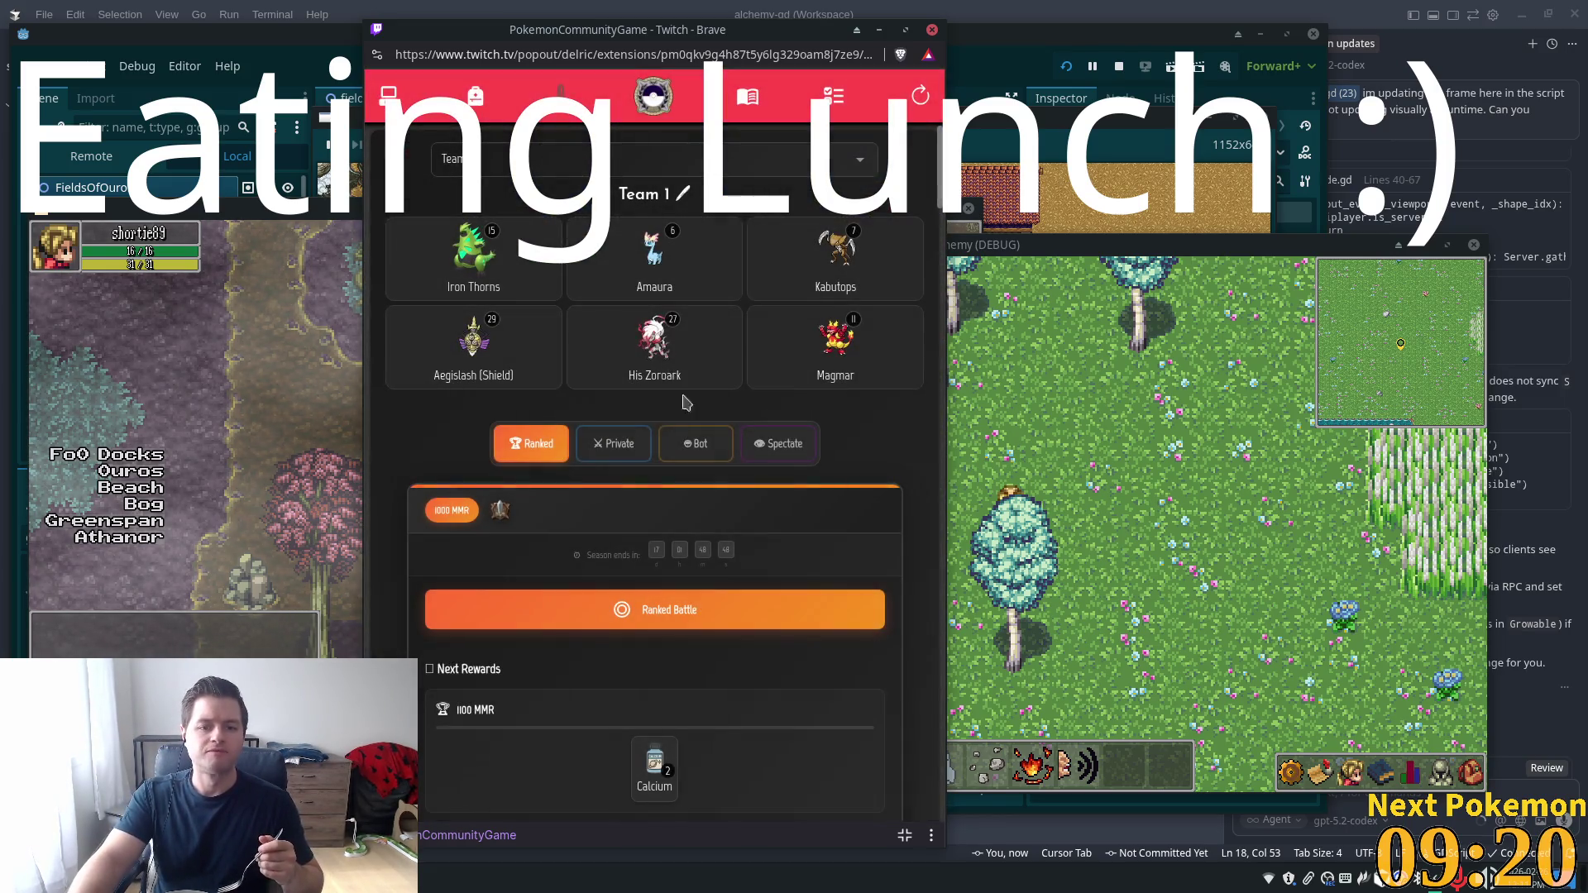
Start another Stadium bot battle from the Bot tab at Easy difficulty
click(683, 447)
click(623, 628)
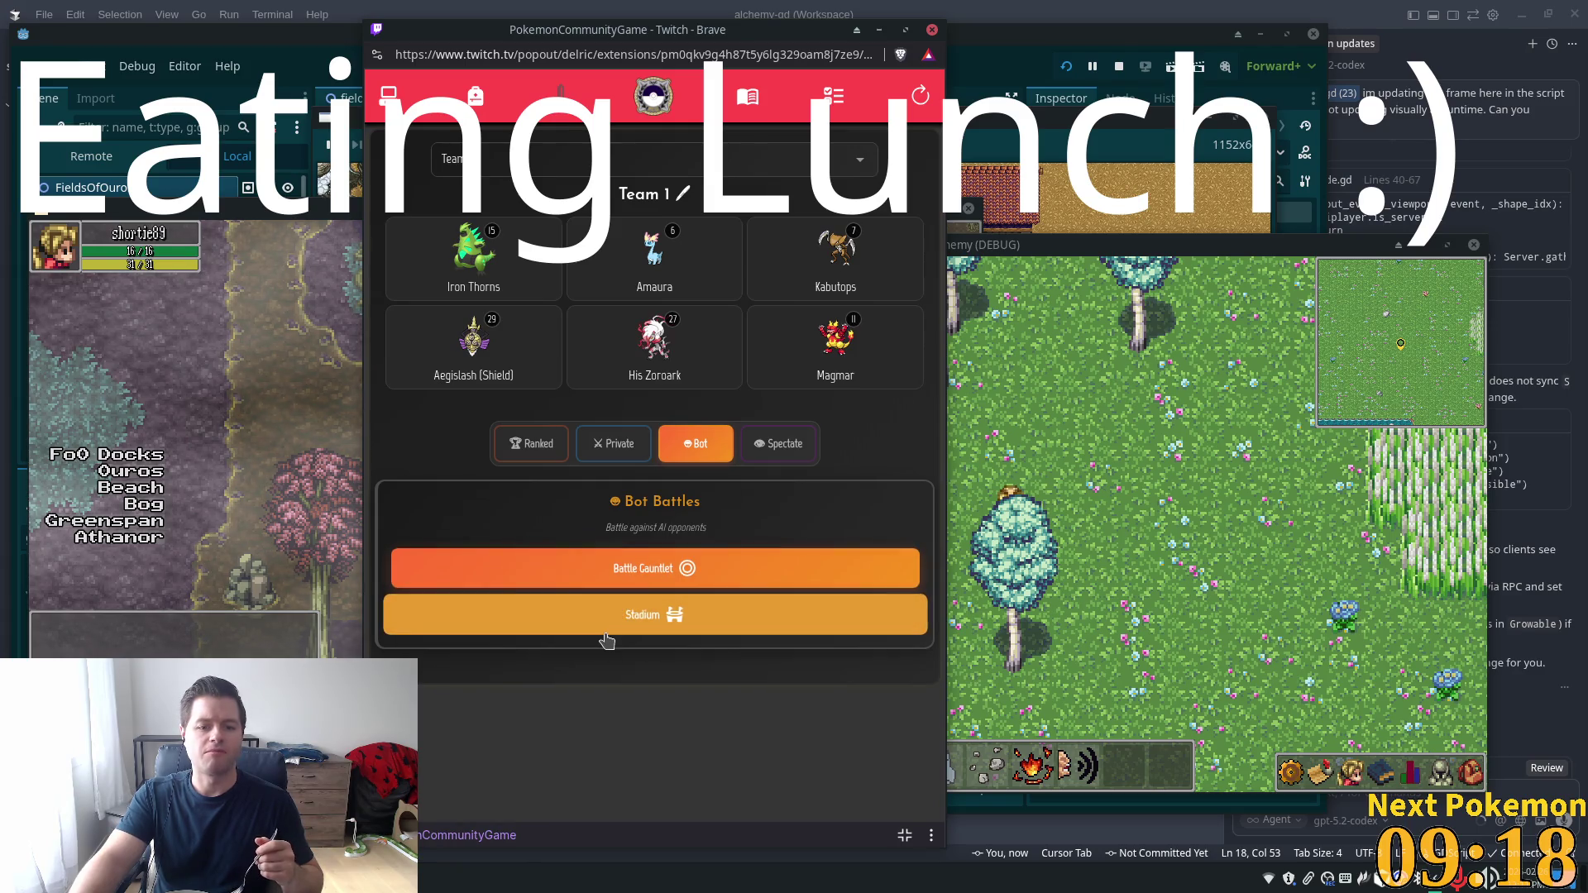
click(577, 412)
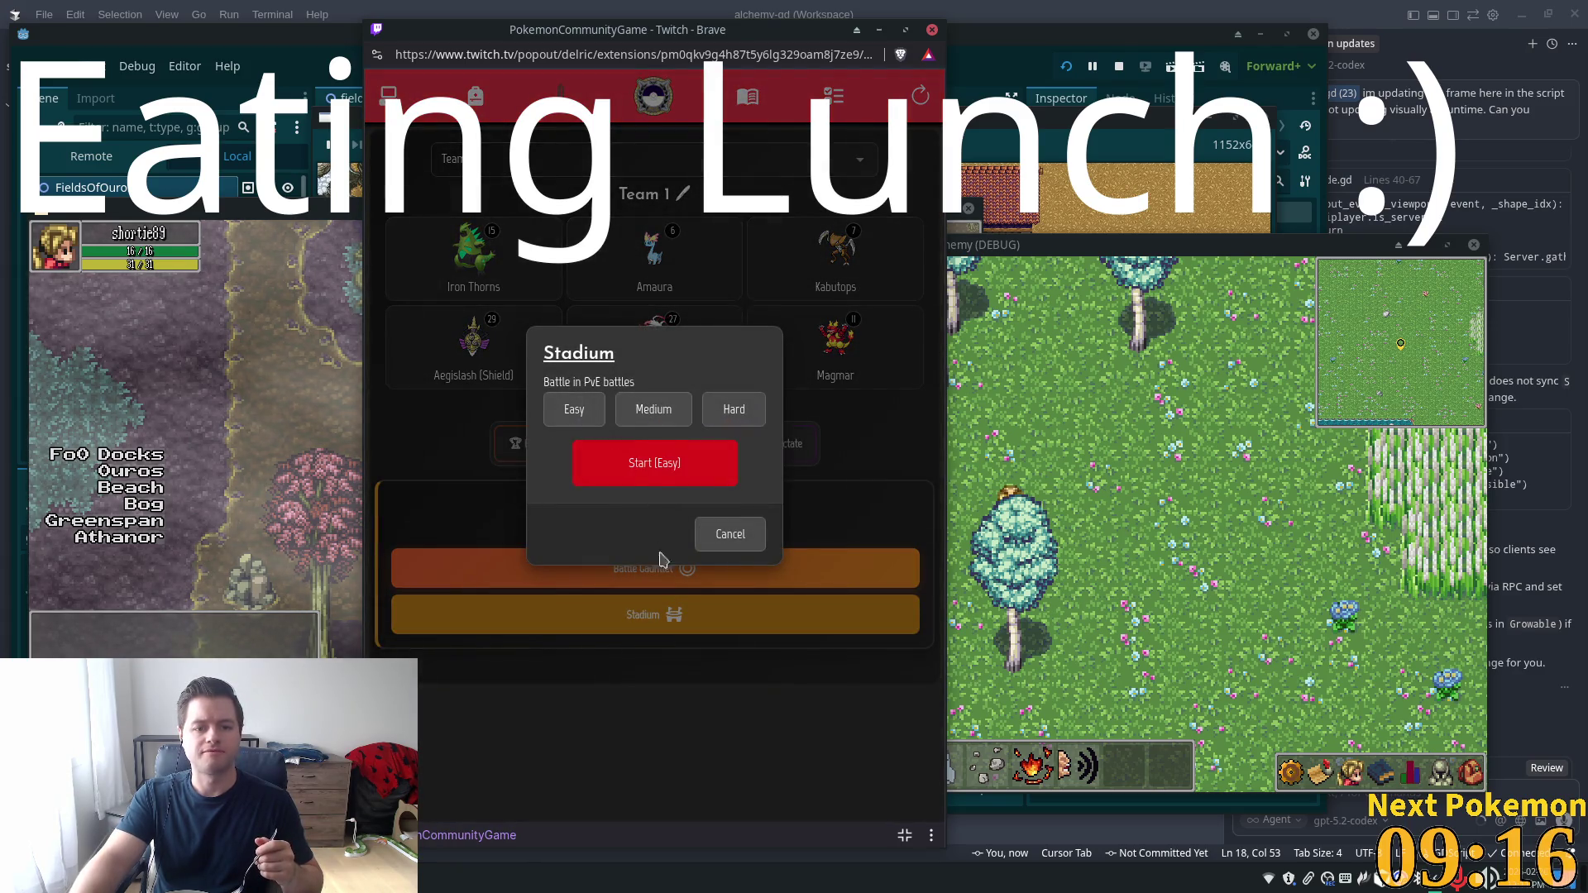
click(675, 468)
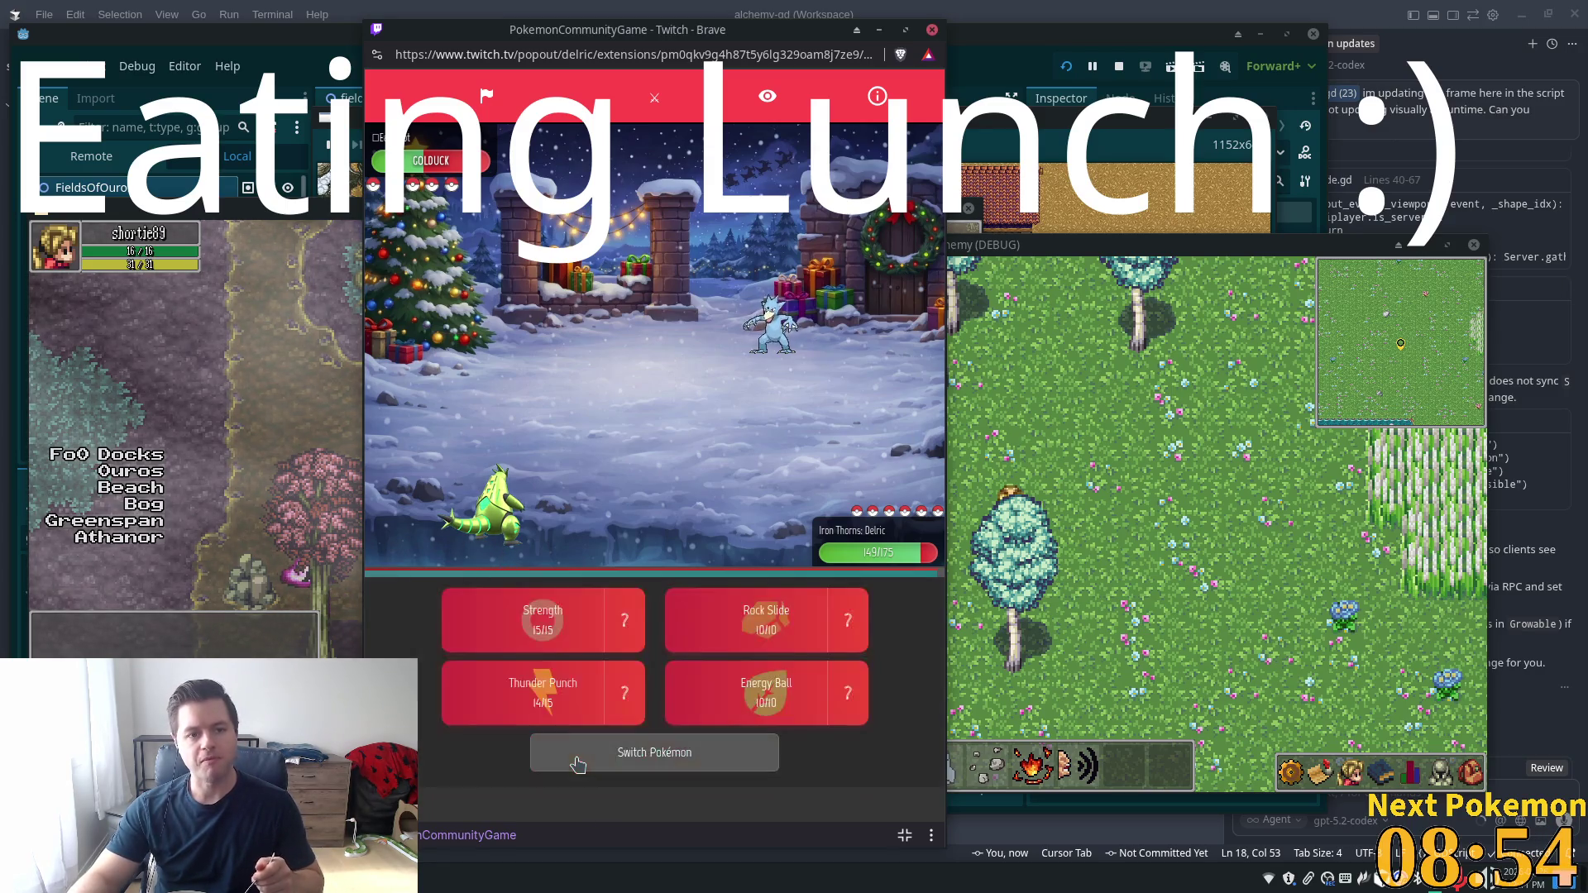
Knock out Golduck with Iron Thorns' attack, then review Lickitung's stats and type matchups
click(579, 765)
click(586, 705)
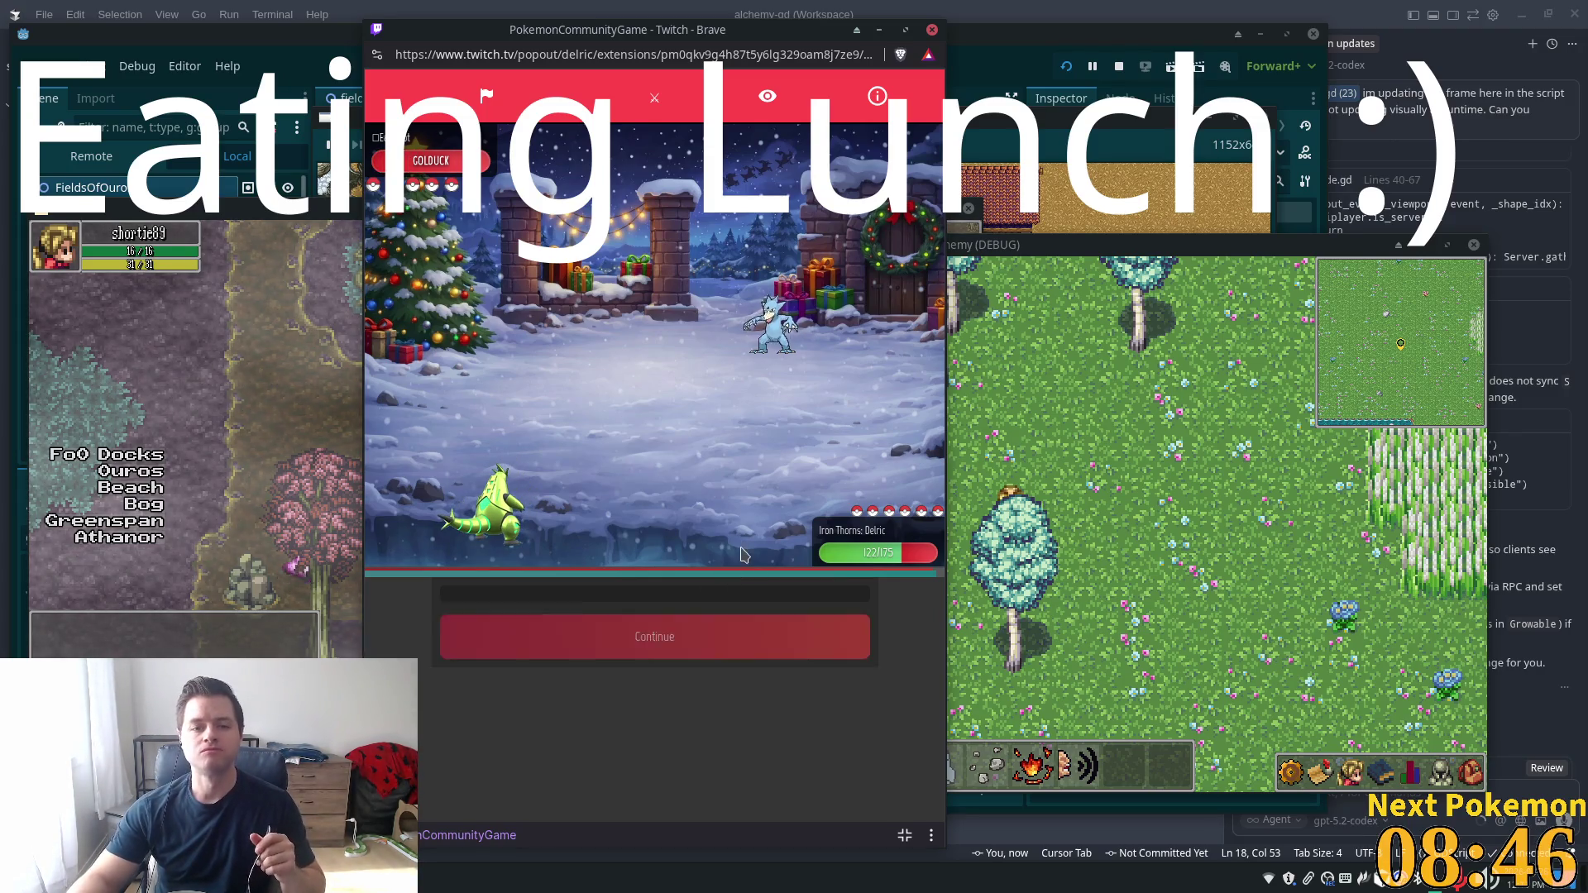
click(630, 688)
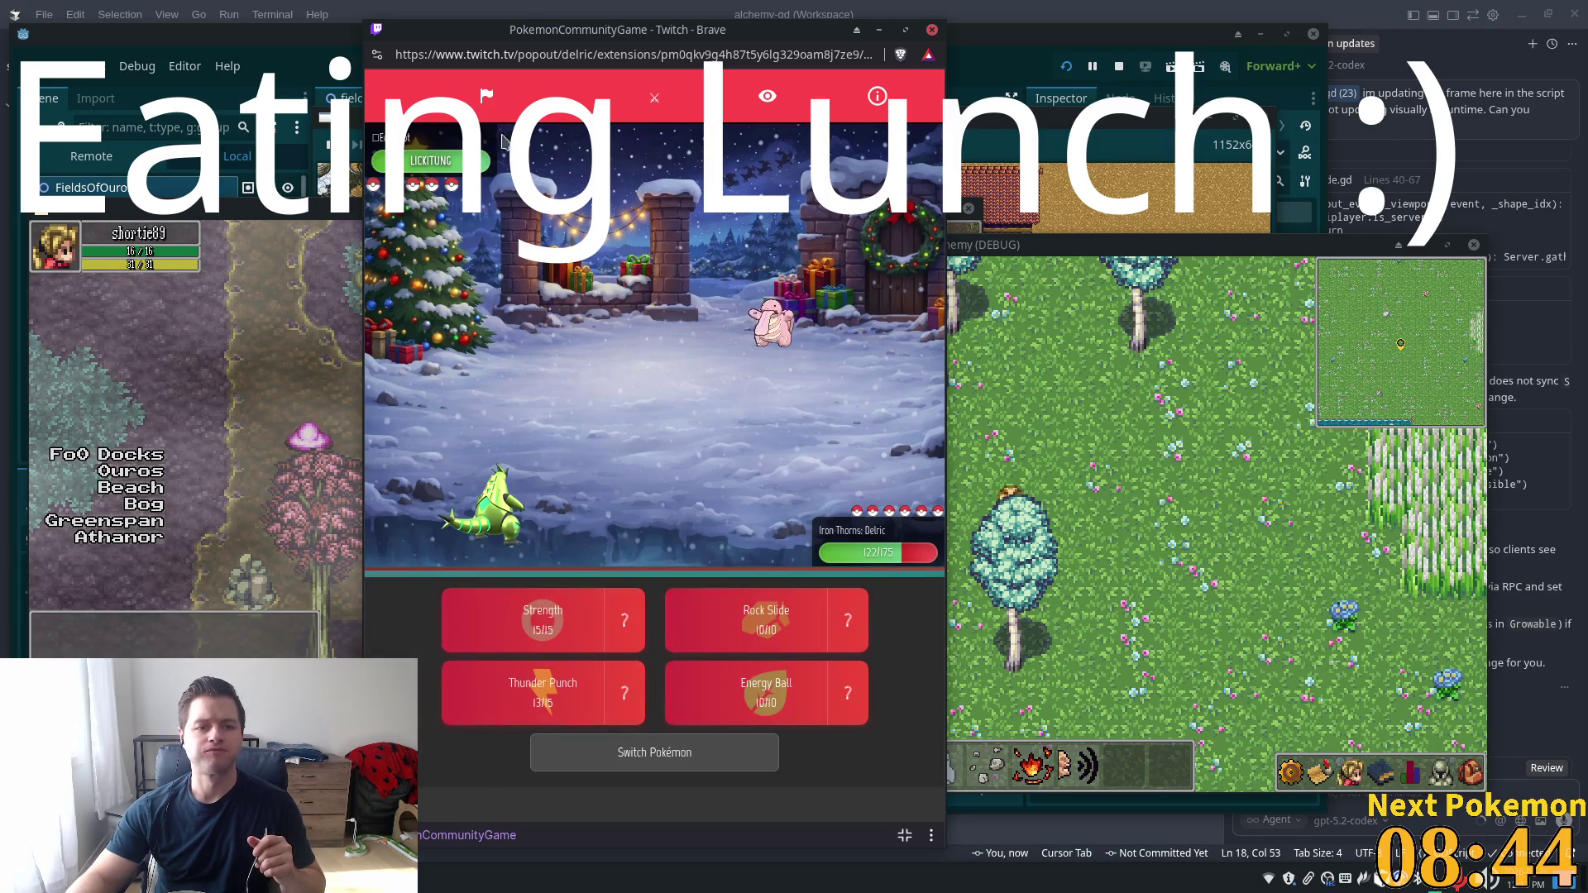
click(433, 163)
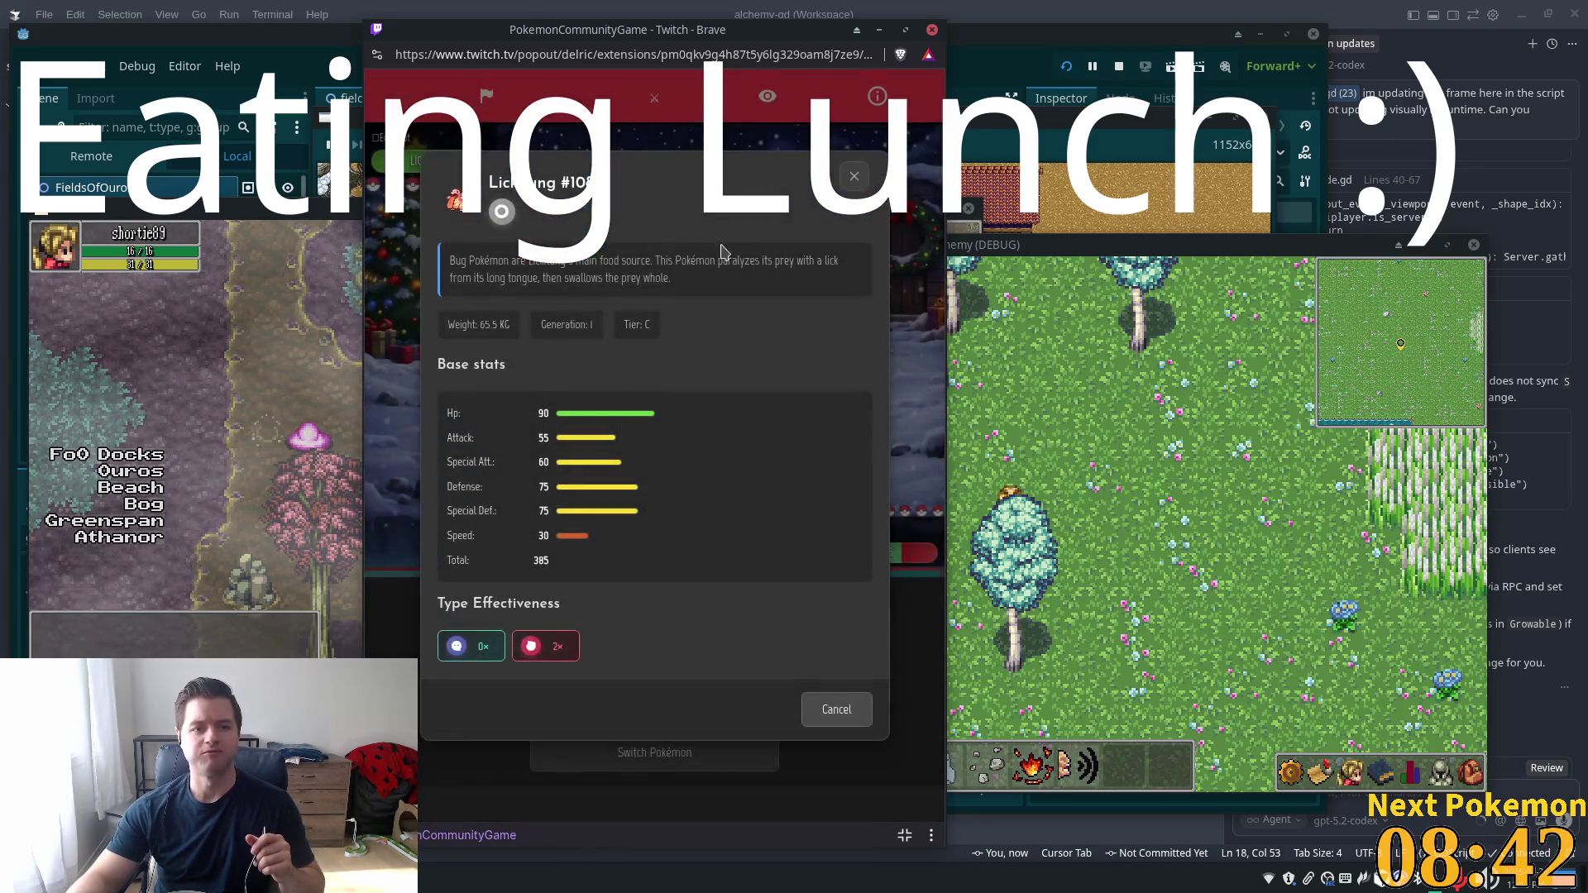
click(836, 709)
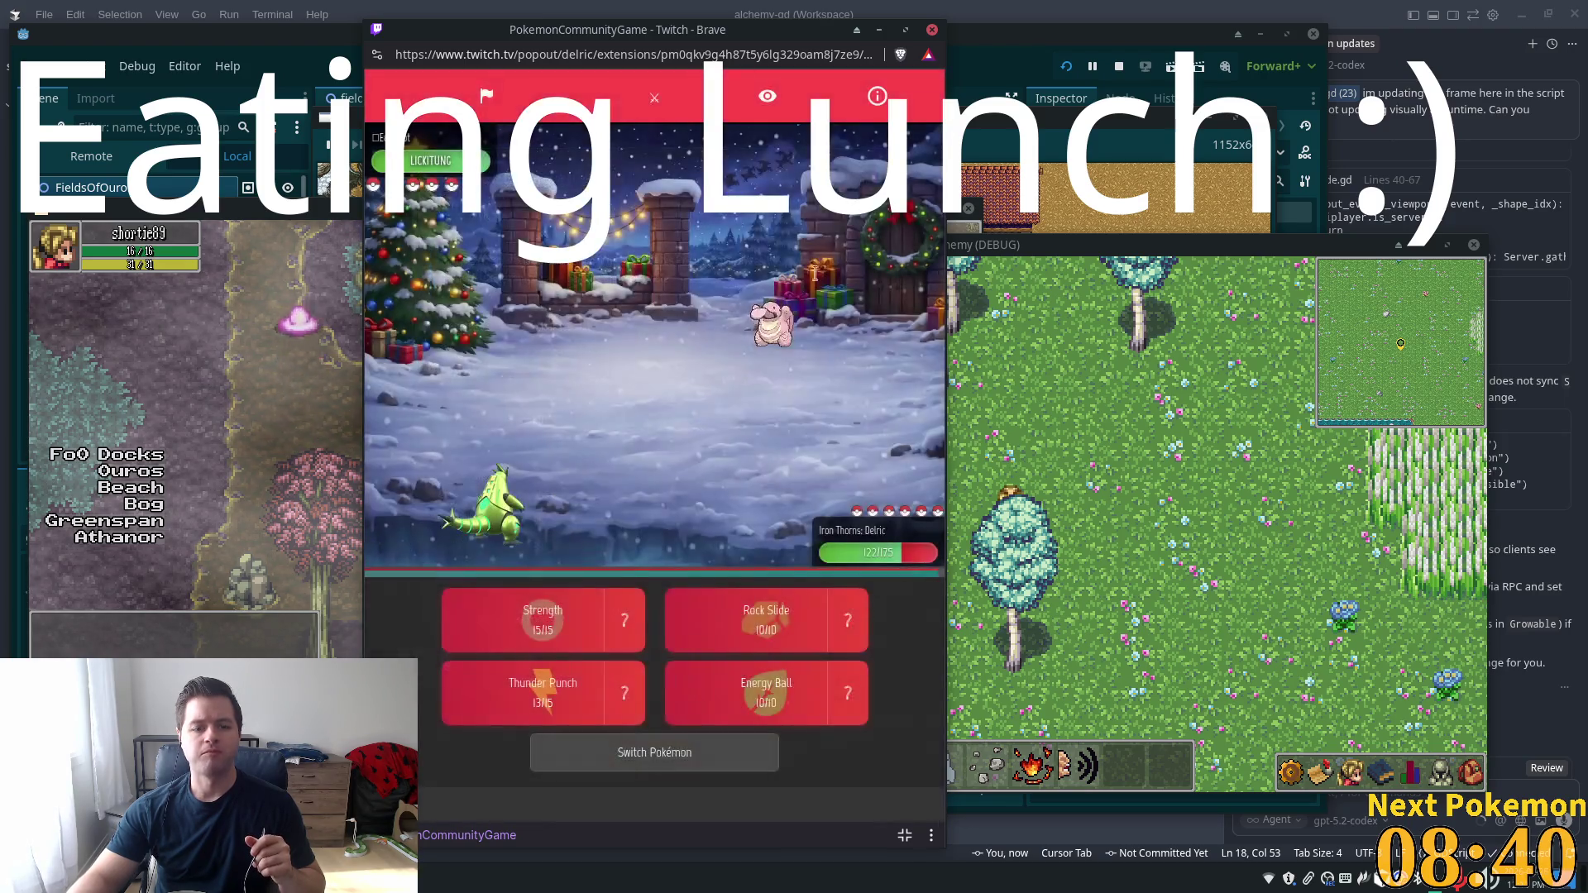
Check Thunder Punch's details, hit Lickitung with Energy Ball, then review Energy Ball's details
click(636, 692)
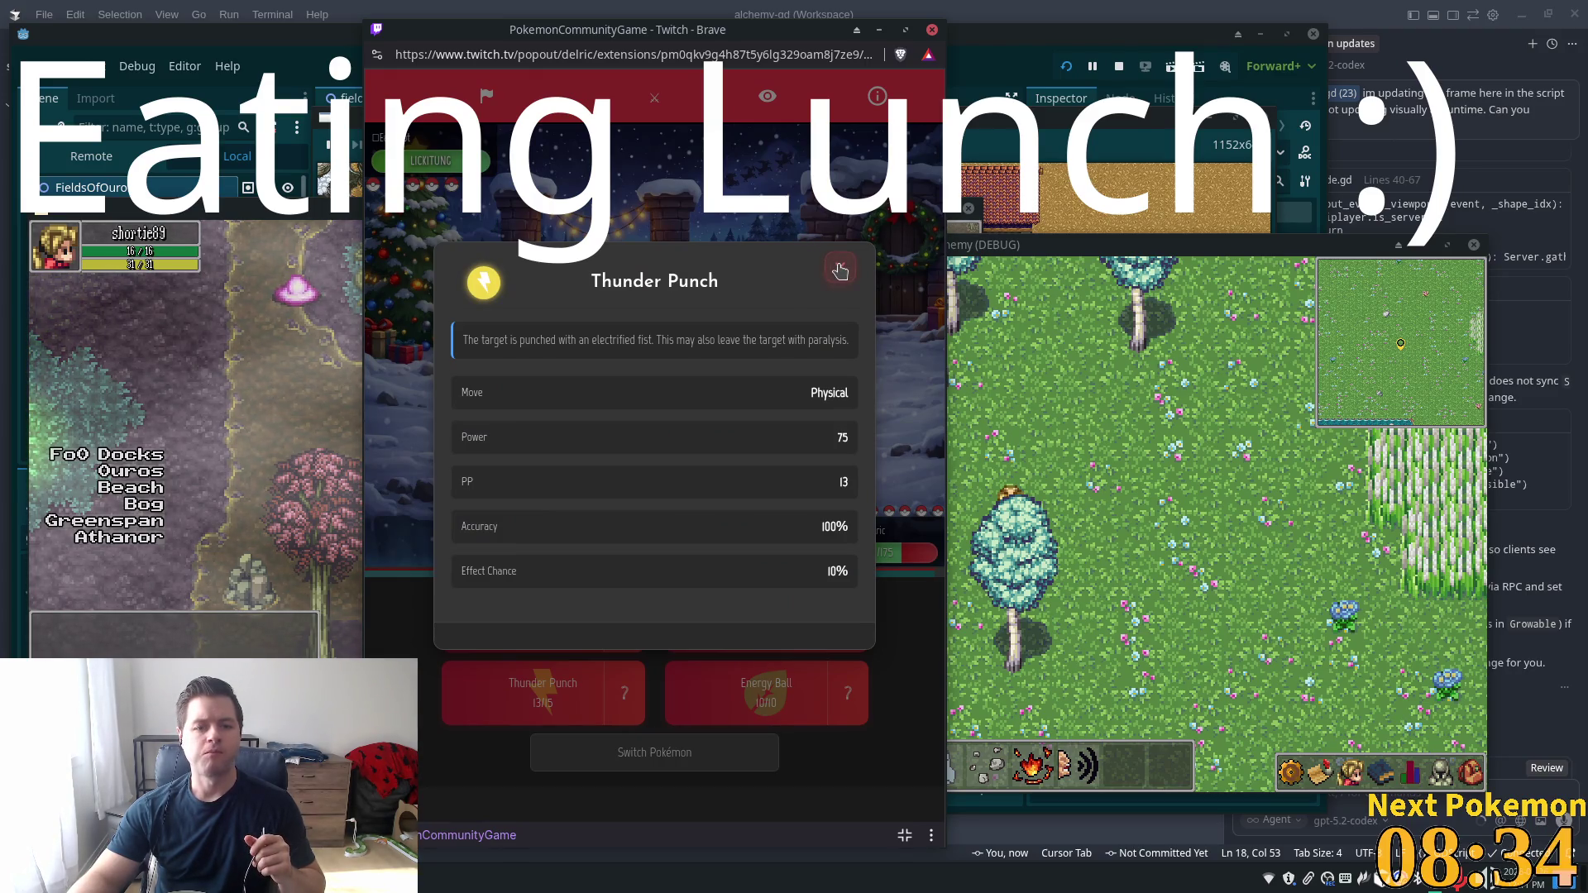
click(840, 271)
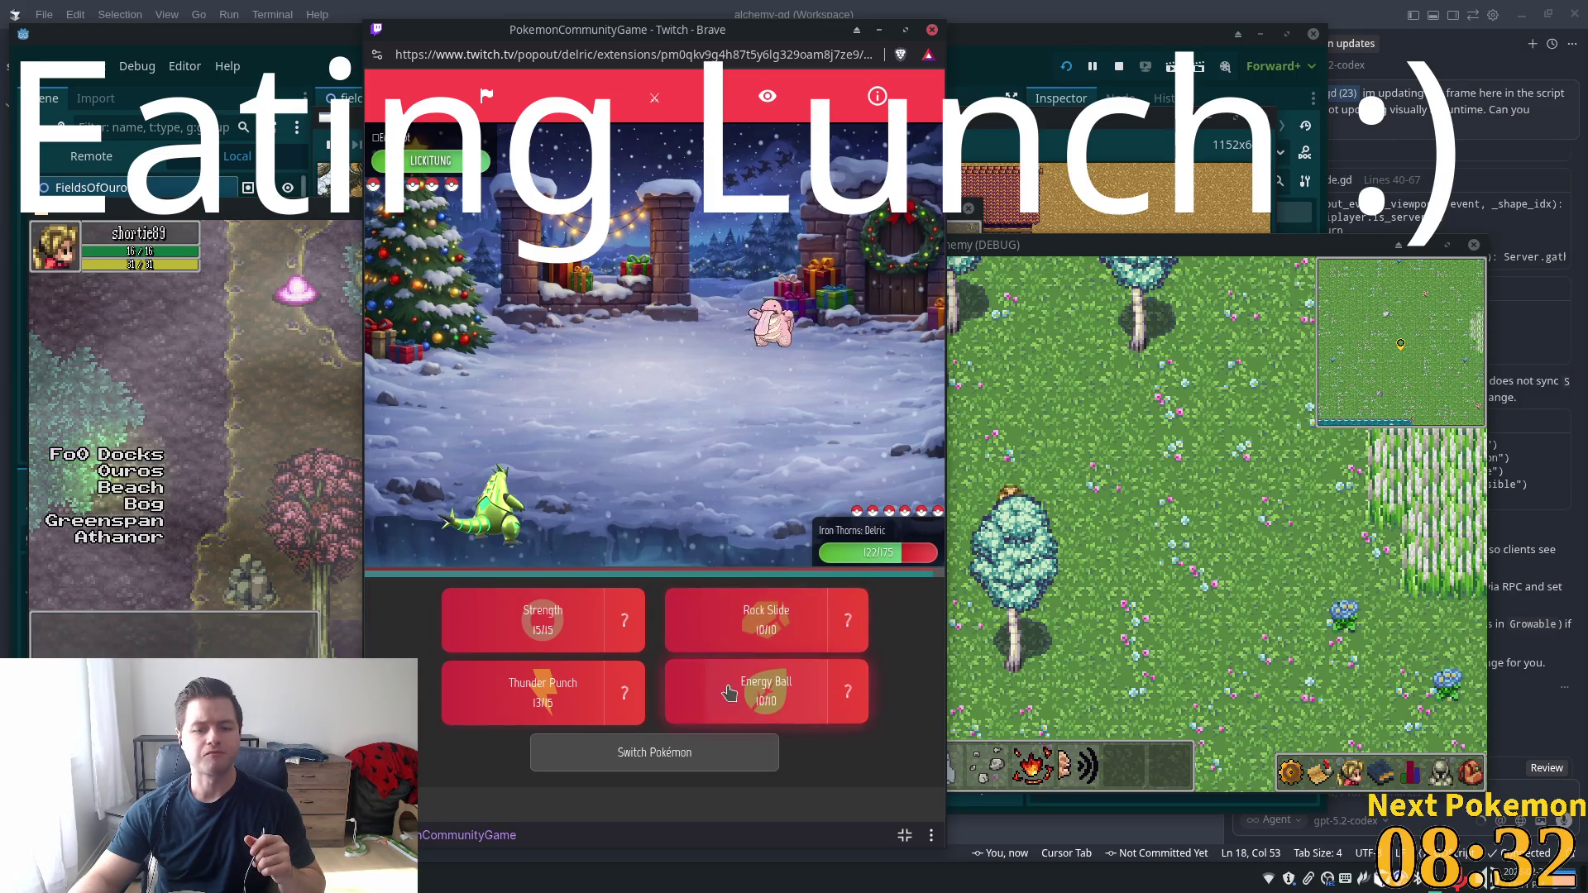
click(728, 692)
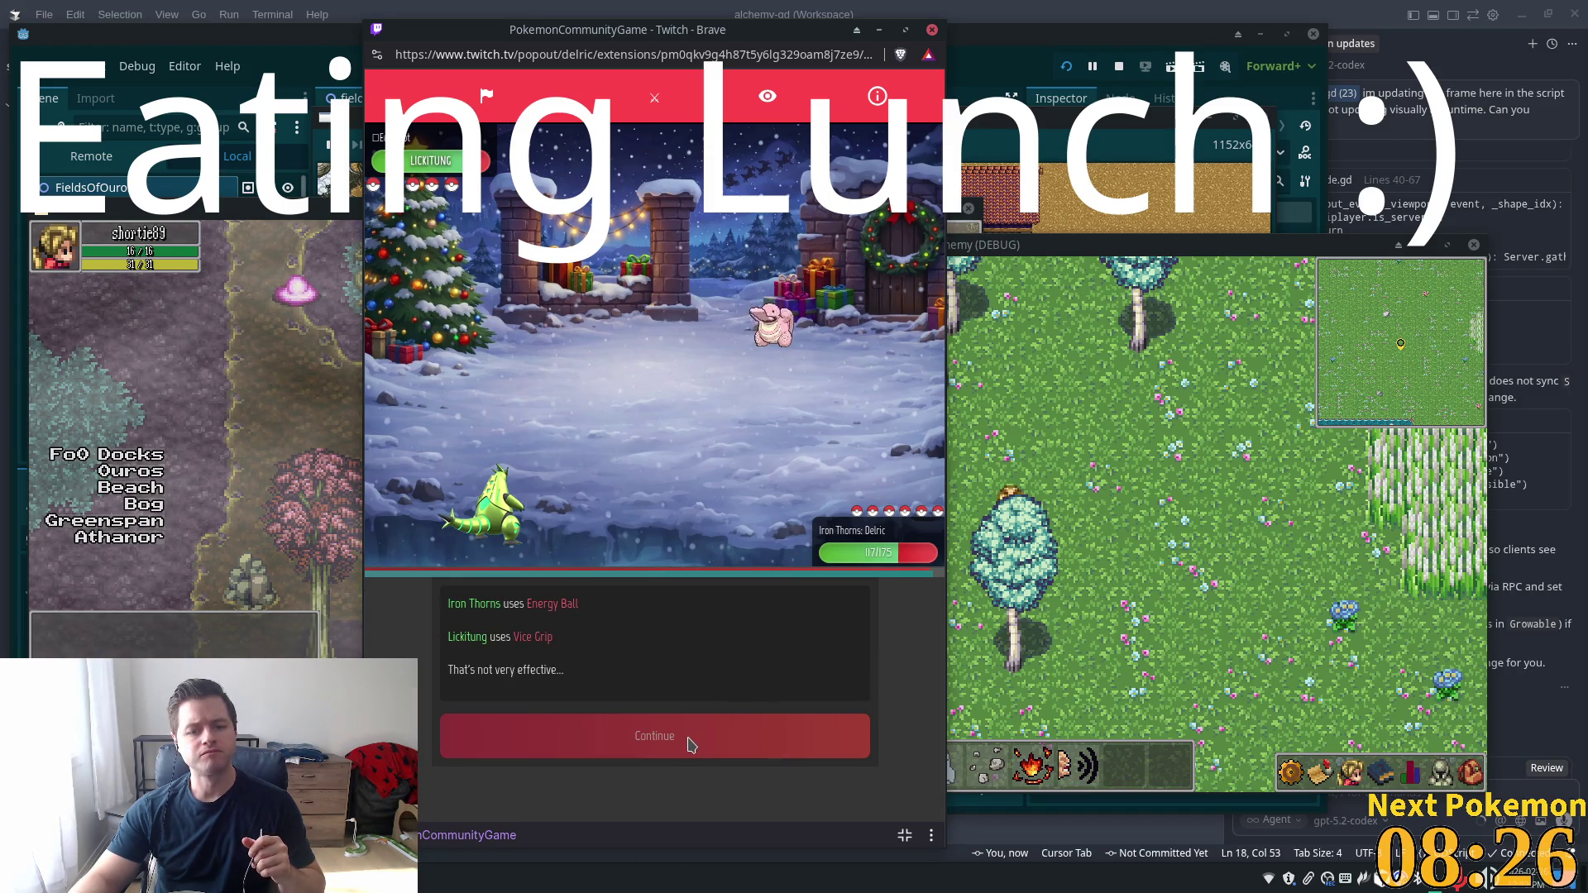
click(694, 757)
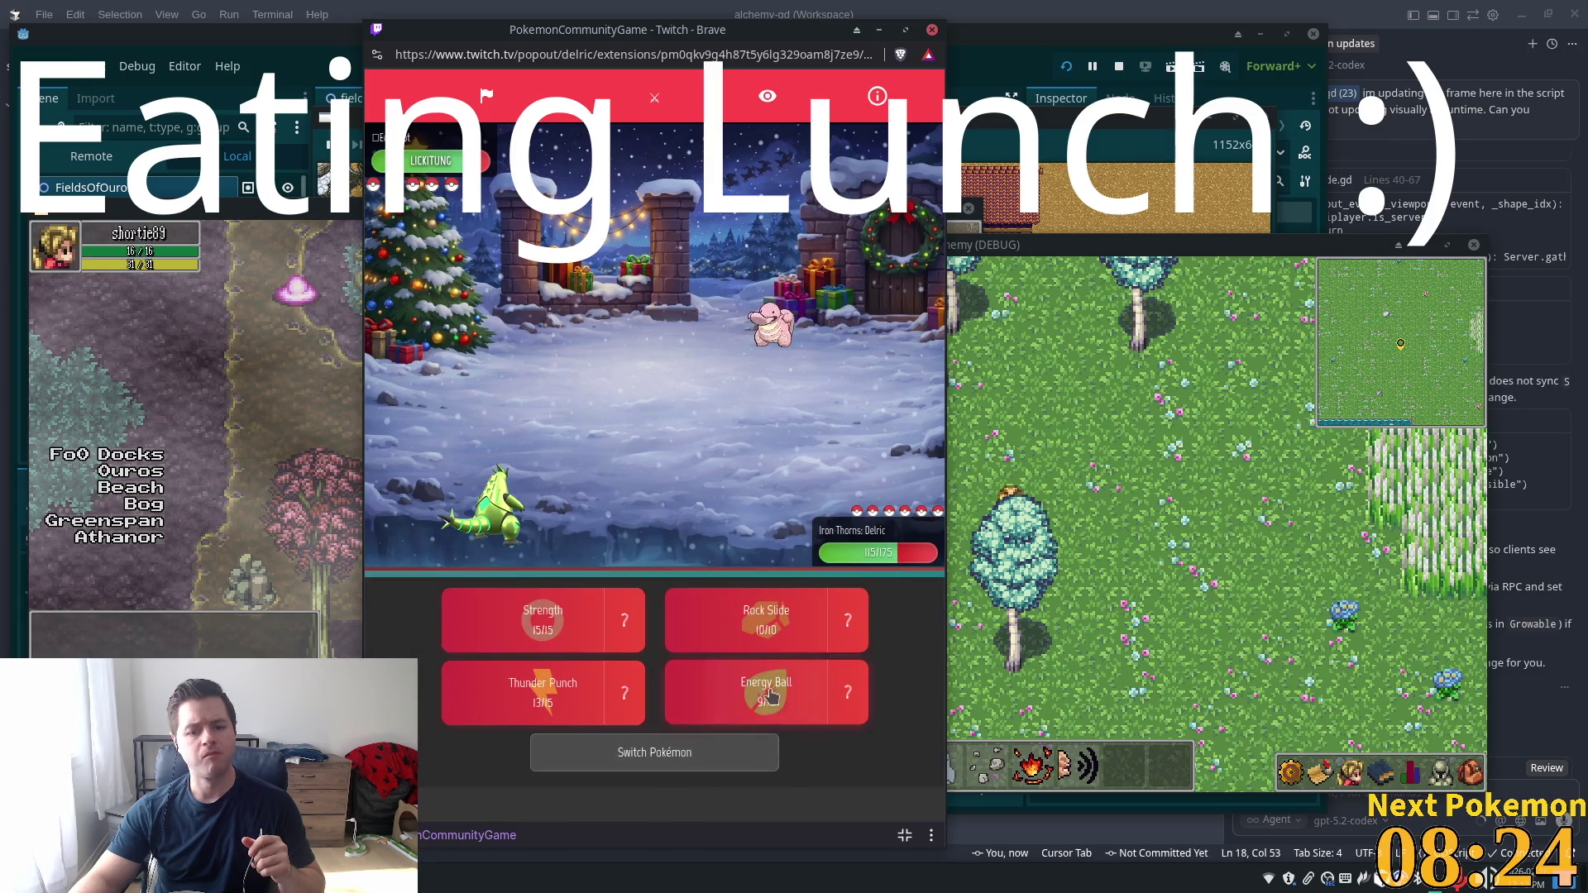
click(843, 697)
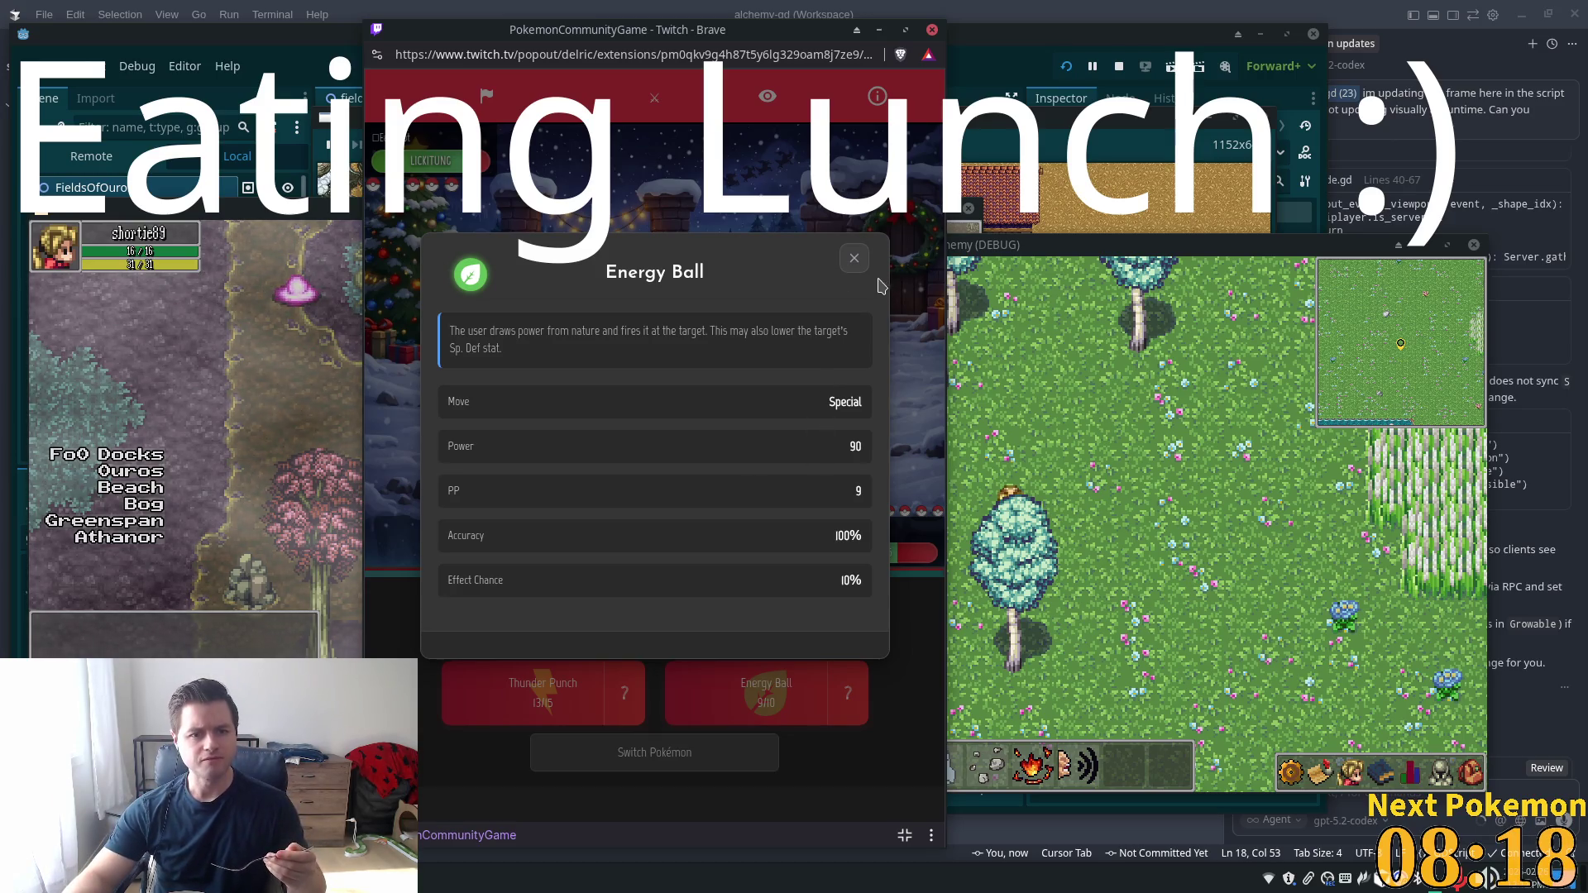
click(854, 258)
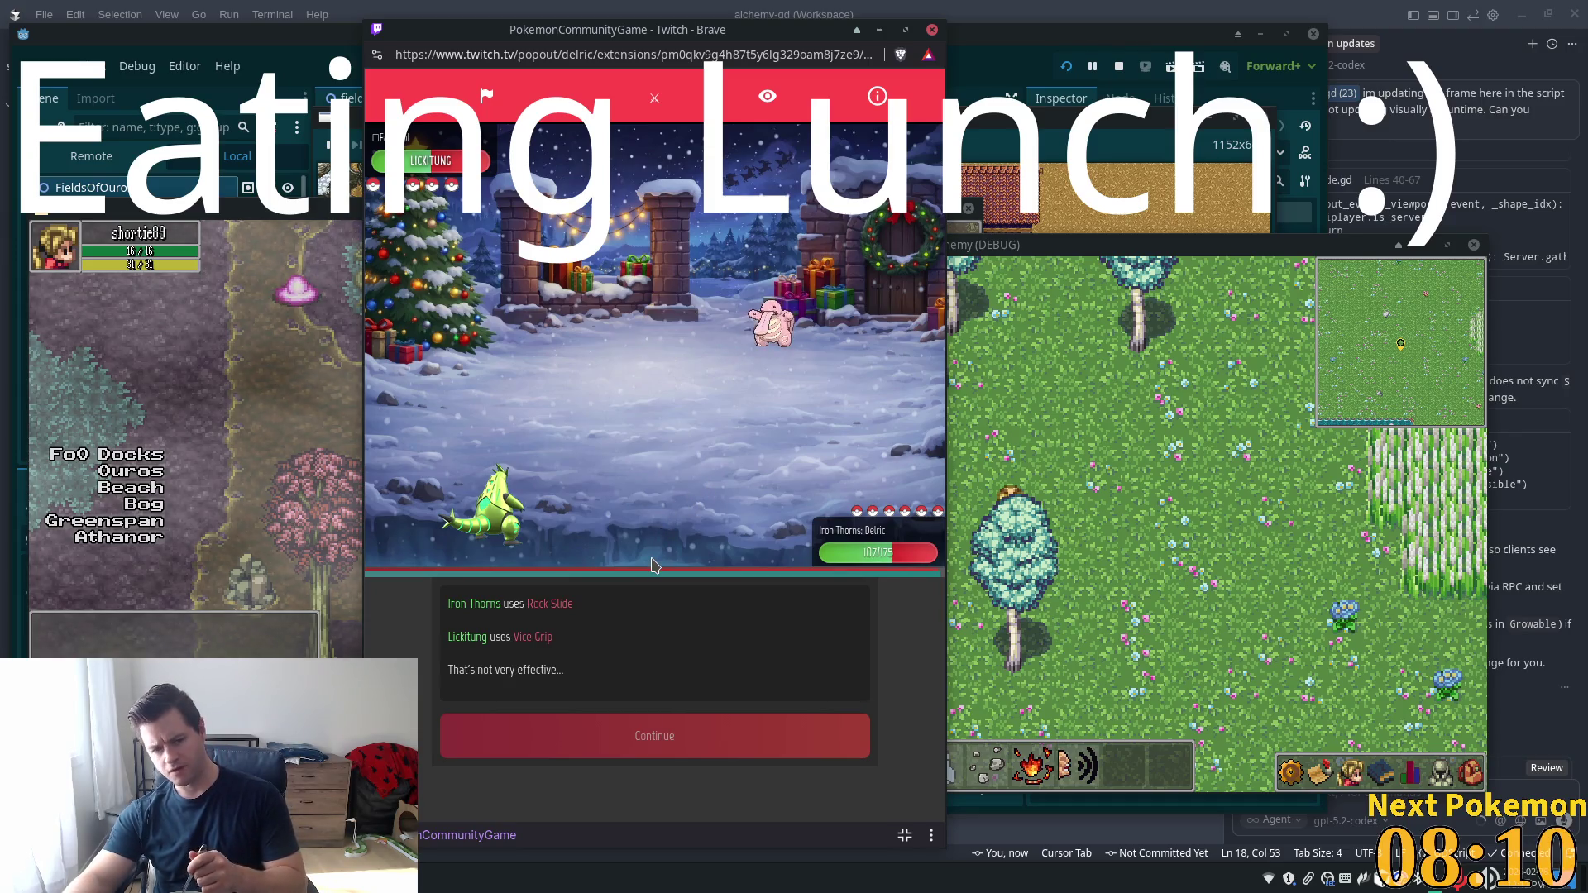
Recheck Thunder Punch, then attack Lickitung with Thunder Punch twice until Chimecho appears
click(645, 745)
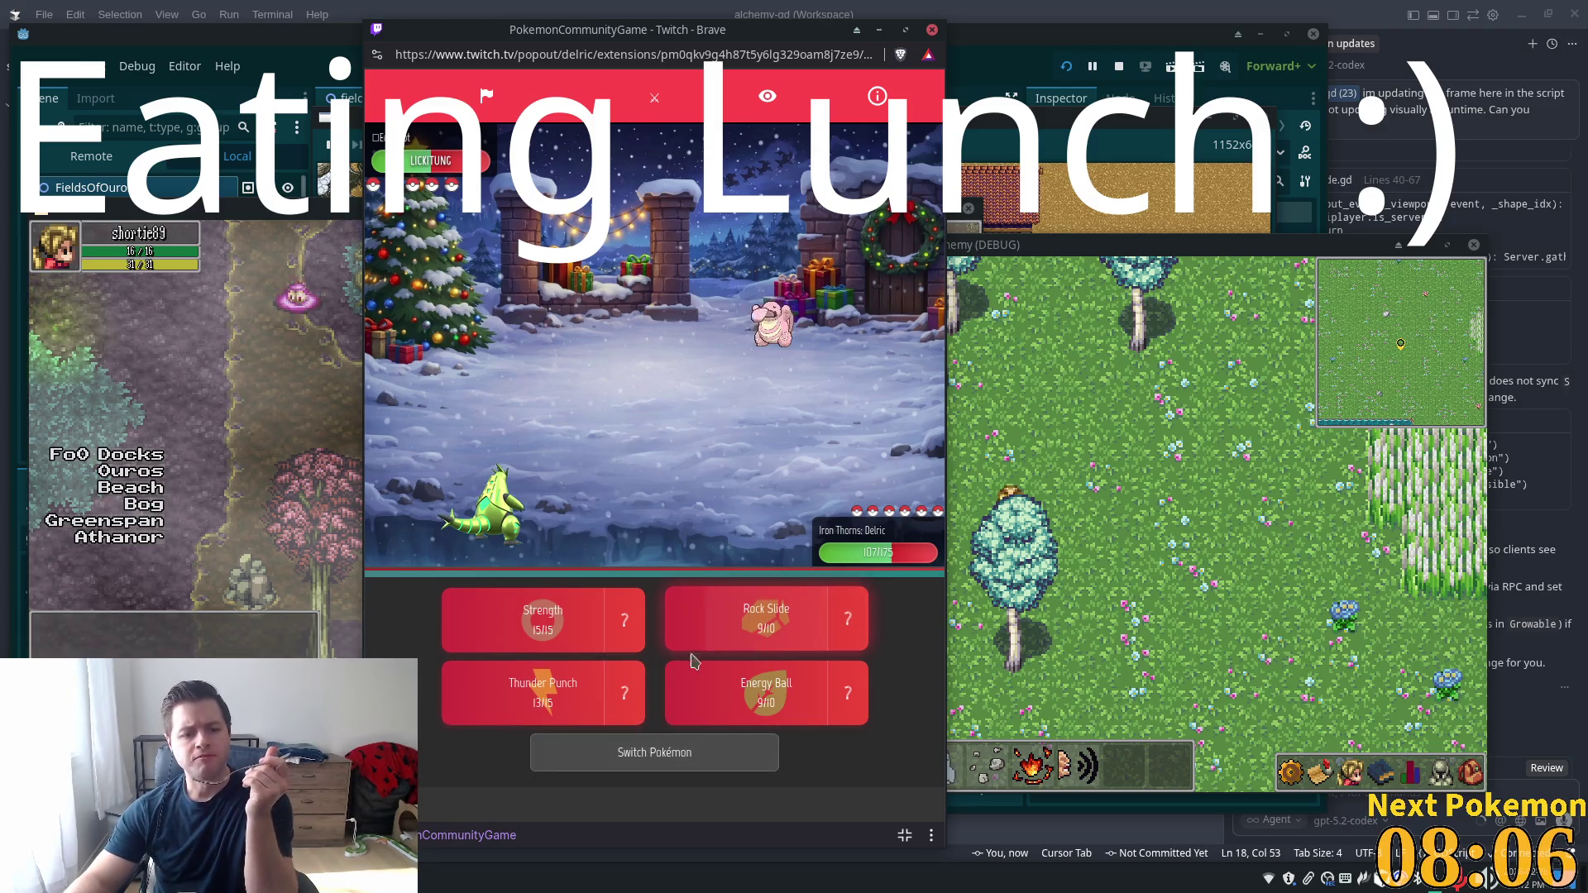
click(624, 692)
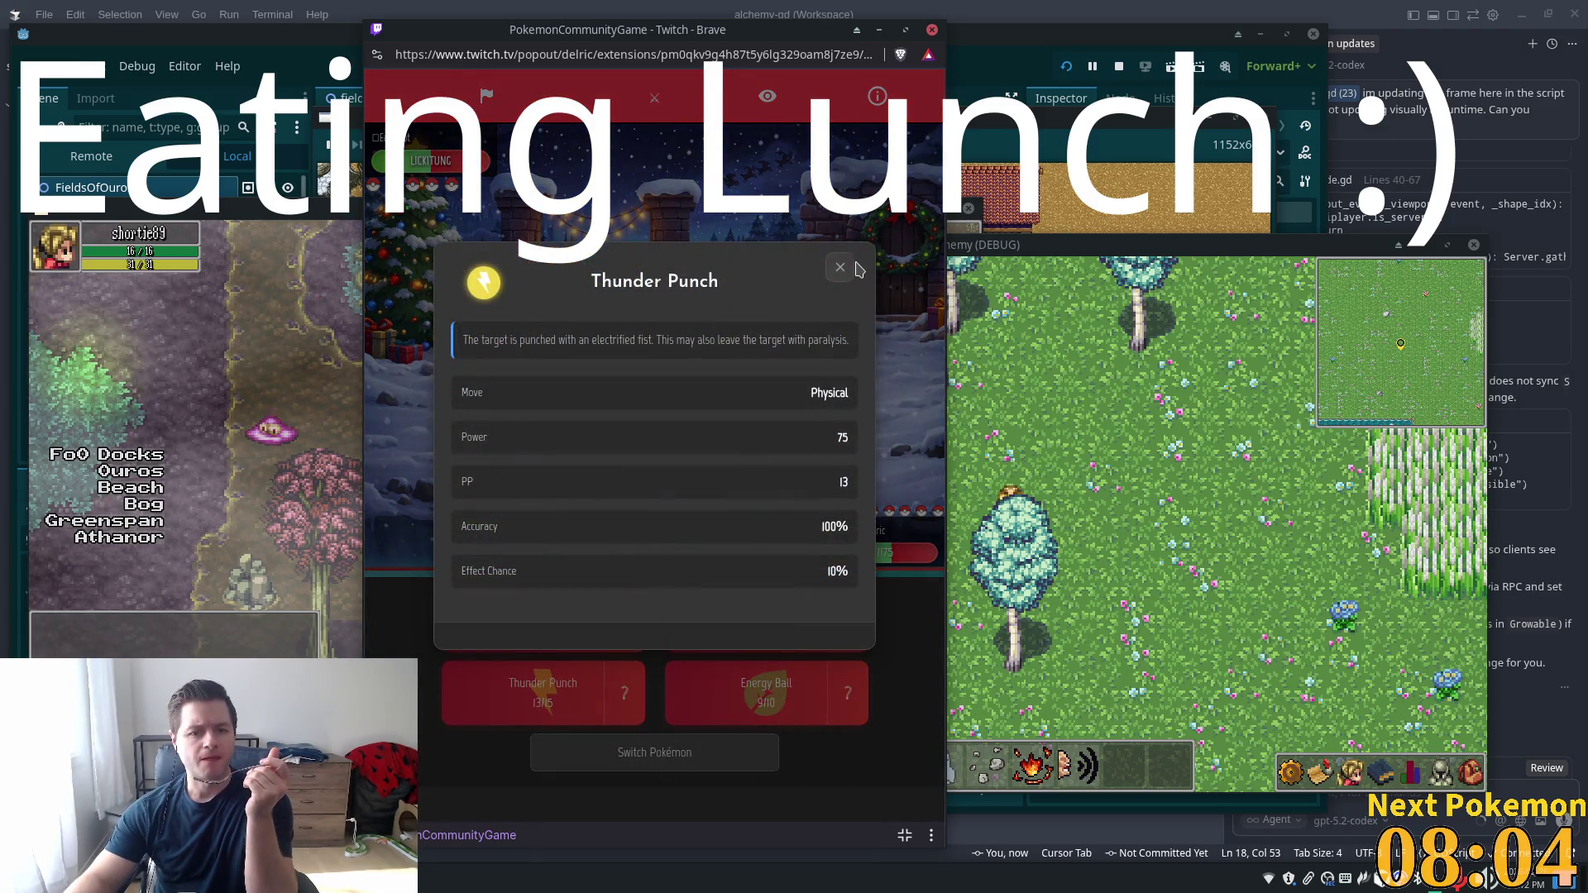
click(851, 267)
click(546, 678)
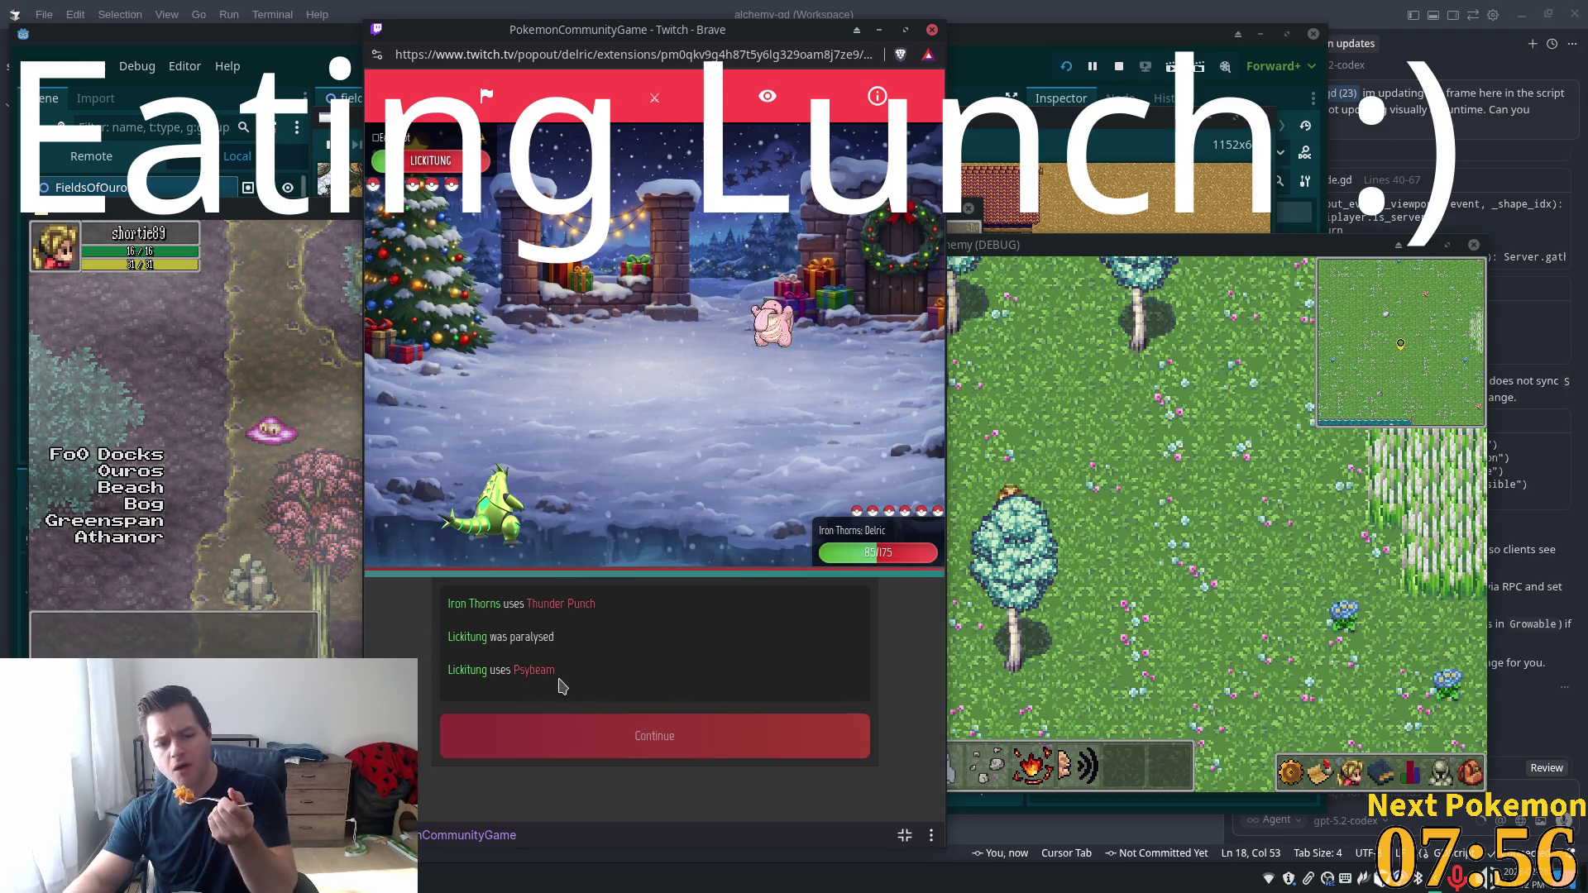
click(601, 747)
click(563, 689)
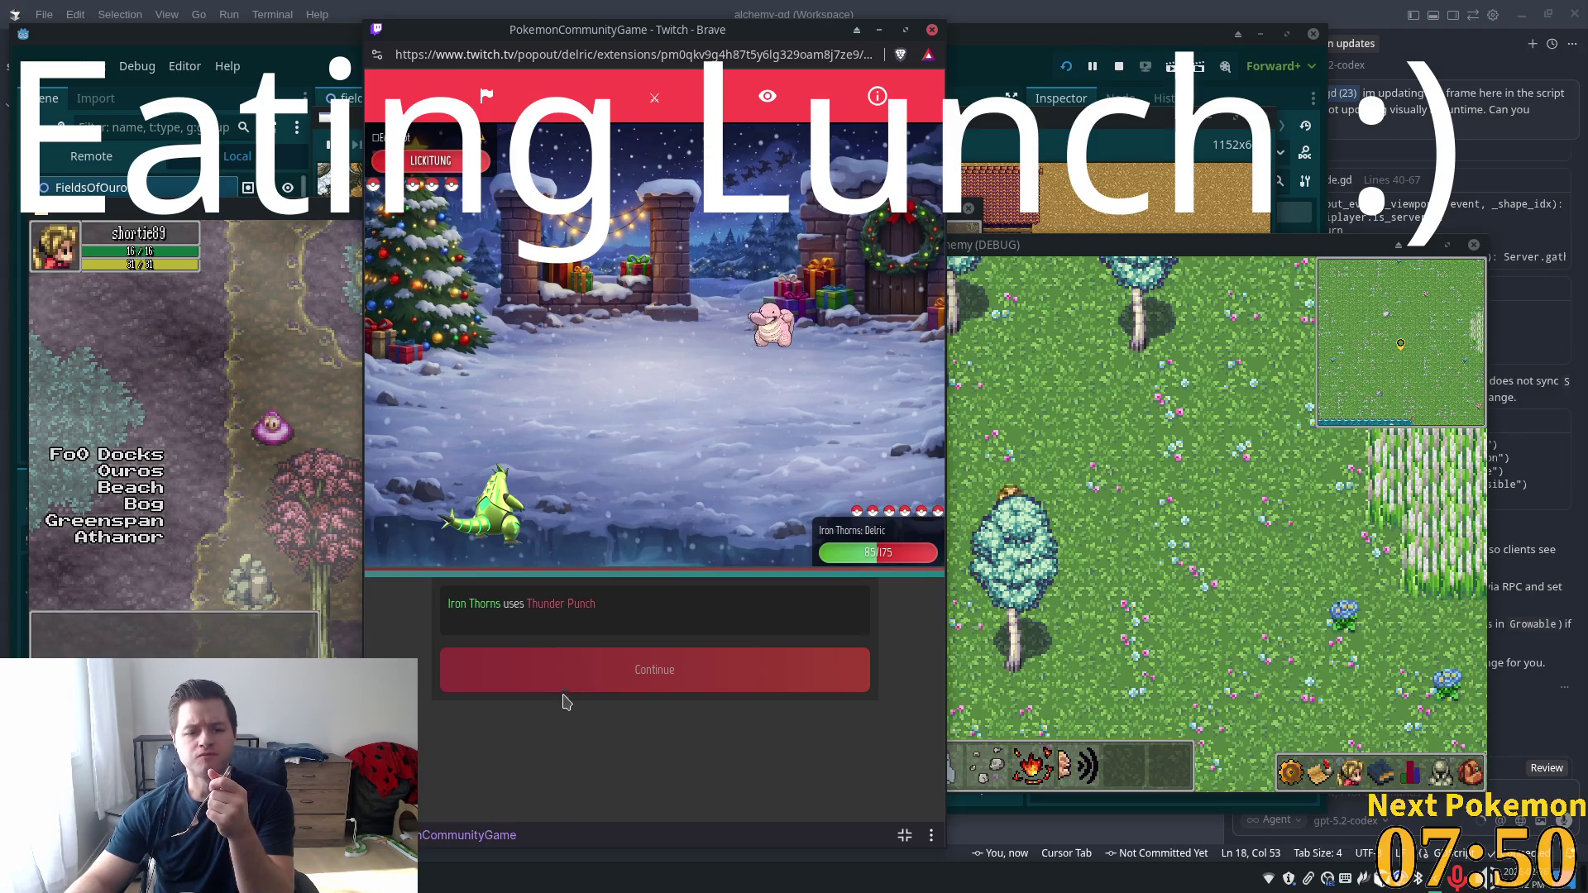
click(590, 674)
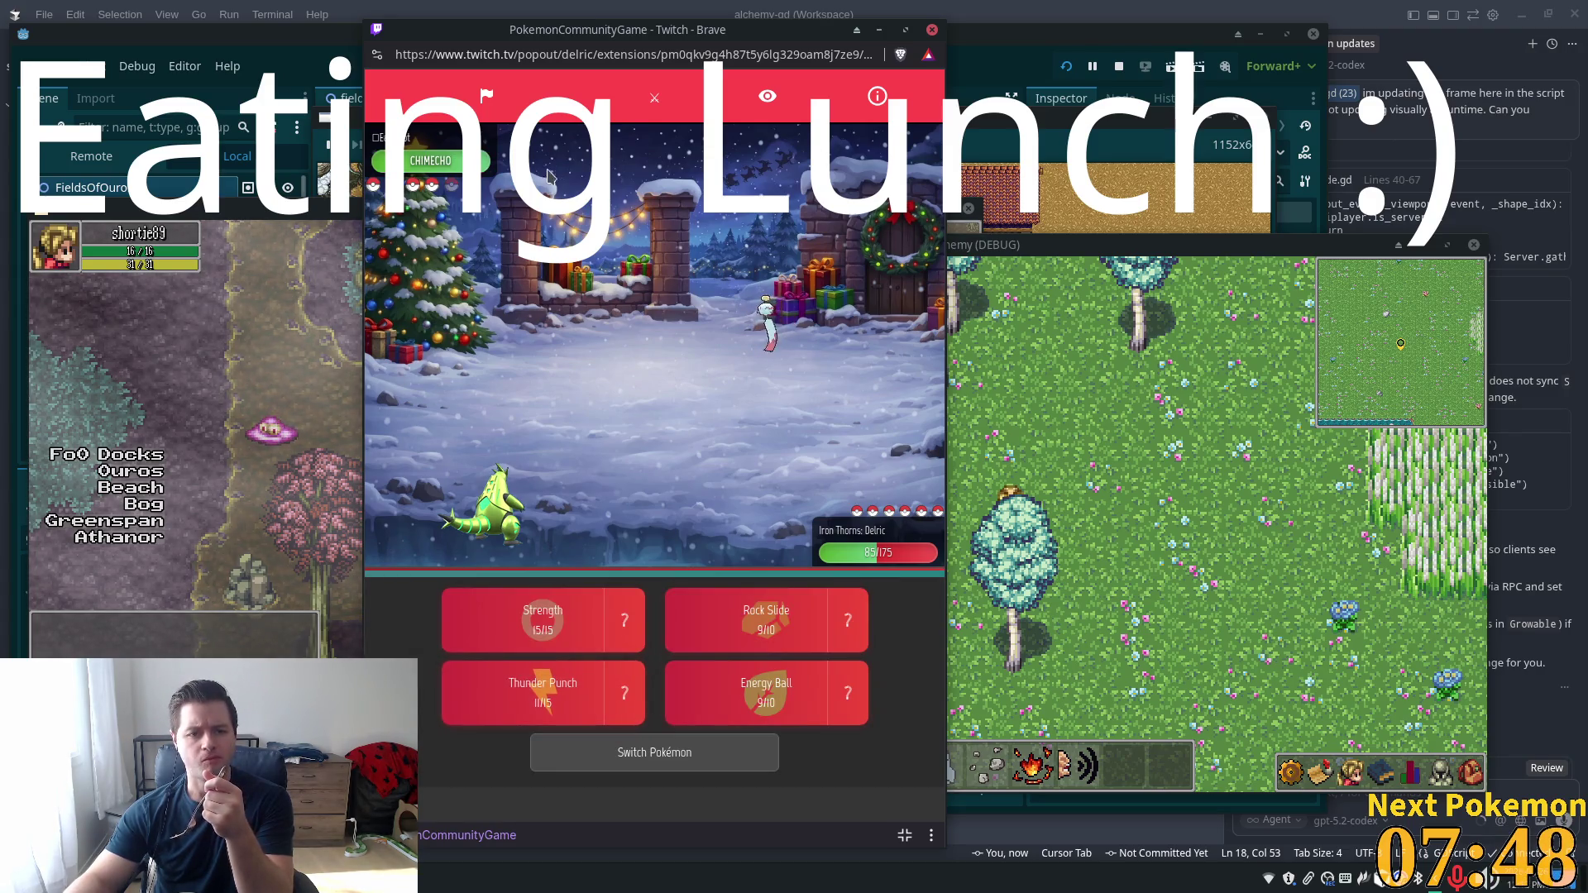
Review Chimecho's stats and type matchups, then switch Iron Thorns out for Zoroark
click(547, 273)
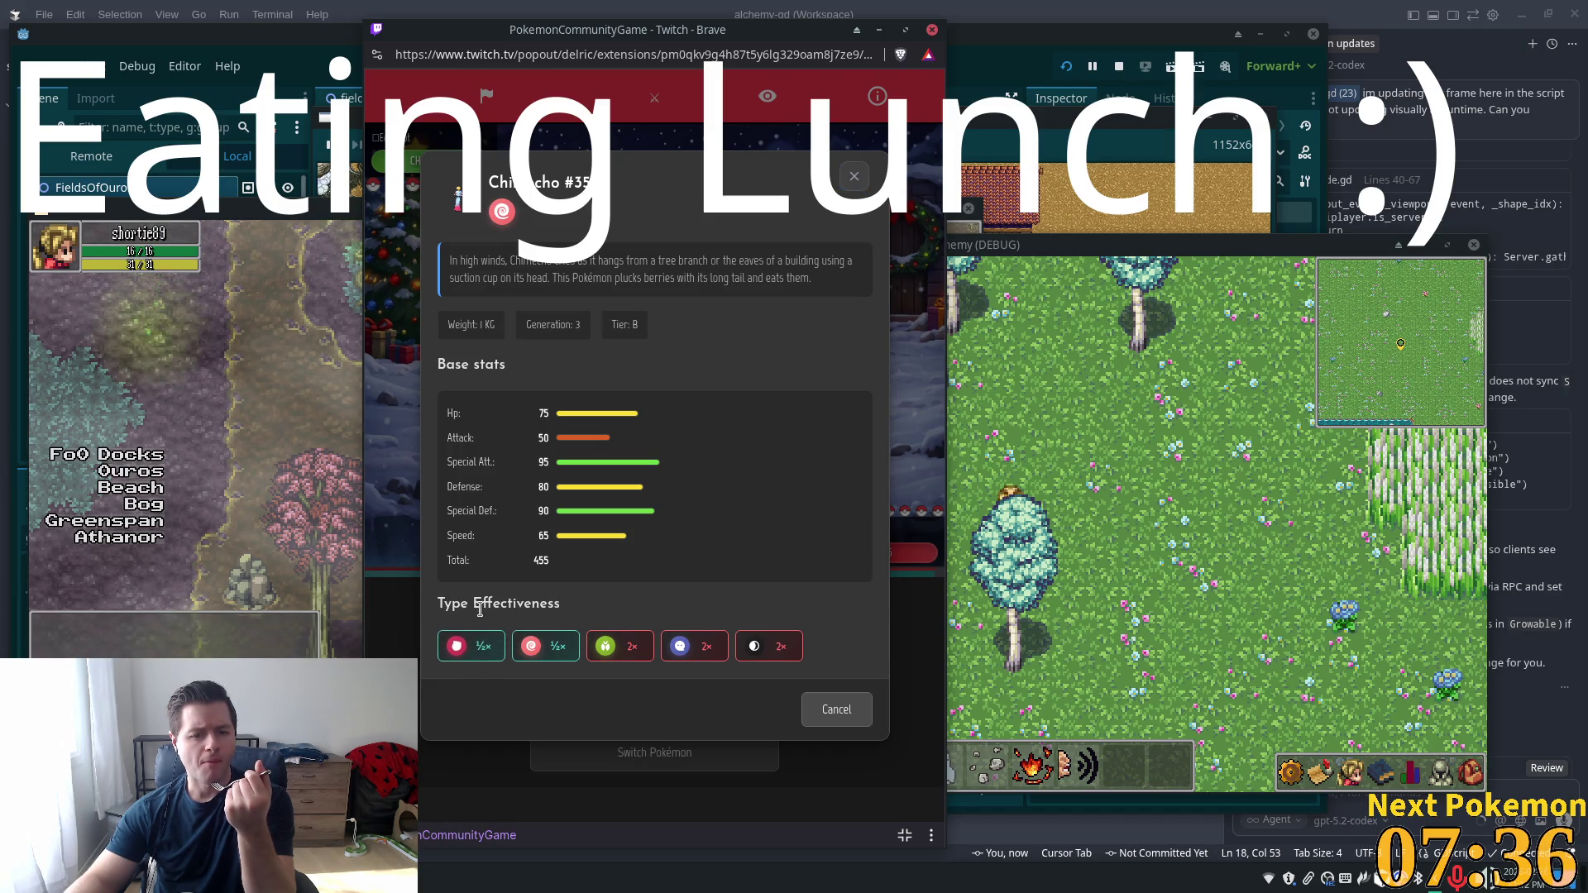
click(858, 178)
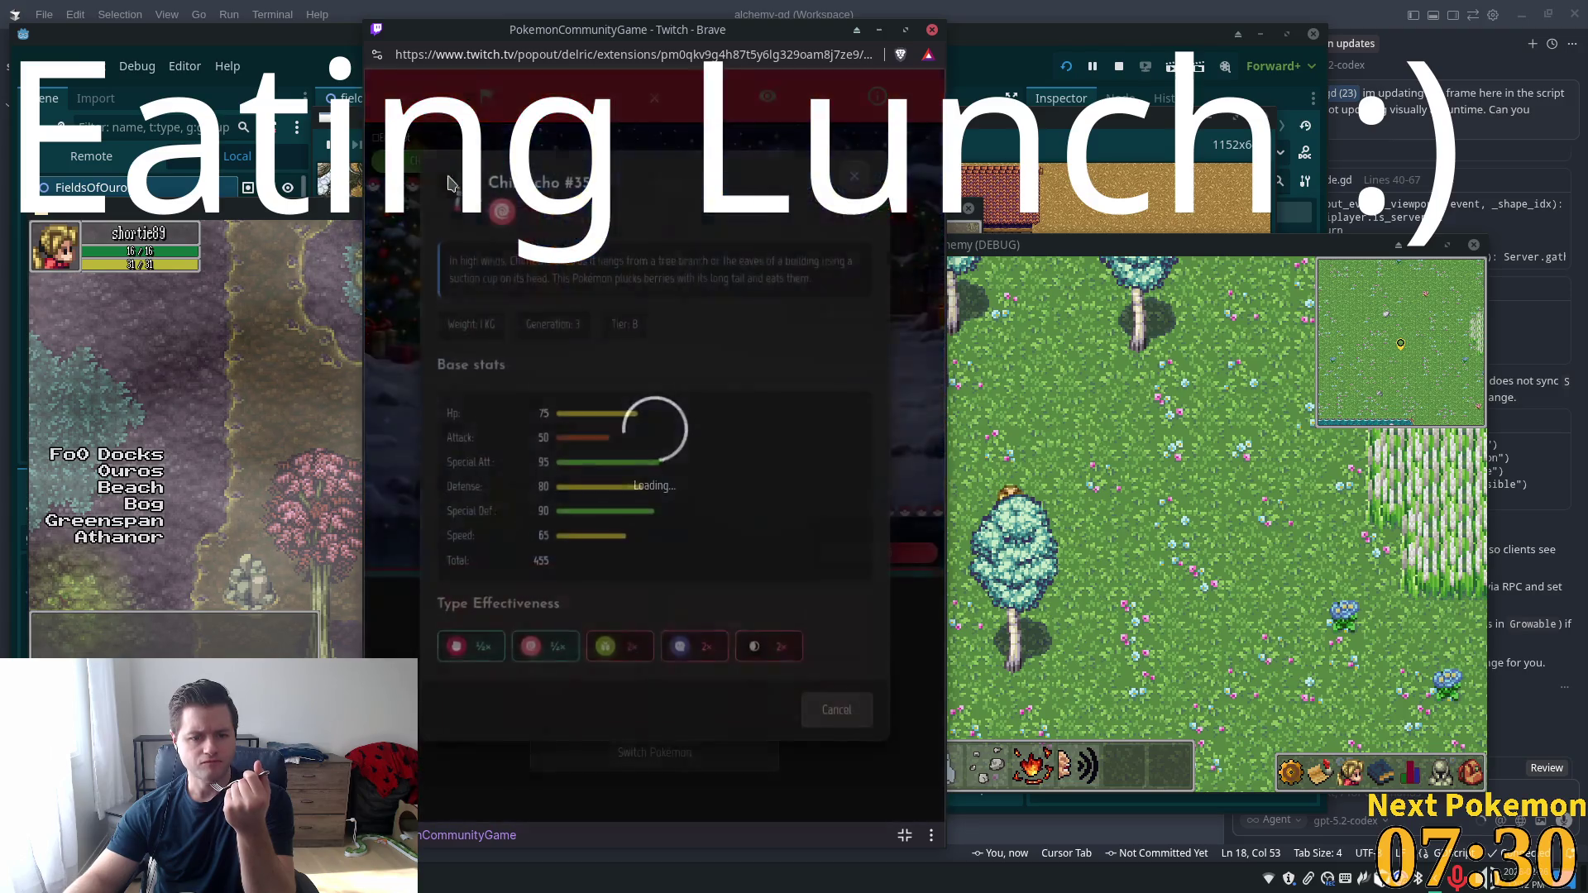
click(767, 323)
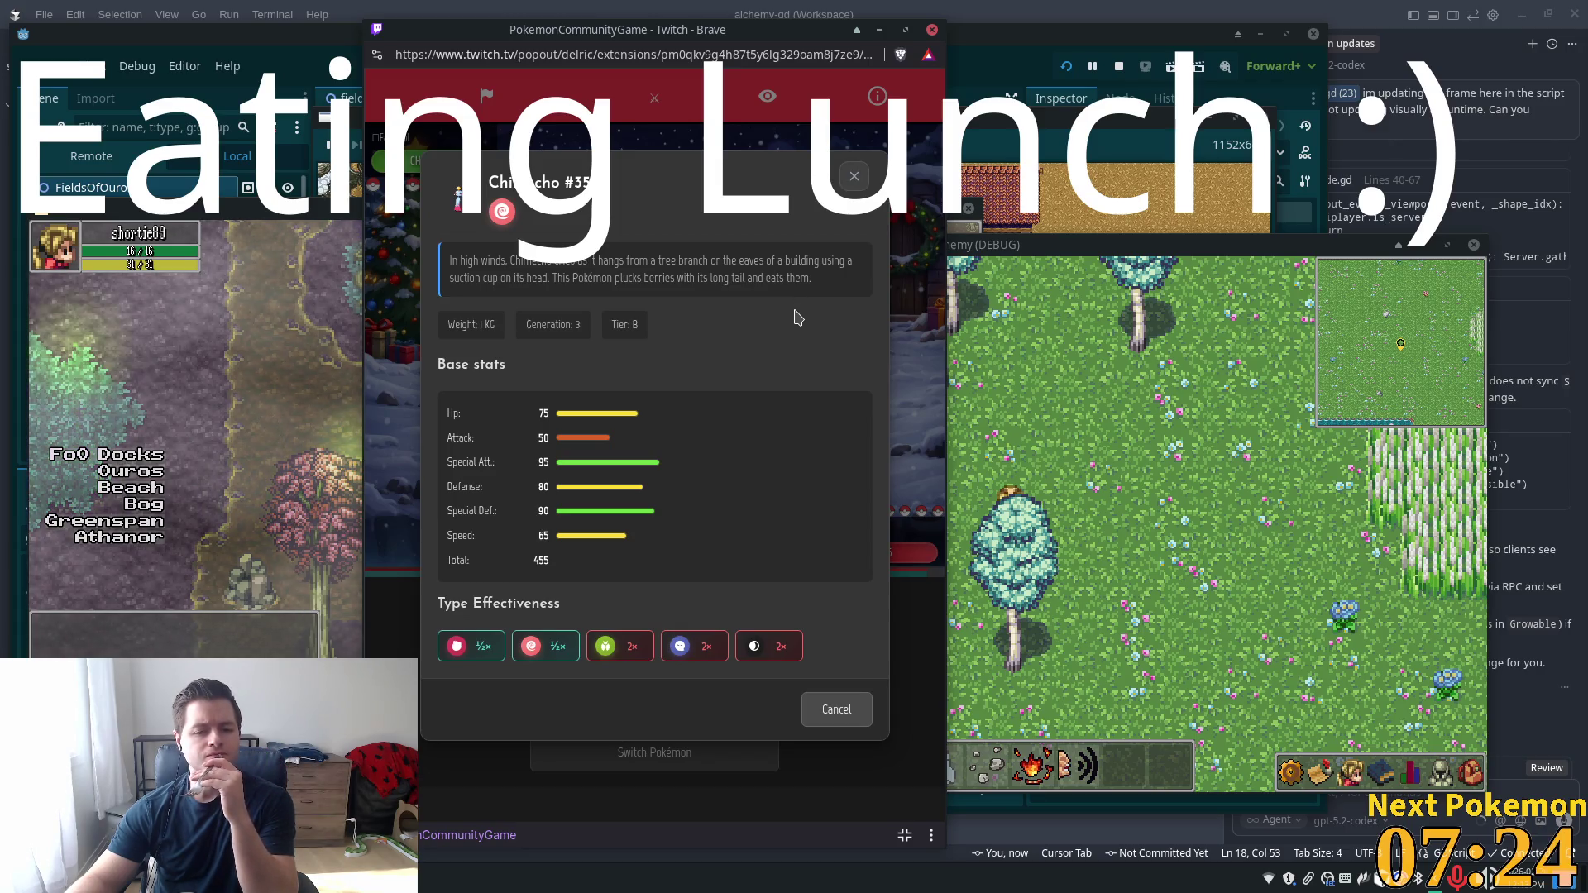
click(855, 179)
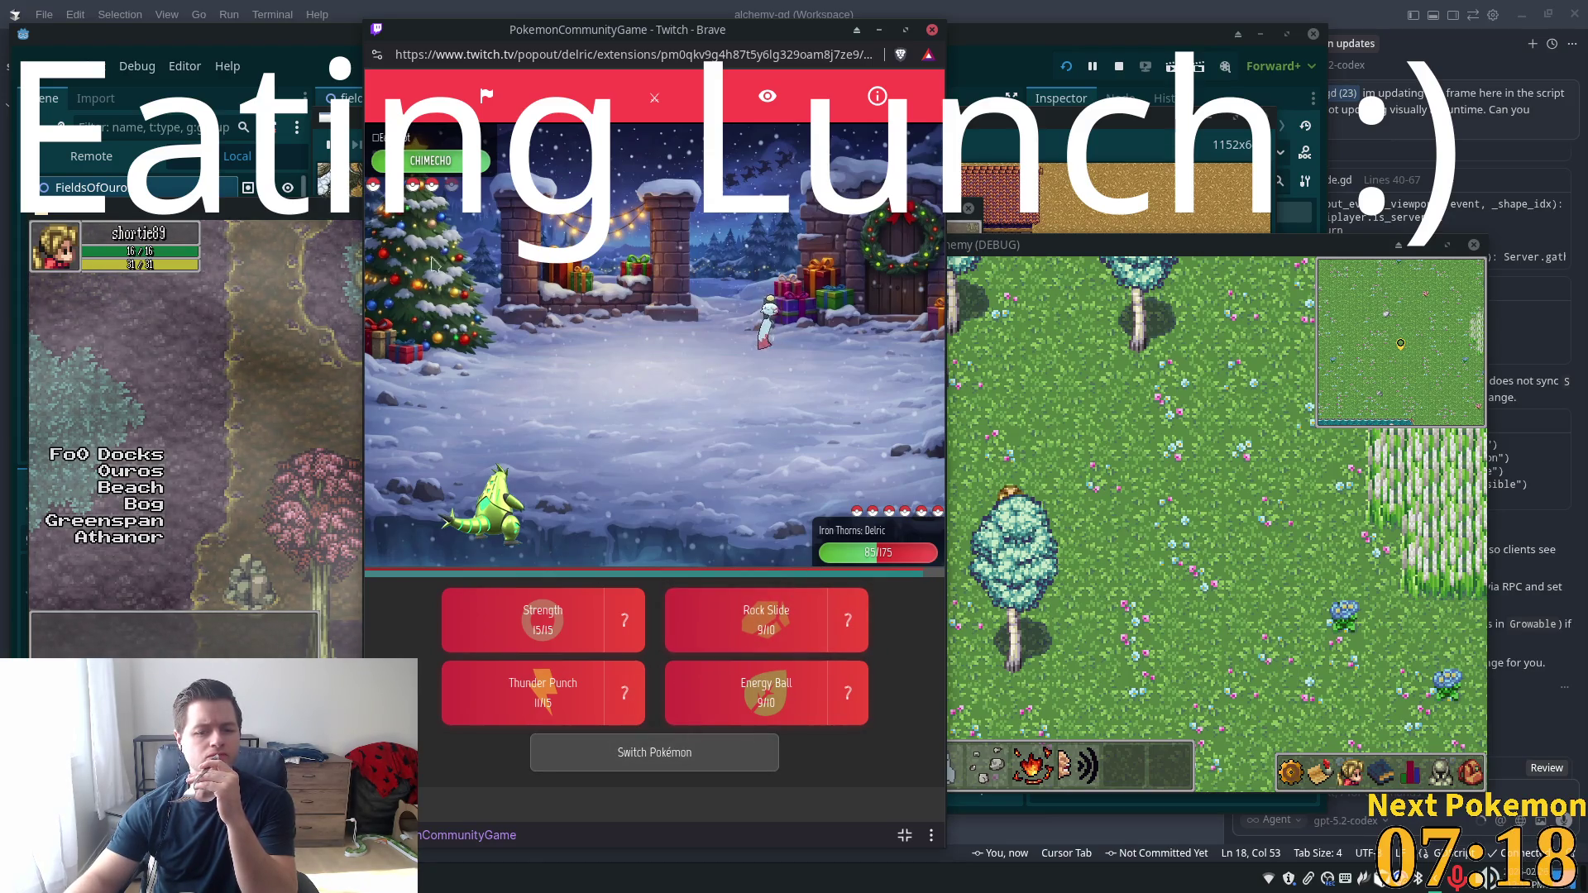
click(702, 752)
click(735, 519)
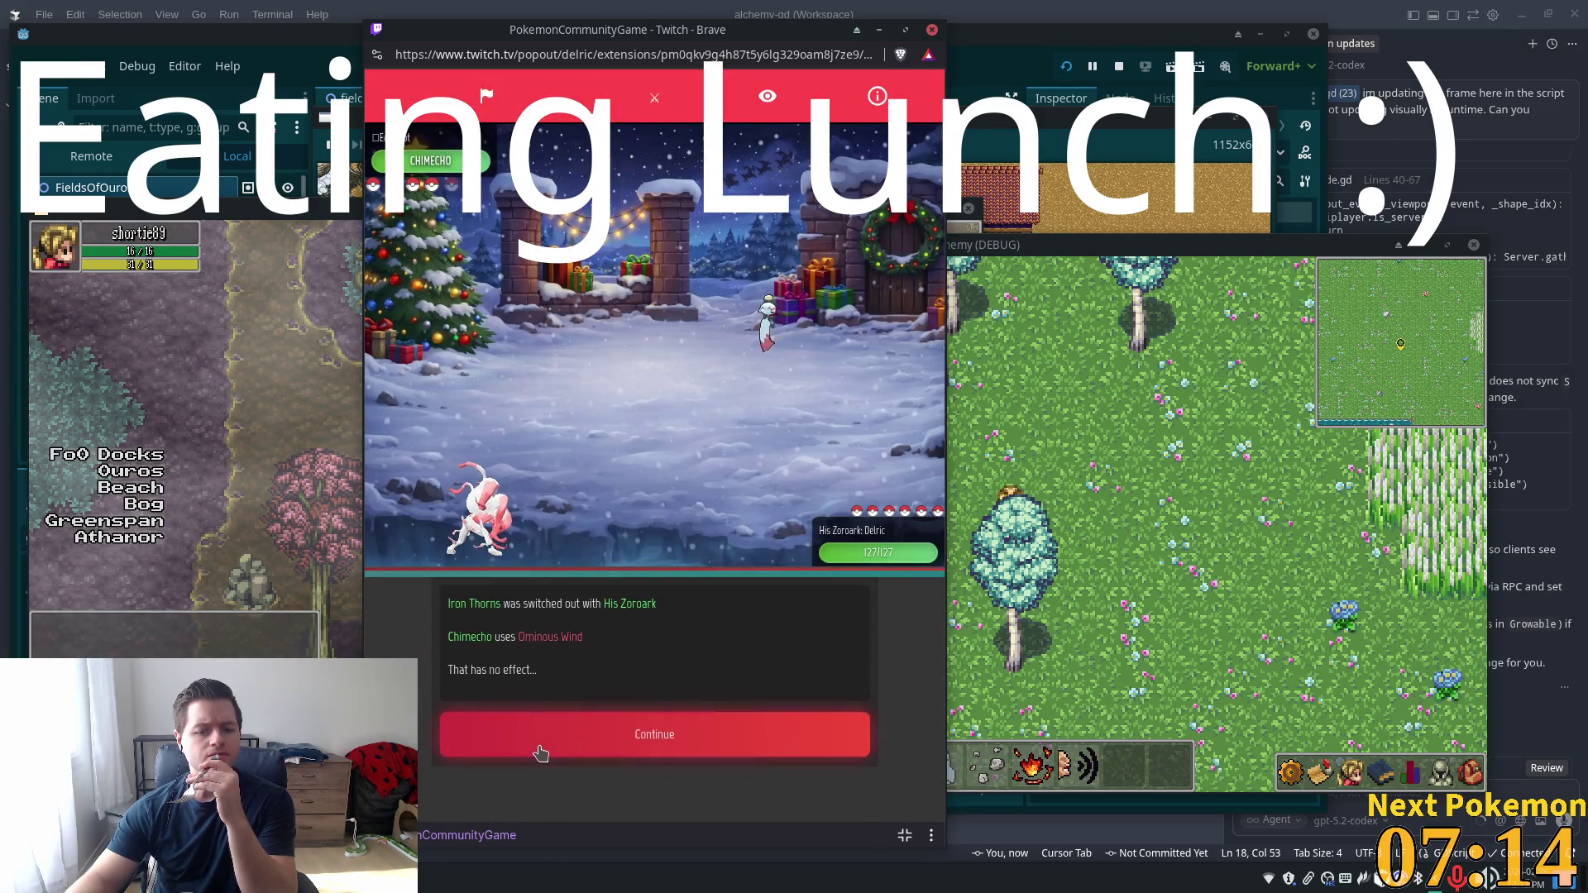
Have Zoroark hit Chimecho with Shadow Sneak twice
click(540, 752)
click(546, 701)
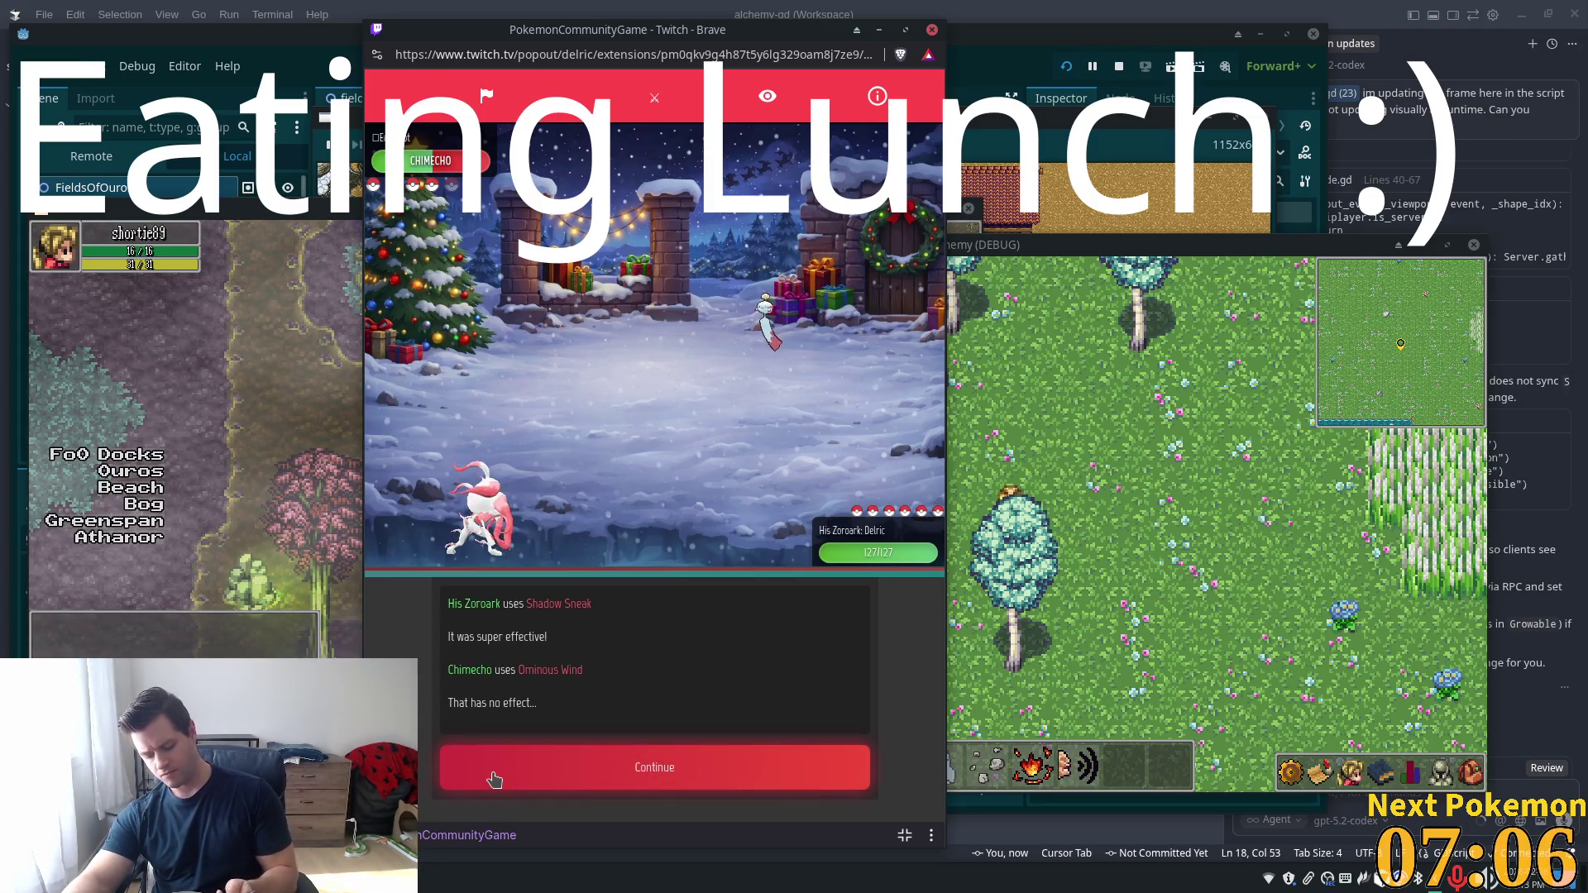
click(574, 781)
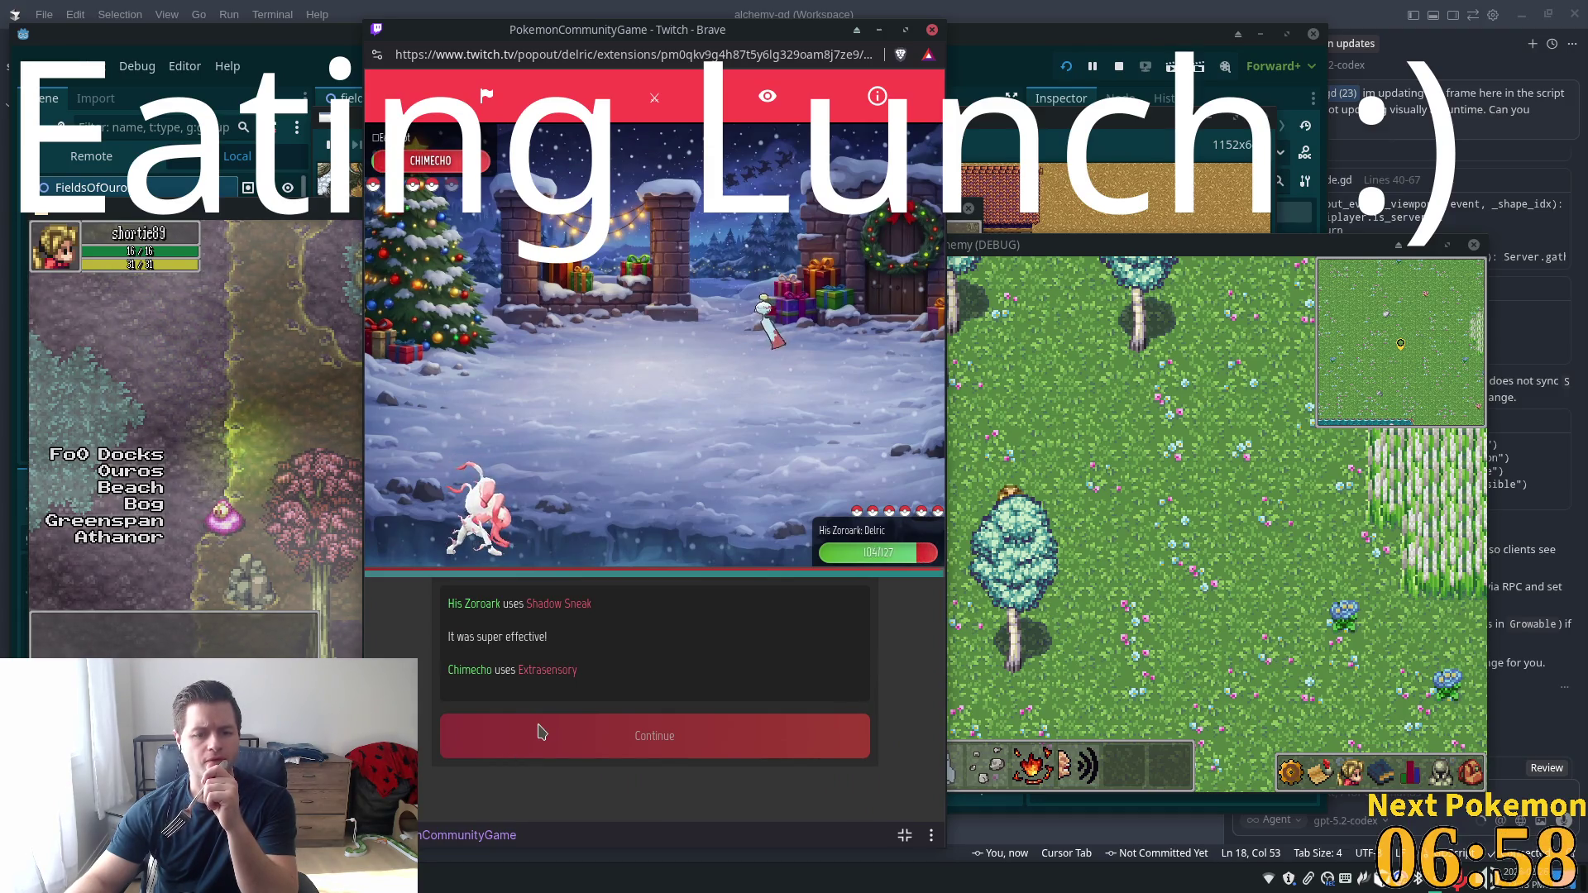
click(538, 733)
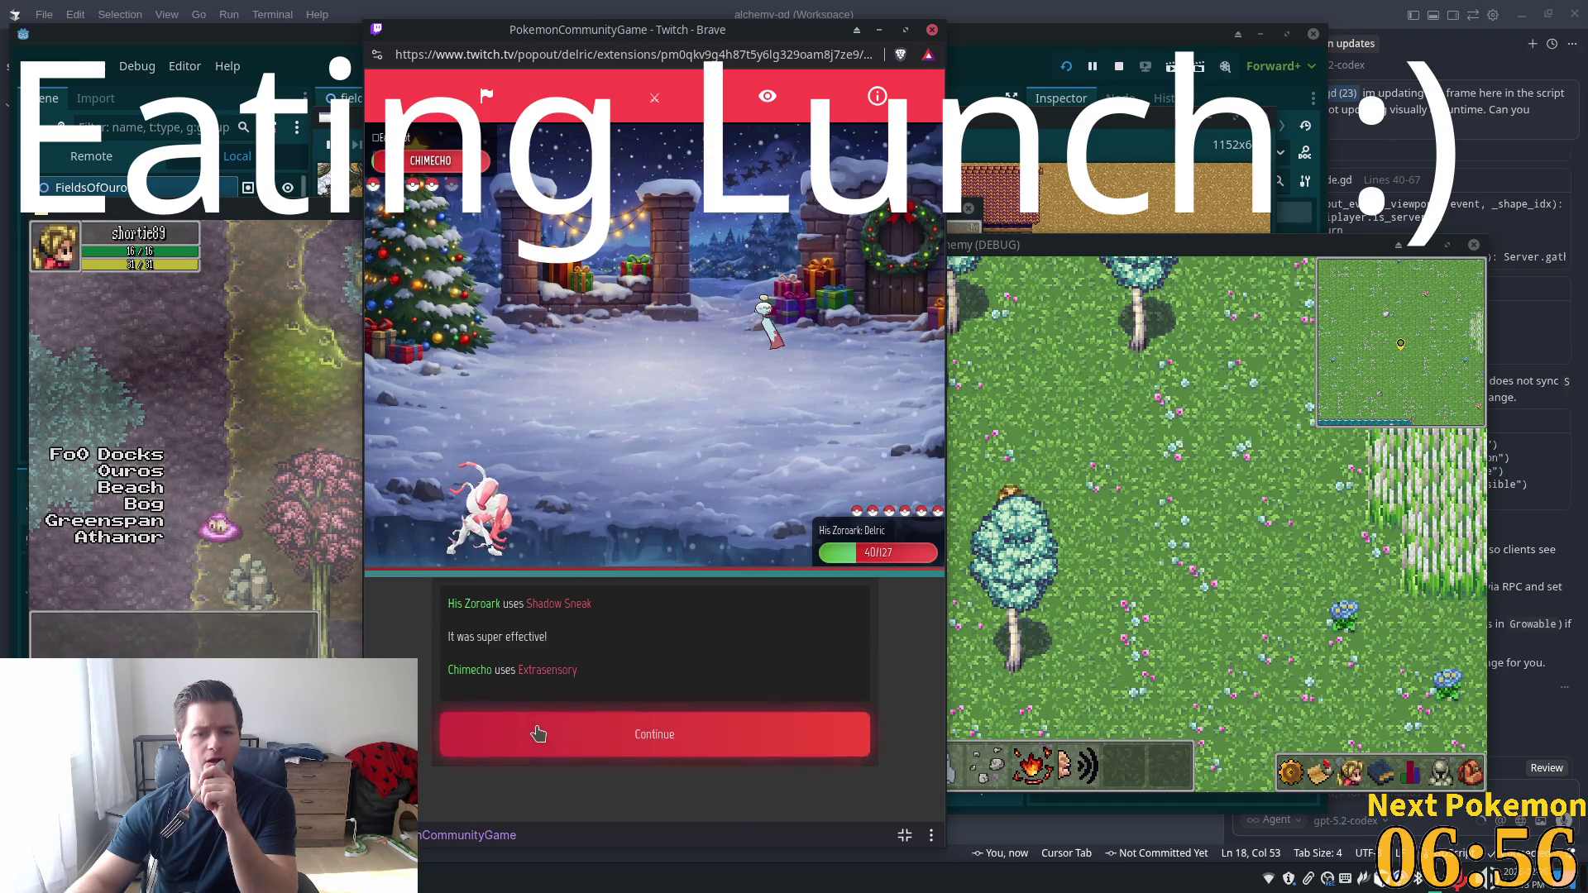
click(546, 704)
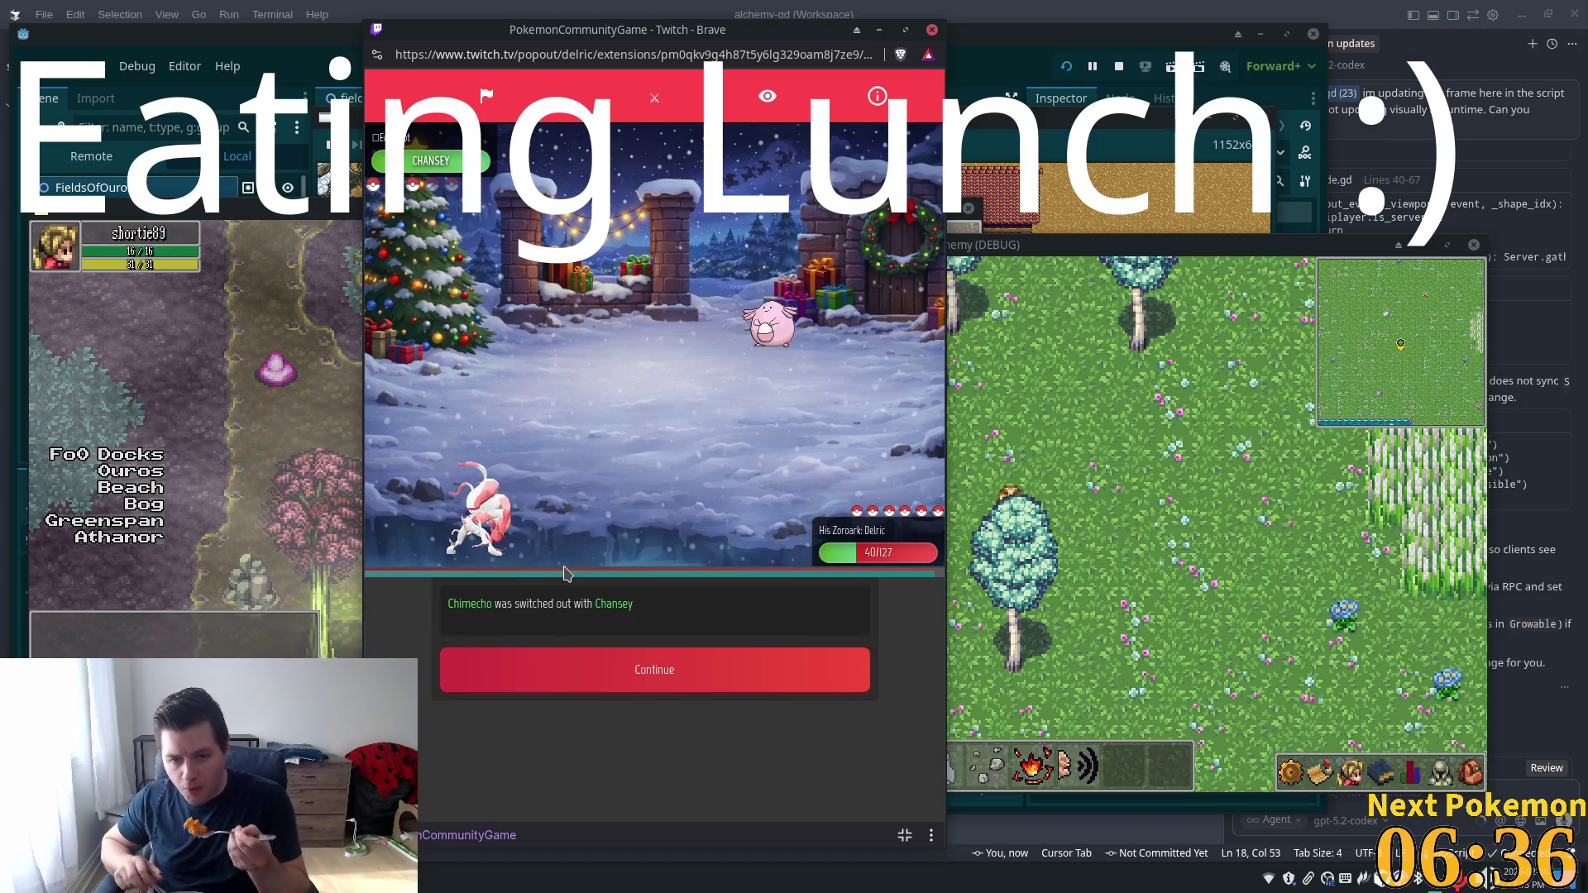
Check Chansey's info, then have Zoroark use Shadow Sneak followed by Take Down
click(514, 366)
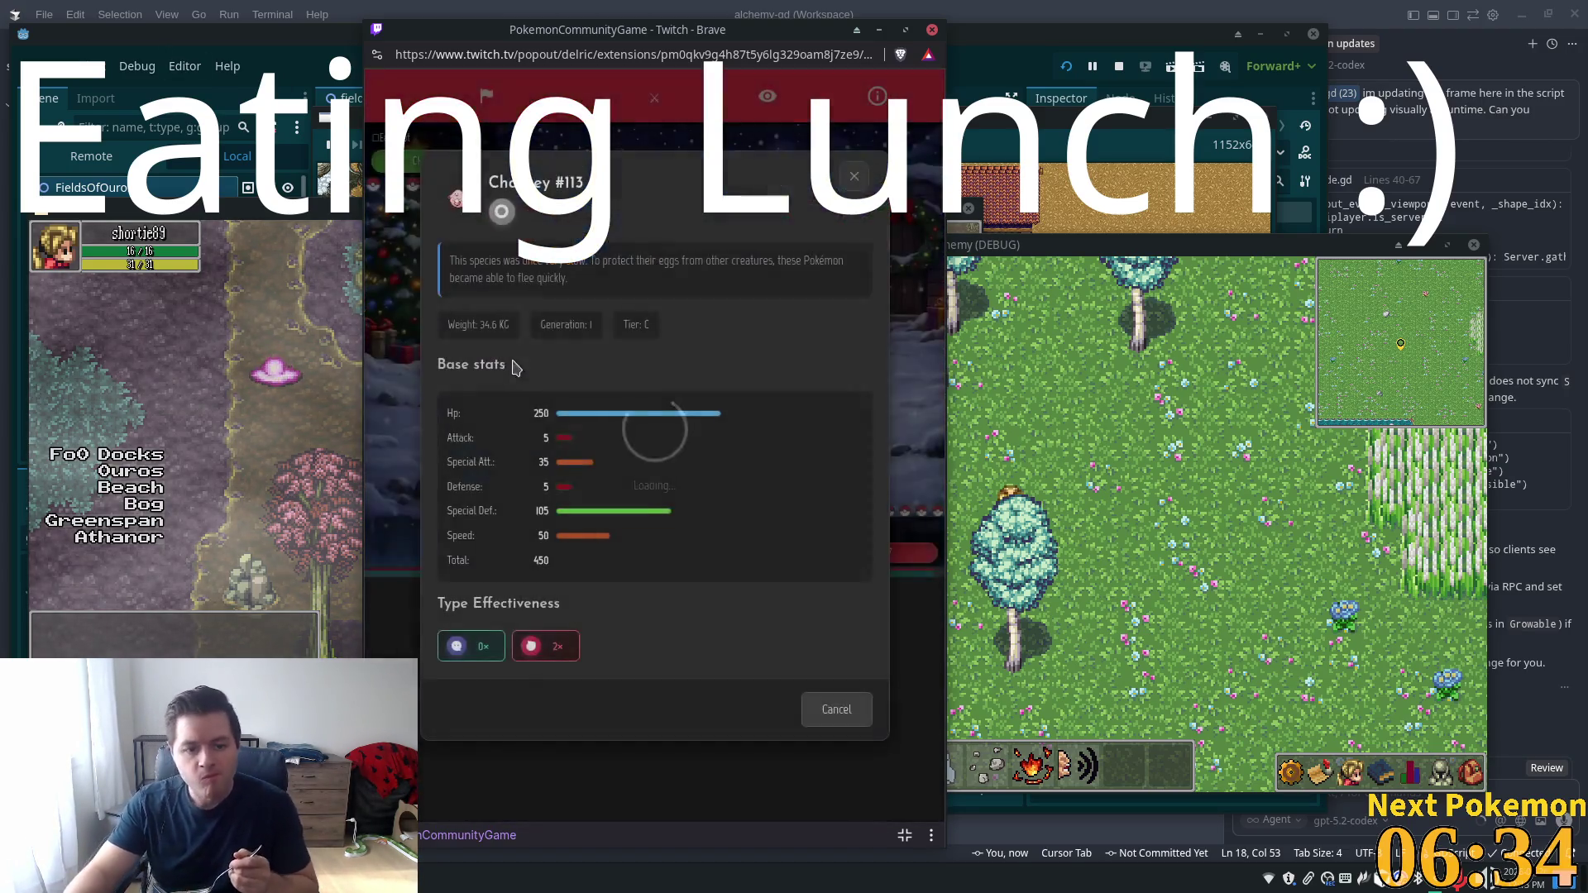
click(857, 179)
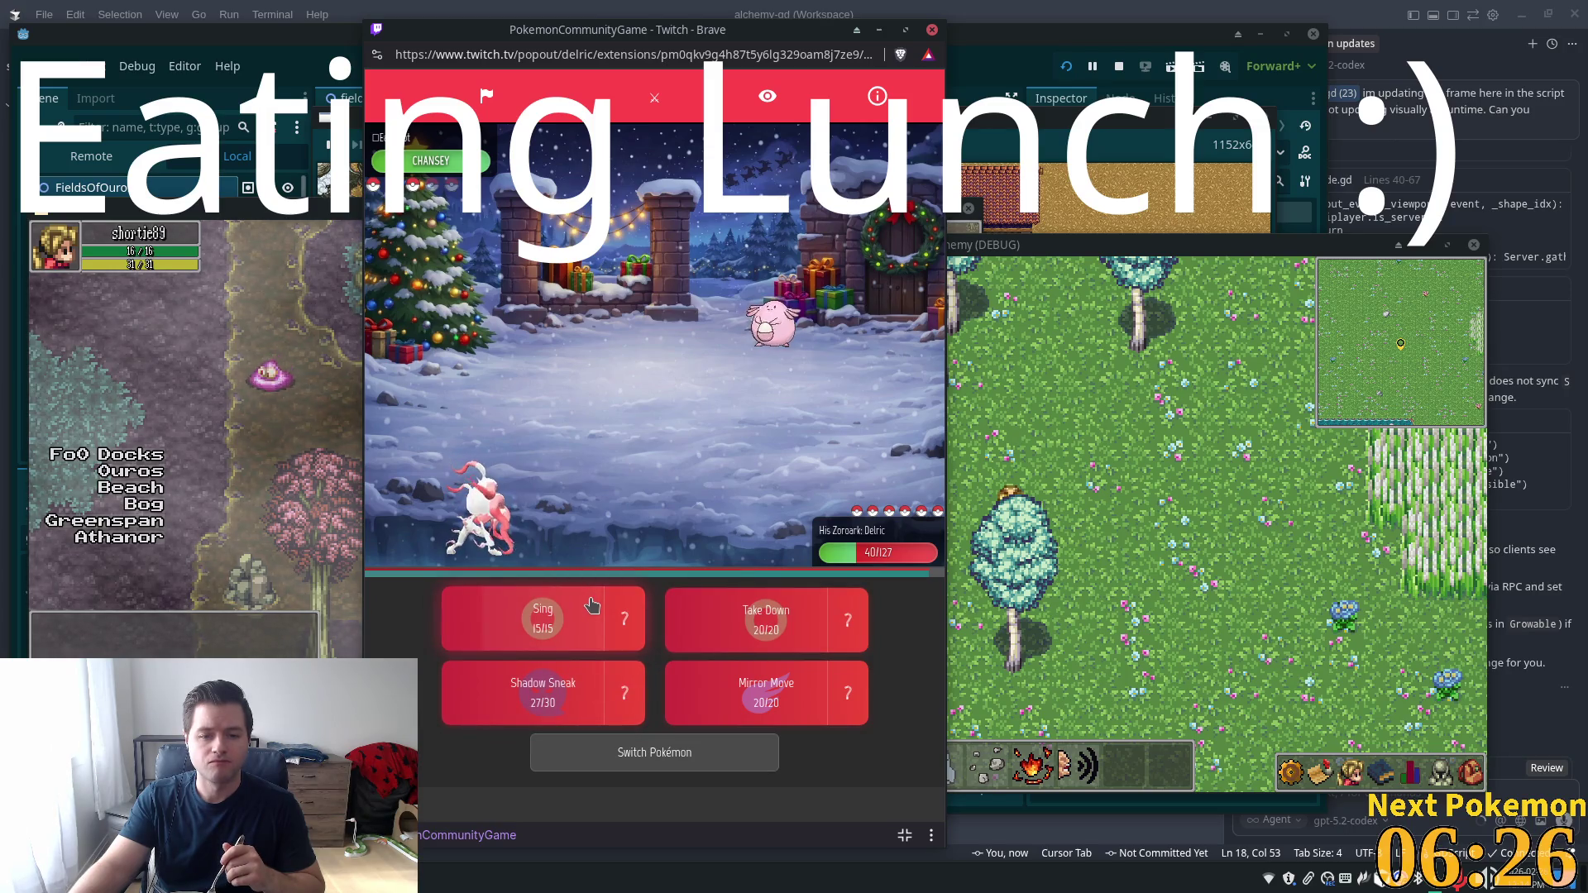
click(550, 693)
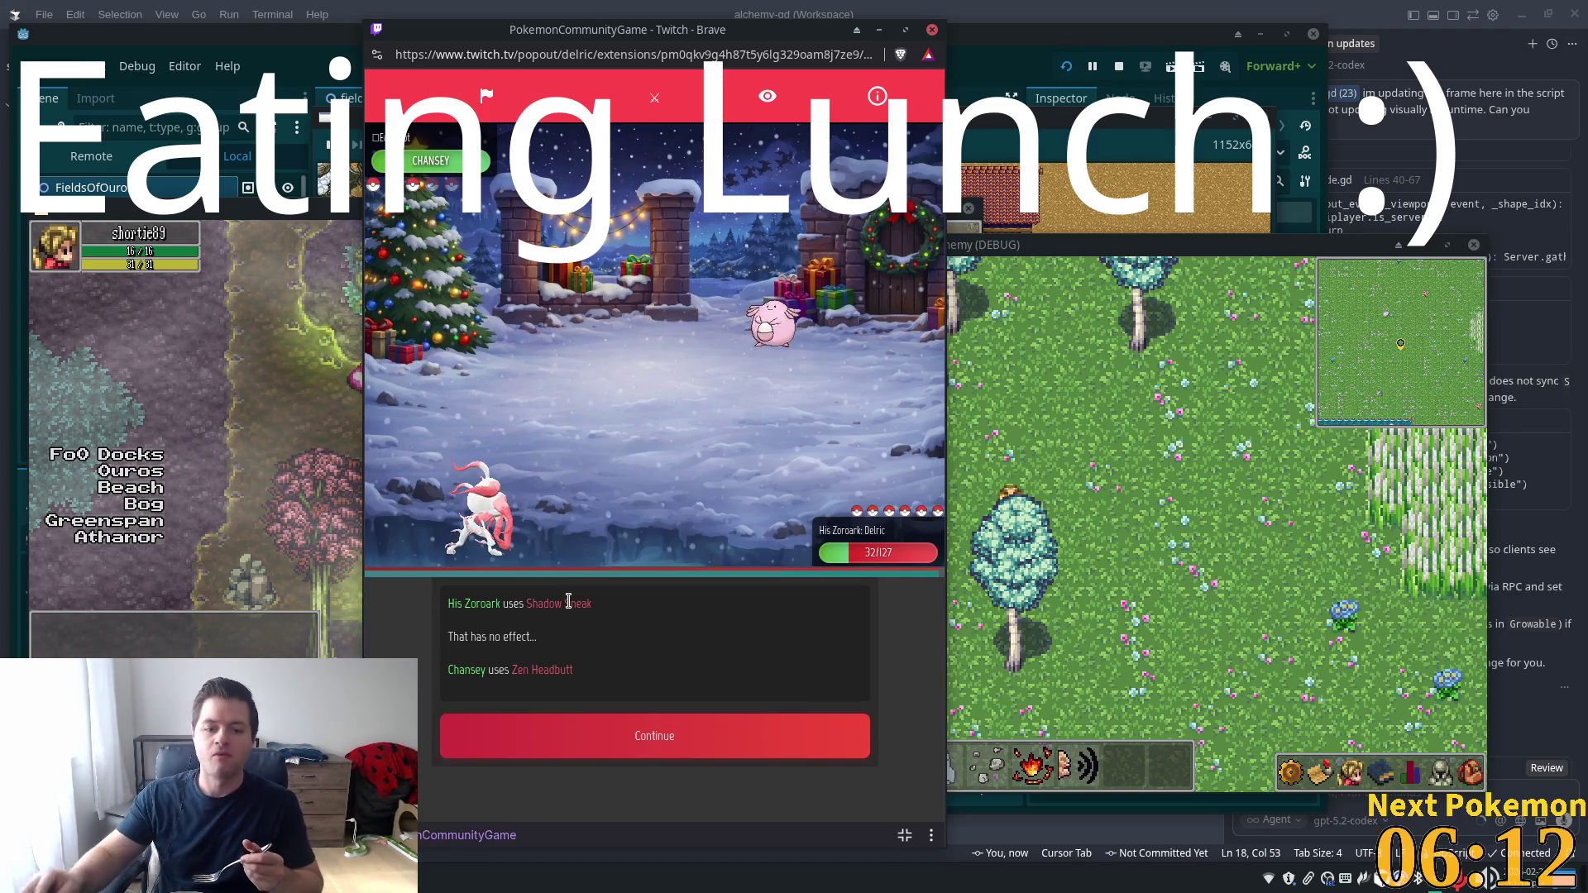
click(655, 735)
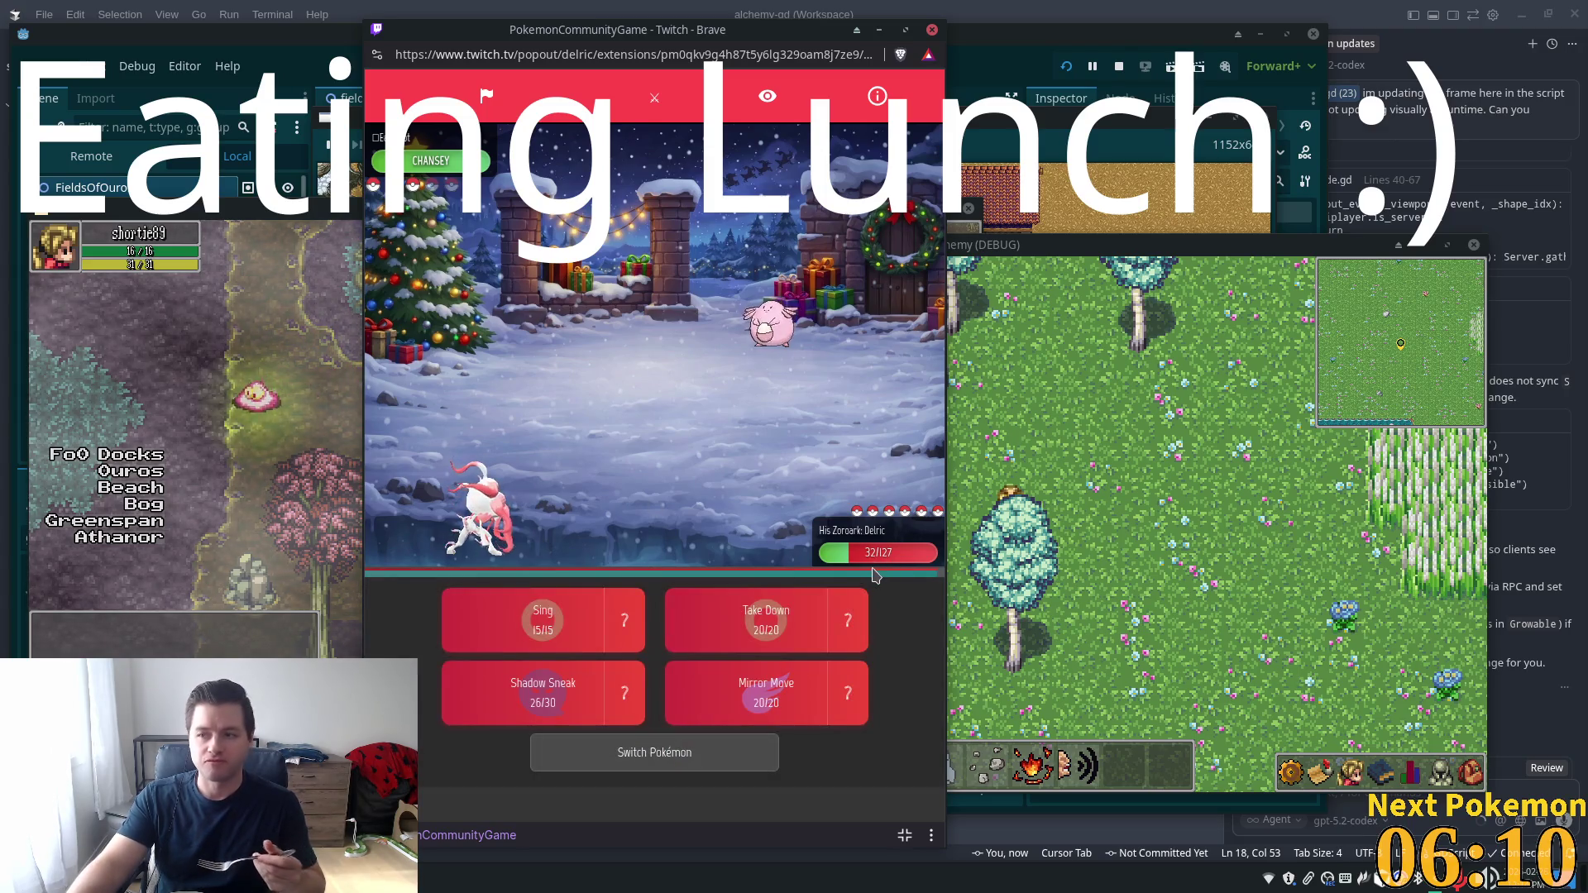
click(748, 620)
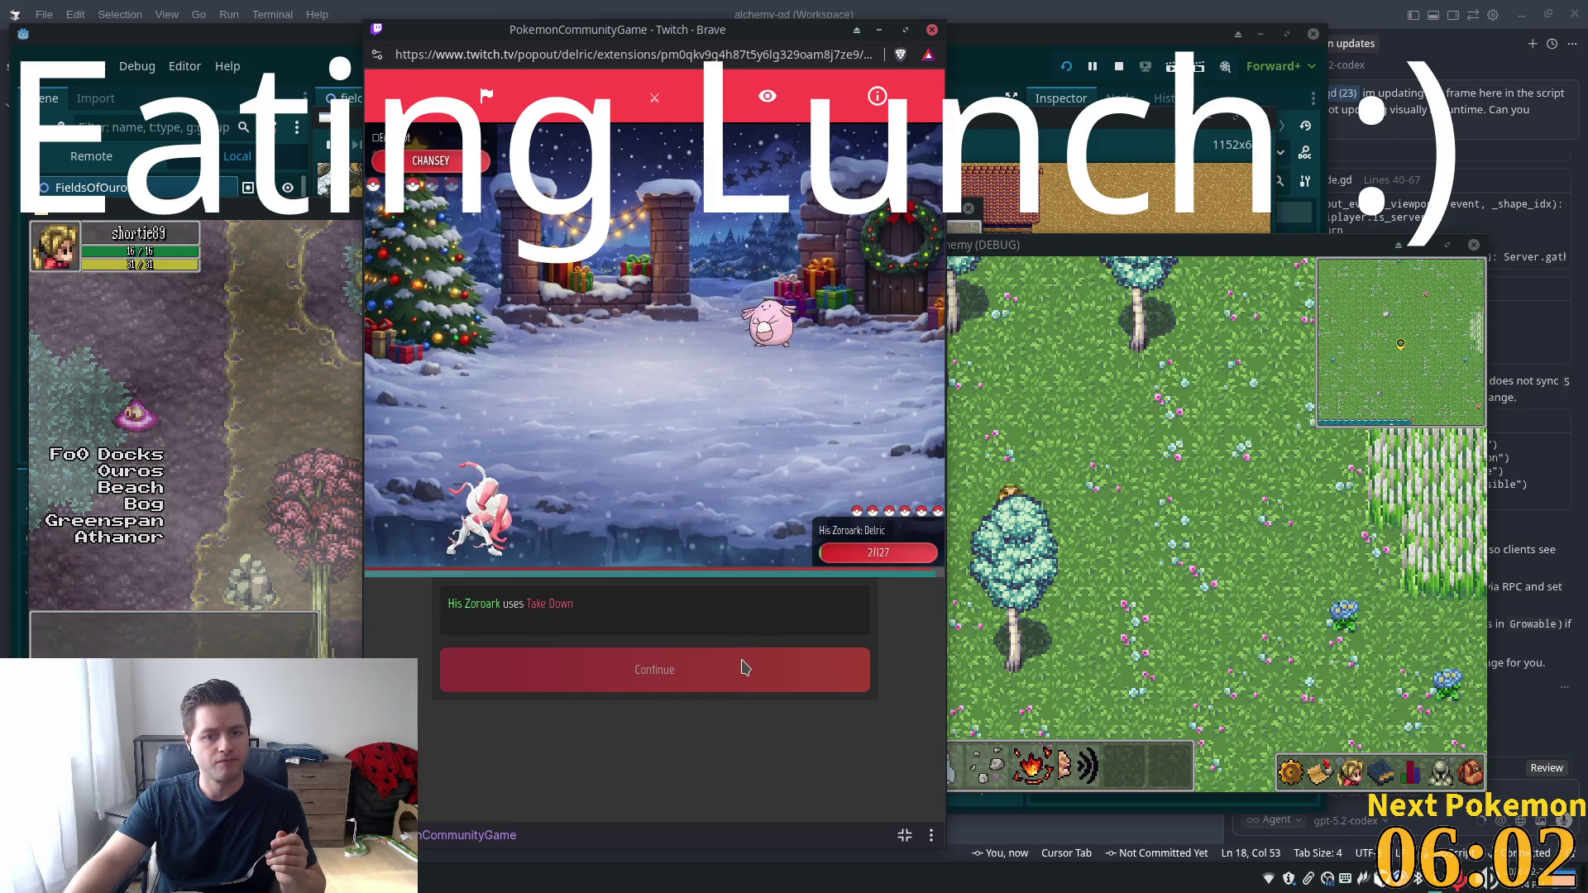
click(738, 670)
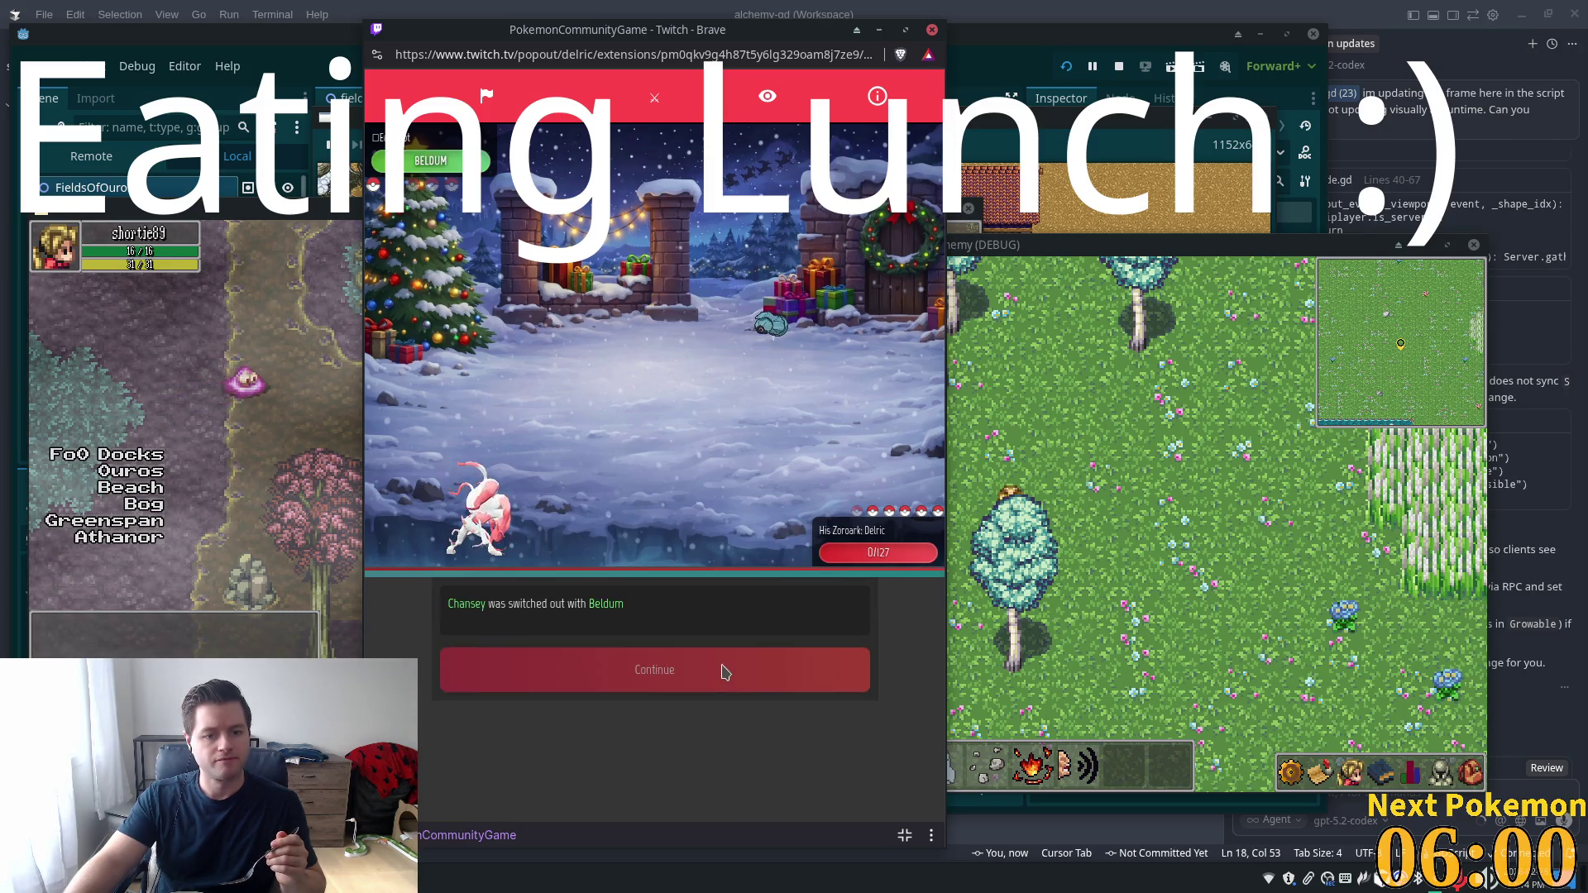
Send in Magmar and read the details of its Incinerate and Sunny Day moves
click(721, 672)
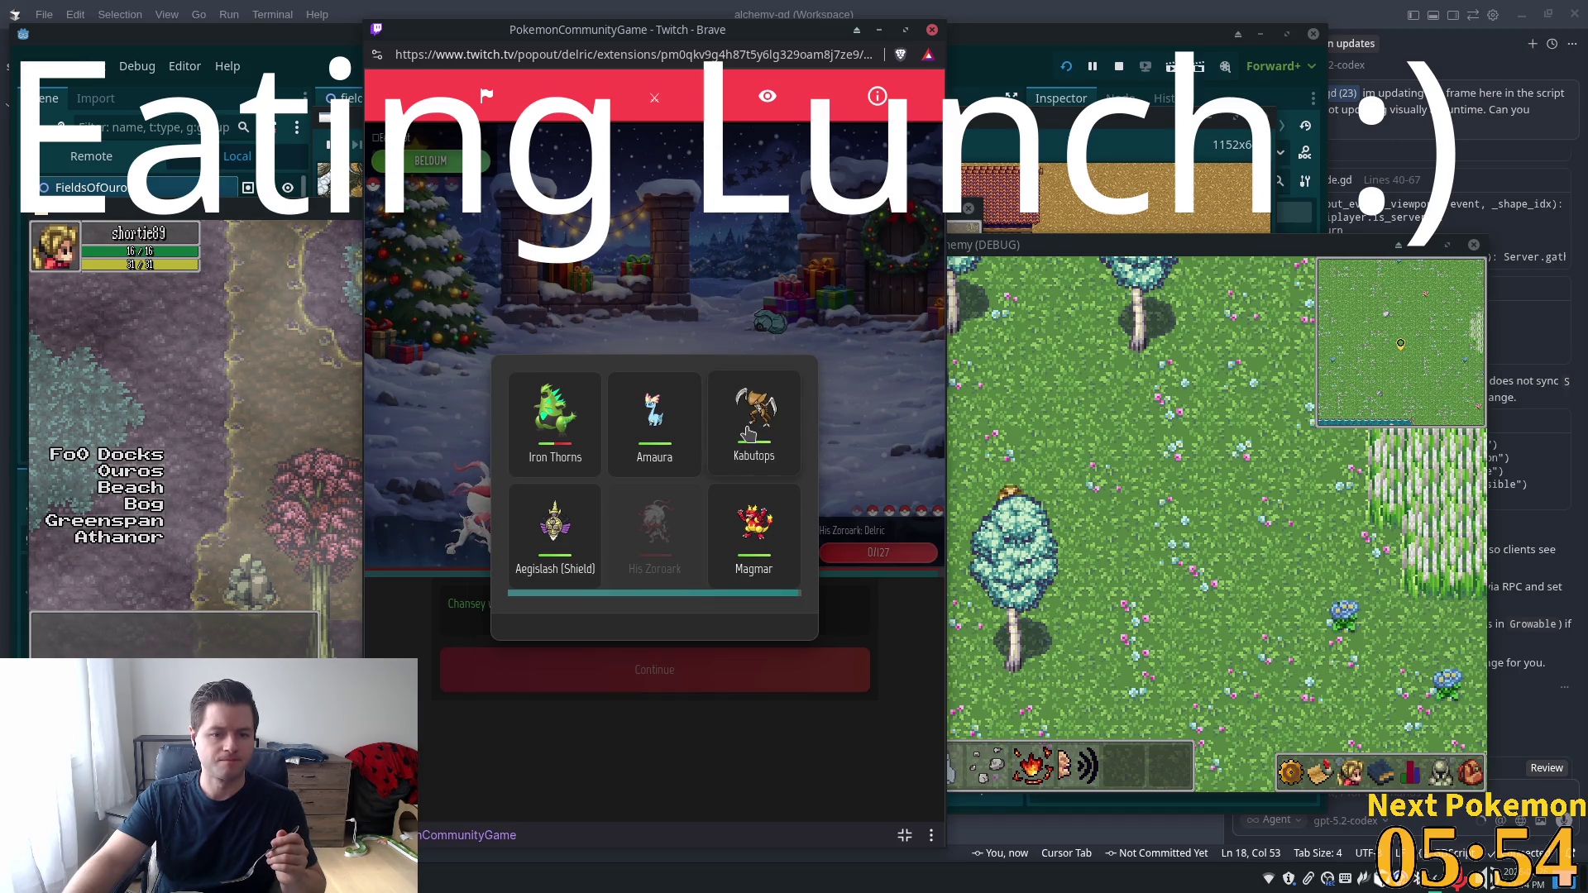
click(742, 471)
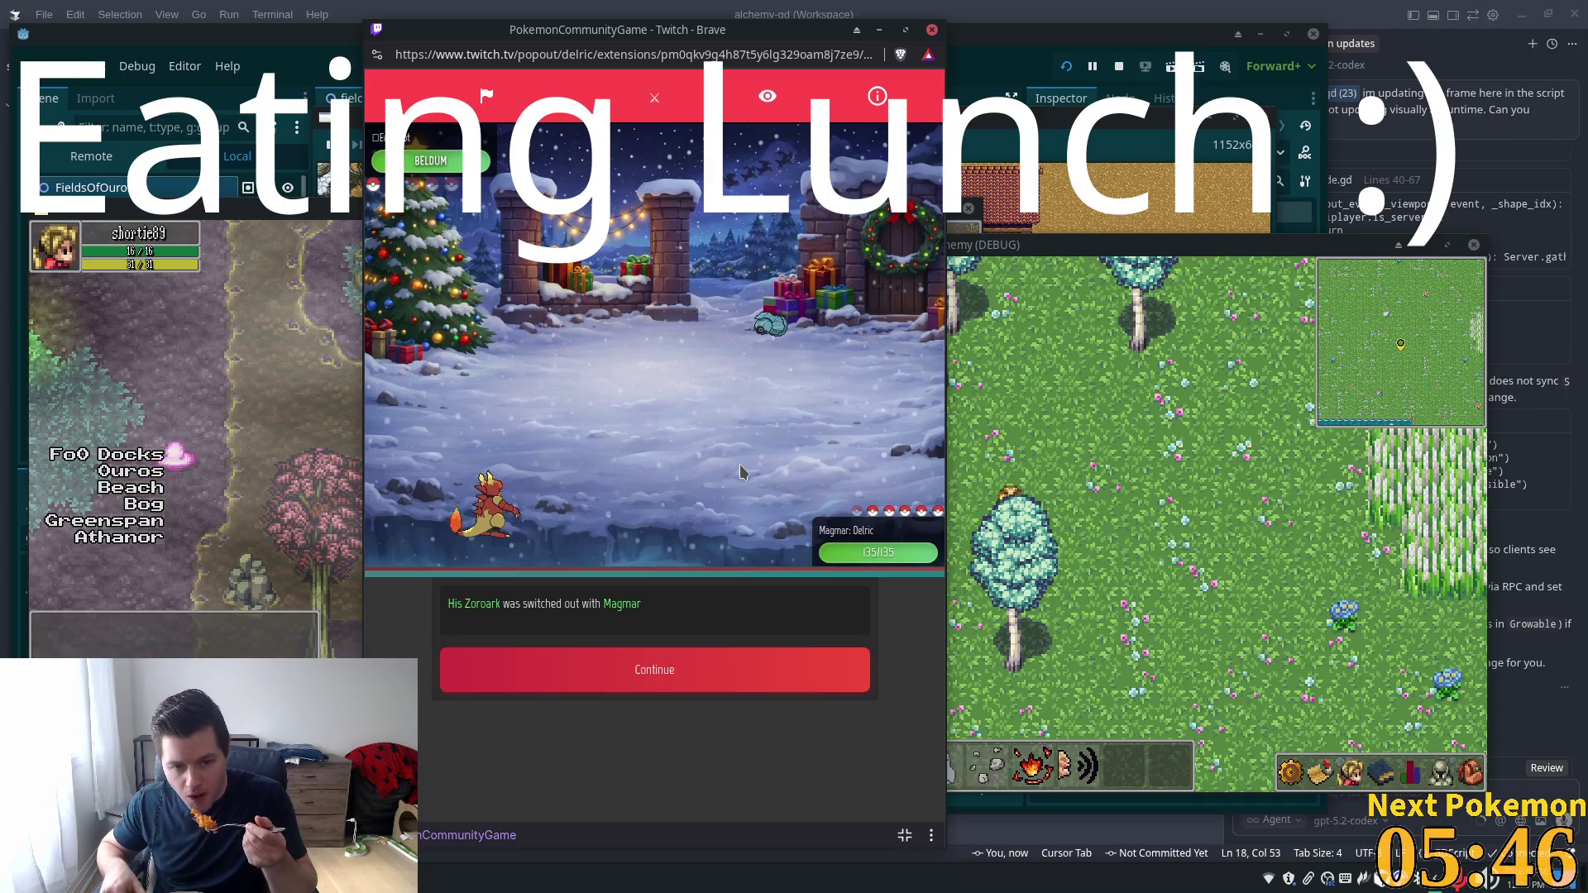
click(761, 690)
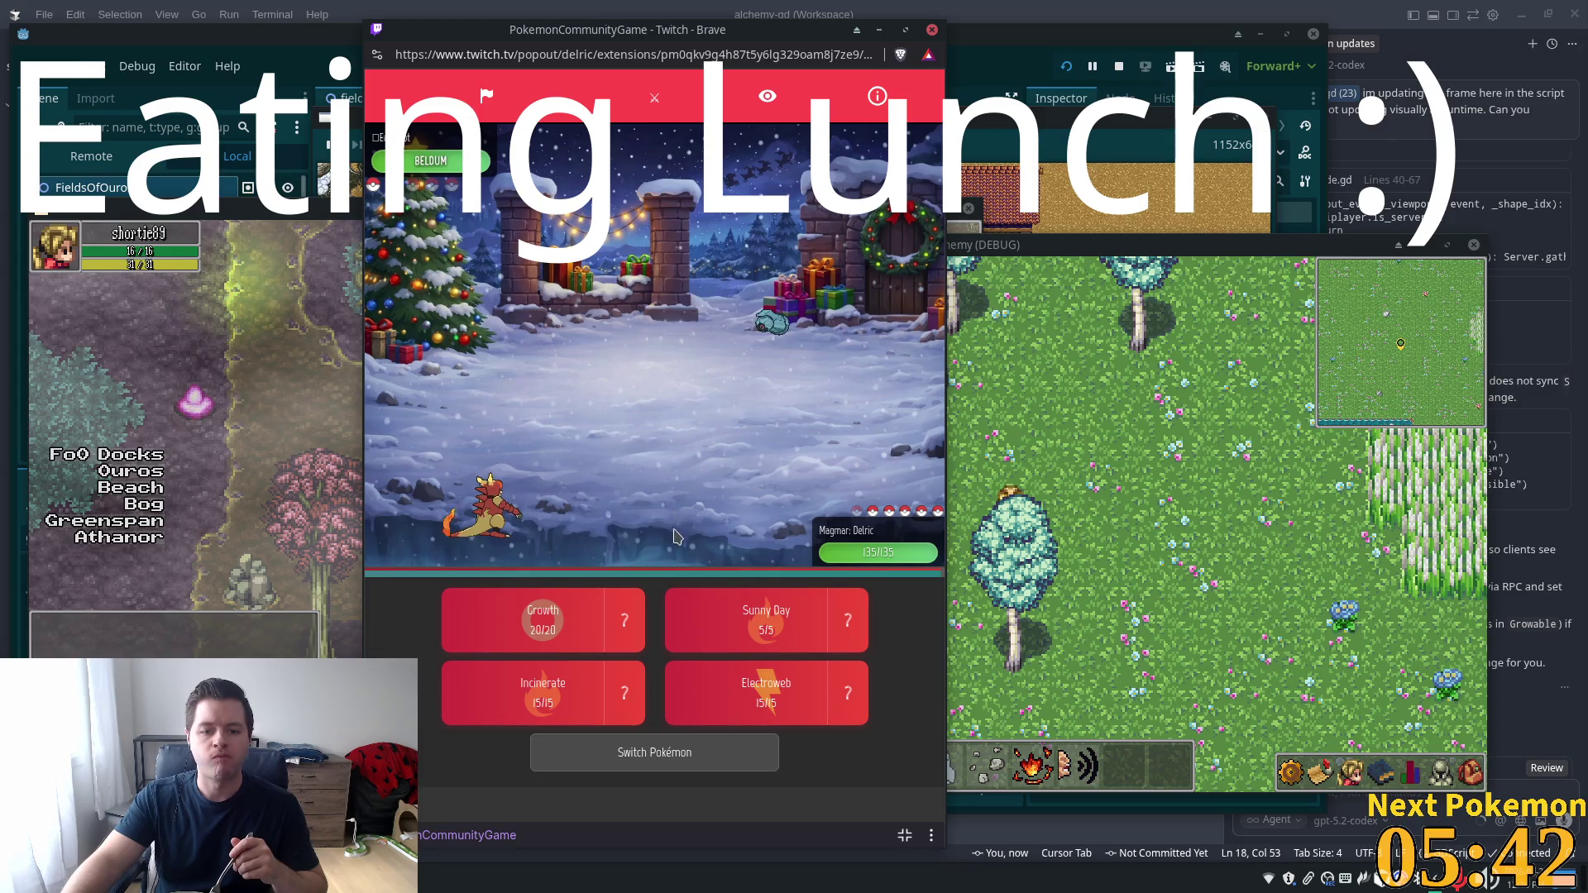
click(639, 690)
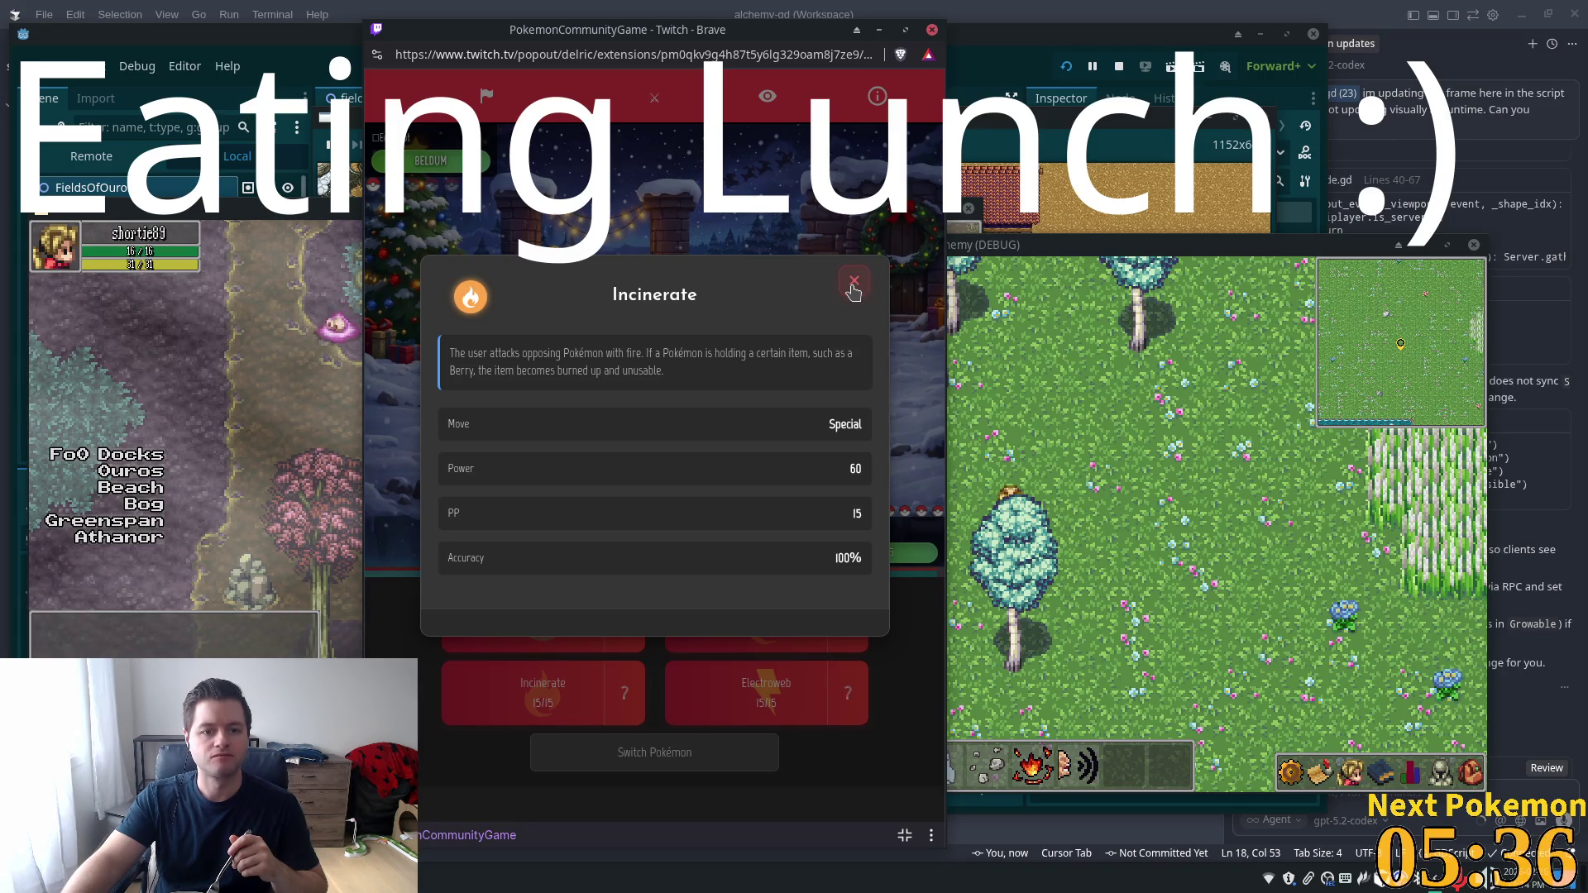
click(854, 283)
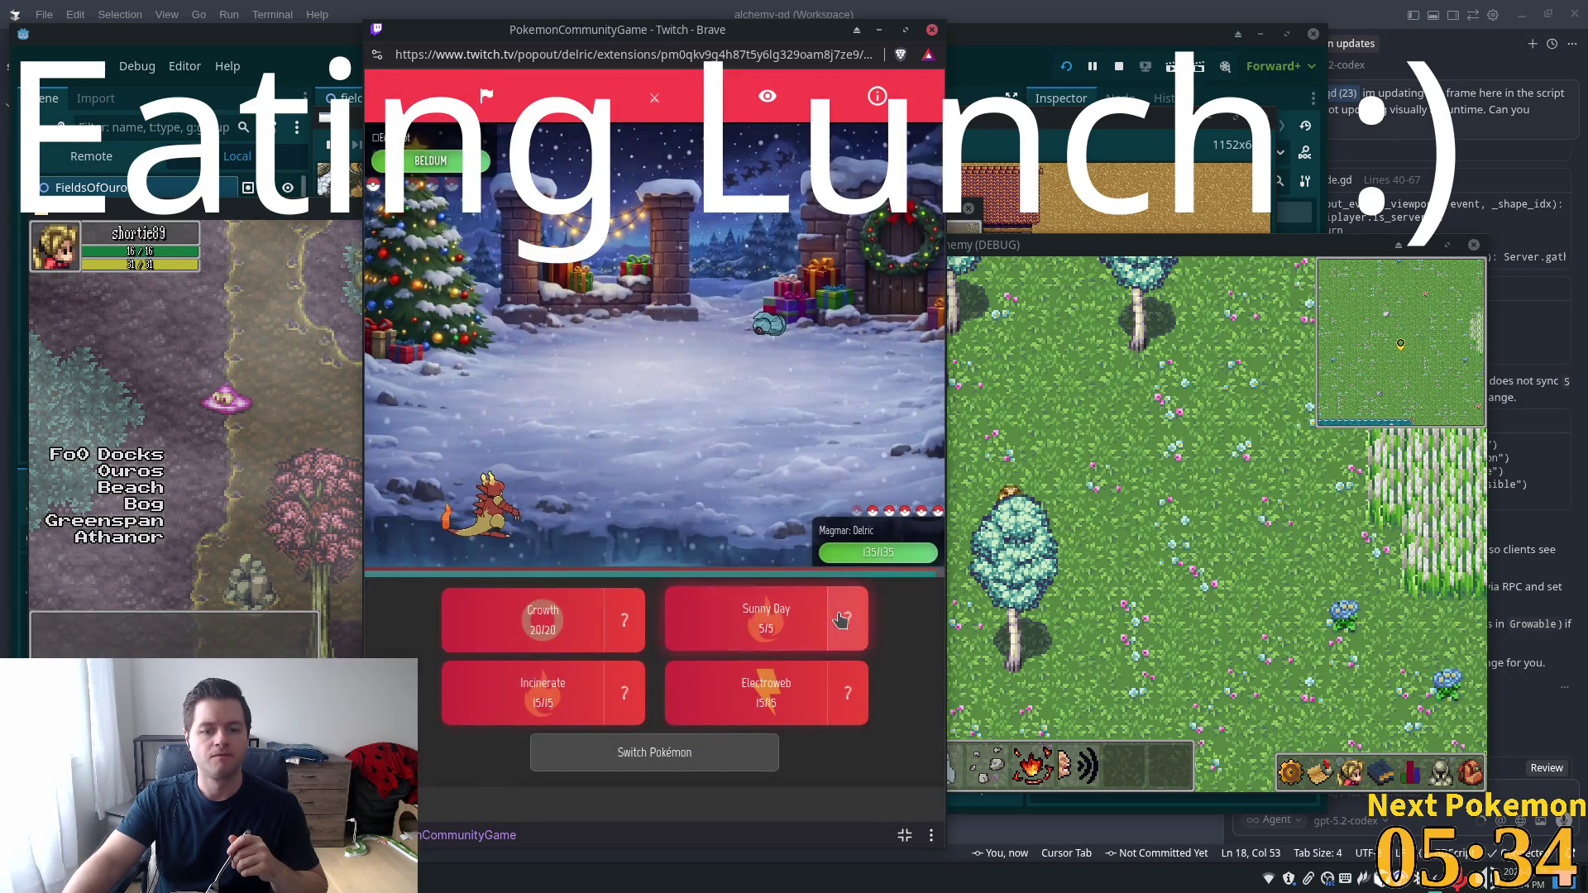
click(840, 620)
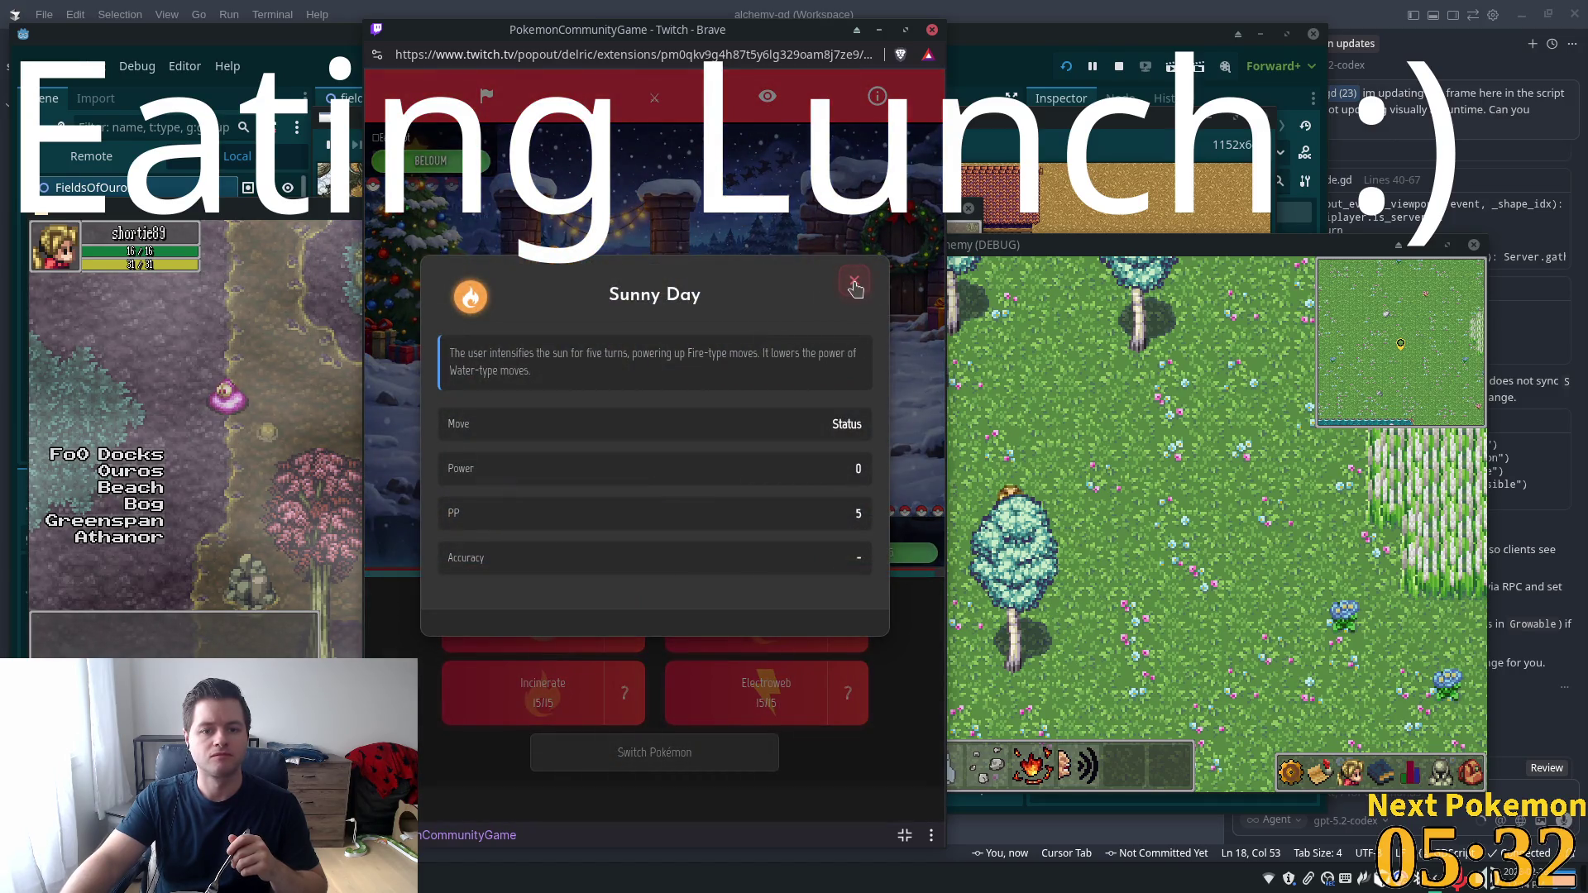
click(854, 282)
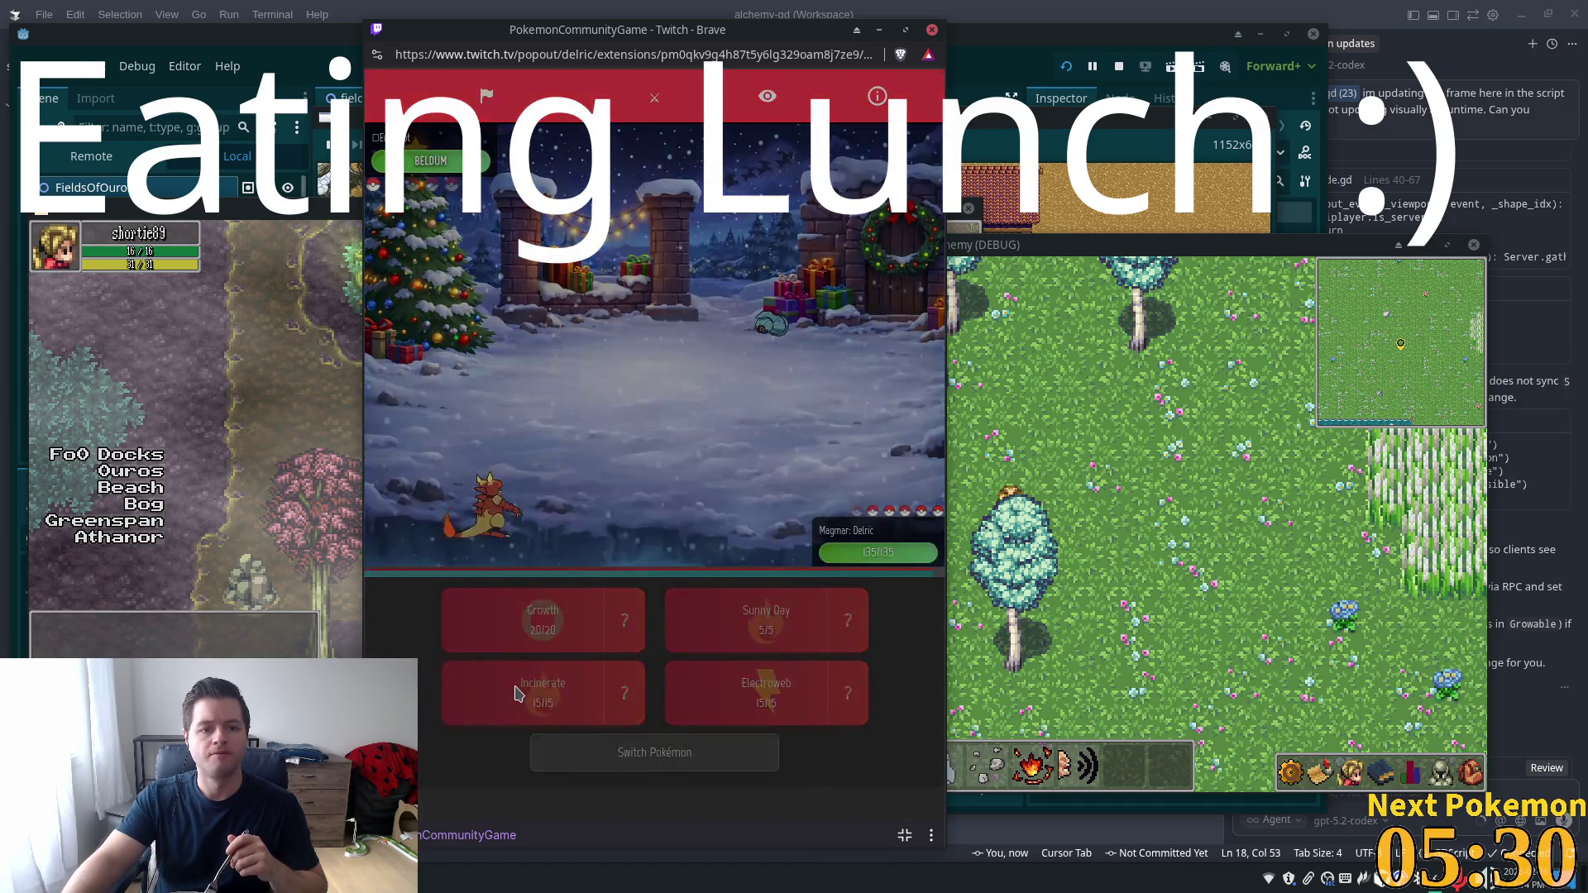
Check Dustox's weaknesses and attack with Incinerate each turn until victory
click(517, 694)
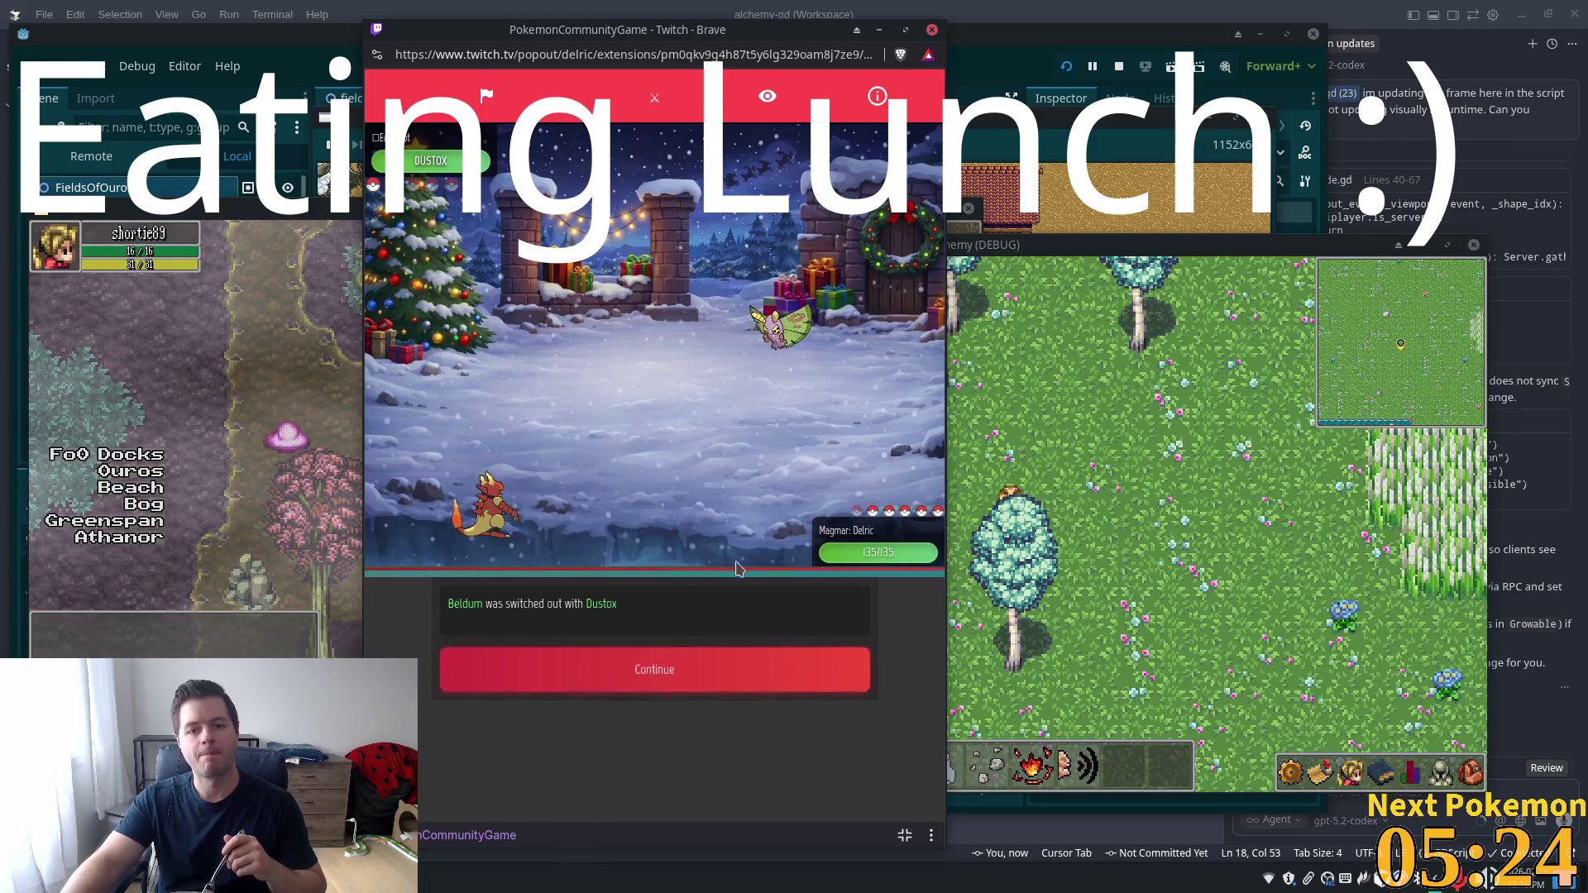
click(441, 159)
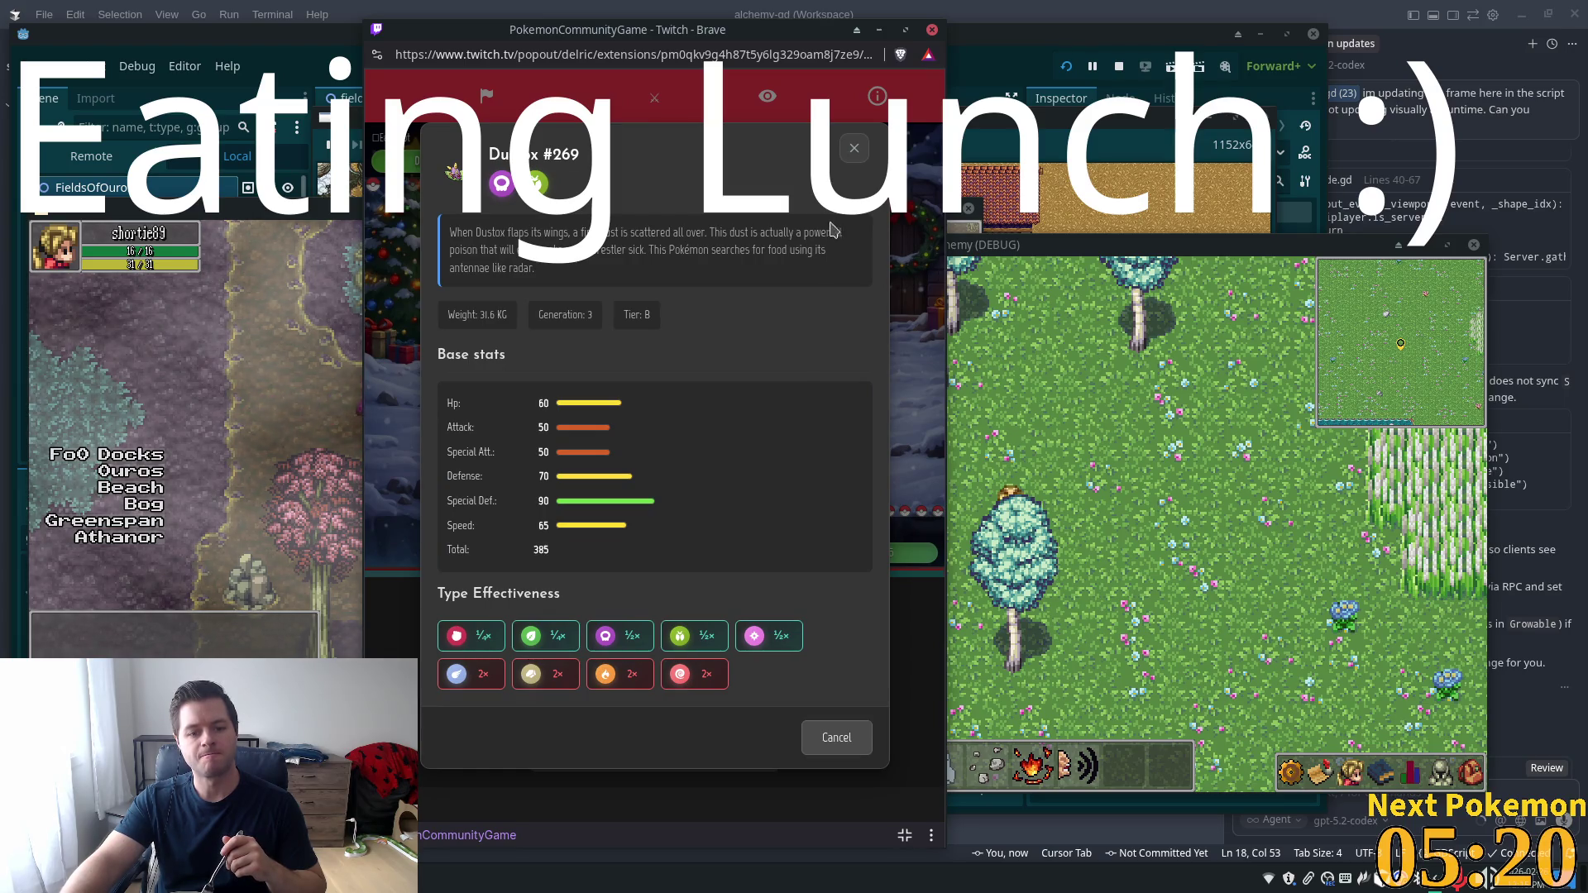
key(Escape)
click(554, 683)
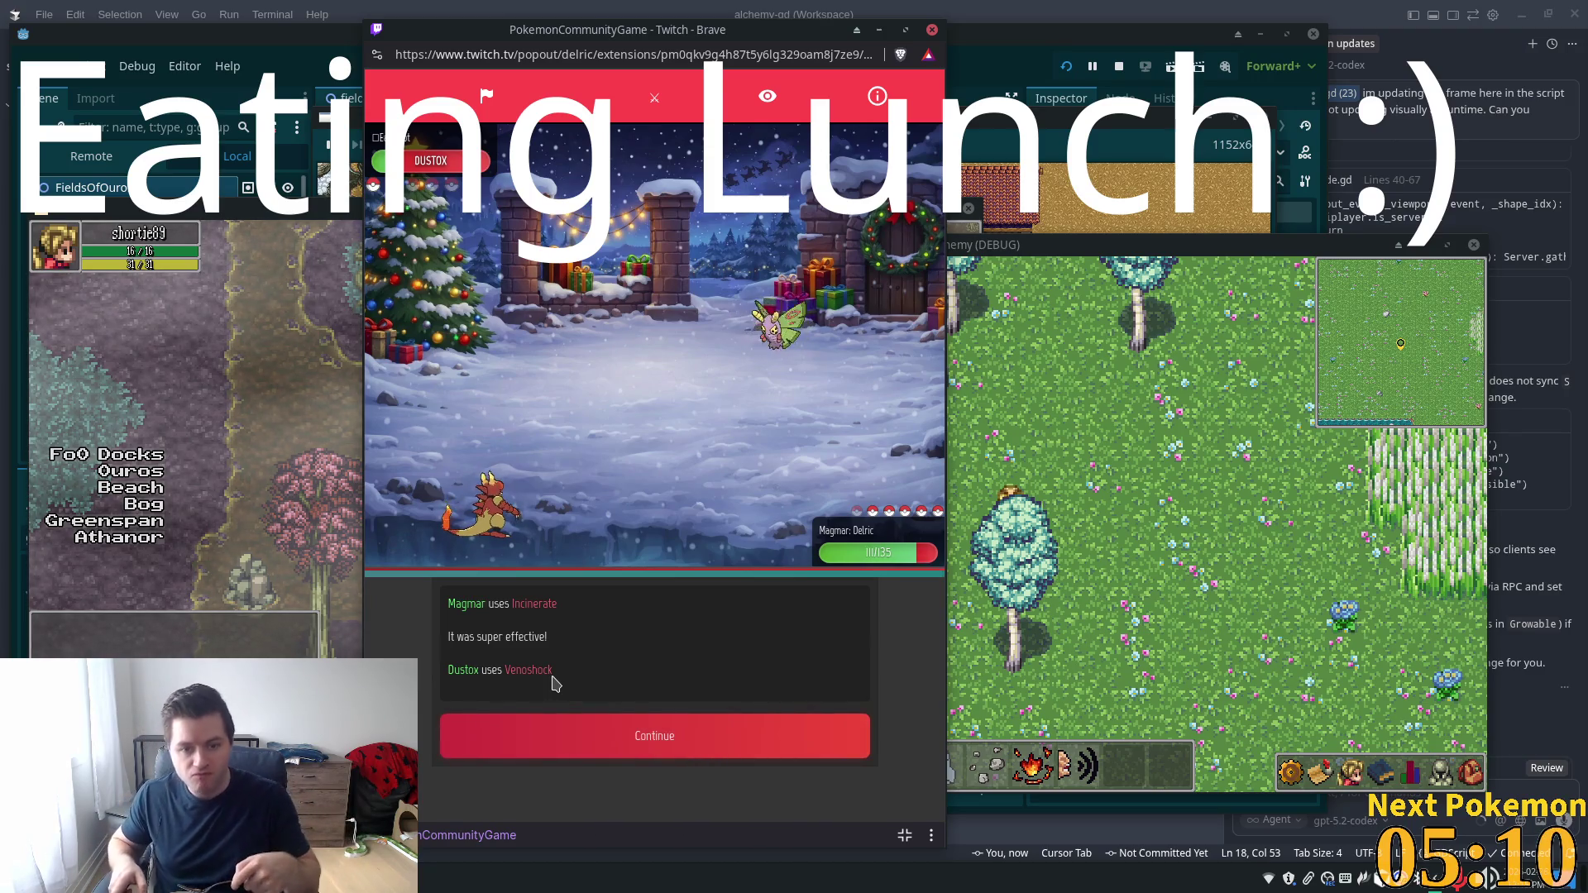
click(592, 757)
click(581, 674)
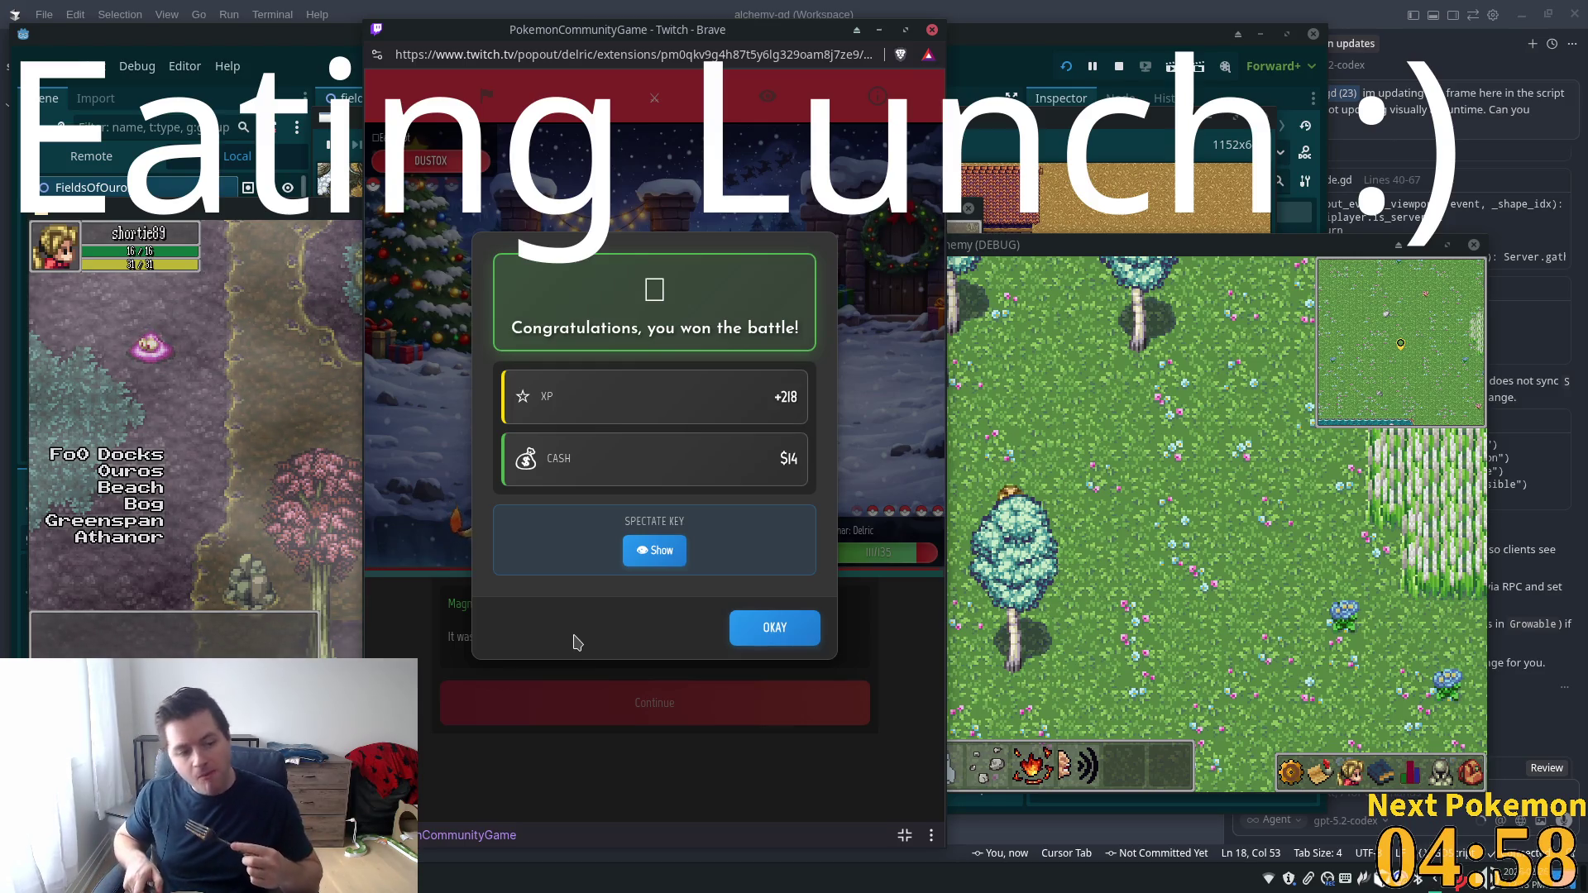
Dismiss the victory summary and start an Easy Stadium bot battle from the Battle page
click(774, 627)
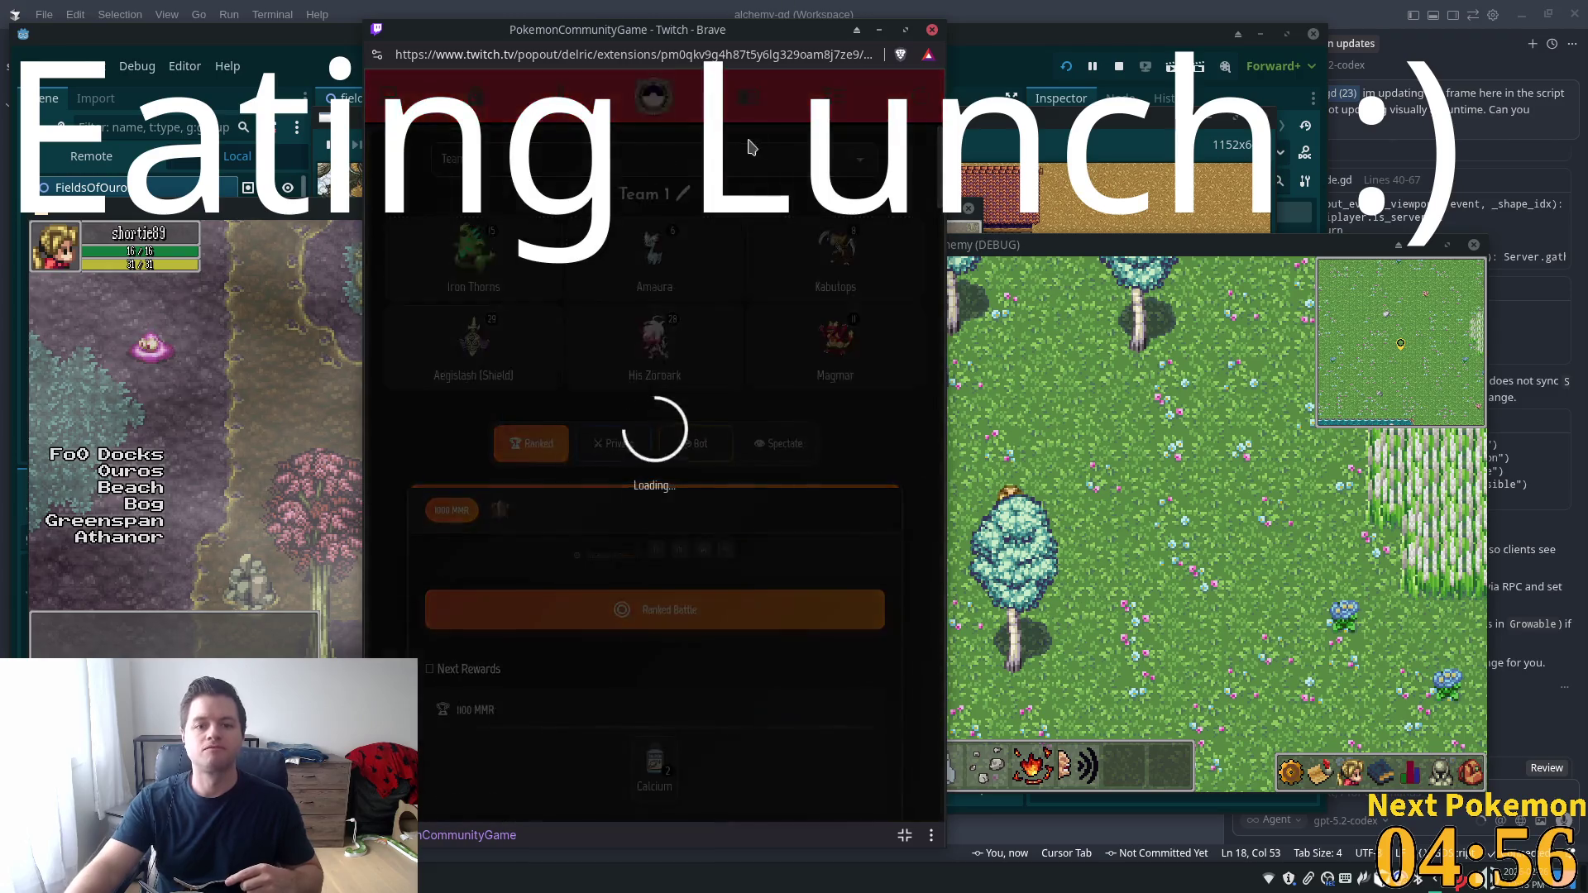
click(835, 91)
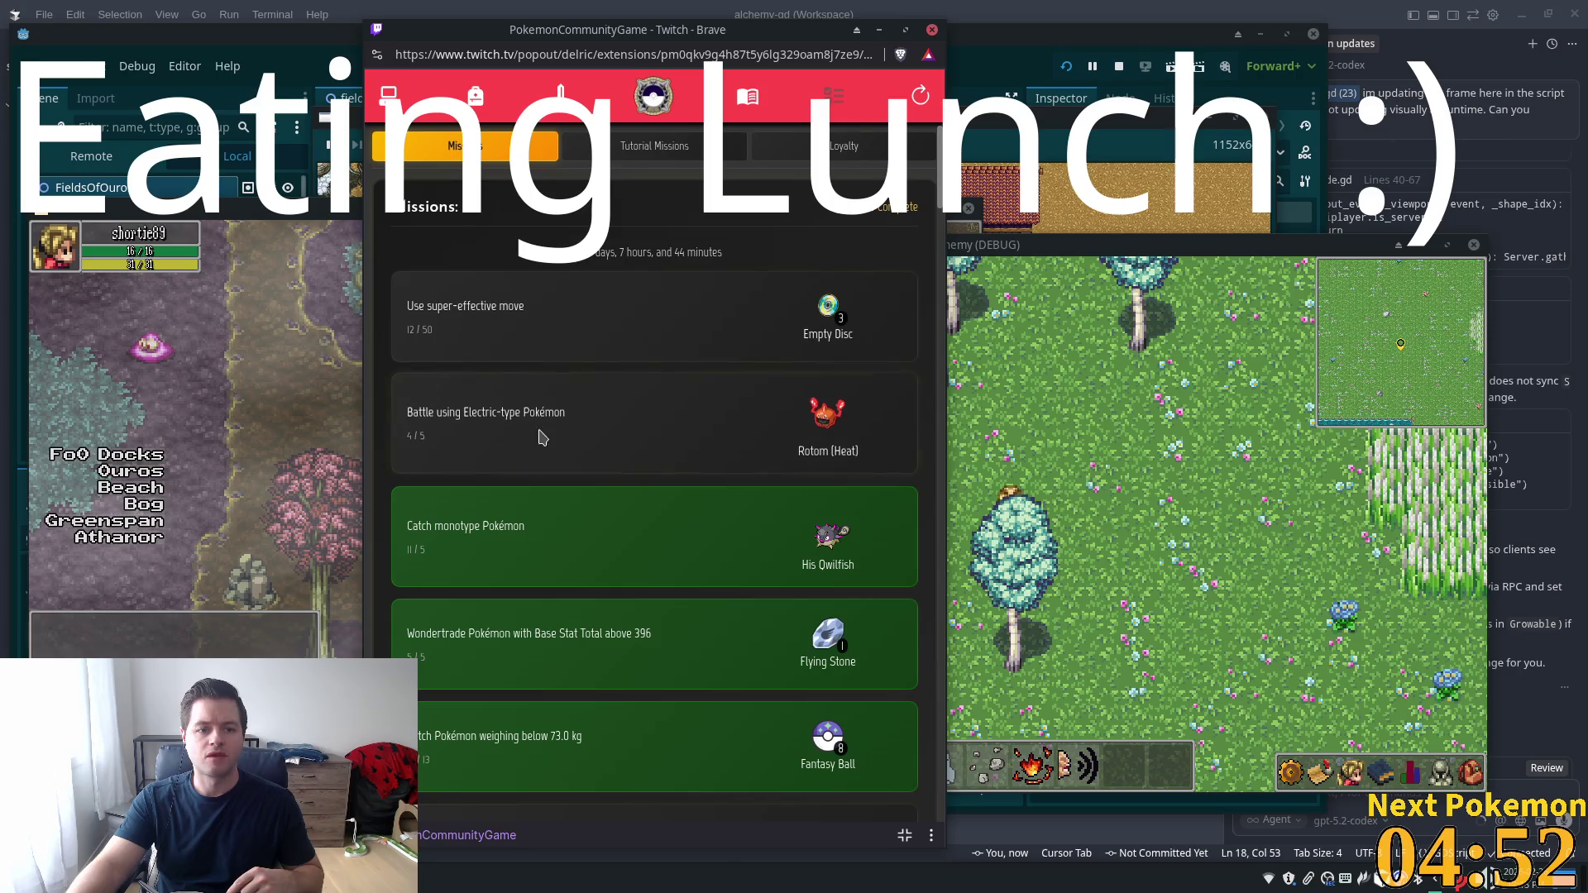
click(561, 107)
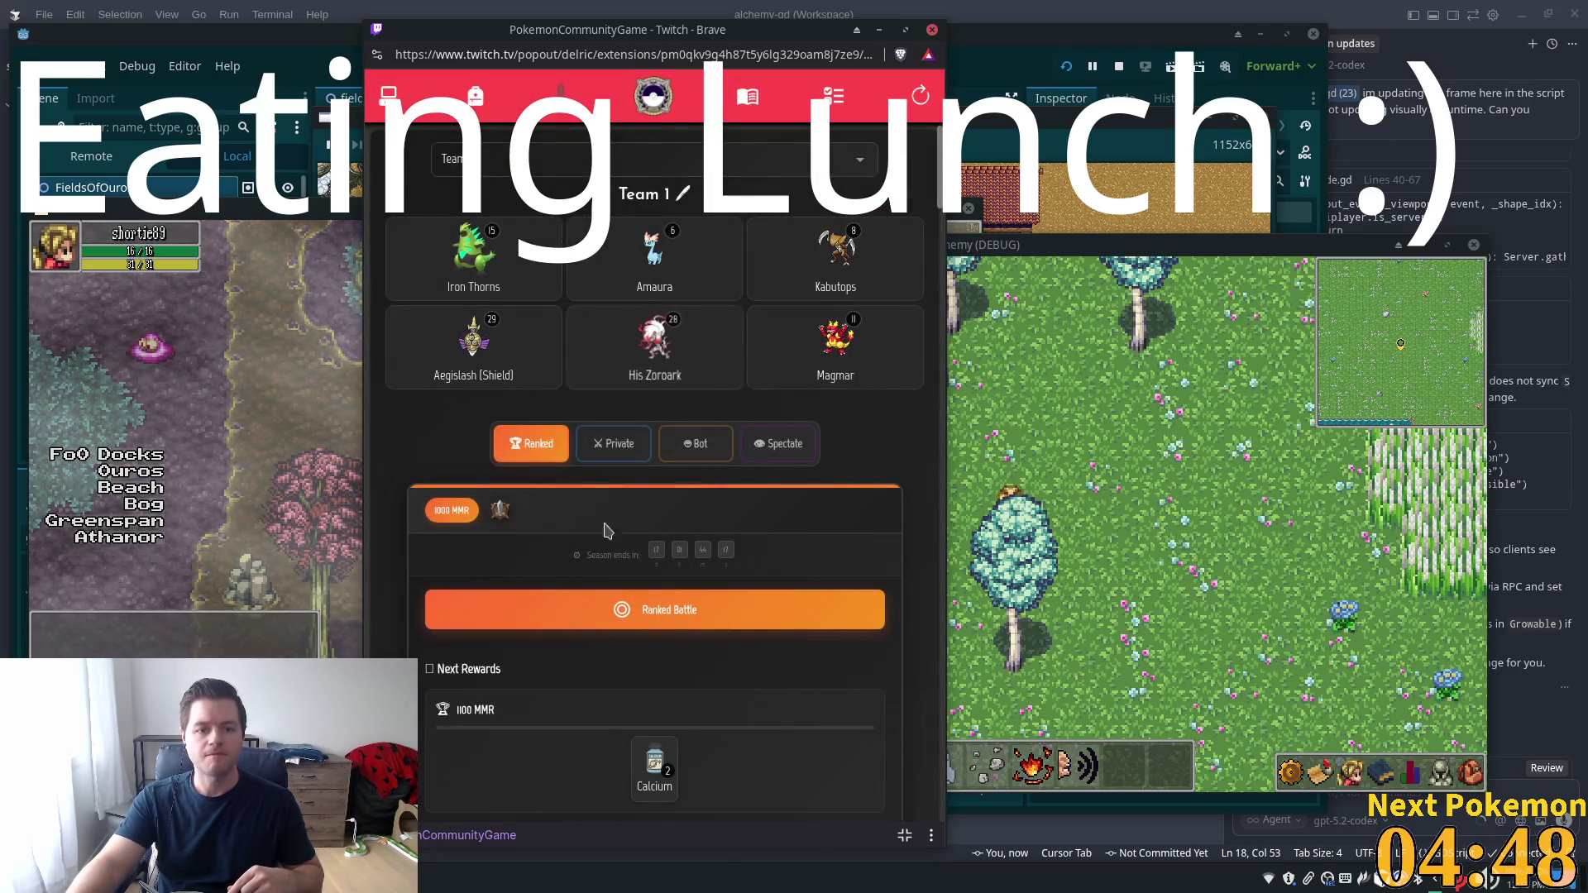
click(695, 444)
click(644, 615)
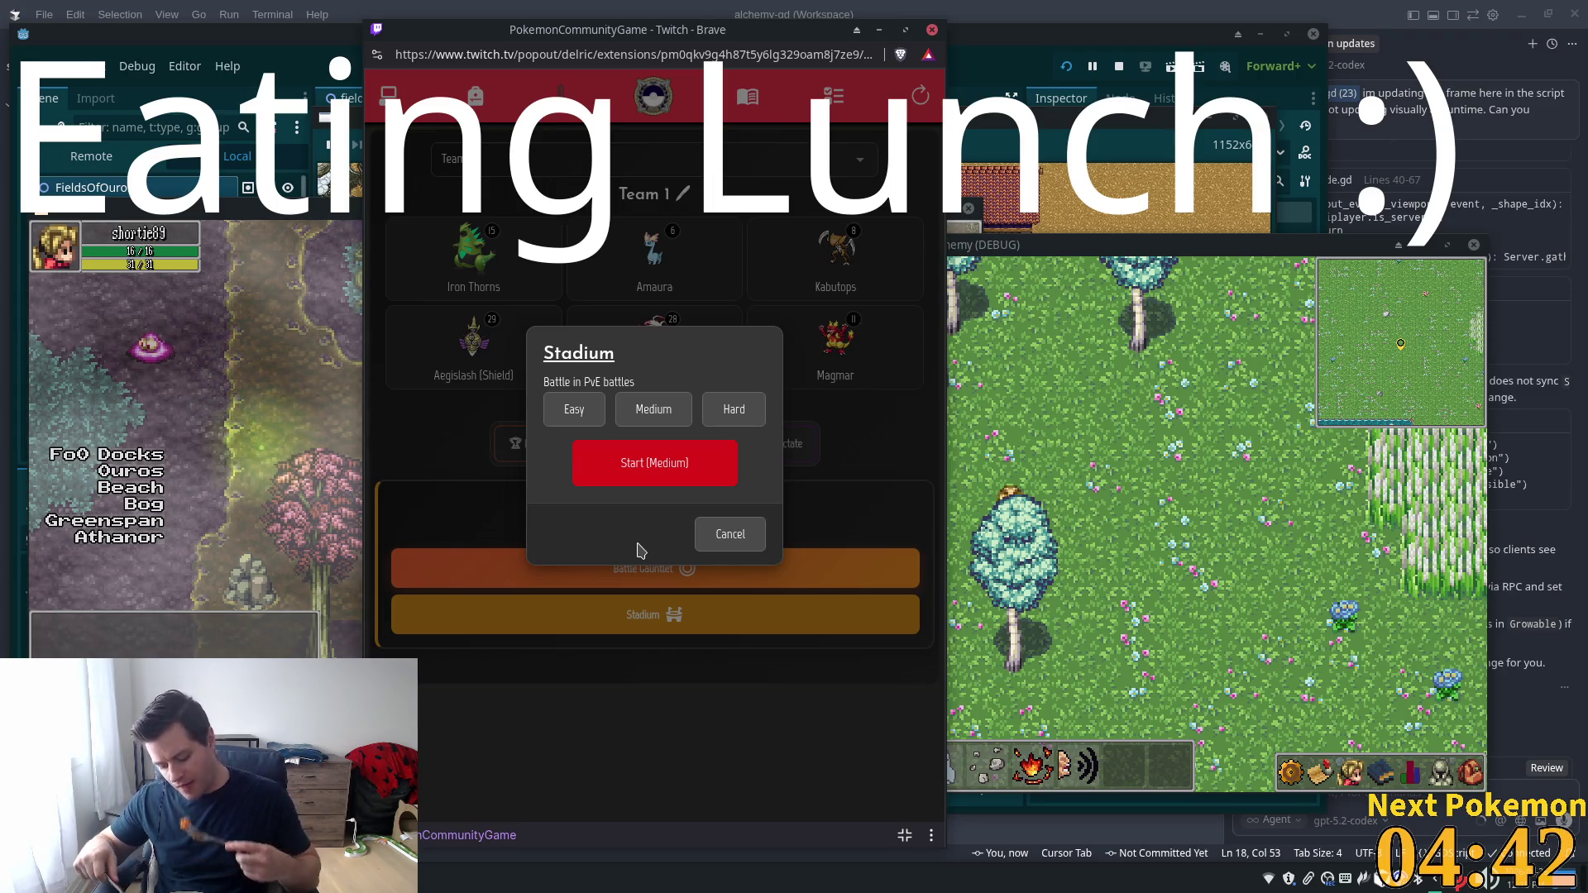
click(559, 418)
click(637, 465)
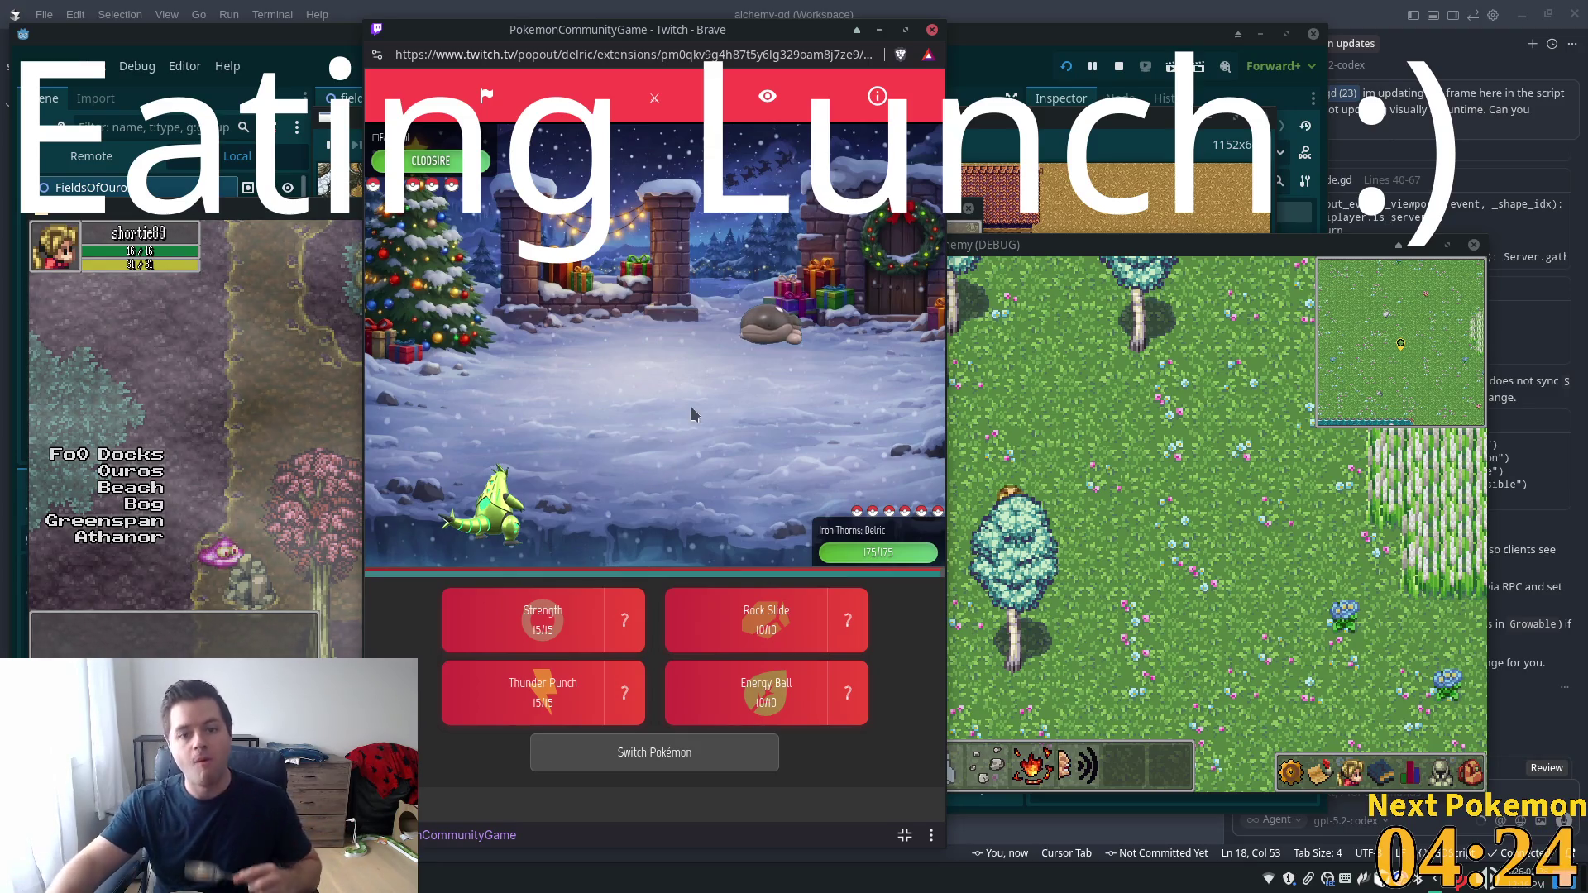
Check Clodsire's stats, then attack it with Iron Thorns' Rock Slide and another move
click(456, 162)
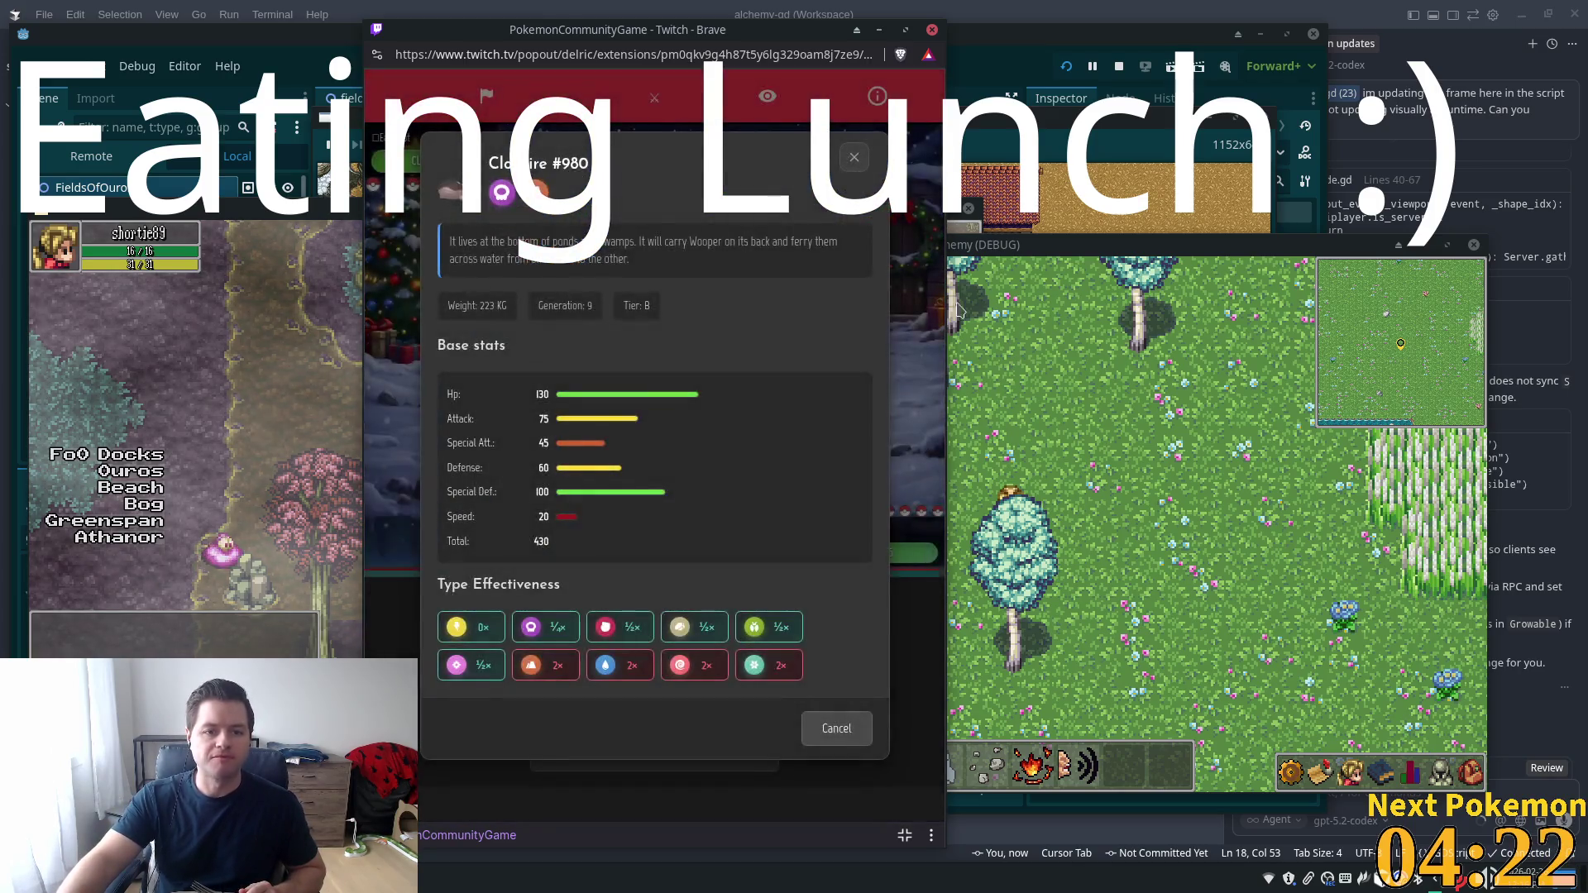
click(856, 160)
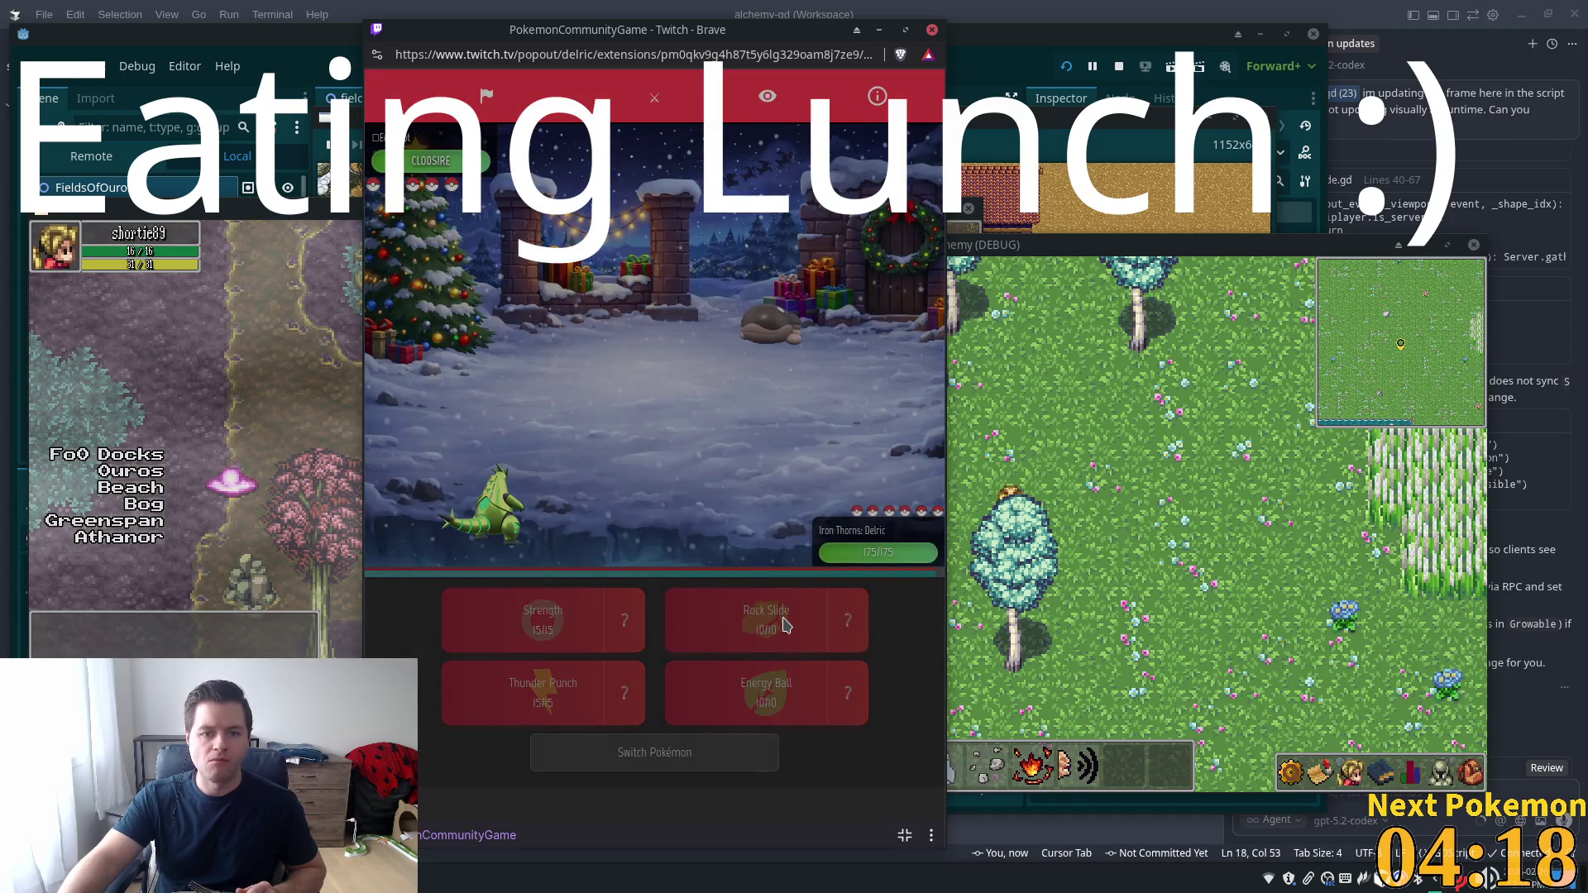
click(784, 625)
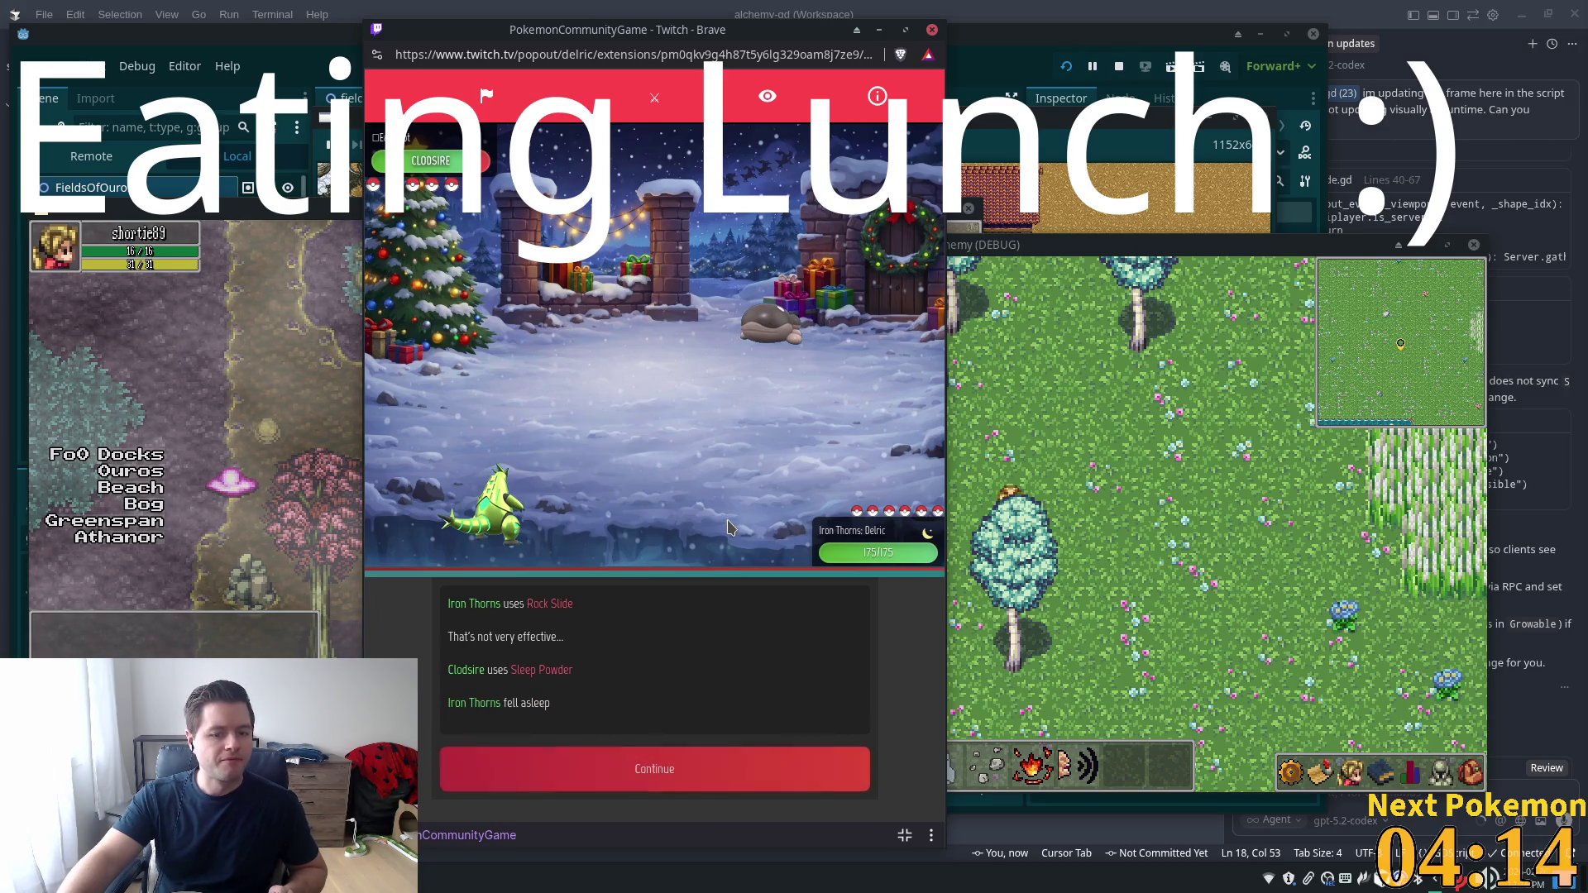
click(599, 772)
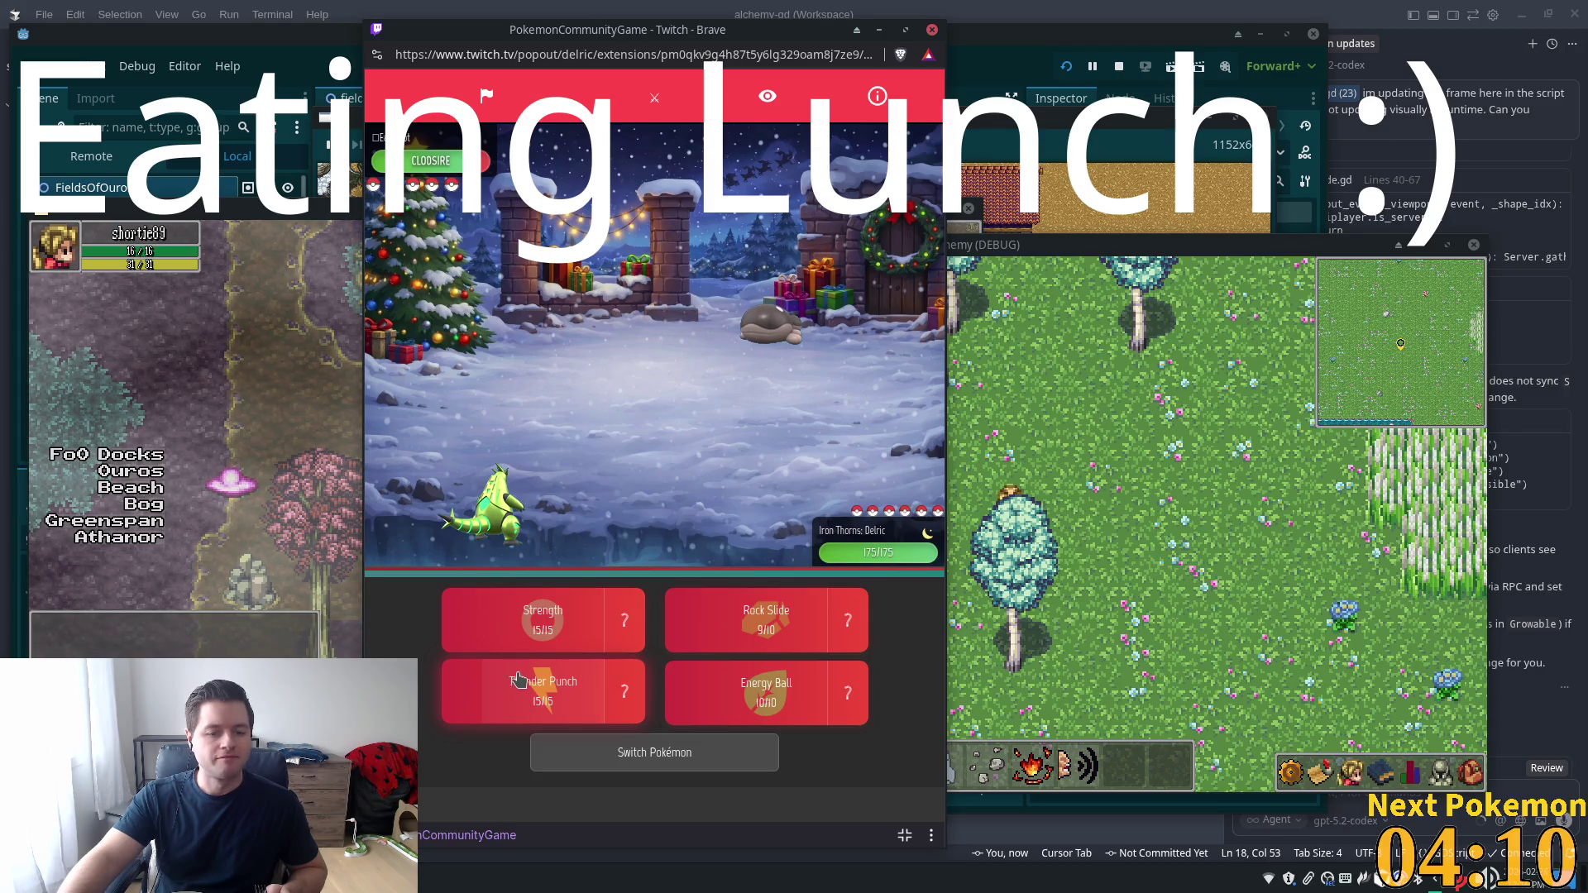
click(538, 634)
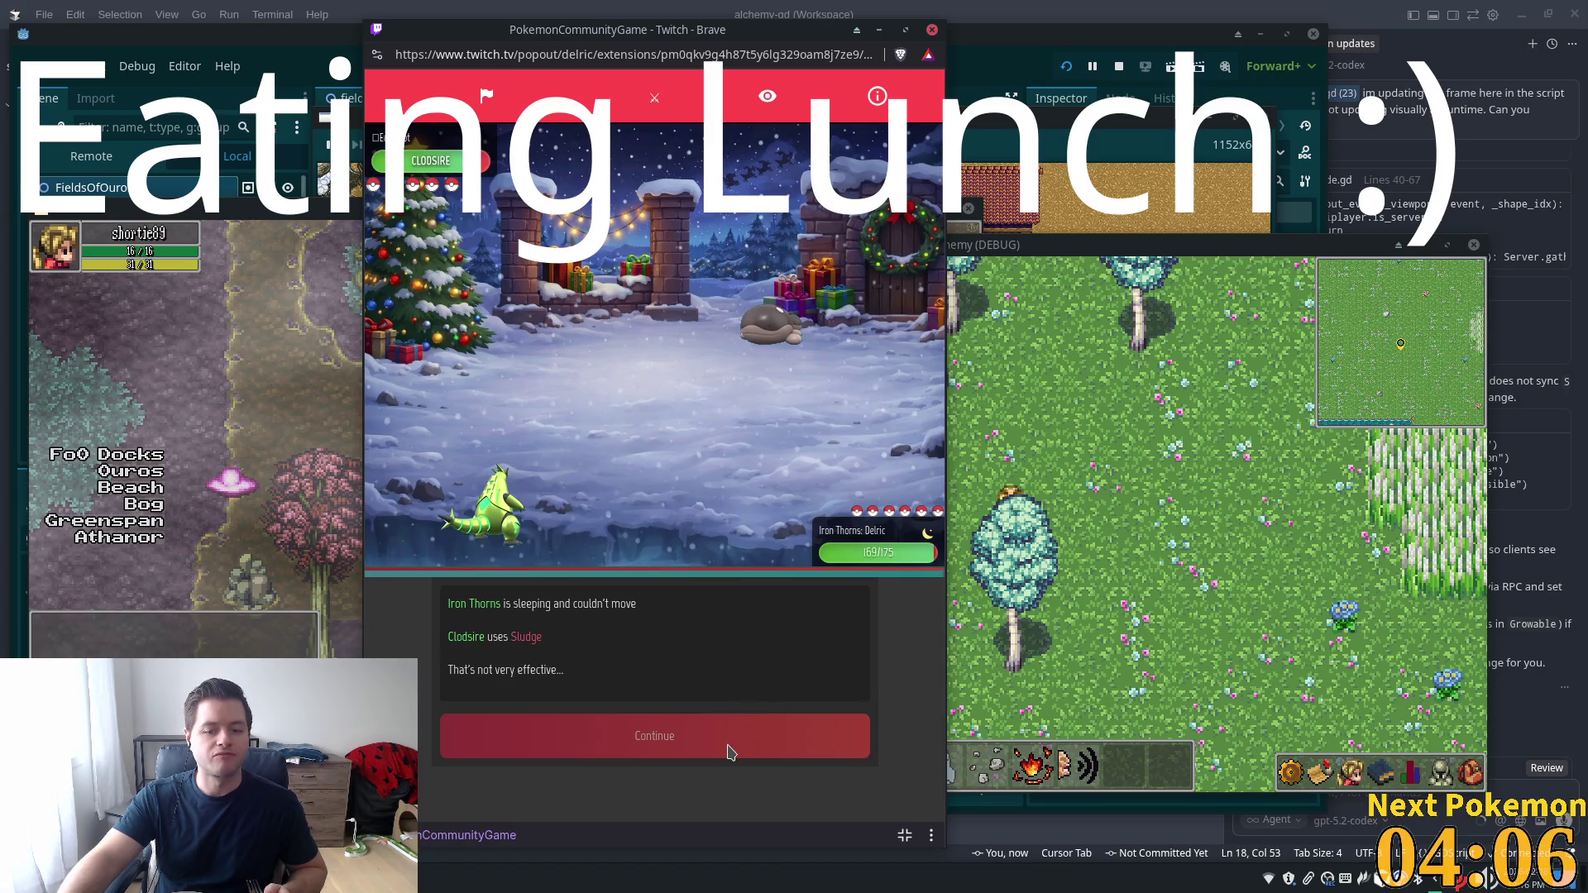
click(731, 738)
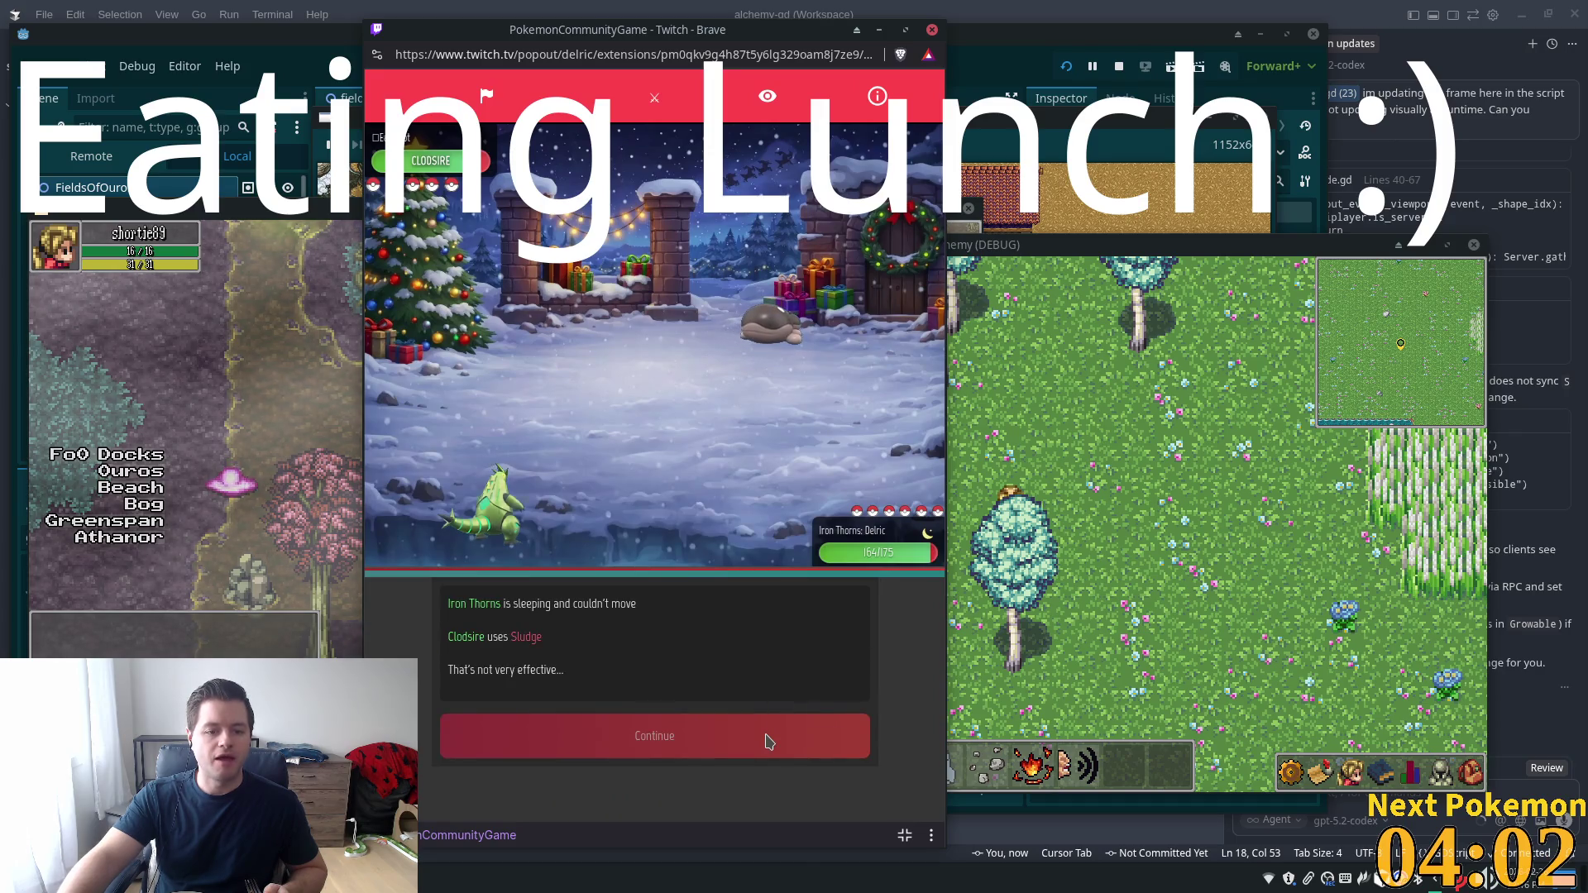
Hit Clodsire with Energy Ball twice, then attack with Strength
click(813, 742)
click(796, 708)
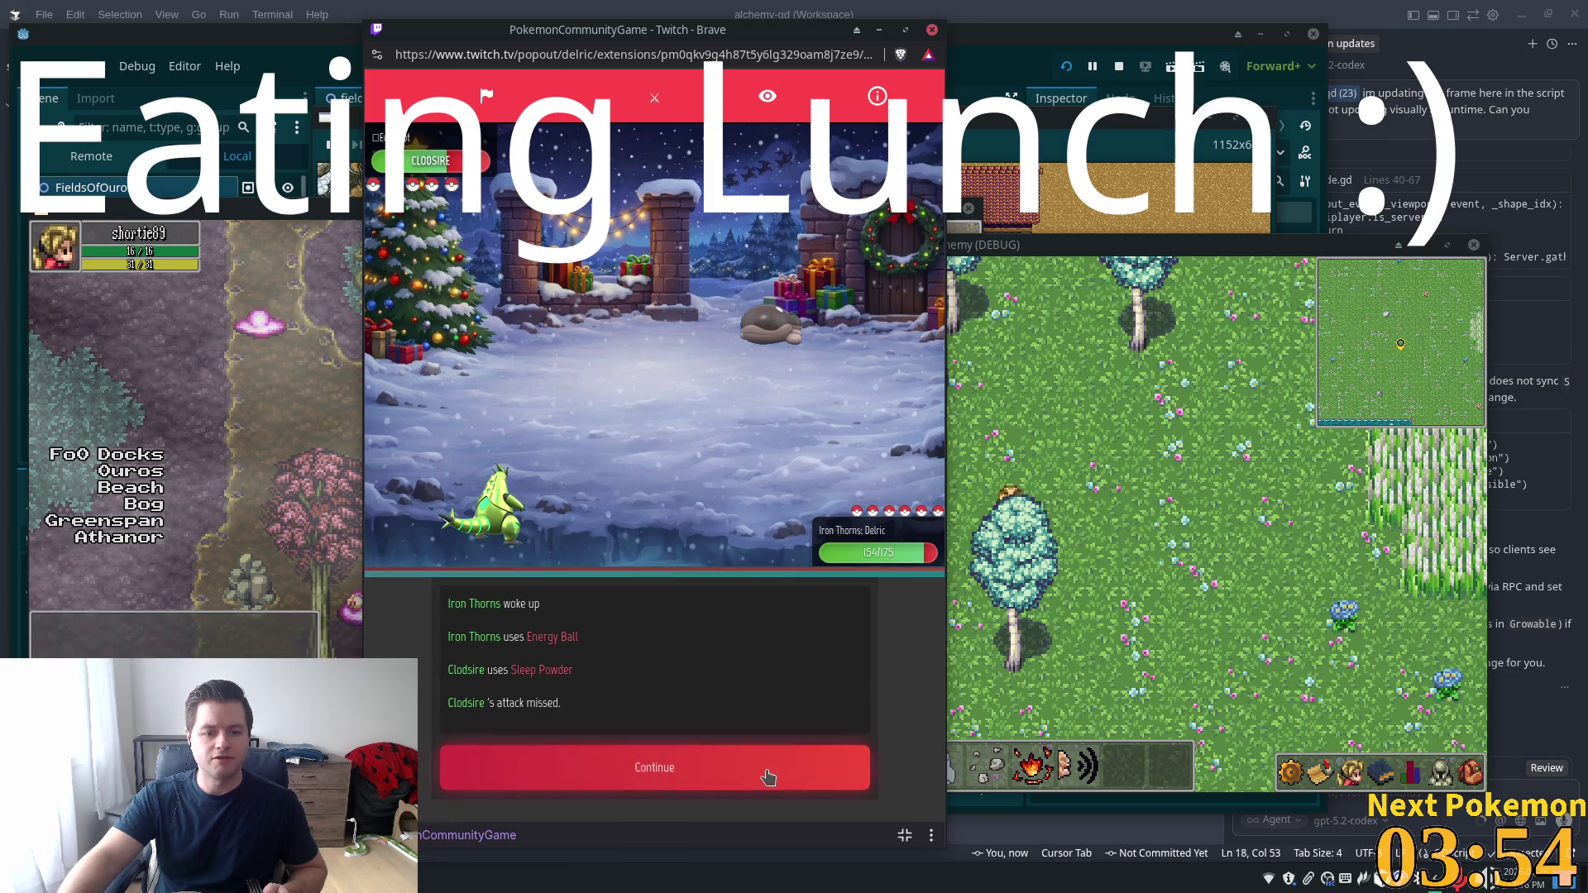
click(768, 776)
click(793, 709)
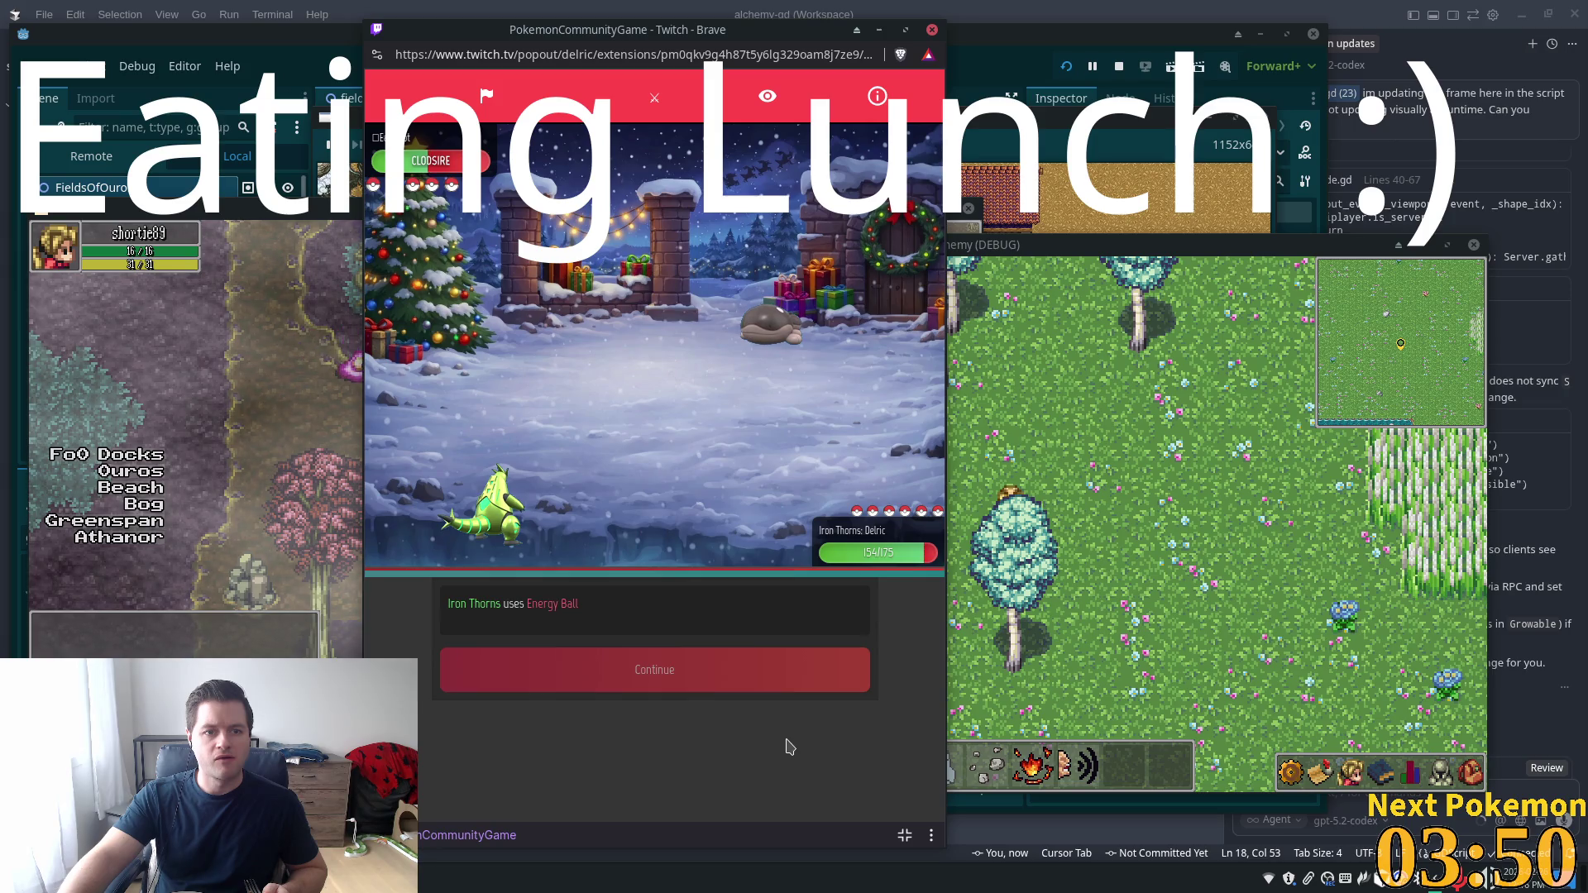
click(784, 723)
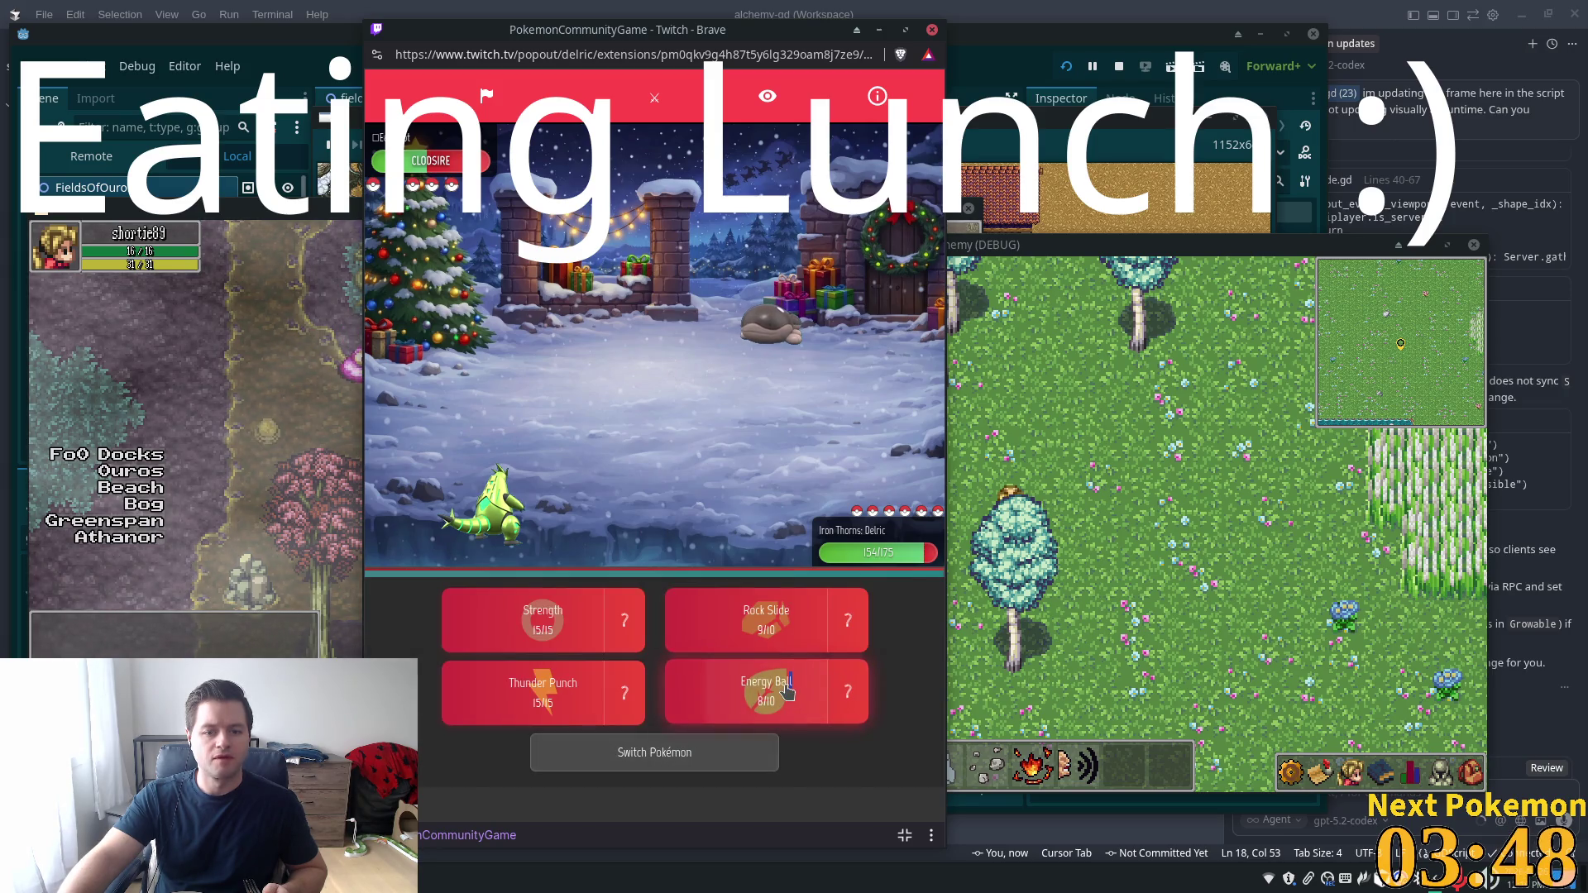
click(786, 691)
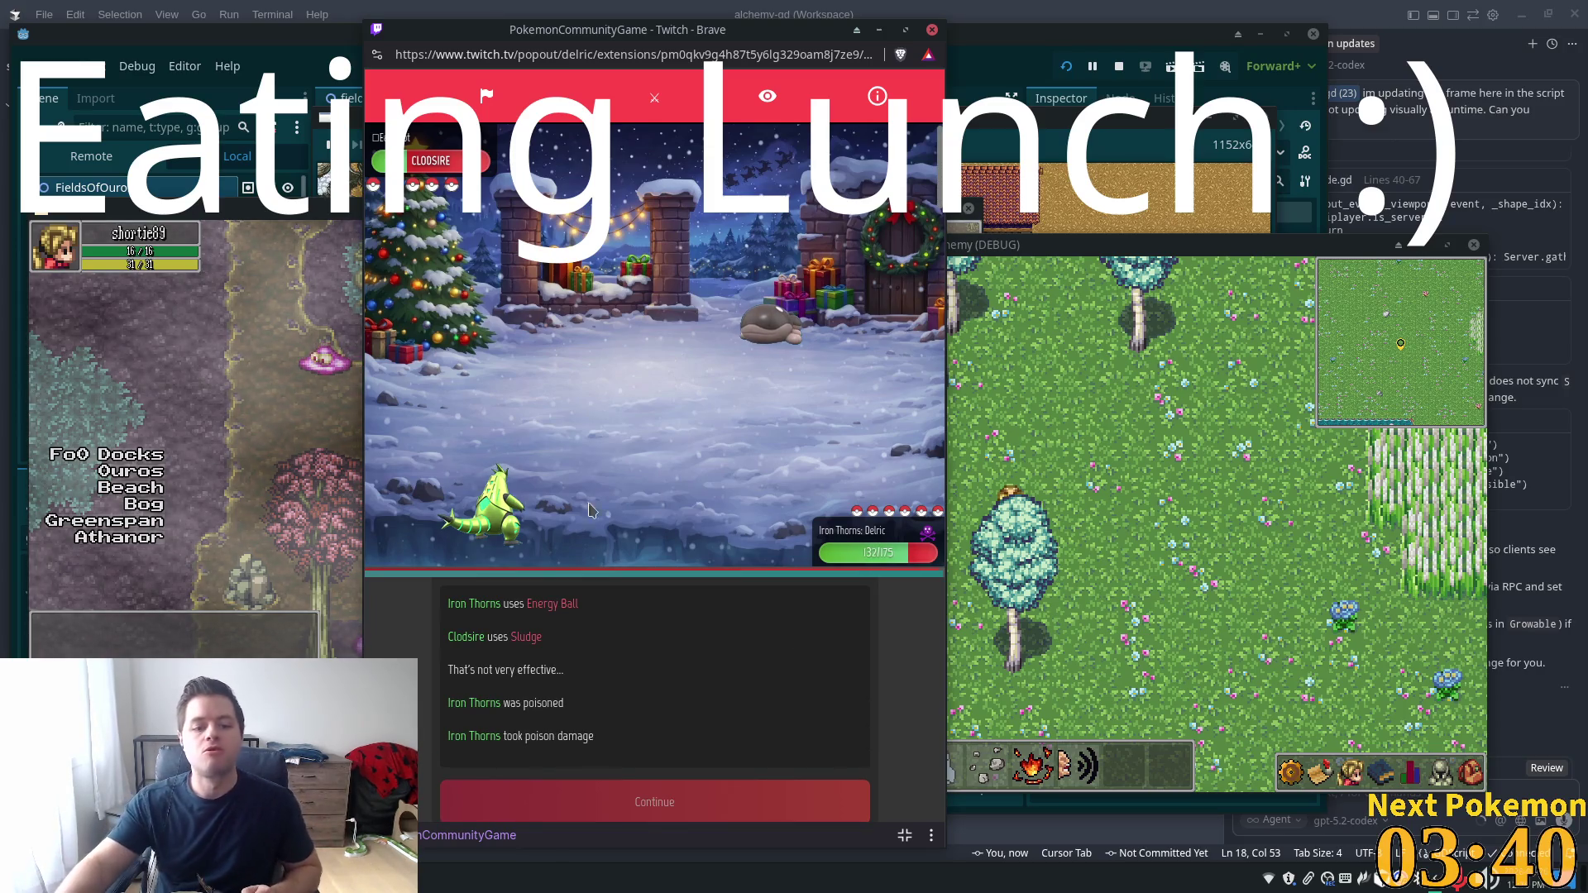
click(659, 786)
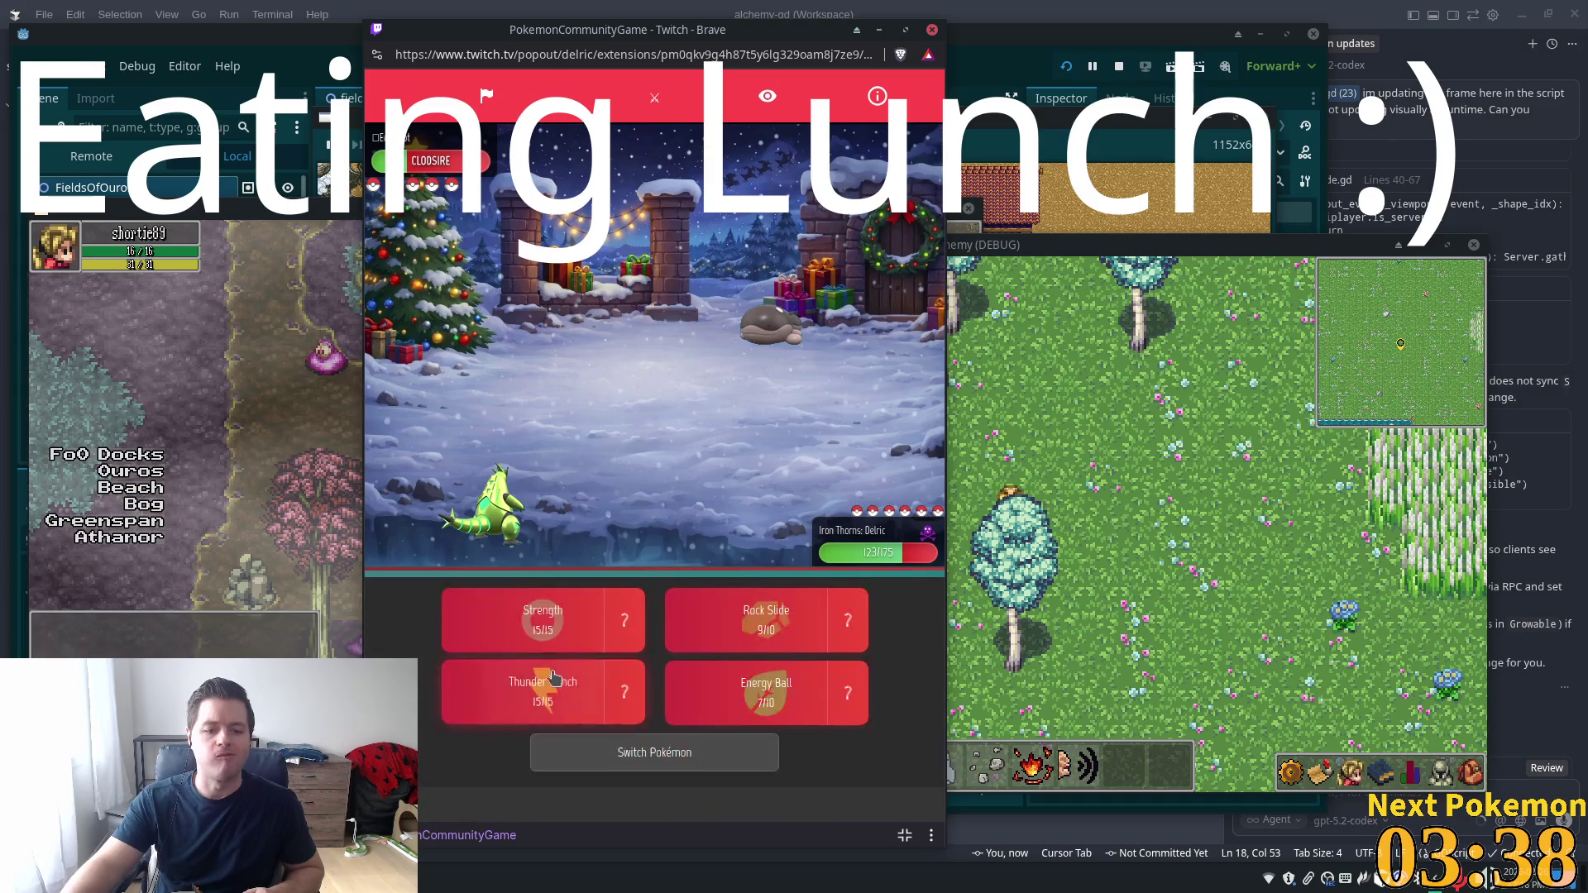
click(538, 648)
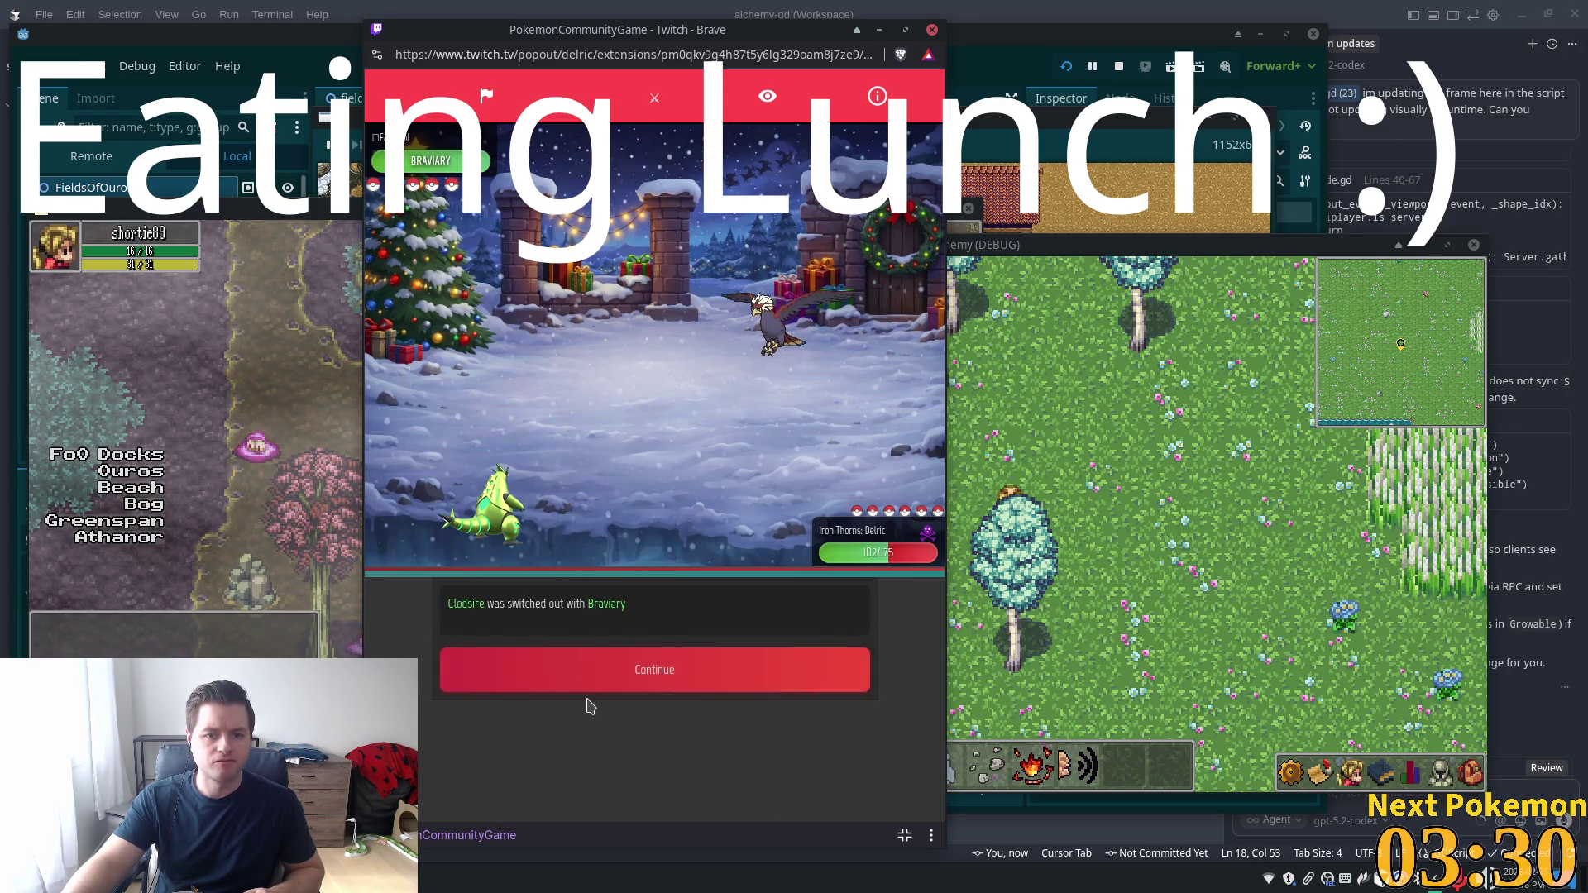
Hit Braviary with Thunder Punch, then check Wurmple's info and attack it with Magmar's Incinerate
click(601, 670)
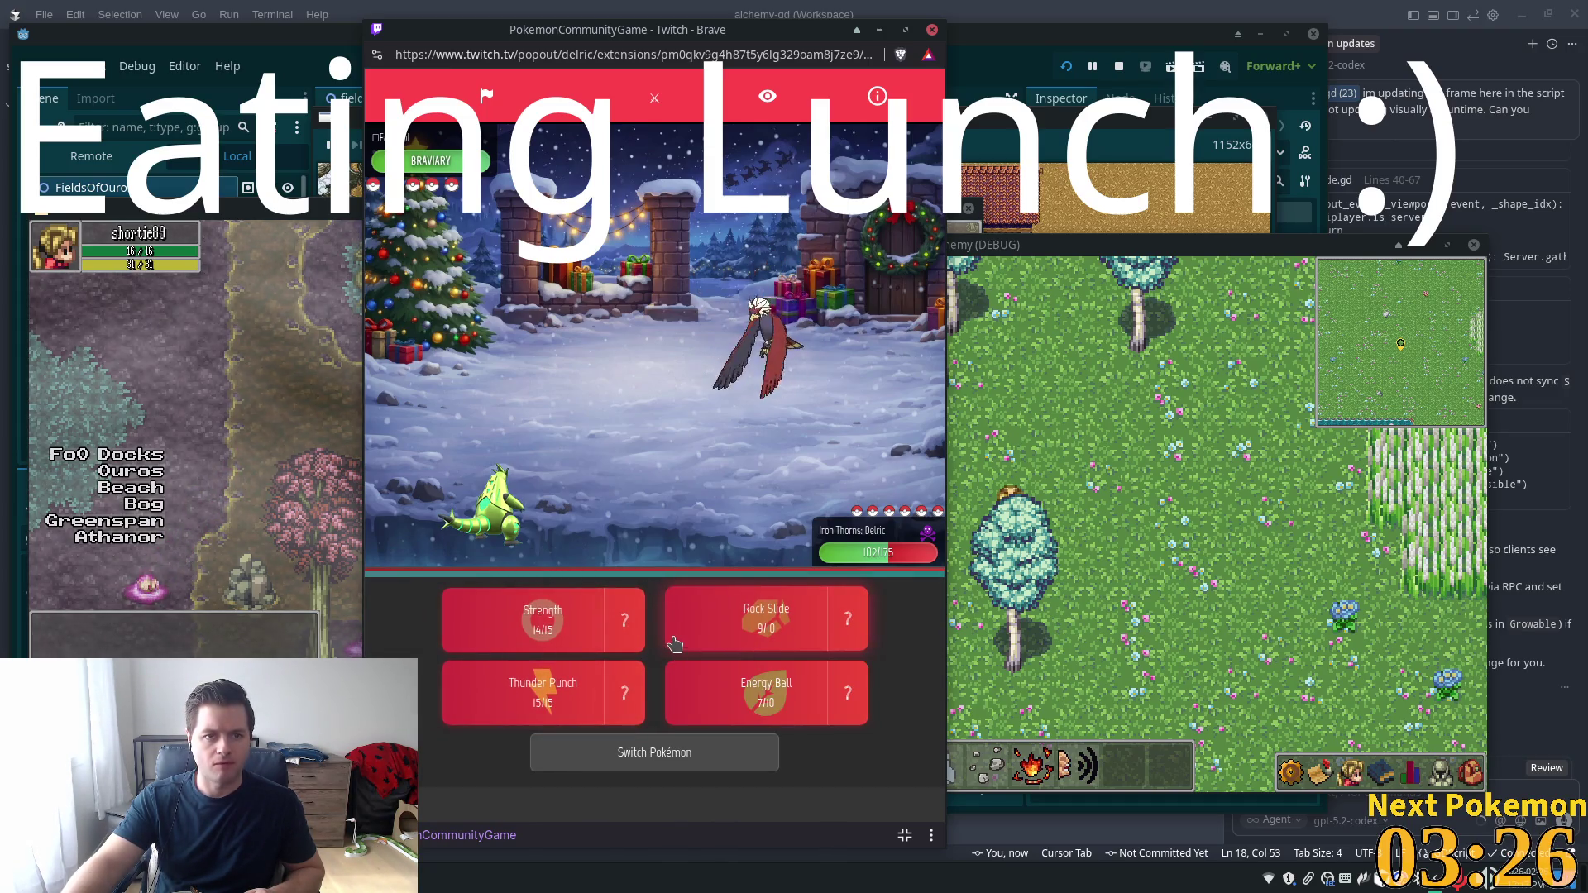
click(542, 691)
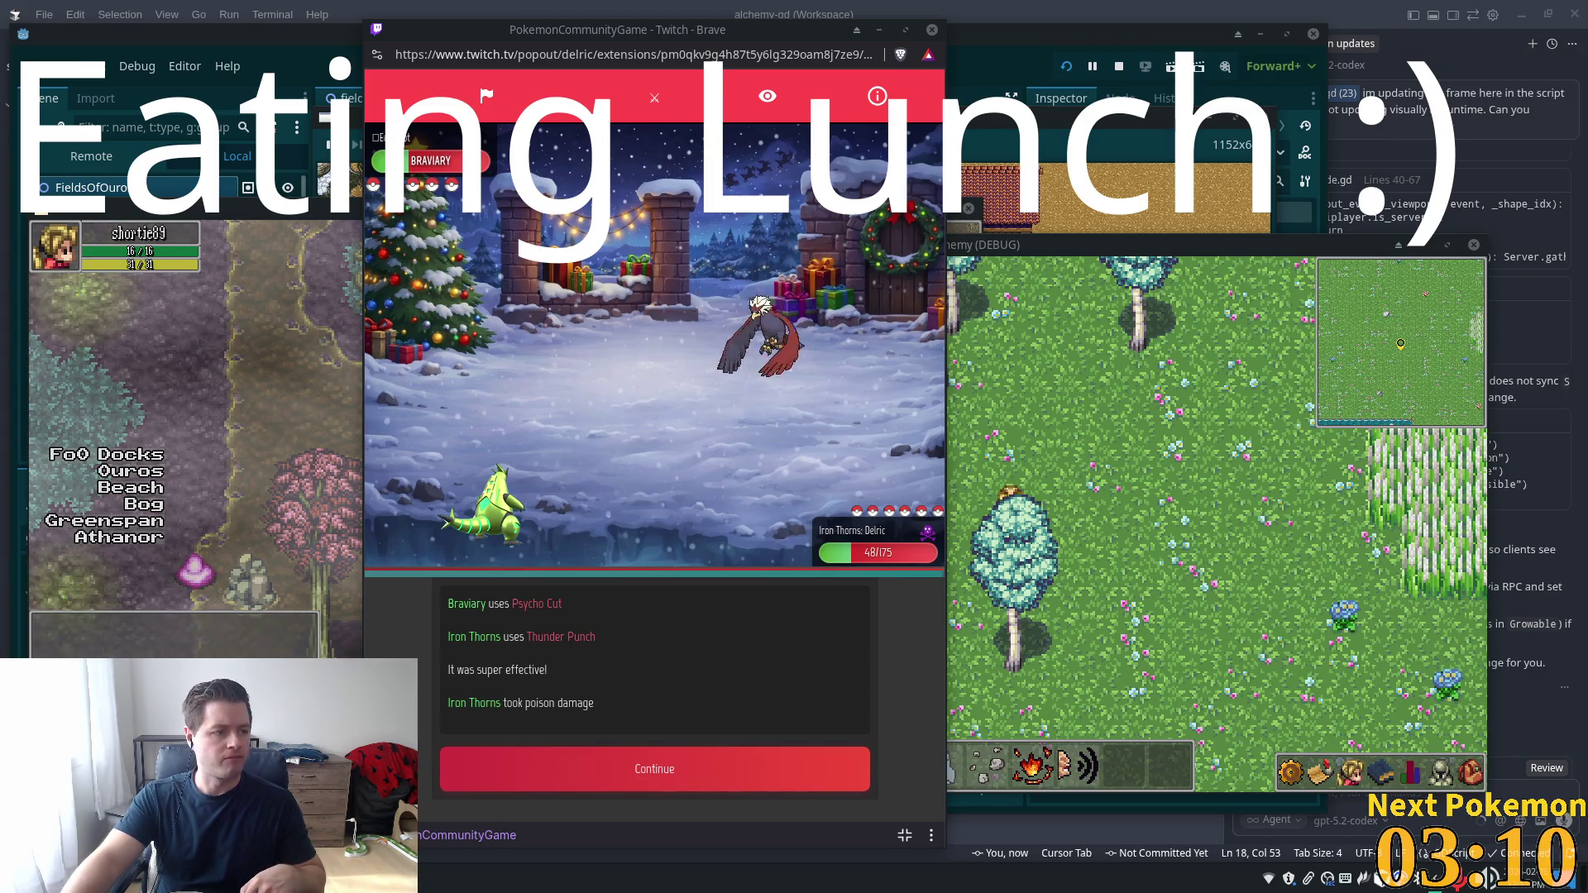
click(670, 777)
click(590, 670)
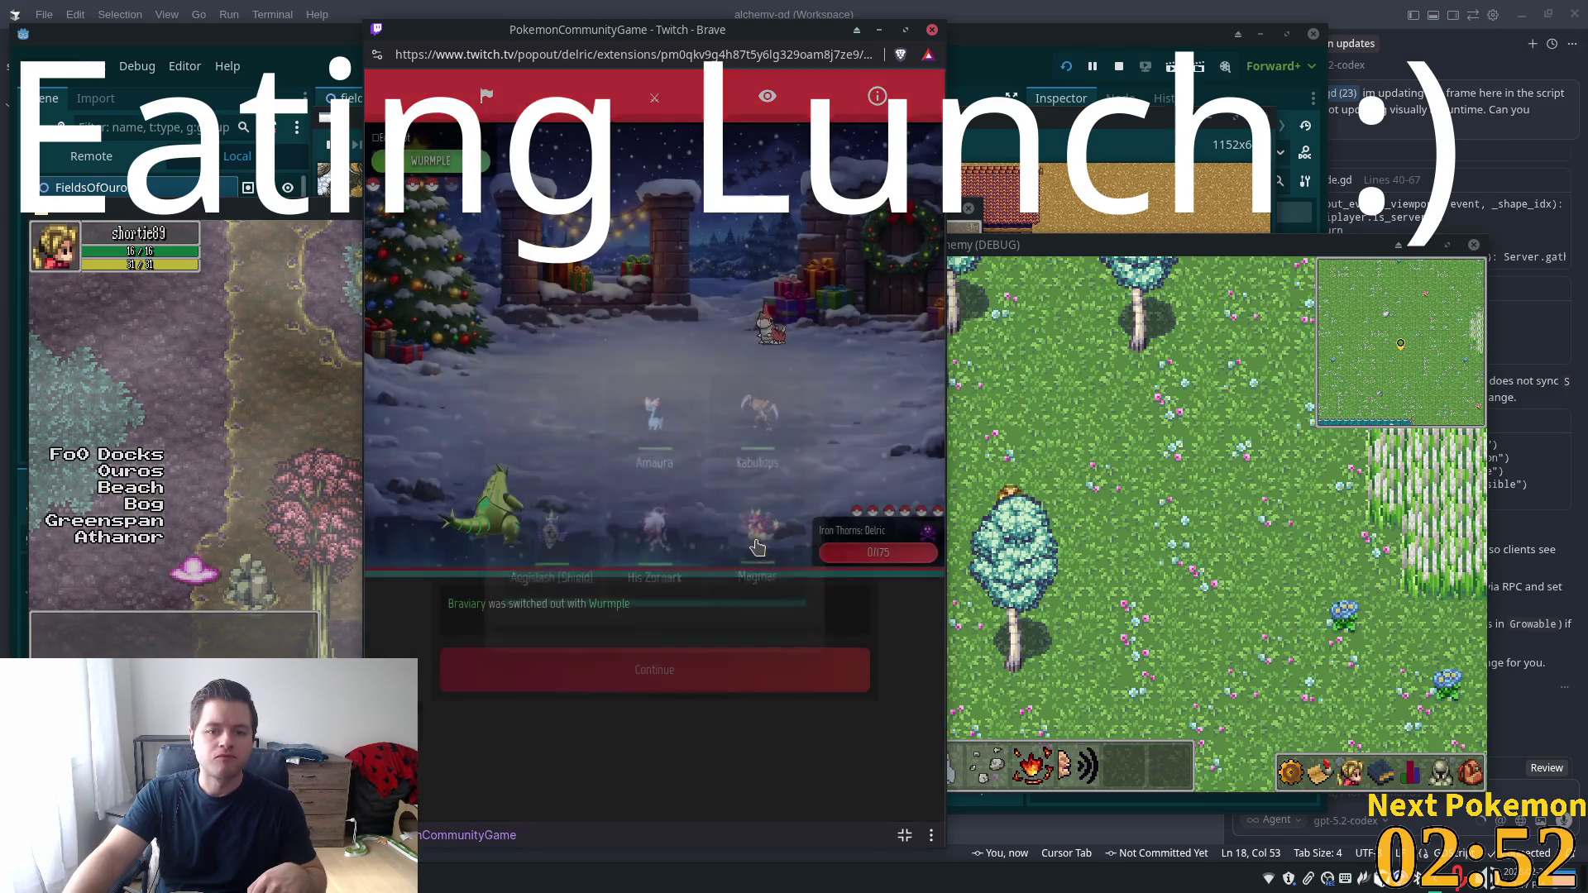
click(454, 171)
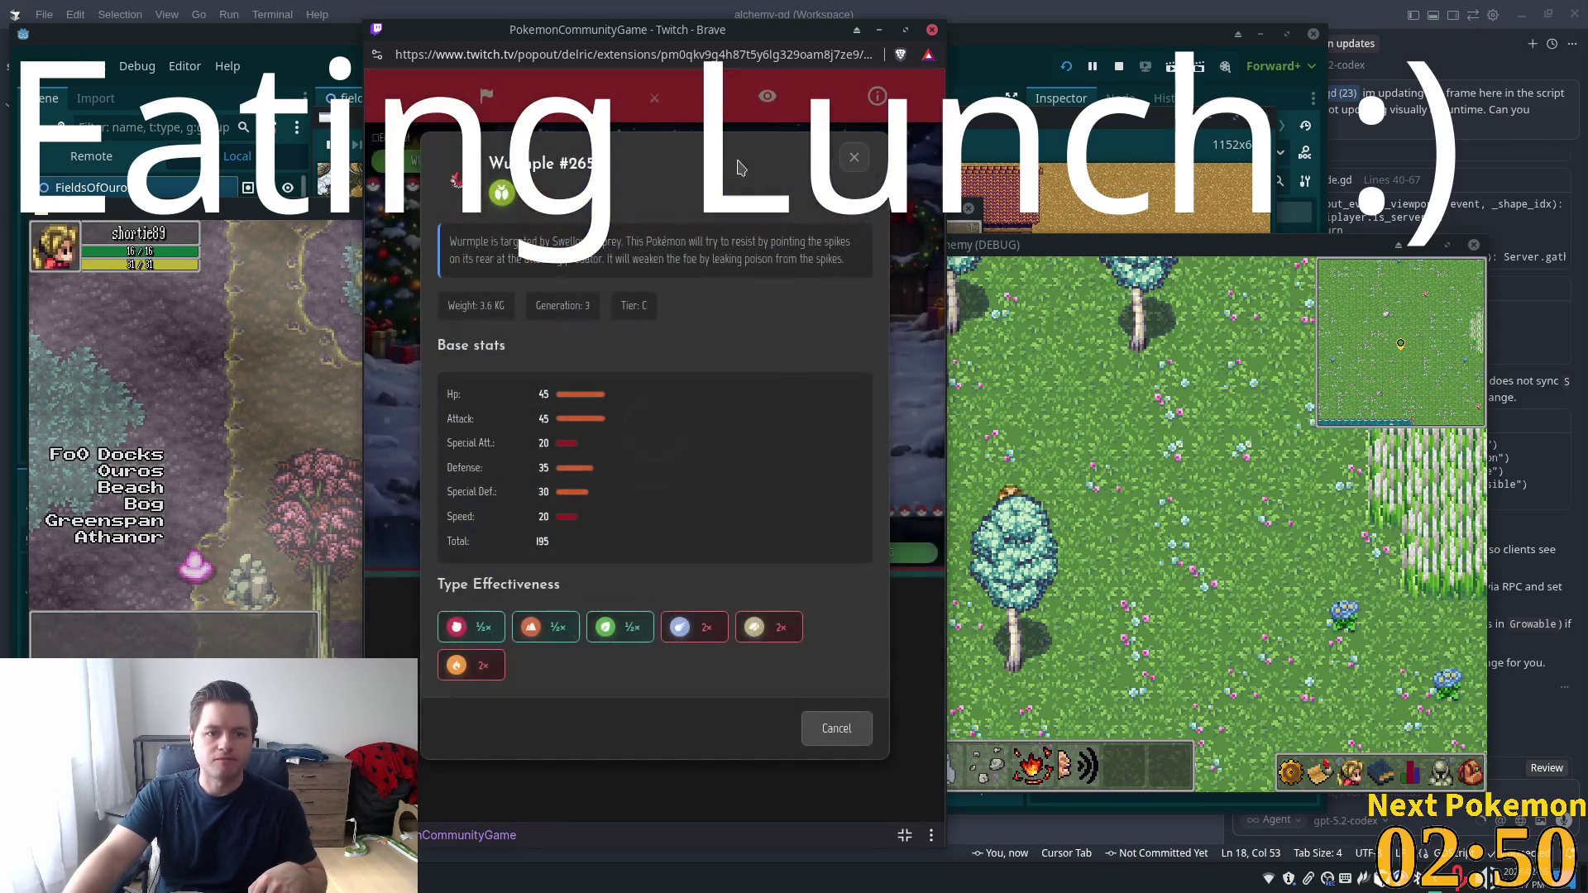
click(852, 164)
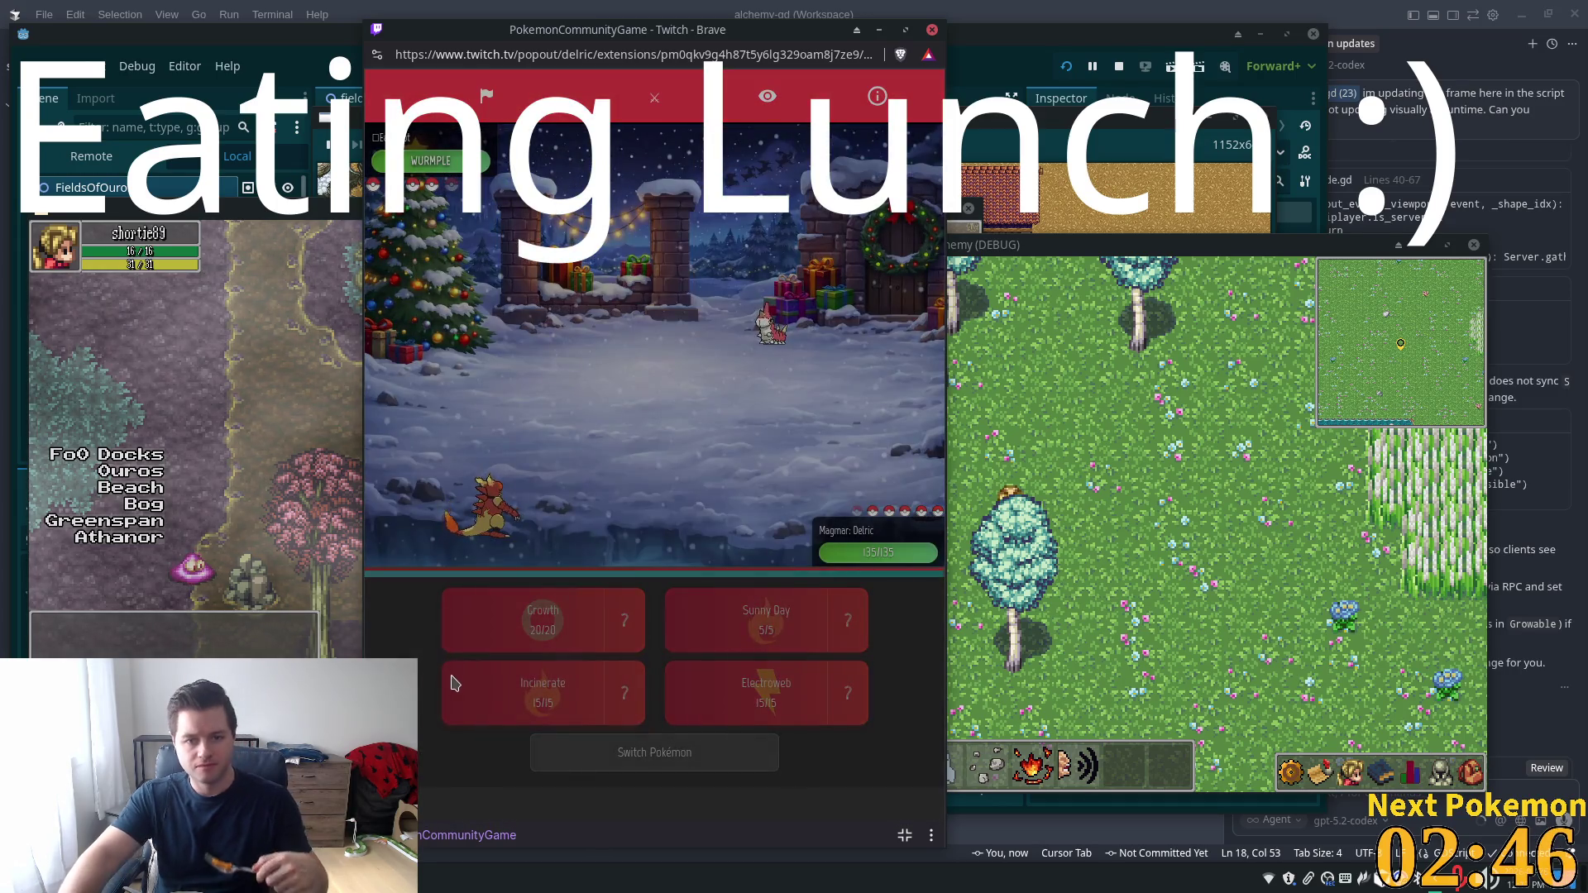
click(453, 683)
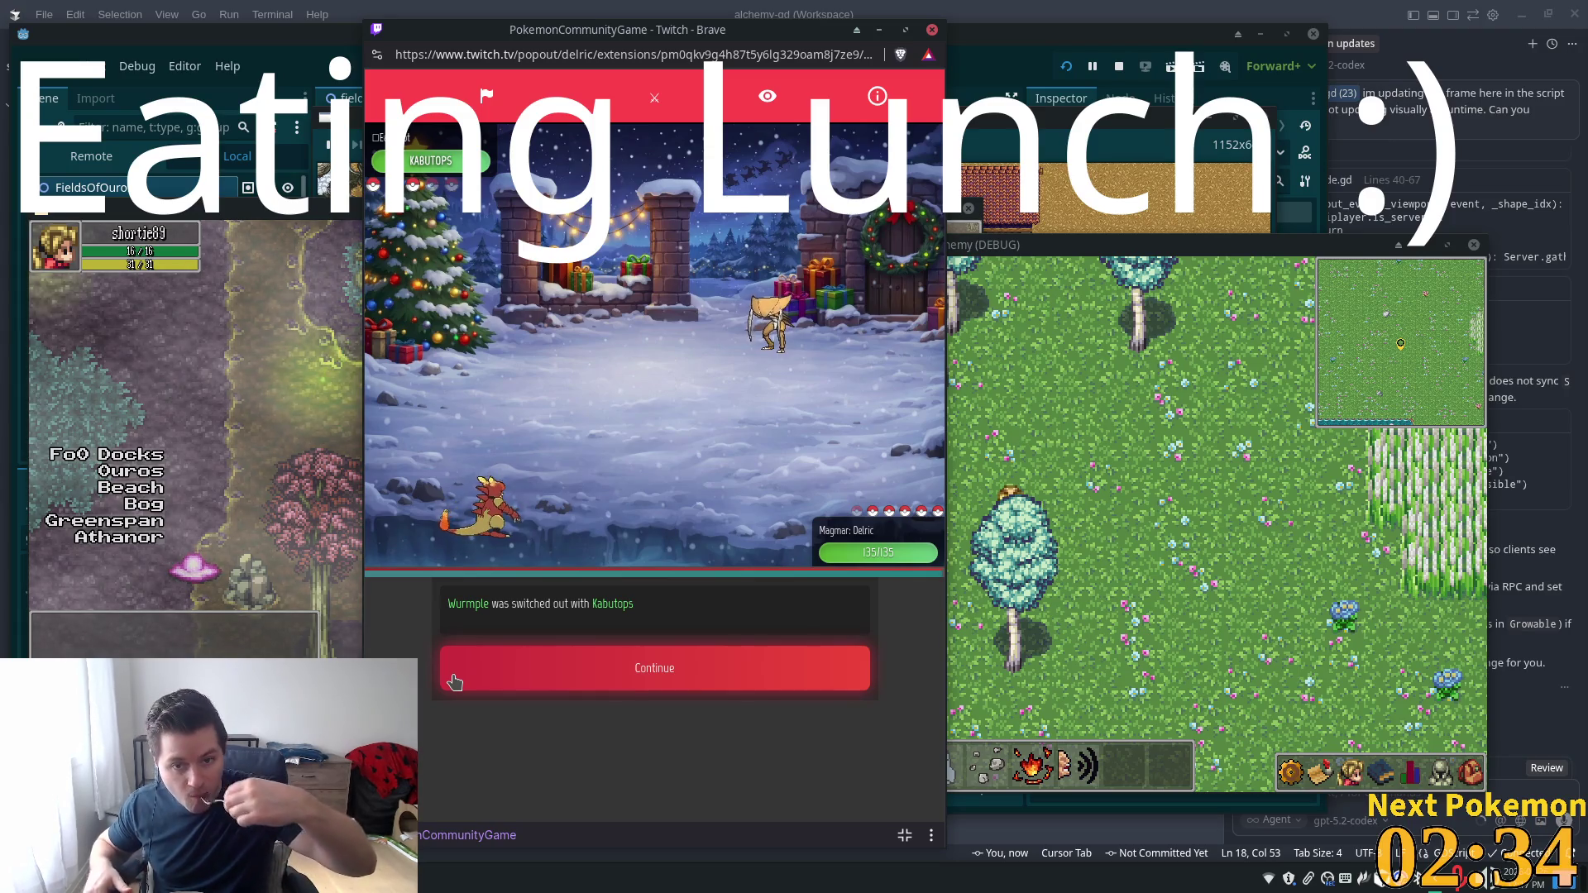
Check the opposing Kabutops's stats, then open the team list and back out
click(653, 670)
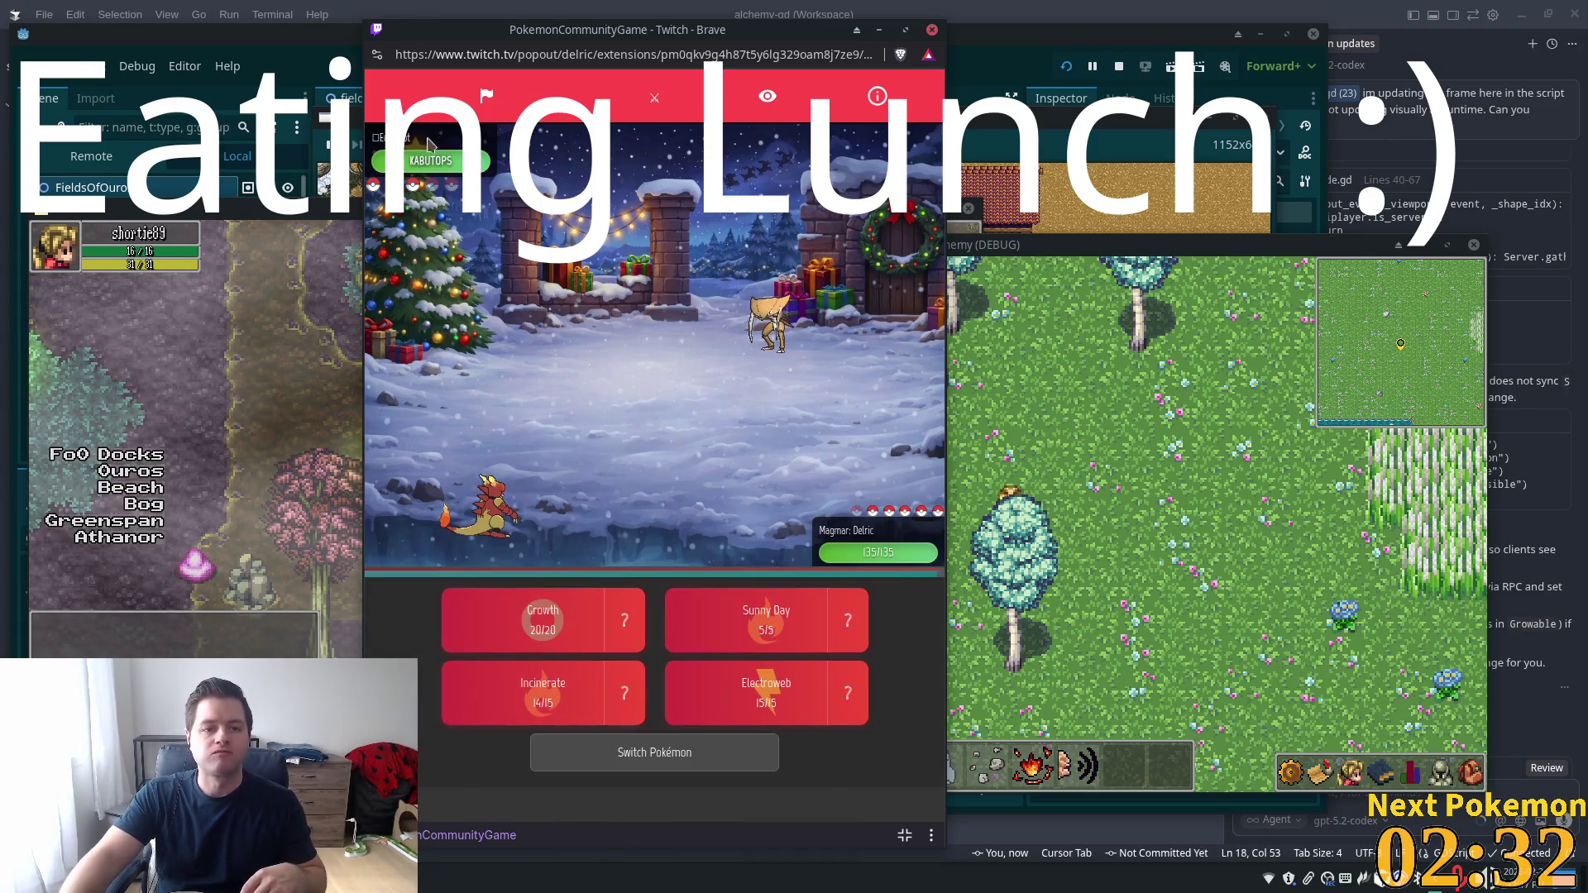
click(447, 169)
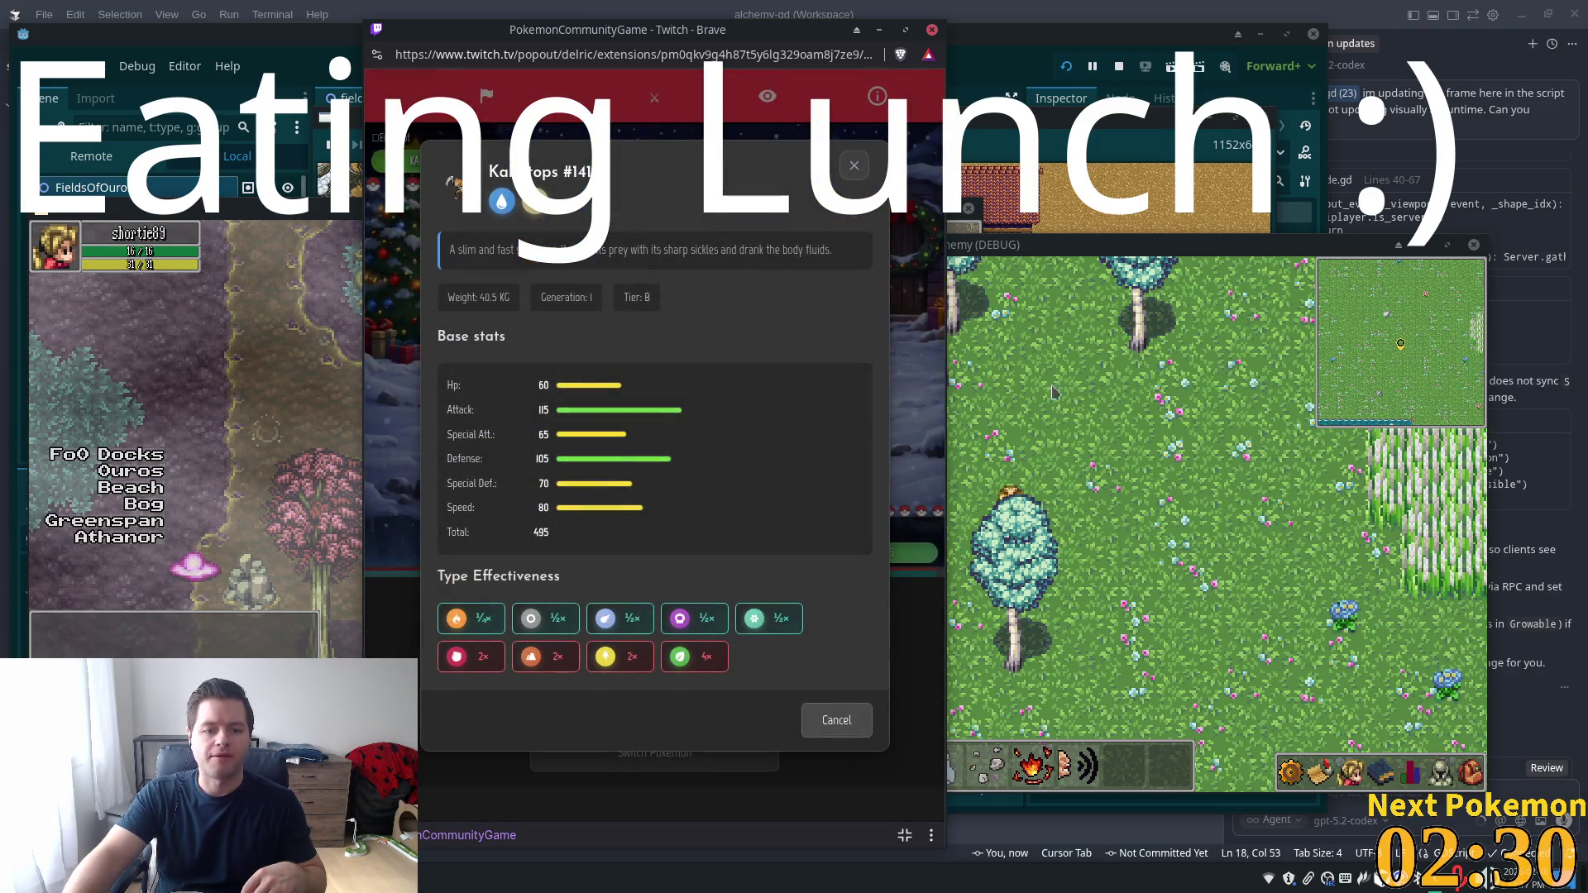
click(843, 169)
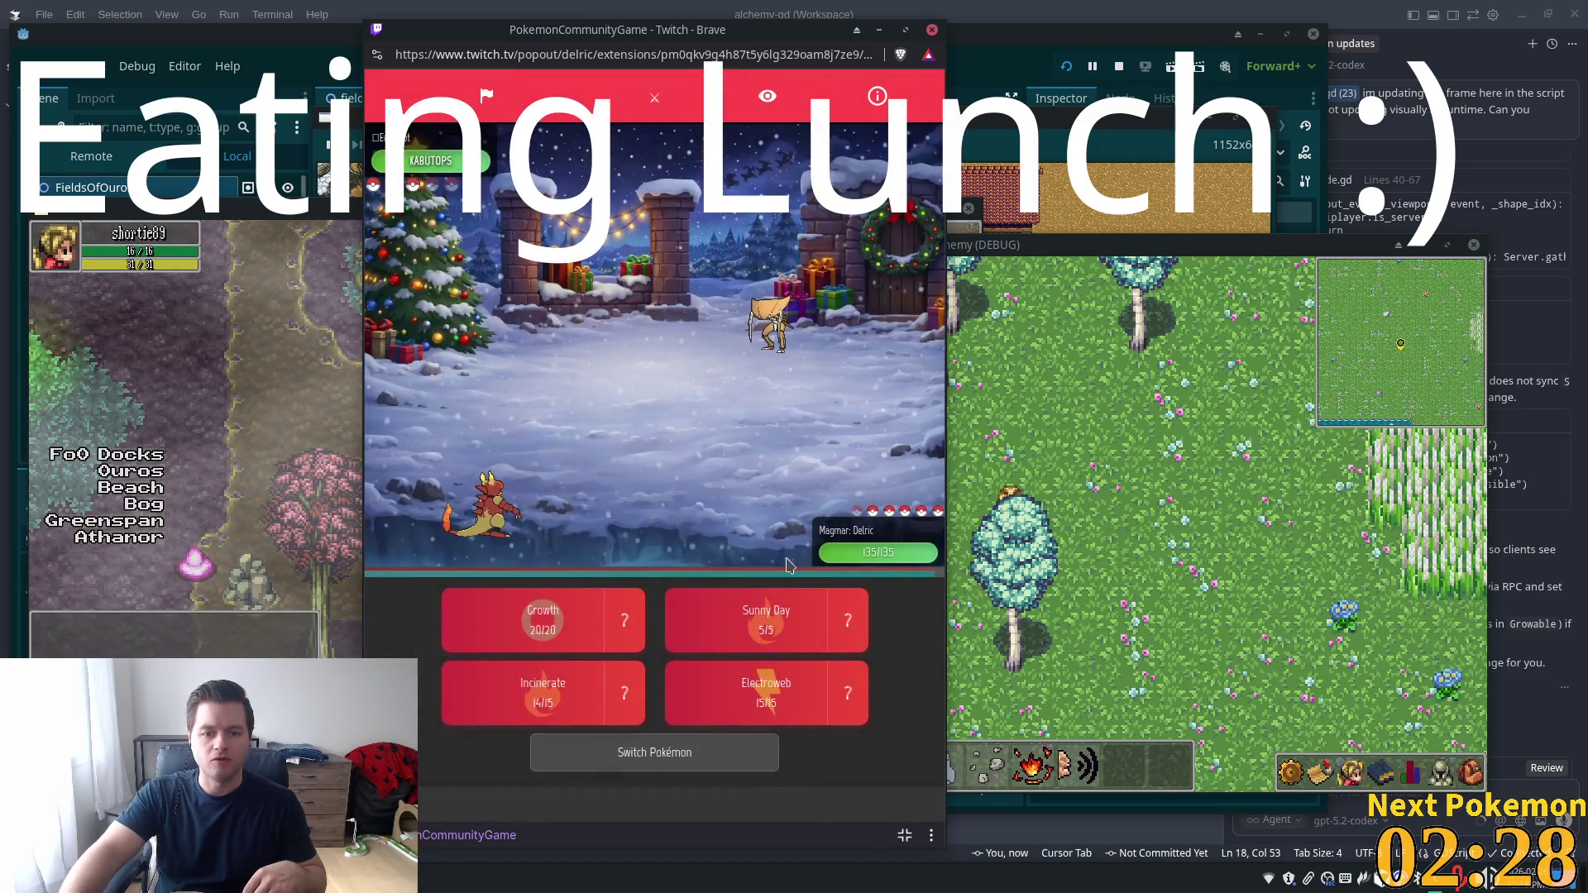
click(670, 752)
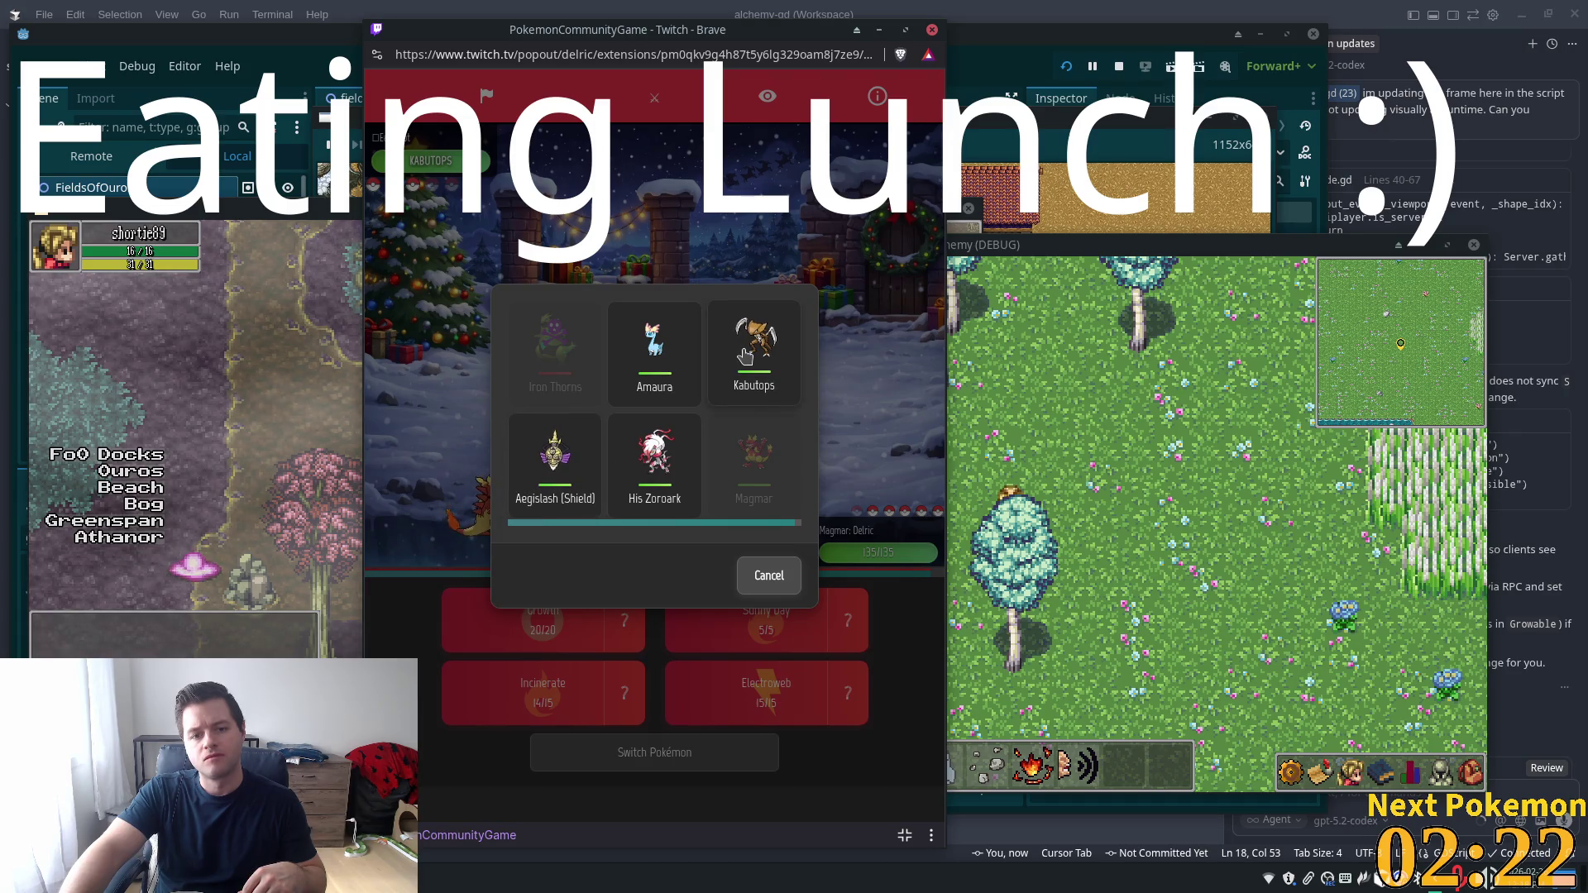
click(769, 597)
Recheck Kabutops's type matchups and swap Magmar out for Aegislash (Shield)
click(777, 473)
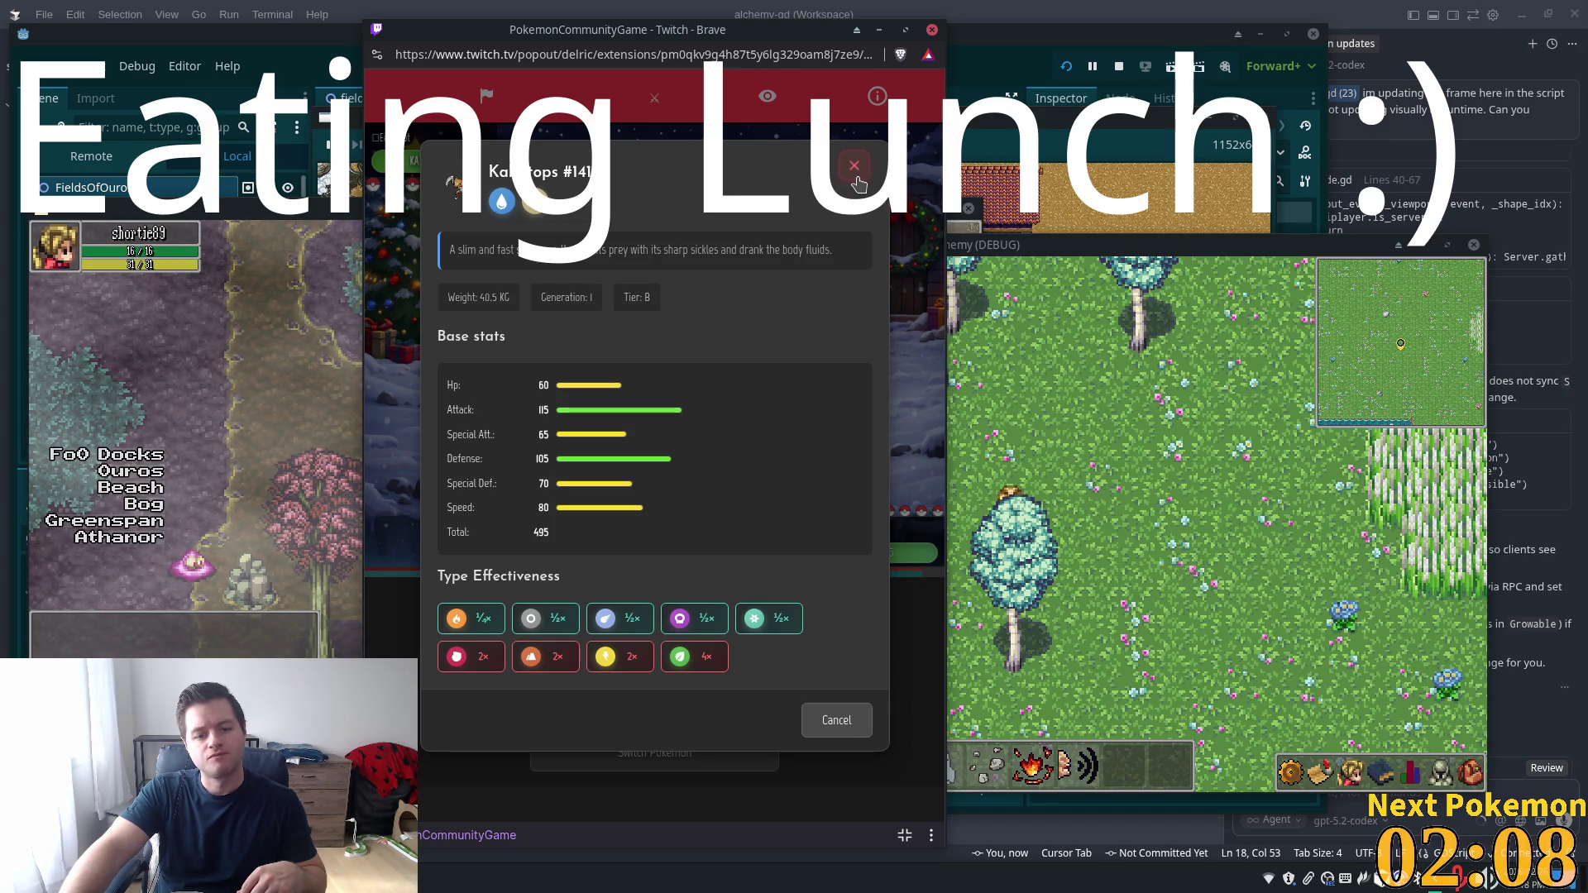
click(857, 180)
click(545, 633)
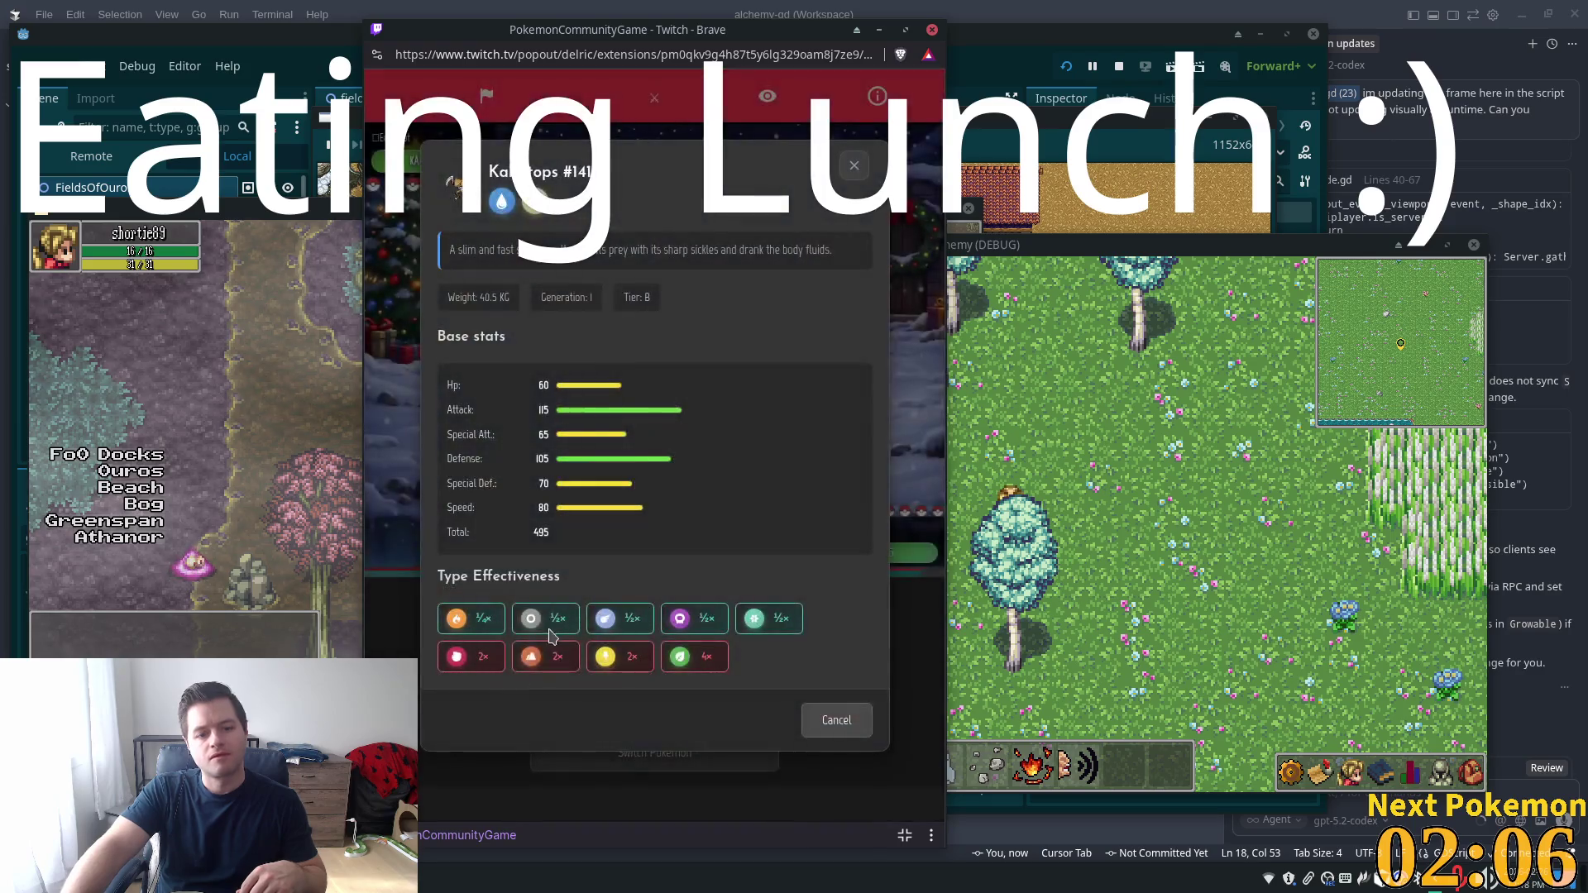
click(836, 720)
click(716, 758)
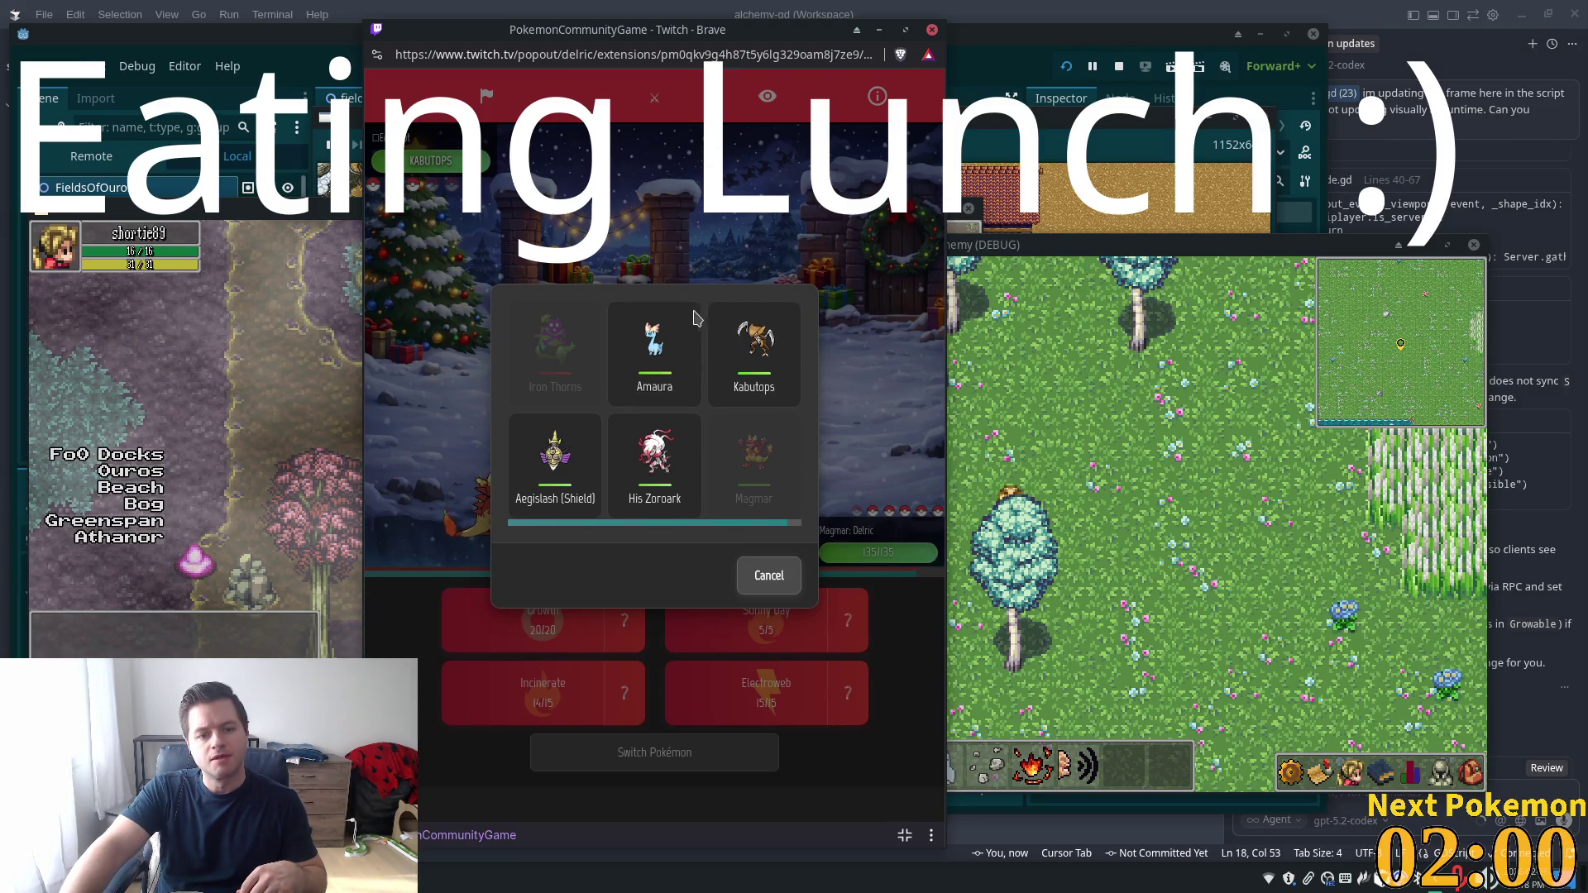
click(576, 468)
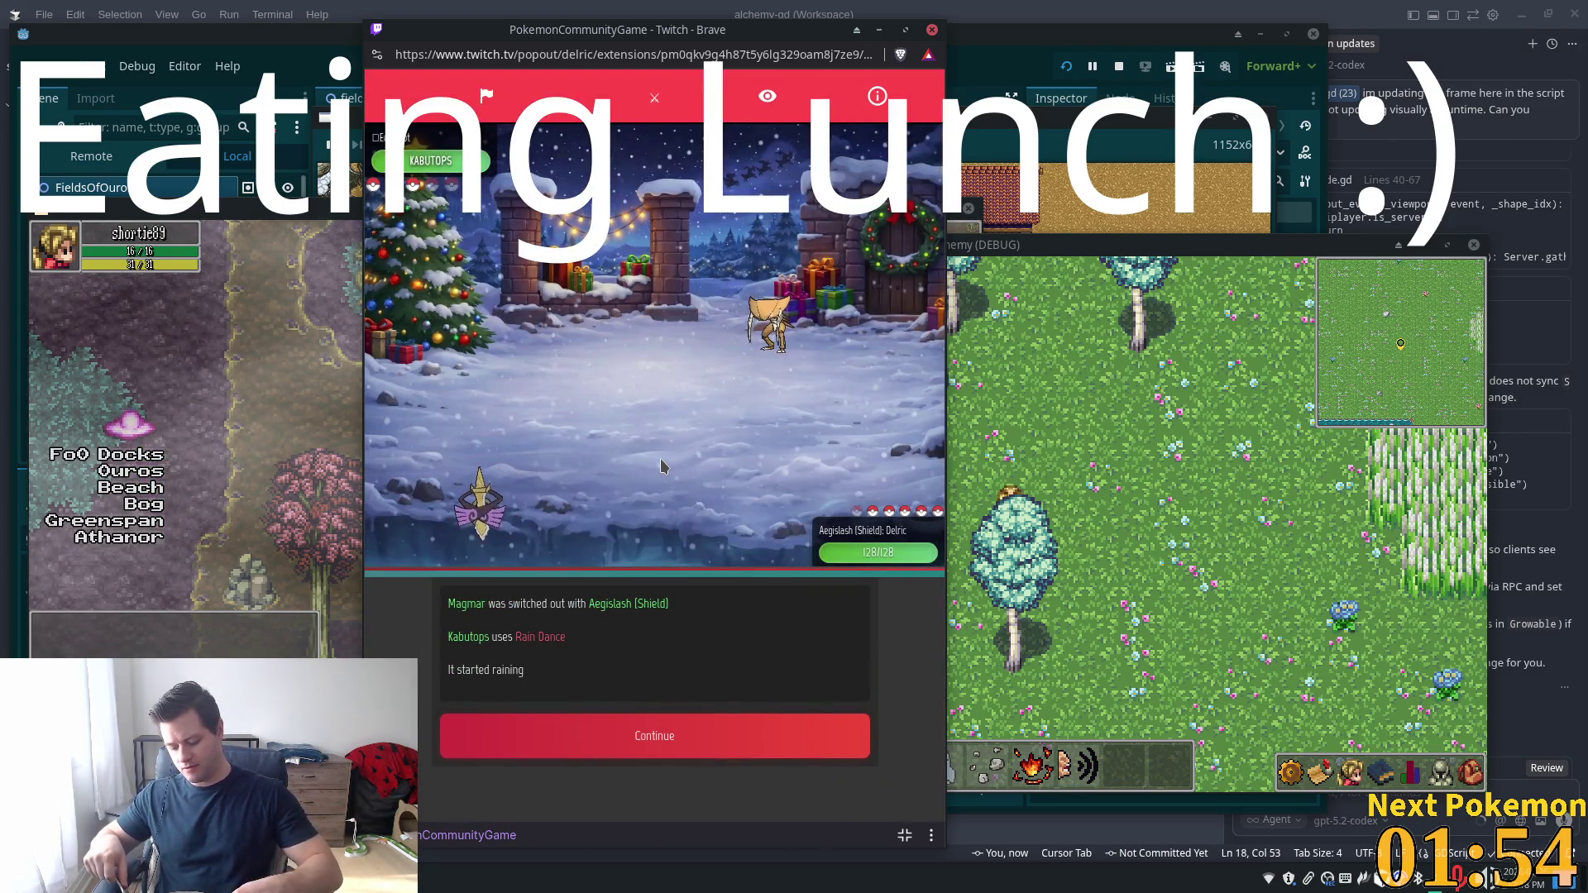
Review the opposing Kabutops's stats again and swap Aegislash out for Kabutops
click(674, 737)
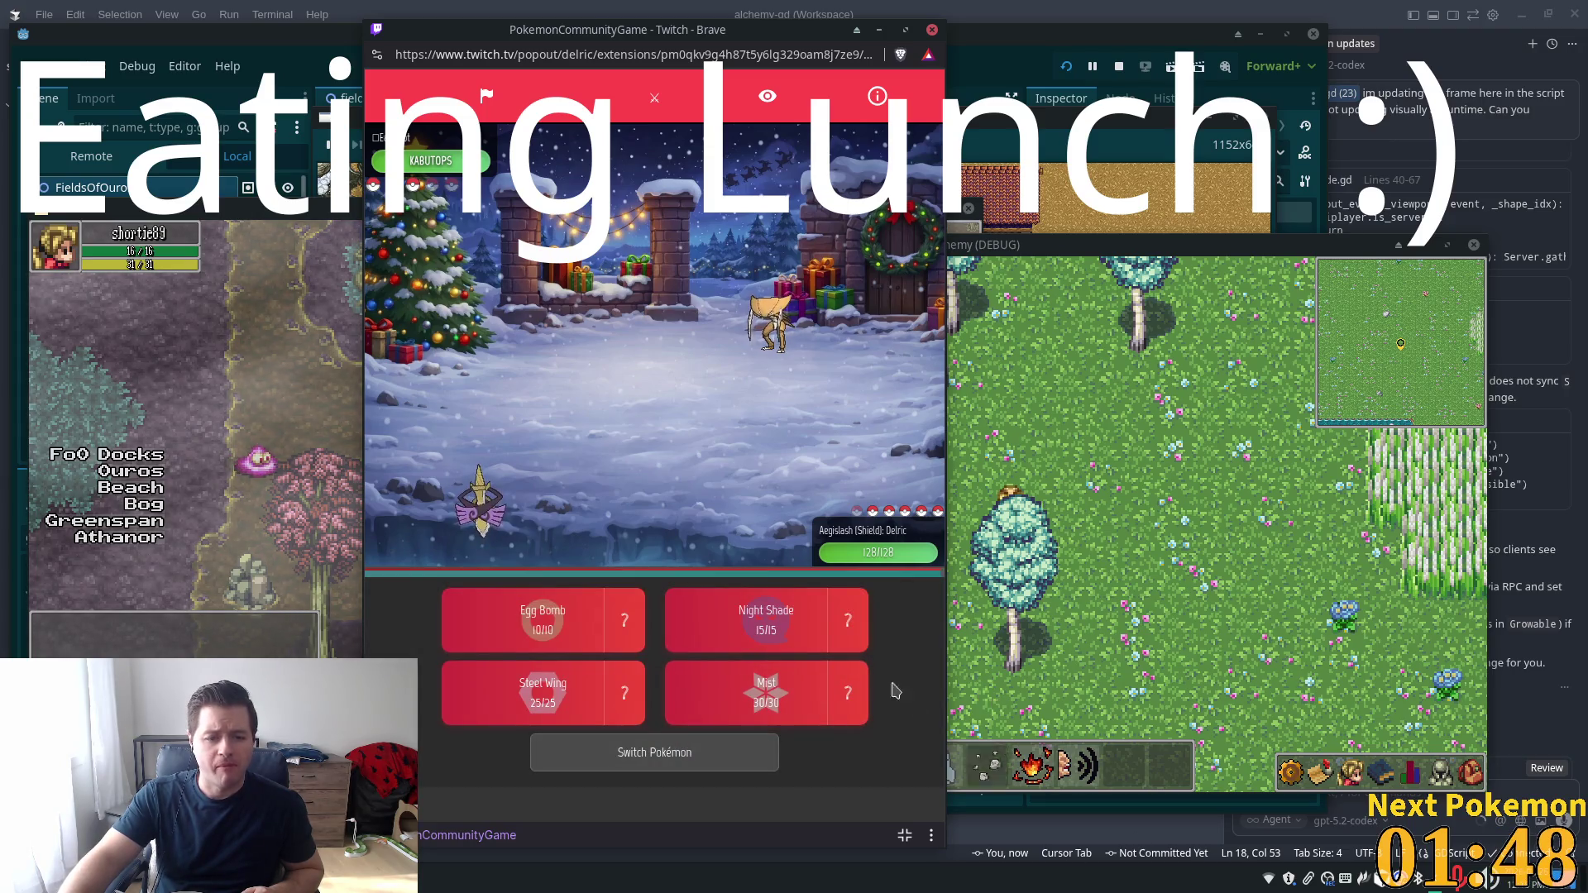
click(447, 155)
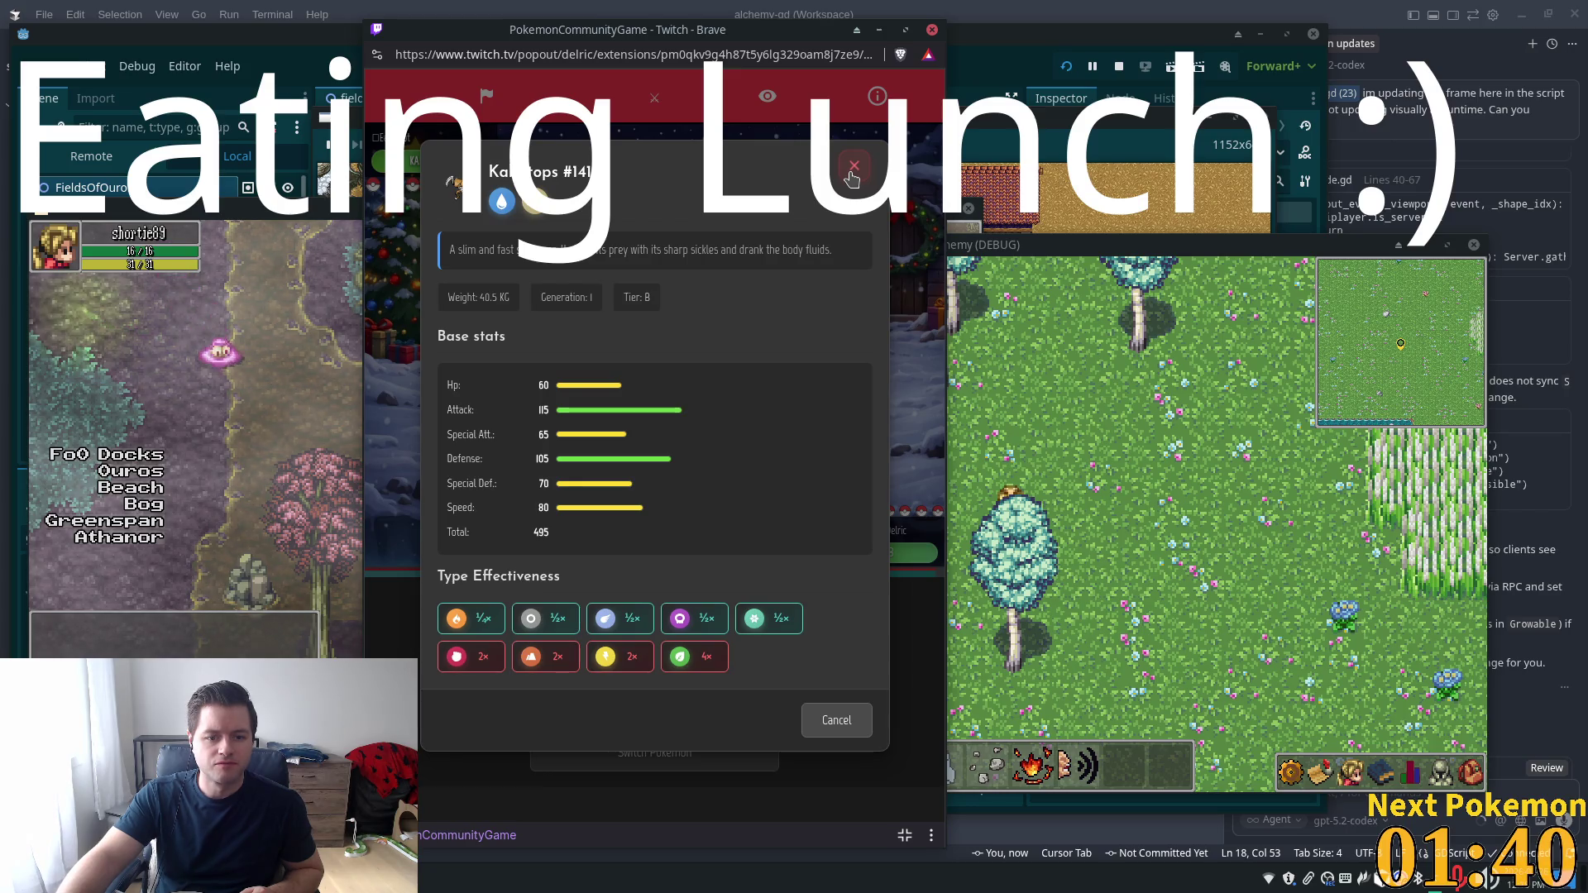
click(852, 175)
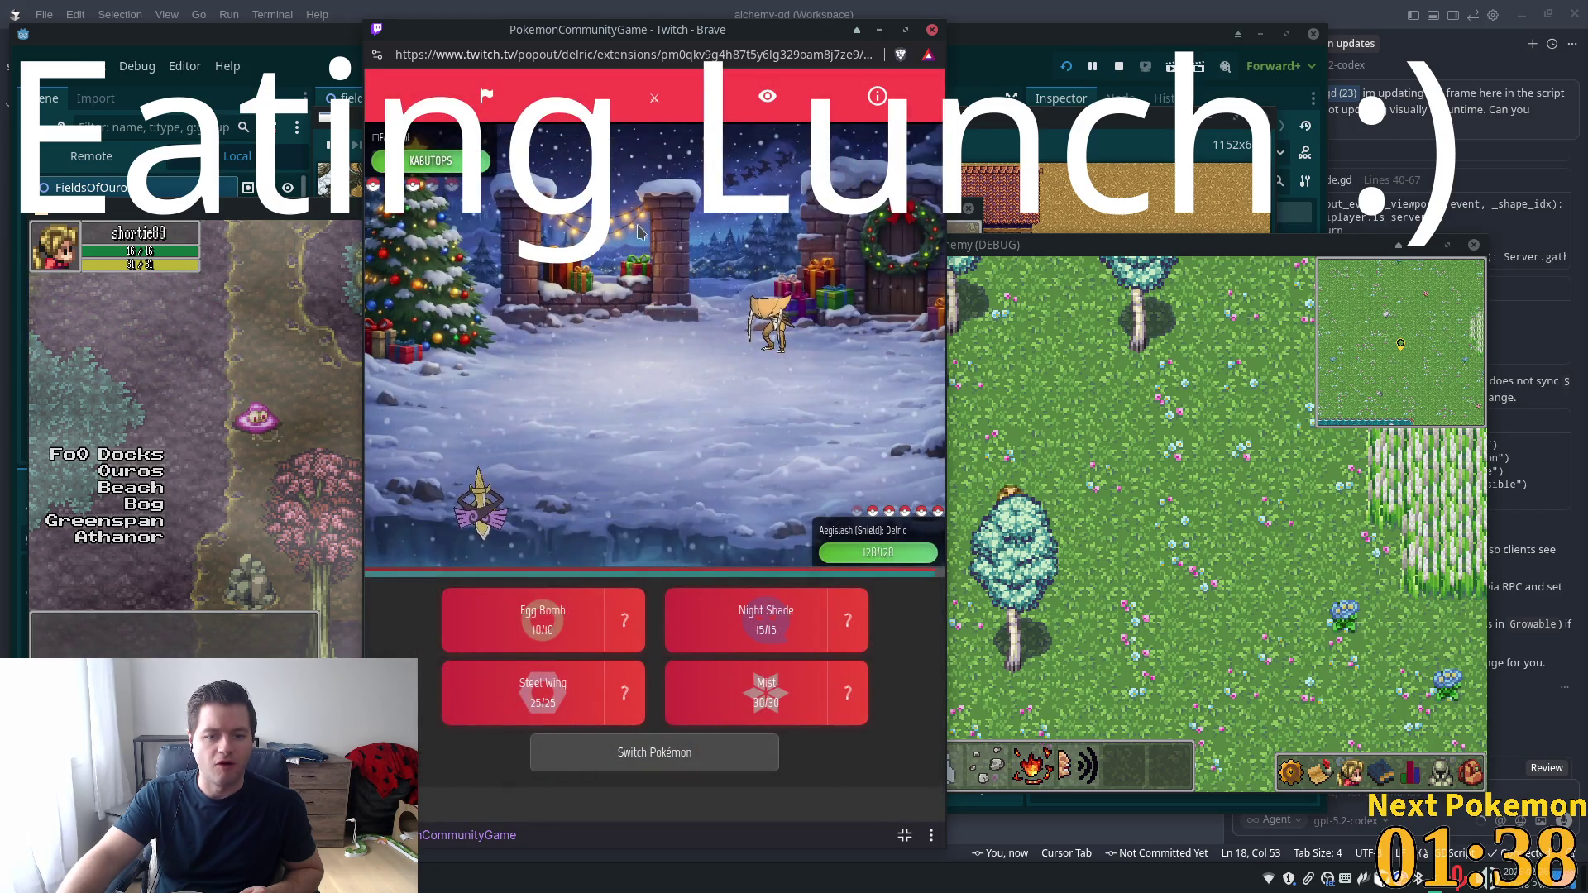
click(432, 155)
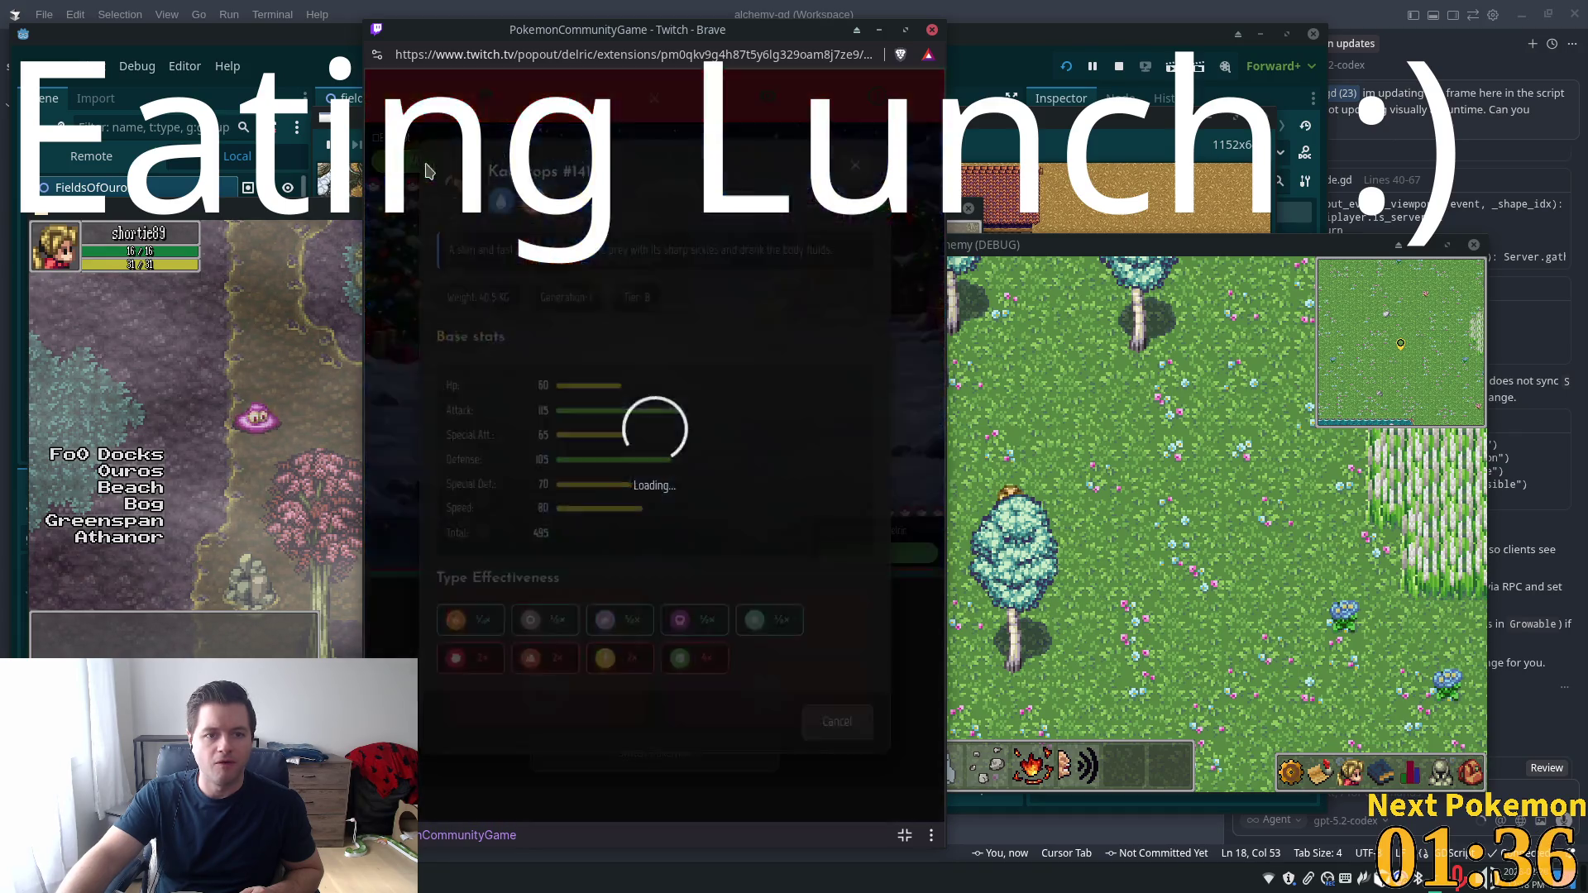
click(857, 167)
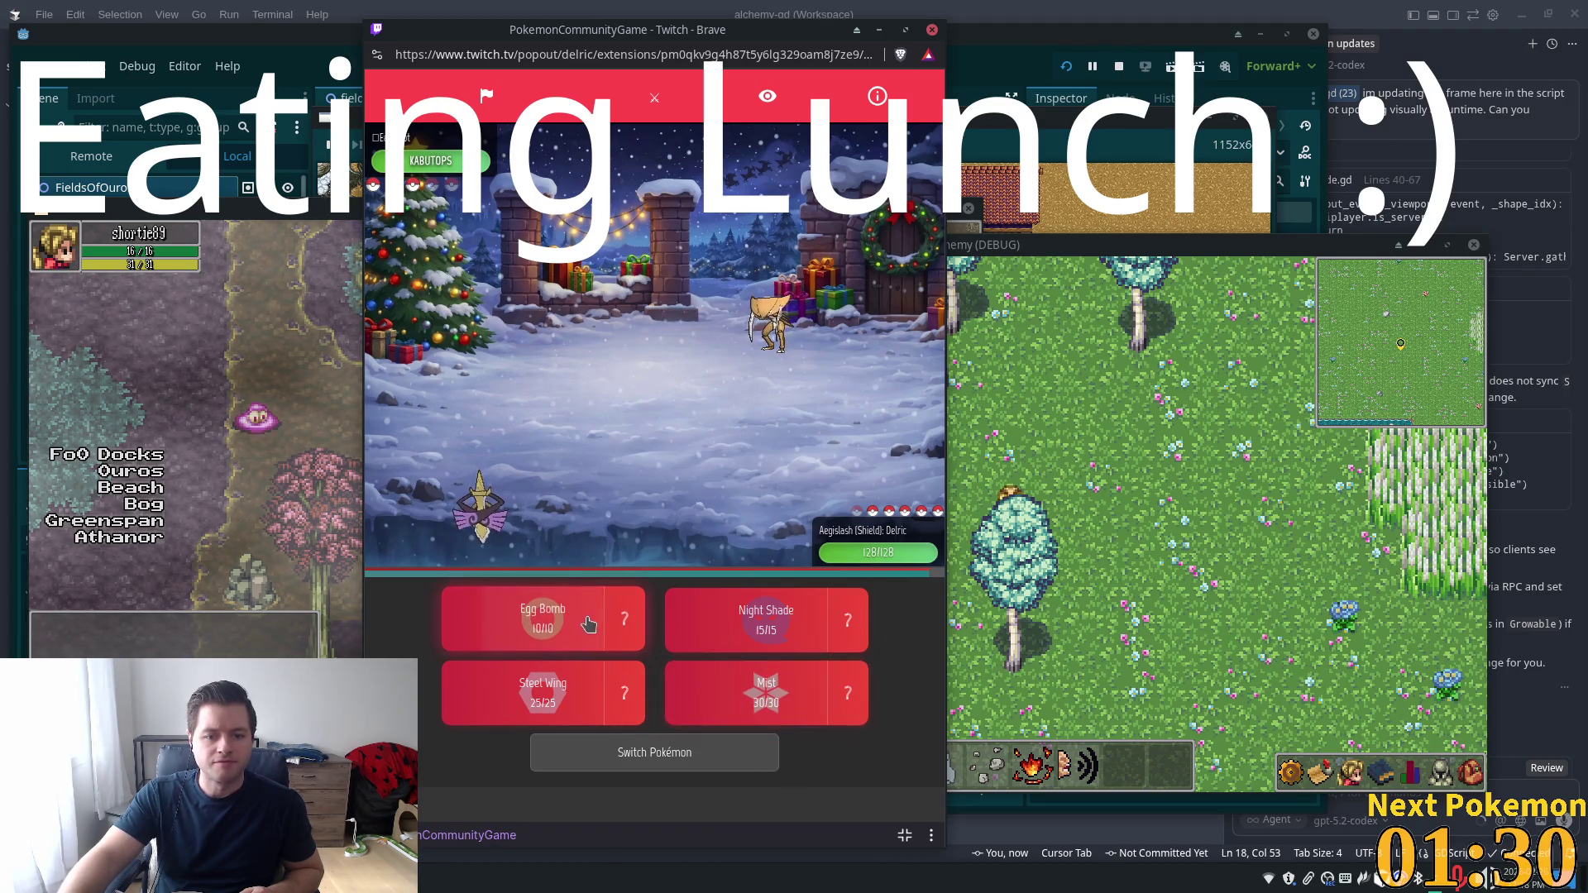
click(589, 747)
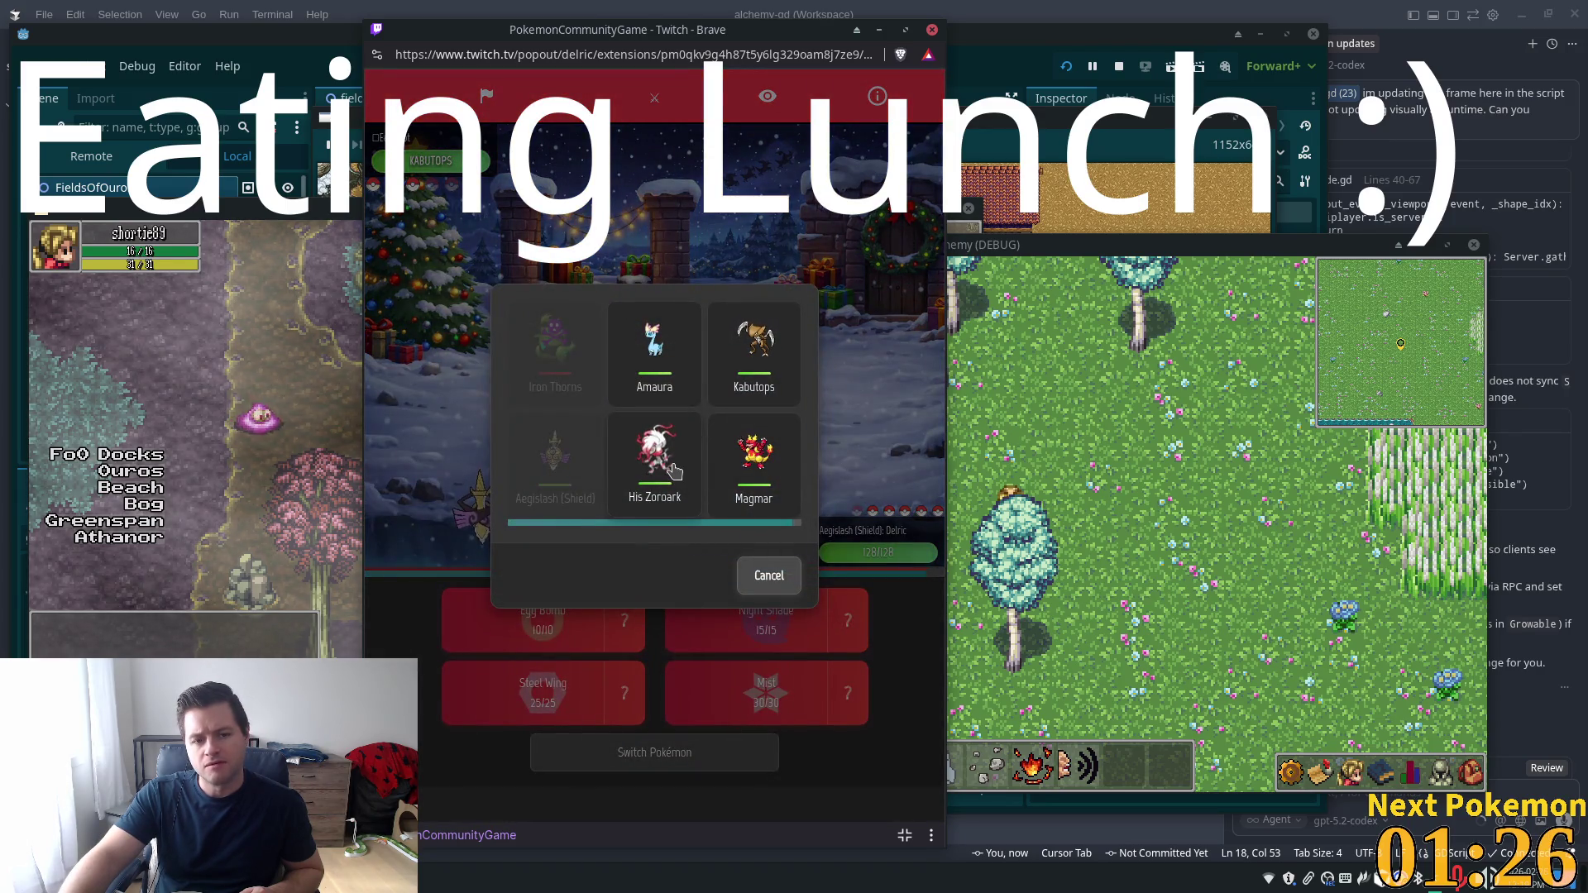
click(752, 368)
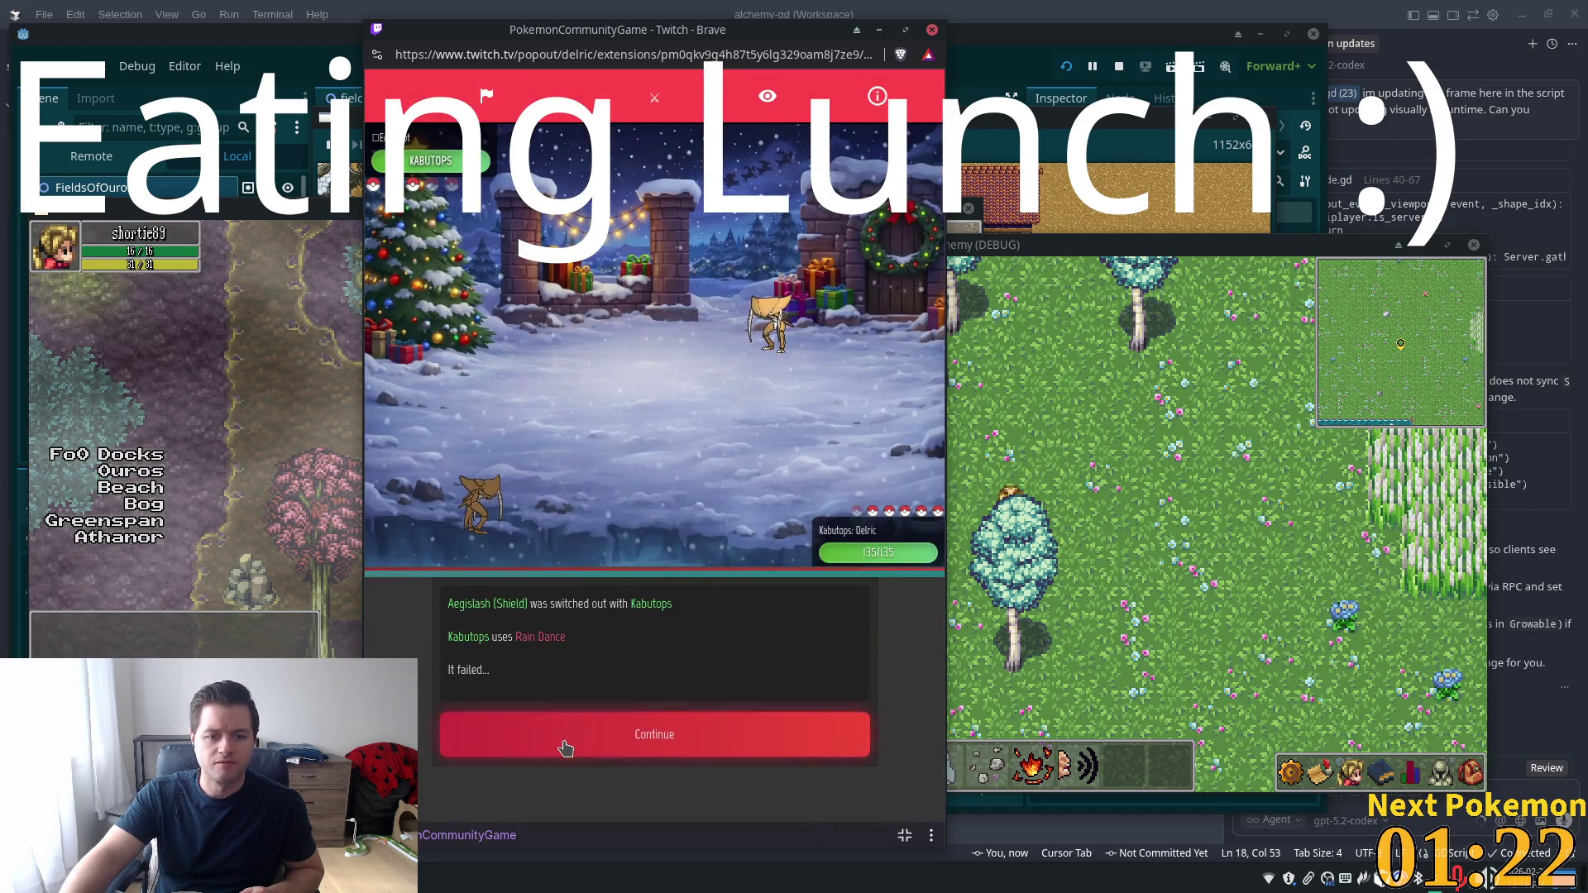
Check the foe's stats and attack with Rock Blast twice
click(566, 748)
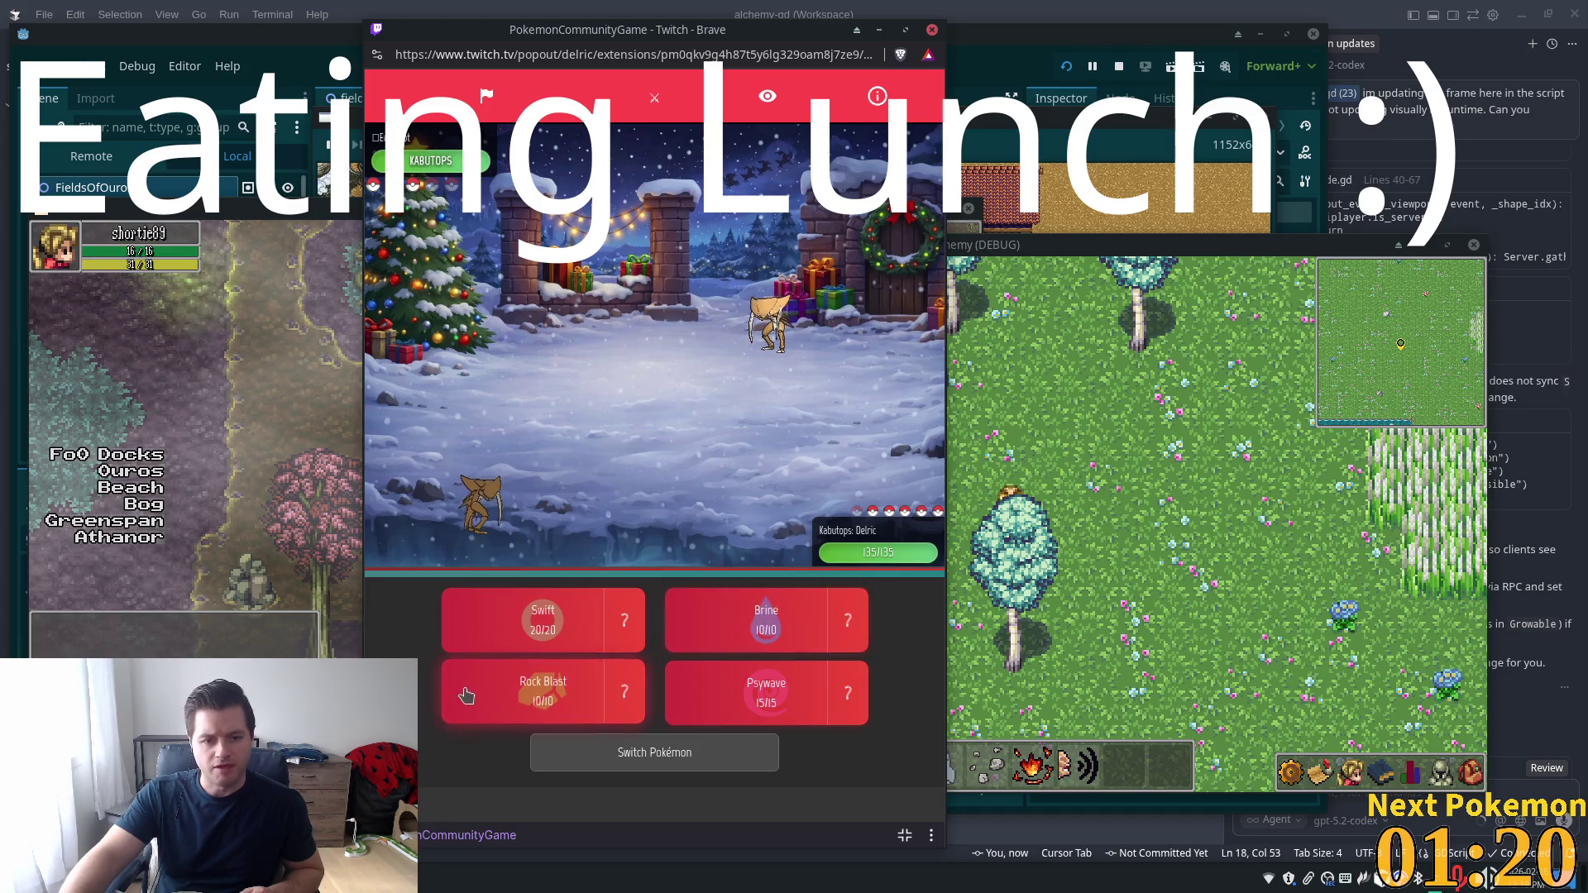
click(773, 322)
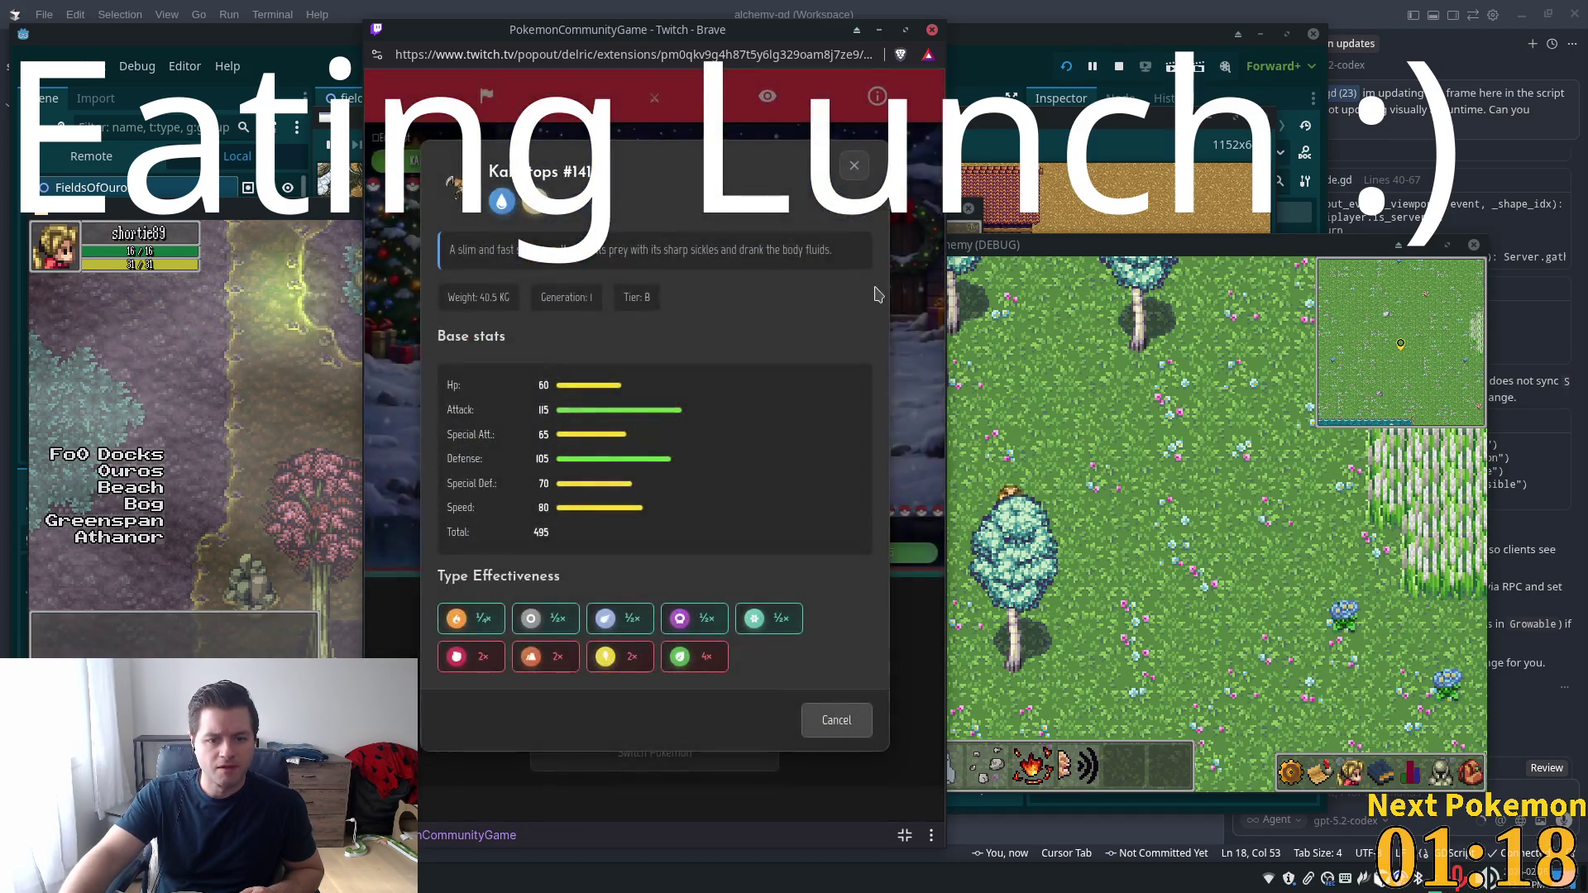
click(856, 174)
click(541, 699)
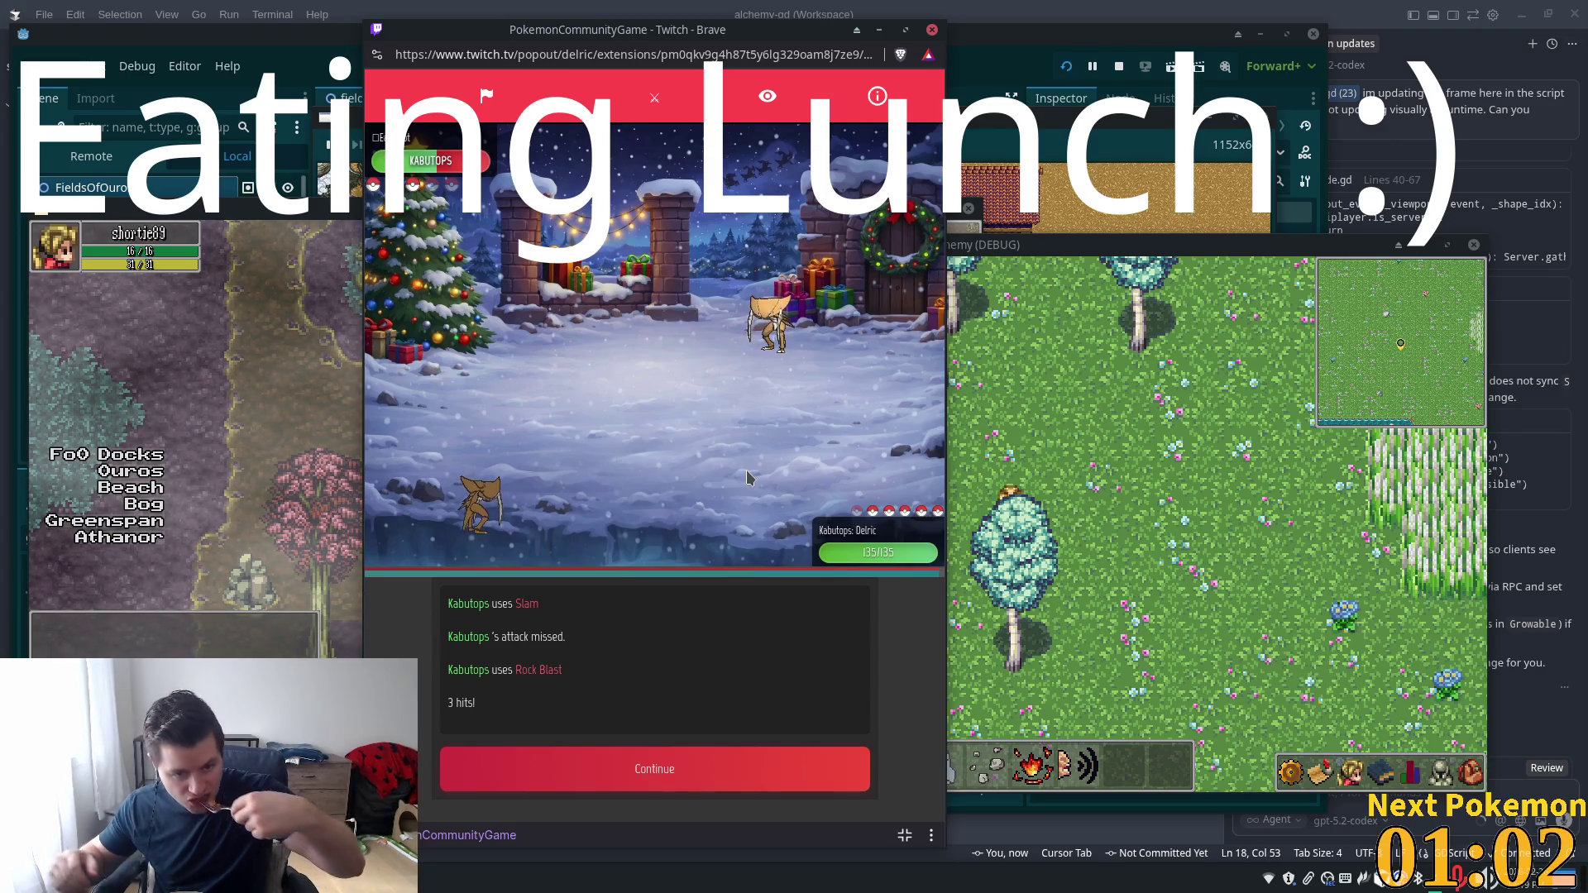
click(701, 786)
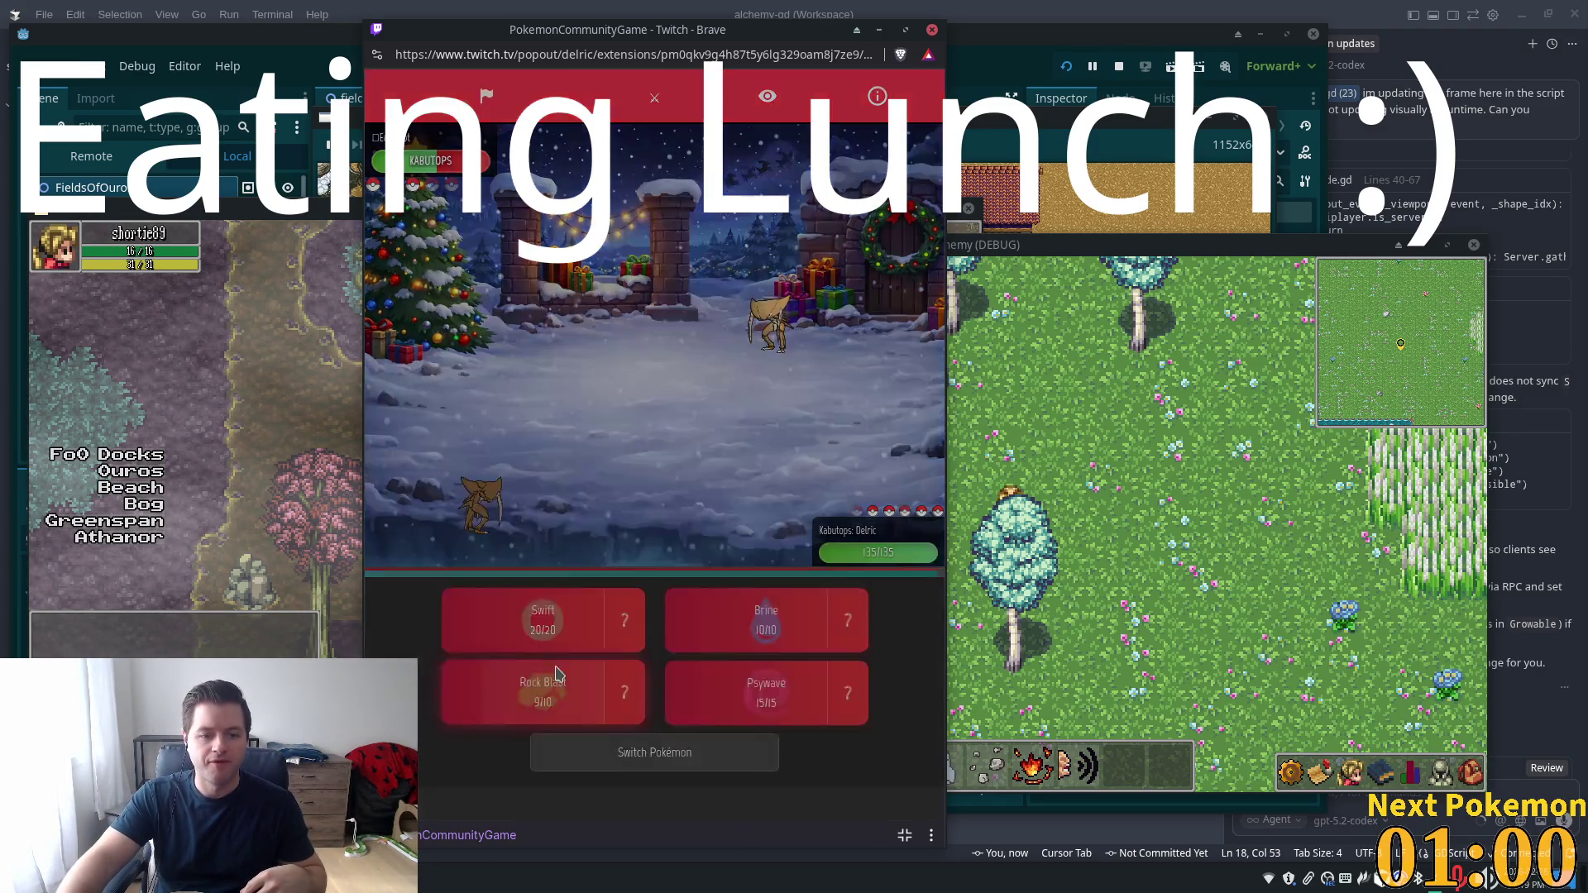
click(579, 673)
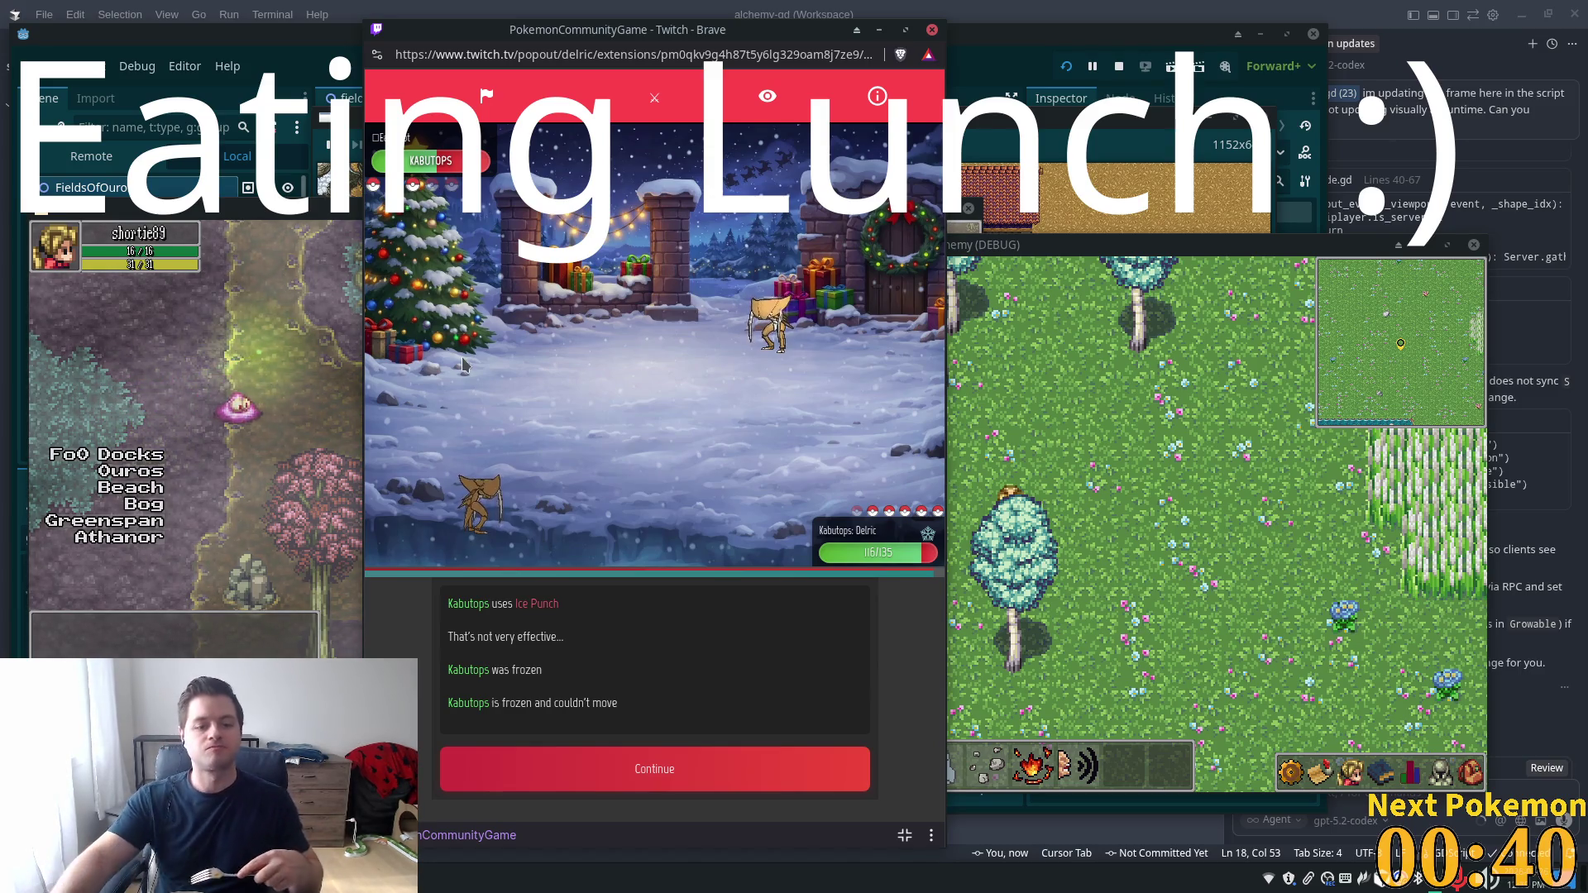
Keep attacking with Kabutops over further turns, including another Rock Blast
click(602, 771)
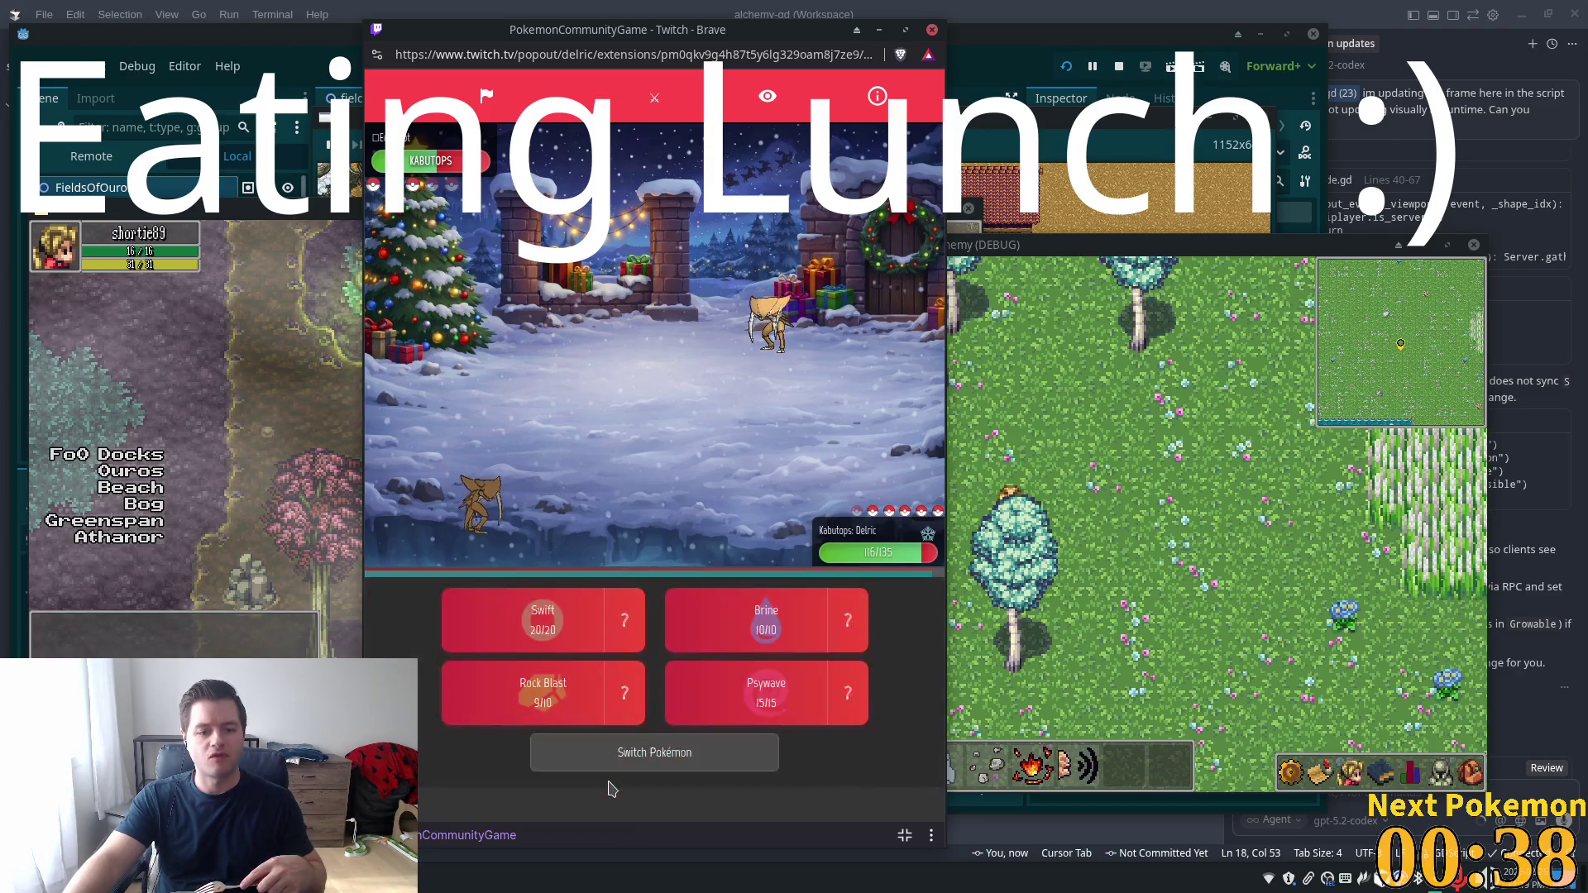
click(546, 699)
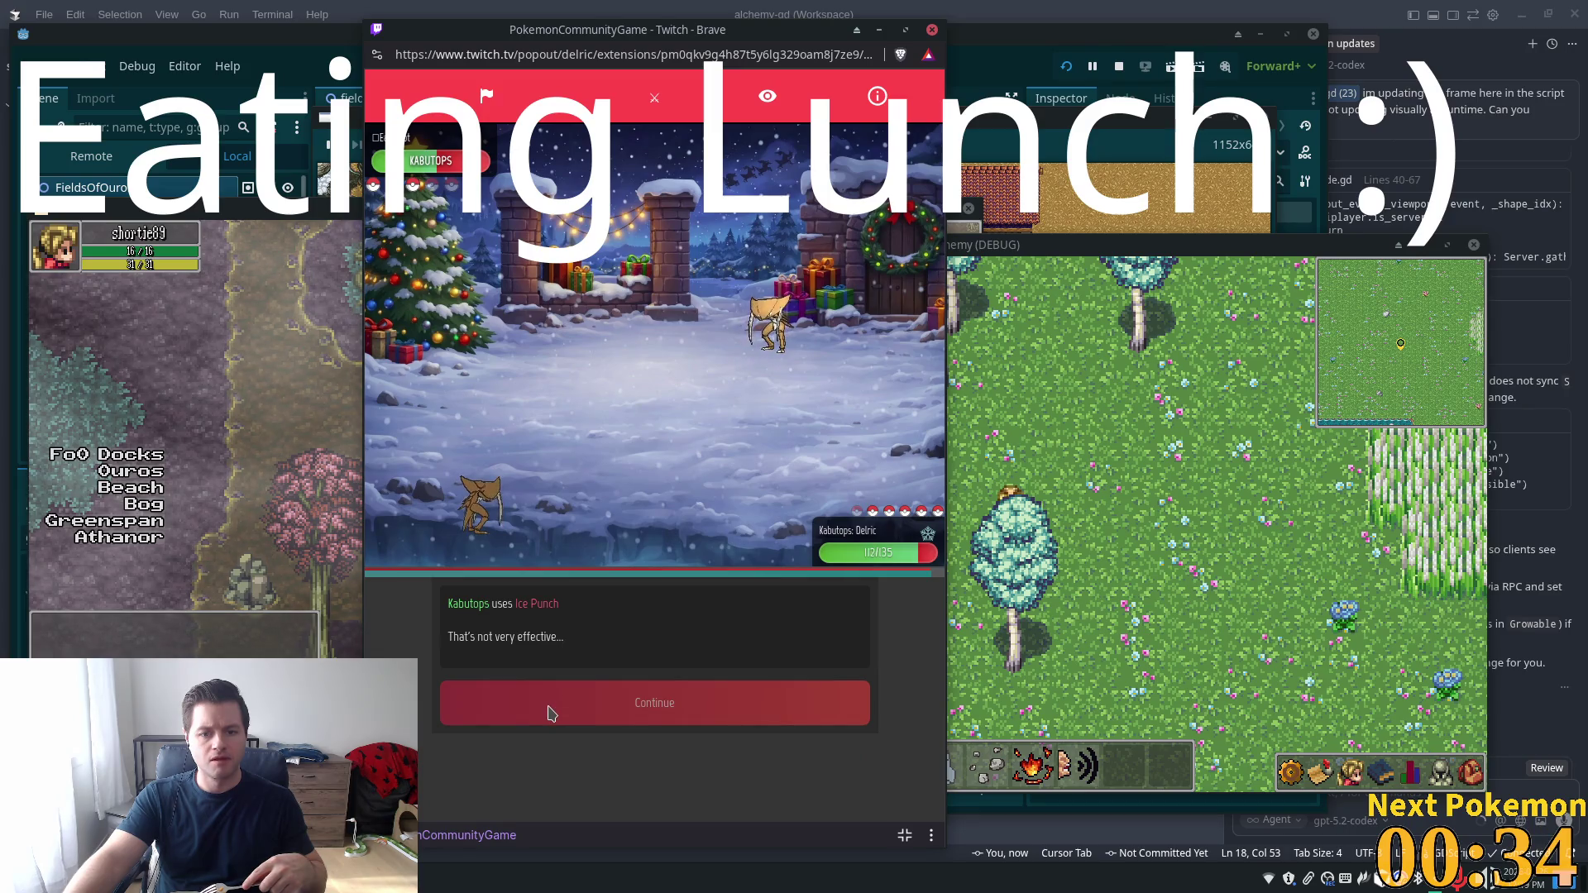
click(552, 713)
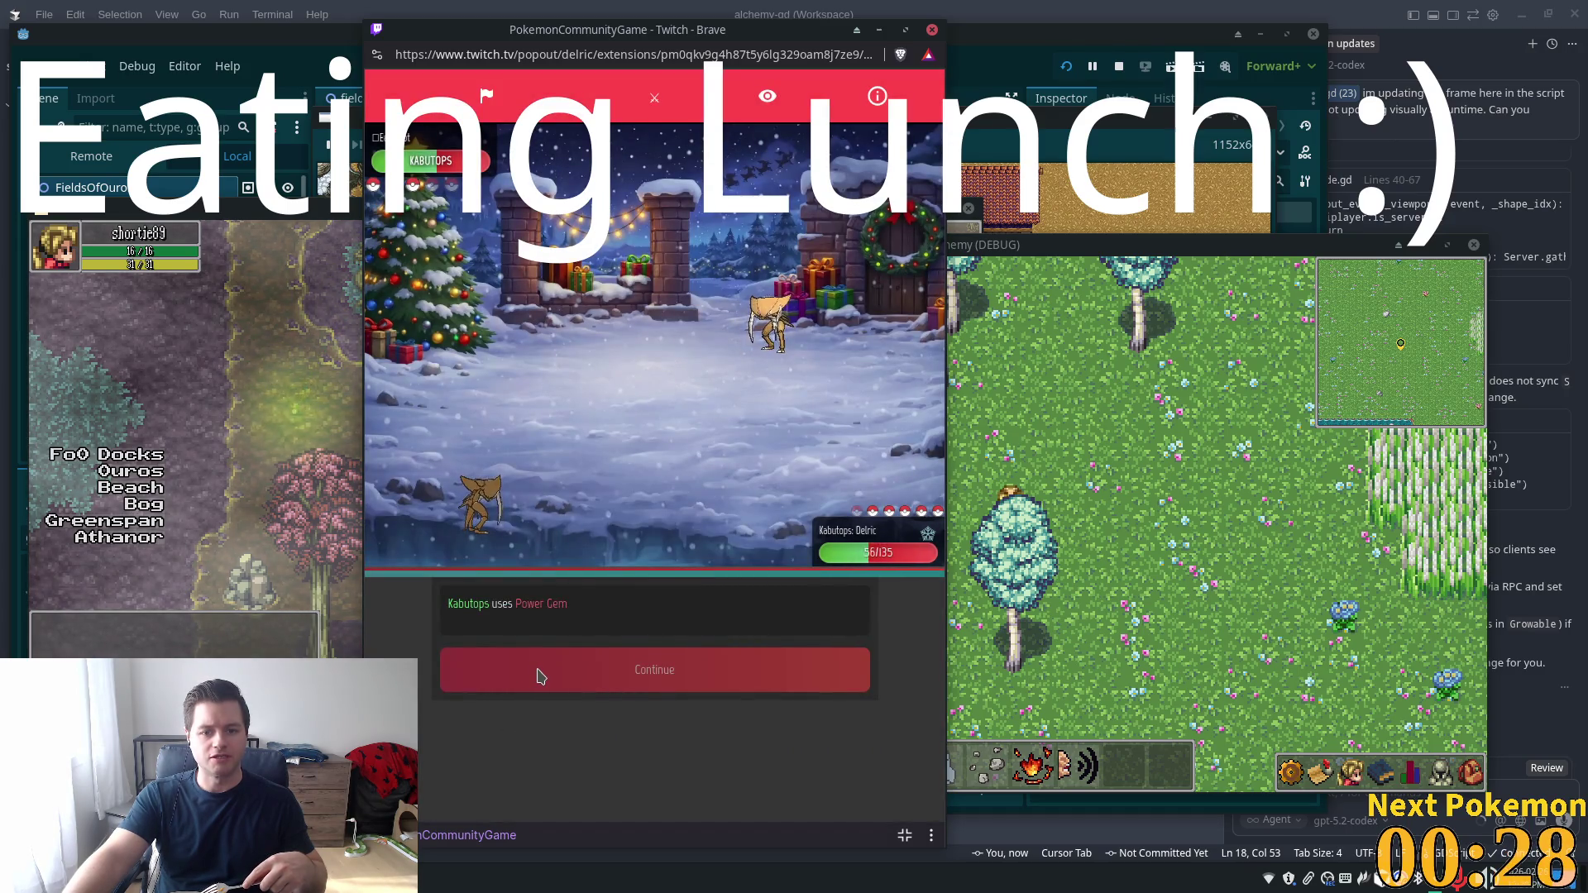
click(497, 700)
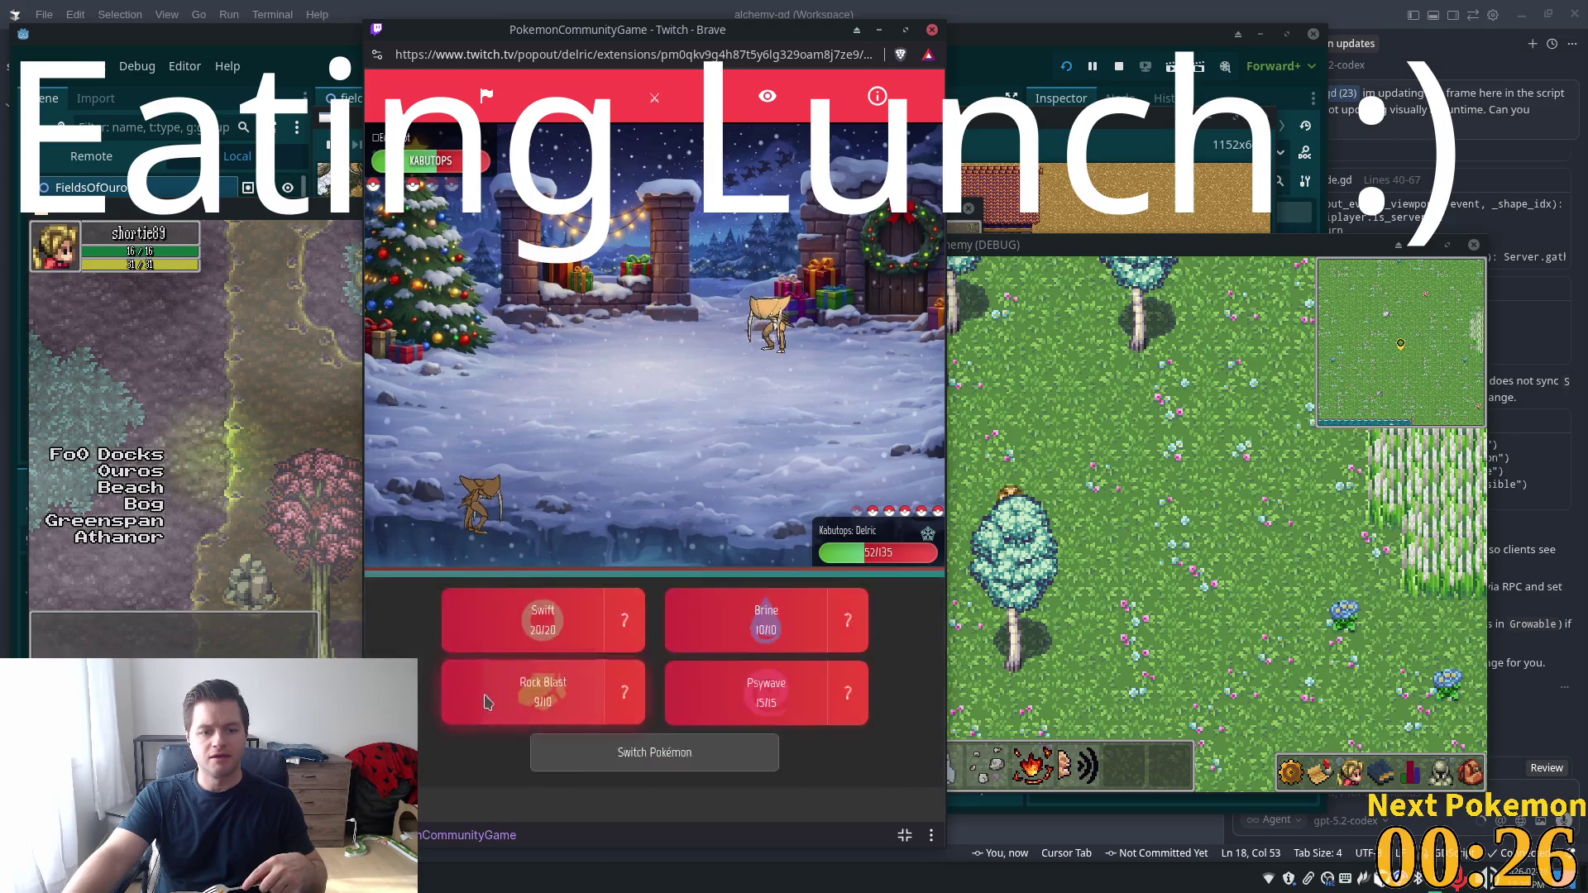
click(487, 701)
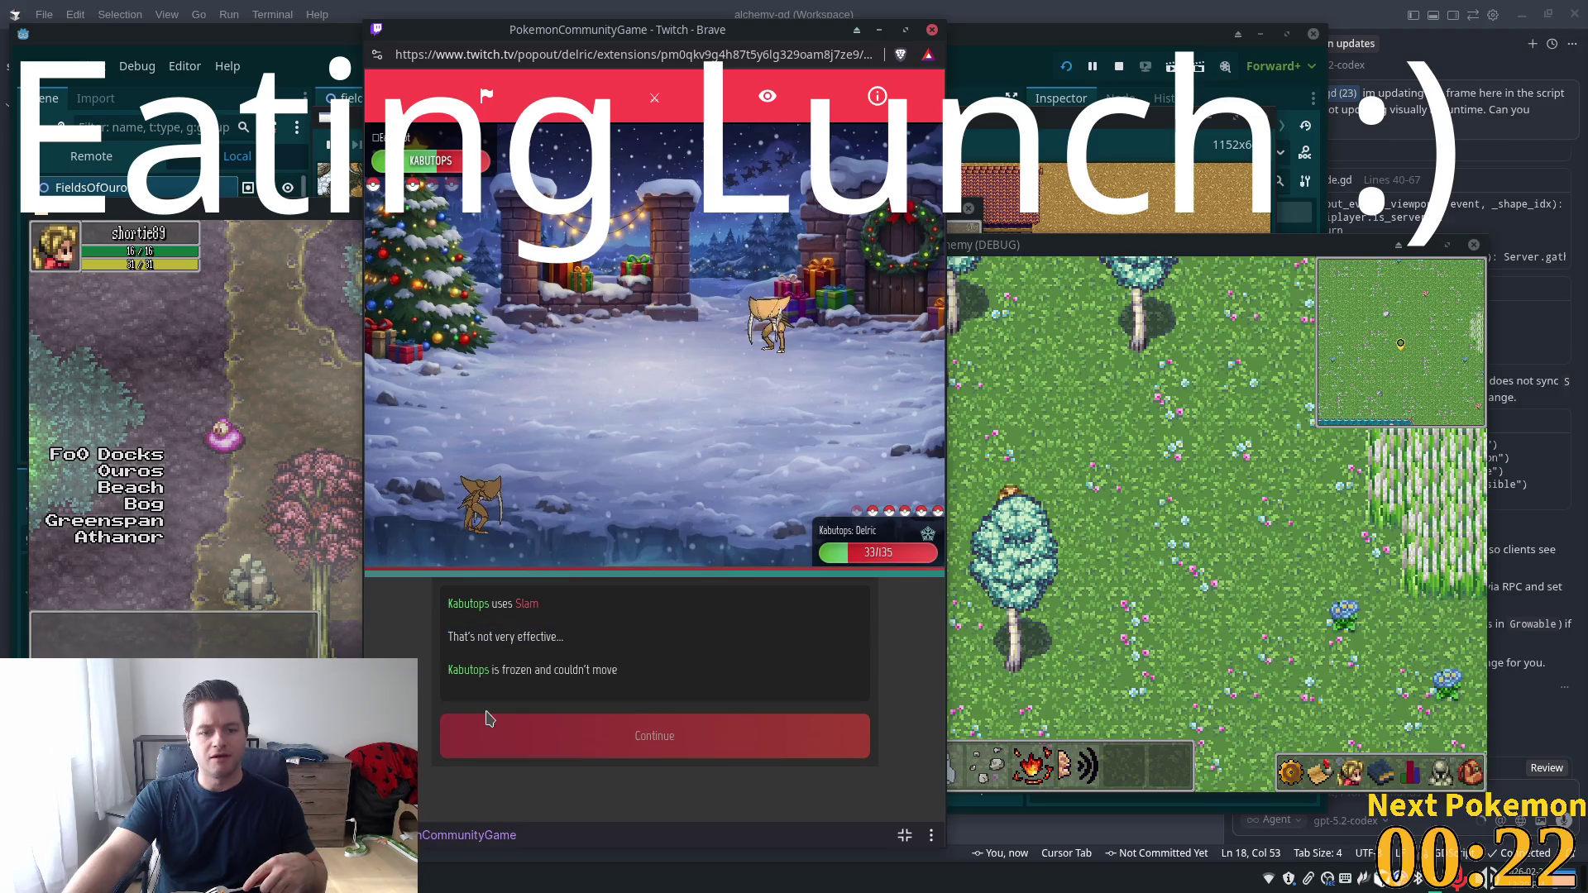
click(488, 717)
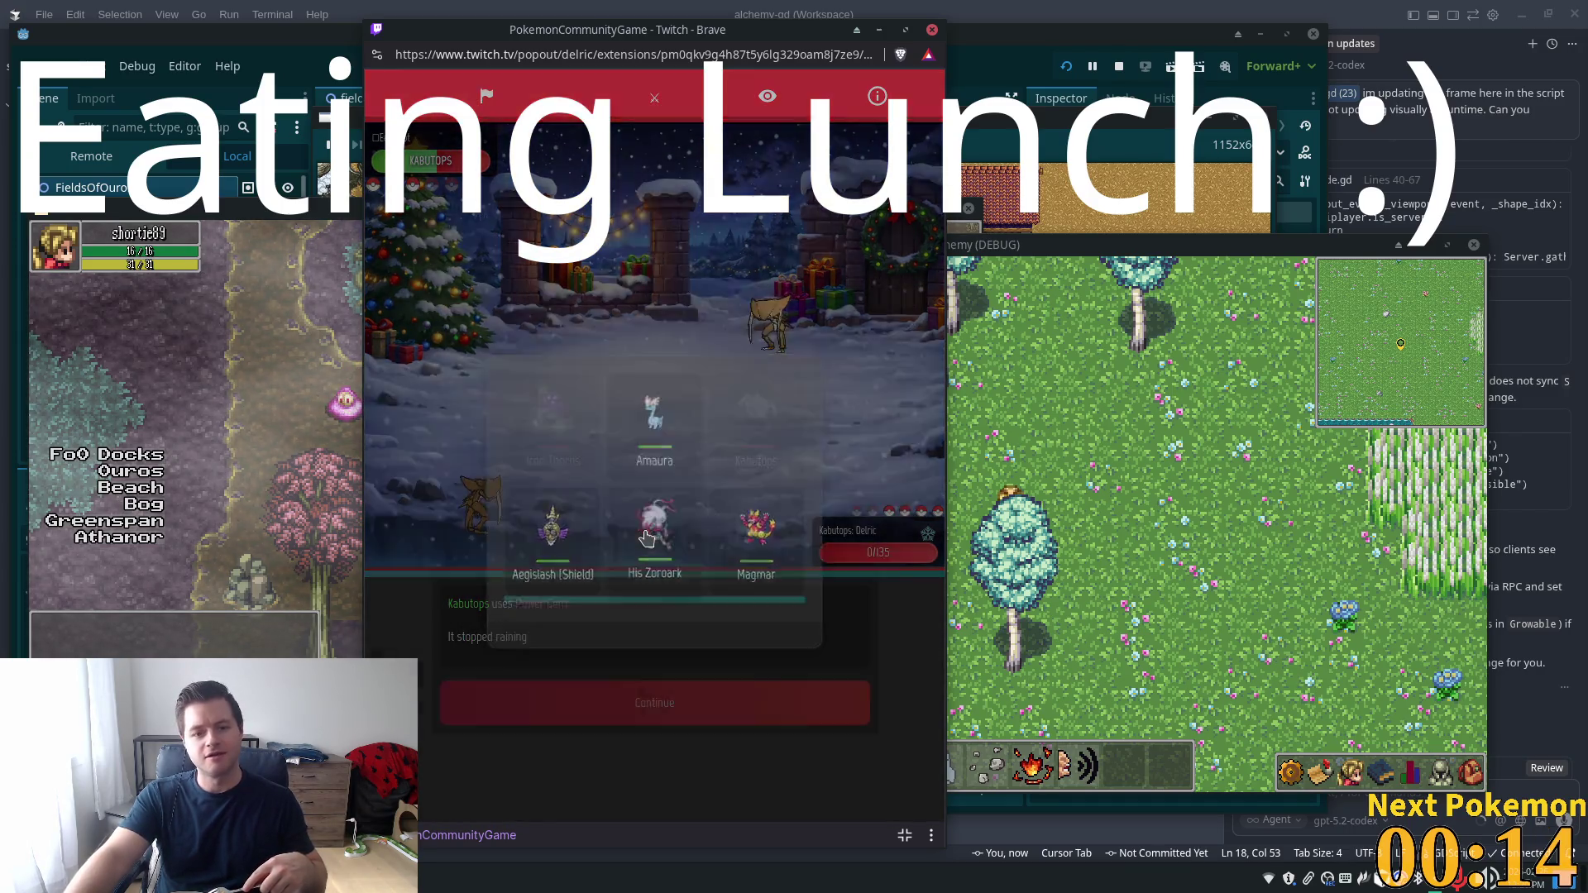
Send His Zoroark in for Kabutops and look up the opposing Kabutops's stats
click(647, 537)
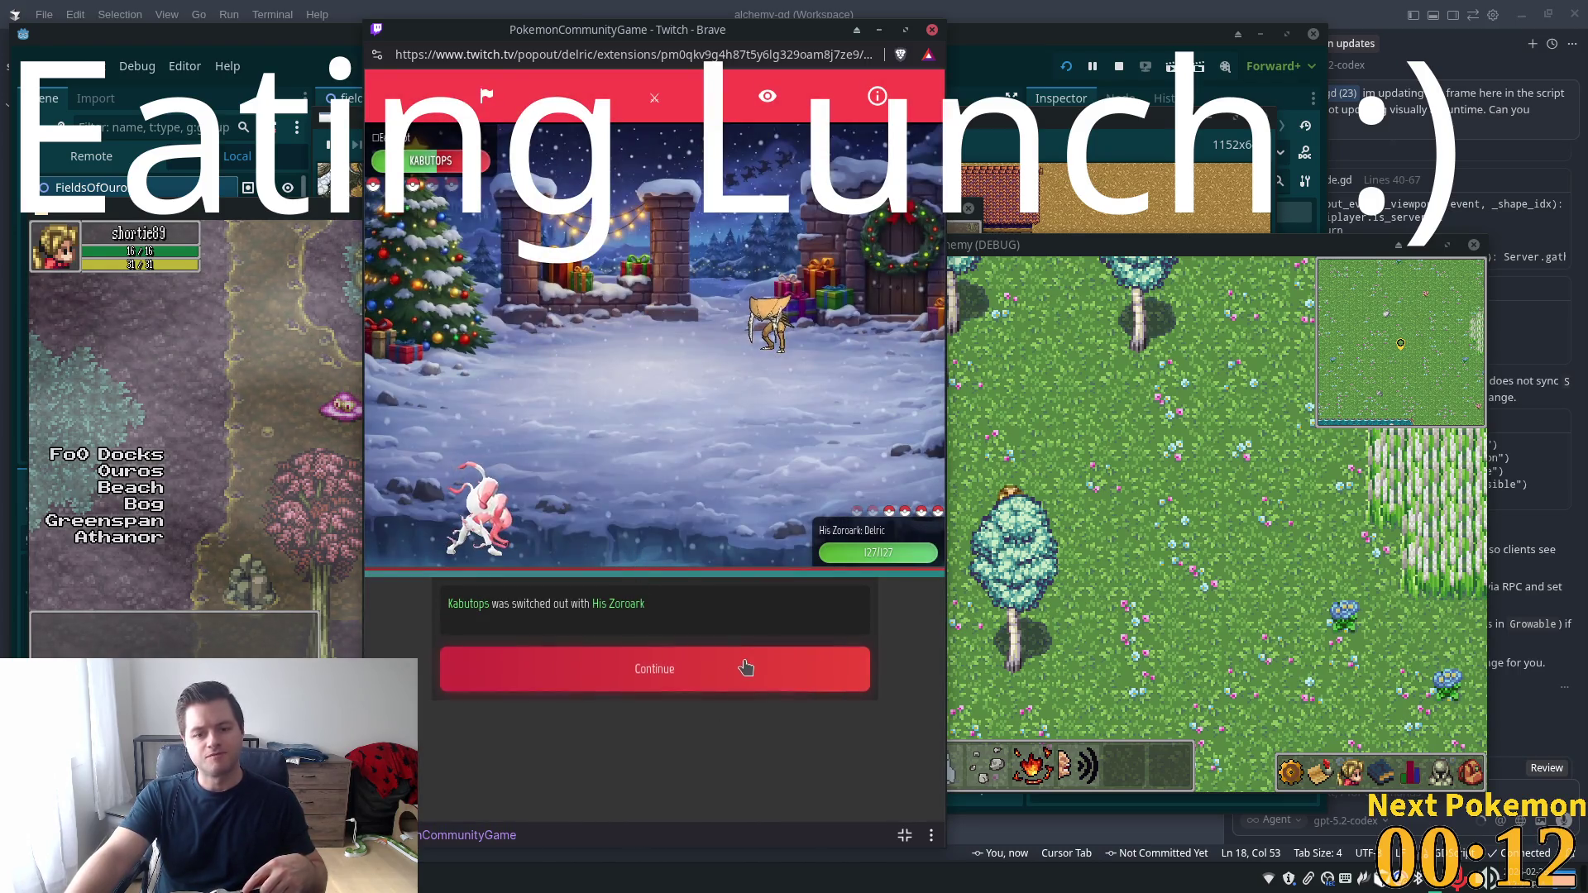
click(749, 668)
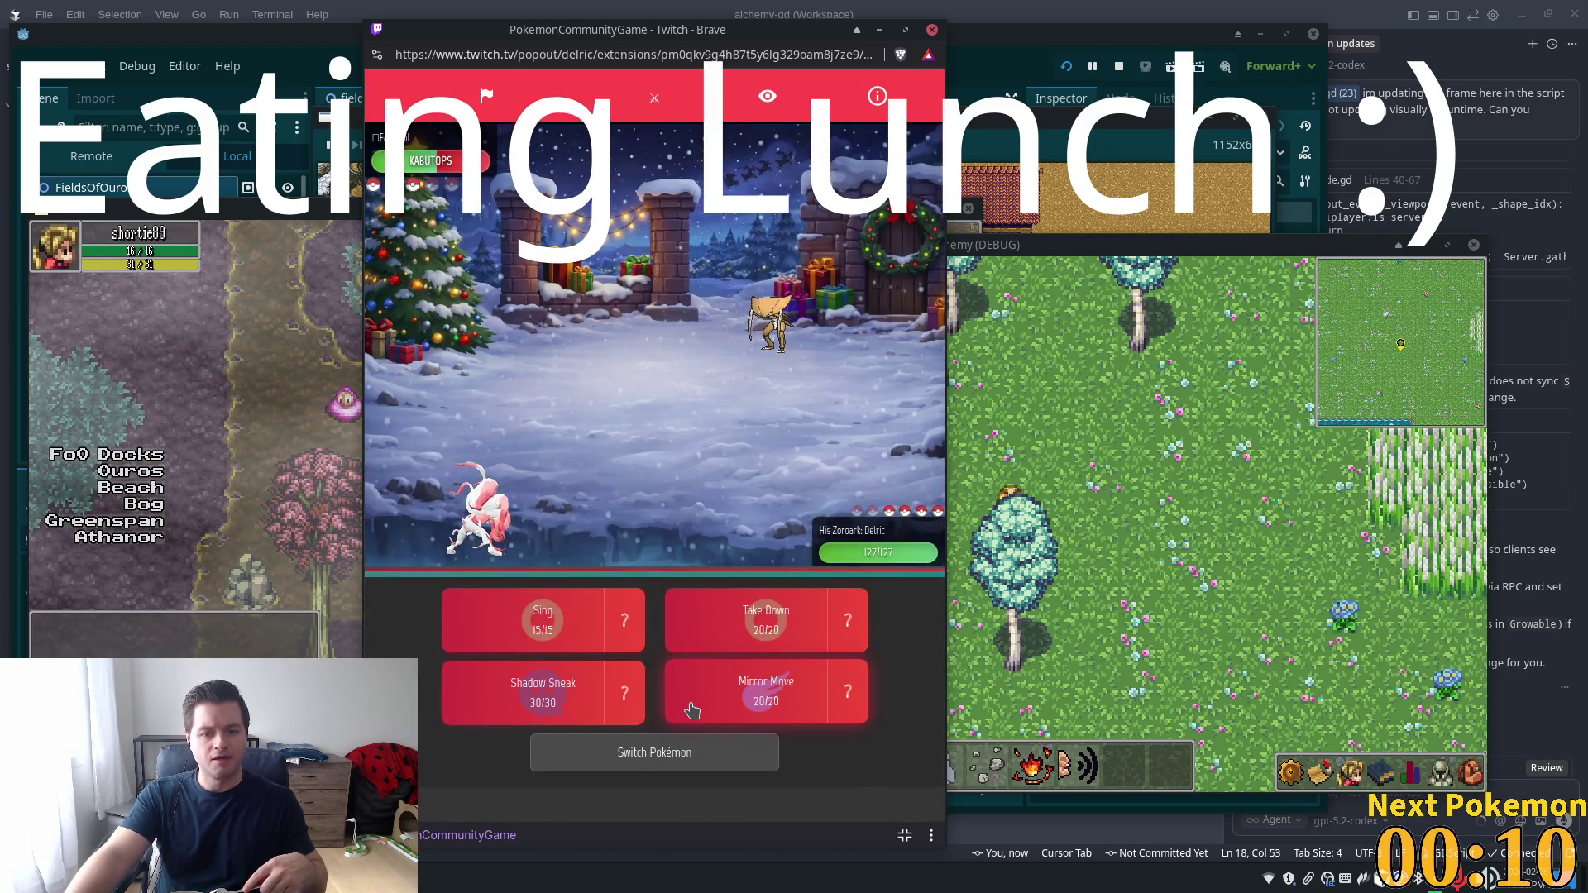
click(445, 159)
click(837, 718)
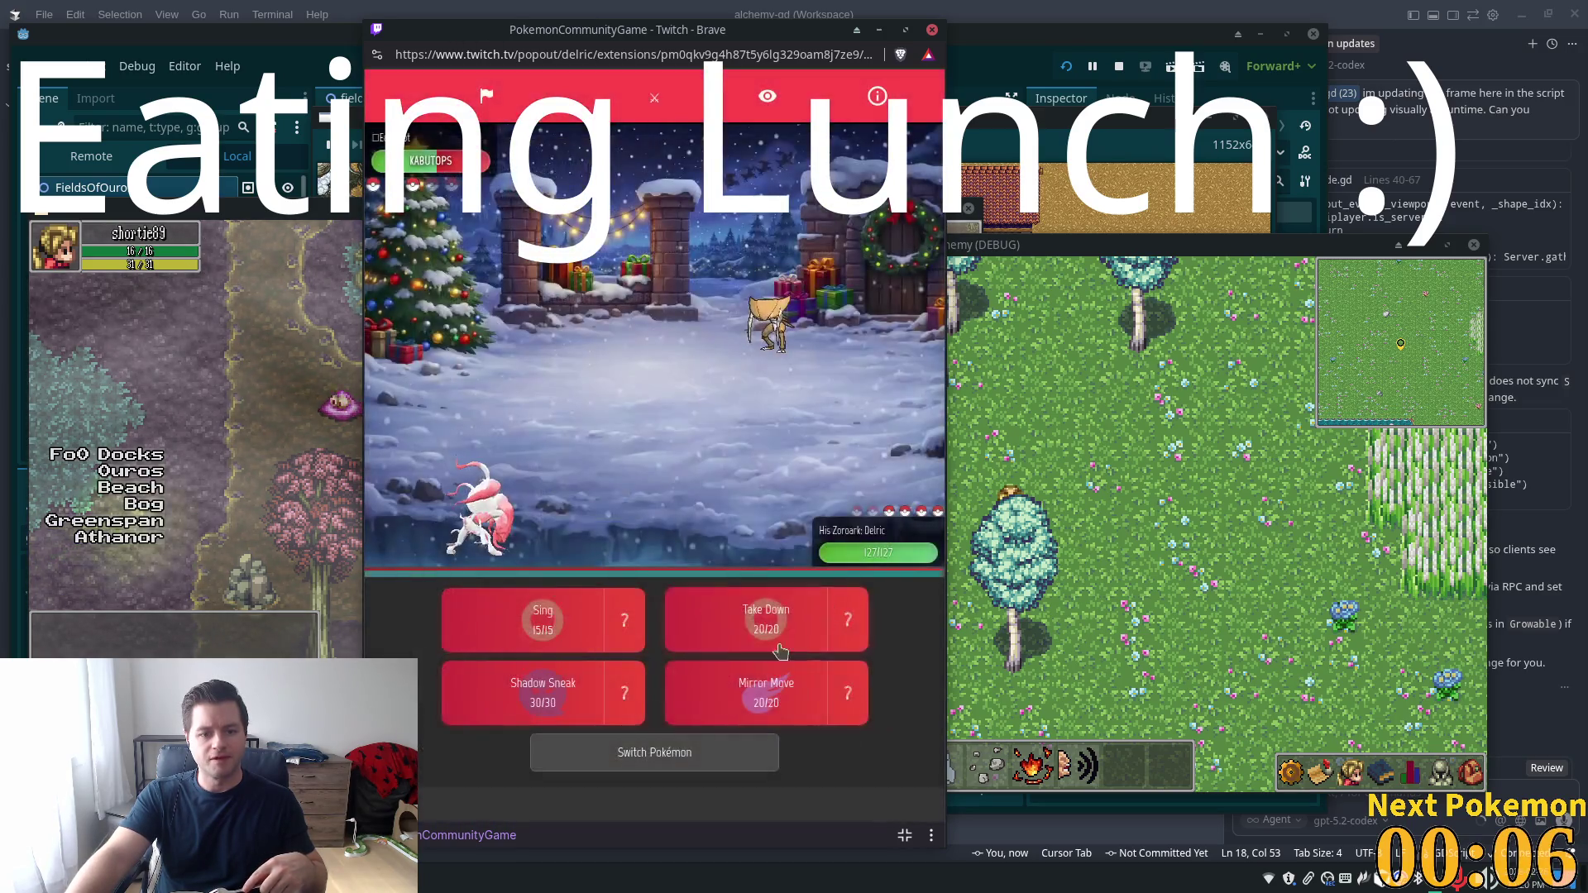
Attack with Shadow Sneak three turns in a row until Nacli comes in
click(517, 721)
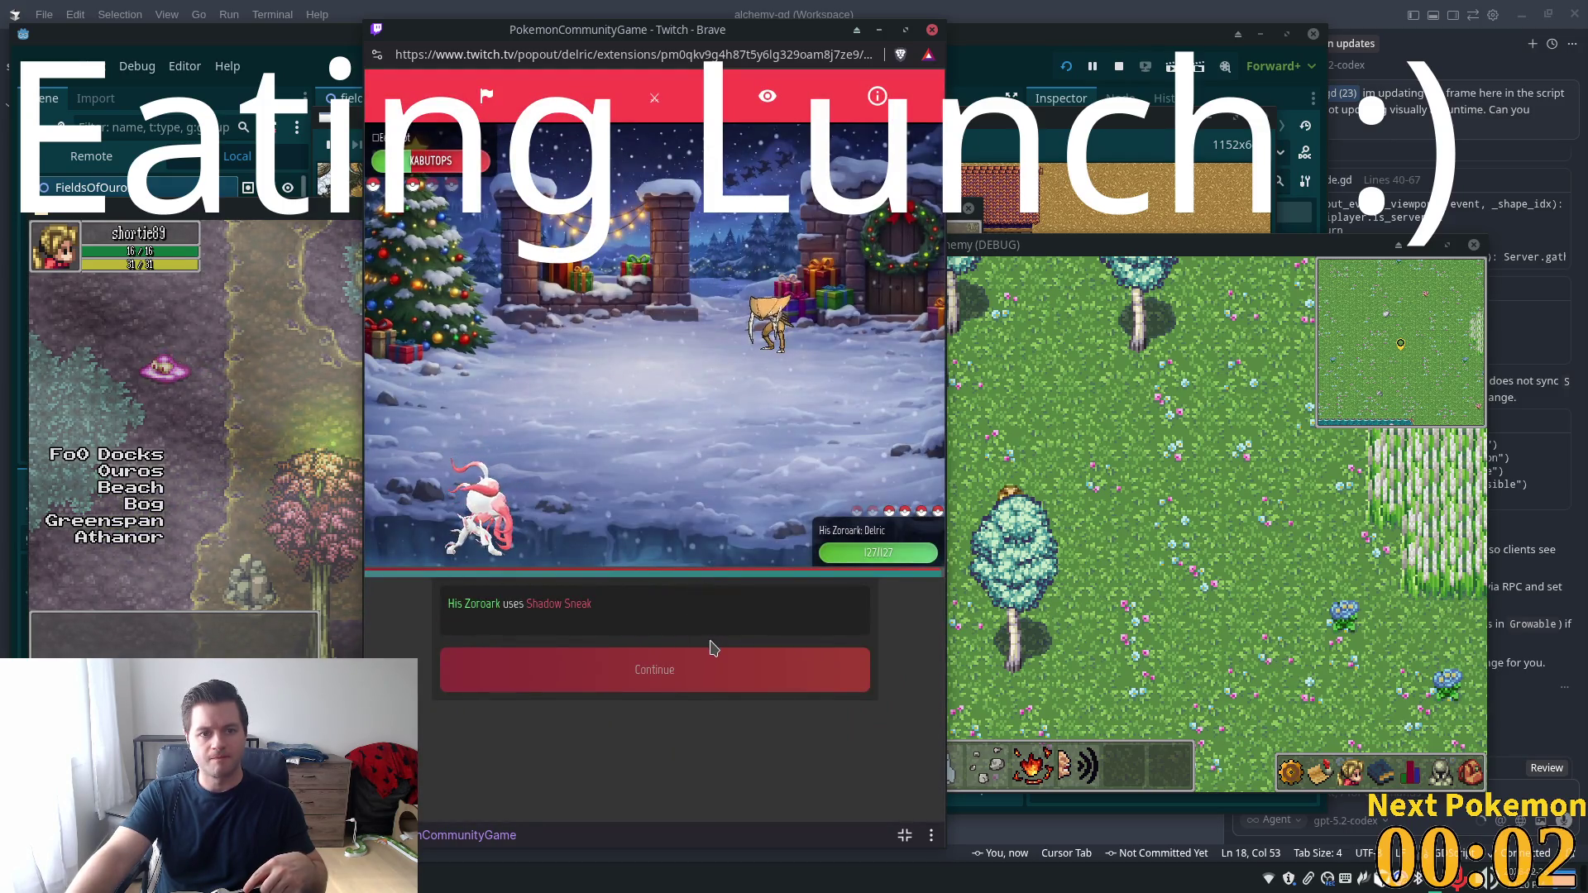
click(562, 723)
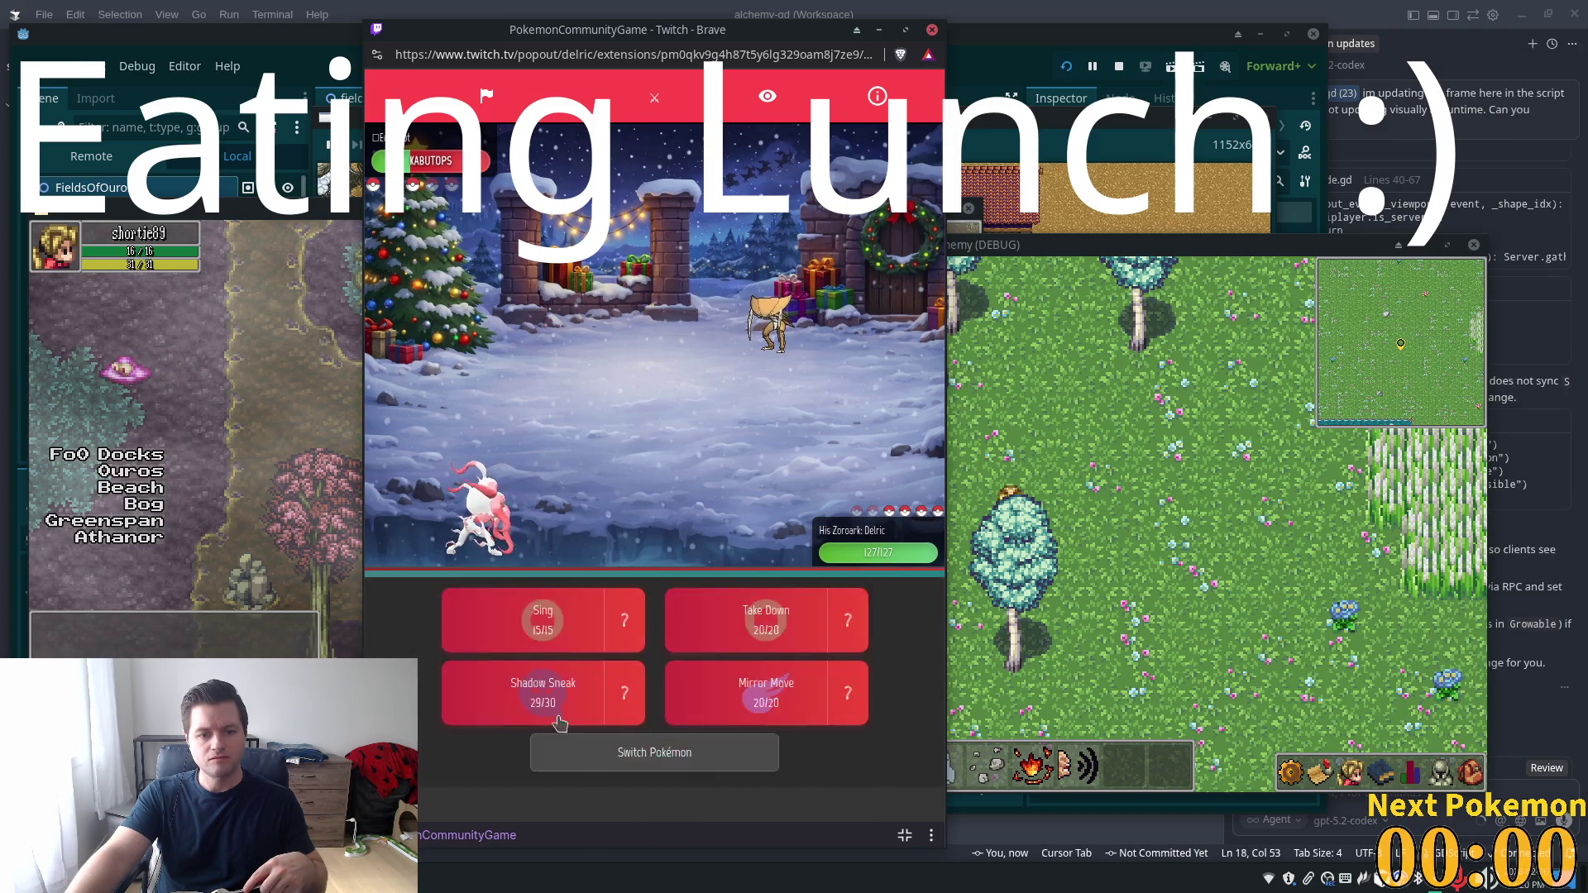
click(549, 713)
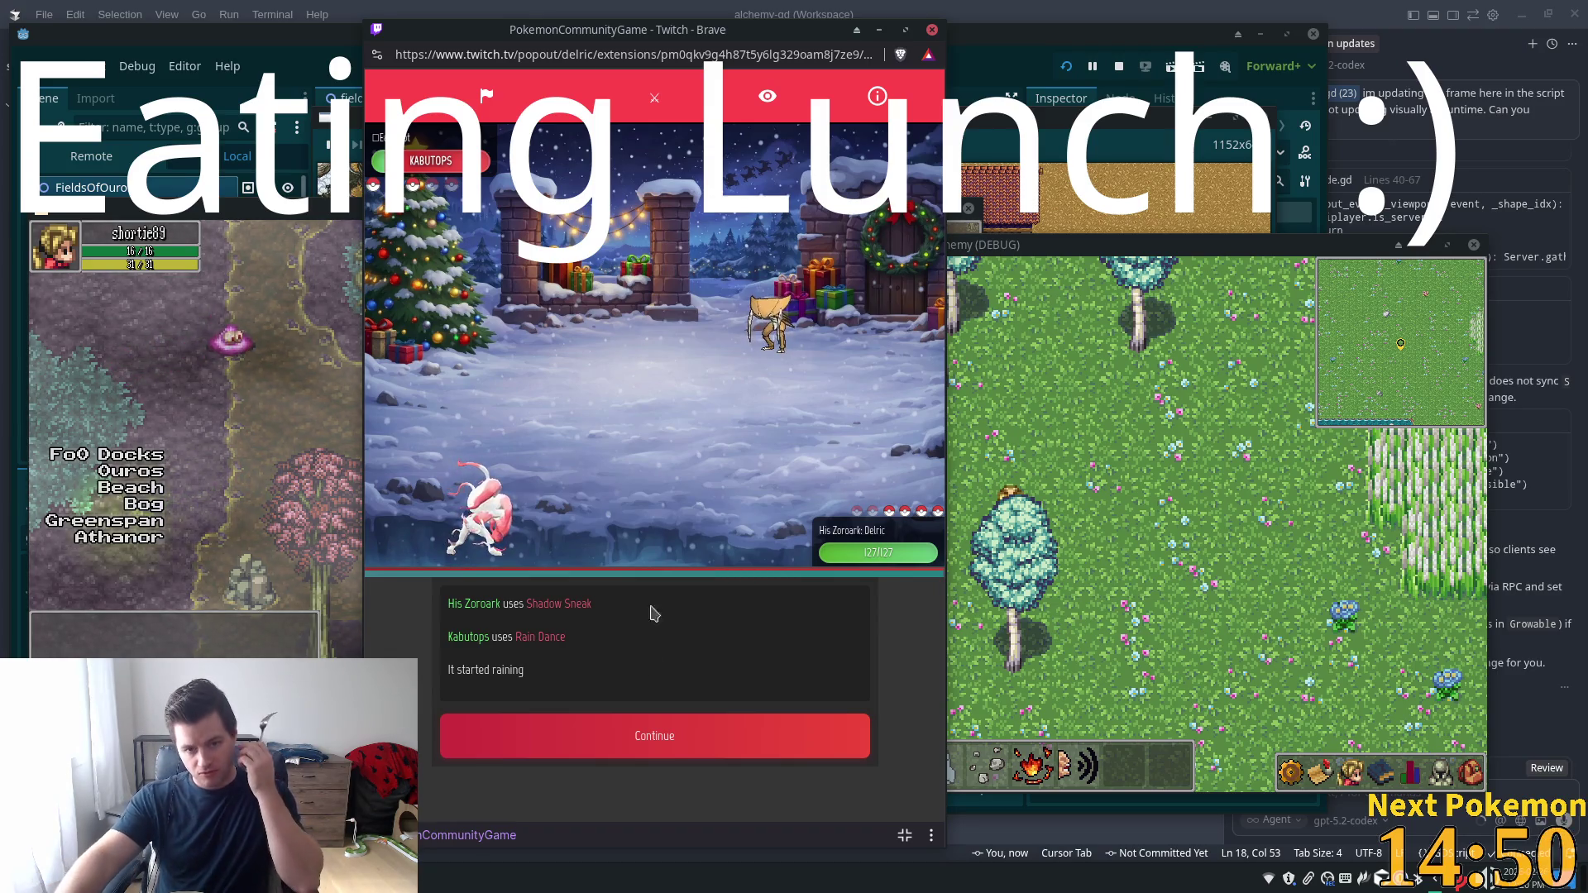
click(636, 740)
click(567, 701)
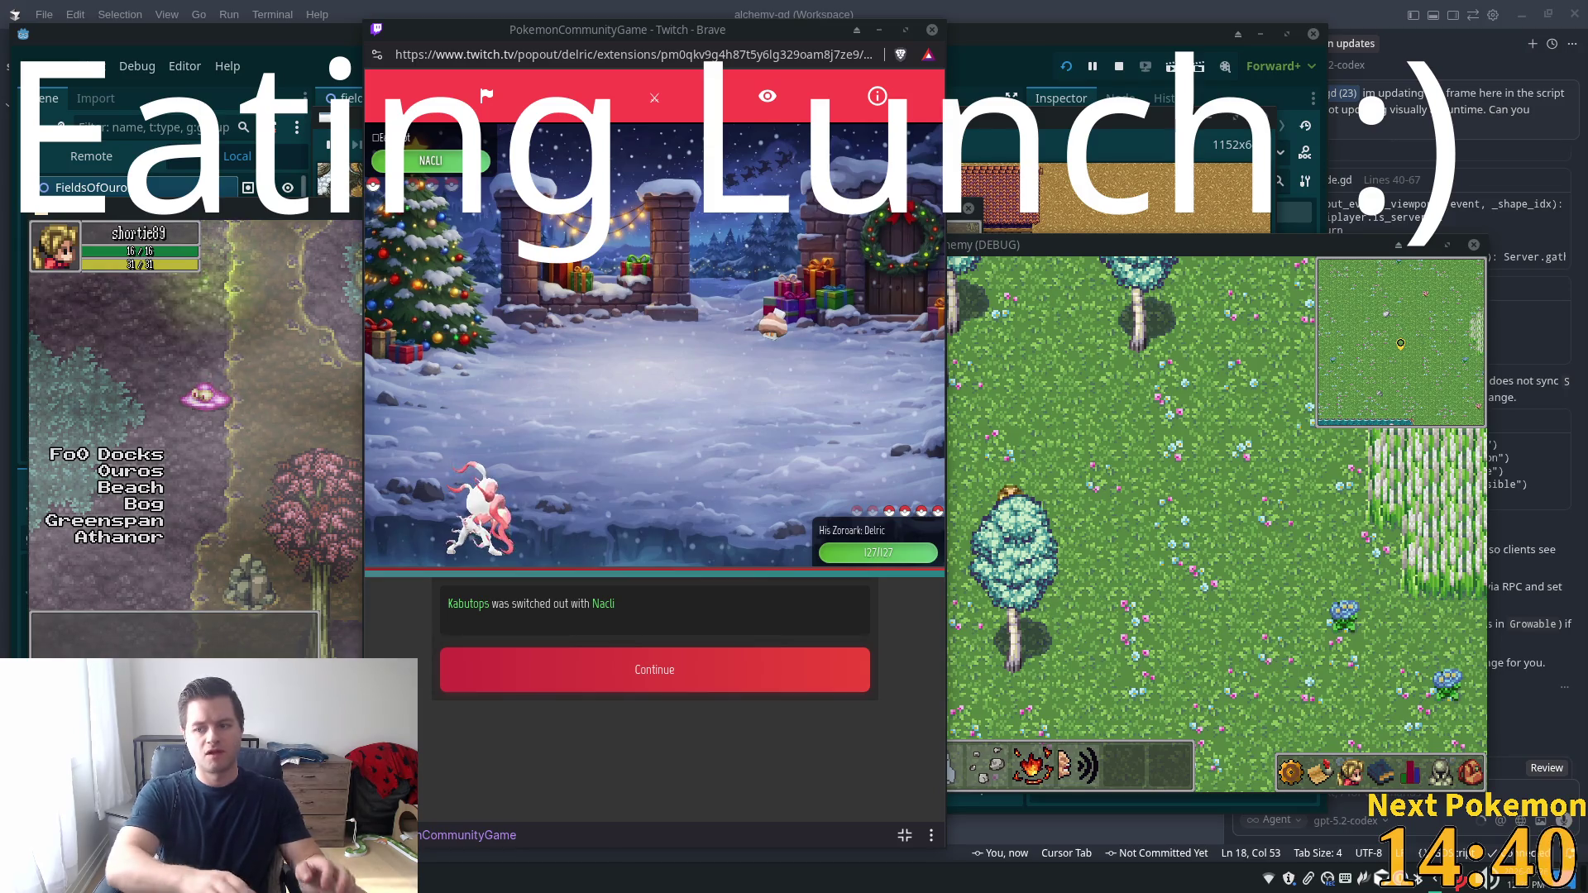
Check Nacli's stats, then hit it with Shadow Sneak twice until Vanillite replaces it
click(409, 170)
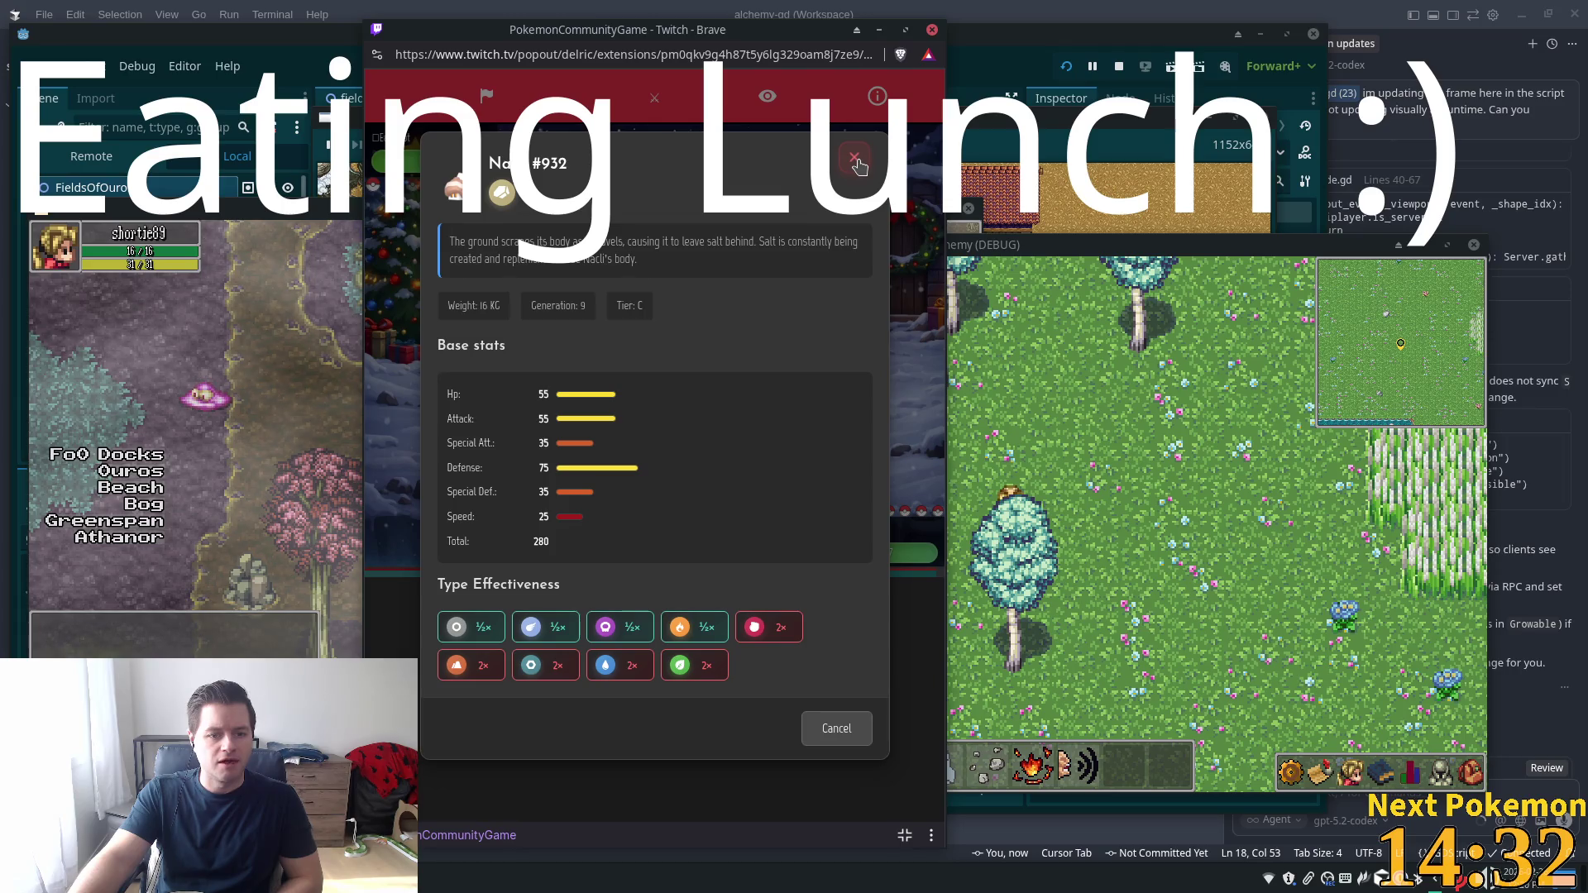
click(857, 162)
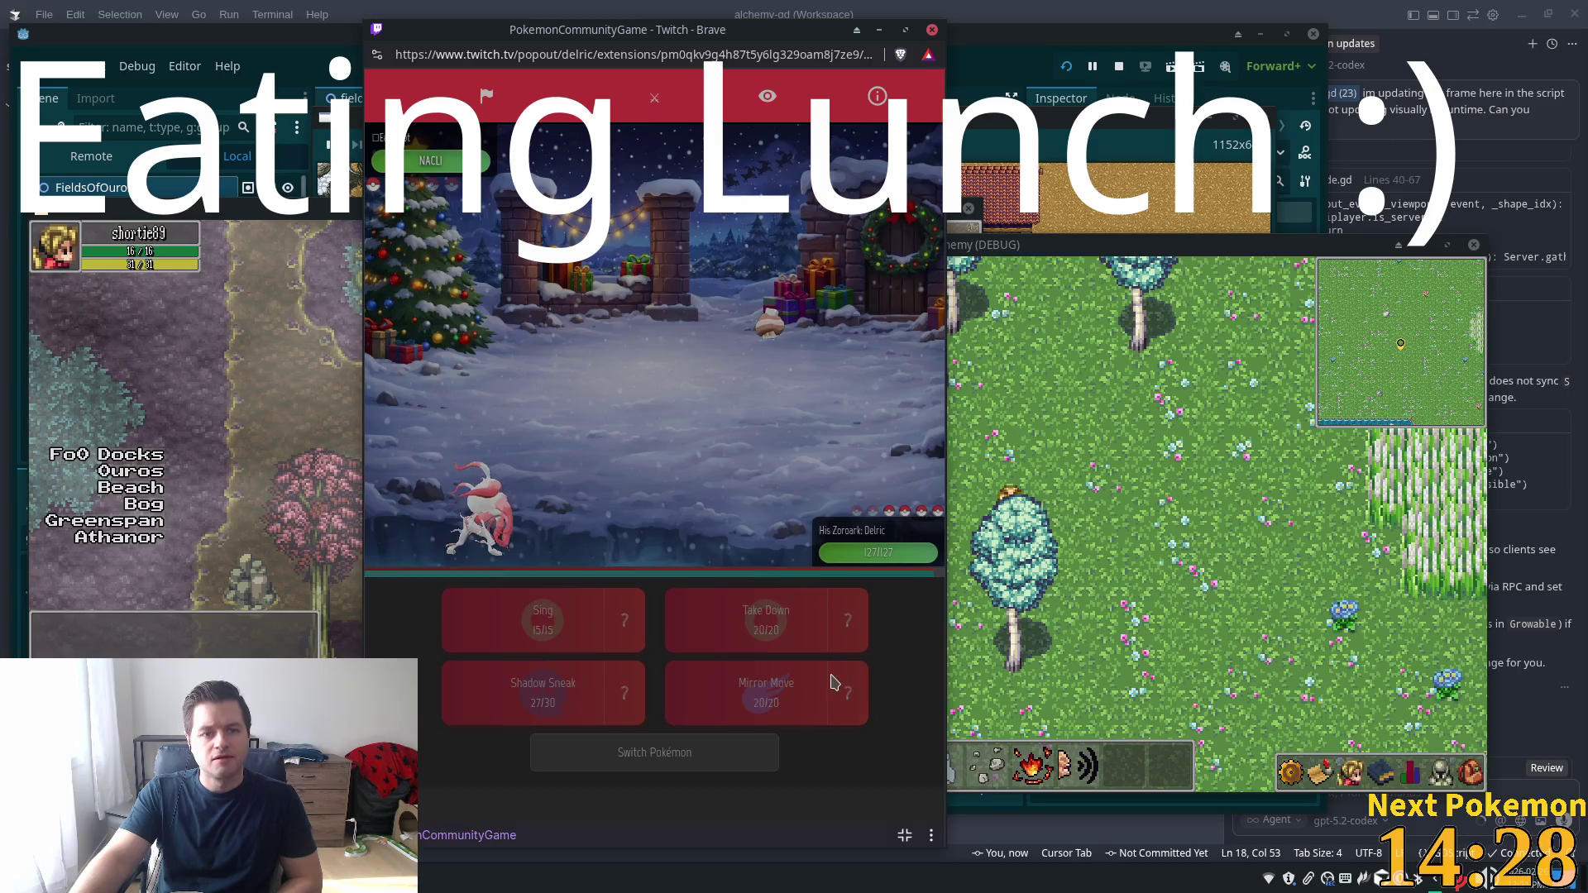
click(821, 712)
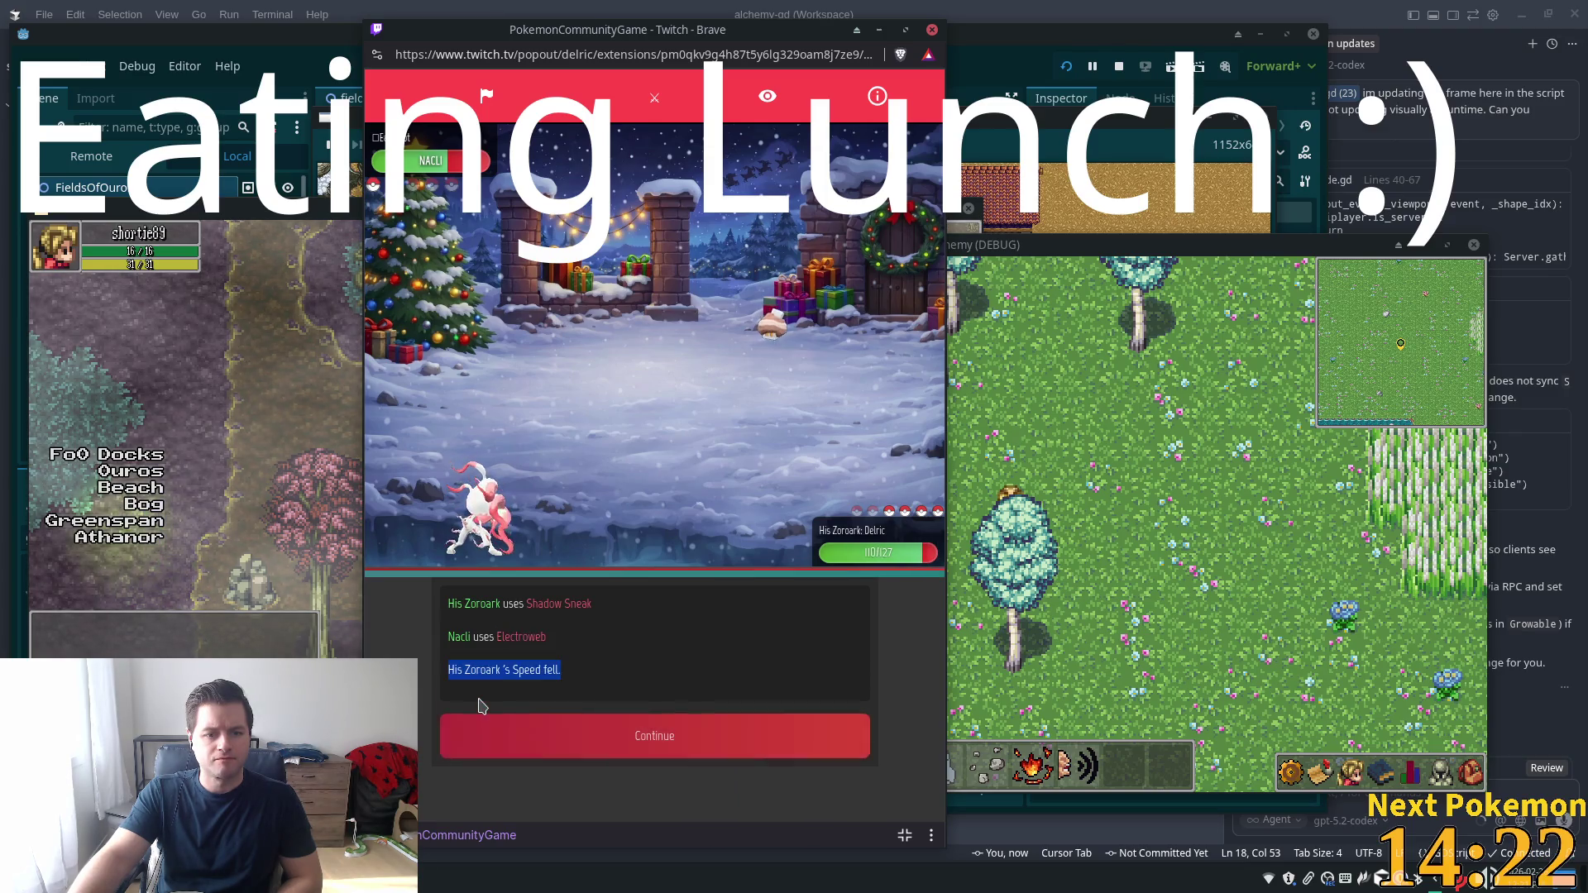
click(483, 734)
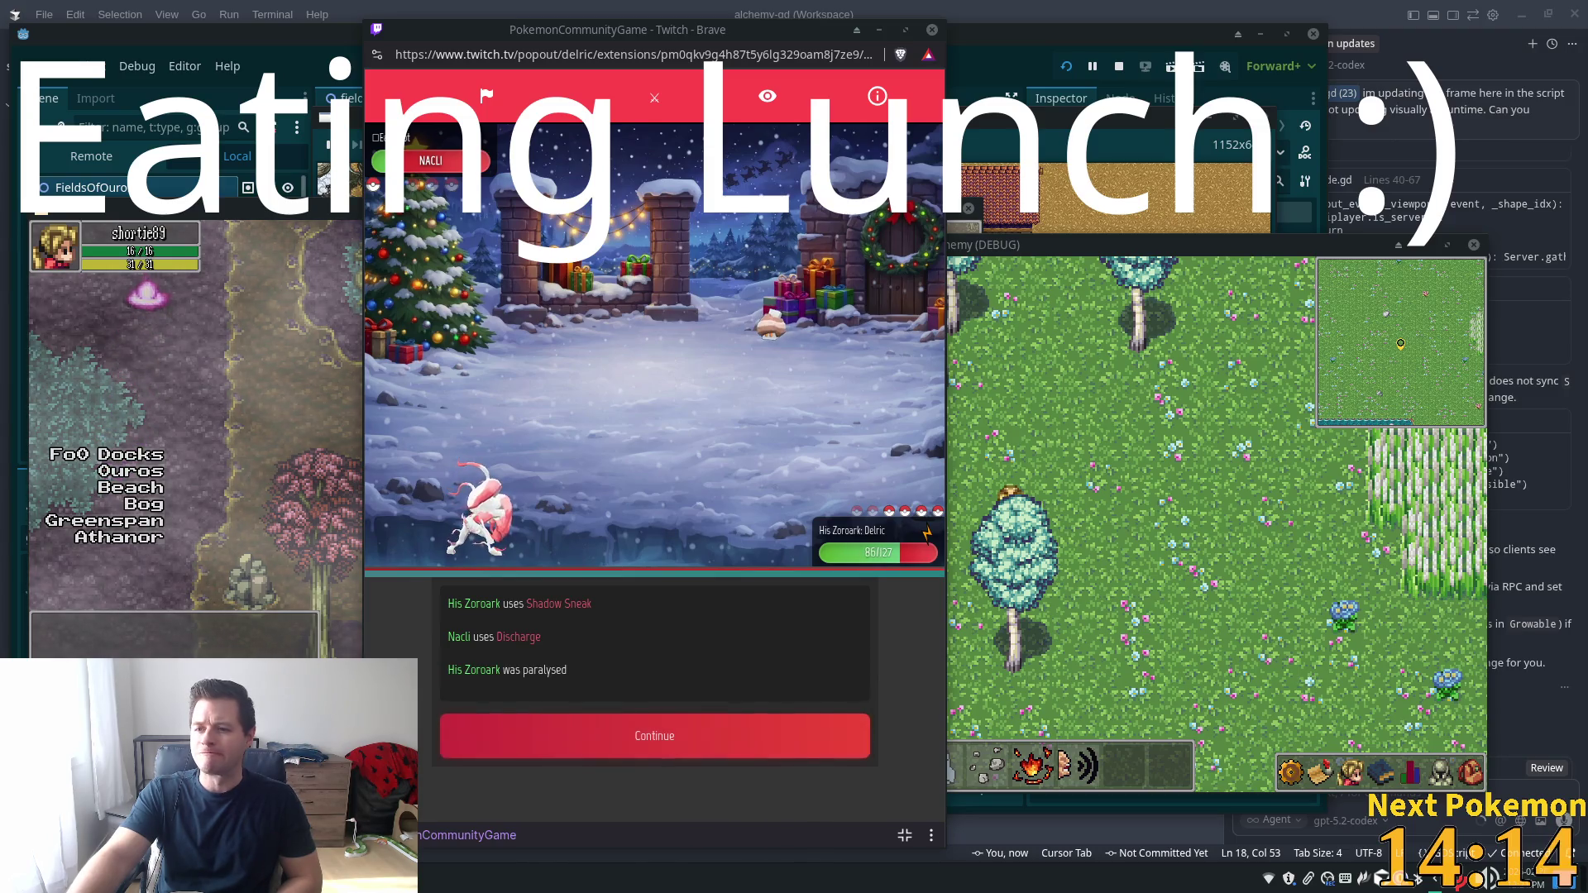
click(548, 748)
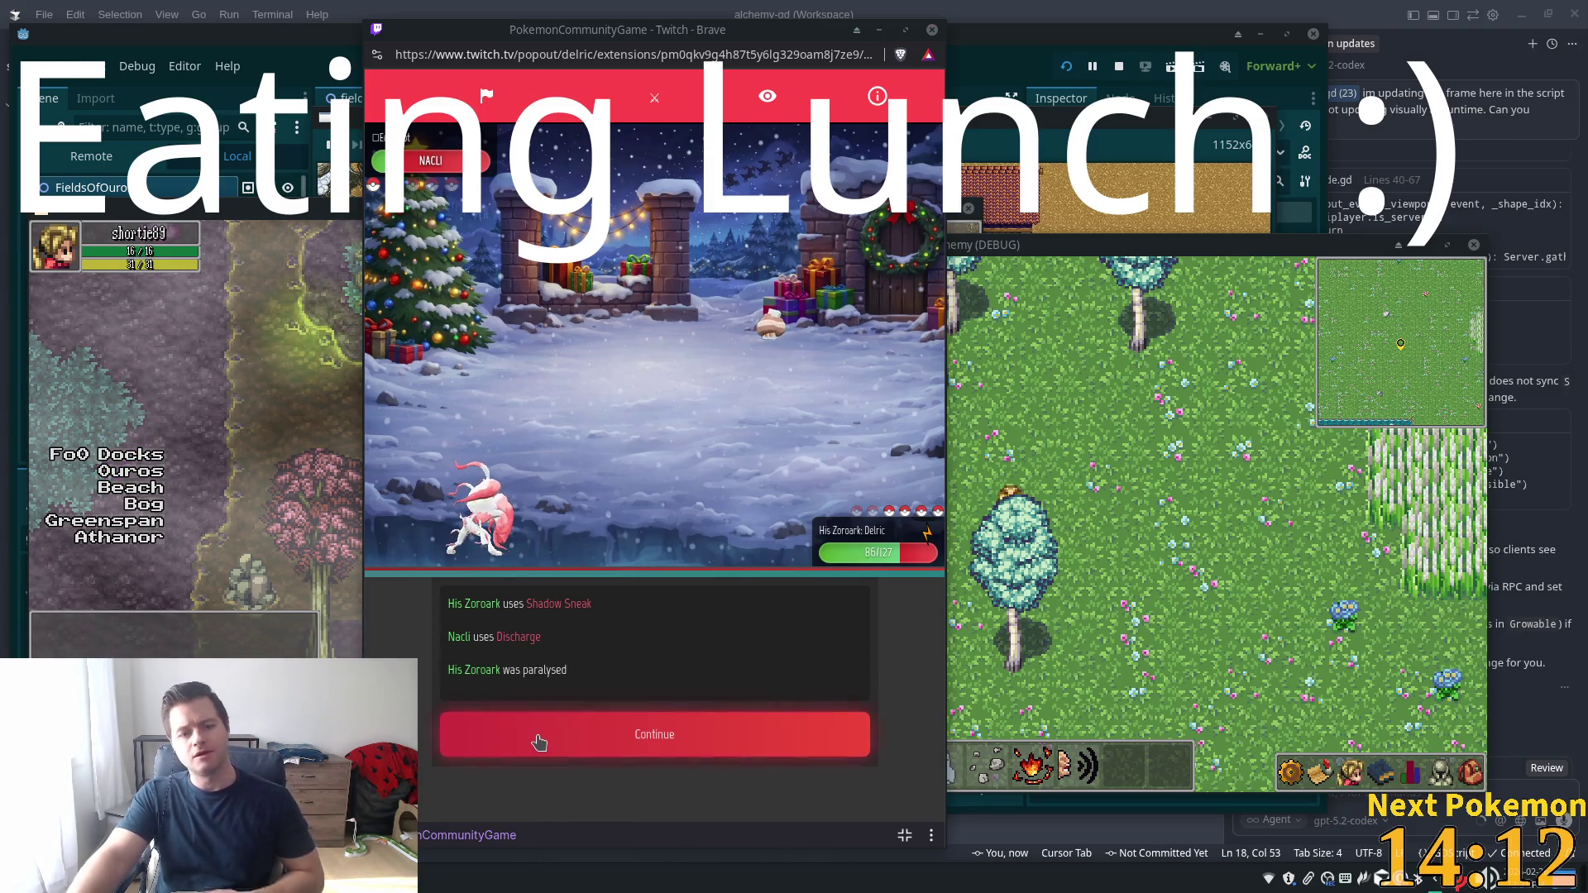
click(574, 712)
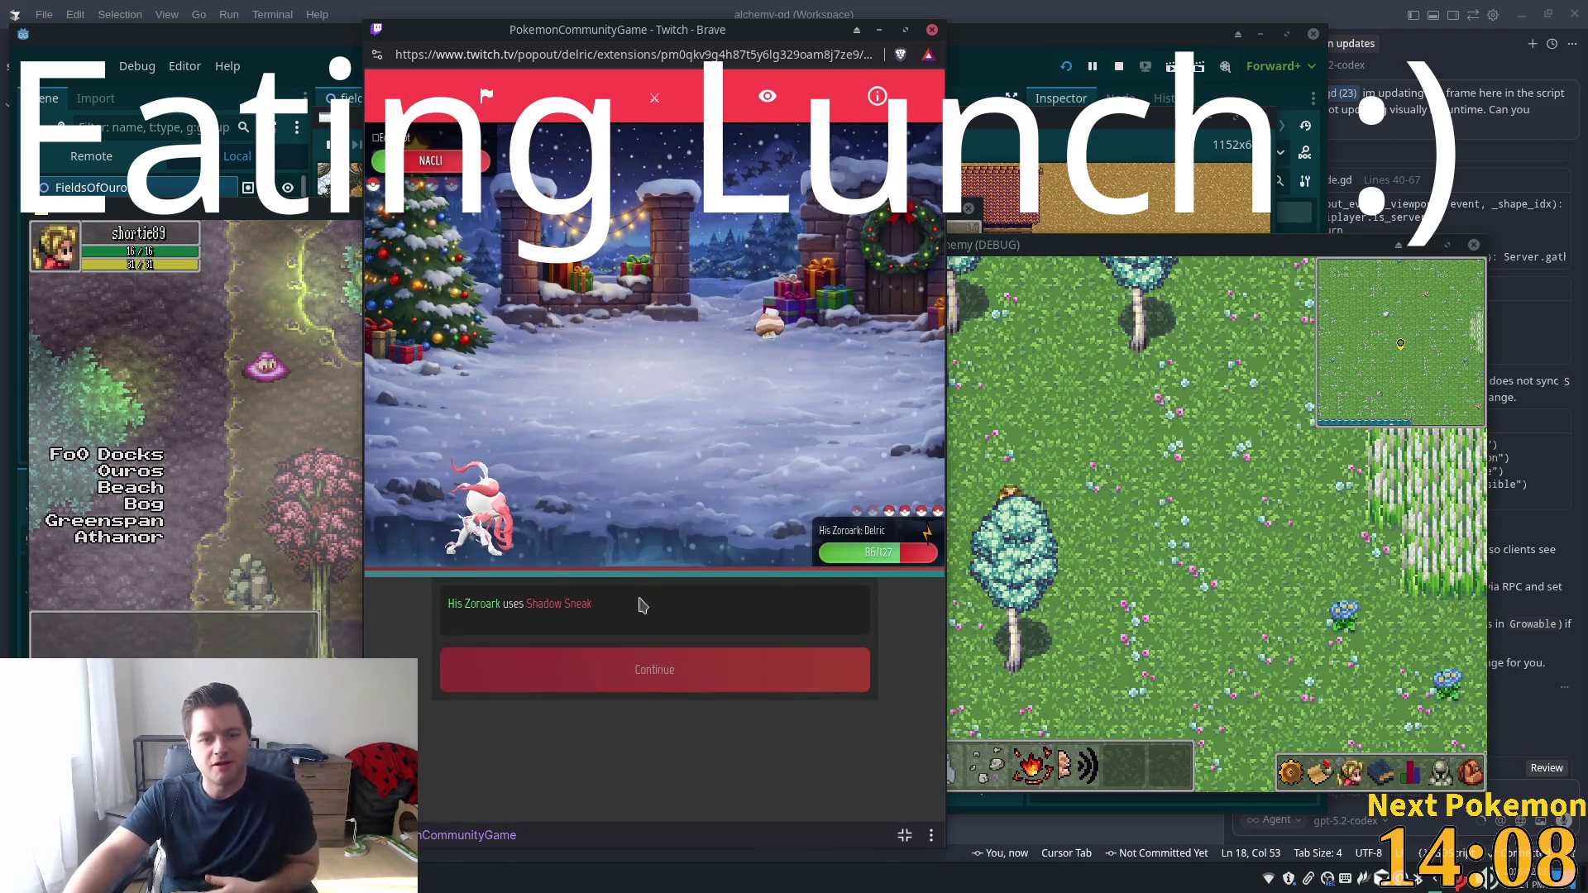
click(556, 665)
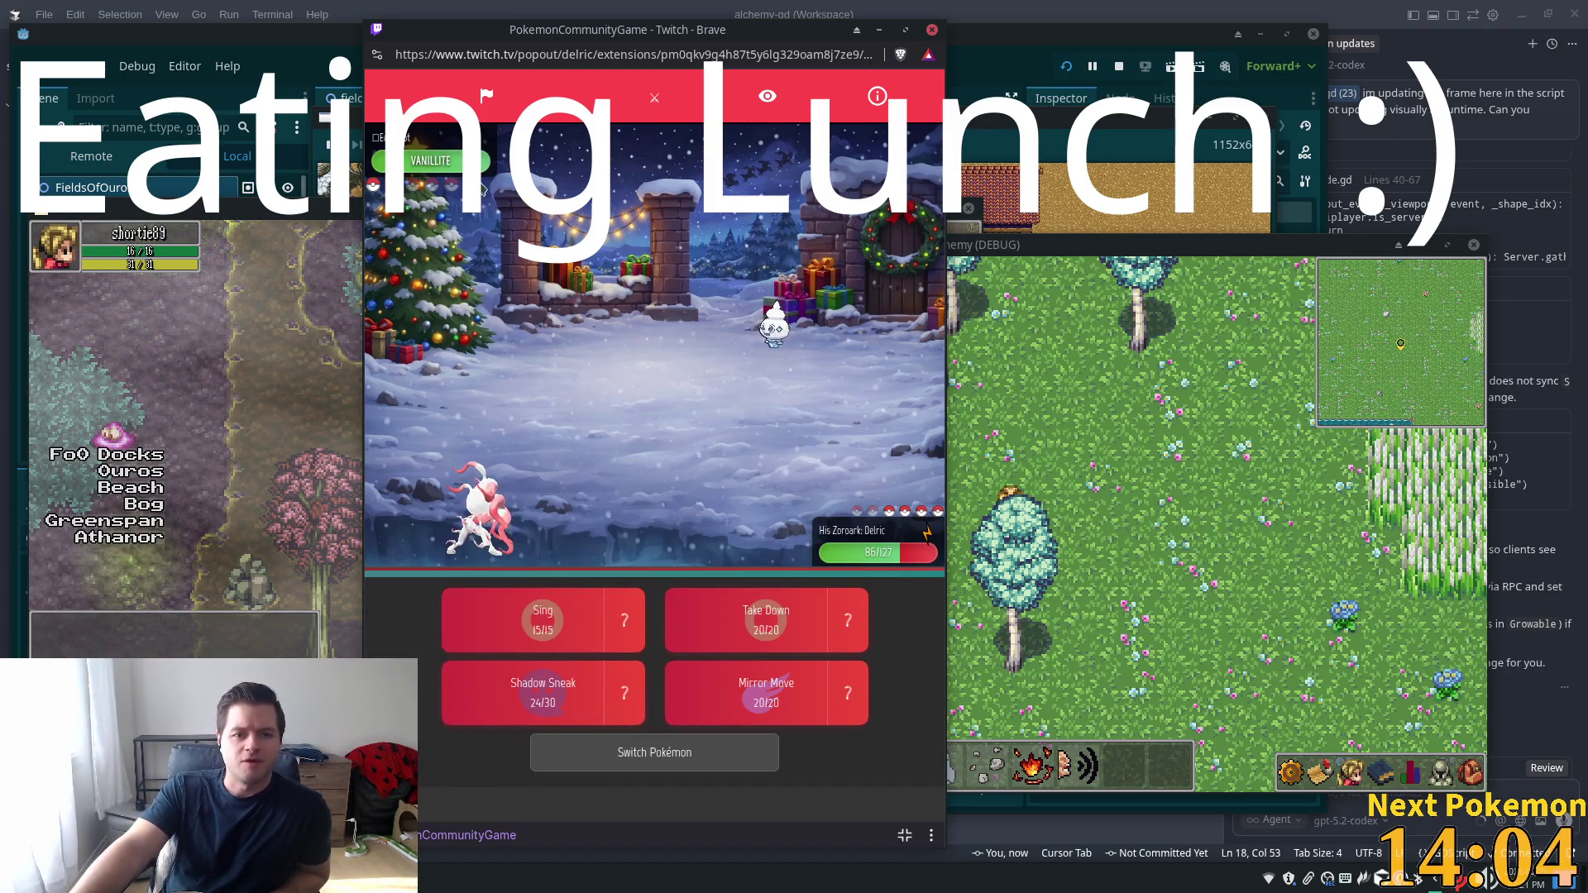
Review Vanillite's stats, then bring up the team-switch list
click(449, 168)
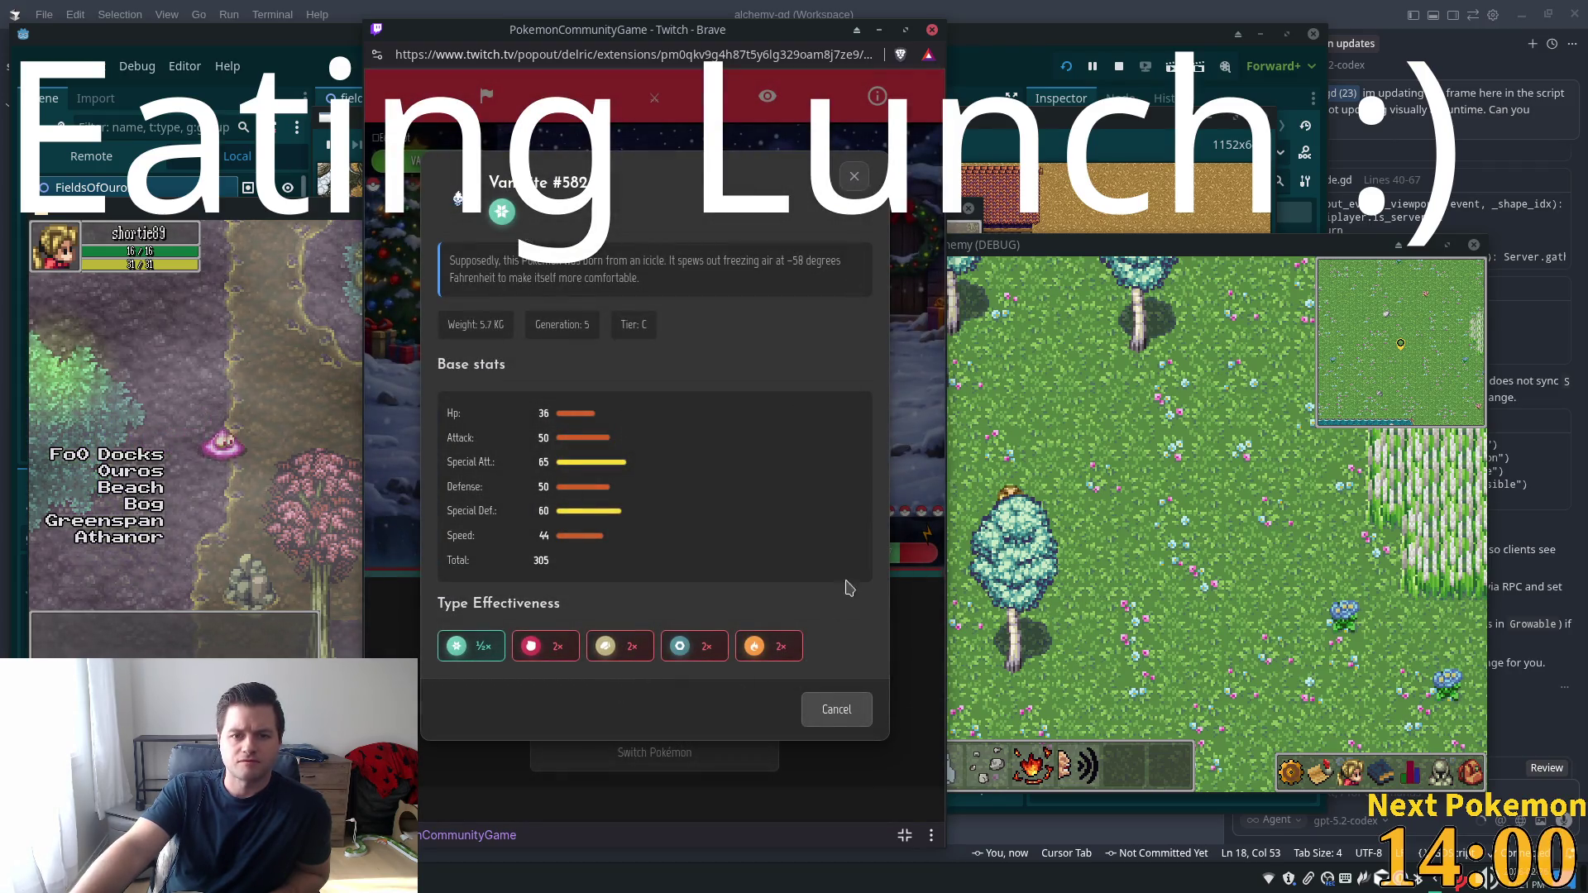
click(854, 176)
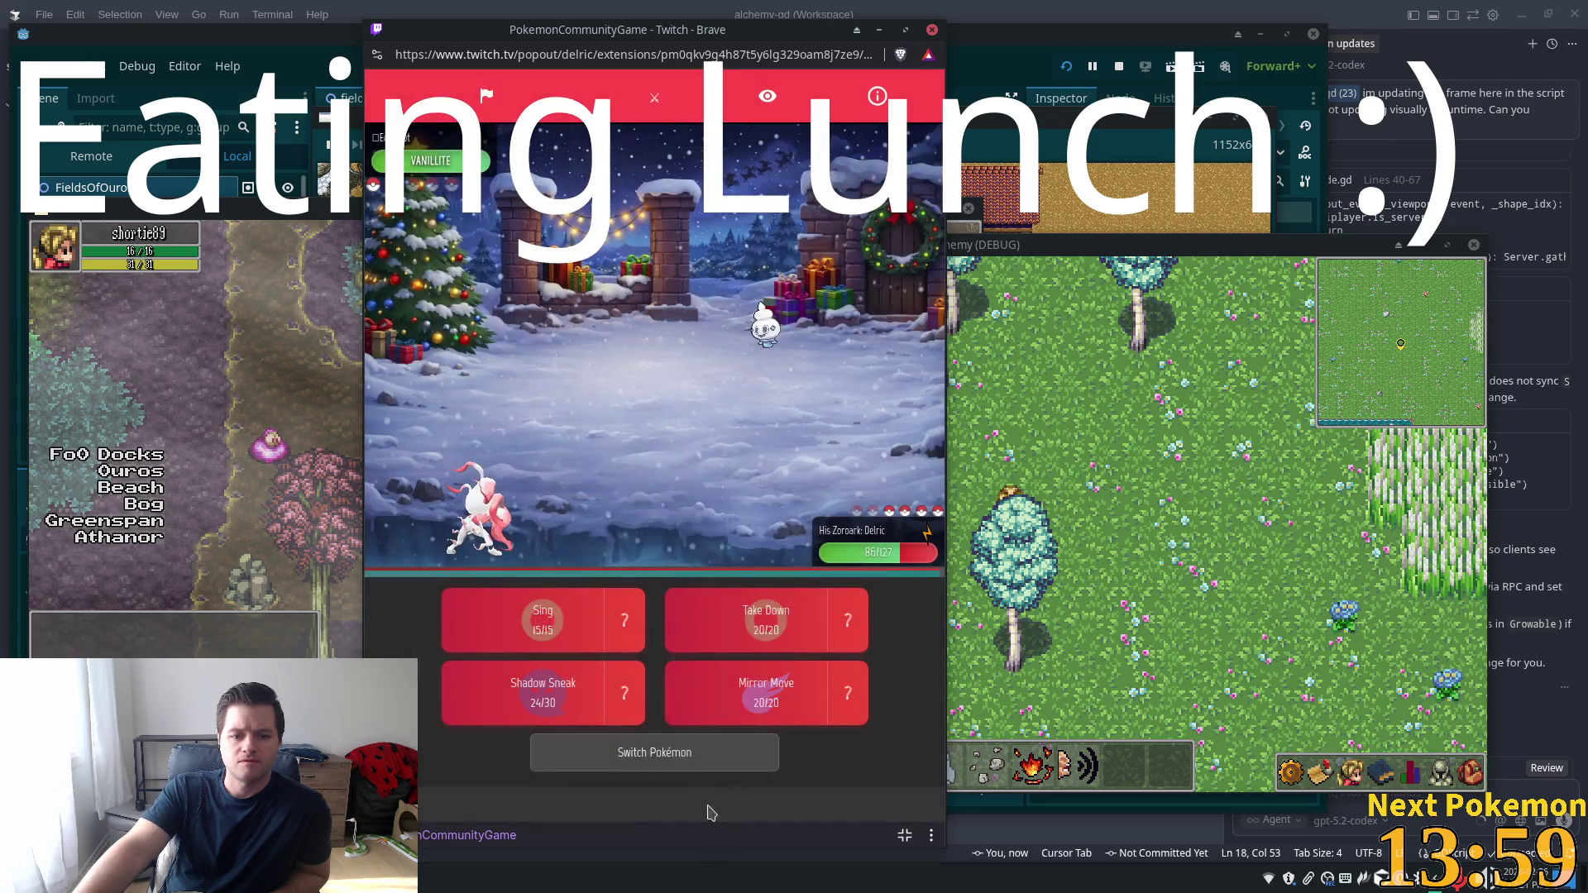
click(721, 756)
click(754, 451)
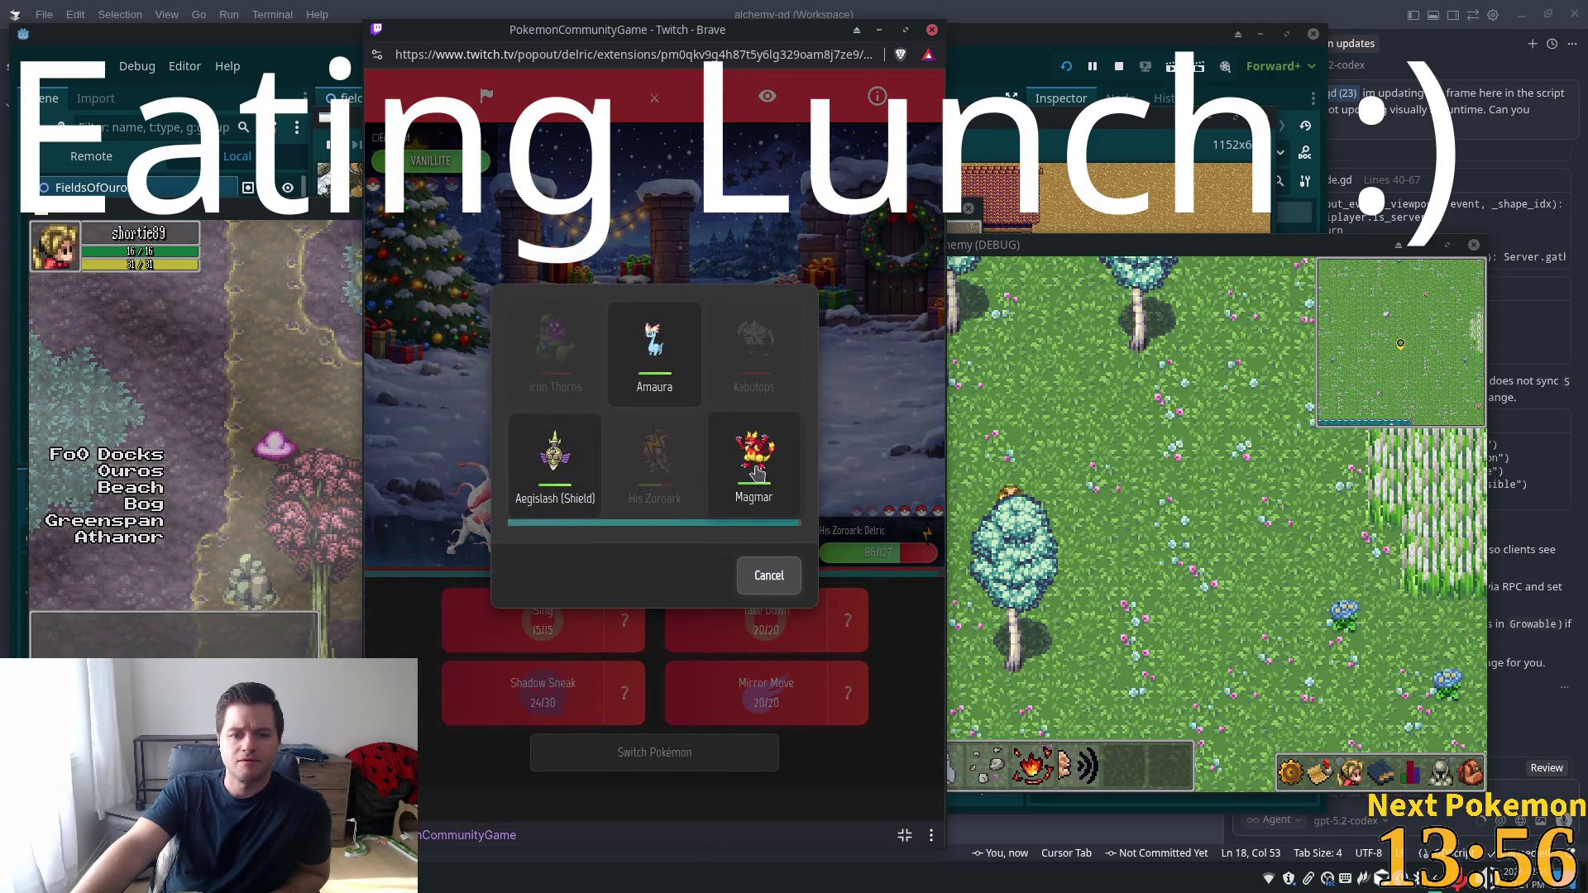
Send in Magmar and beat Vanillite with Incinerate for +145 XP and $10
click(766, 571)
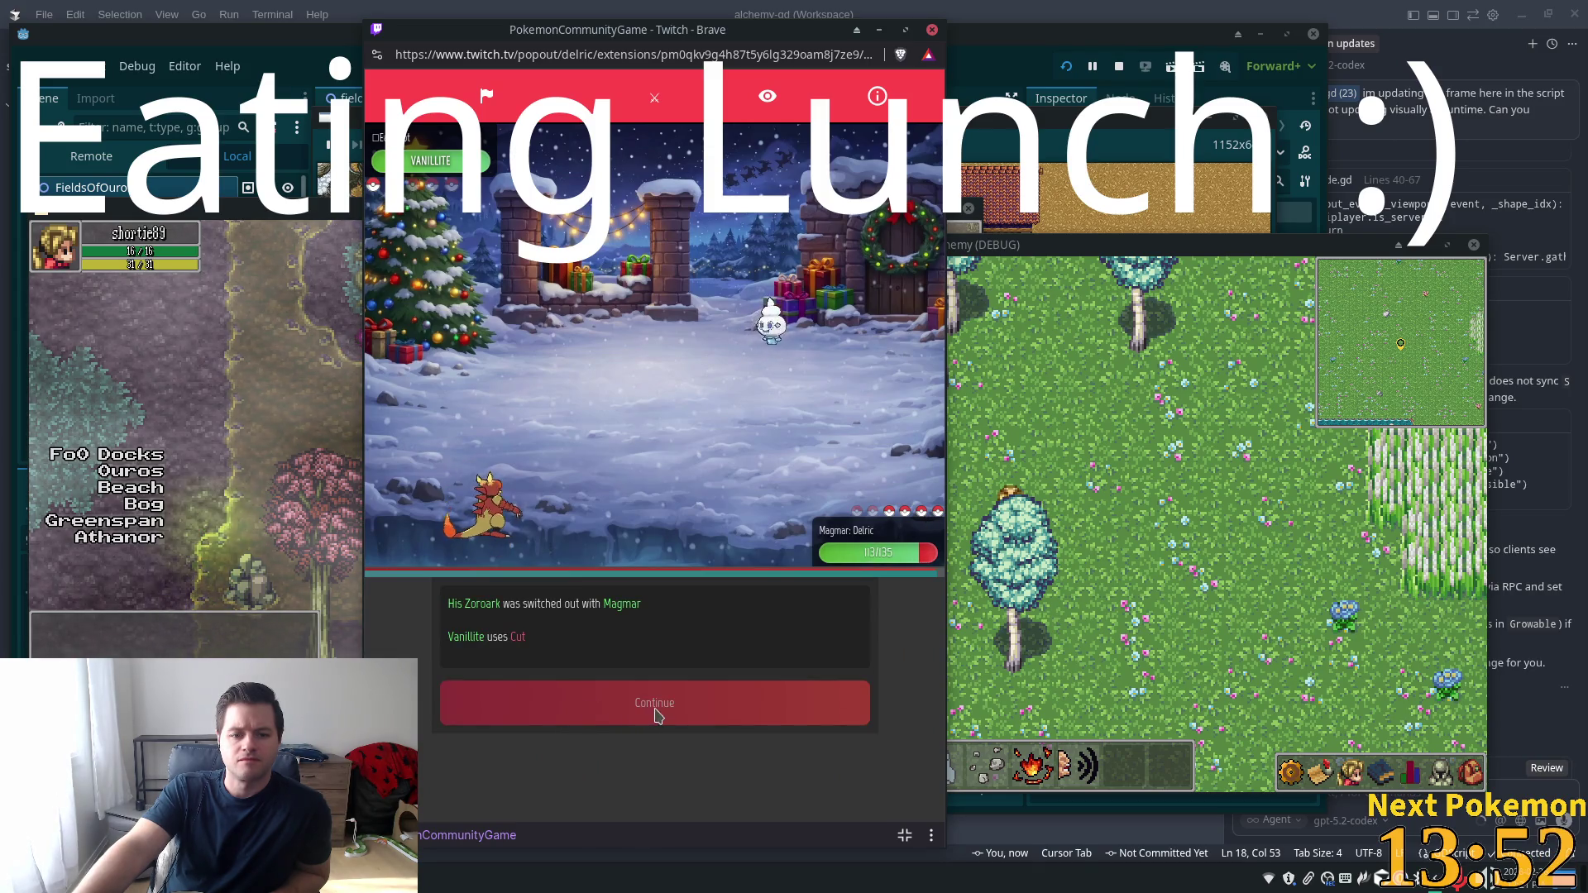
click(595, 711)
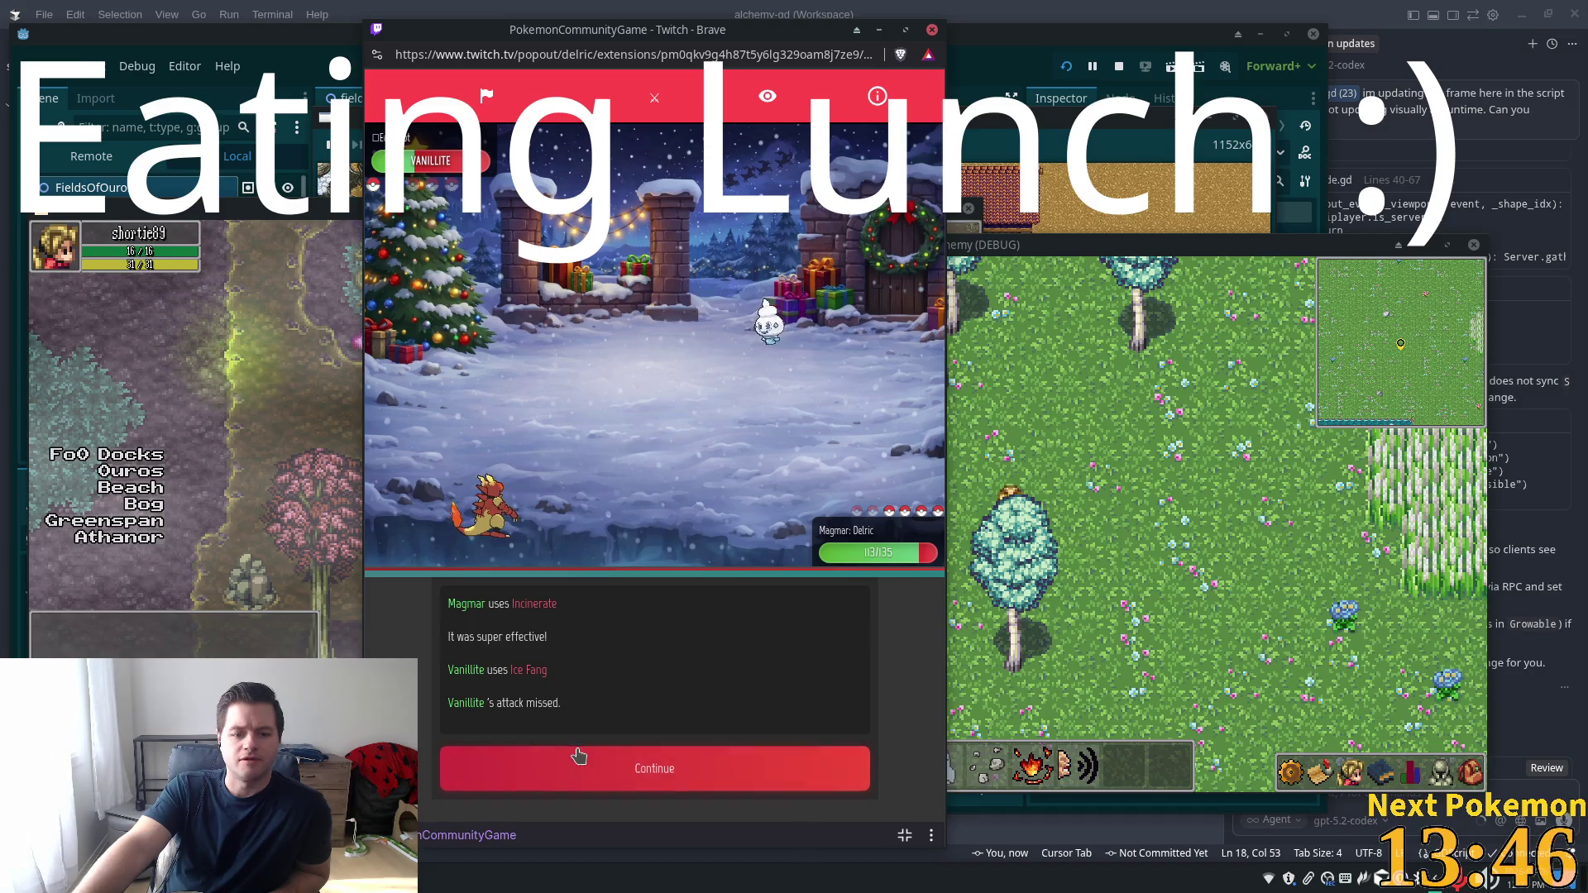
click(540, 777)
click(543, 693)
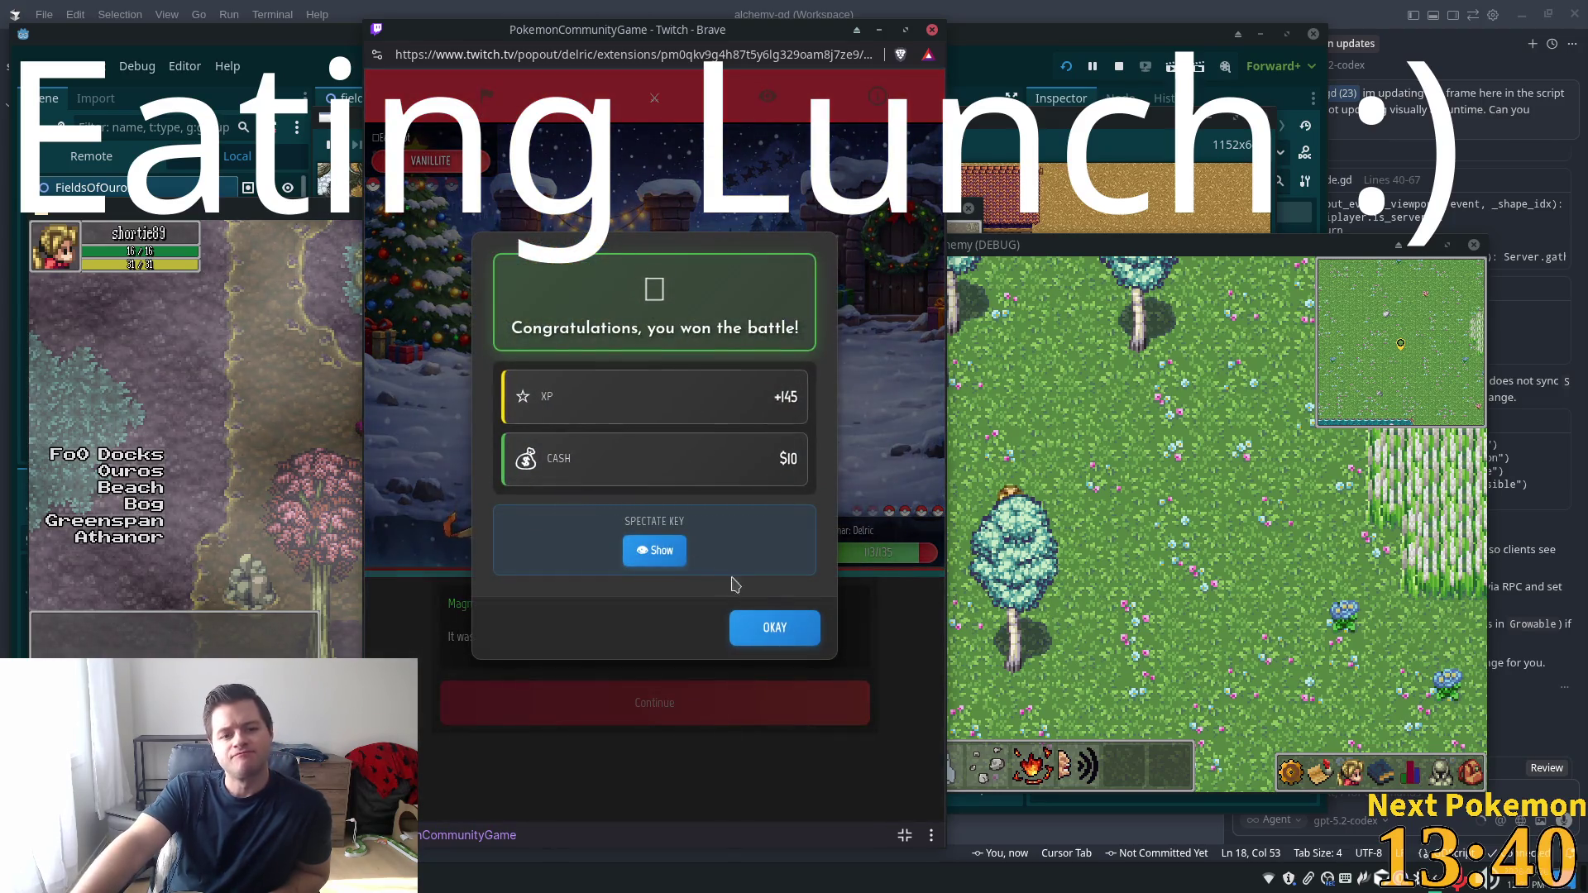
click(776, 630)
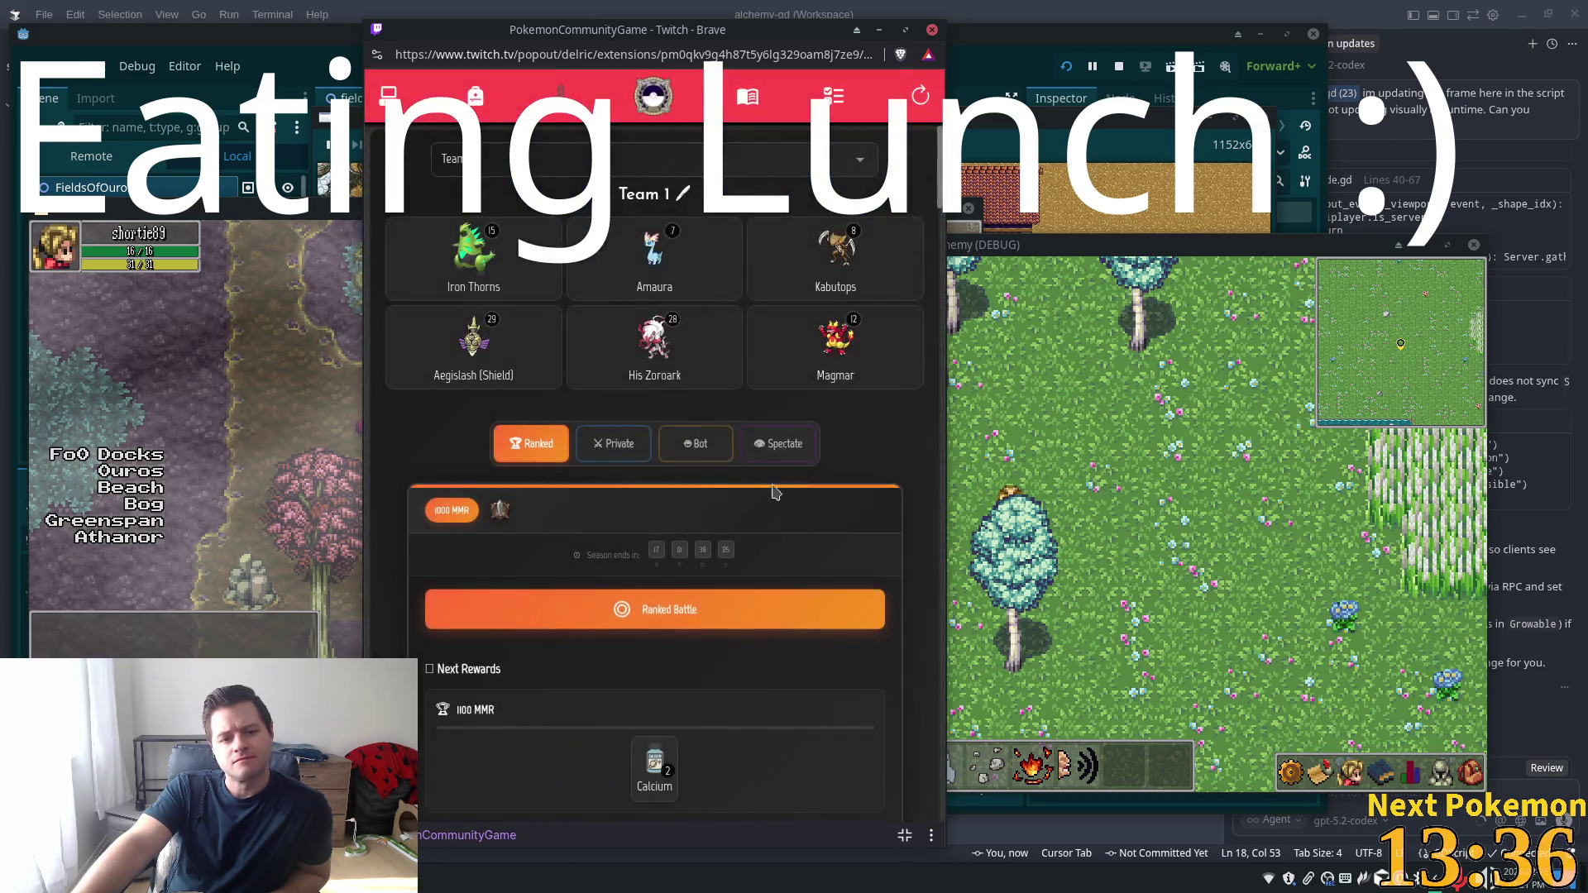
Browse the missions list, then open the collection of 522 owned Pokémon
click(835, 100)
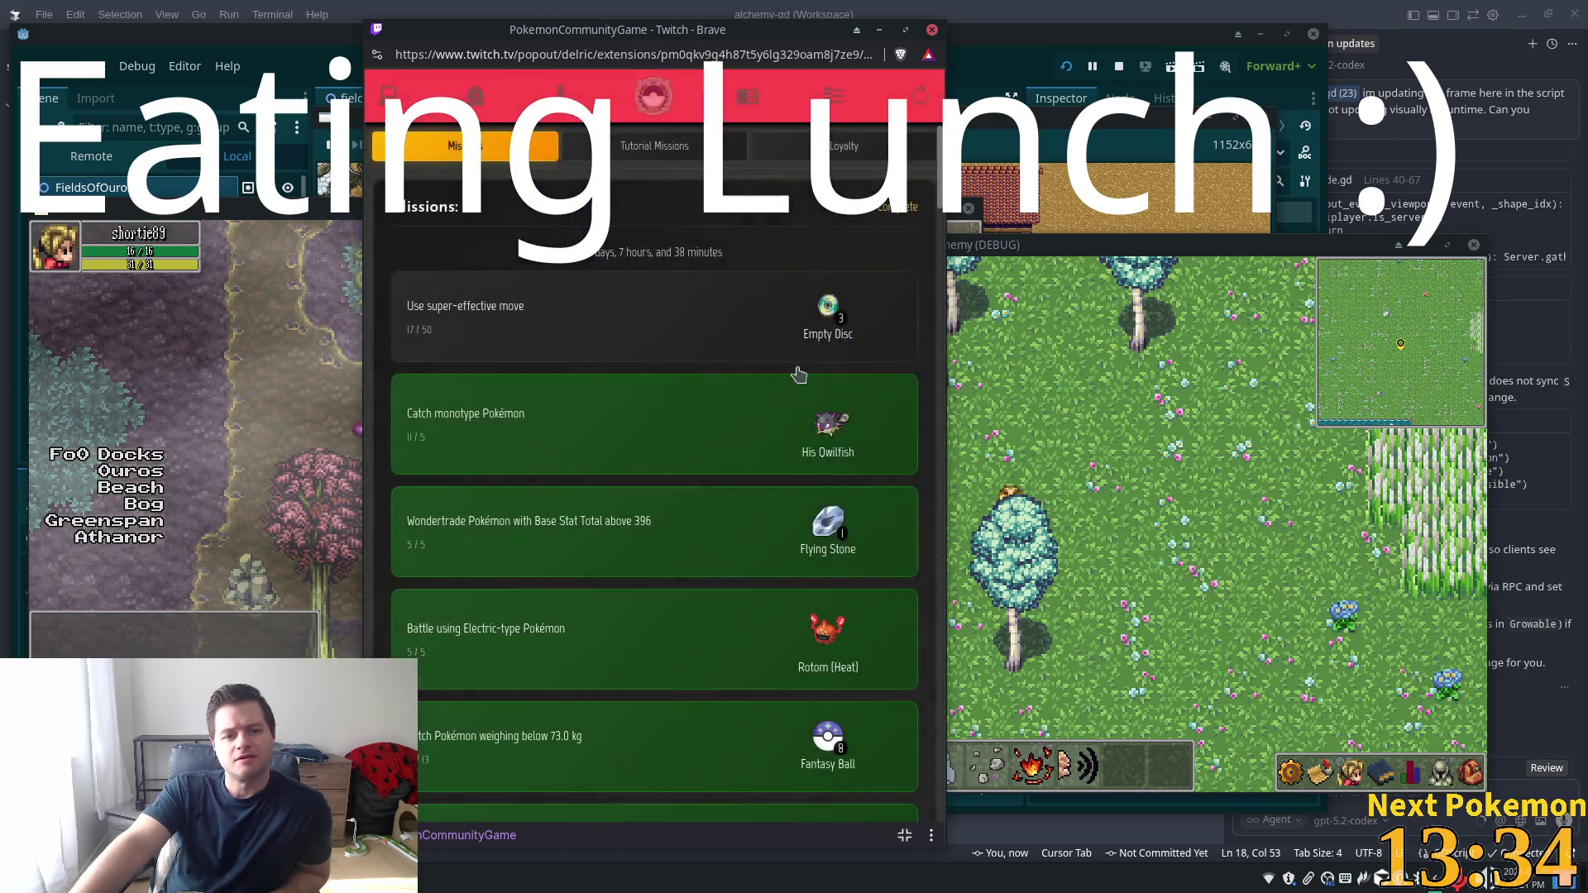
scroll(676, 389, down, 4)
scroll(653, 389, up, 4)
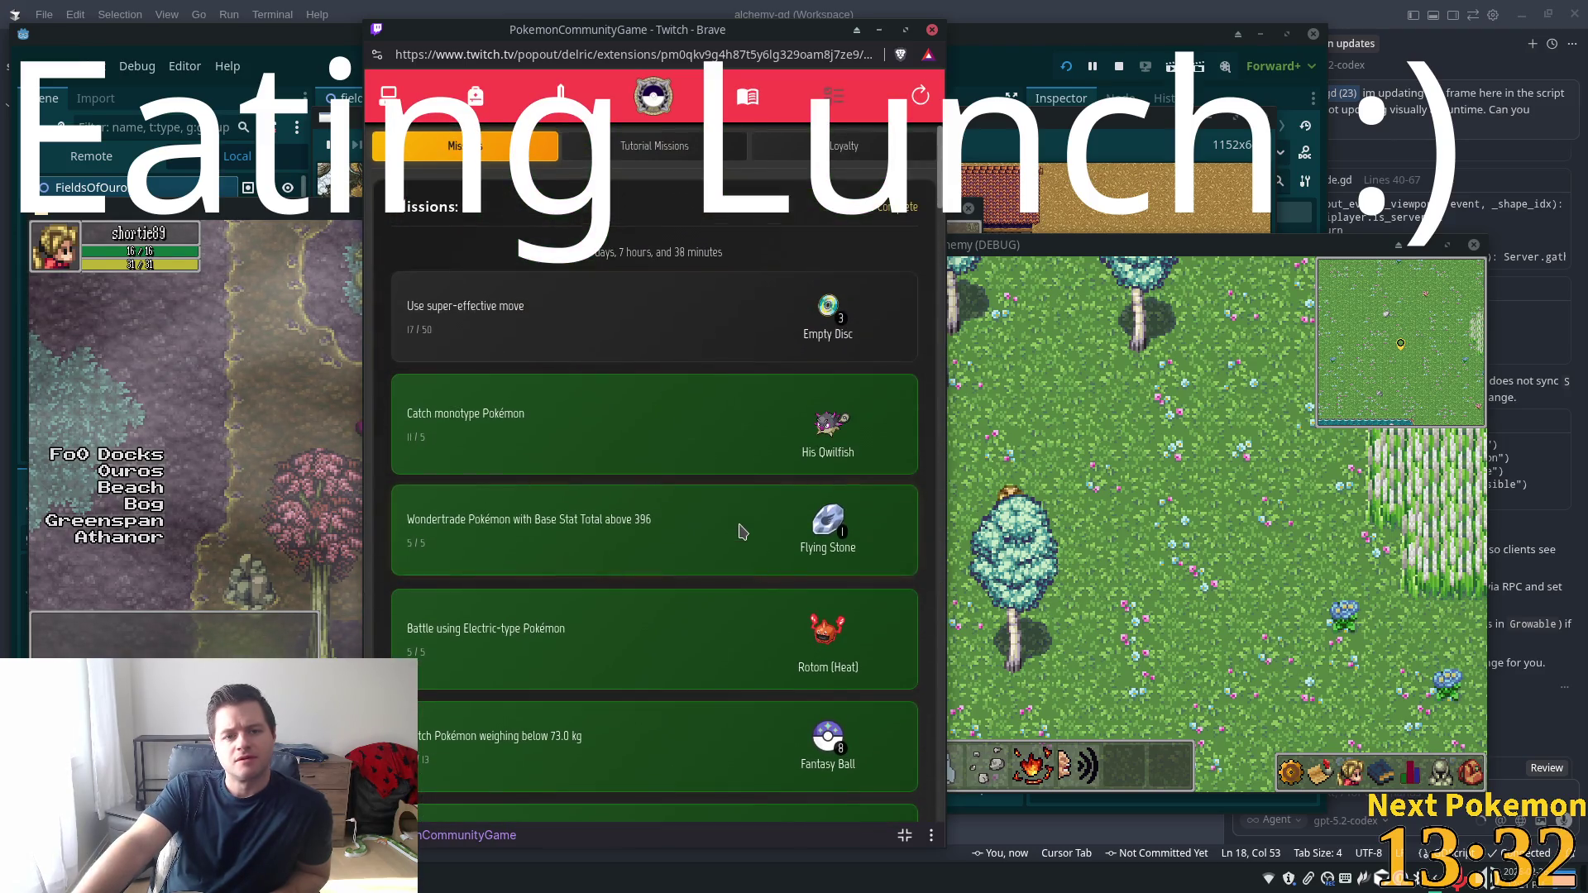
scroll(661, 384, down, 5)
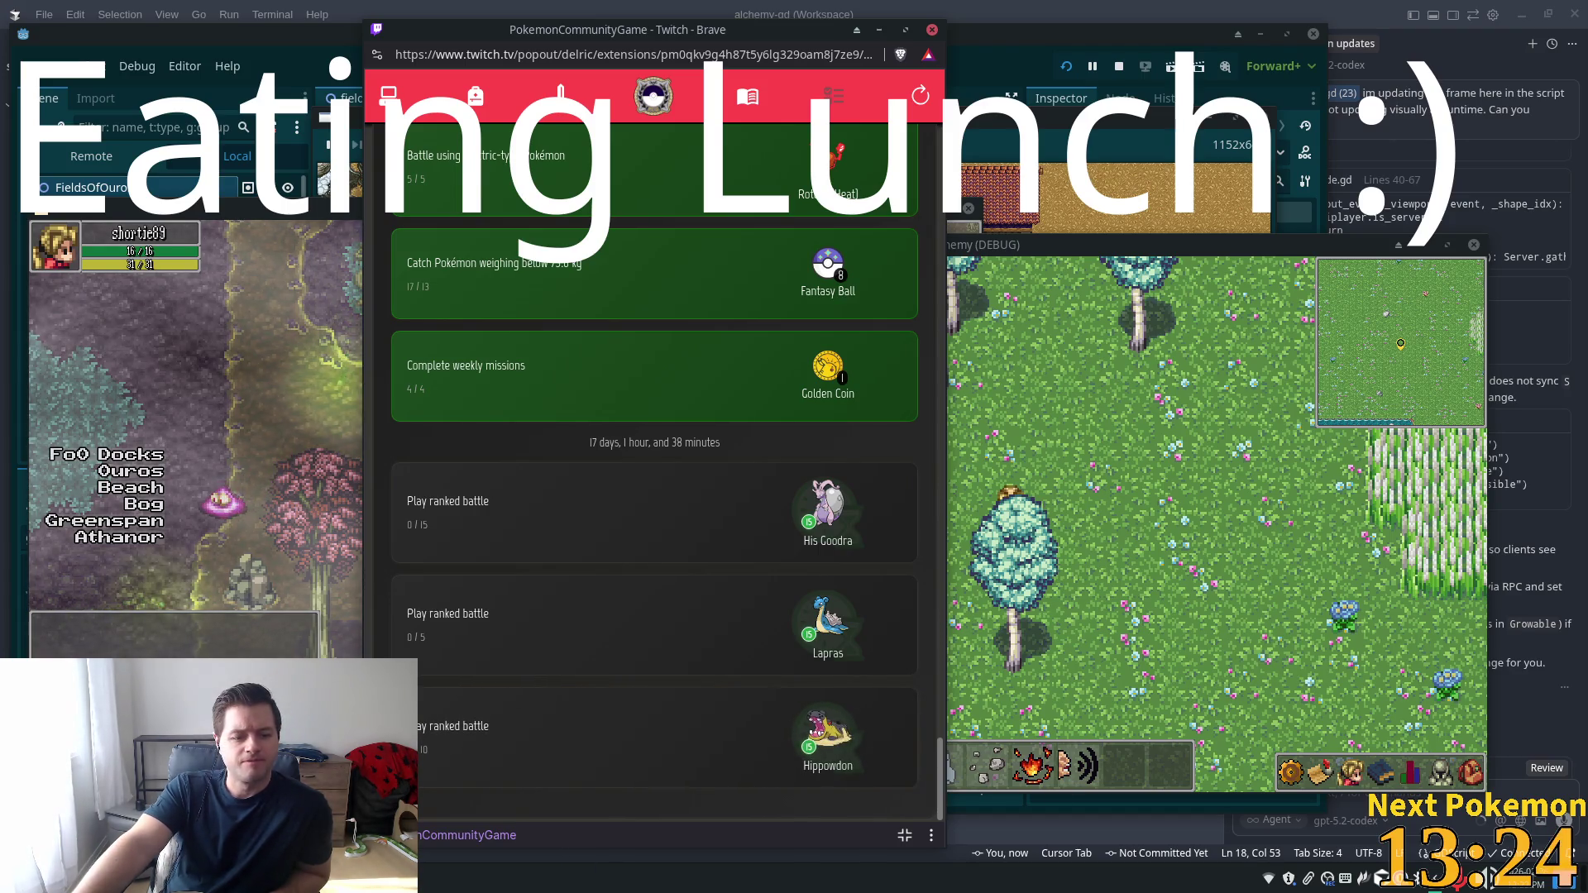
click(389, 96)
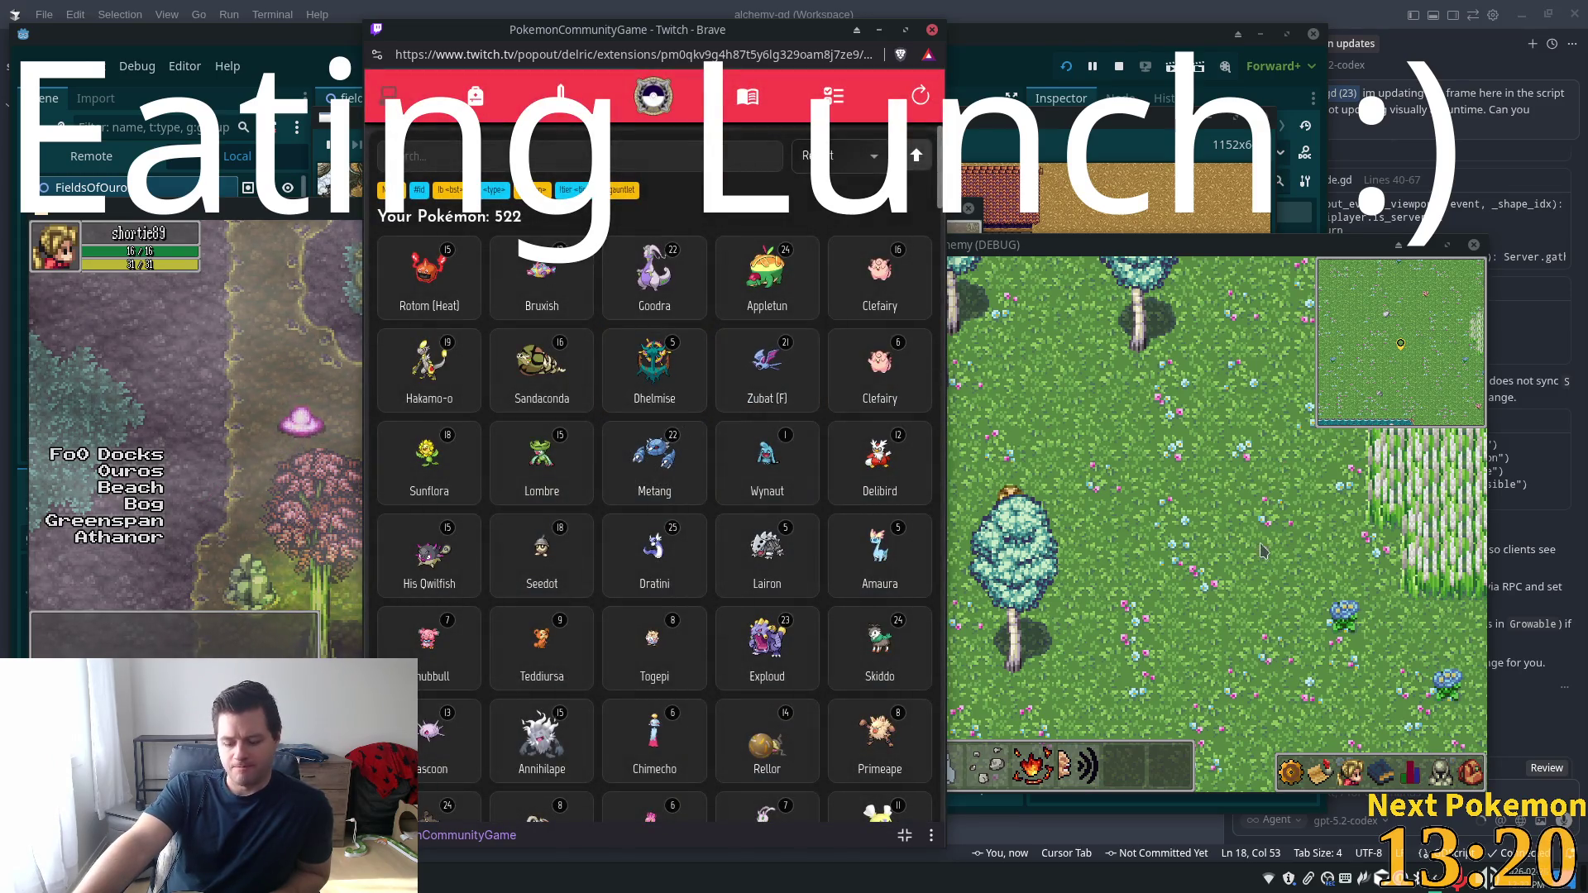
Review Goodra's details, species info and base stats
click(725, 366)
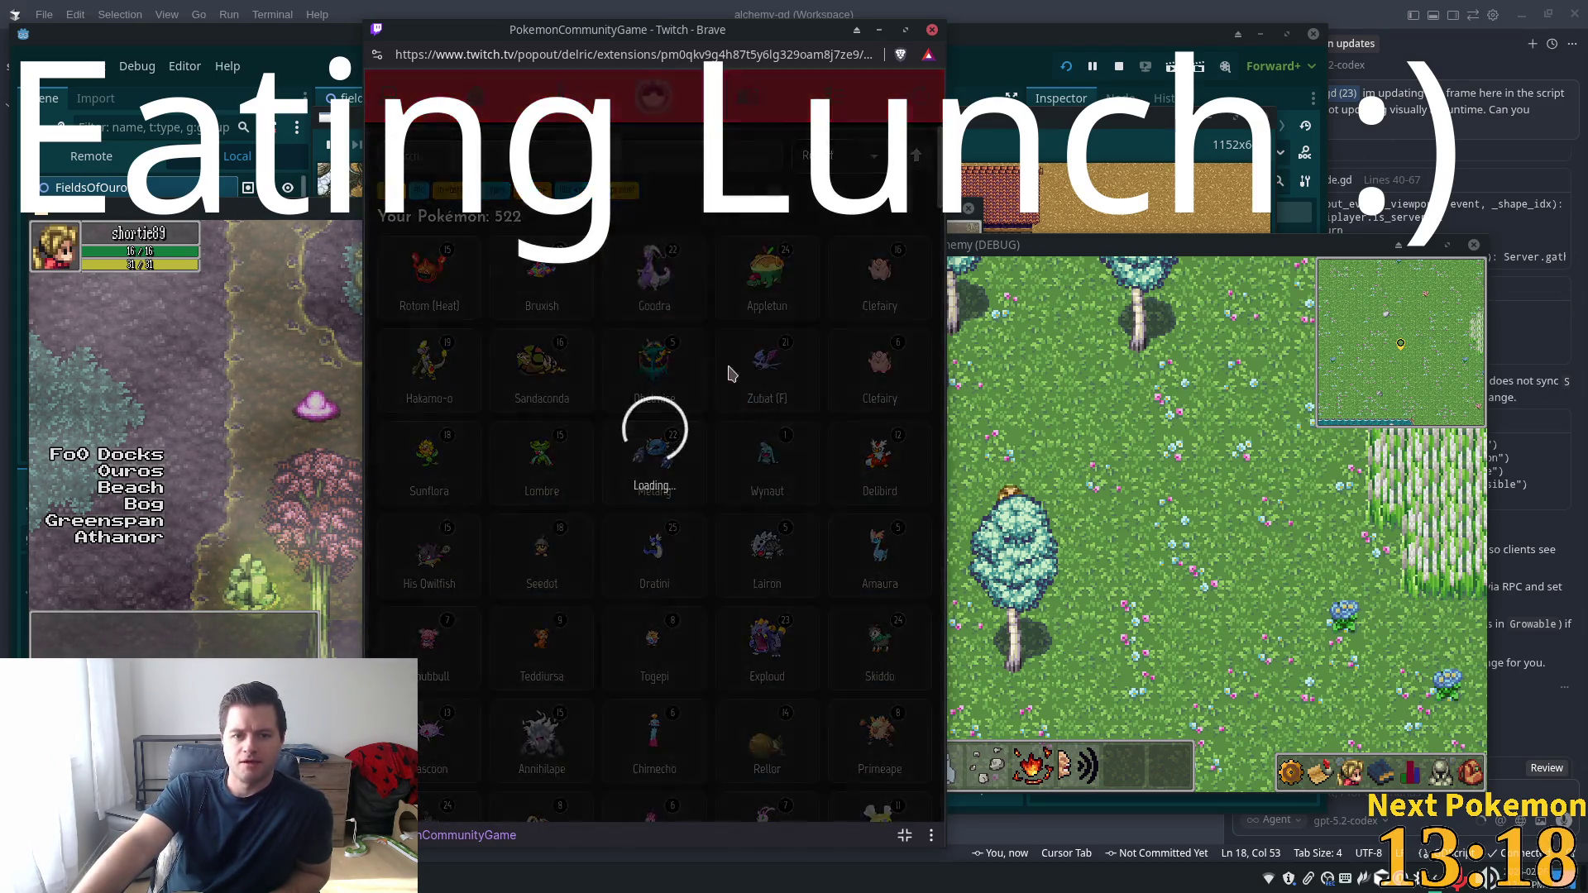
click(623, 357)
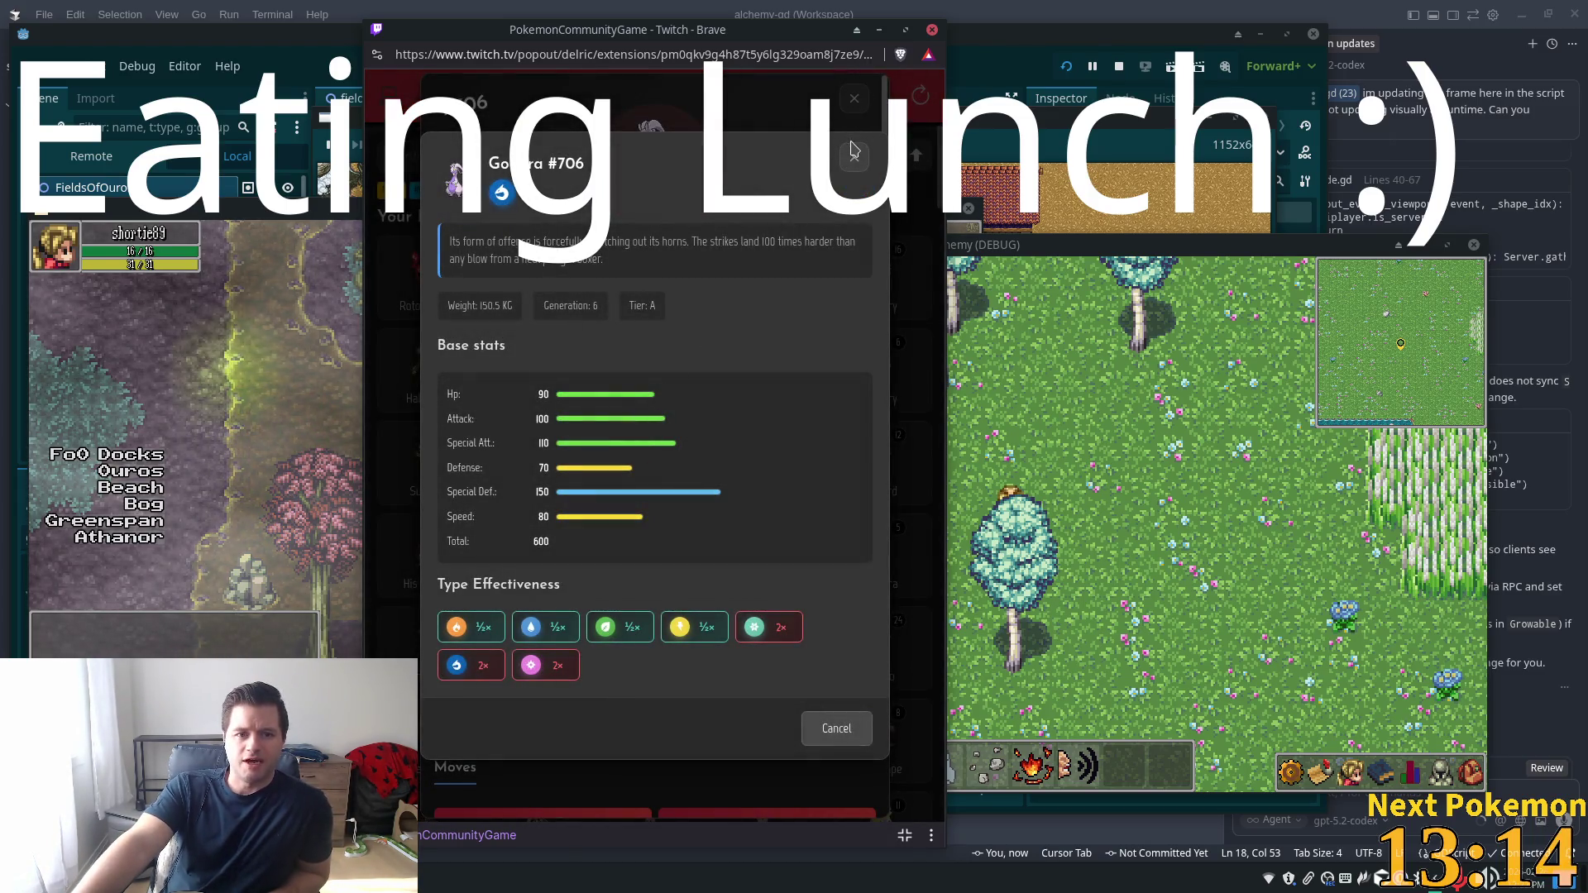
click(854, 156)
click(630, 367)
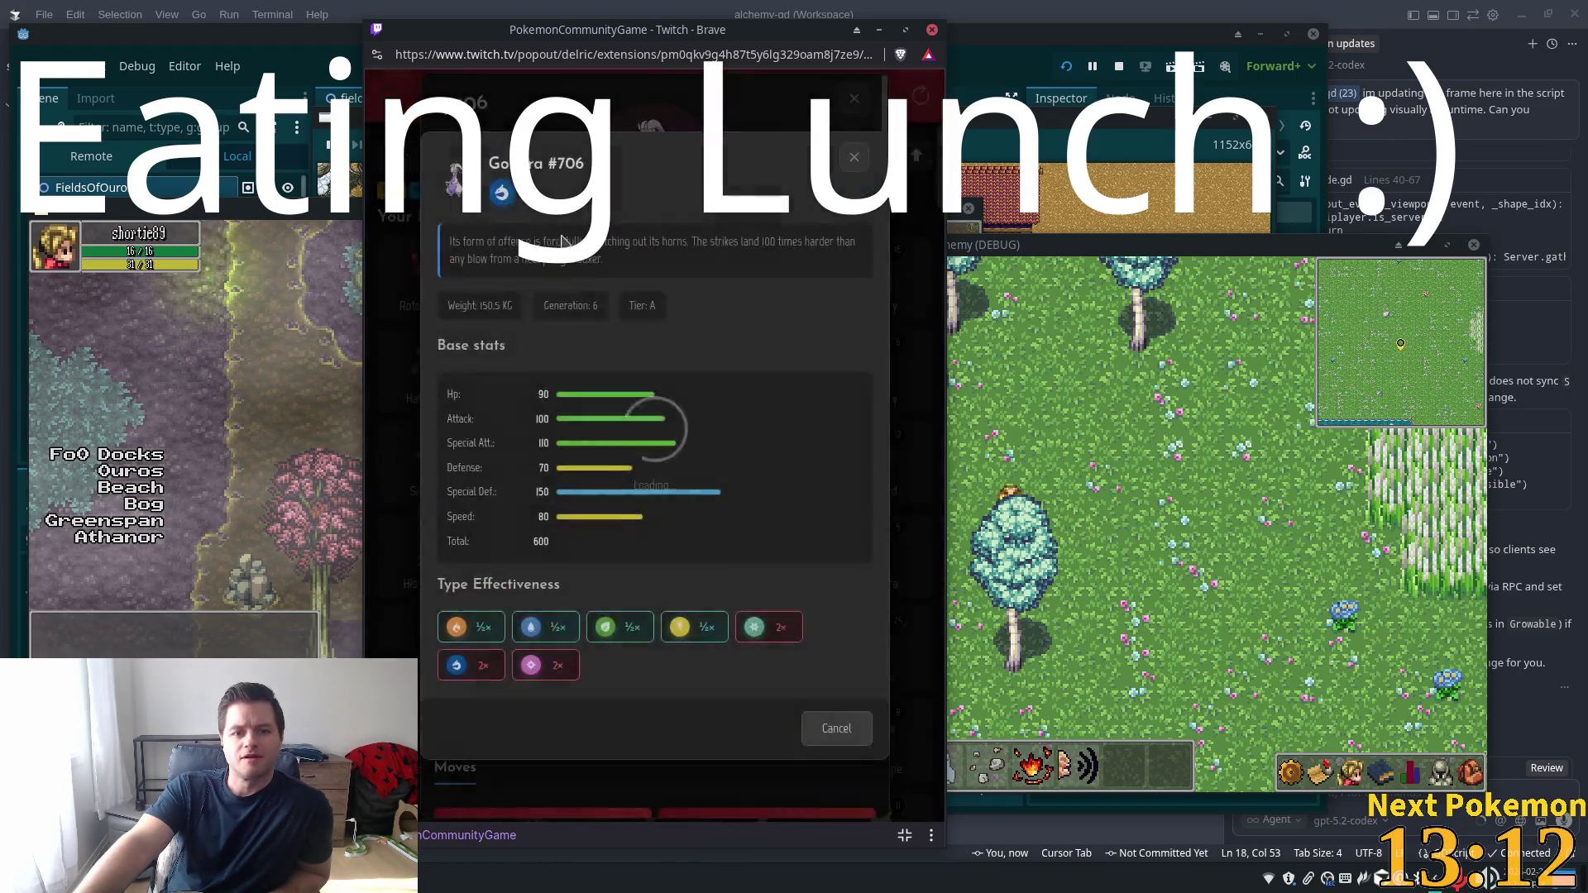
click(855, 161)
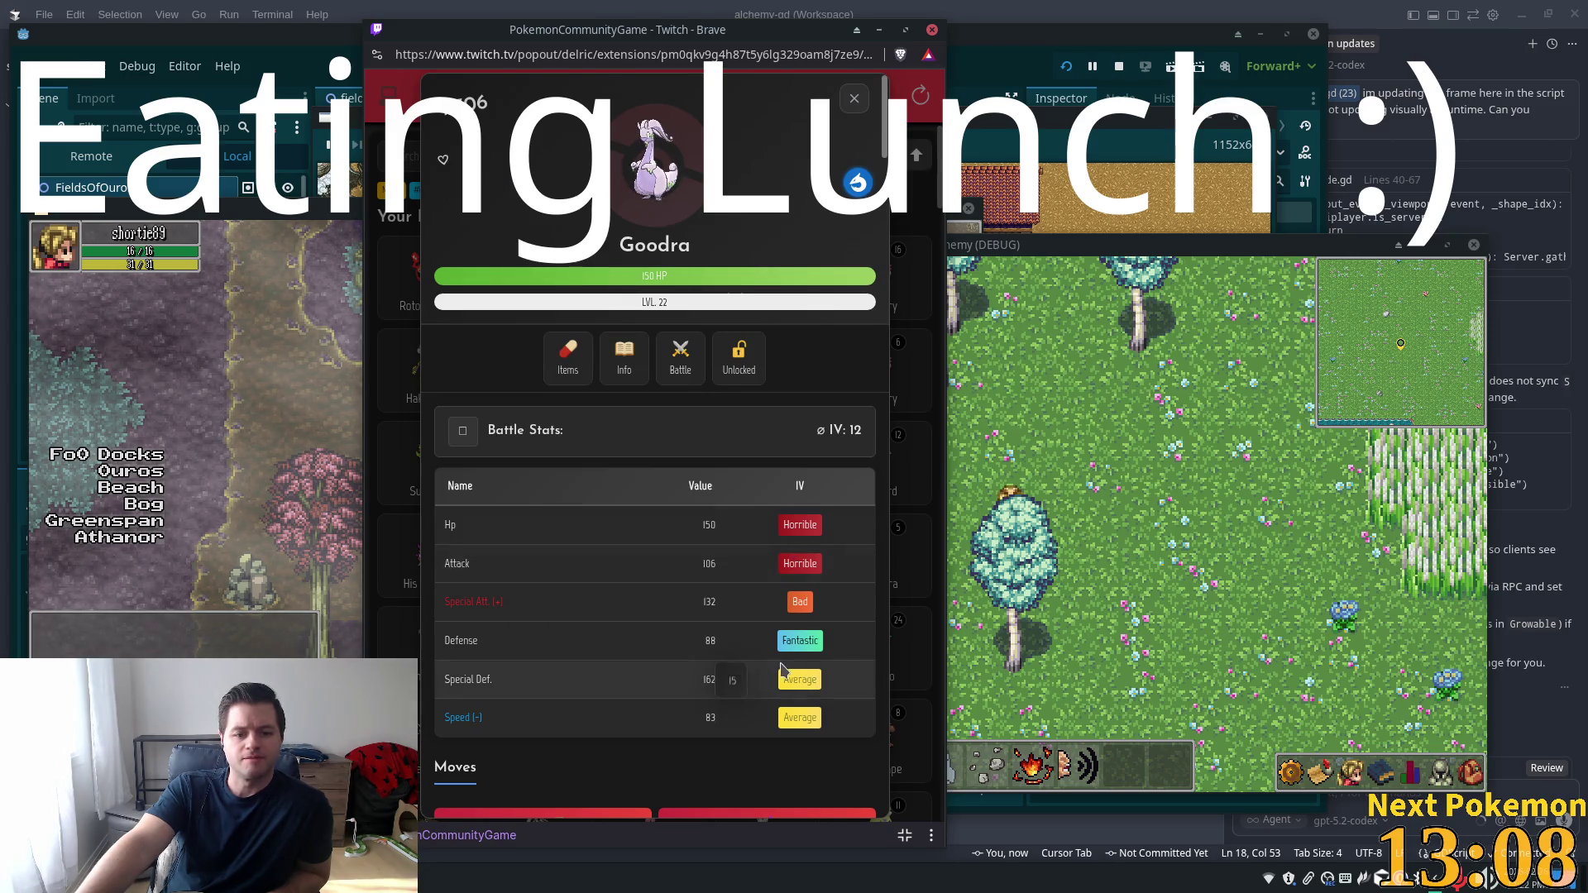
scroll(774, 697, down, 5)
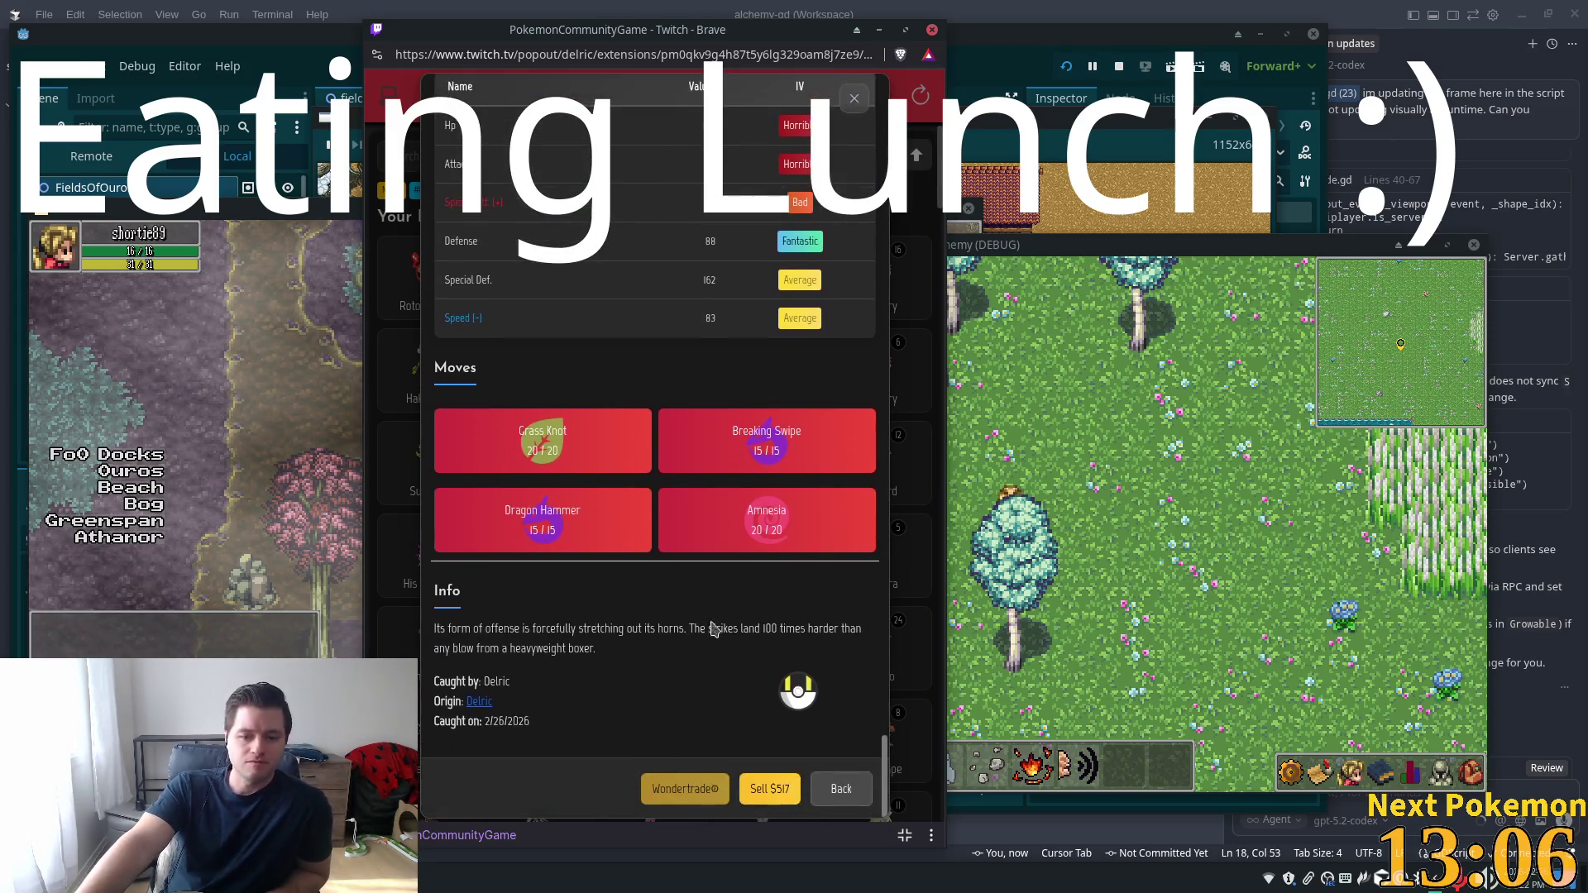
scroll(728, 503, up, 2)
click(841, 106)
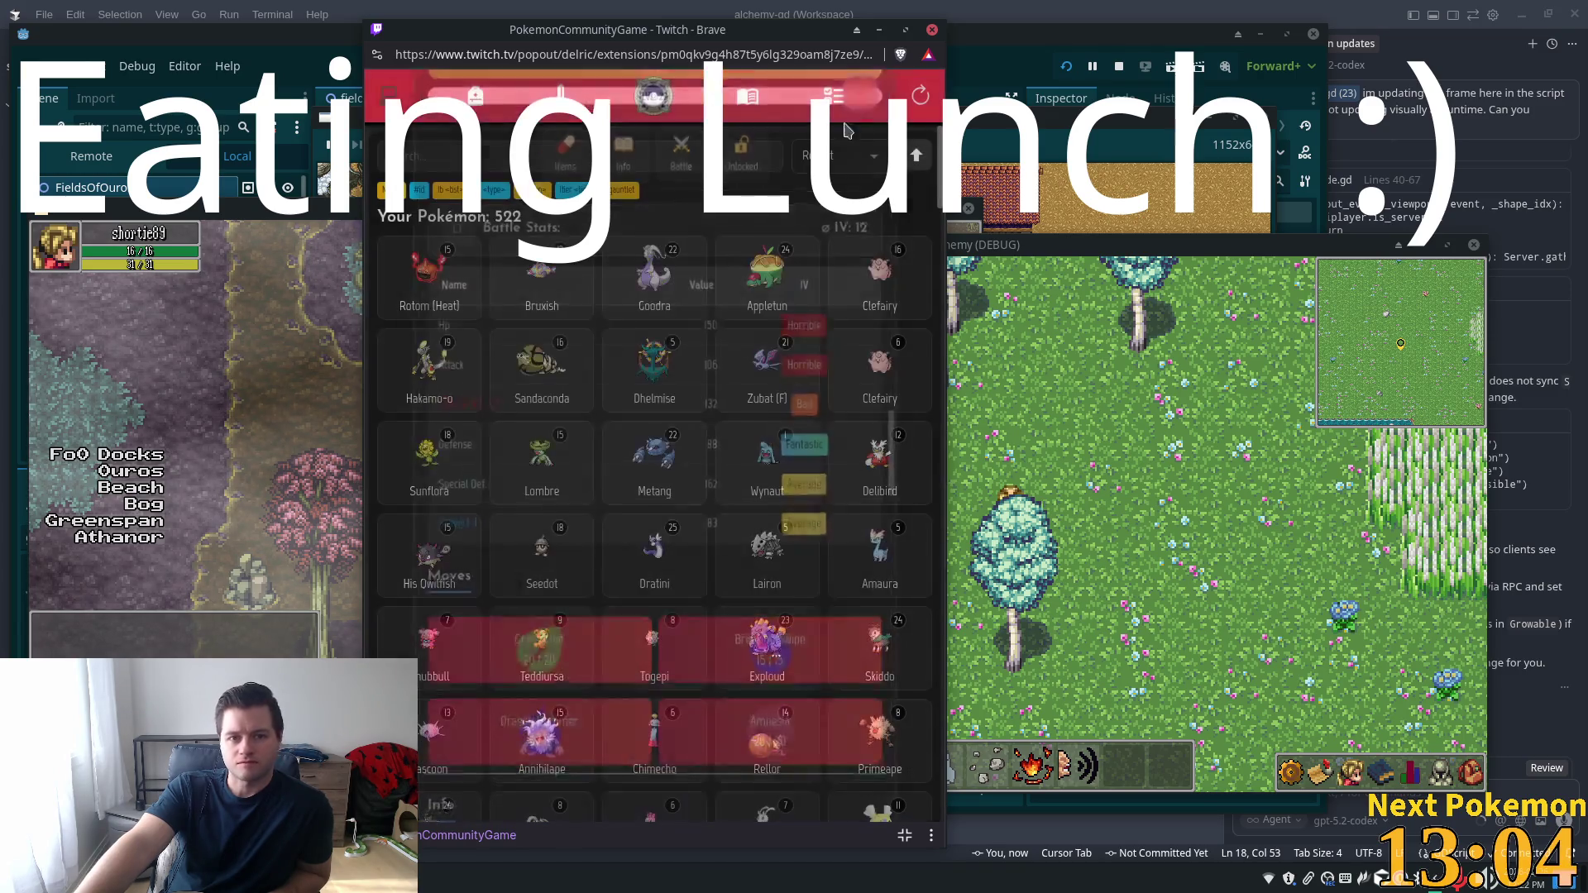
Review Rotom (Heat)'s details, species info and base stats
click(442, 269)
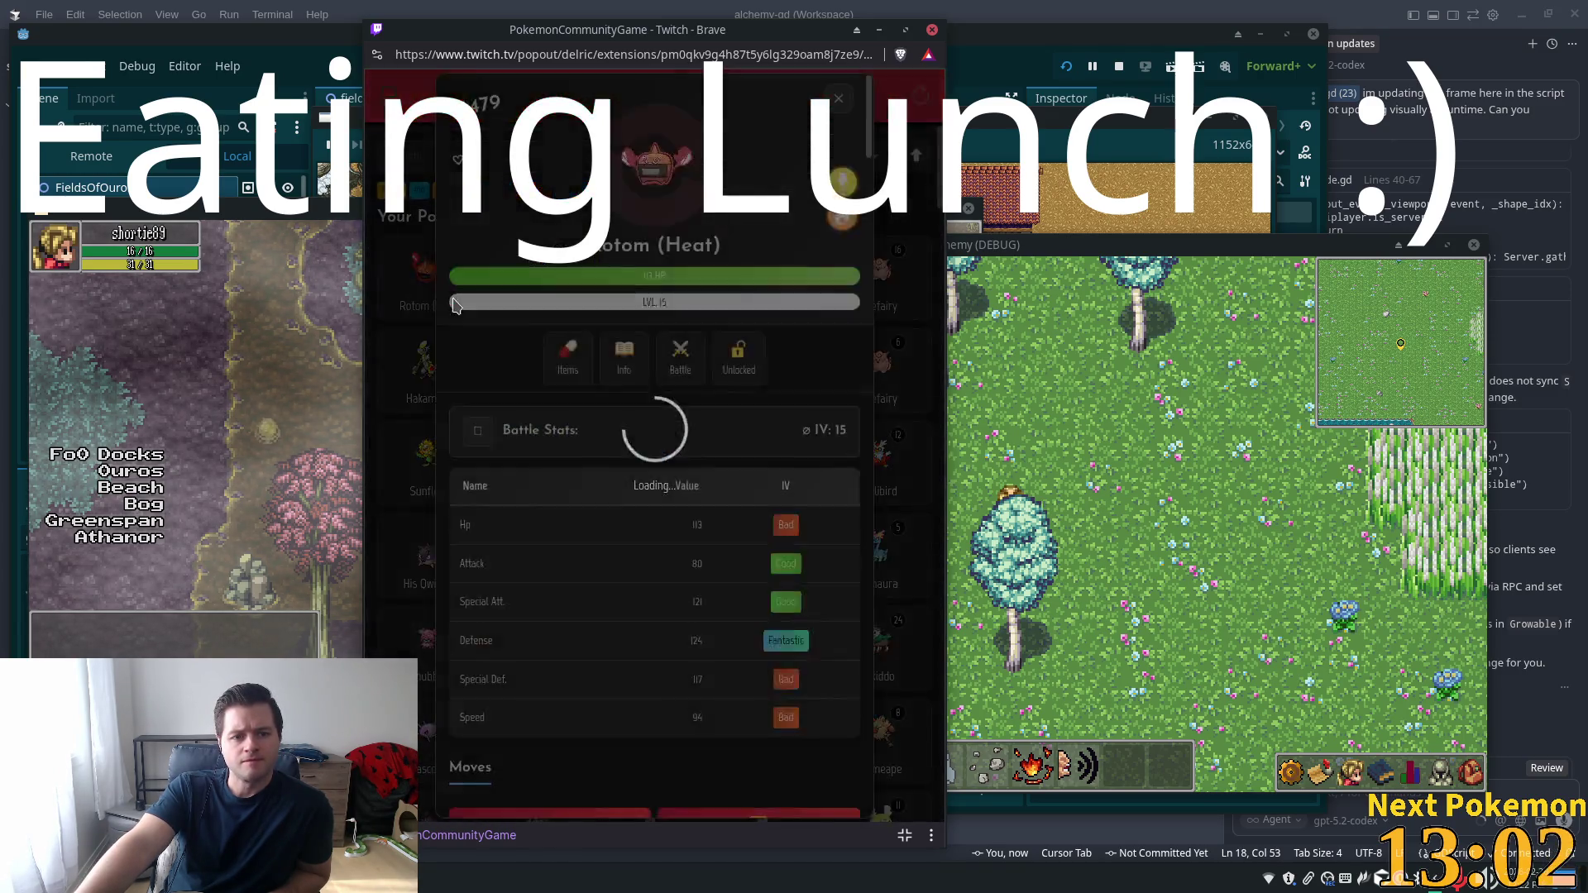
click(620, 360)
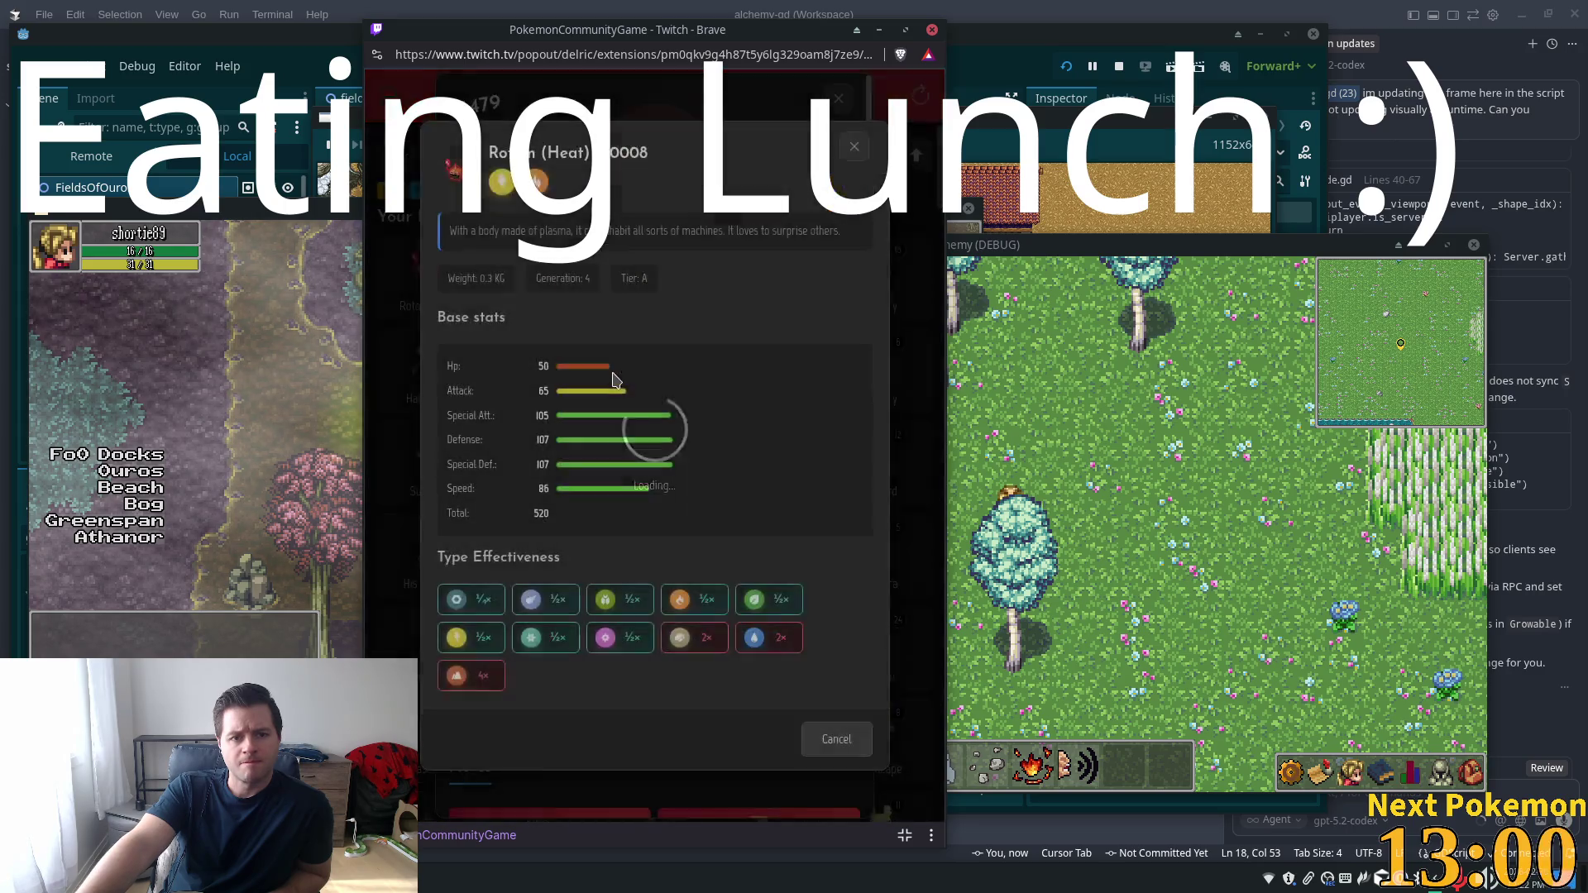
click(855, 148)
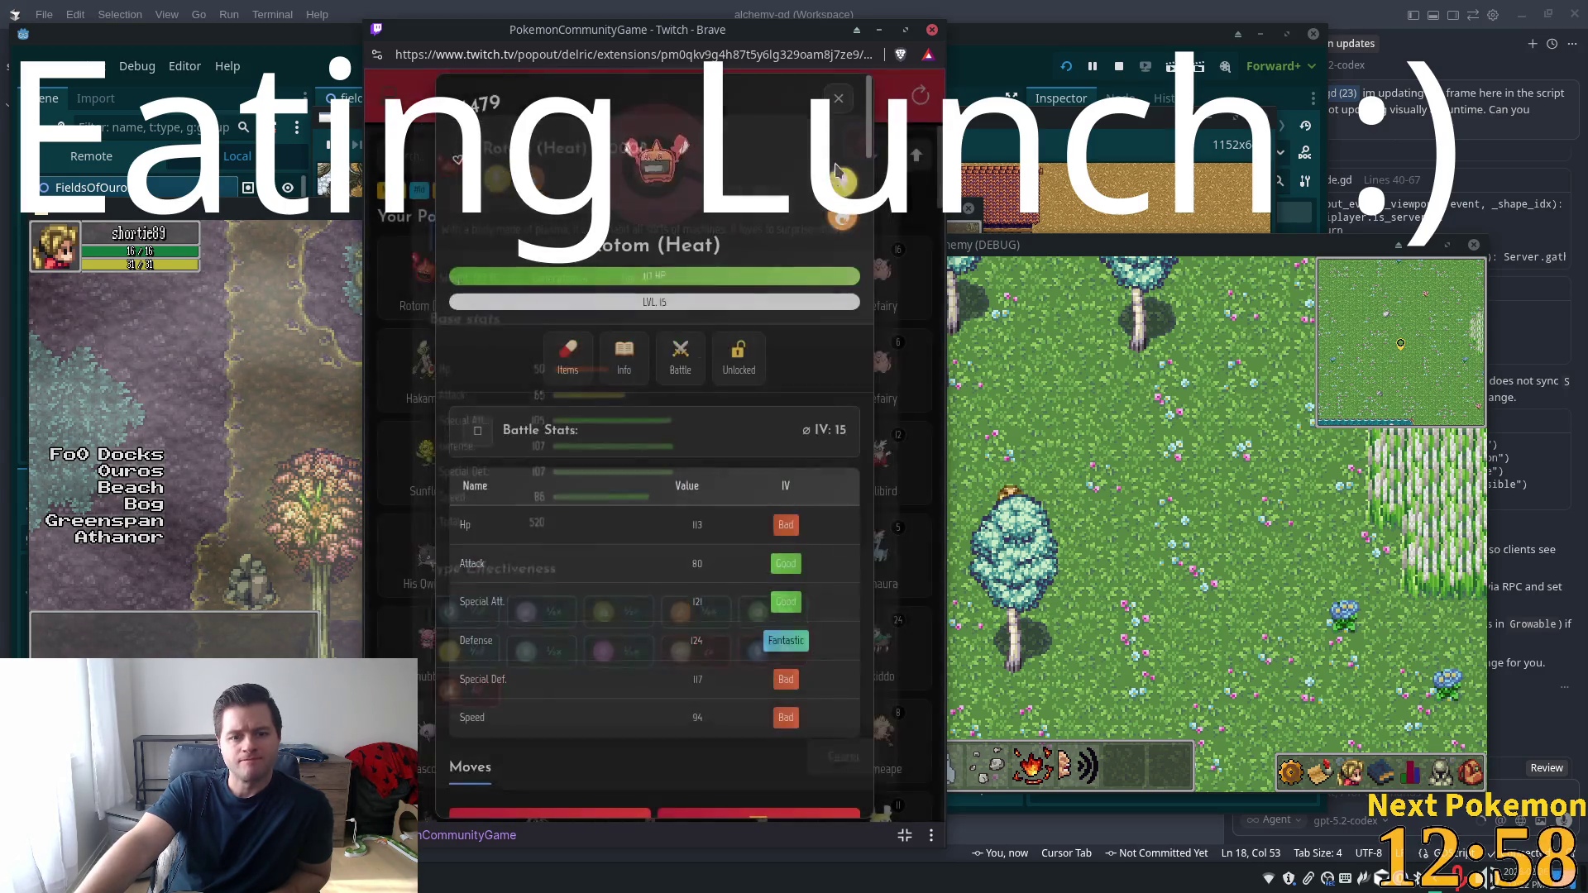
click(836, 100)
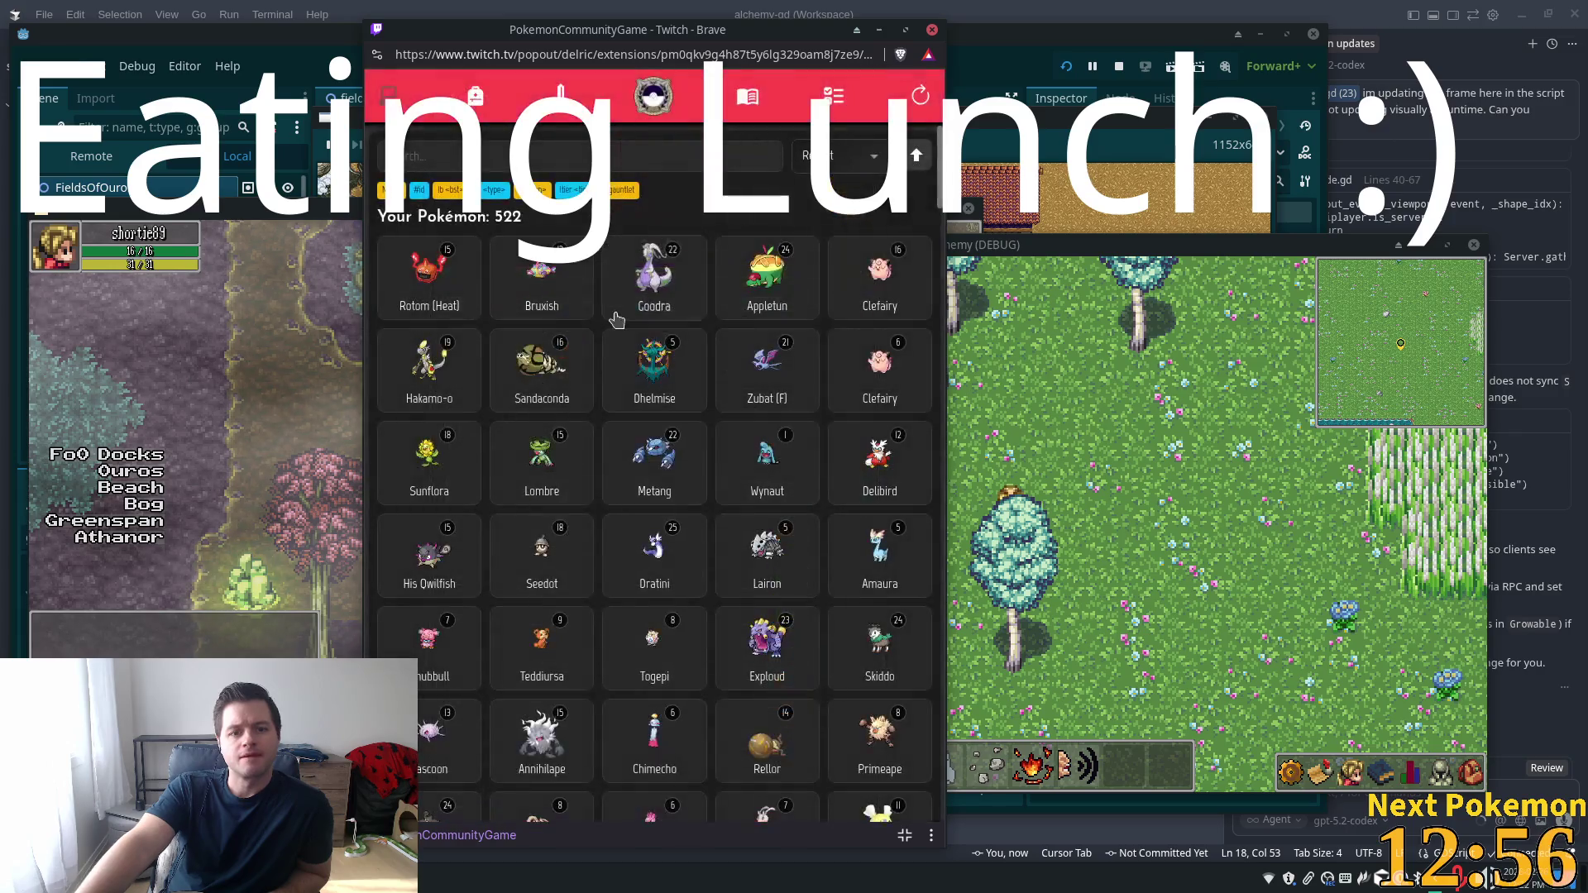
Review Bruxish's details: average IV 13, moves Strength, Psybeam, Bubble Beam, Light Screen
click(726, 401)
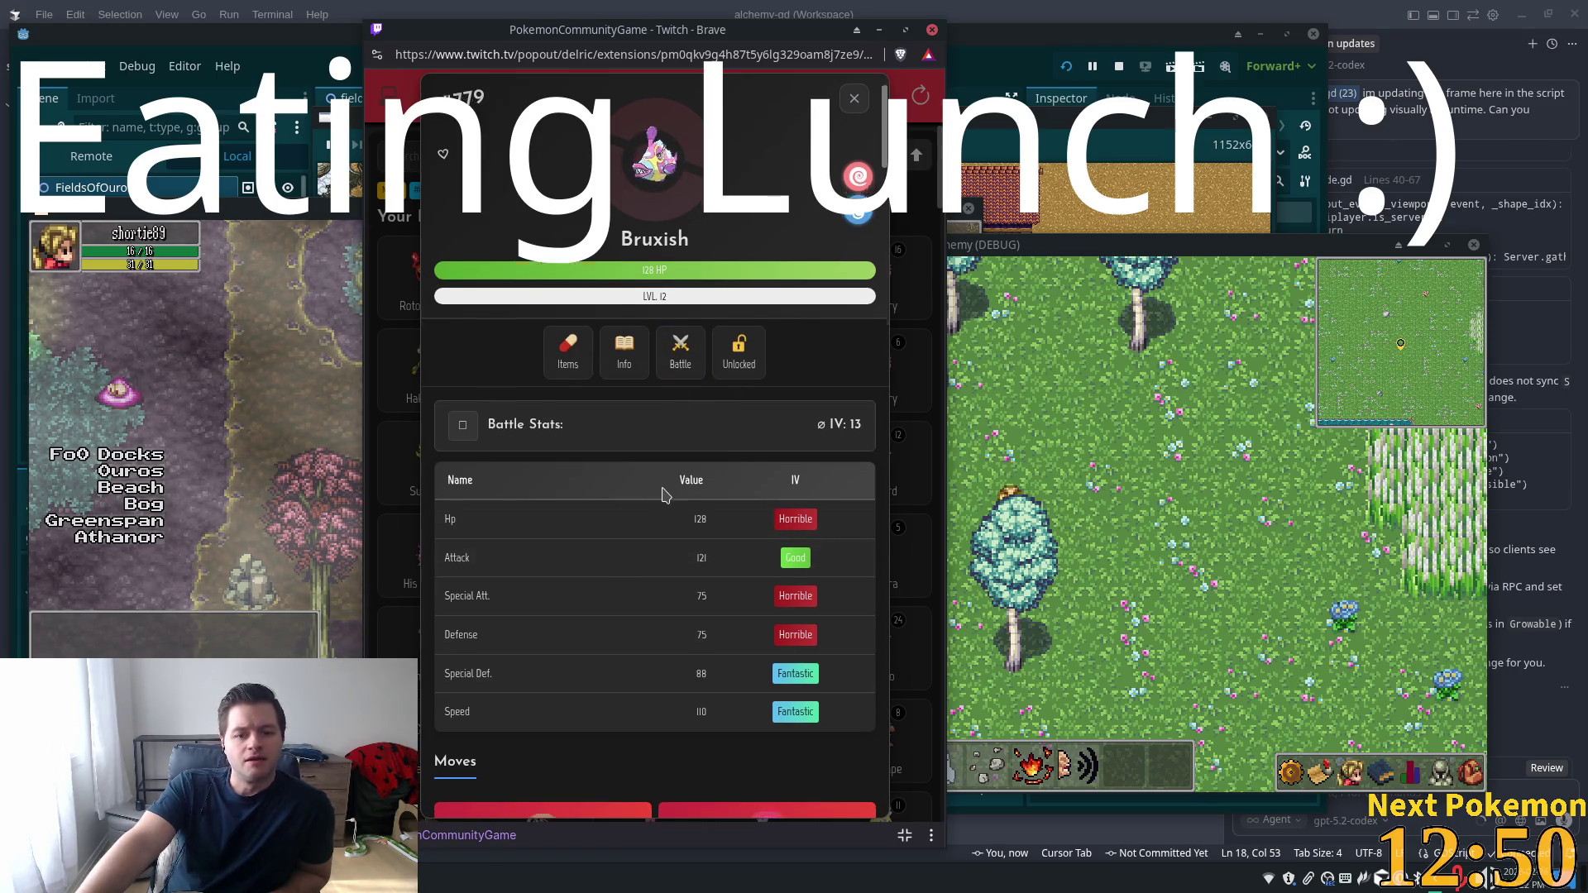
scroll(656, 484, down, 5)
scroll(653, 471, up, 3)
click(616, 160)
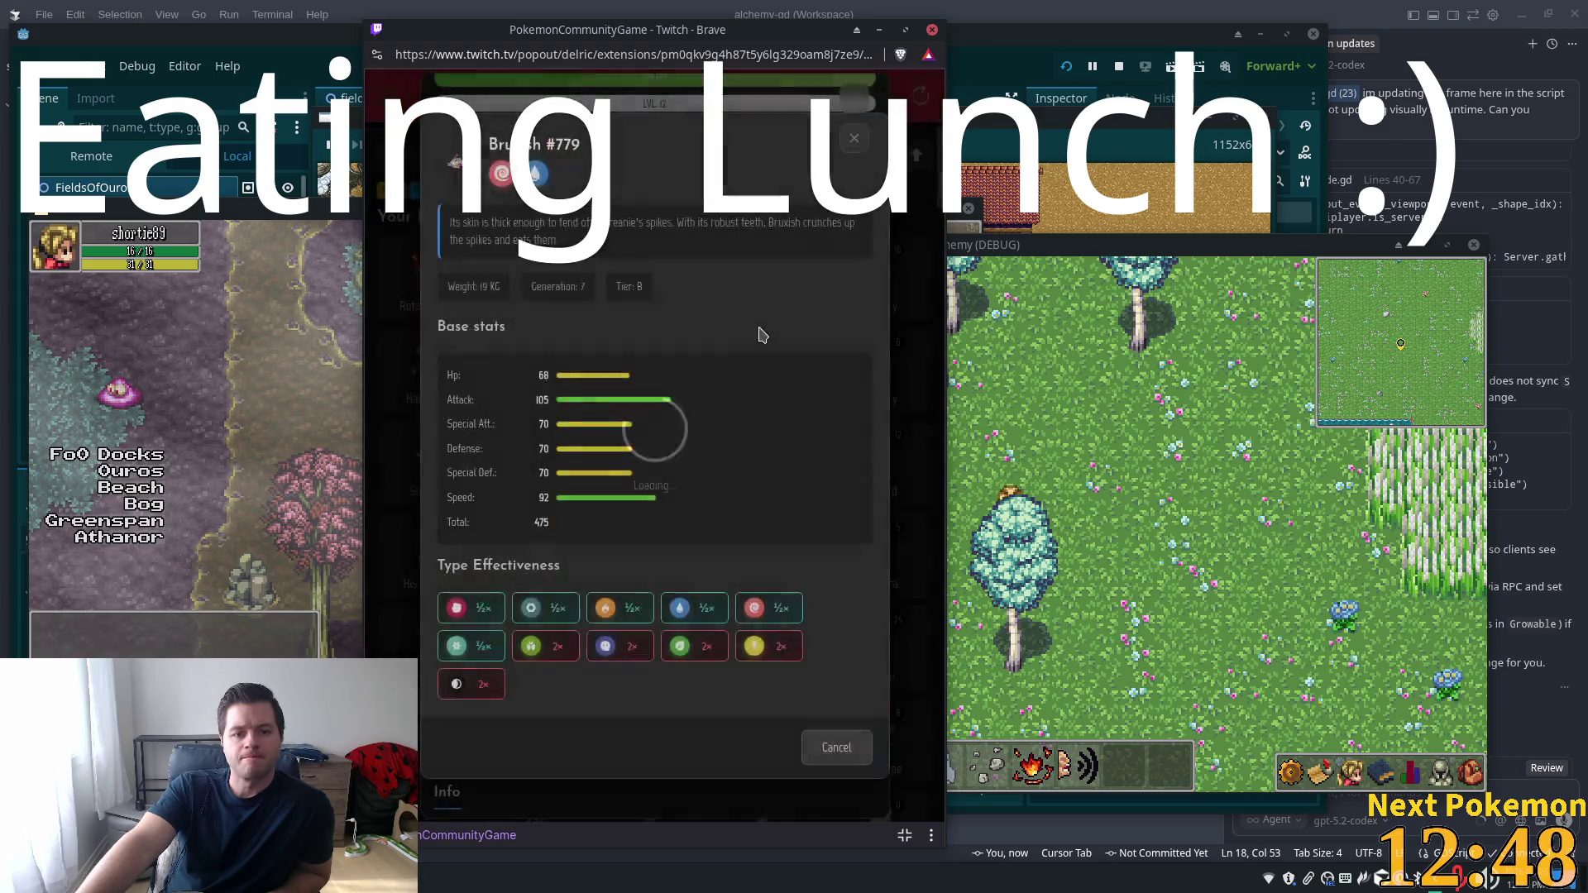
click(910, 220)
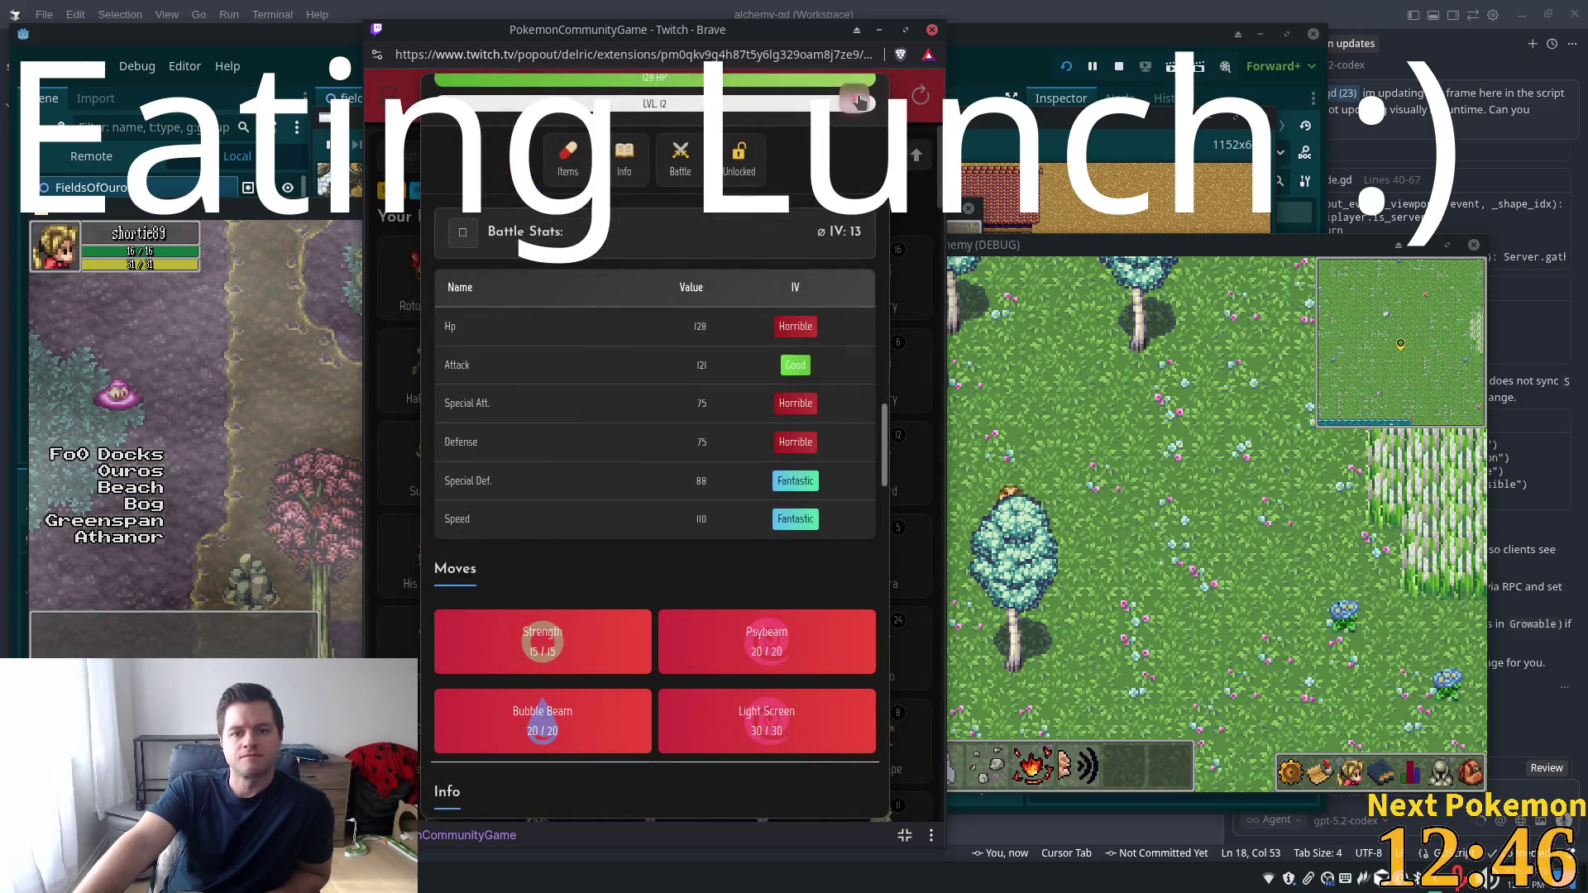
click(855, 99)
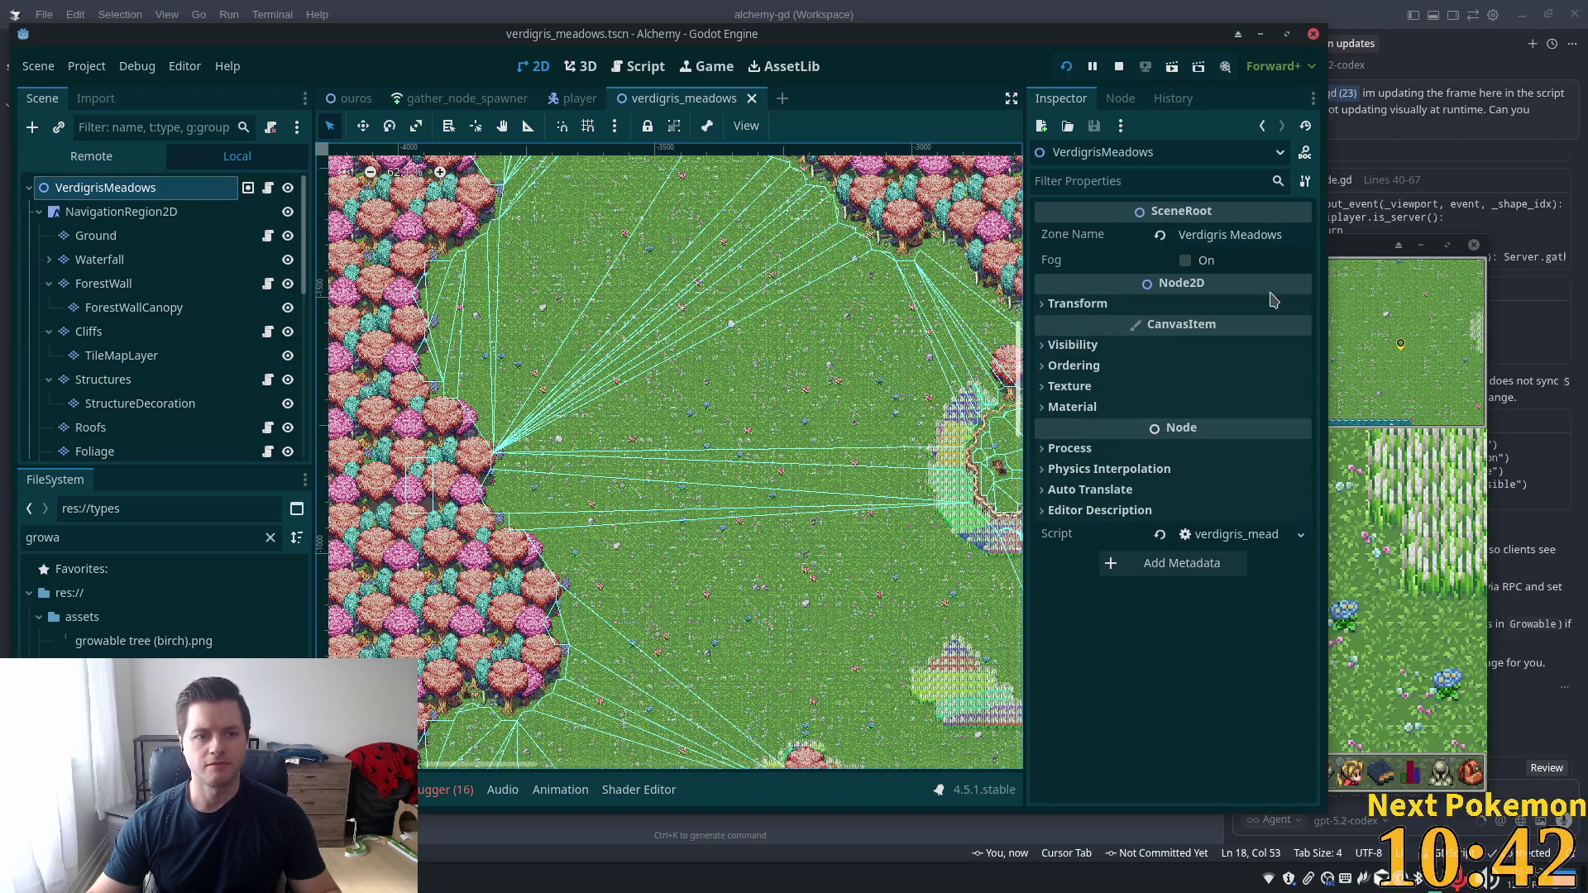
Enable Y Sort on the VerdigrisMeadows root node
click(1108, 365)
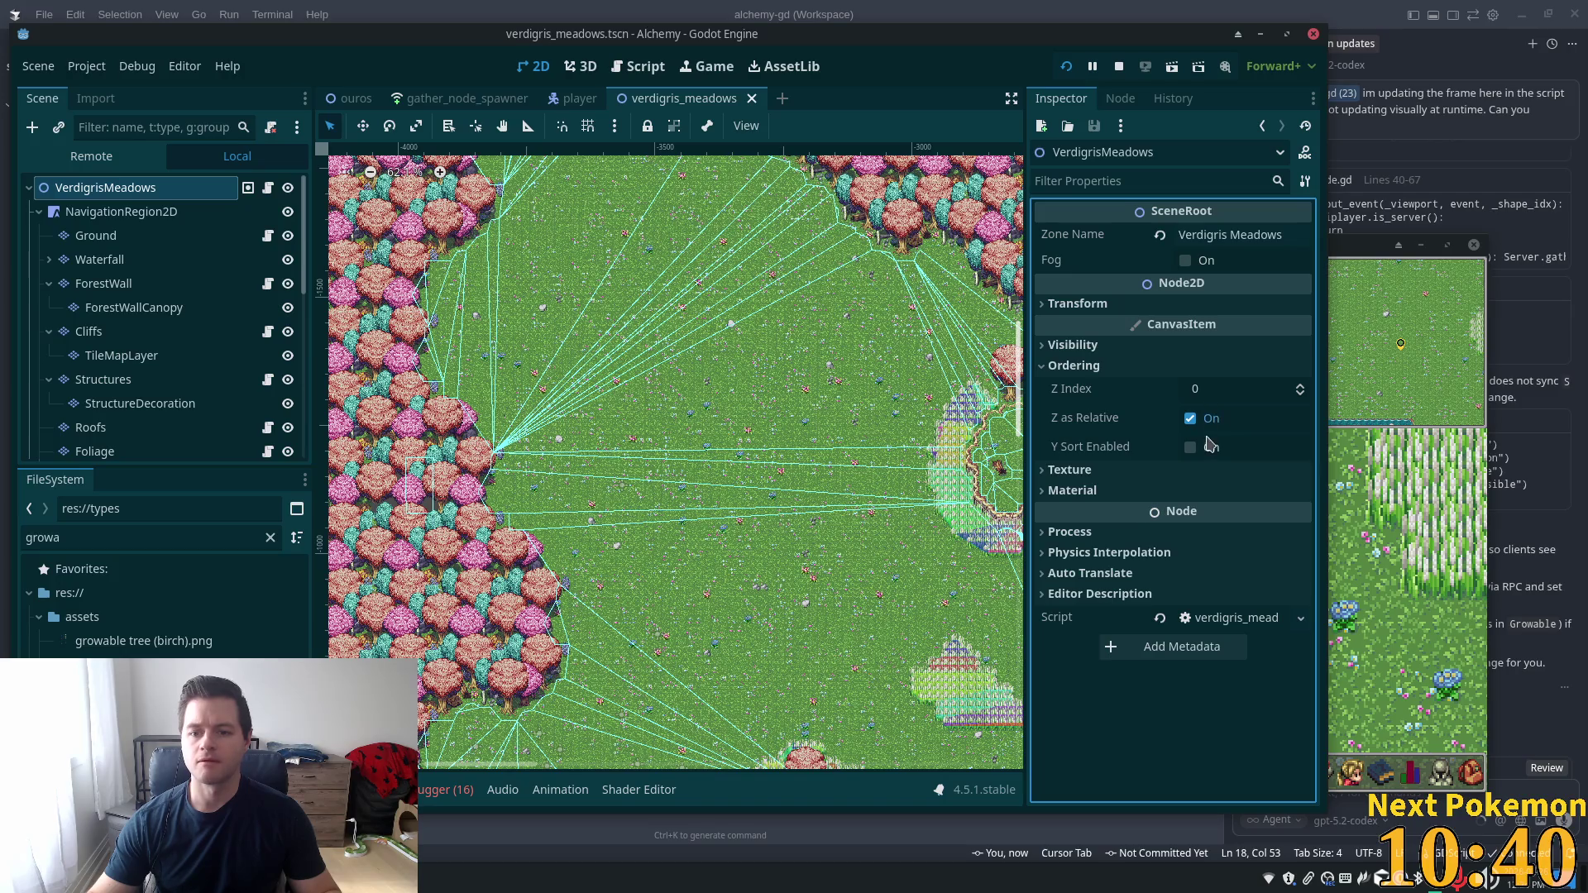
click(1204, 451)
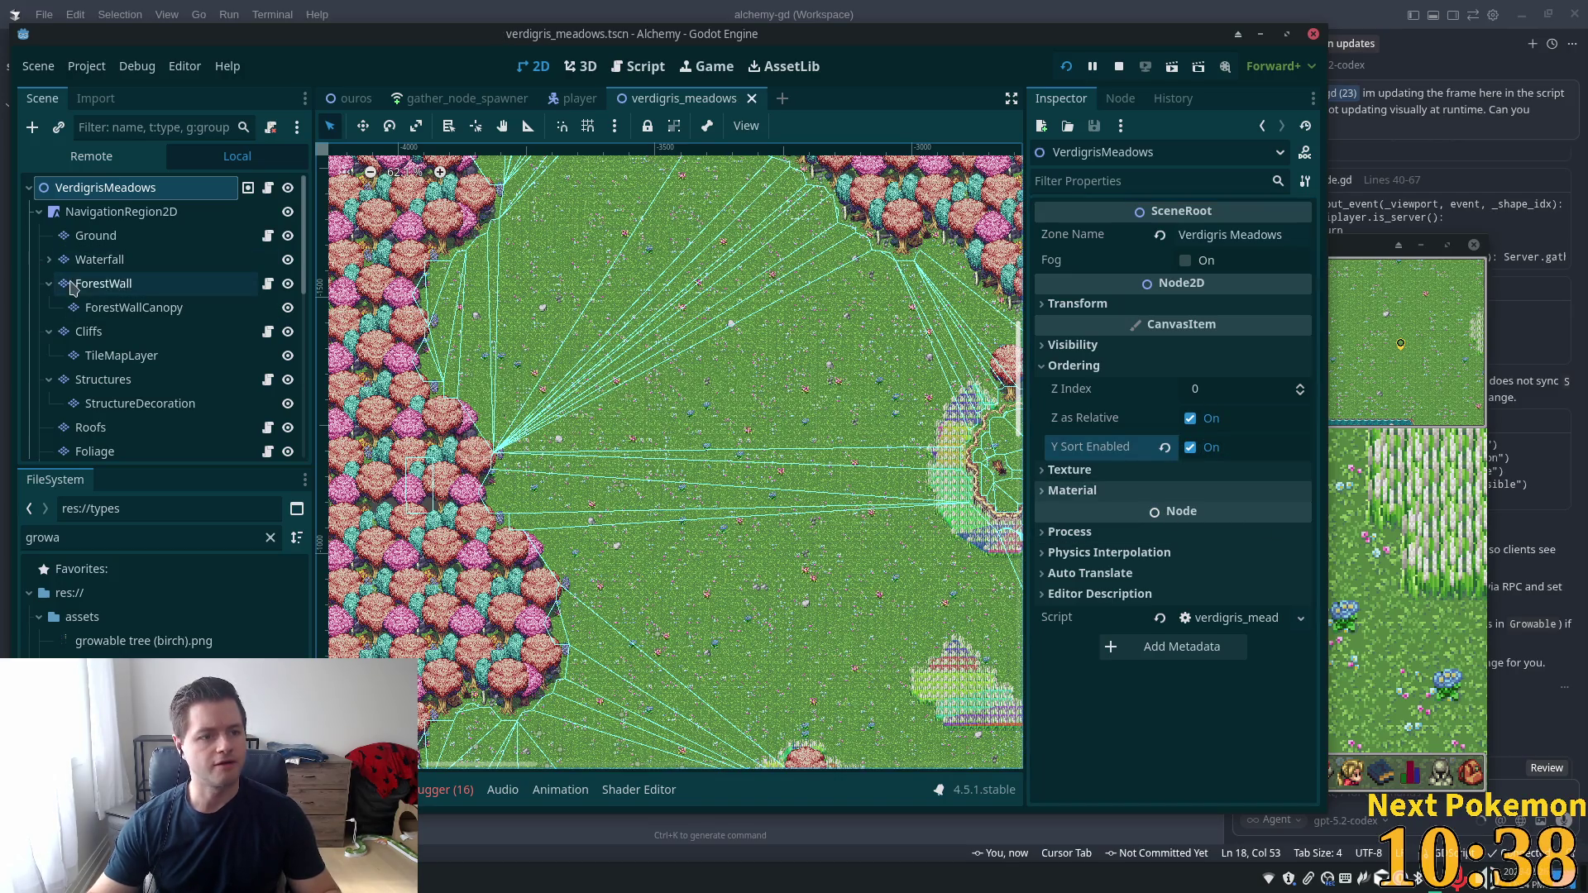
click(85, 236)
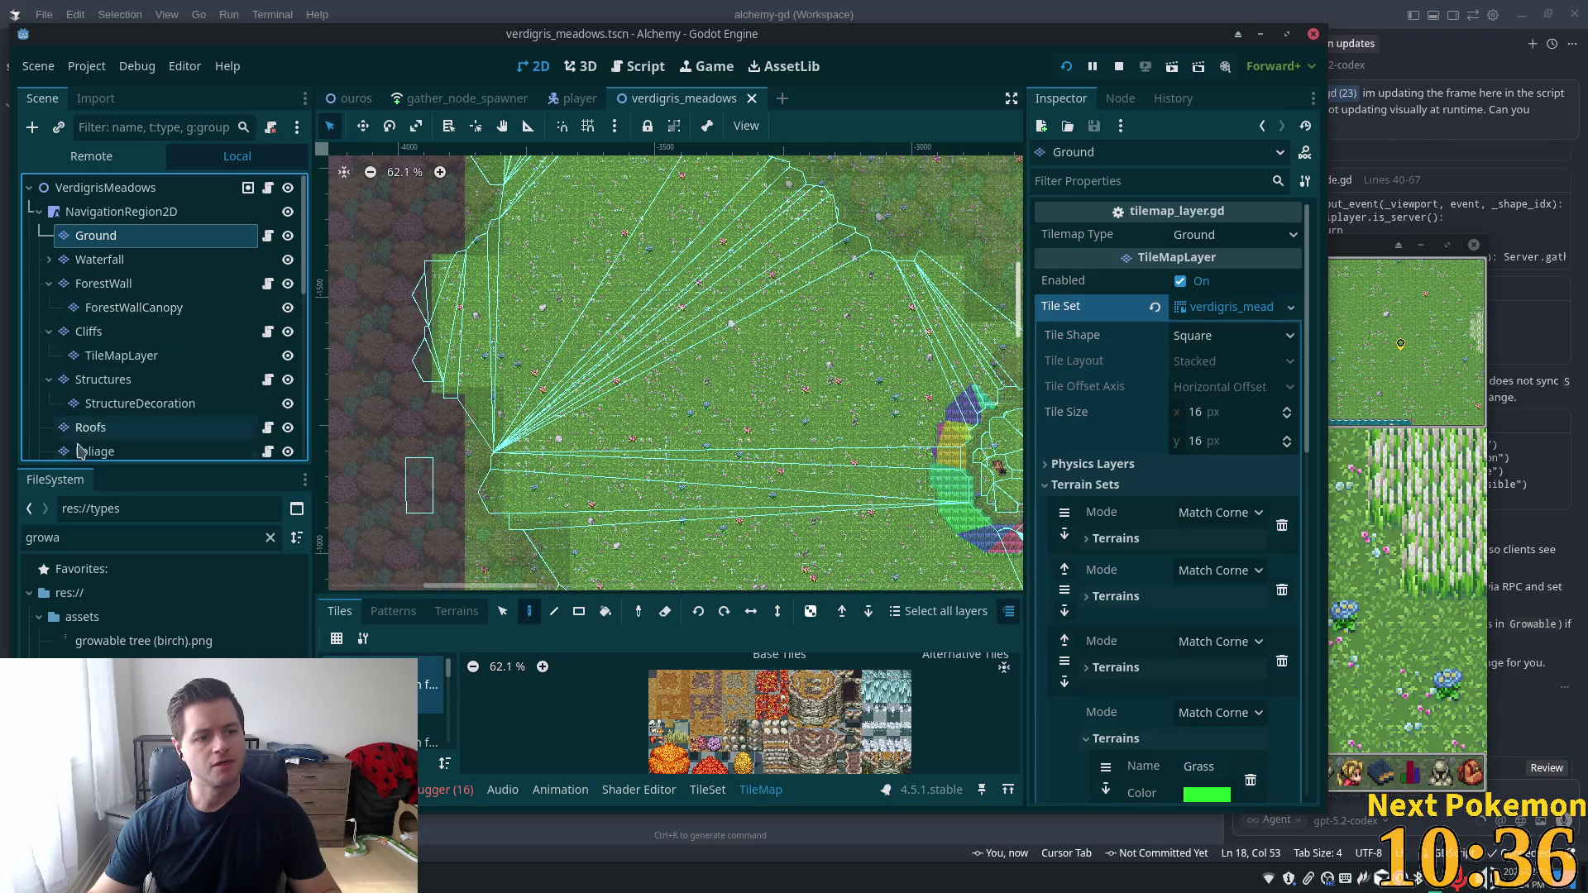
scroll(85, 419, down, 2)
scroll(85, 419, down, 1)
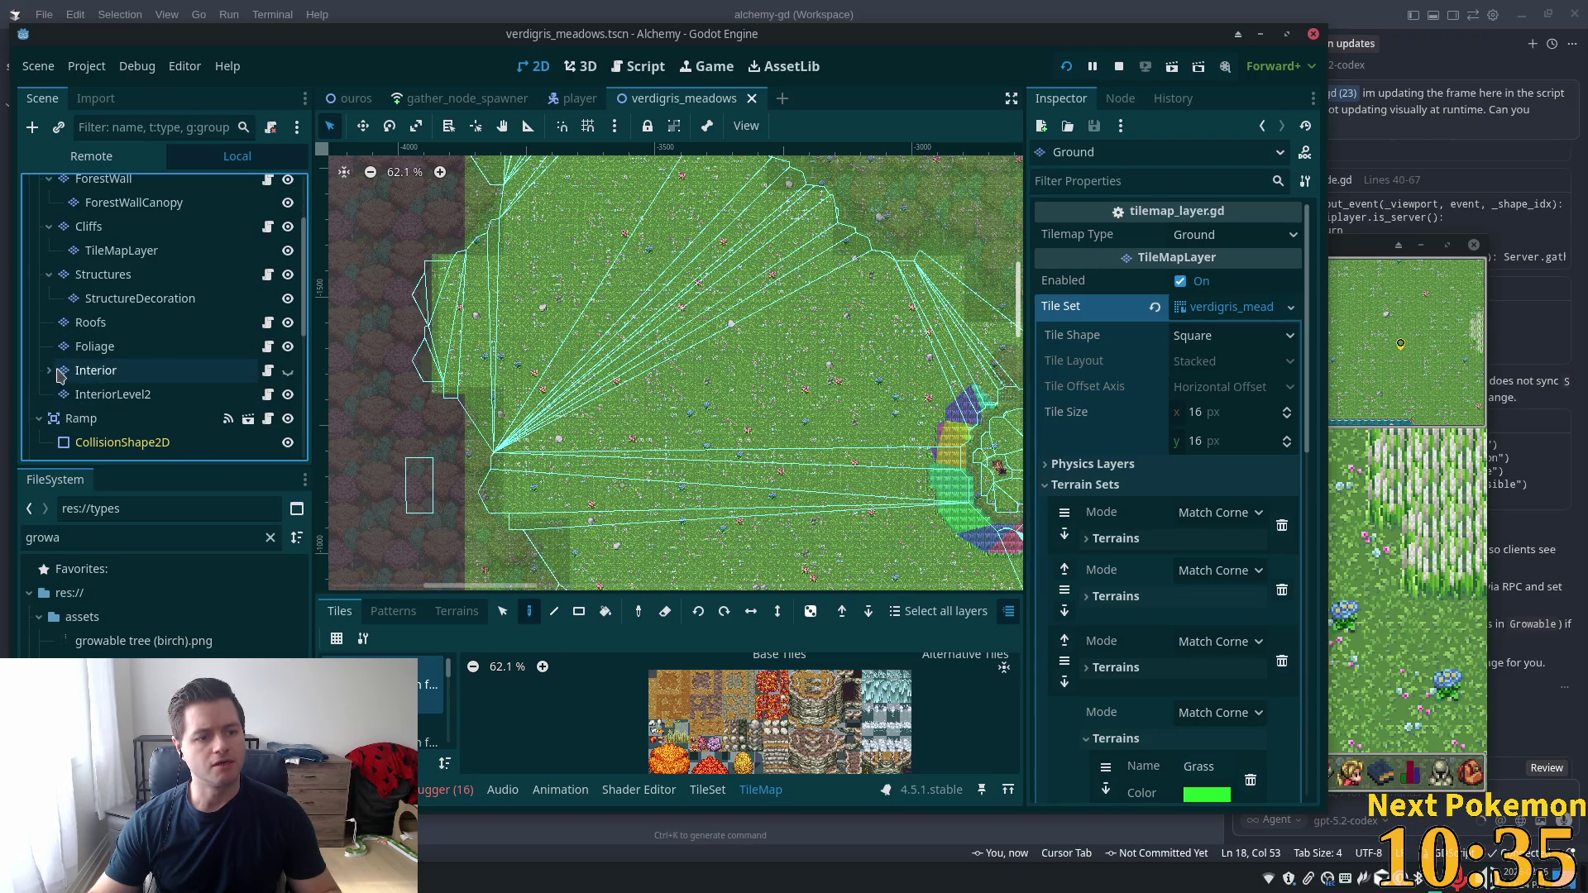
scroll(82, 364, down, 3)
scroll(108, 331, up, 6)
scroll(110, 327, down, 3)
scroll(110, 328, up, 3)
Enable Y Sort on all 15 tile layers from Ground to InteriorLevel2 and save the scene
click(62, 267)
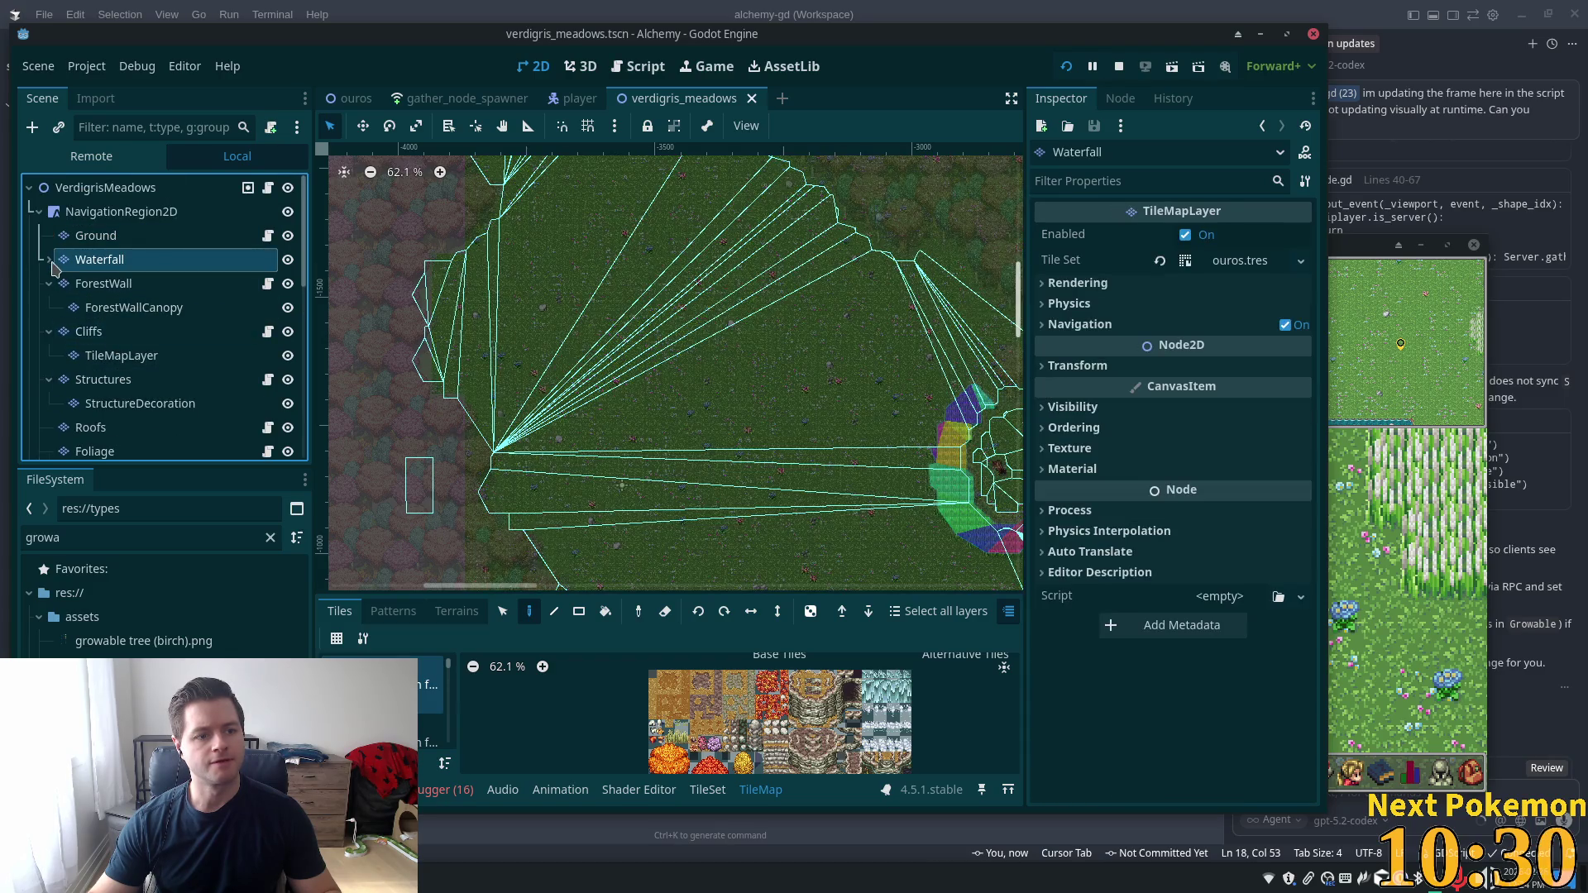
click(92, 236)
scroll(124, 323, down, 3)
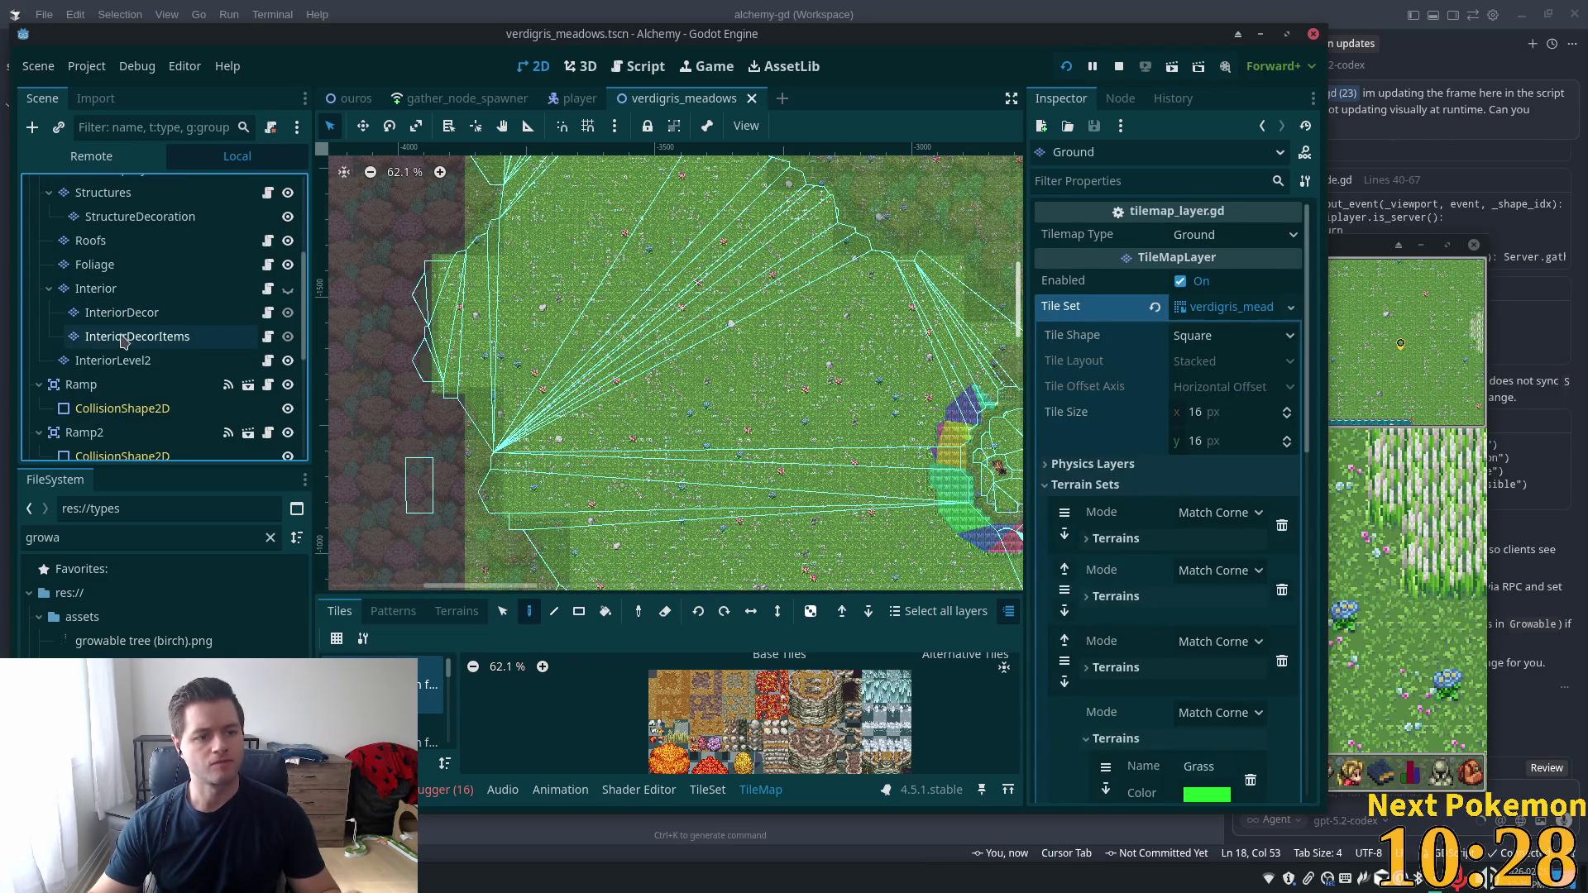
shift+click(91, 360)
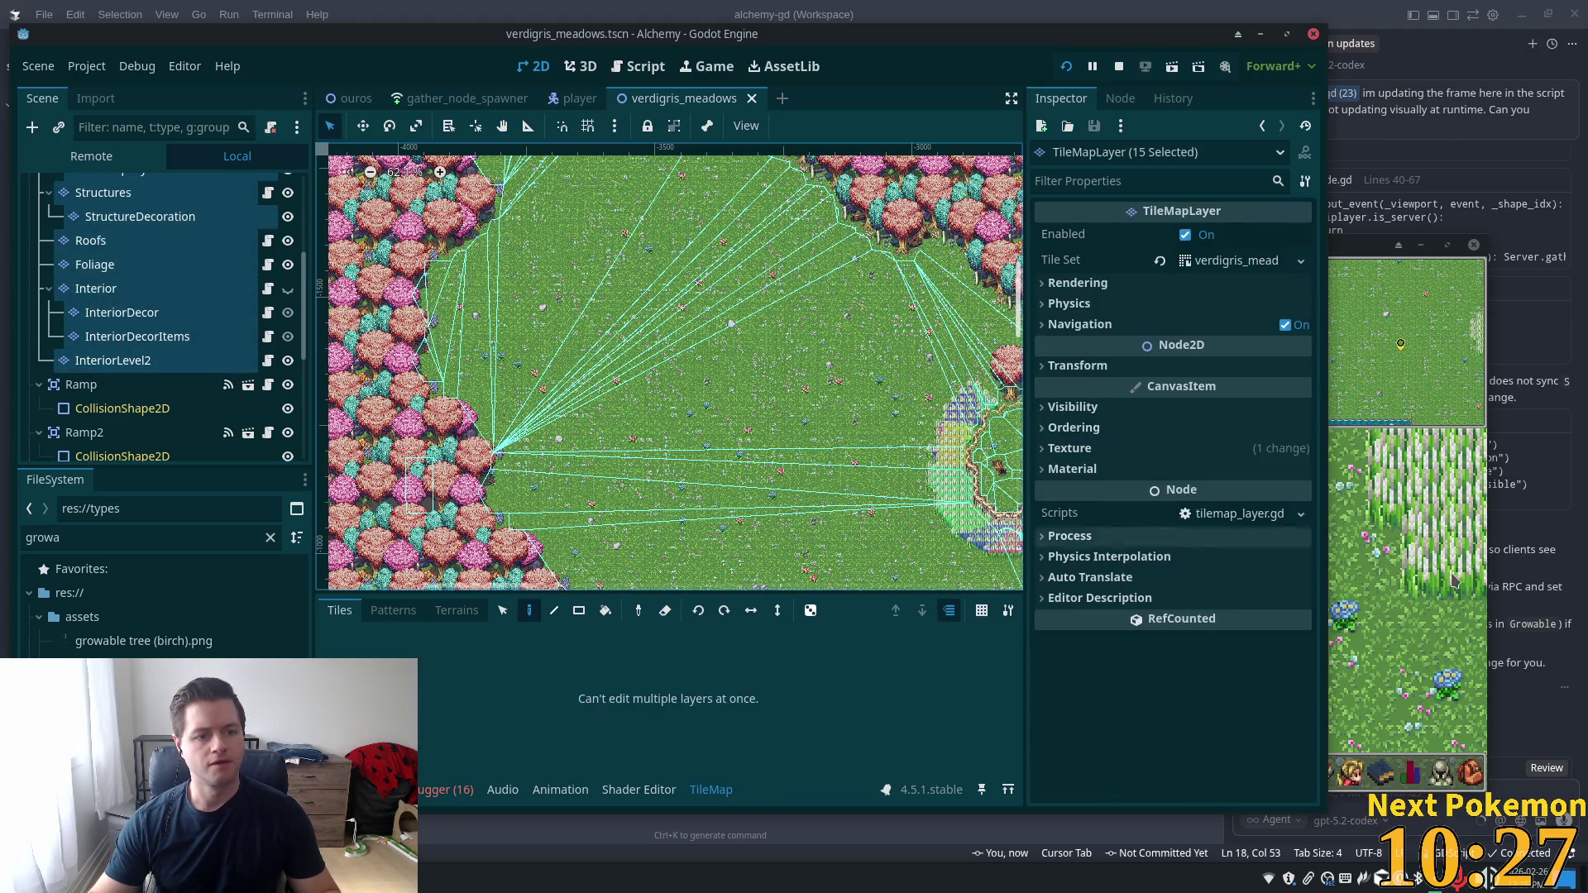
click(1111, 429)
click(1199, 511)
key(ctrl+s)
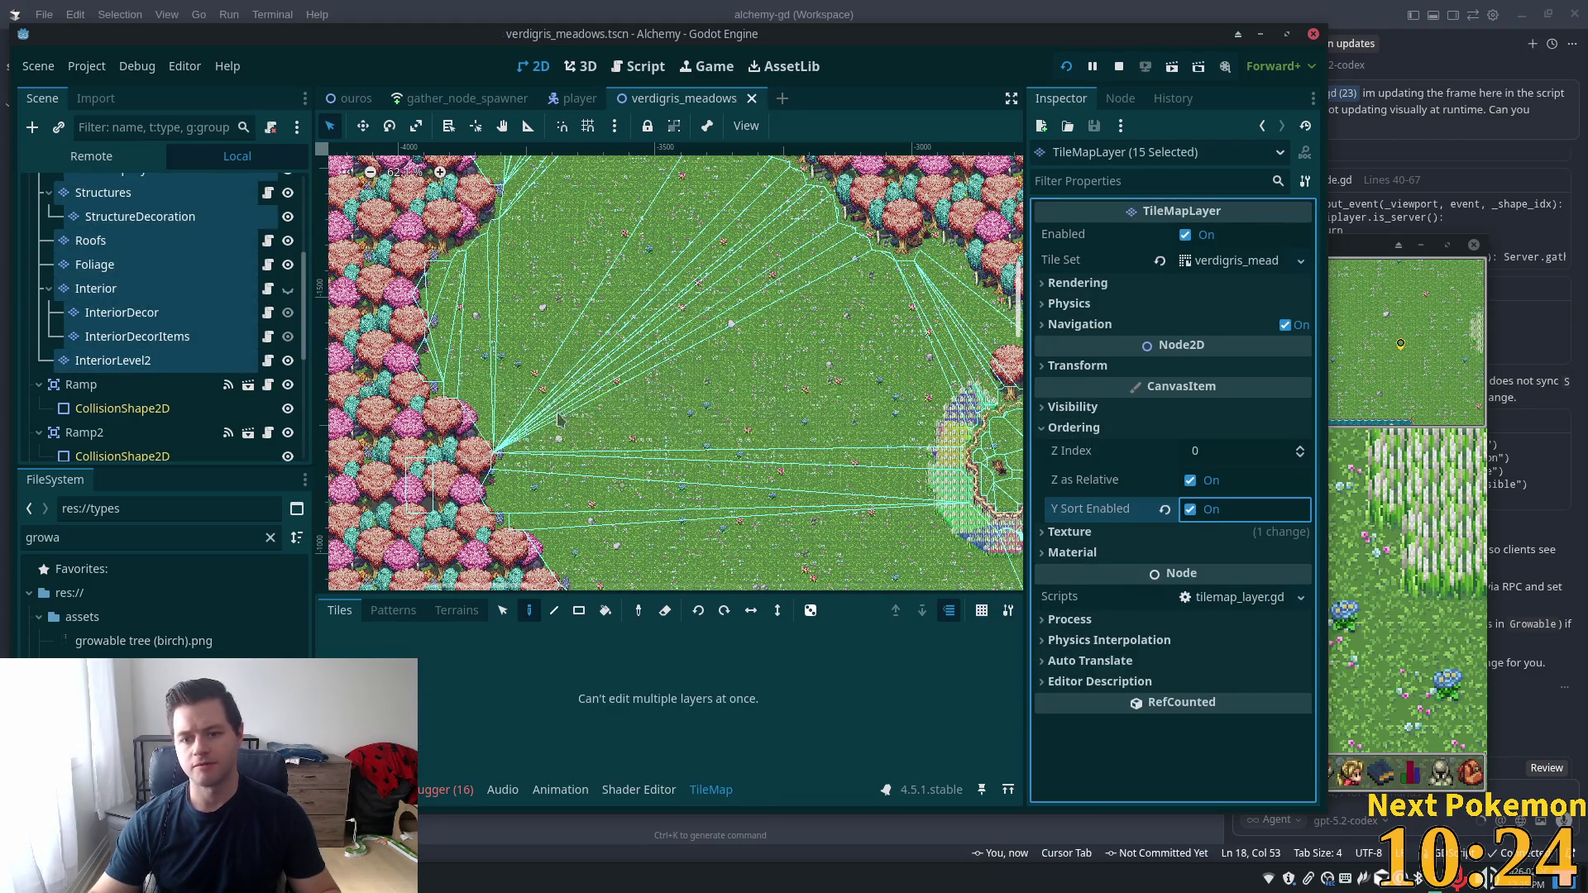
Inspect the Trees node's gathering spawns, then relaunch the game to test sorting
scroll(95, 323, down, 2)
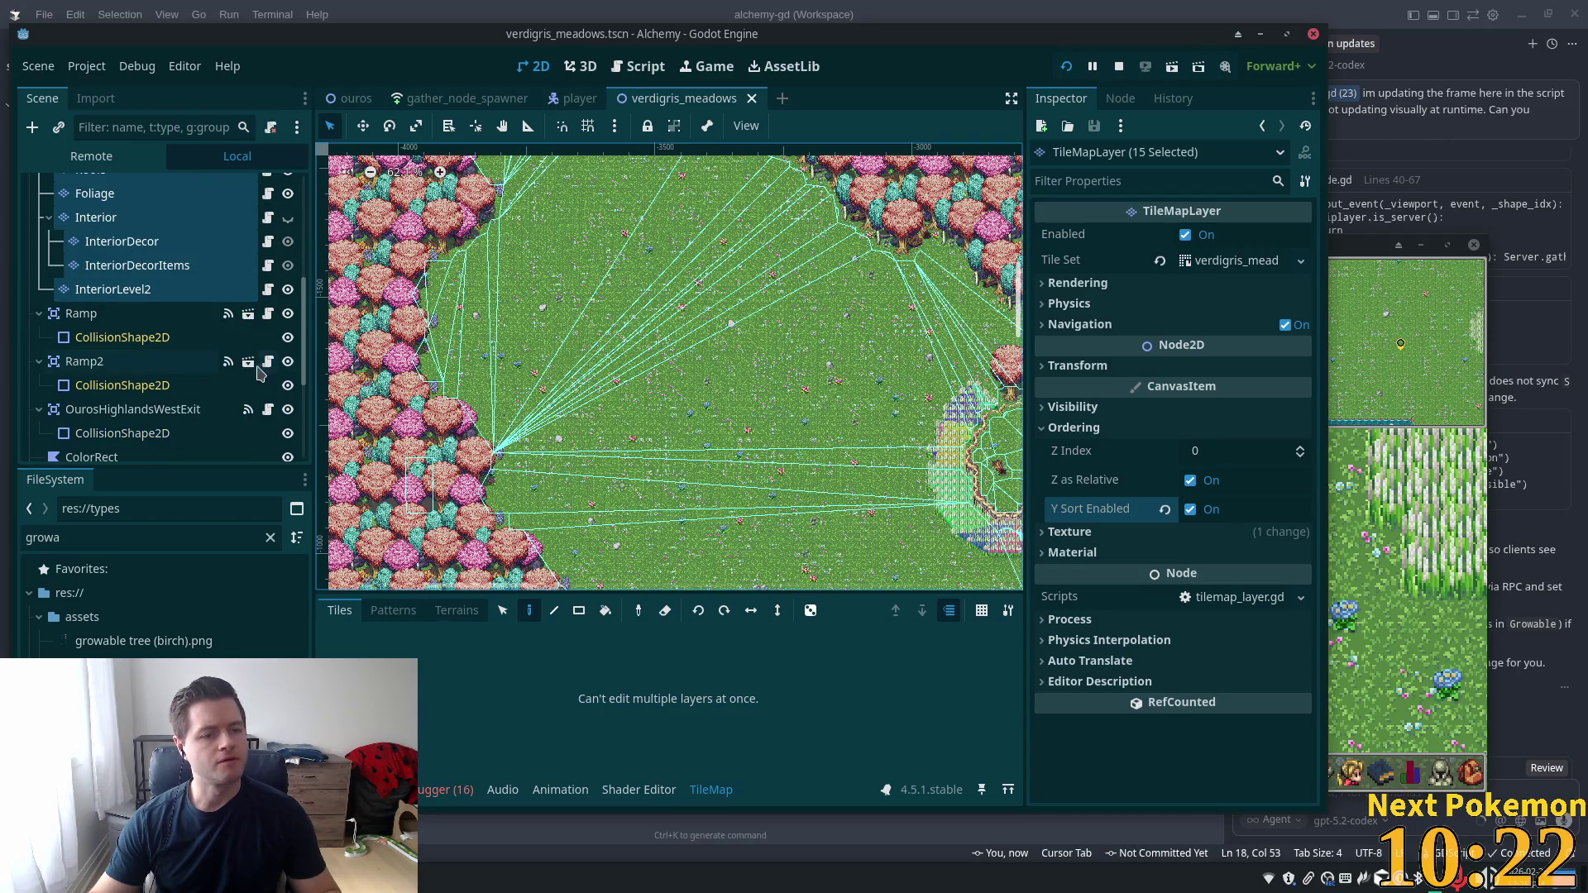
scroll(120, 331, down, 5)
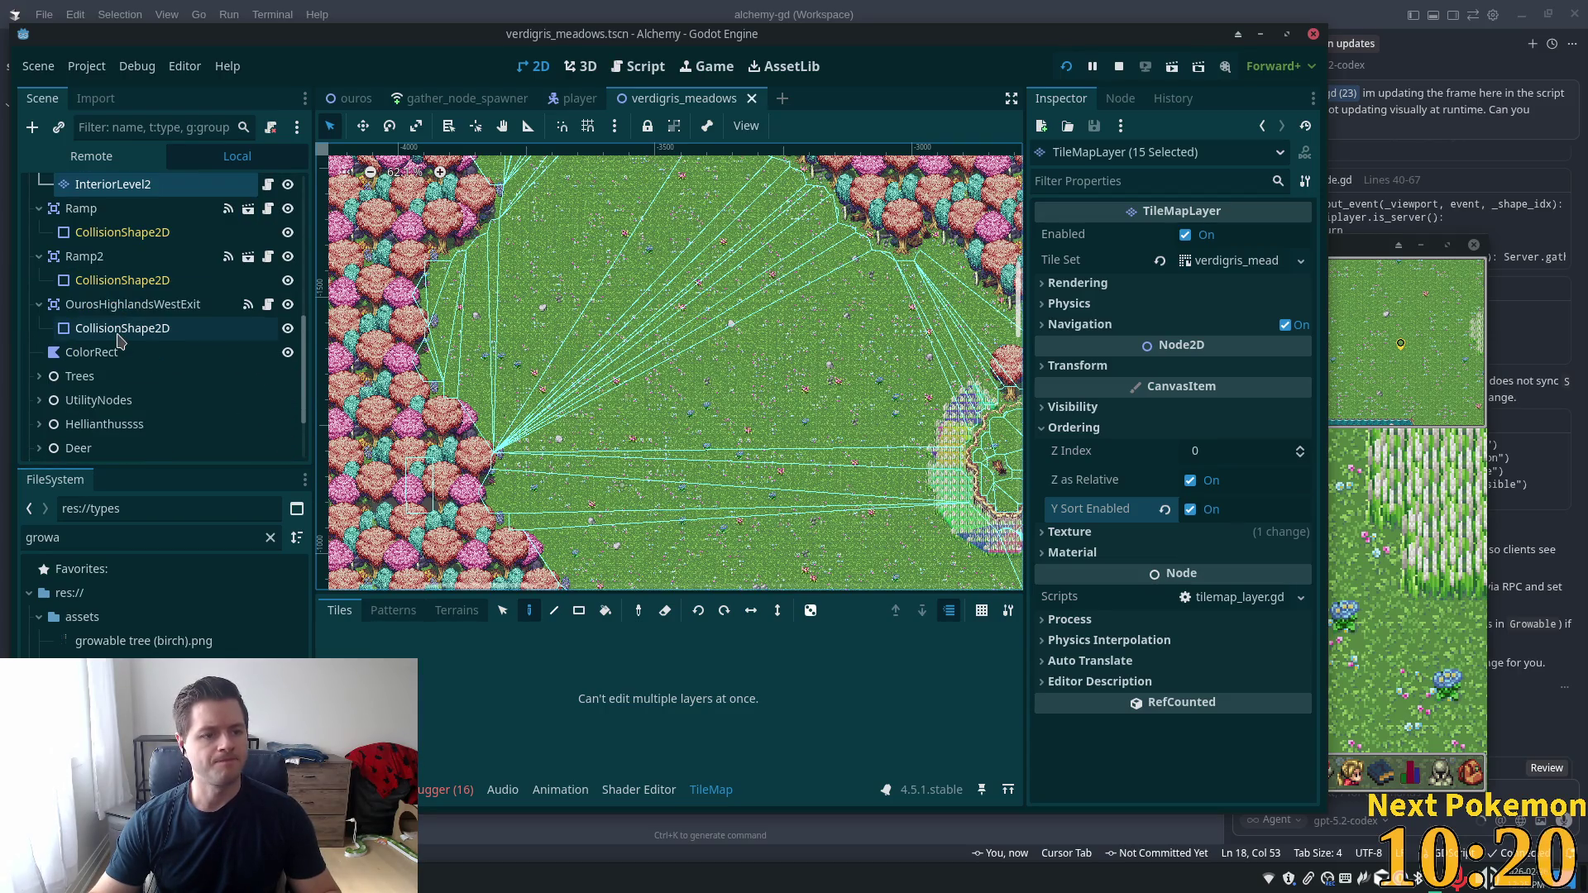
scroll(120, 344, down, 1)
click(91, 281)
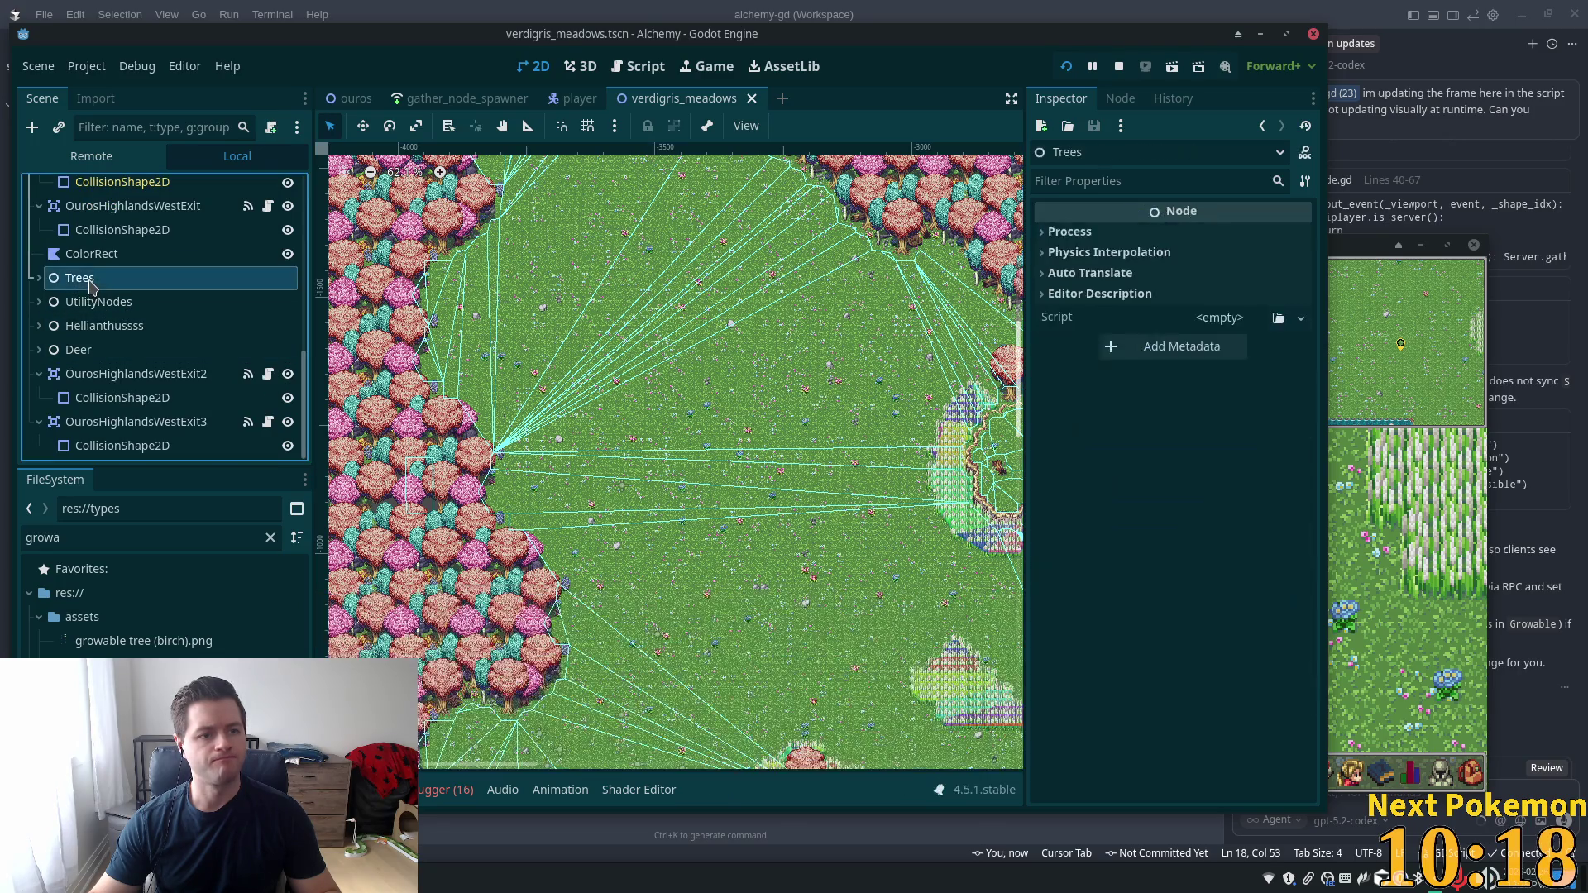
click(42, 279)
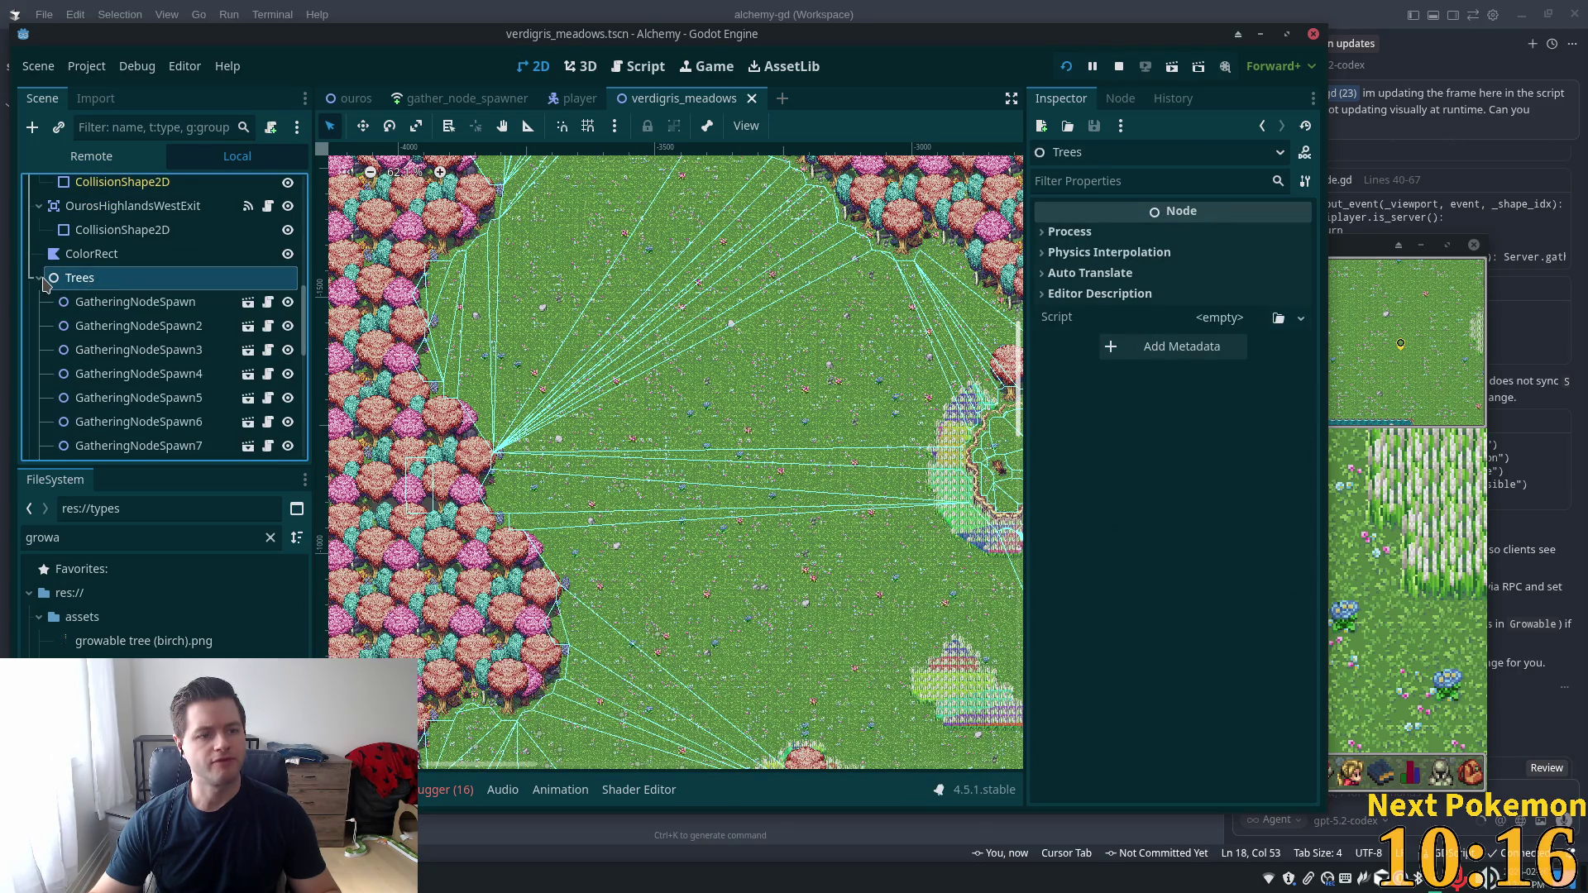
click(41, 279)
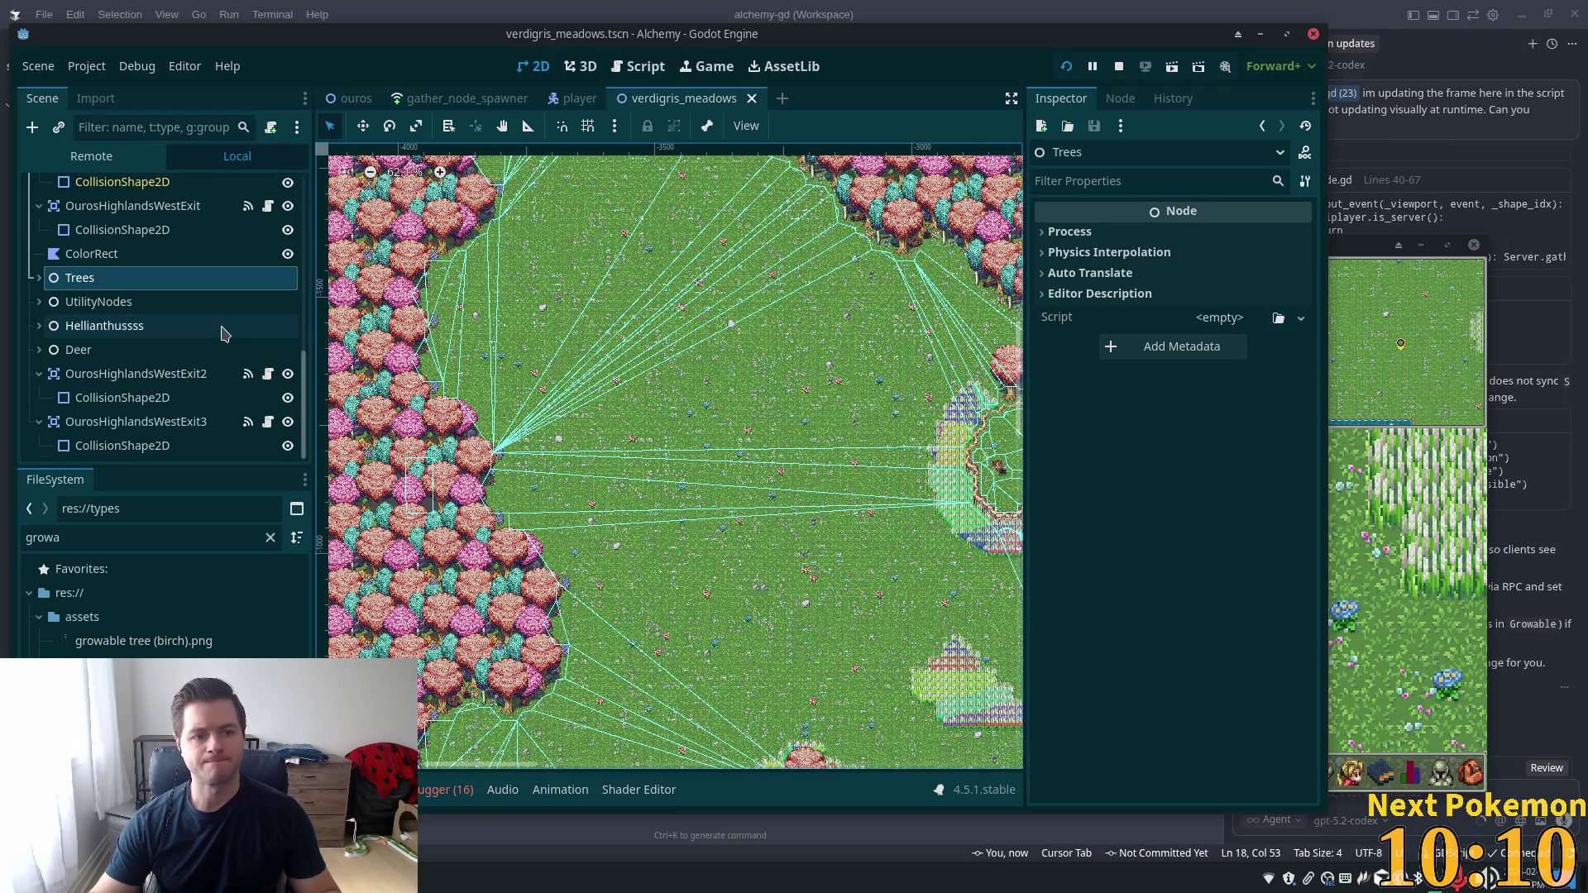
click(1067, 68)
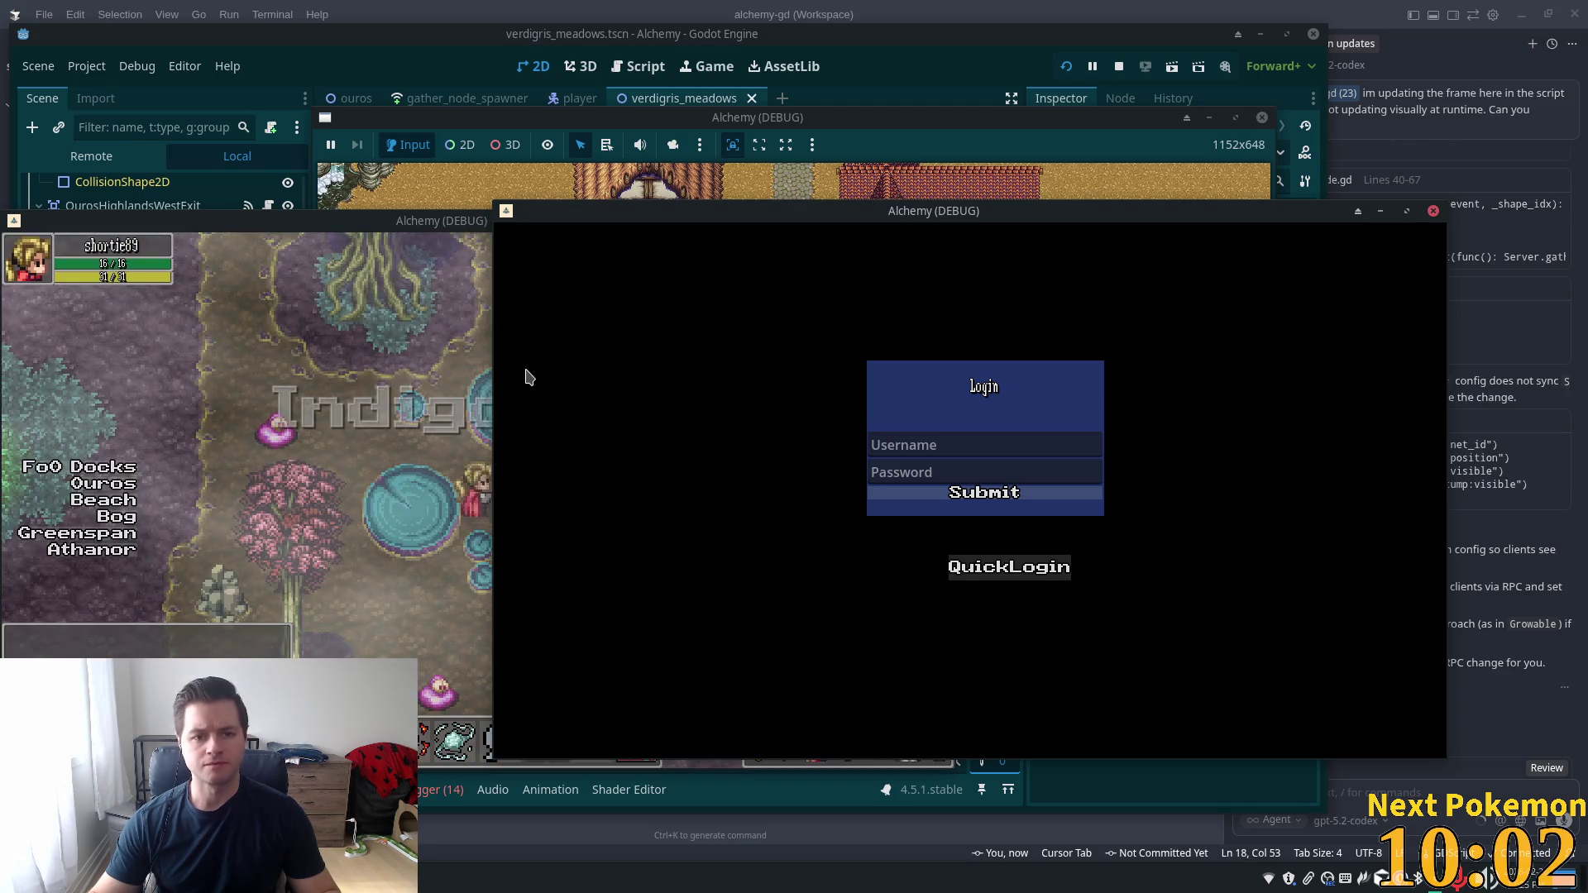
Walk the player past the pink trees and lake, through tall grass under the big pink tree
key(Right)
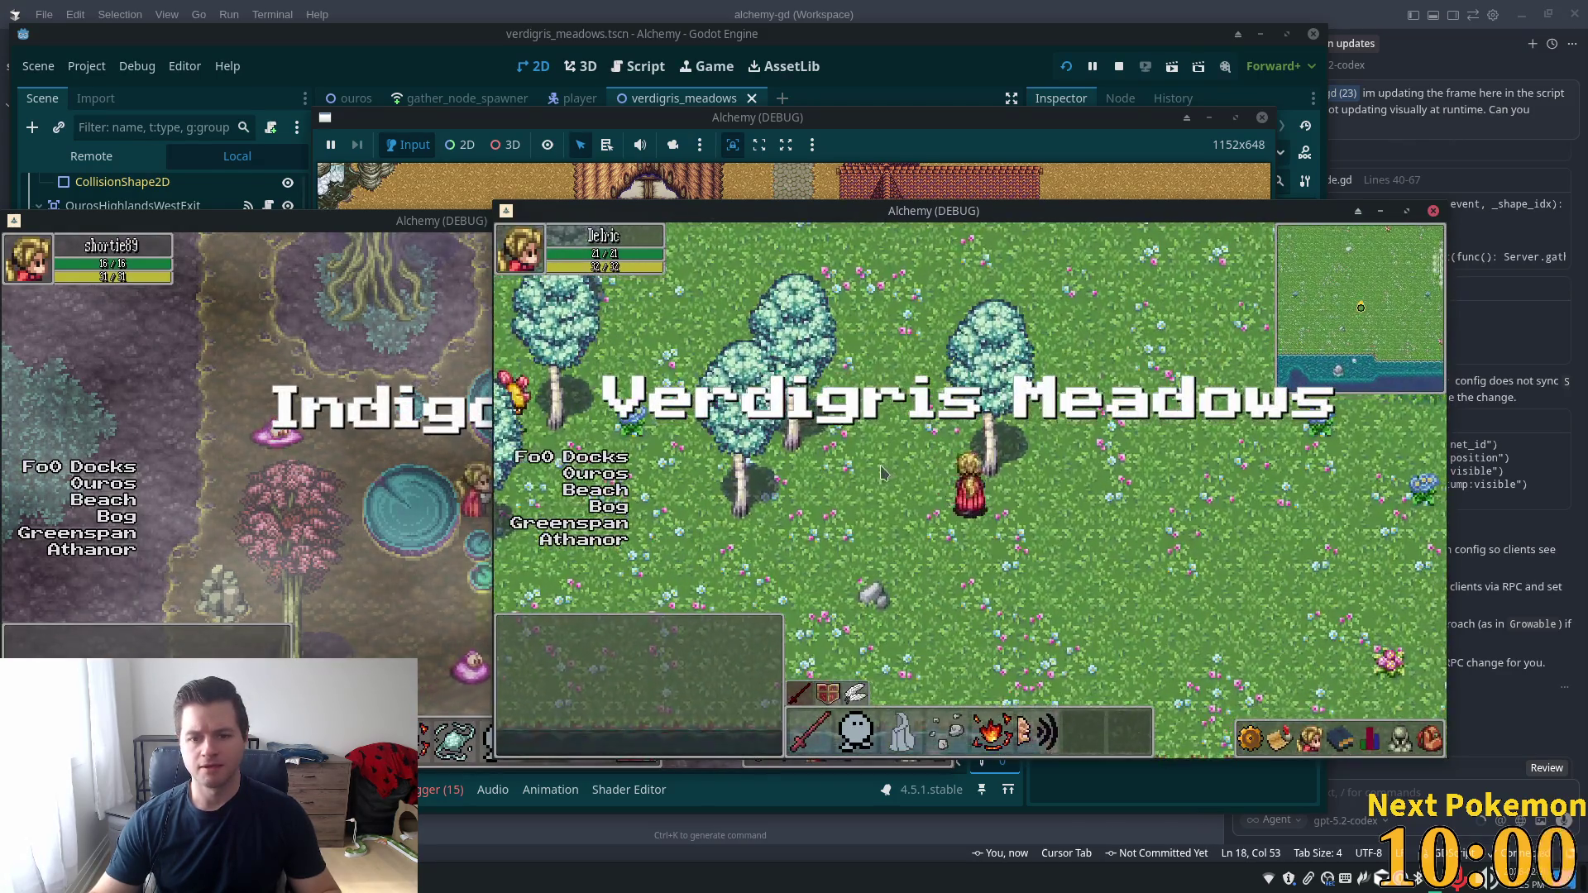
key(Up)
key(Down)
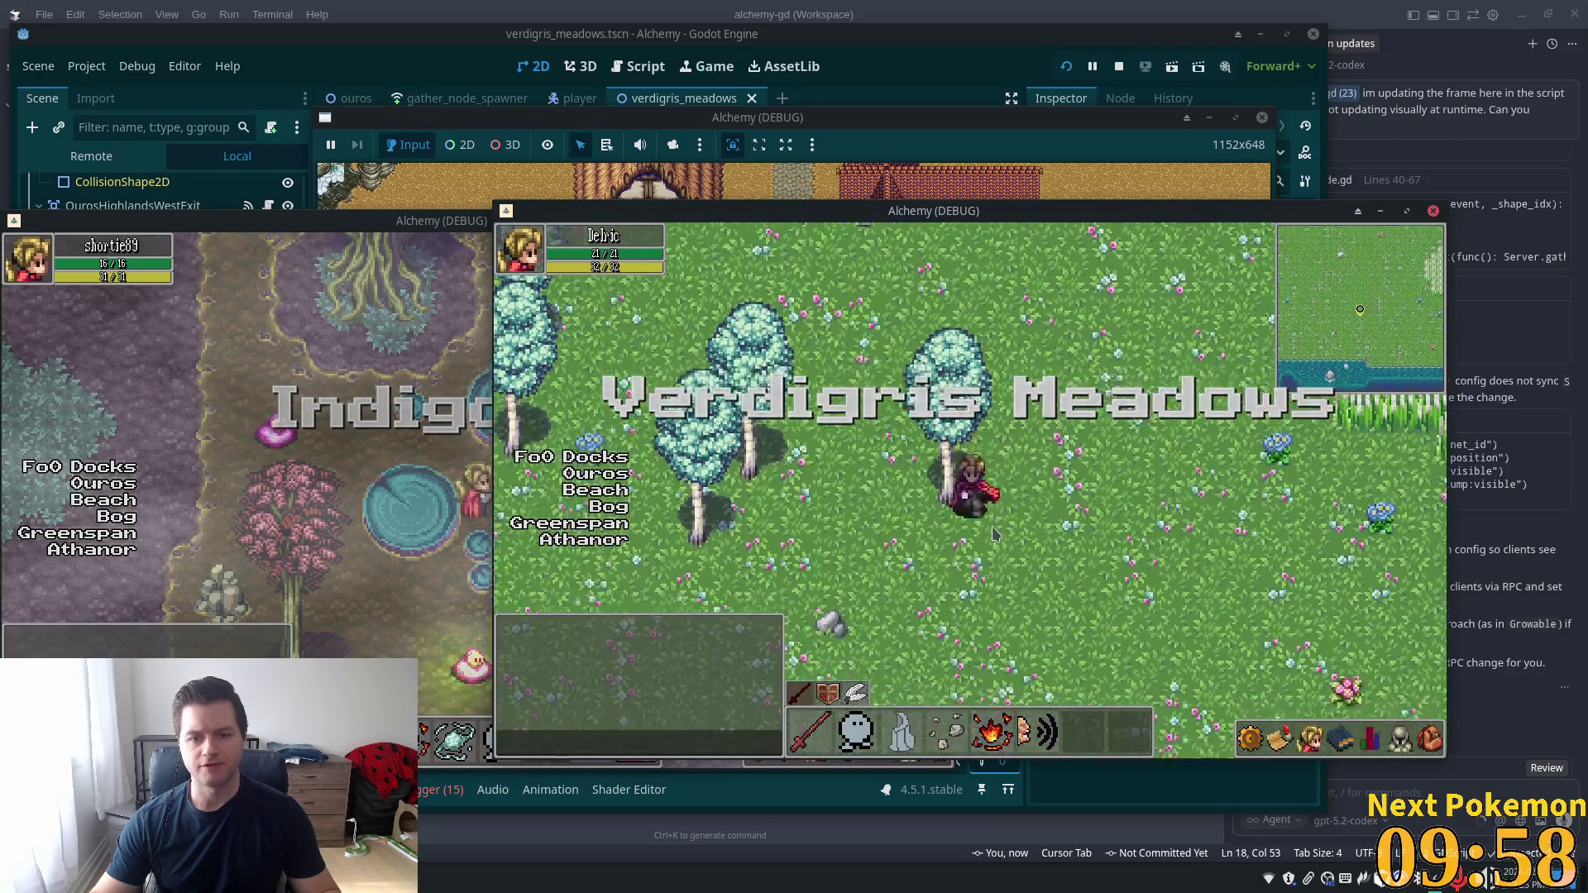
key(Left)
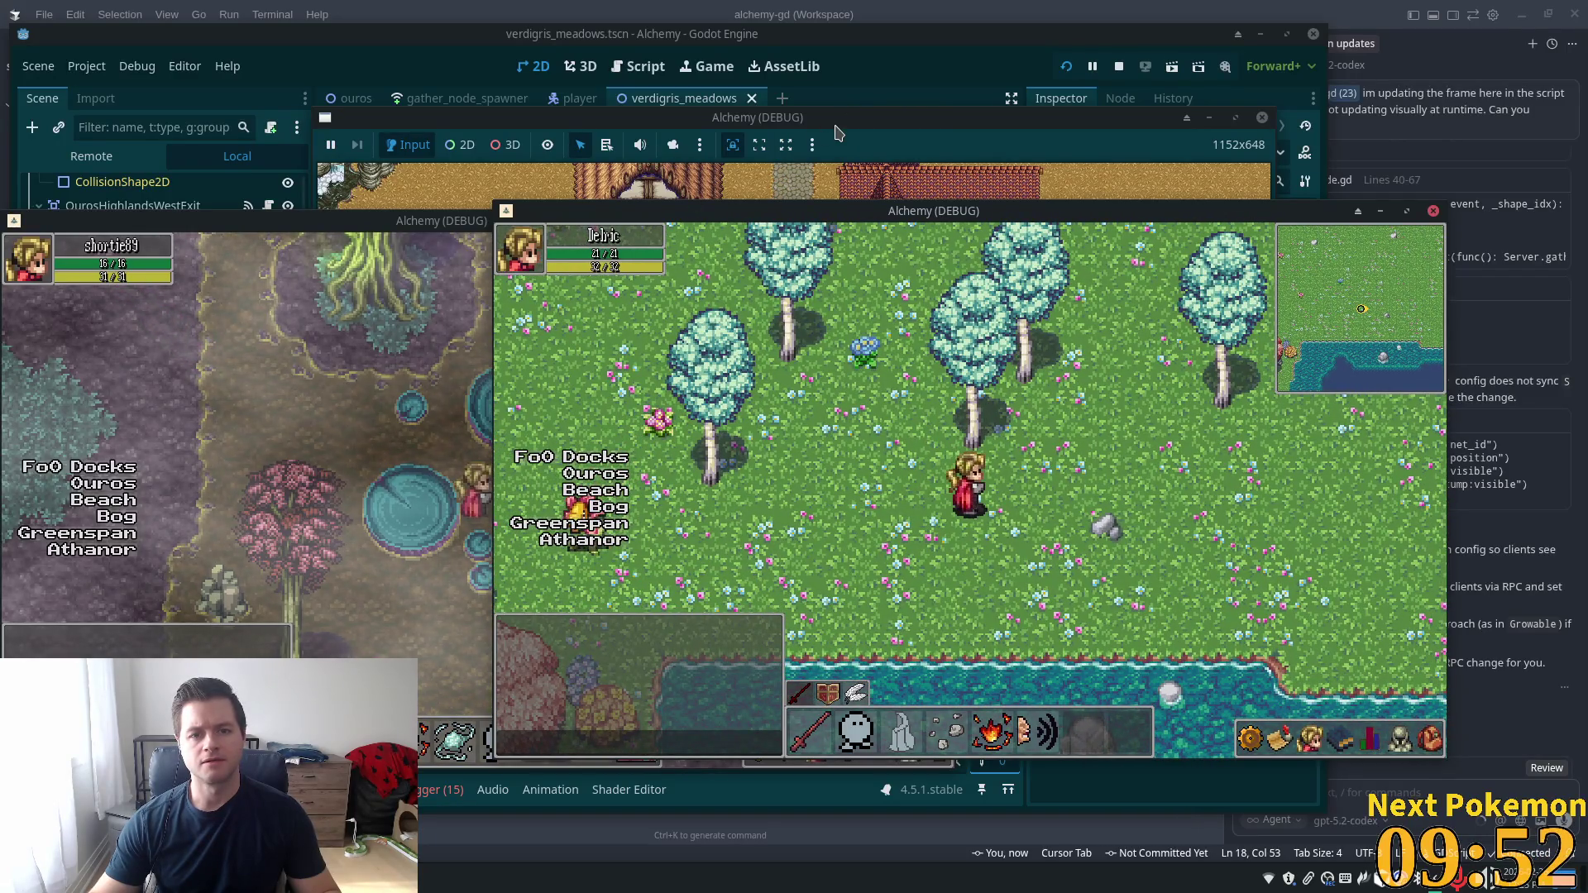
key(Left)
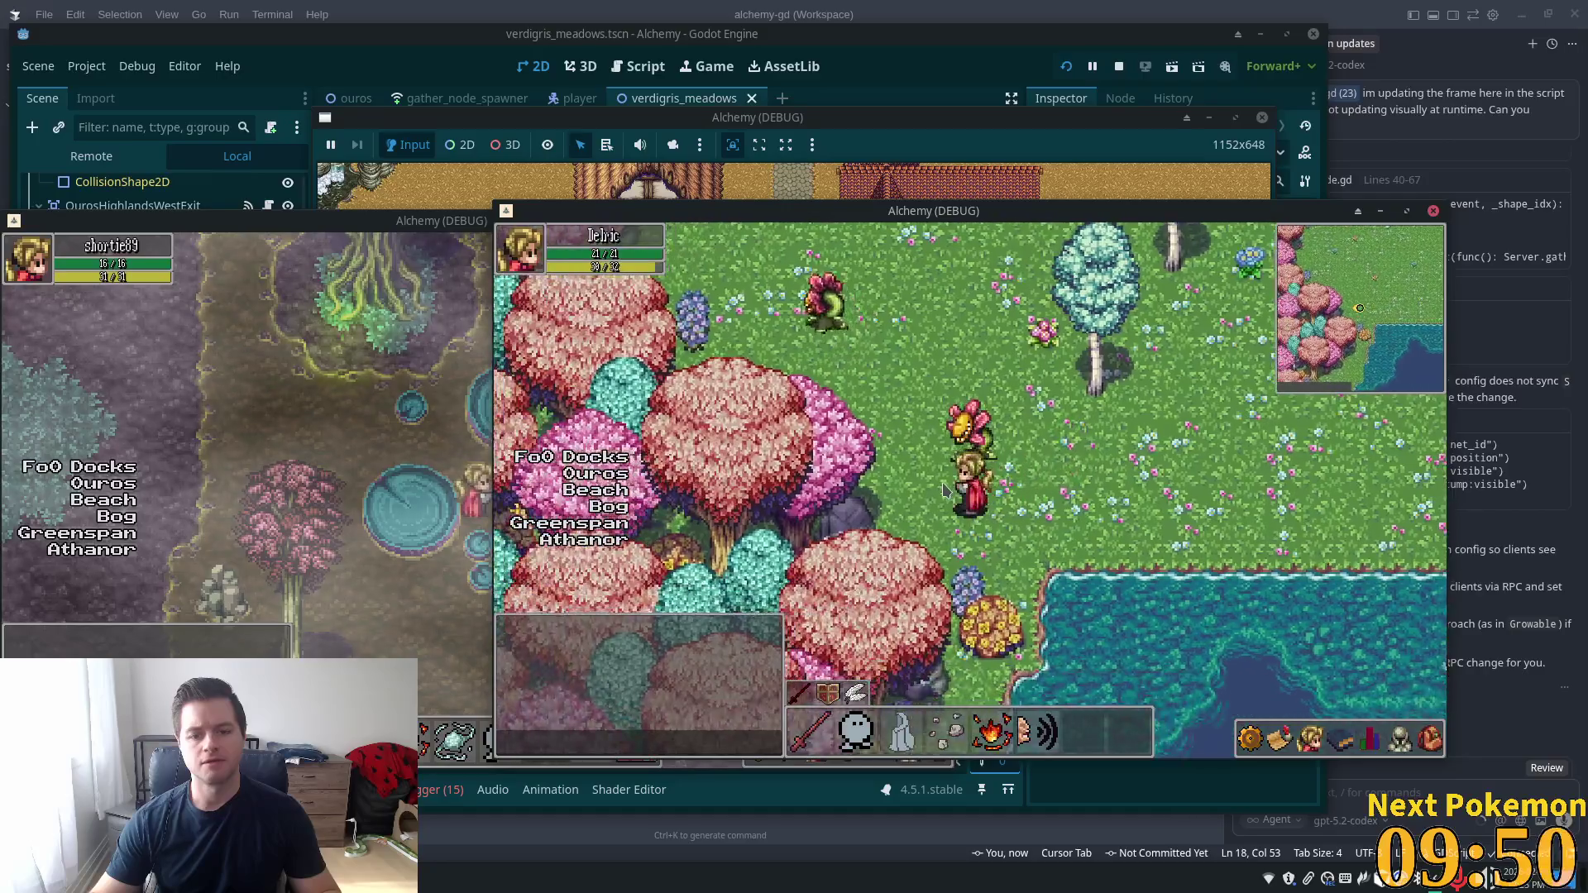
key(Up)
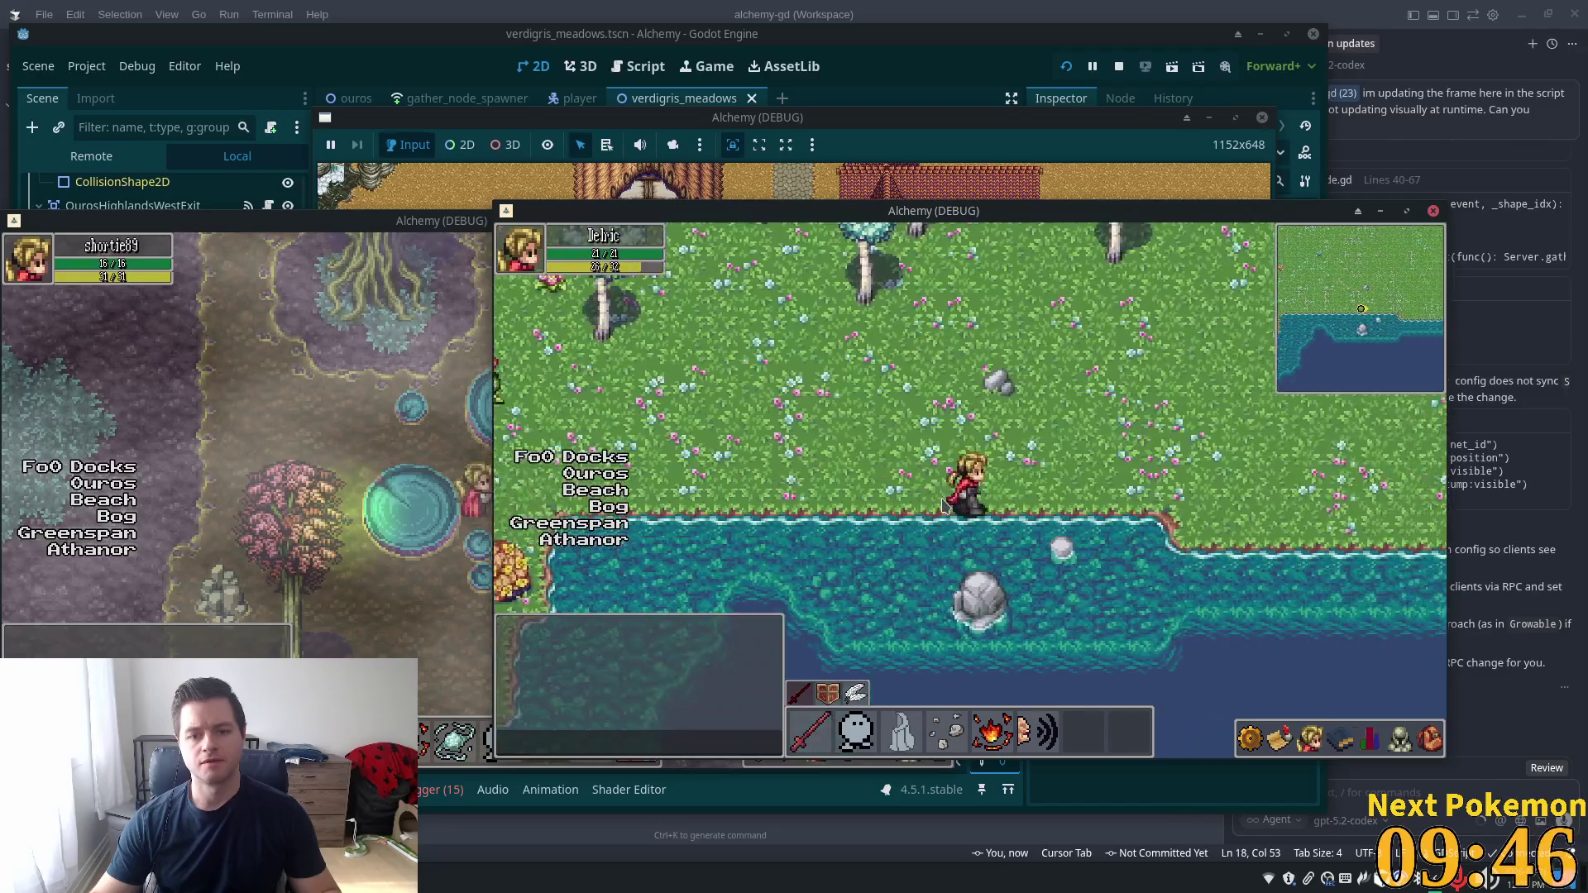
key(Up)
key(Right)
key(Right)
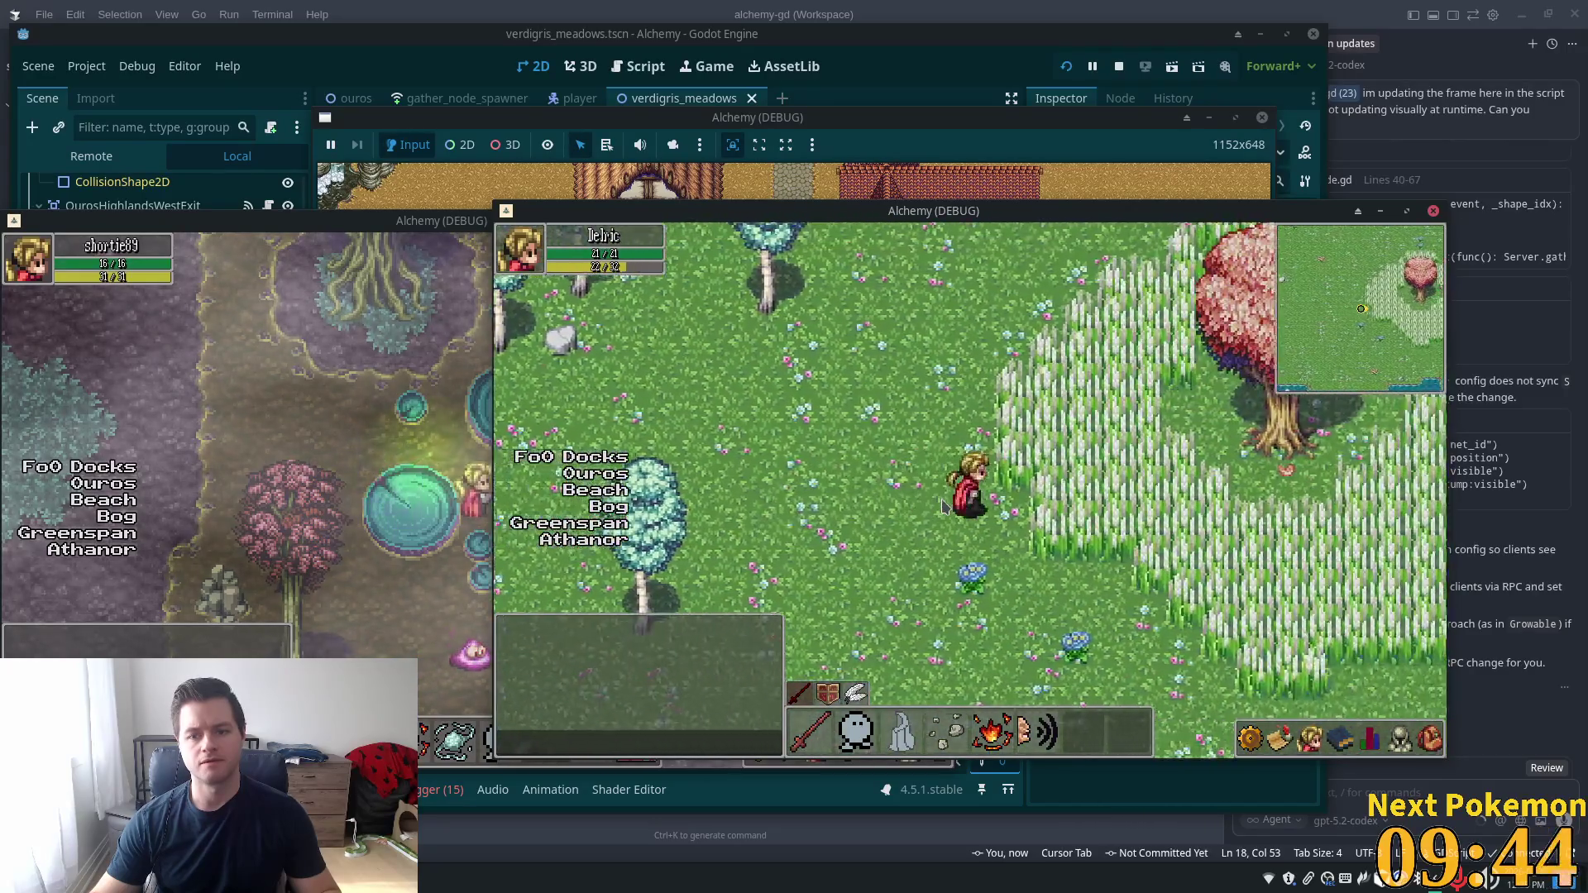
key(Up)
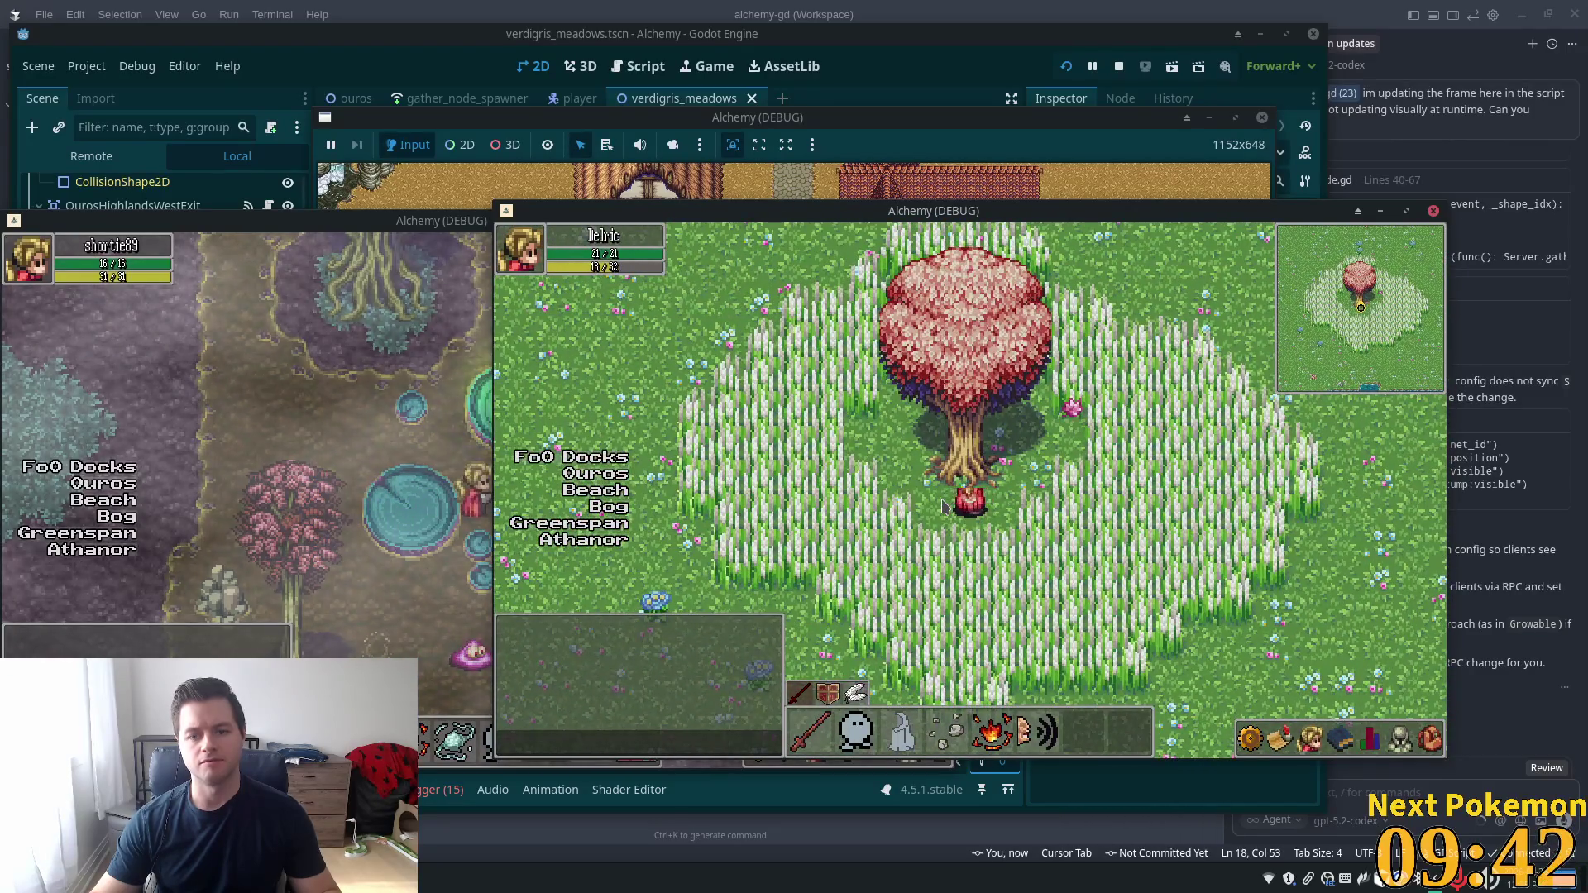
key(Down)
key(Up)
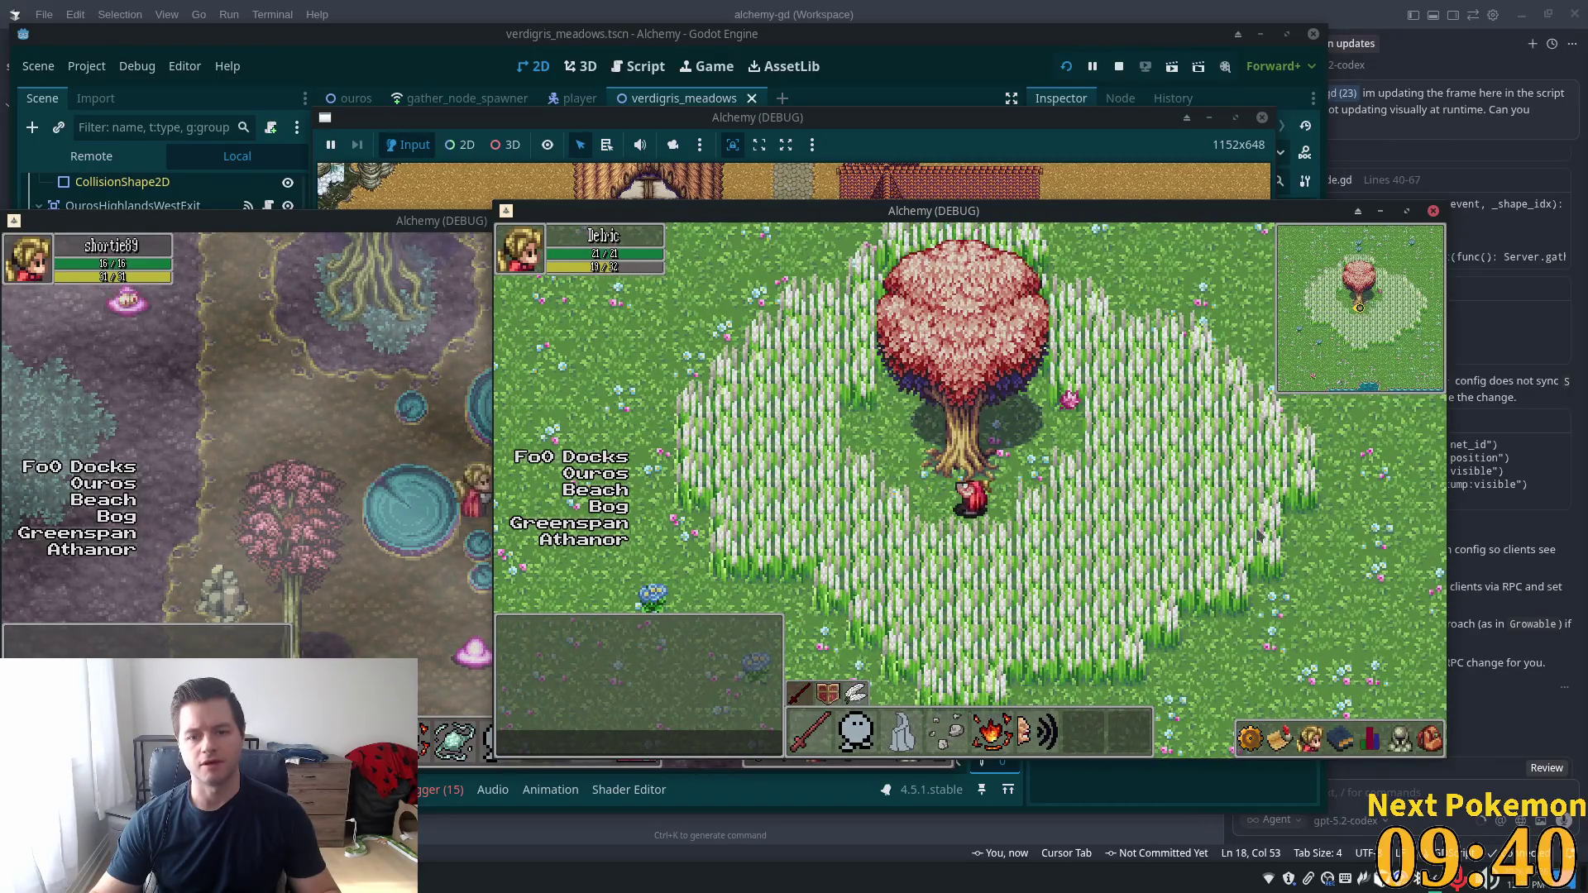
key(alt+Tab)
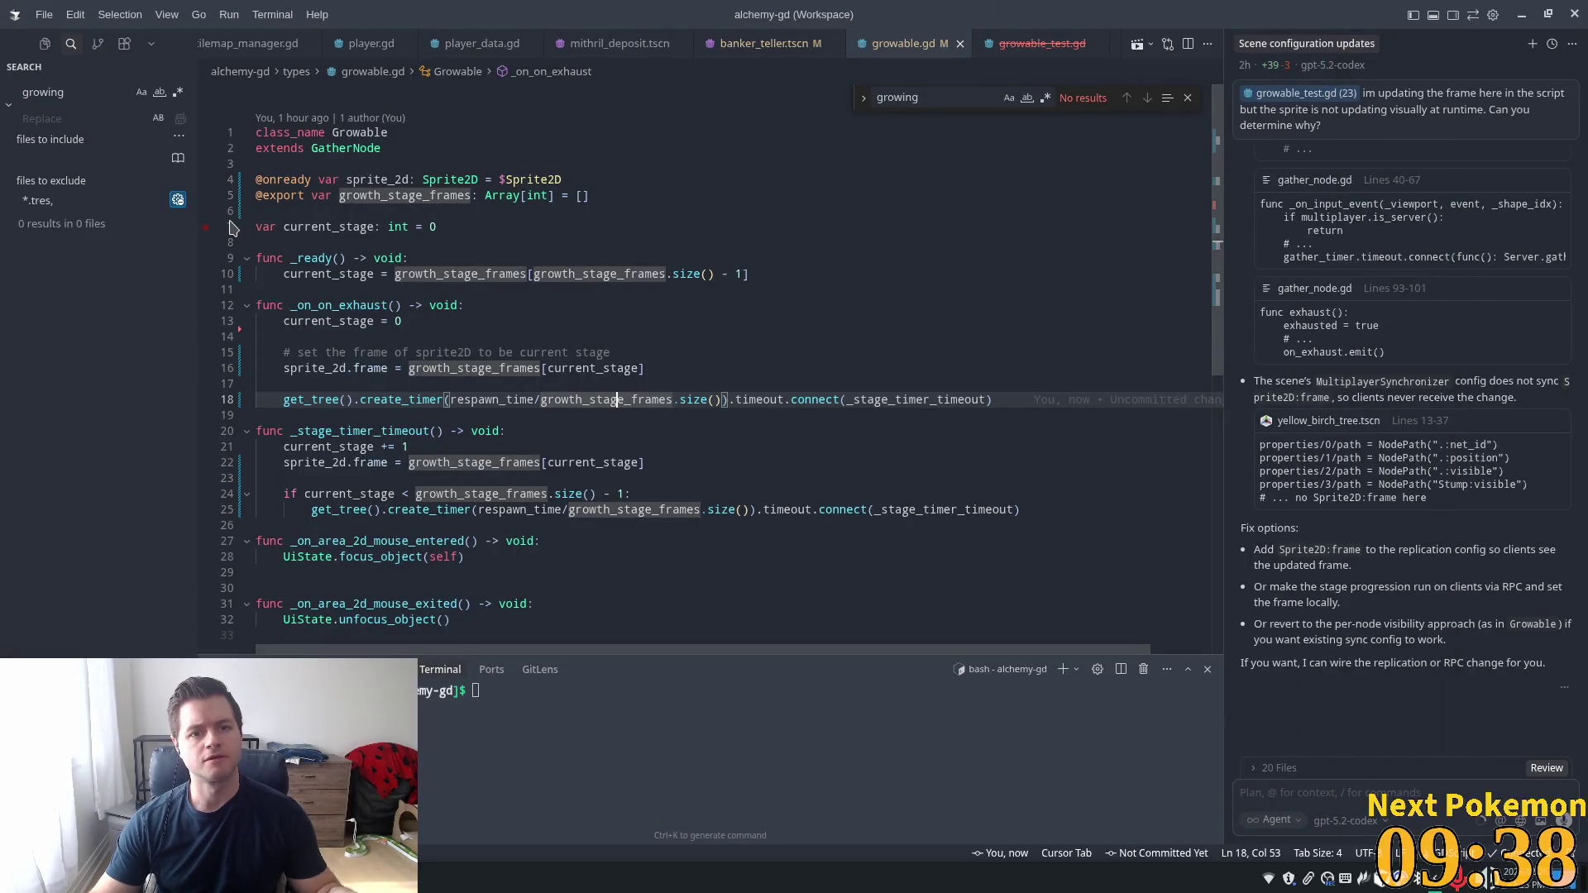
Enable Y Sort on the NavigationRegion2D node
key(alt+Tab)
scroll(287, 254, up, 10)
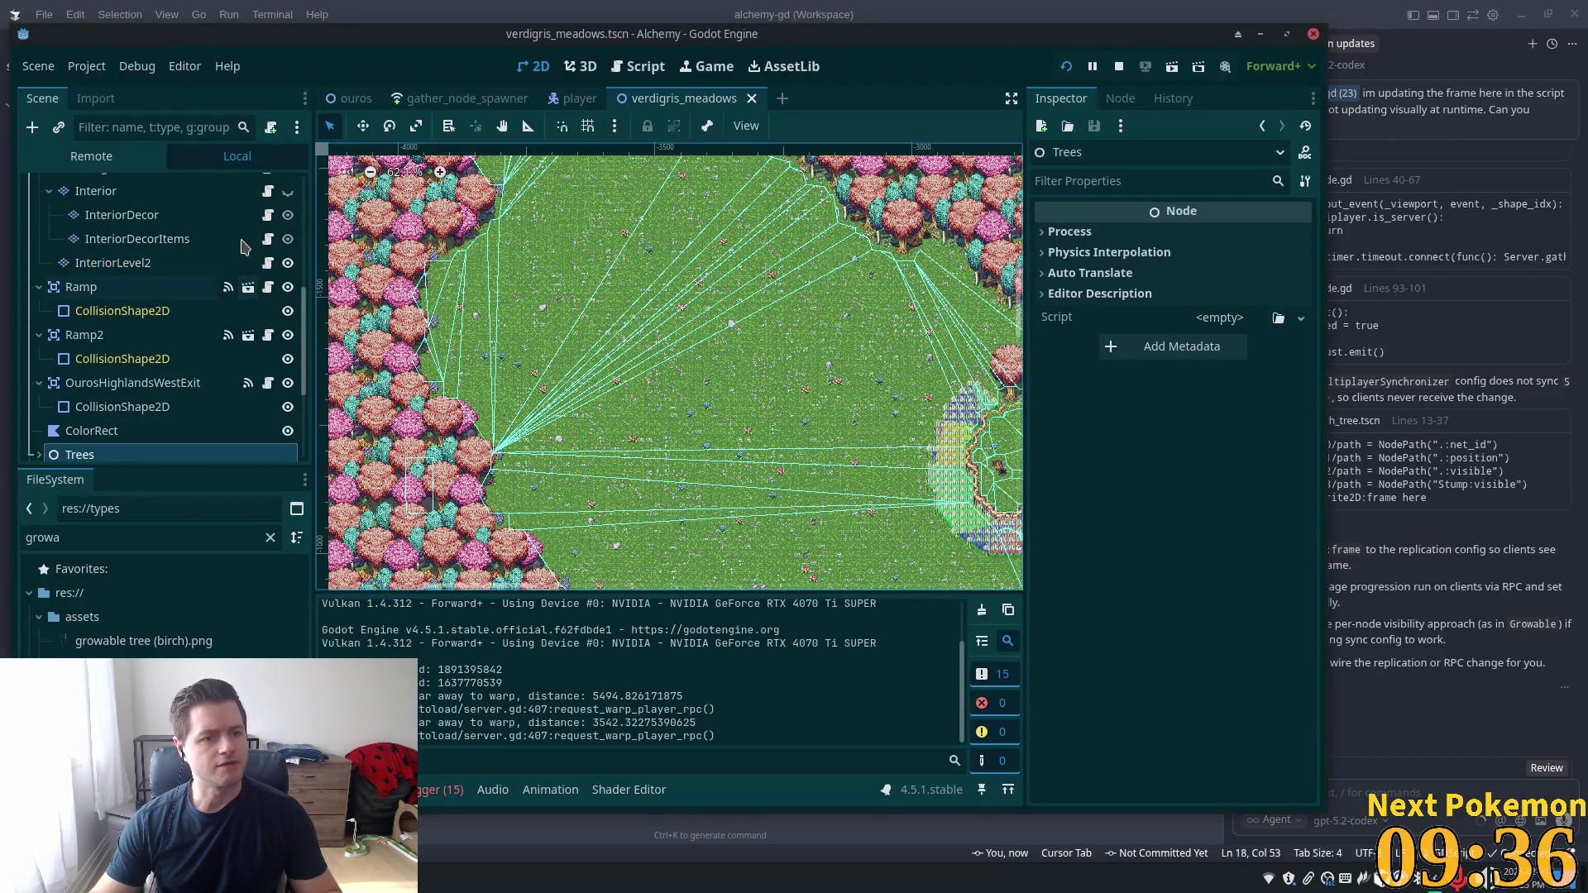
scroll(306, 267, up, 5)
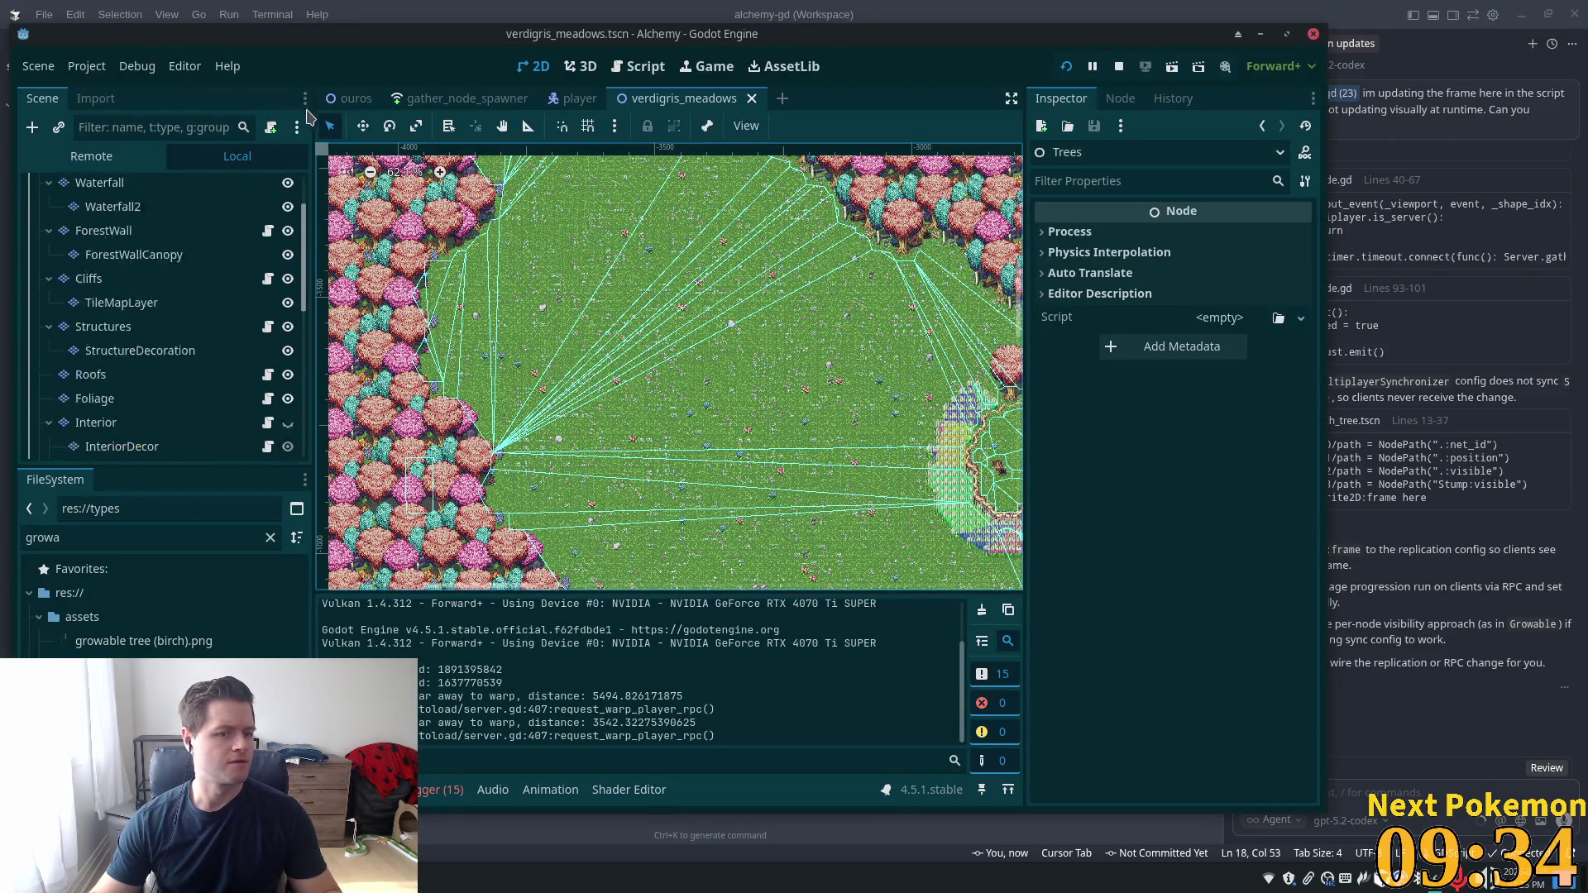
click(141, 238)
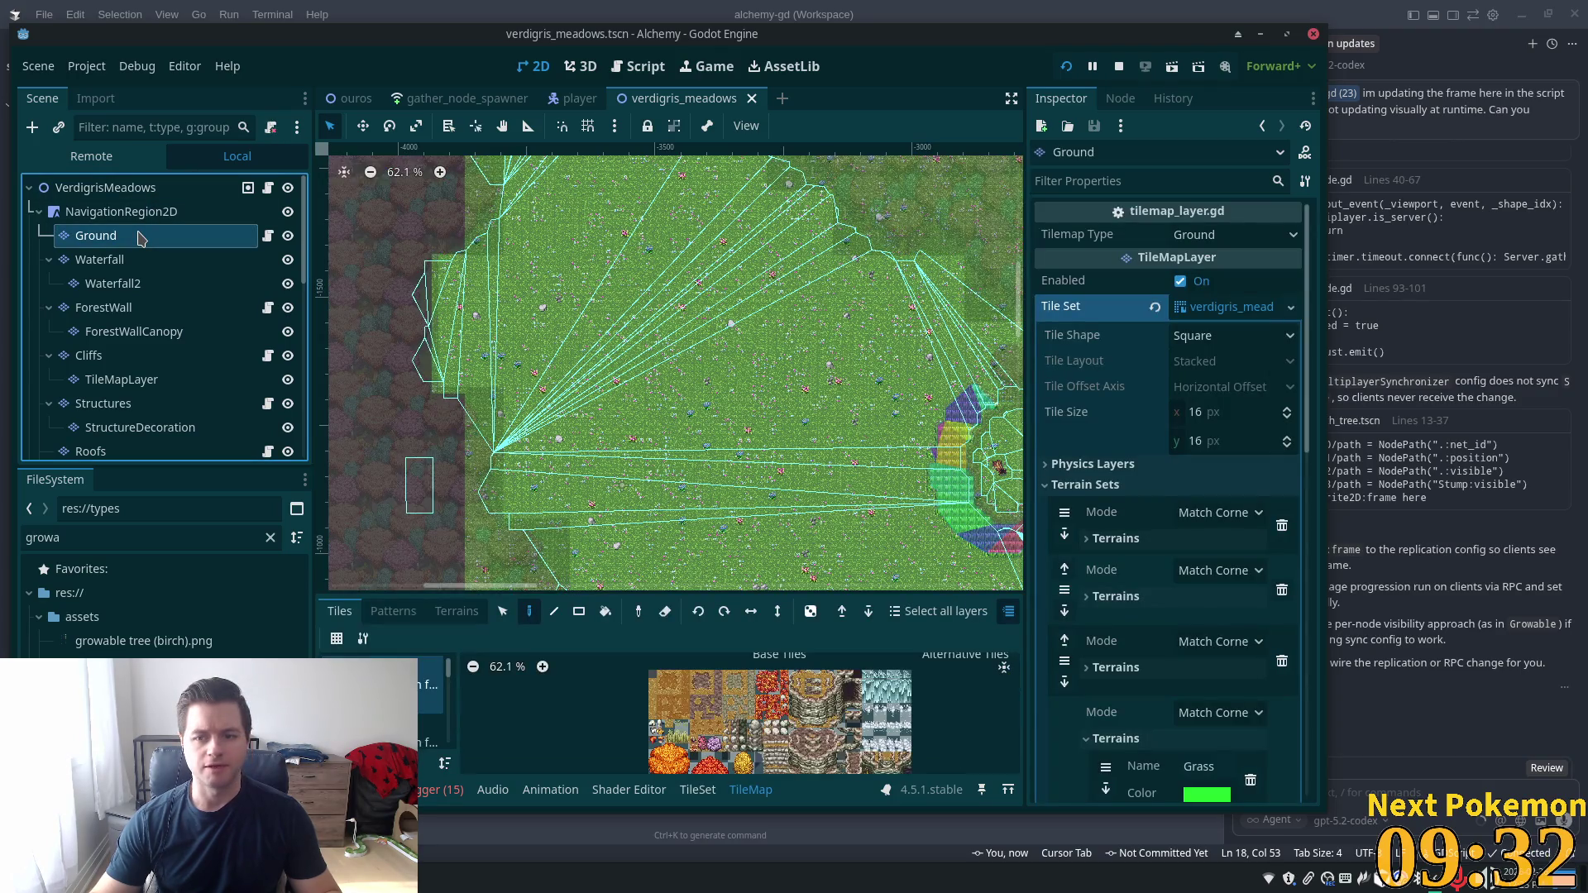
click(124, 214)
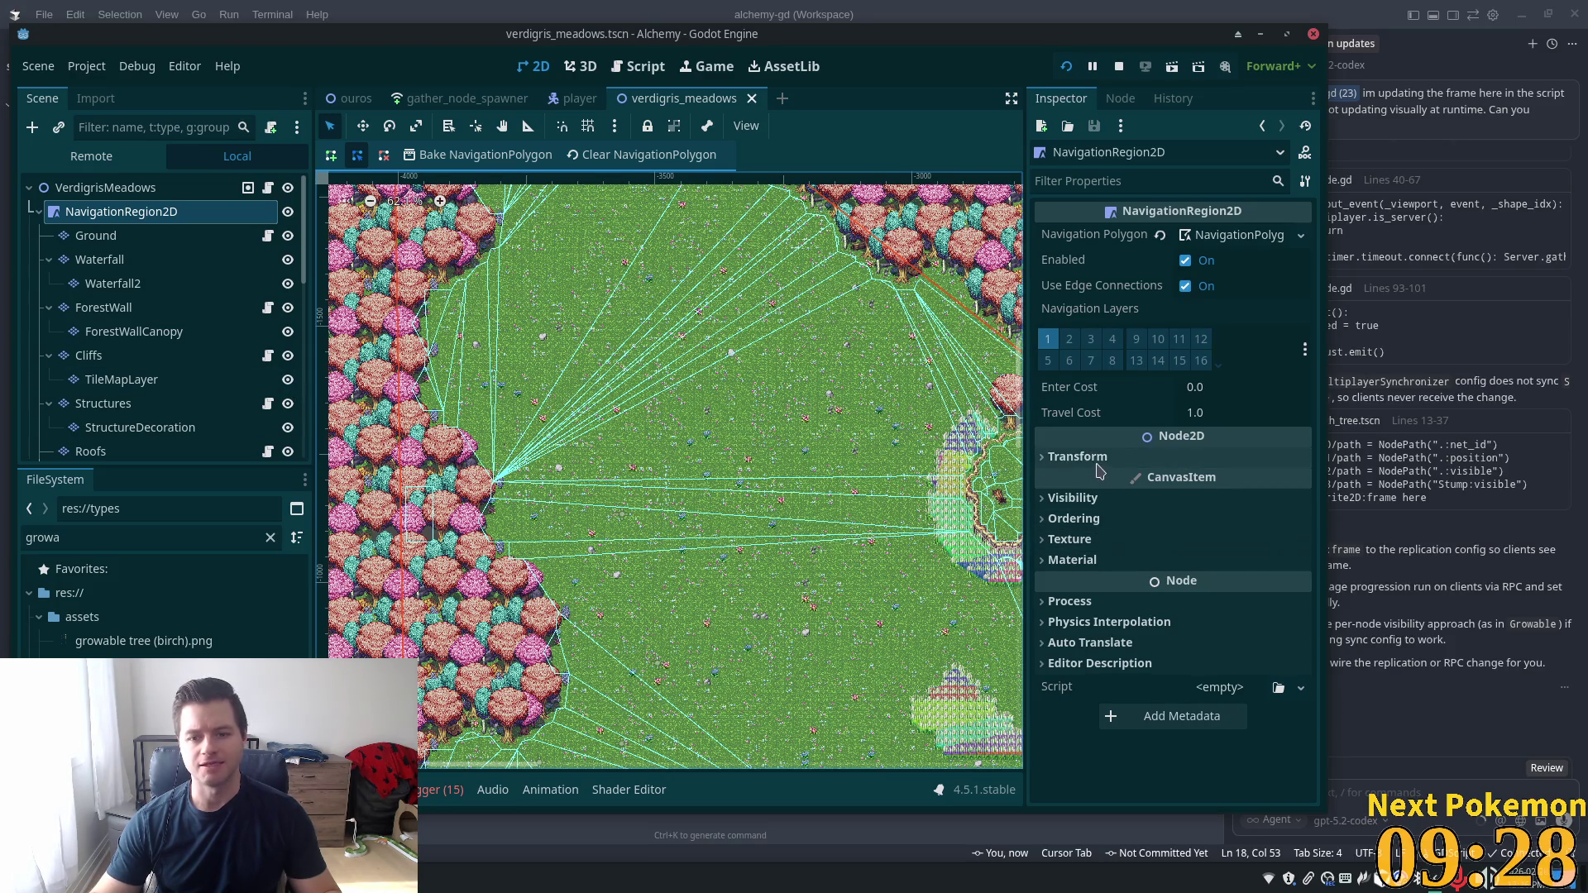
click(1073, 518)
click(1189, 601)
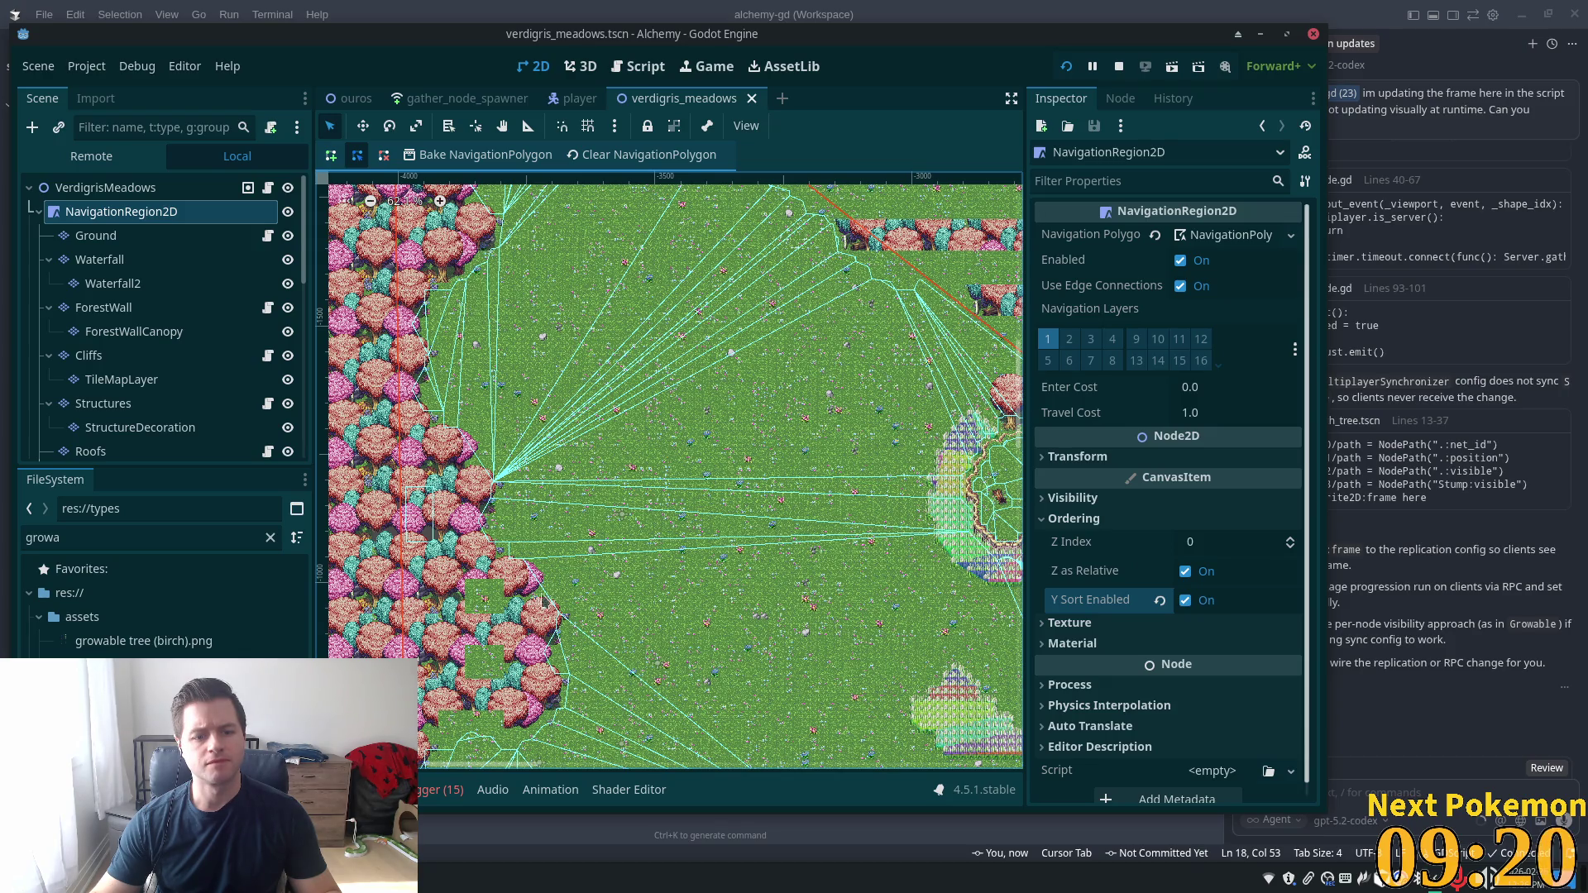
Set NavigationRegion2D's Z Index to 1, then revert it to 0, saving each change
scroll(856, 449, up, 2)
scroll(856, 449, down, 3)
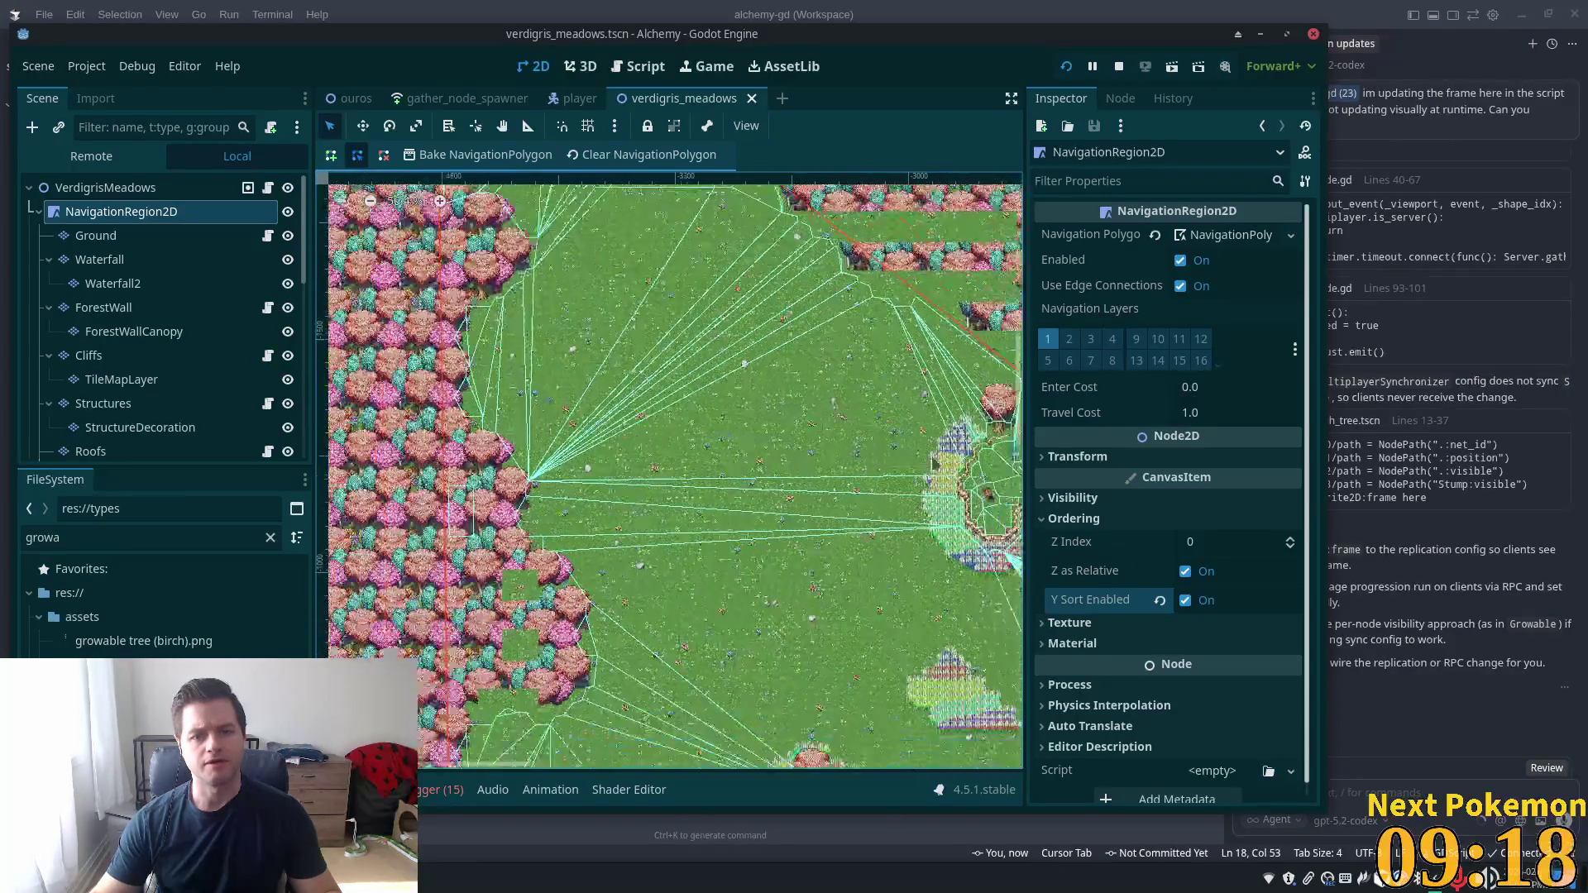
scroll(856, 449, down, 4)
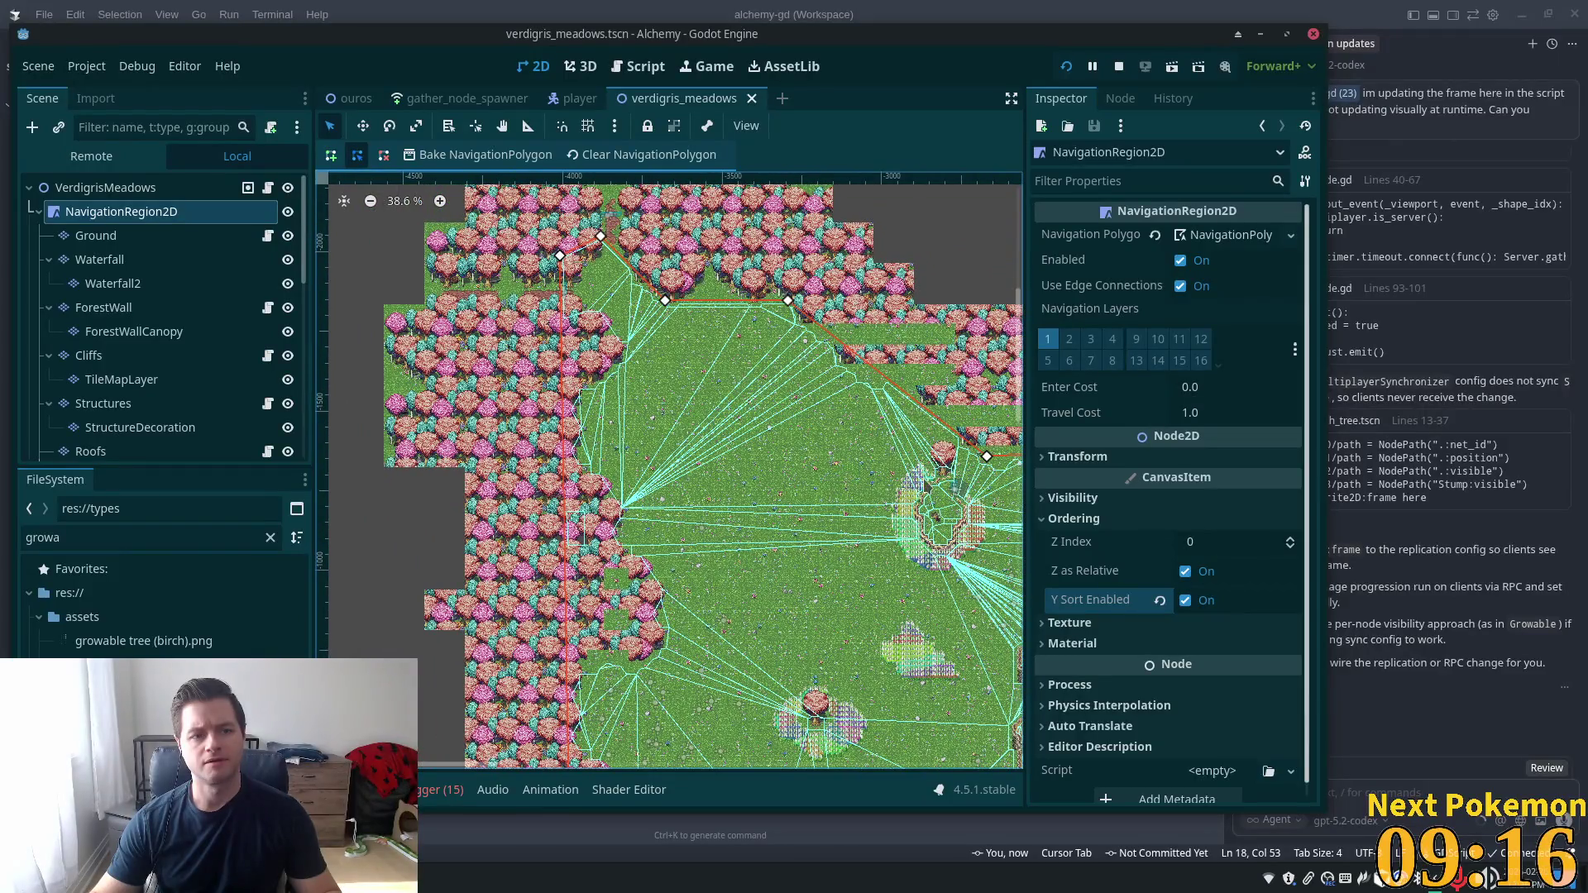
click(1206, 544)
key(Tab)
key(ctrl+s)
click(1203, 542)
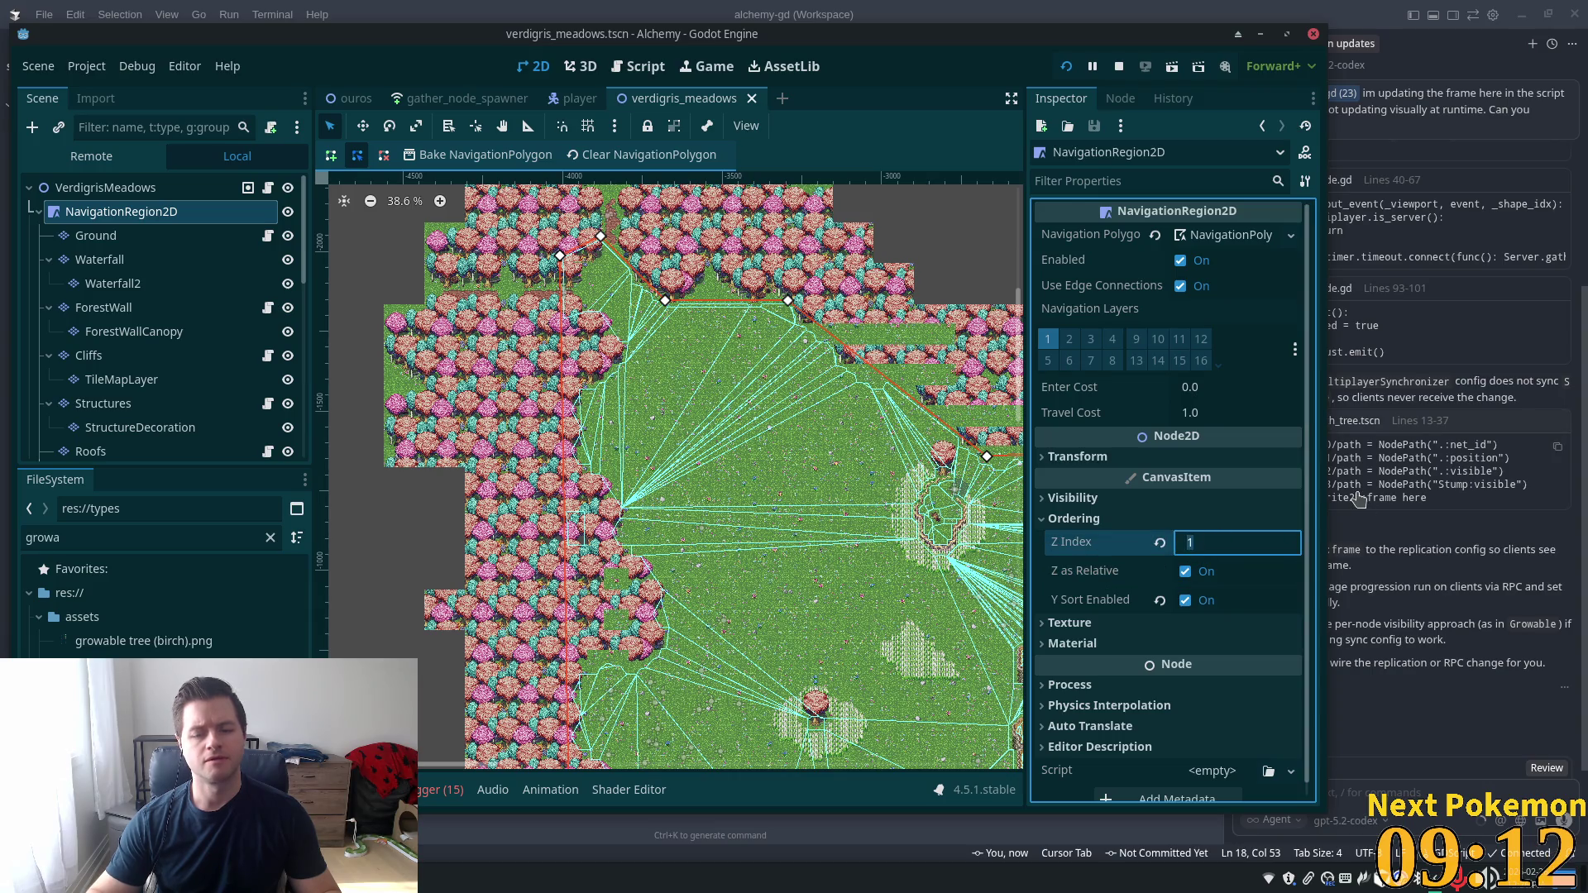
key(Tab)
key(ctrl+s)
click(133, 306)
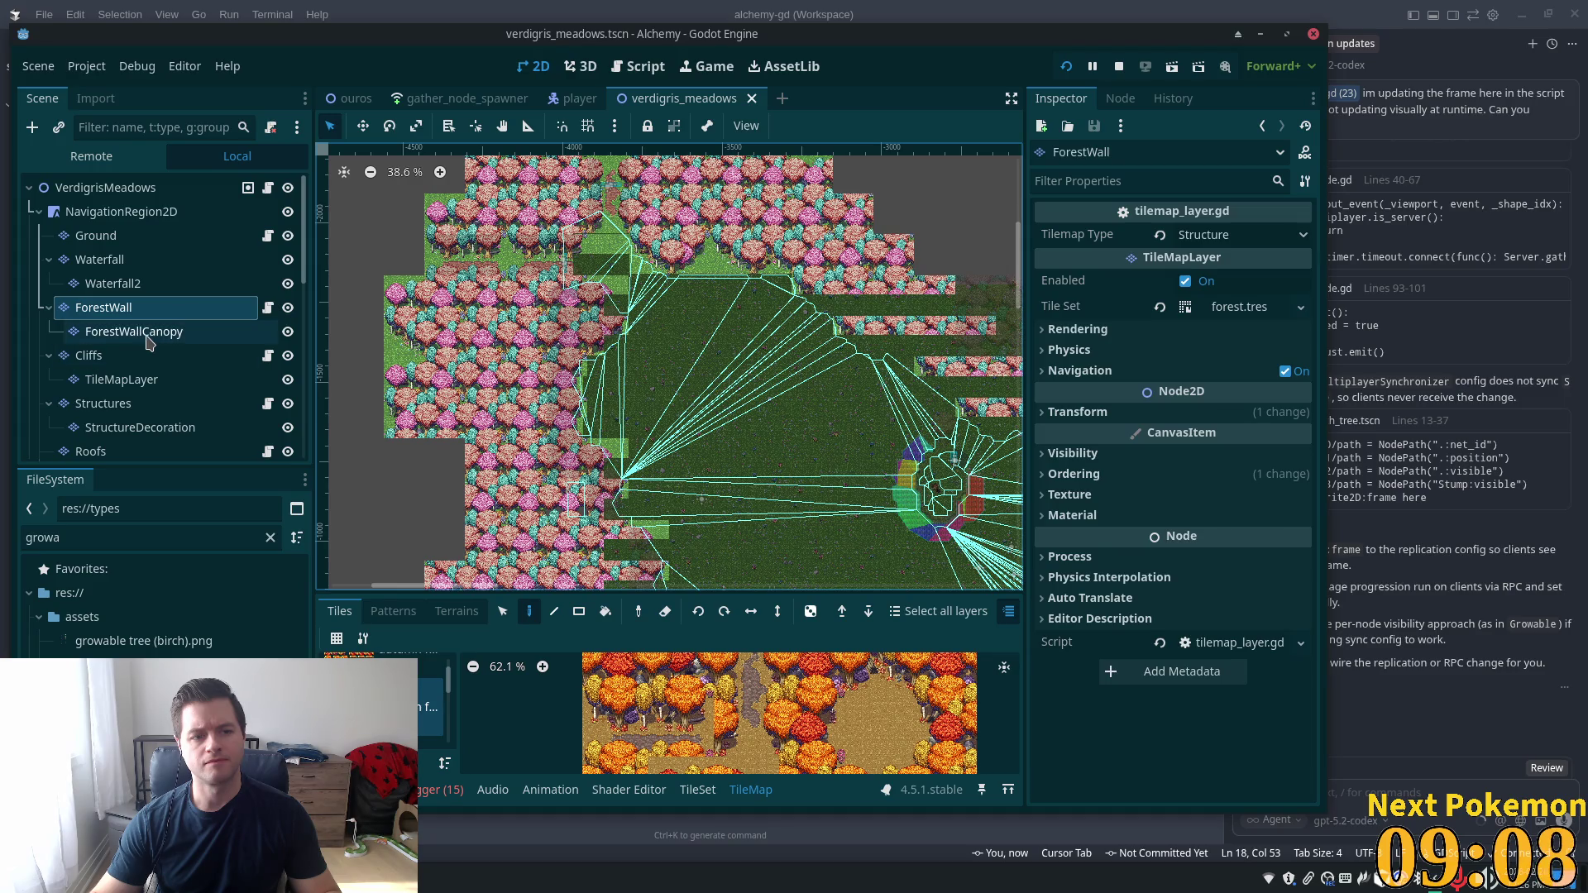
Disable Y Sort on ForestWall and ForestWallCanopy and save the scene
ctrl+click(147, 335)
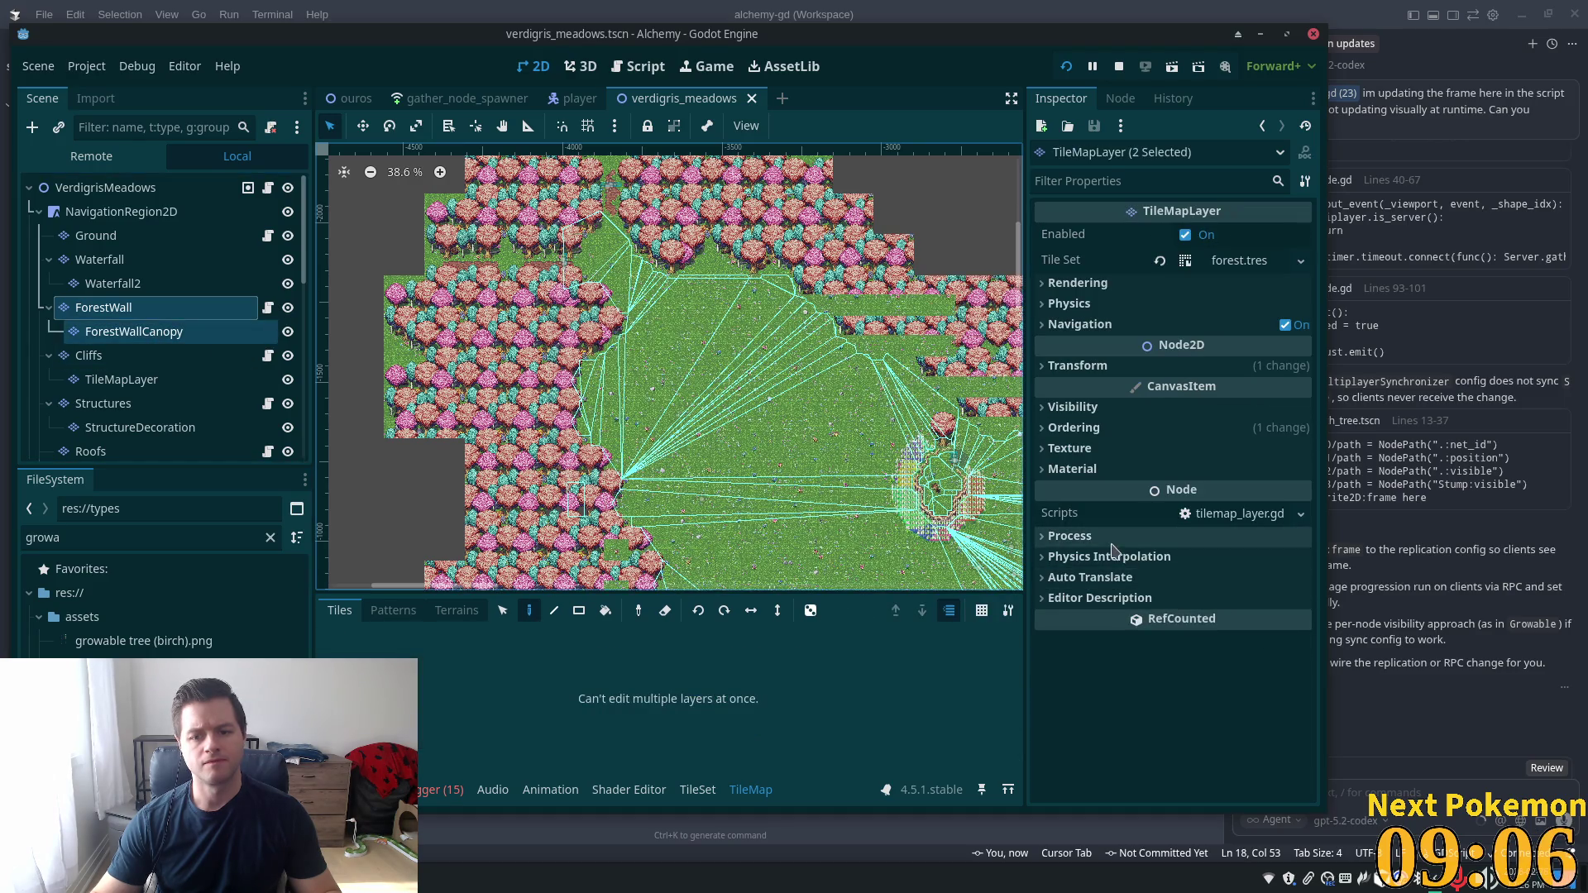
click(1108, 428)
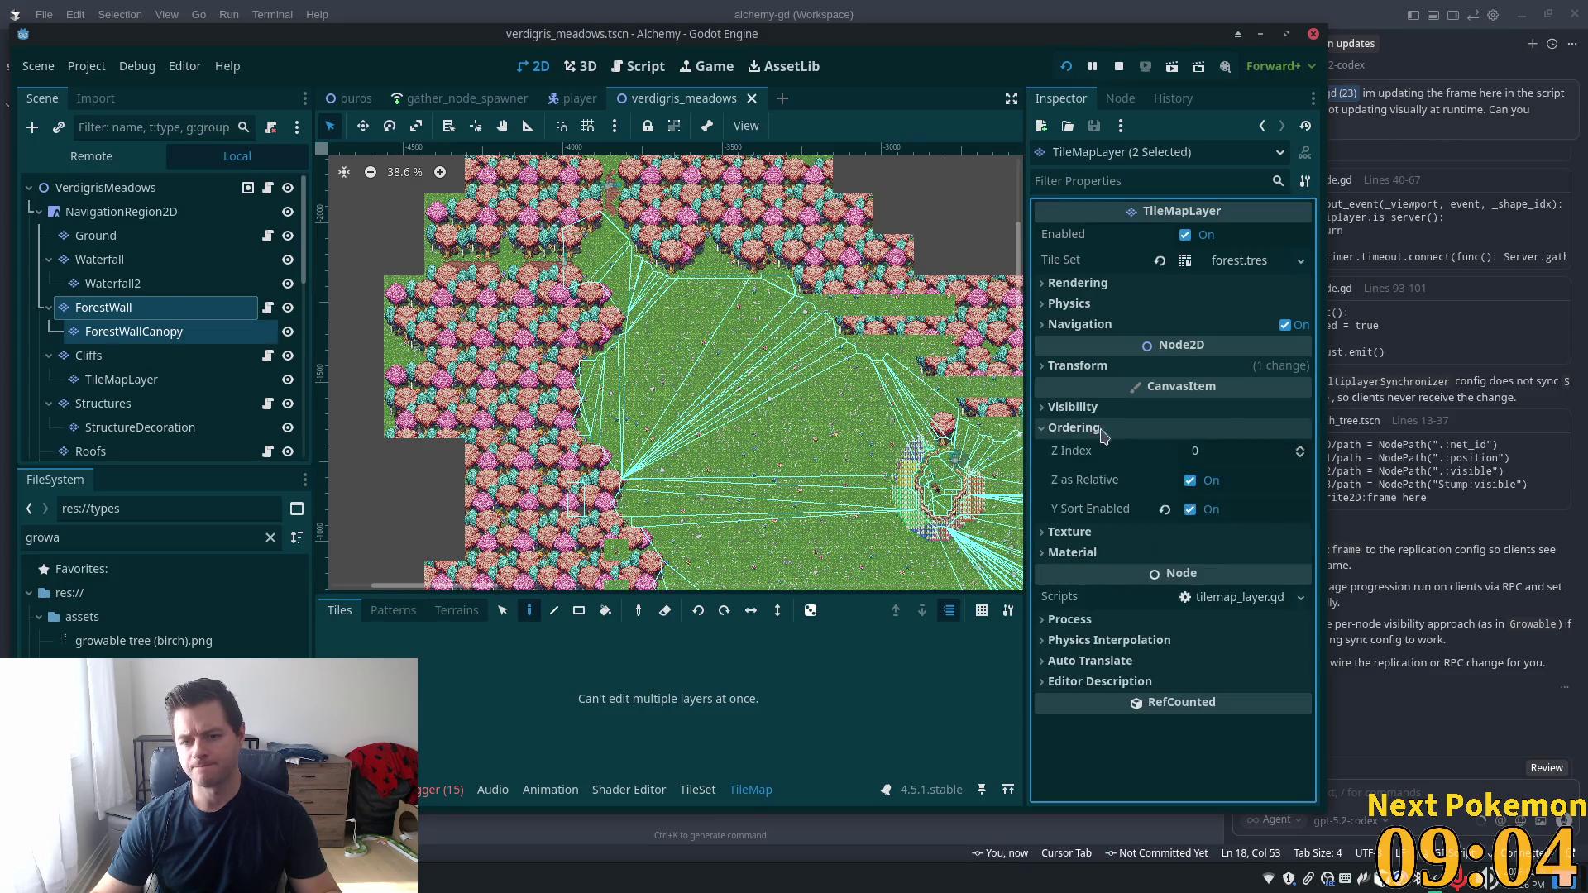
click(1191, 510)
key(ctrl+s)
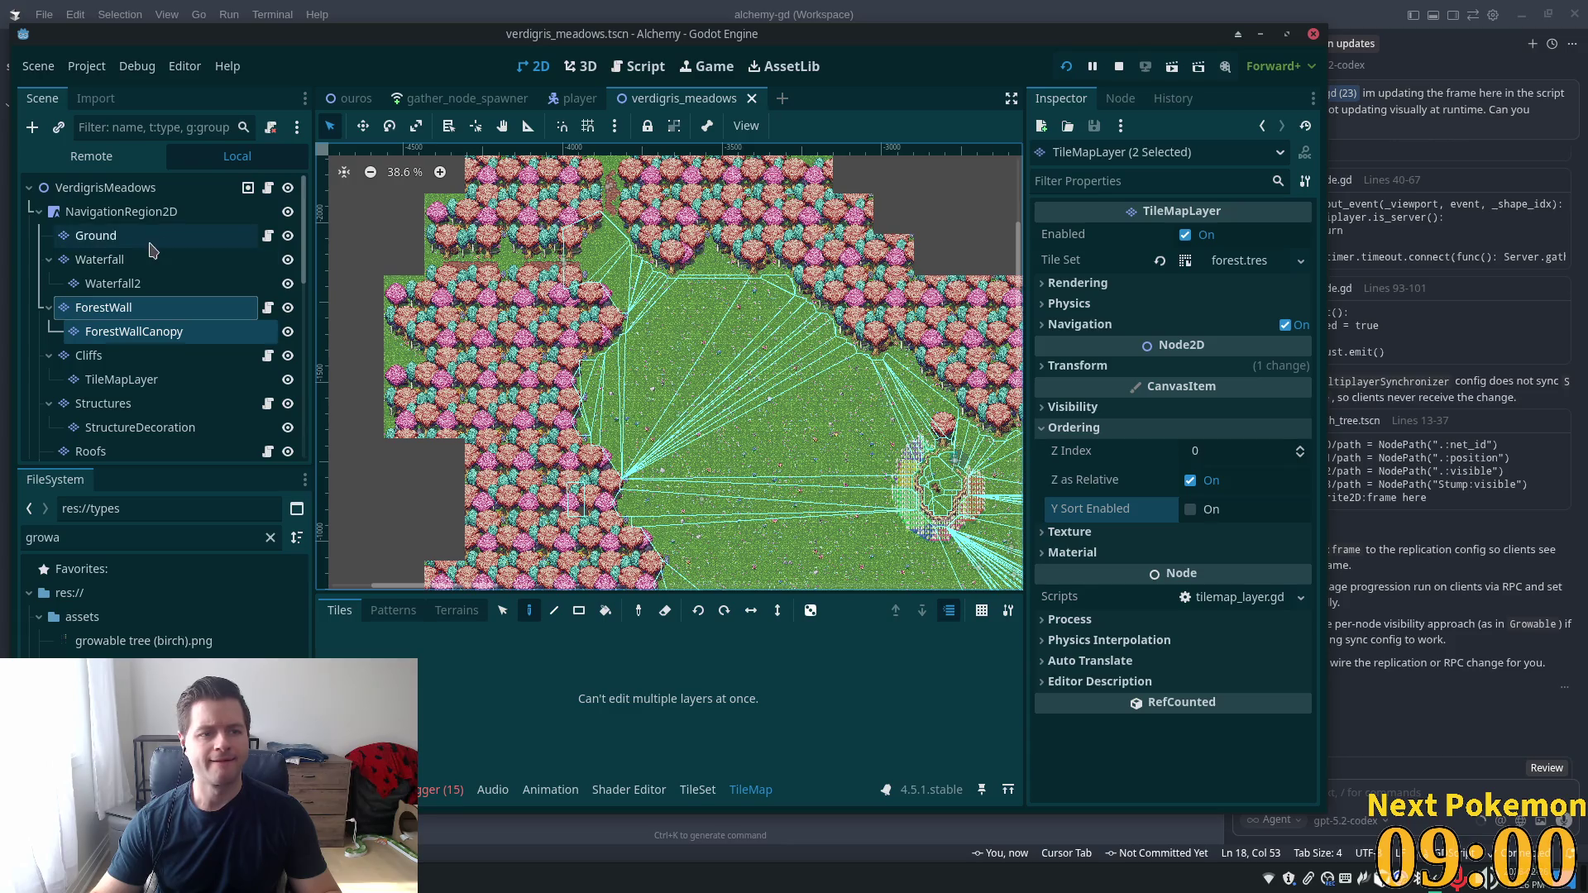
Relaunch the Alchemy game into its debug windows
scroll(867, 259, down, 1)
scroll(725, 313, down, 5)
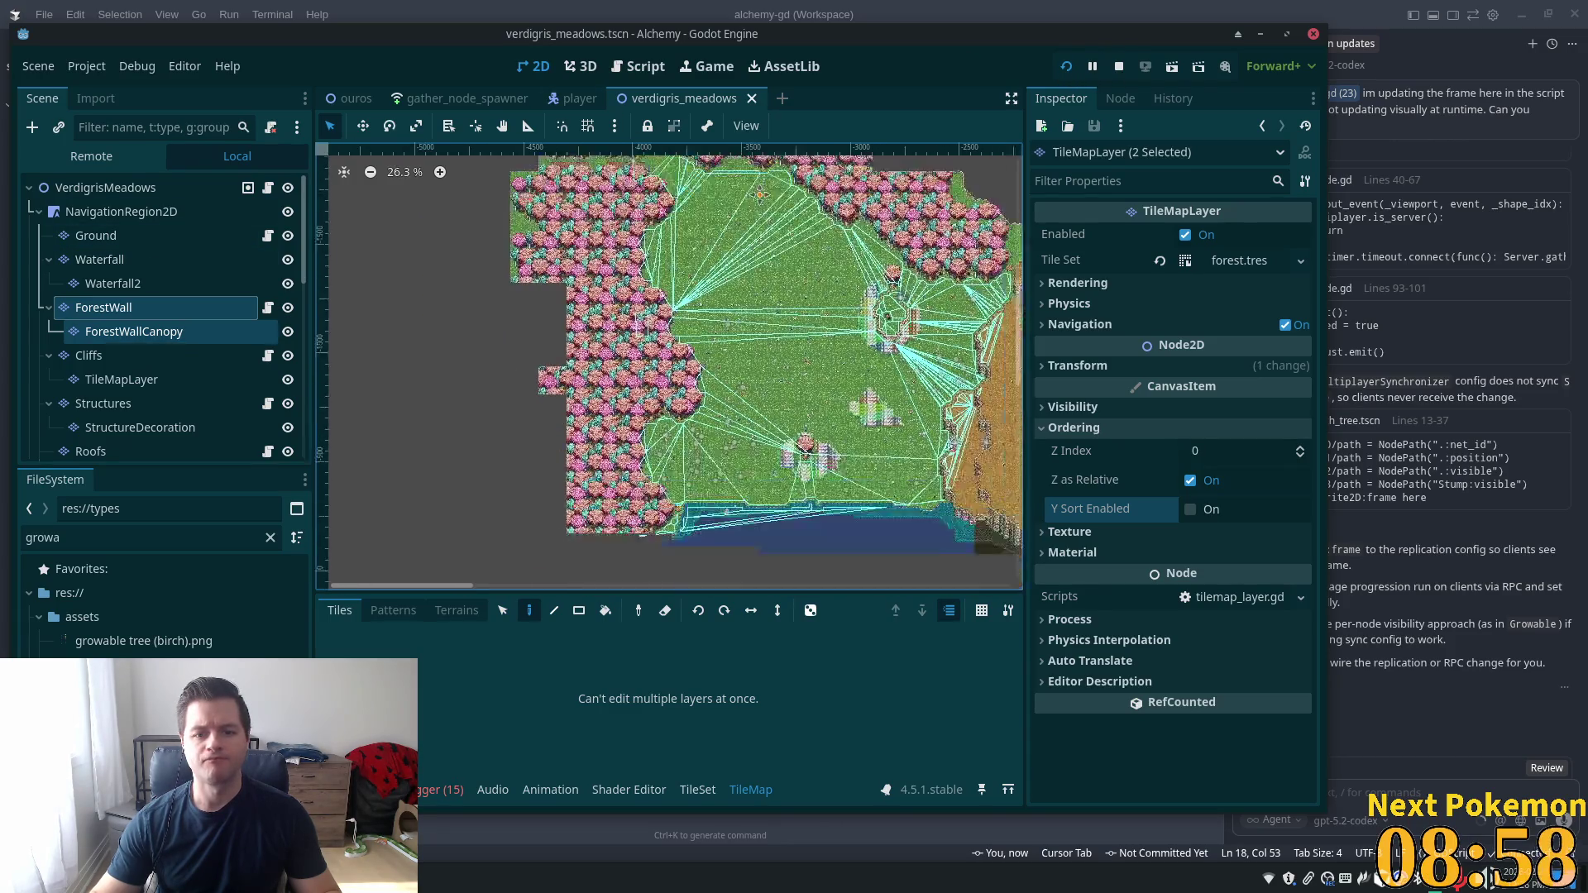
scroll(725, 313, up, 2)
scroll(731, 316, up, 2)
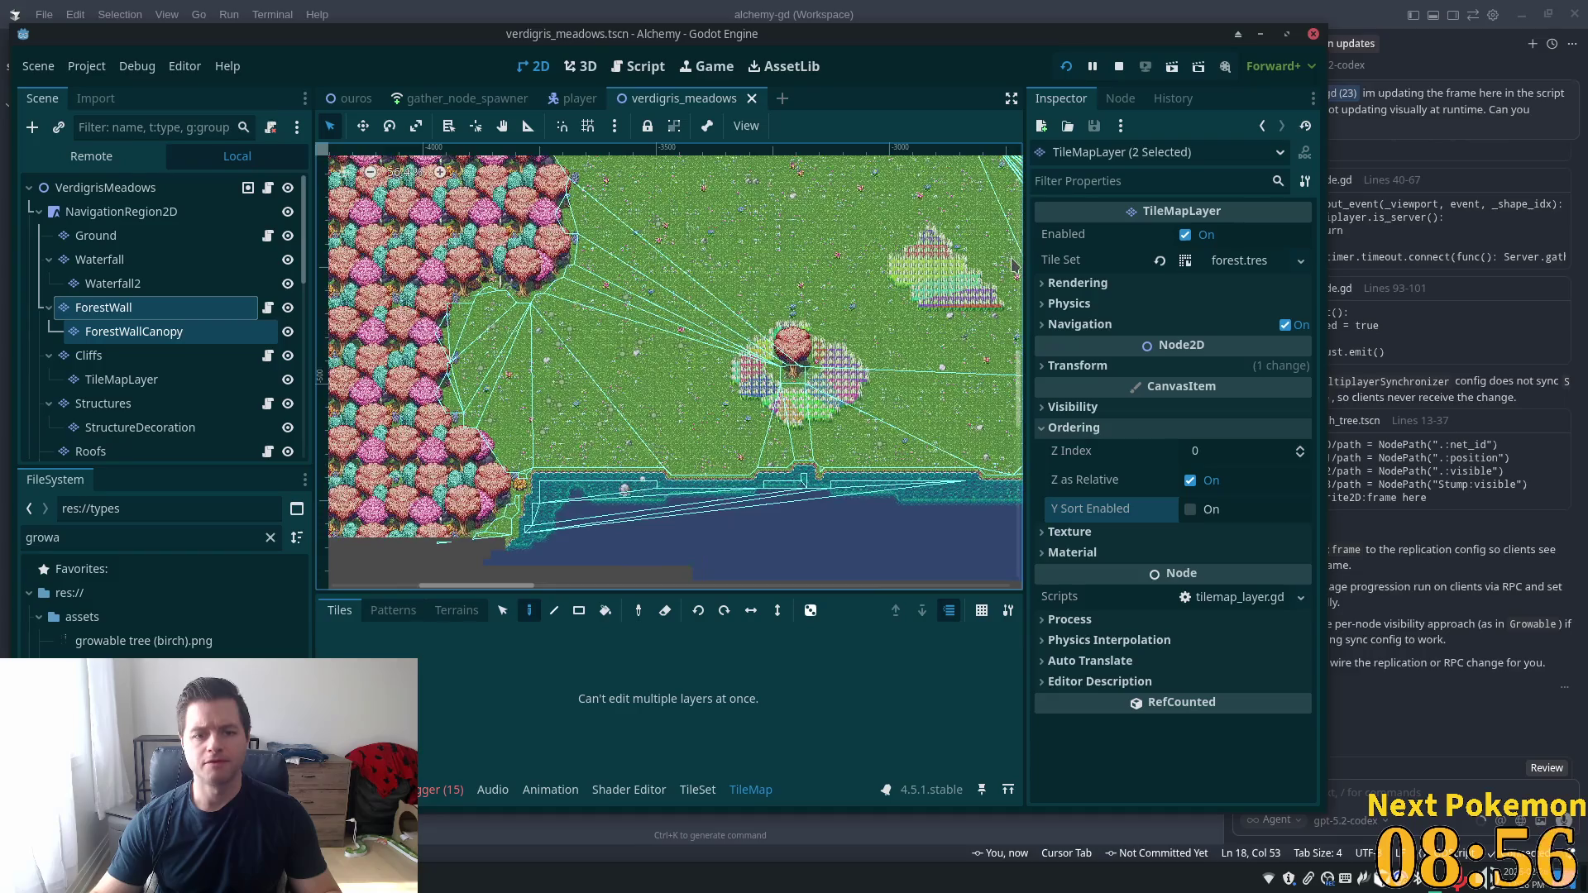
click(1070, 71)
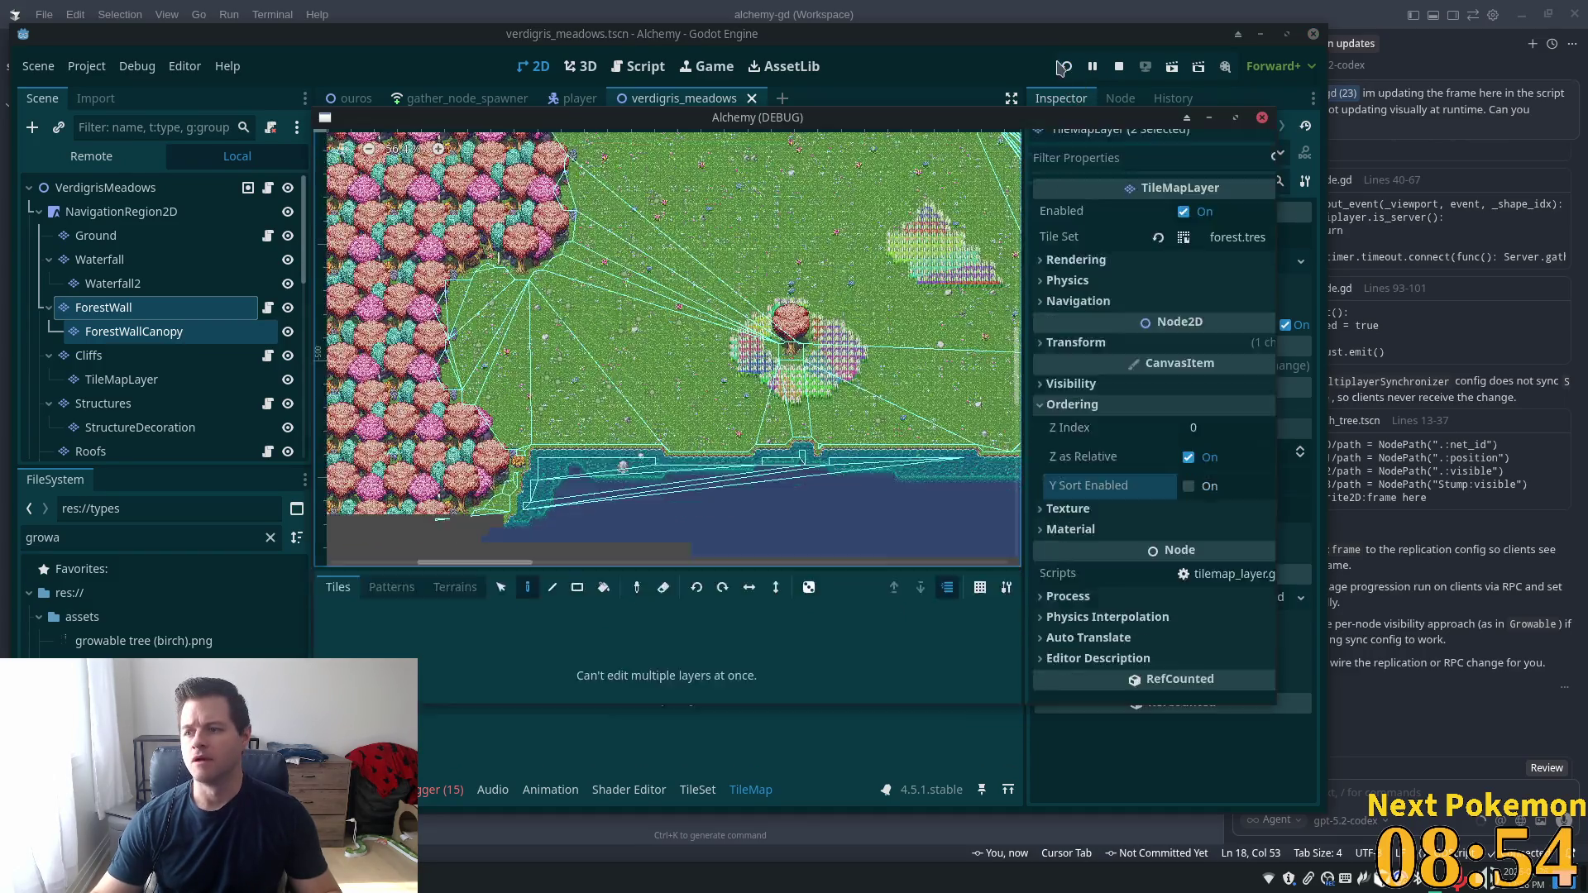
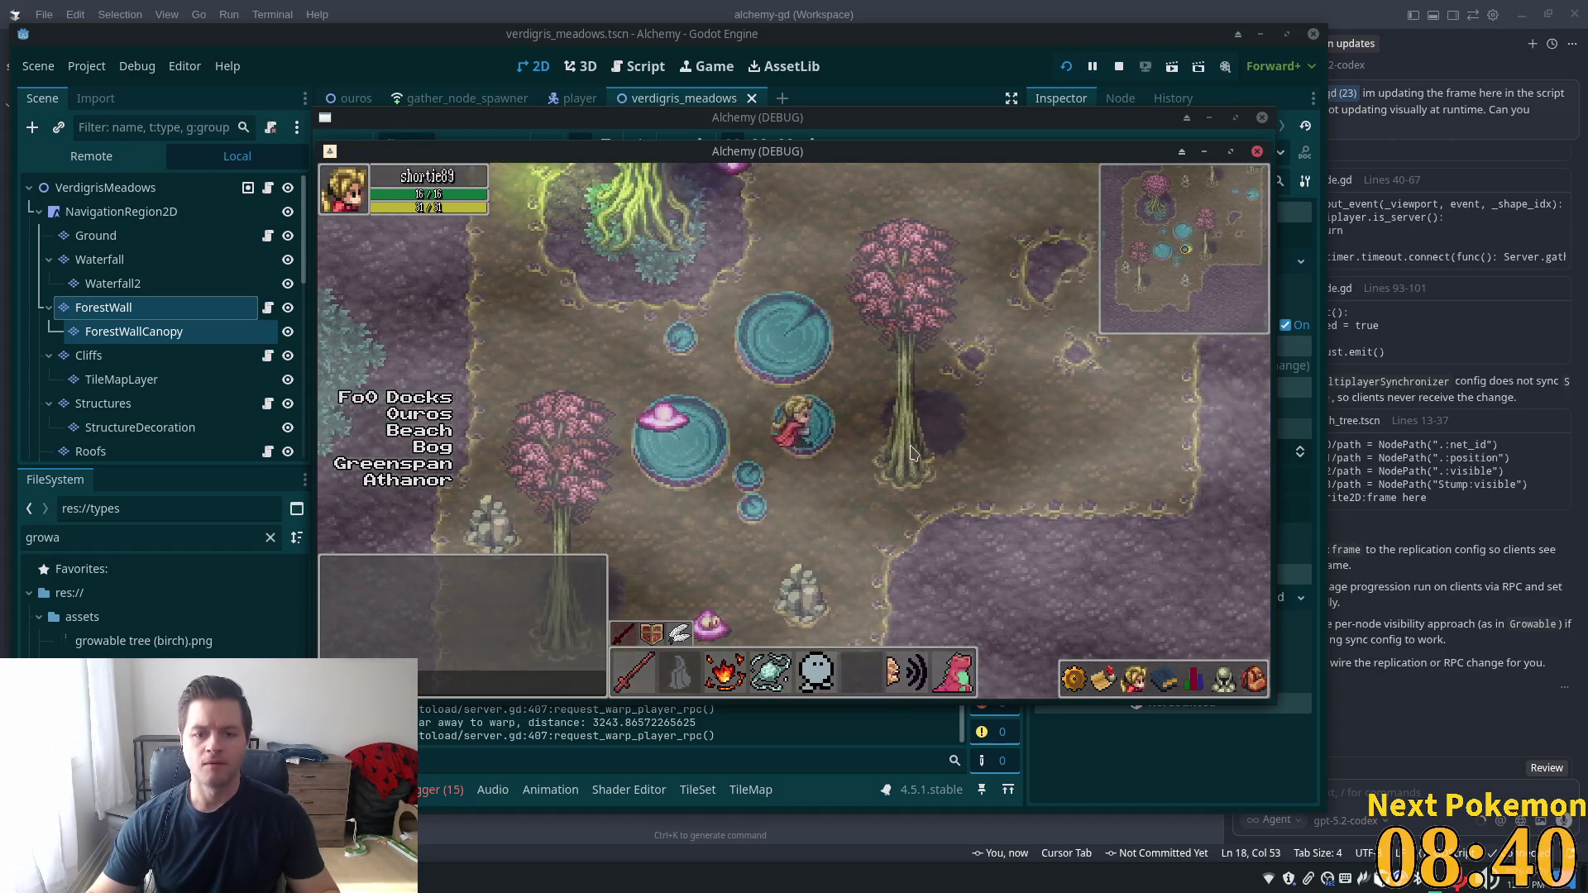
Move the Indigo Bog game window aside and bring the verdigris_meadows editor back to the front
drag(719, 150, 1202, 315)
click(647, 325)
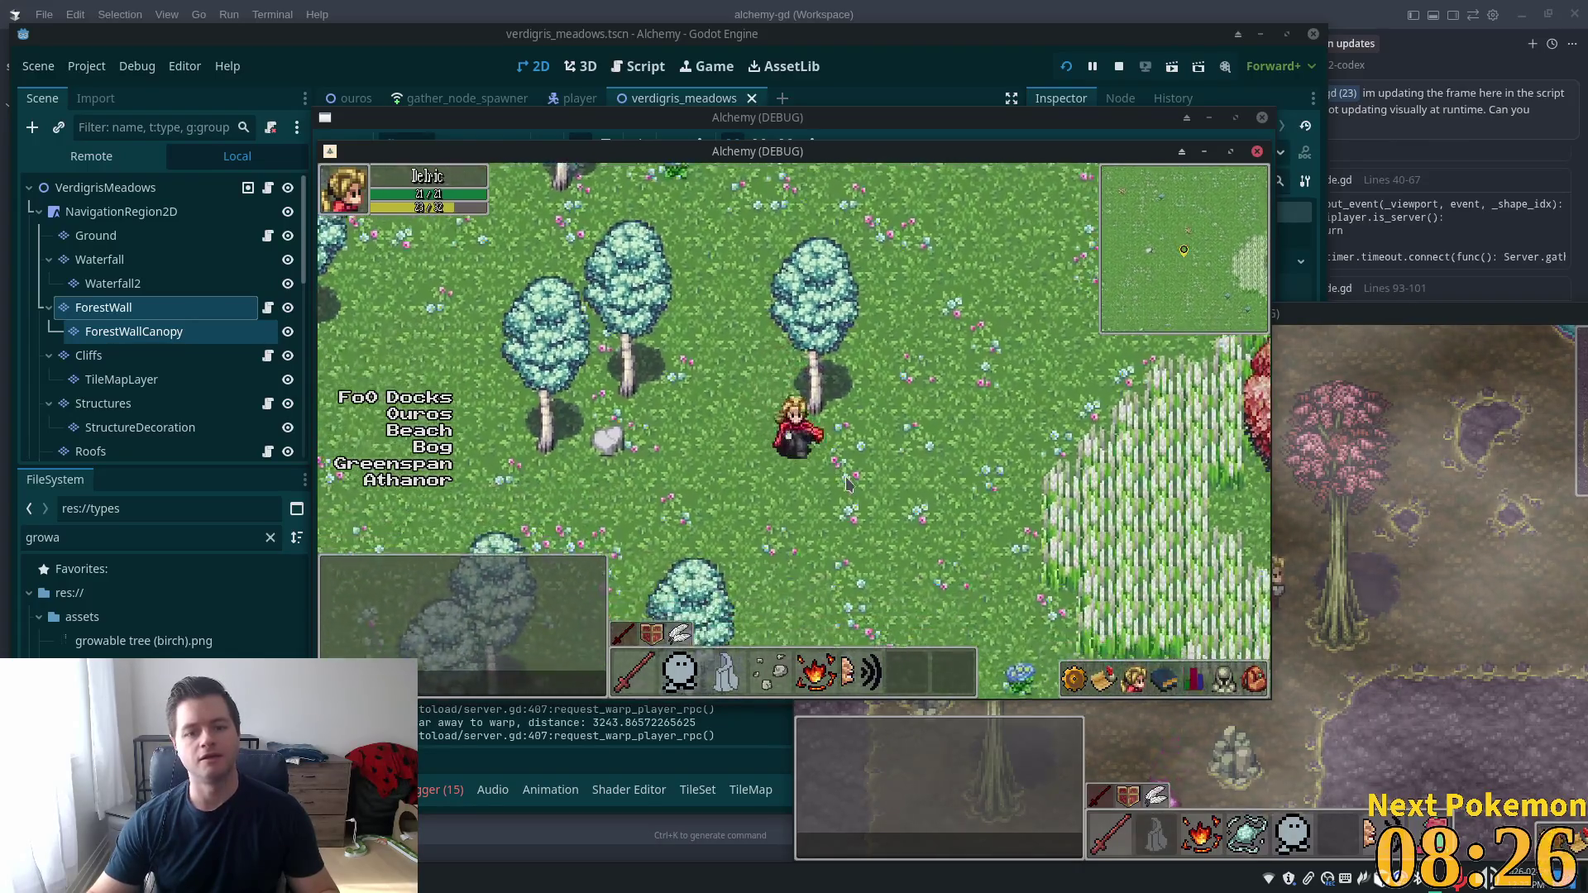
click(989, 38)
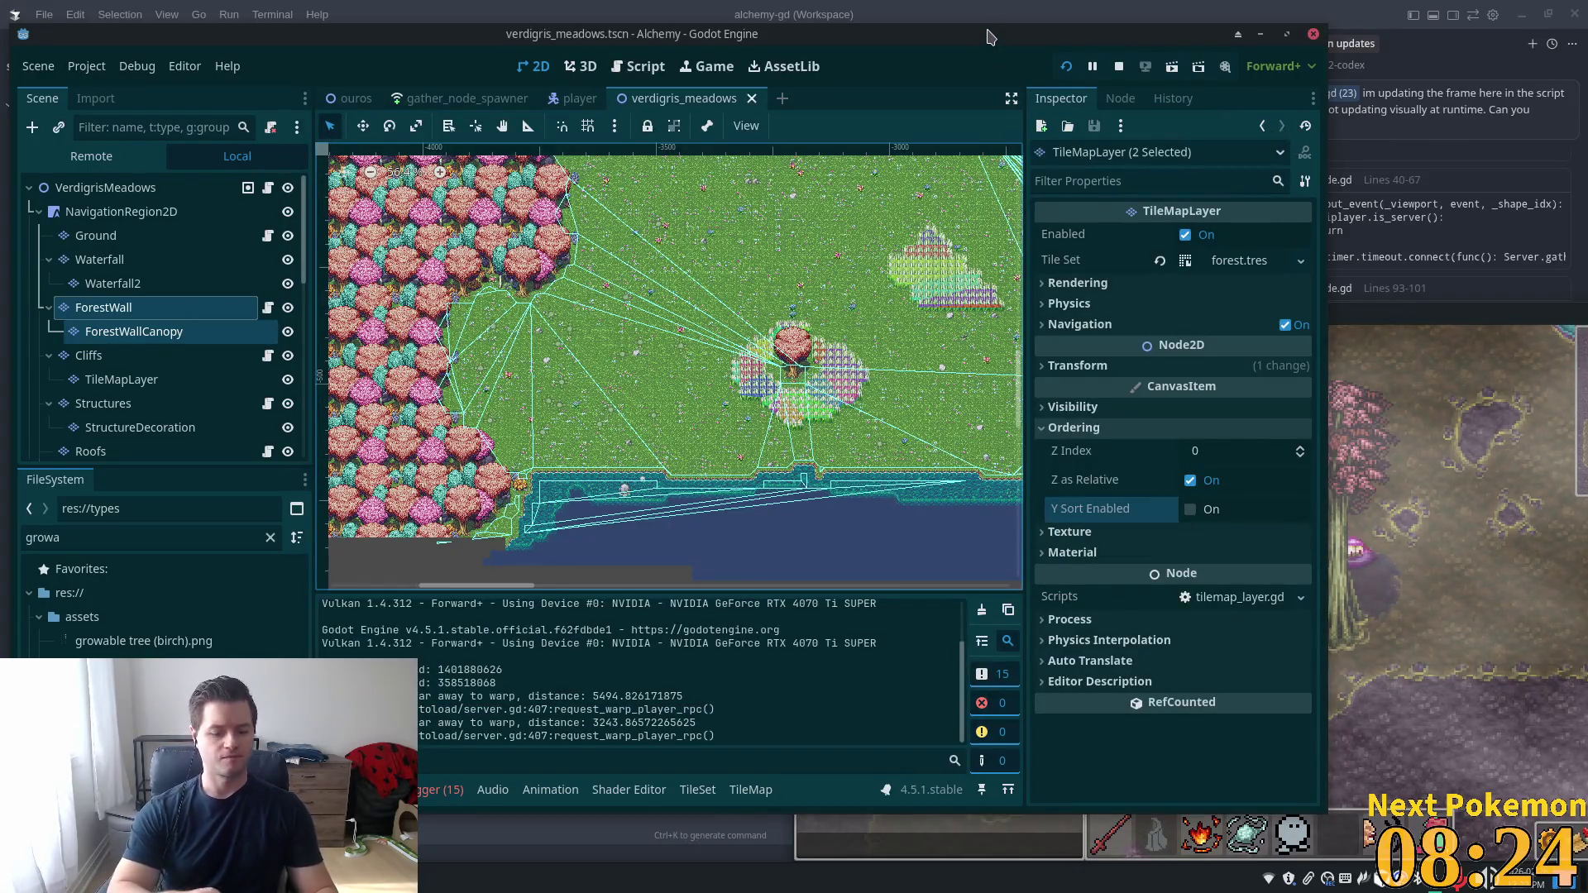
Quick-open the blue_birch_tree.tscn scene
key(shift+alt+o)
text(blue_b)
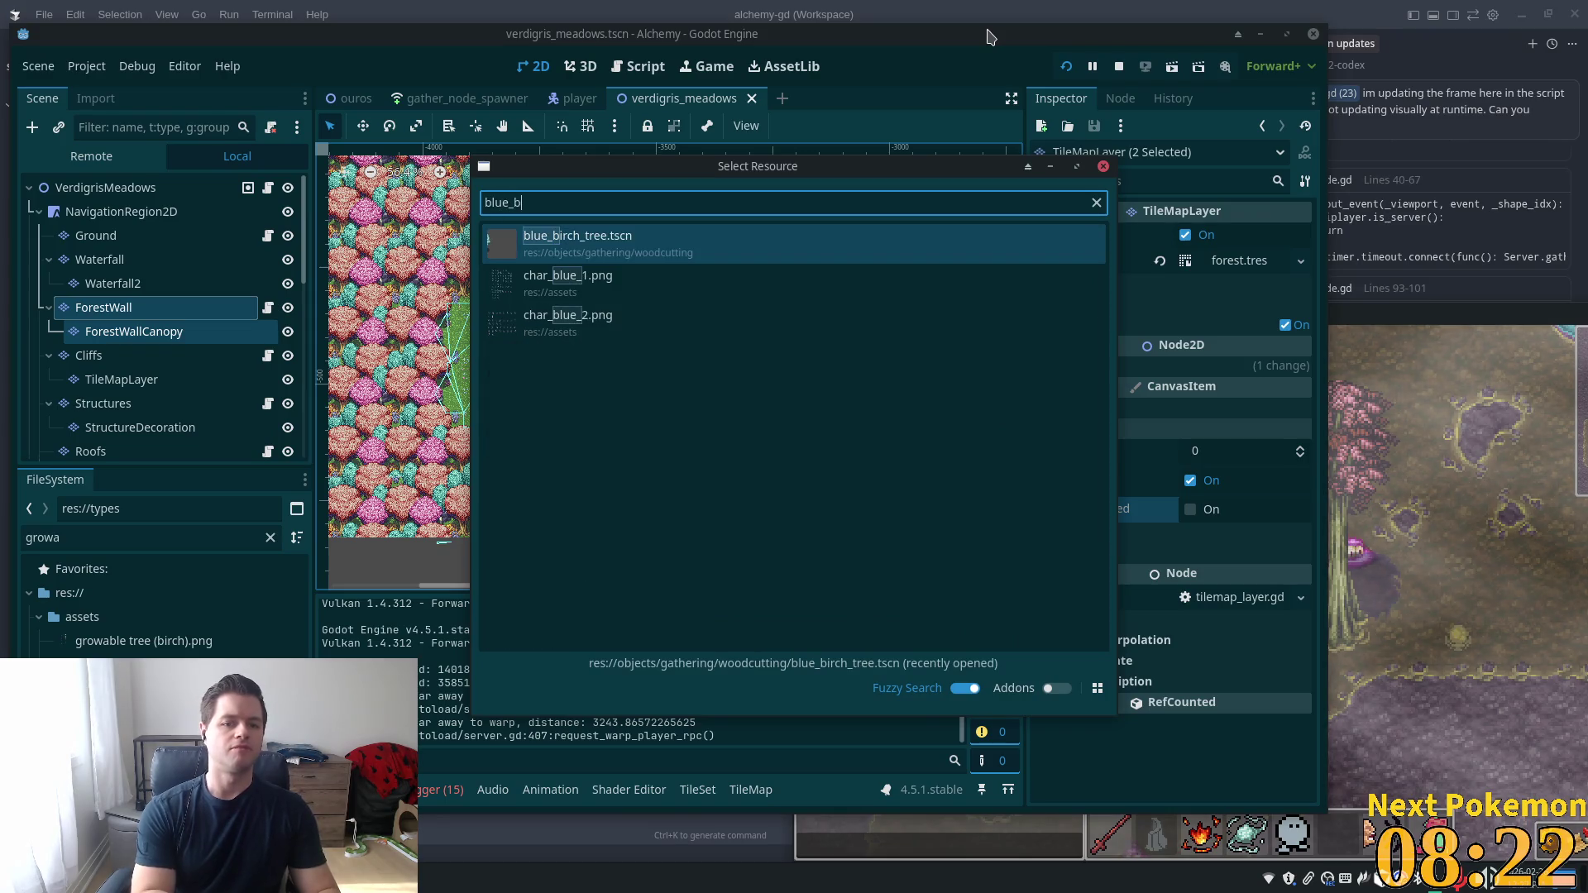
key(Return)
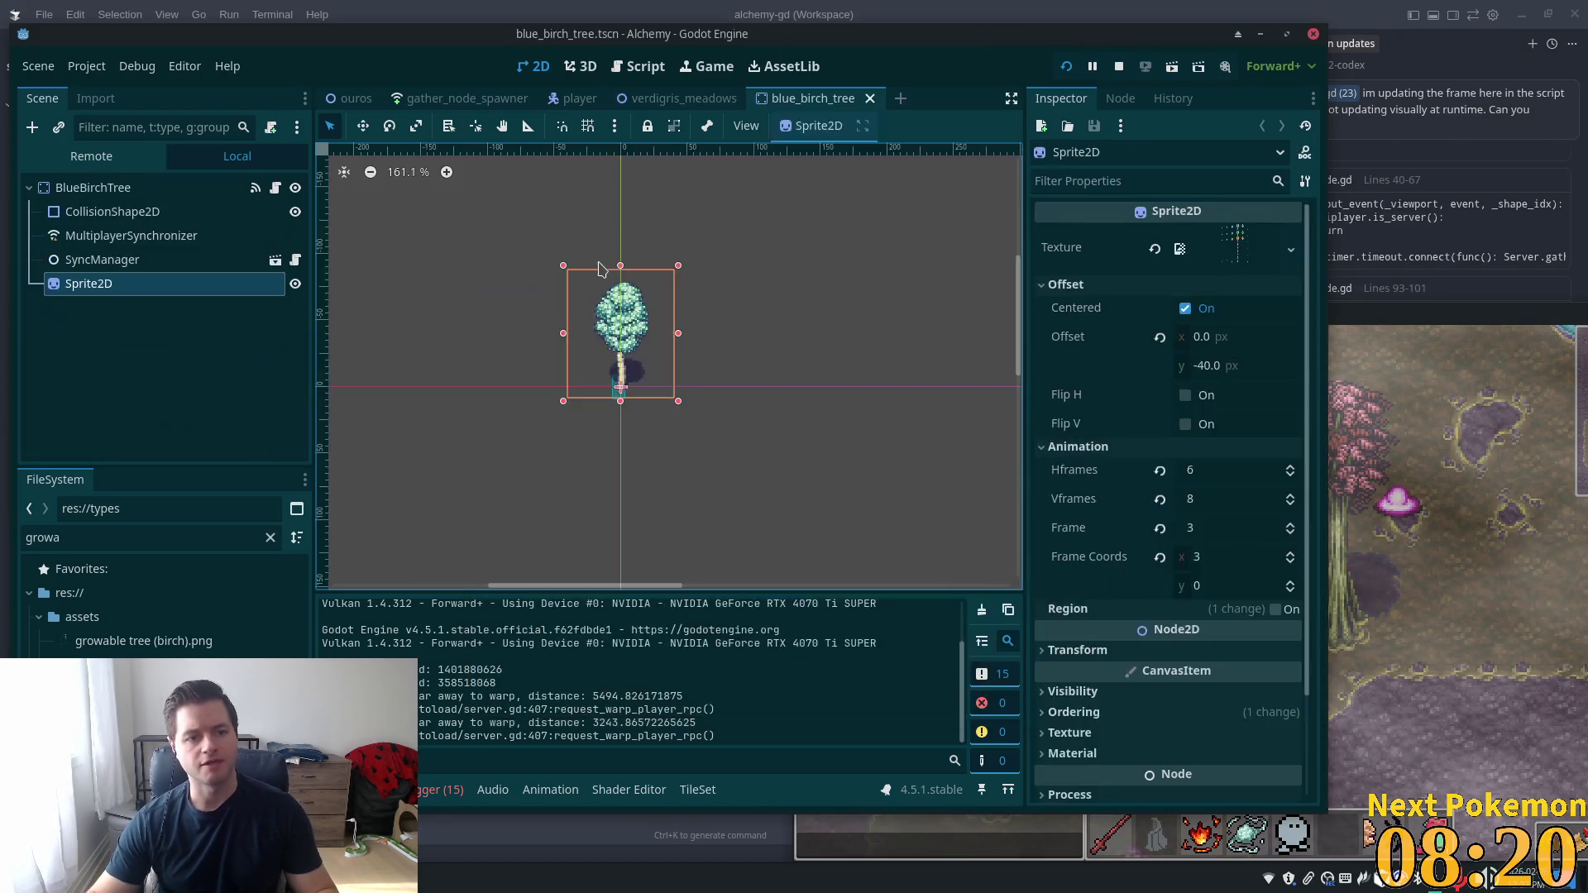
In verdigris_meadows, expand the Trees node and inspect its first GatheringNodeSpawn
click(674, 97)
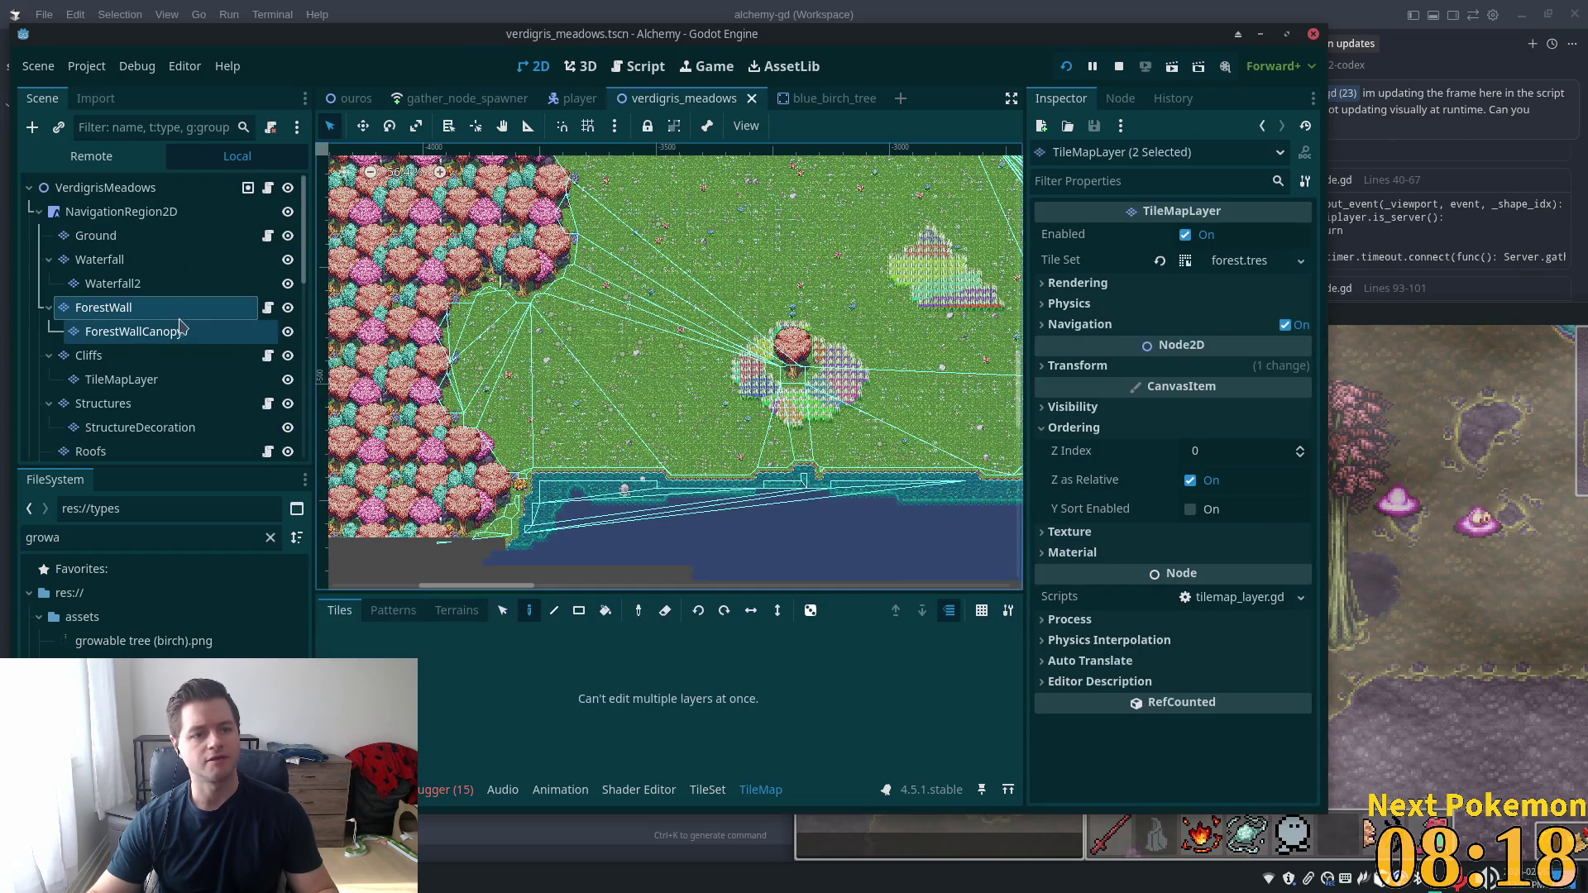
click(112, 283)
scroll(122, 374, down, 10)
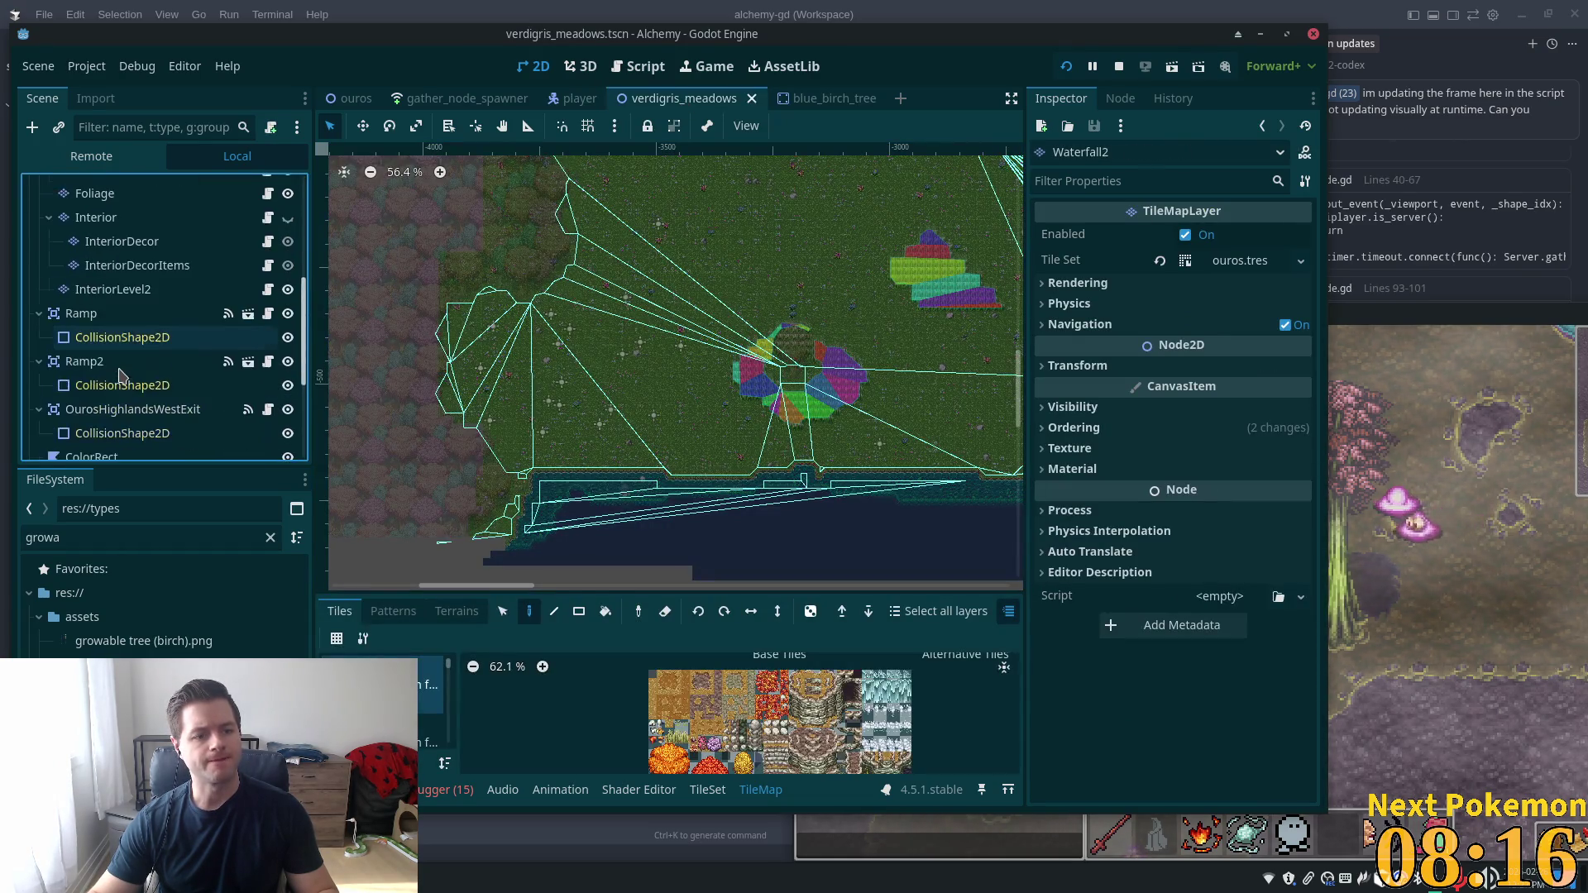
click(122, 376)
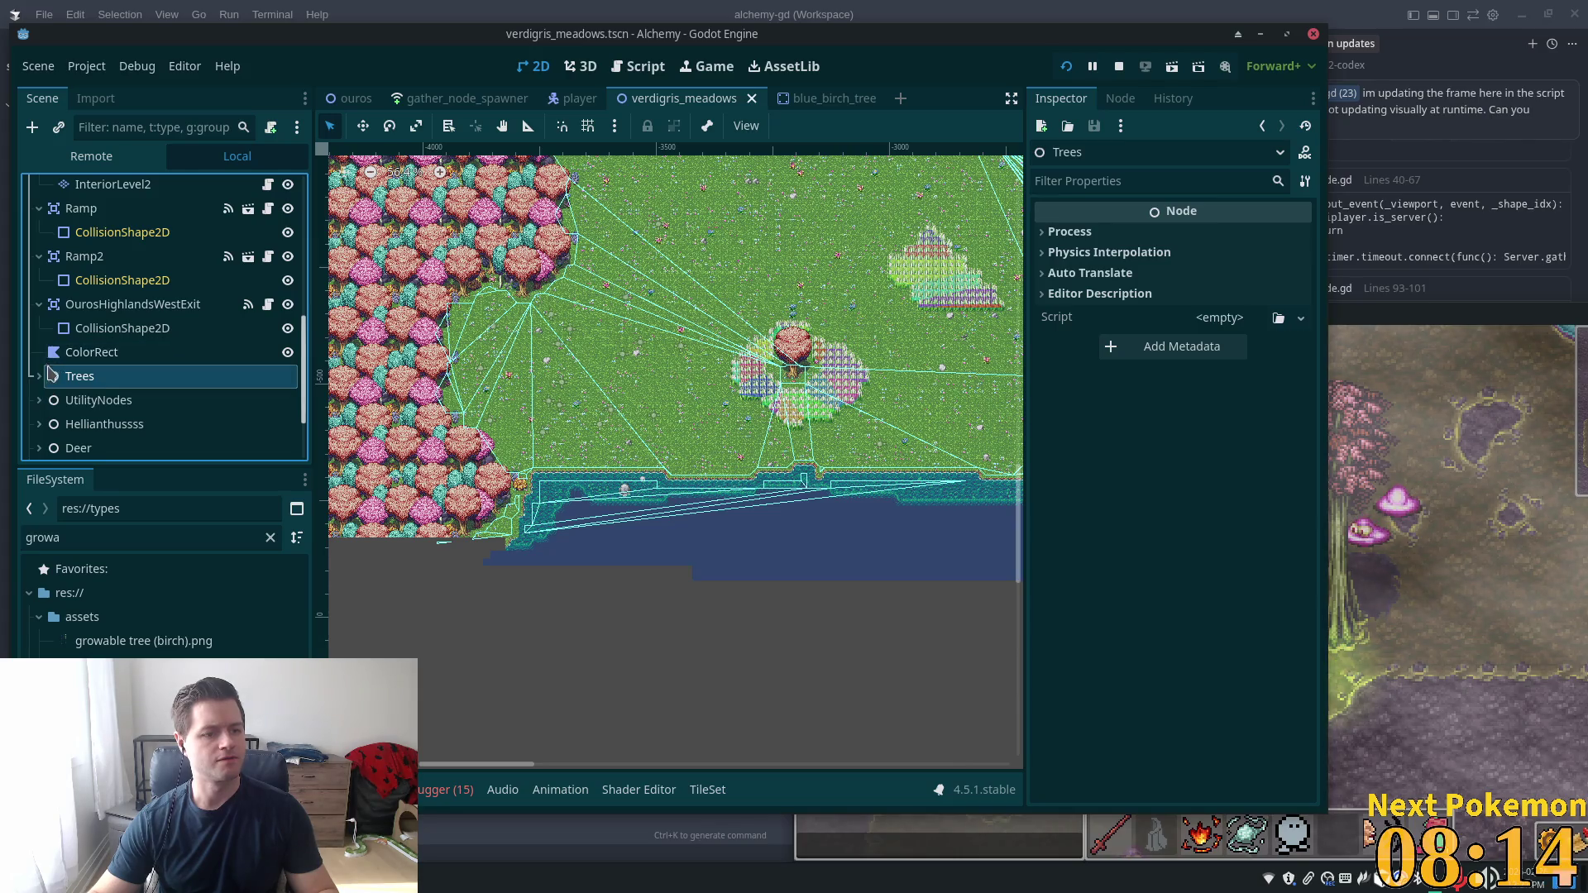
click(39, 376)
click(135, 399)
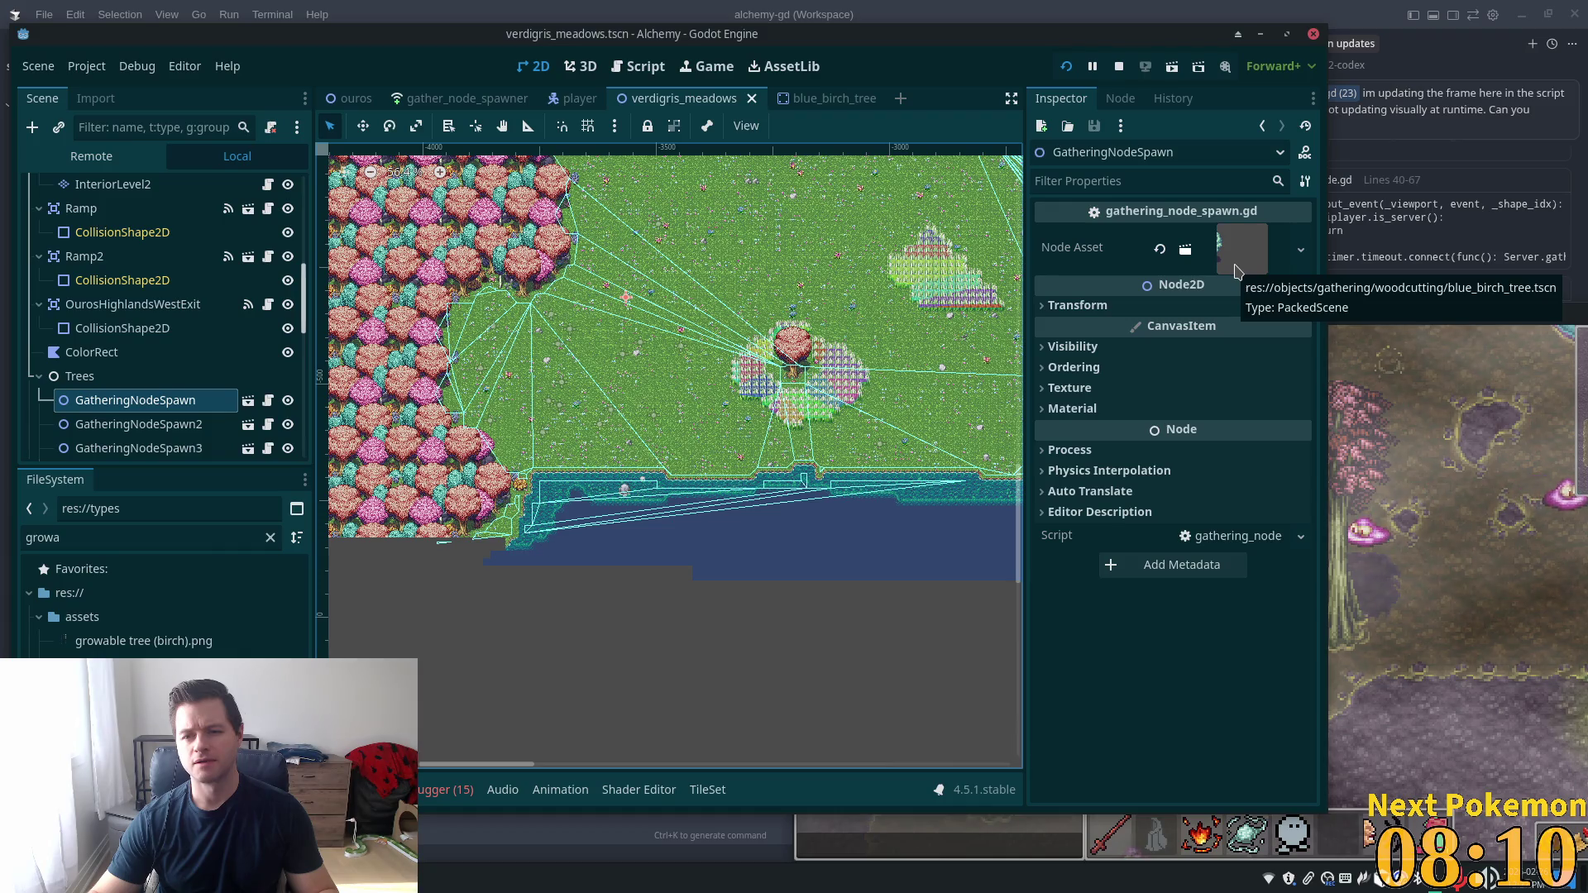
click(162, 383)
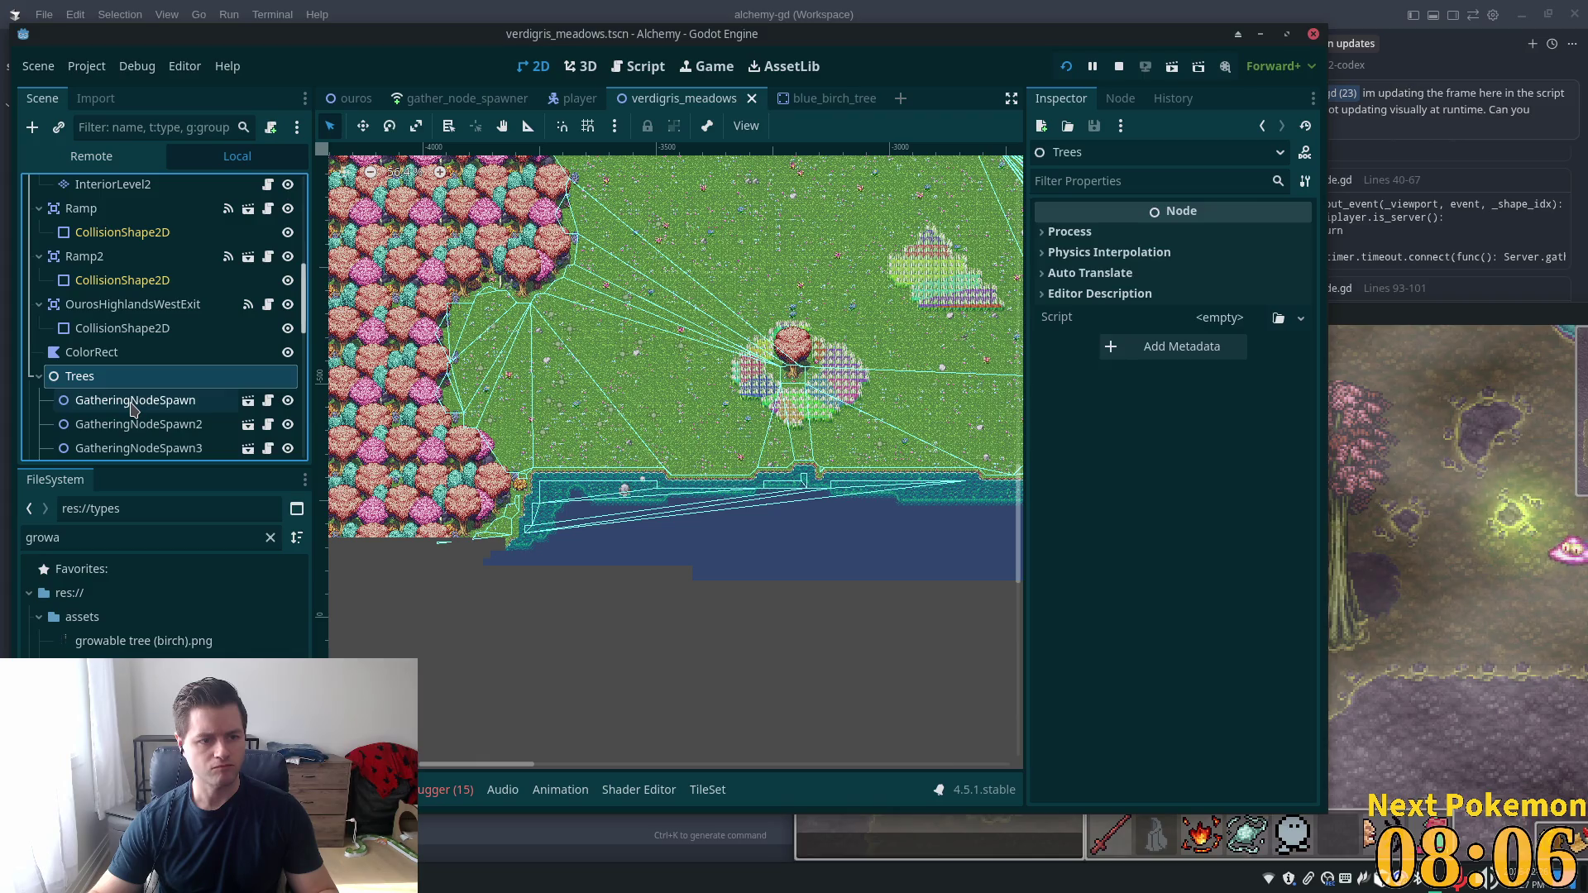
click(141, 400)
click(149, 376)
click(826, 99)
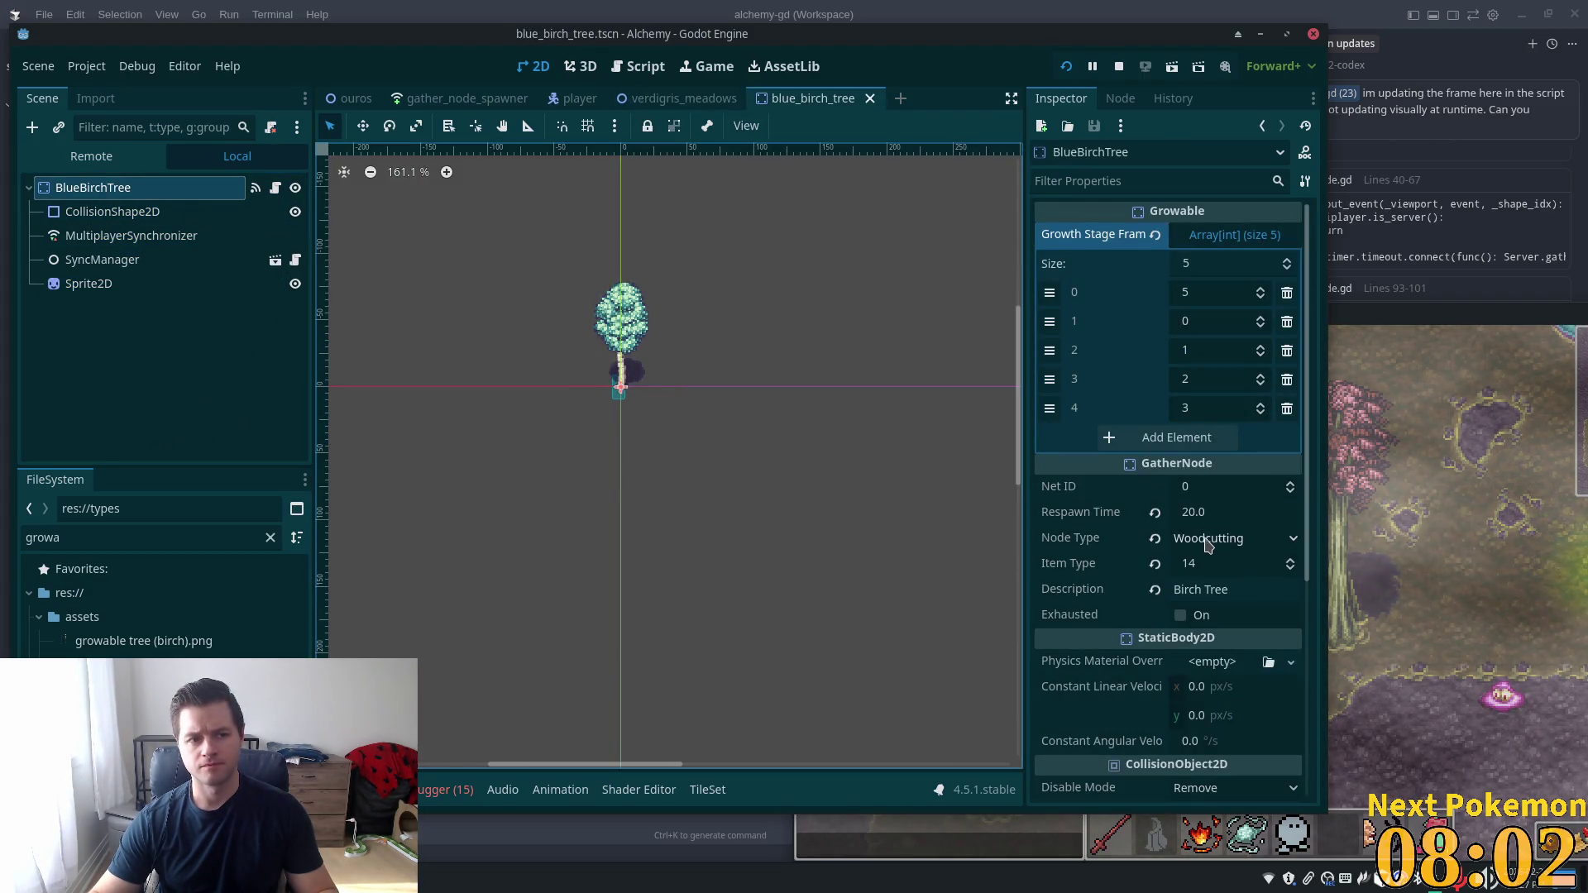
Set BlueBirchTree's Ordering Z Index to 0, save, and relaunch the game with F5
scroll(1199, 529, down, 5)
click(1240, 588)
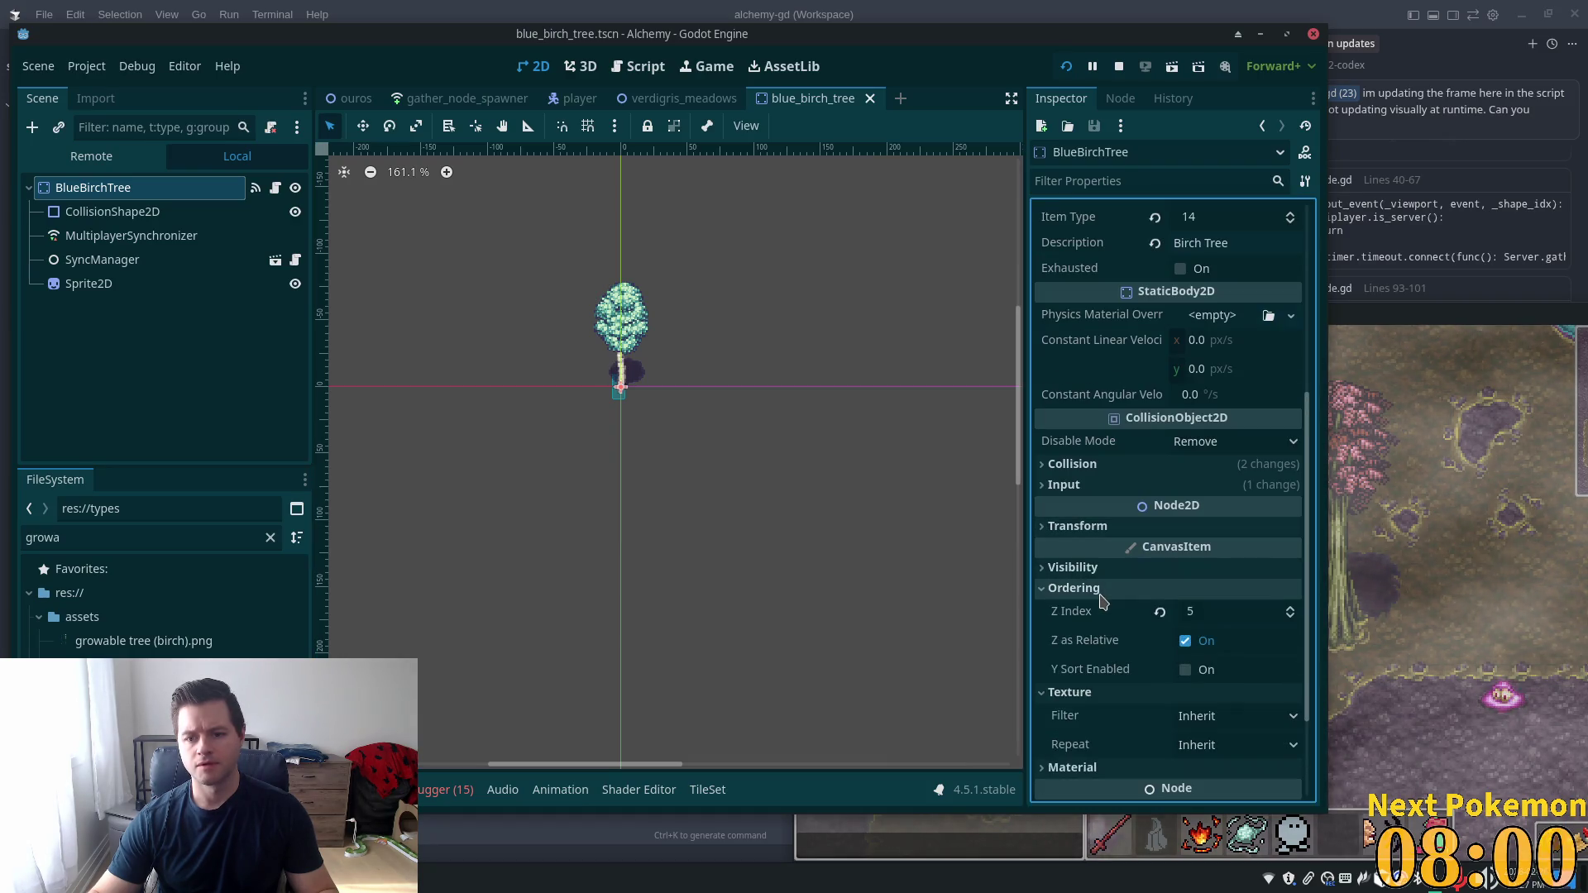
click(1237, 611)
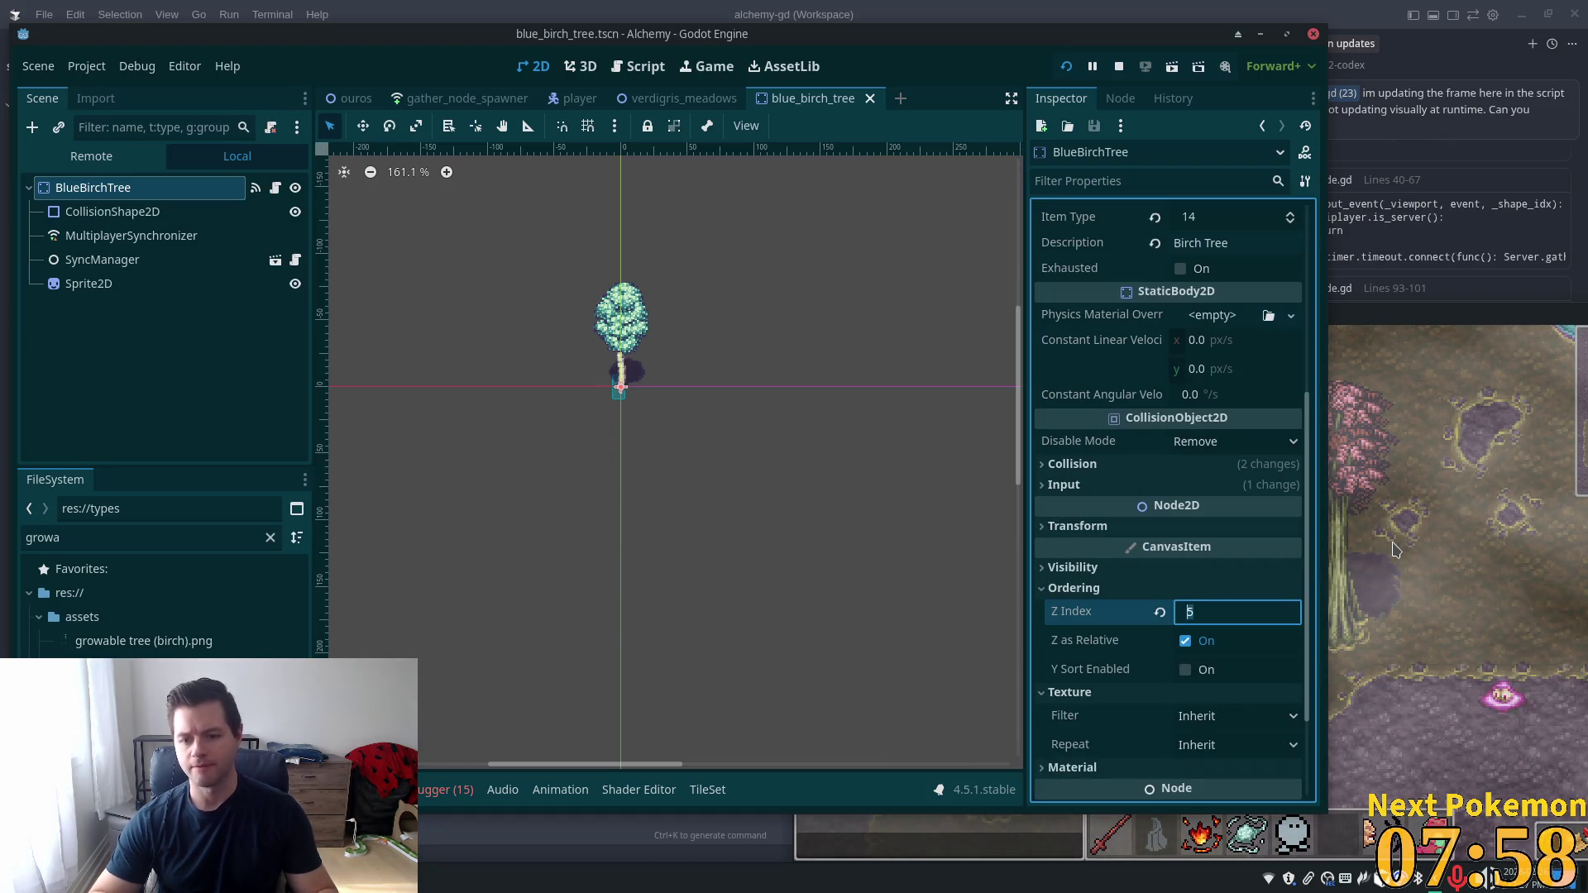
text(0)
key(Tab)
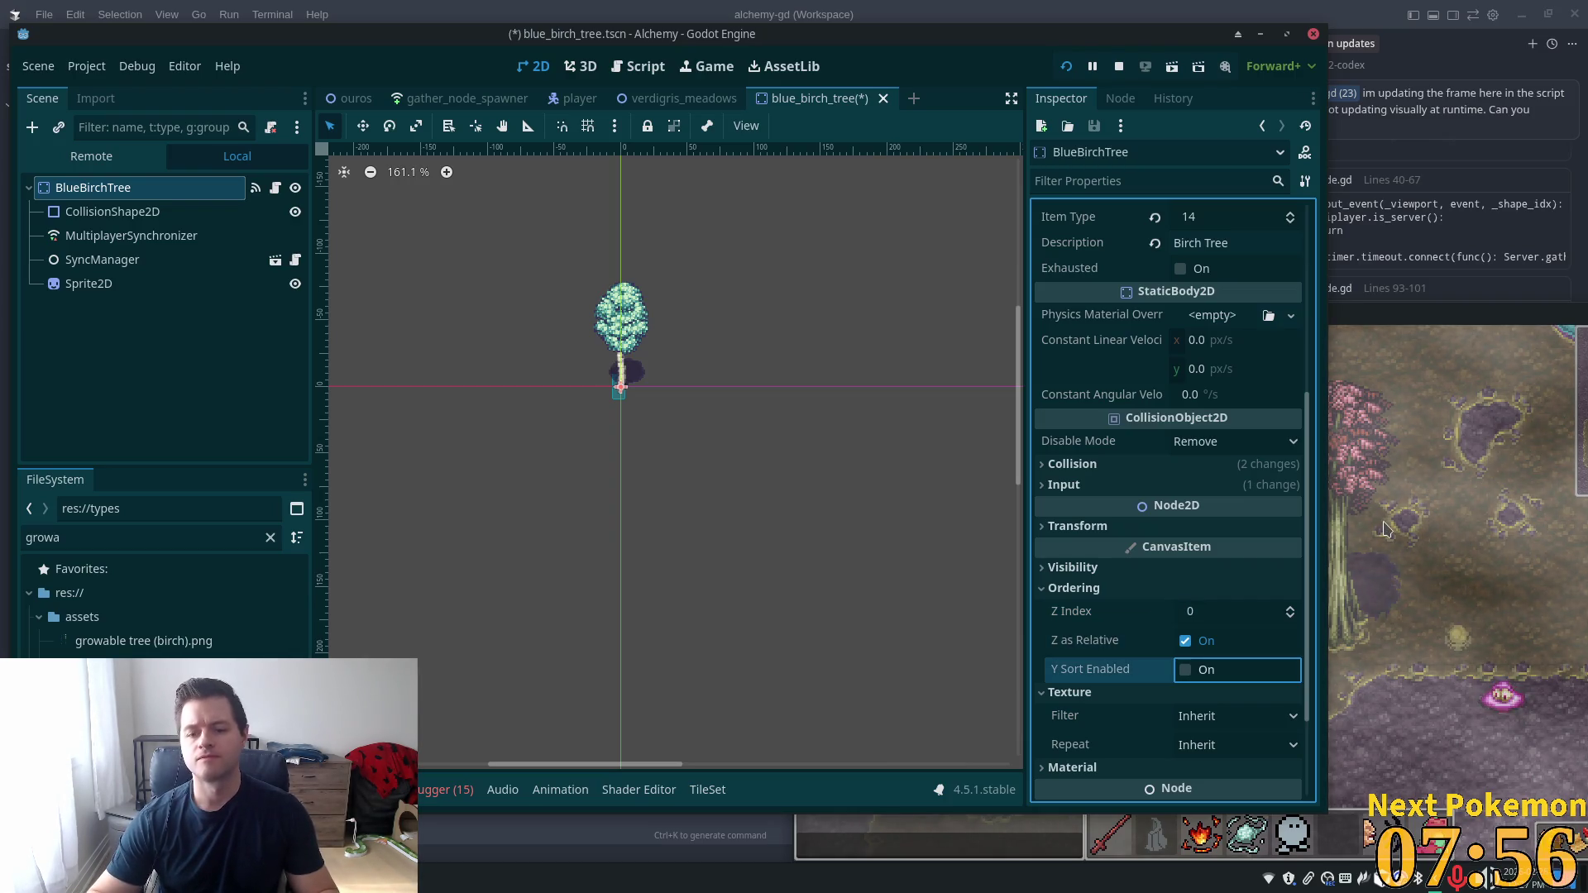
key(F5)
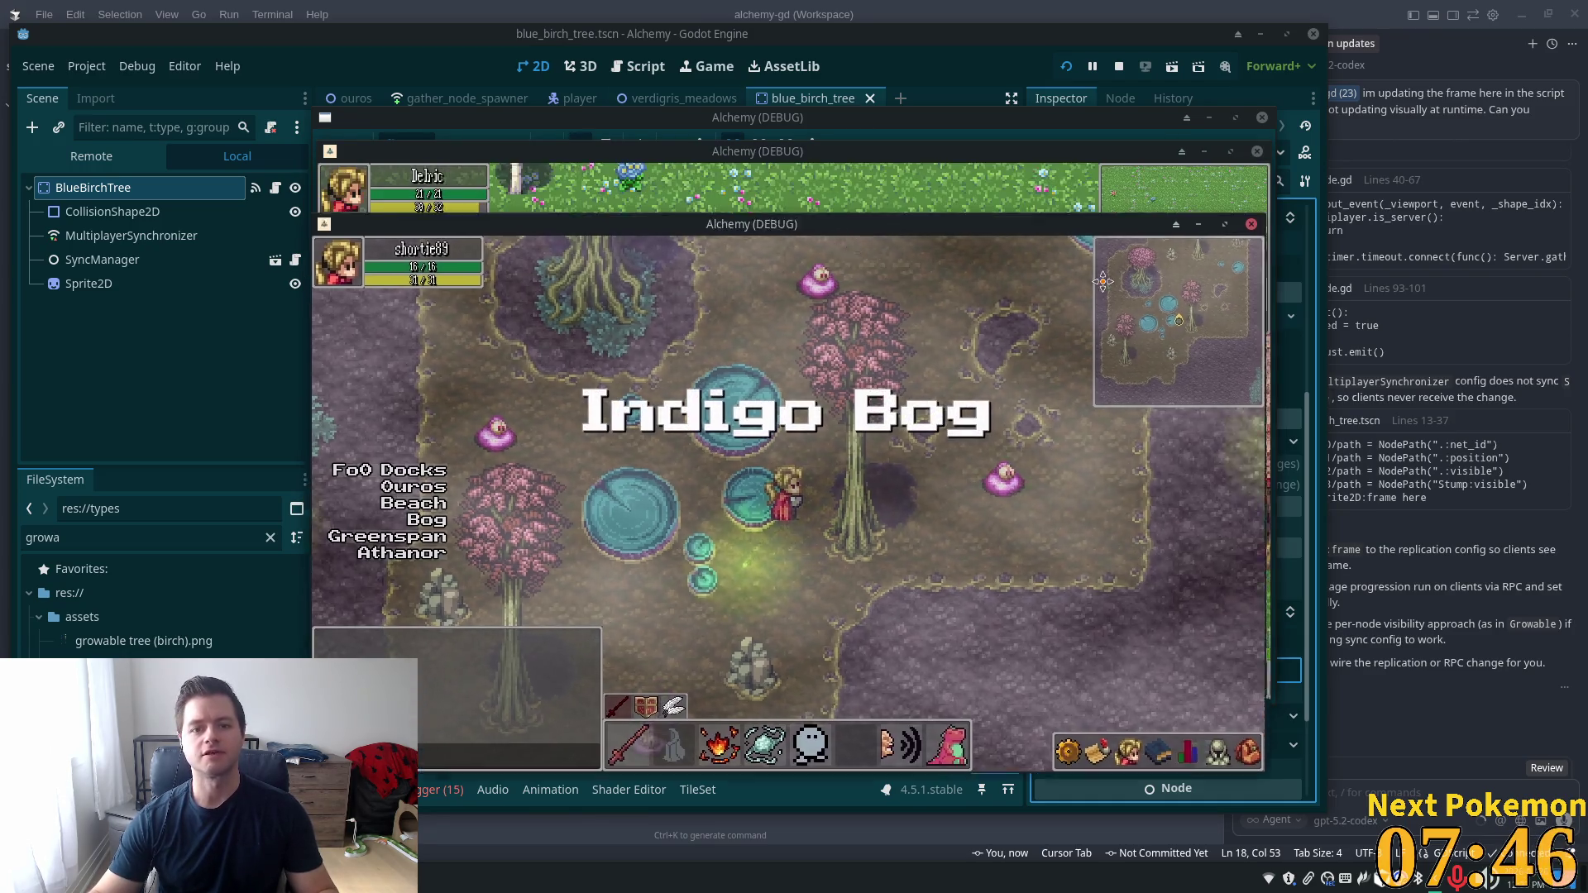
Bring the Verdigris Meadows client forward and walk the player around the birch trees to check layering
drag(1102, 281, 1309, 289)
click(992, 389)
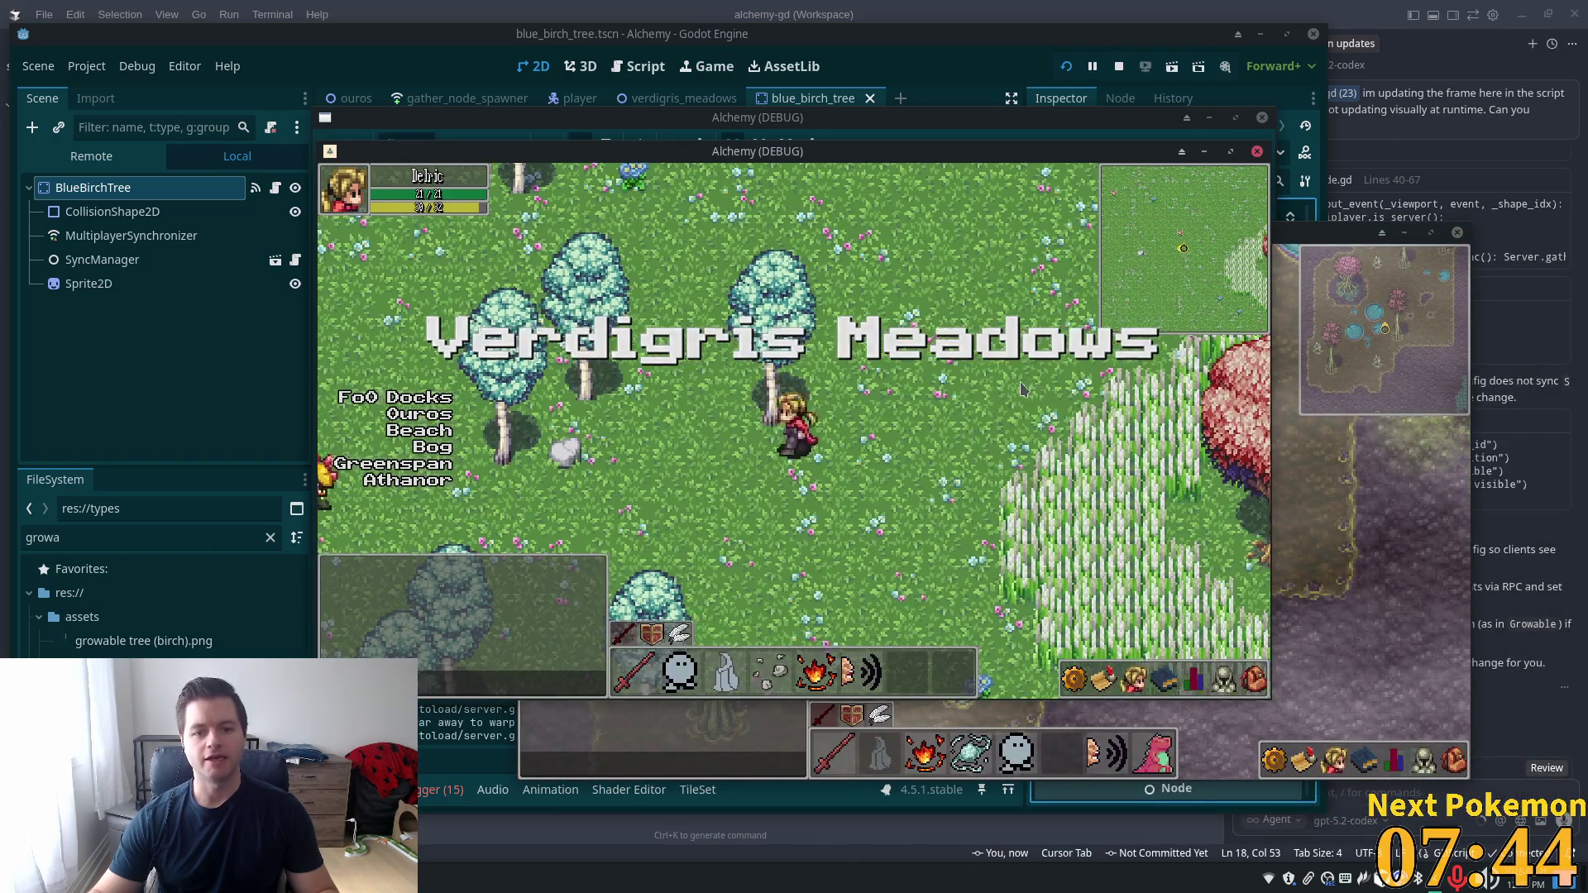
key(w)
key(a)
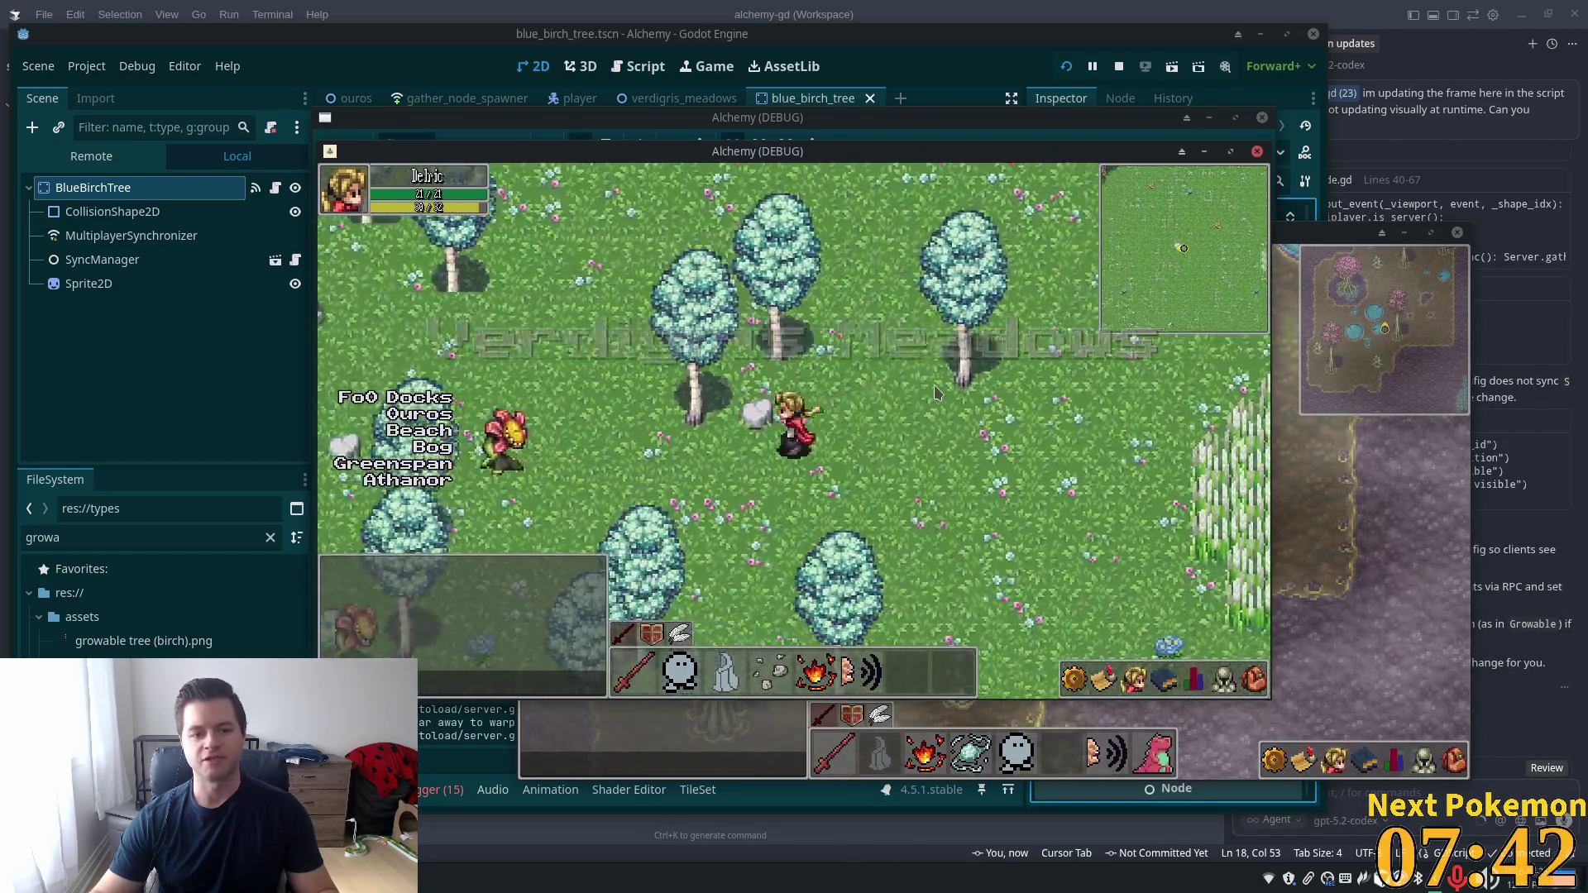
key(w)
key(a)
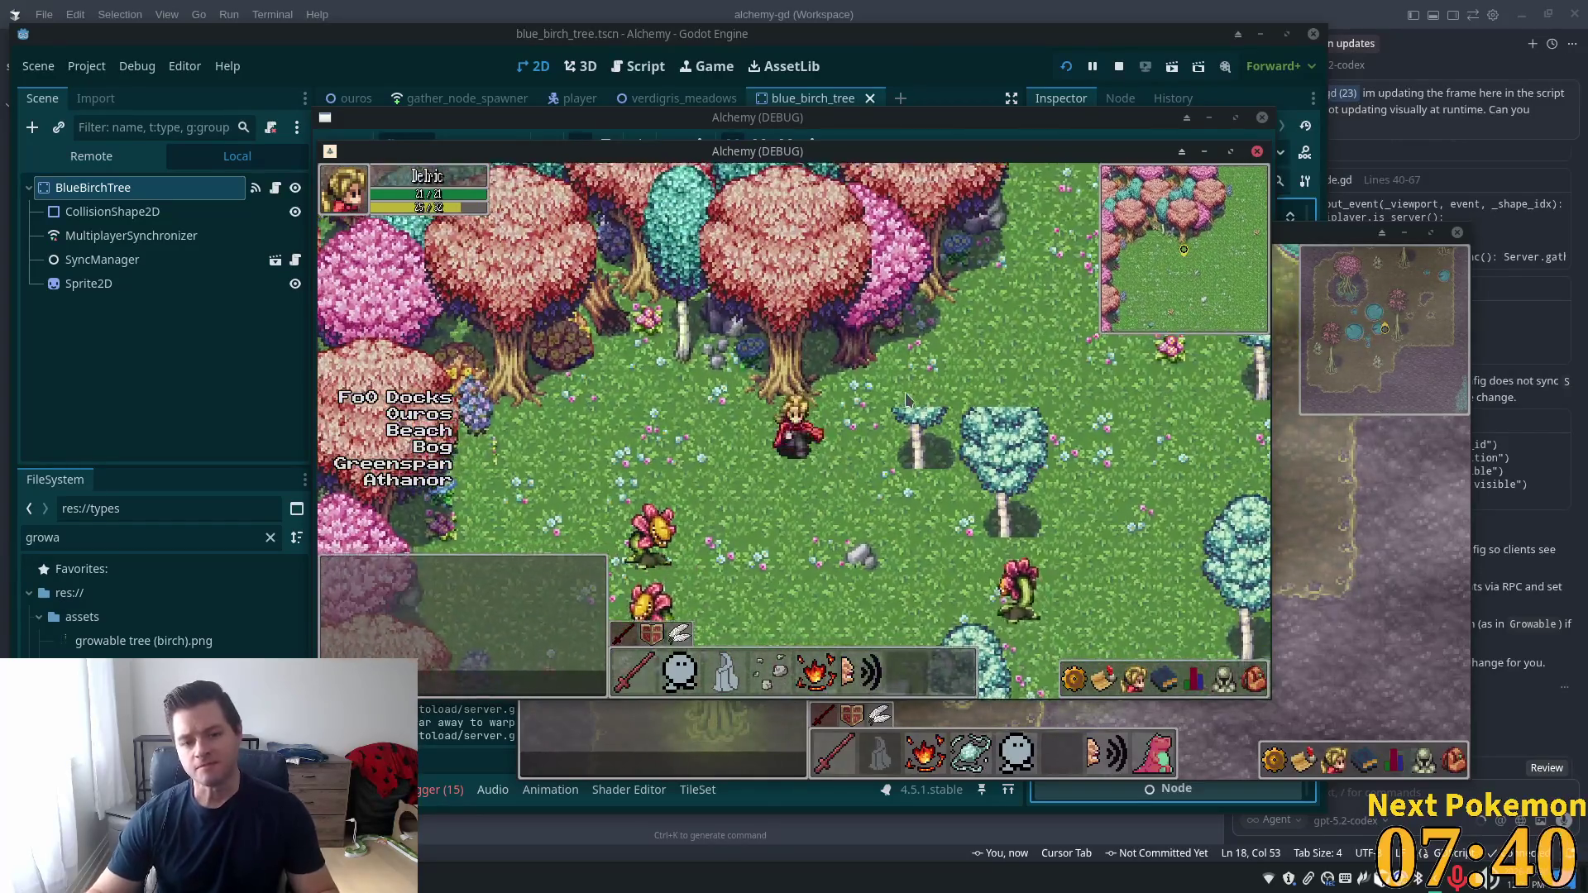
key(s)
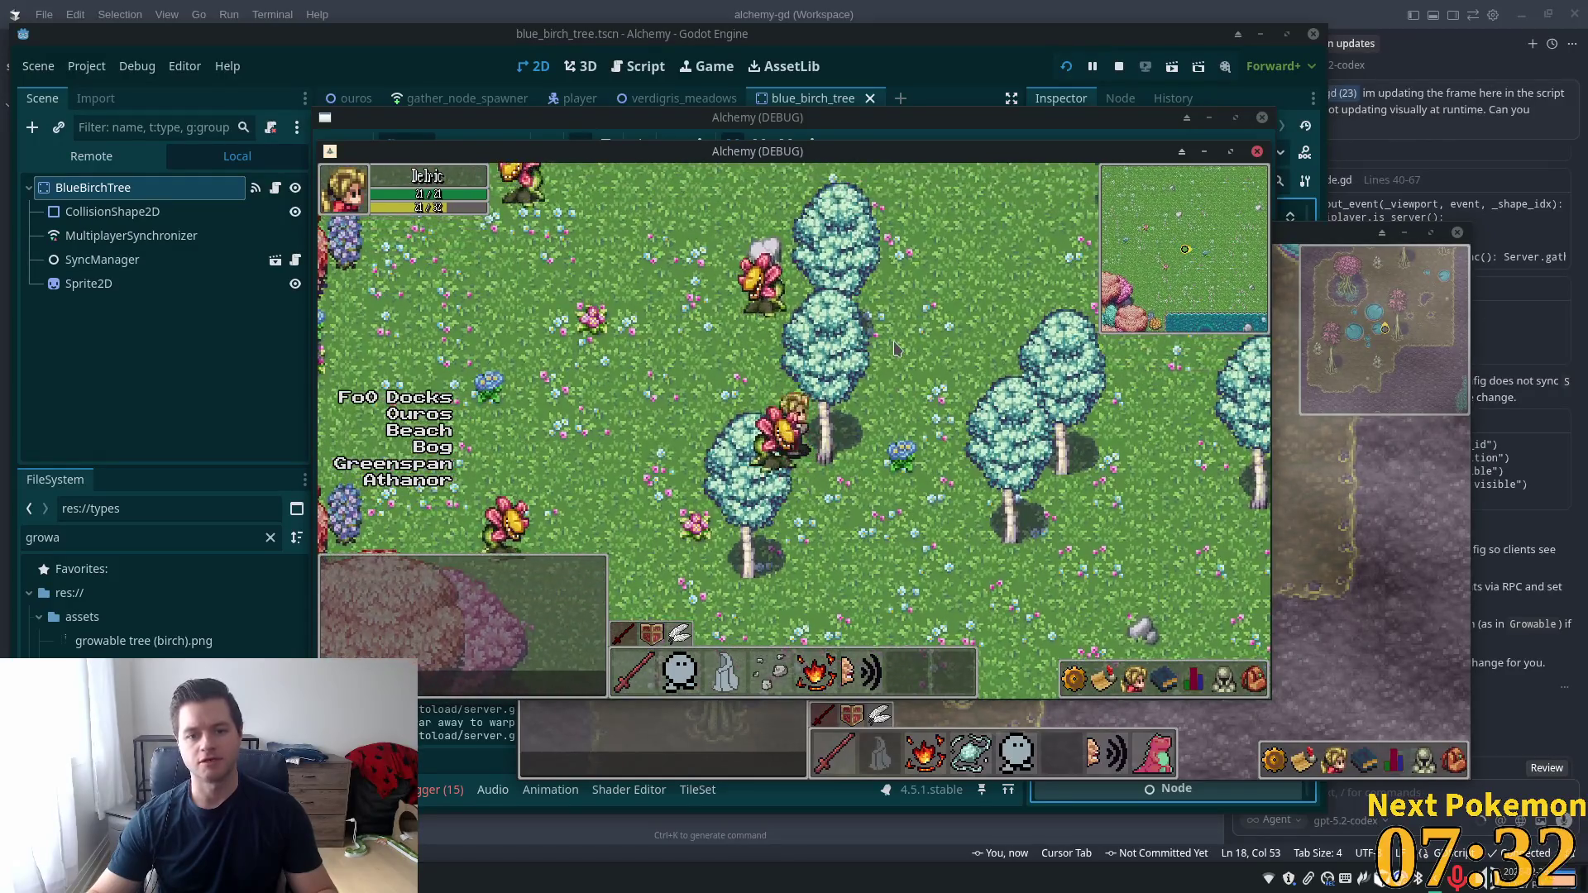
key(w)
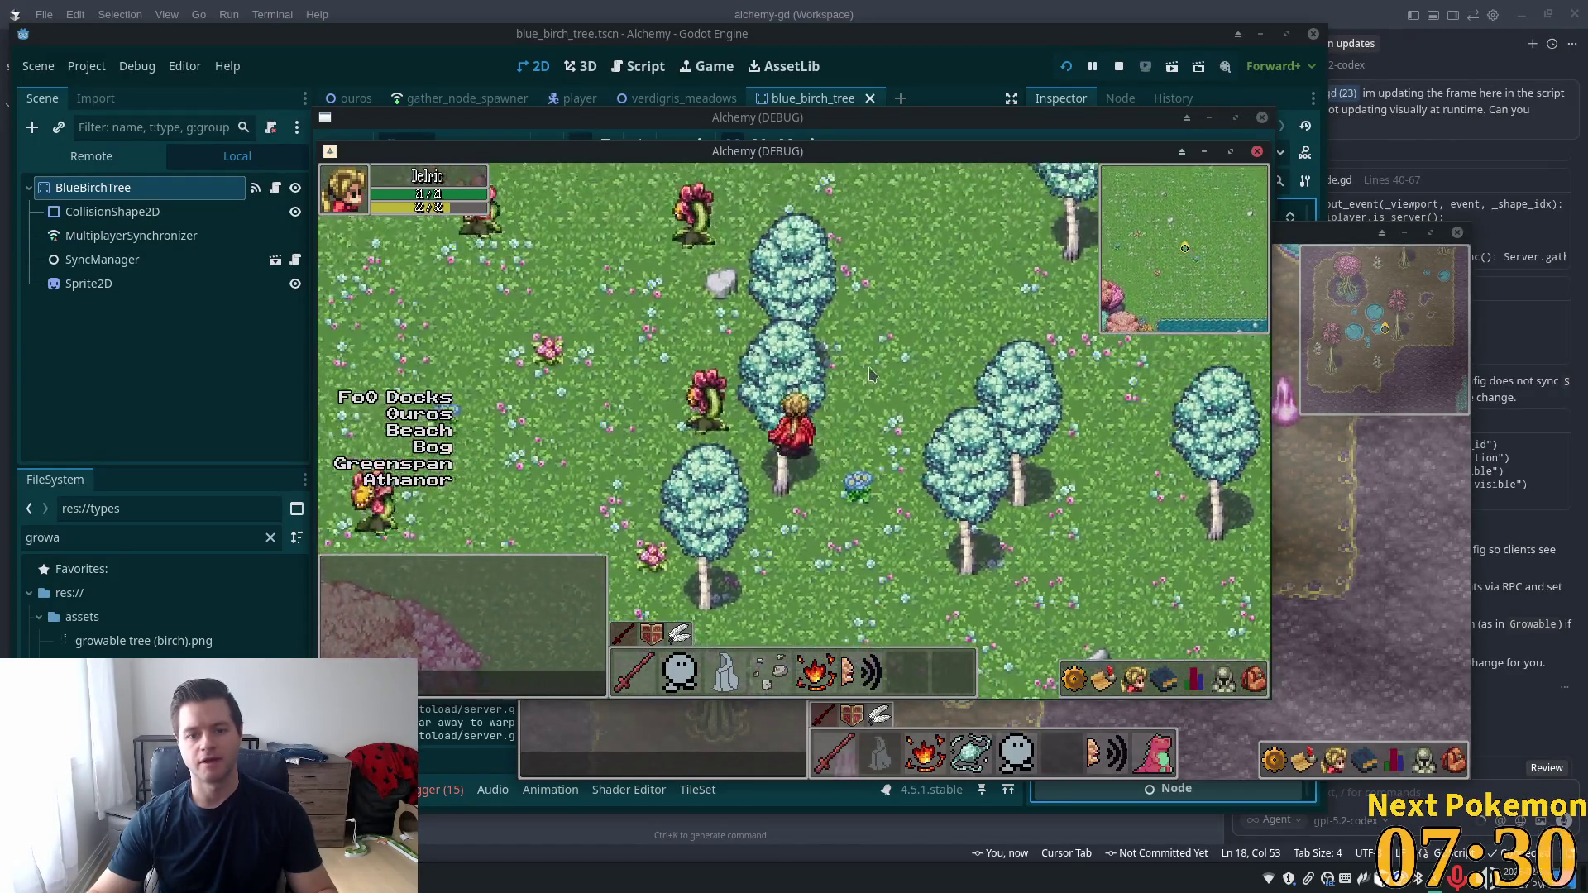
key(a)
key(w)
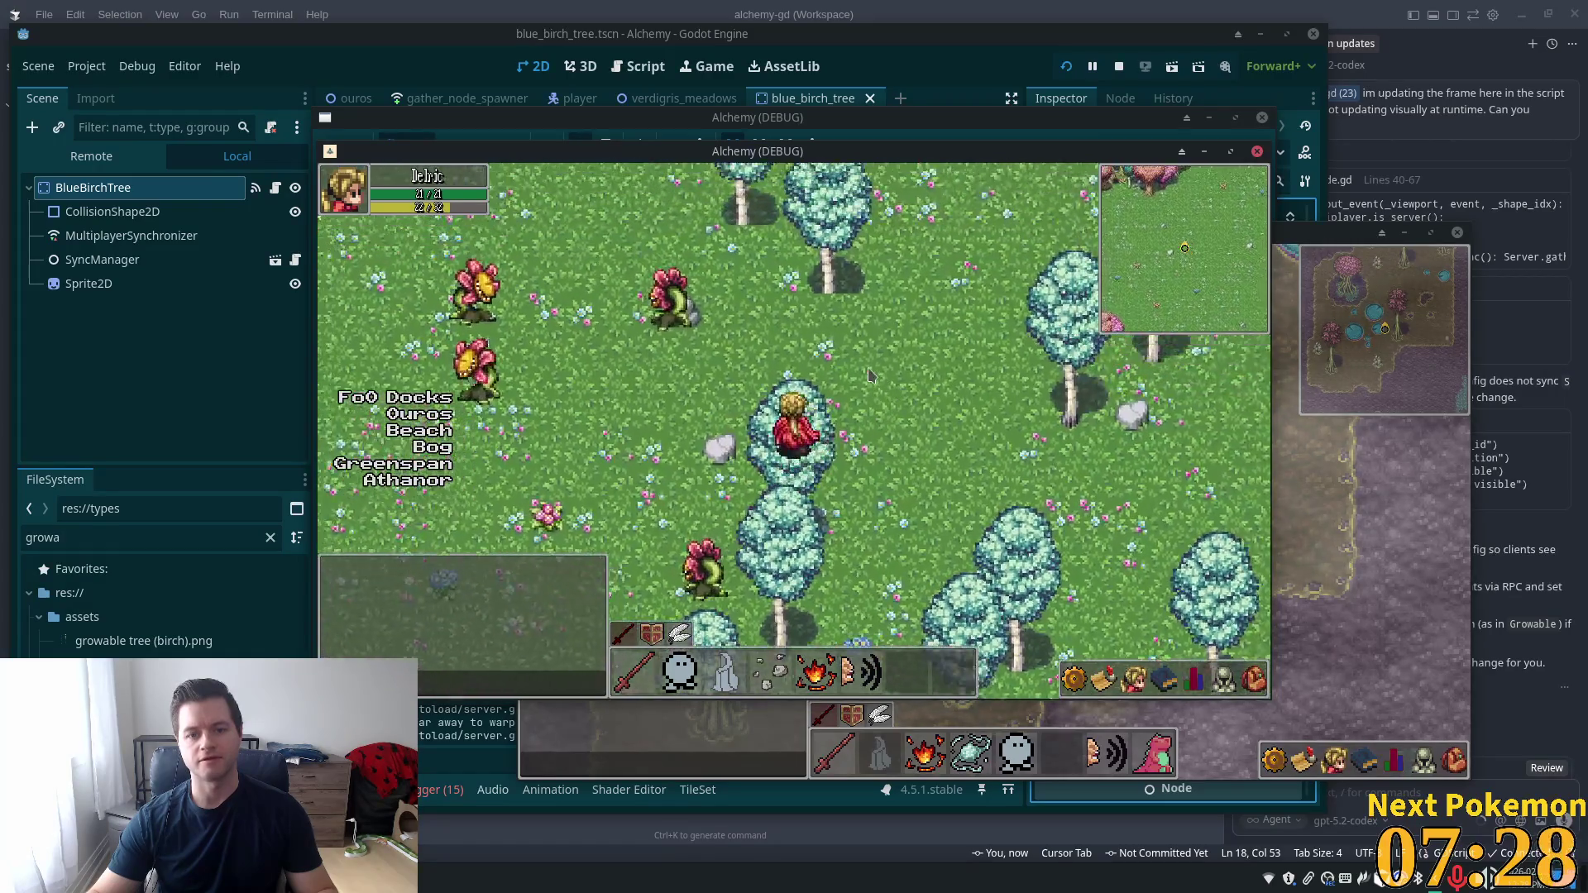
key(s)
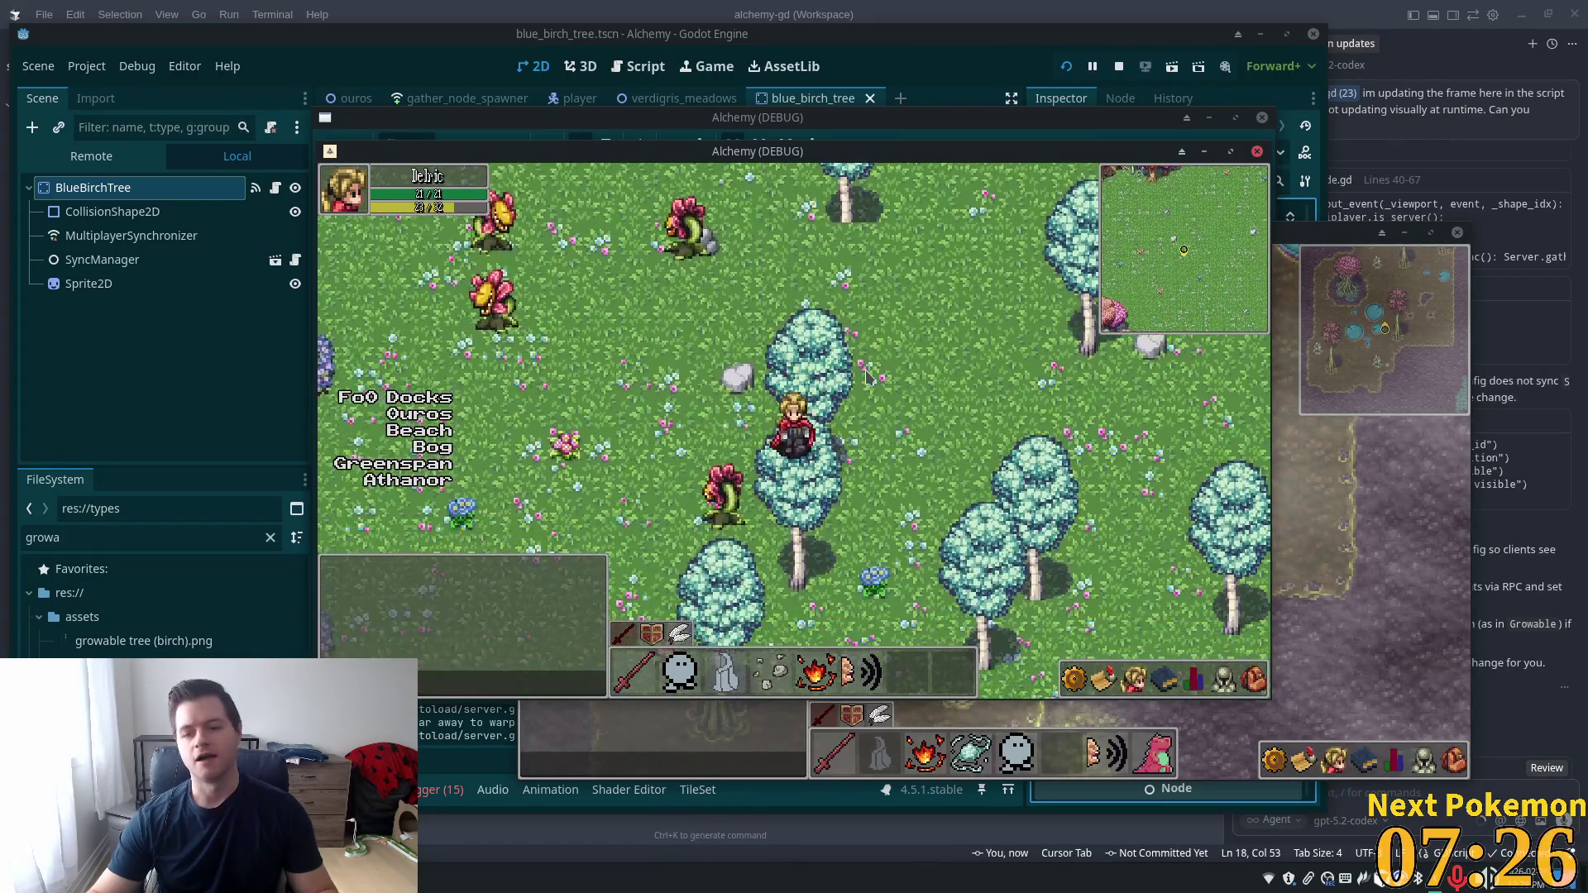
key(a)
key(s)
key(d)
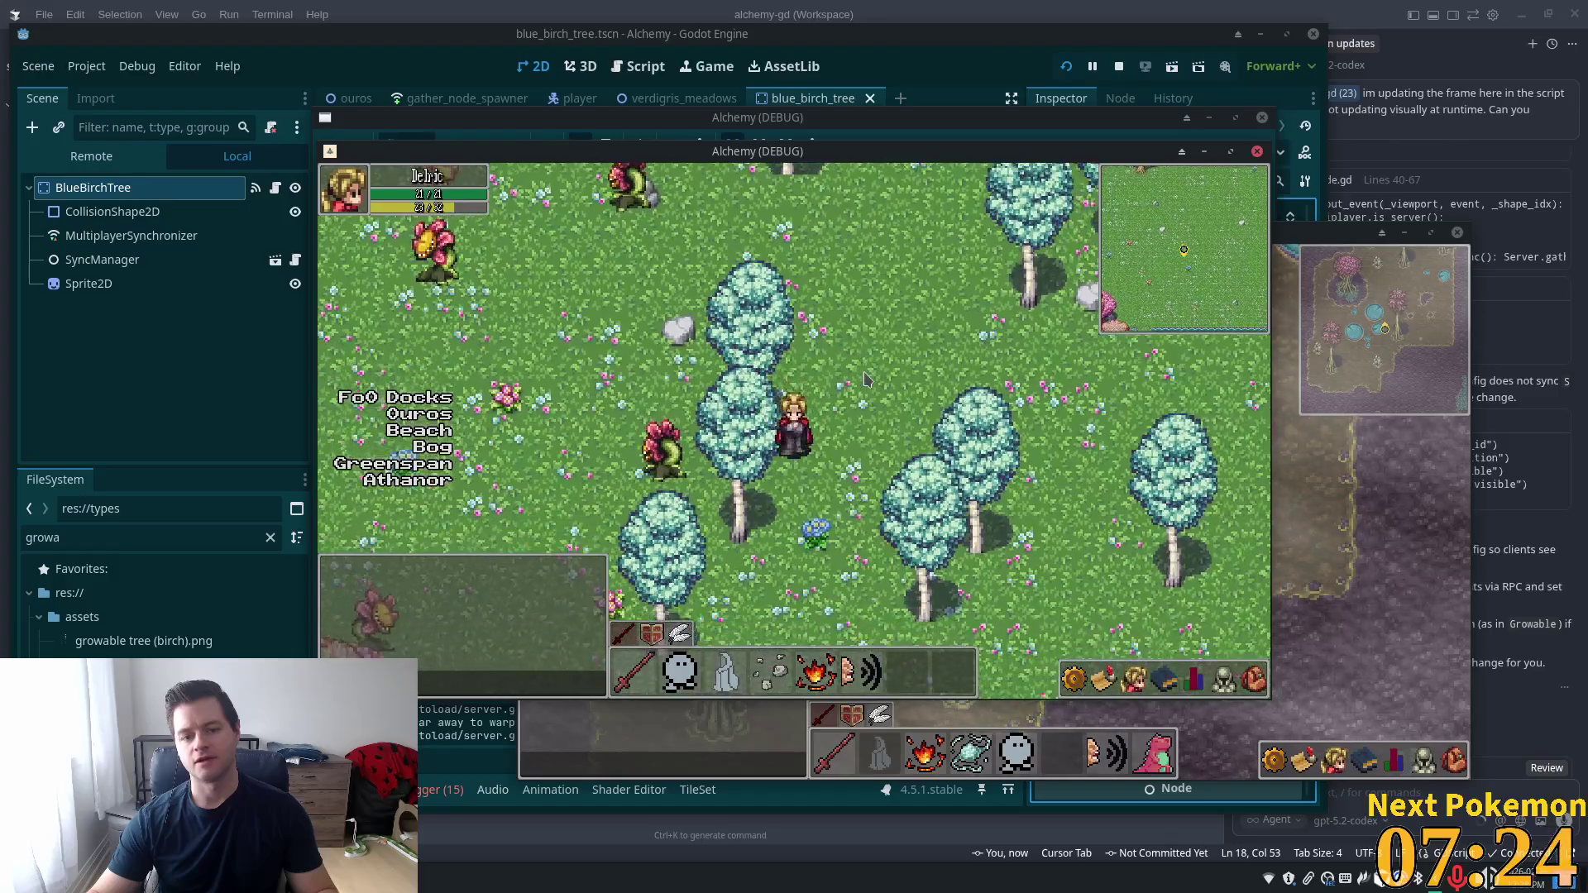
key(w)
key(a)
key(w)
key(a)
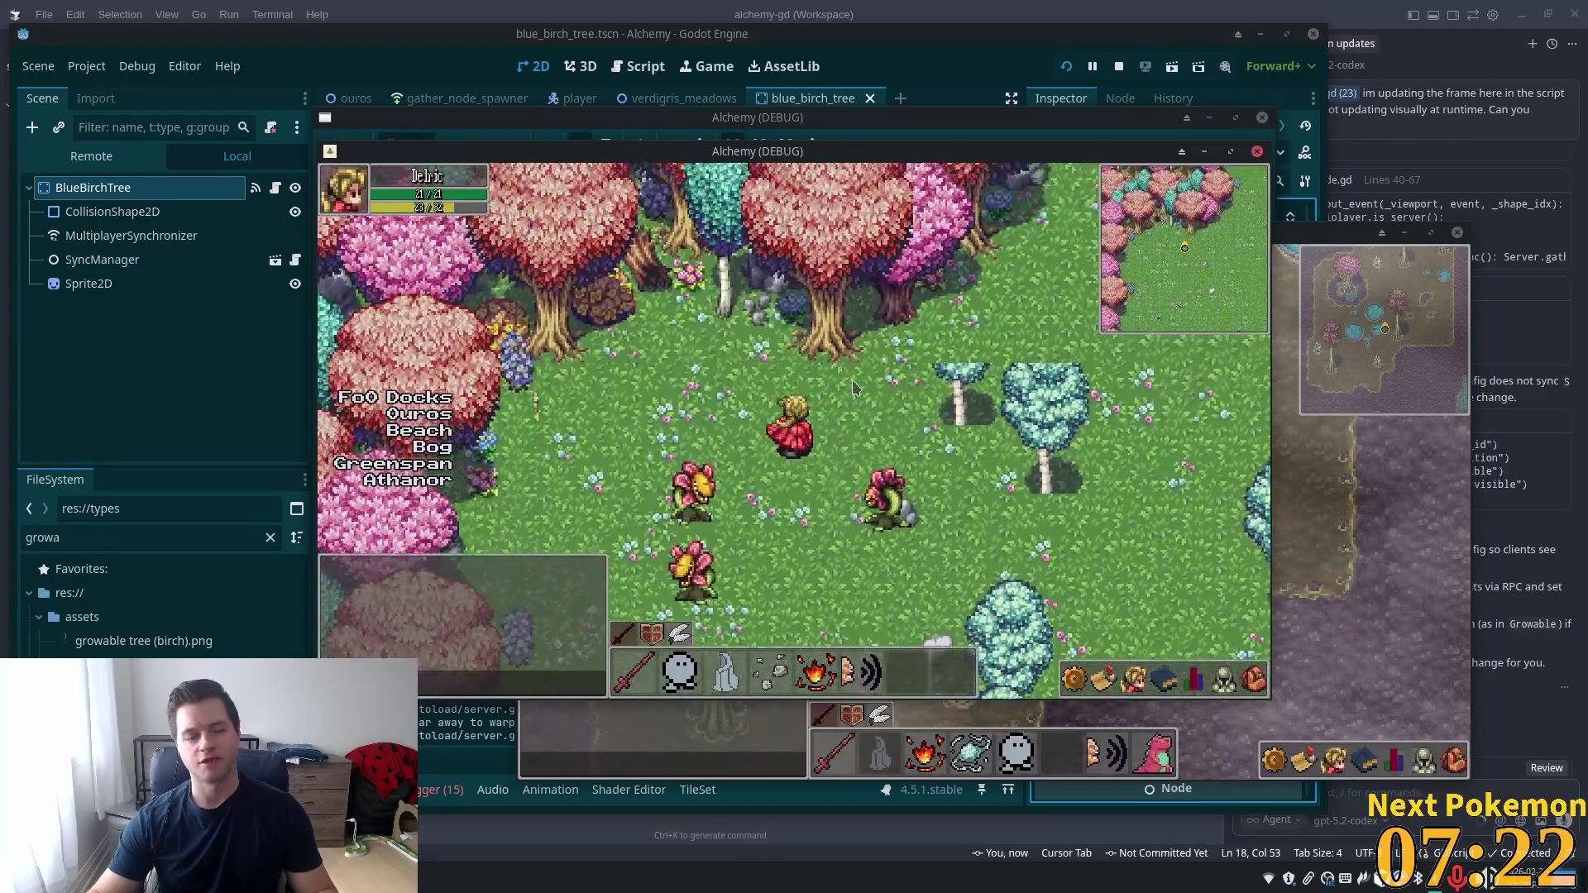
key(s)
key(a)
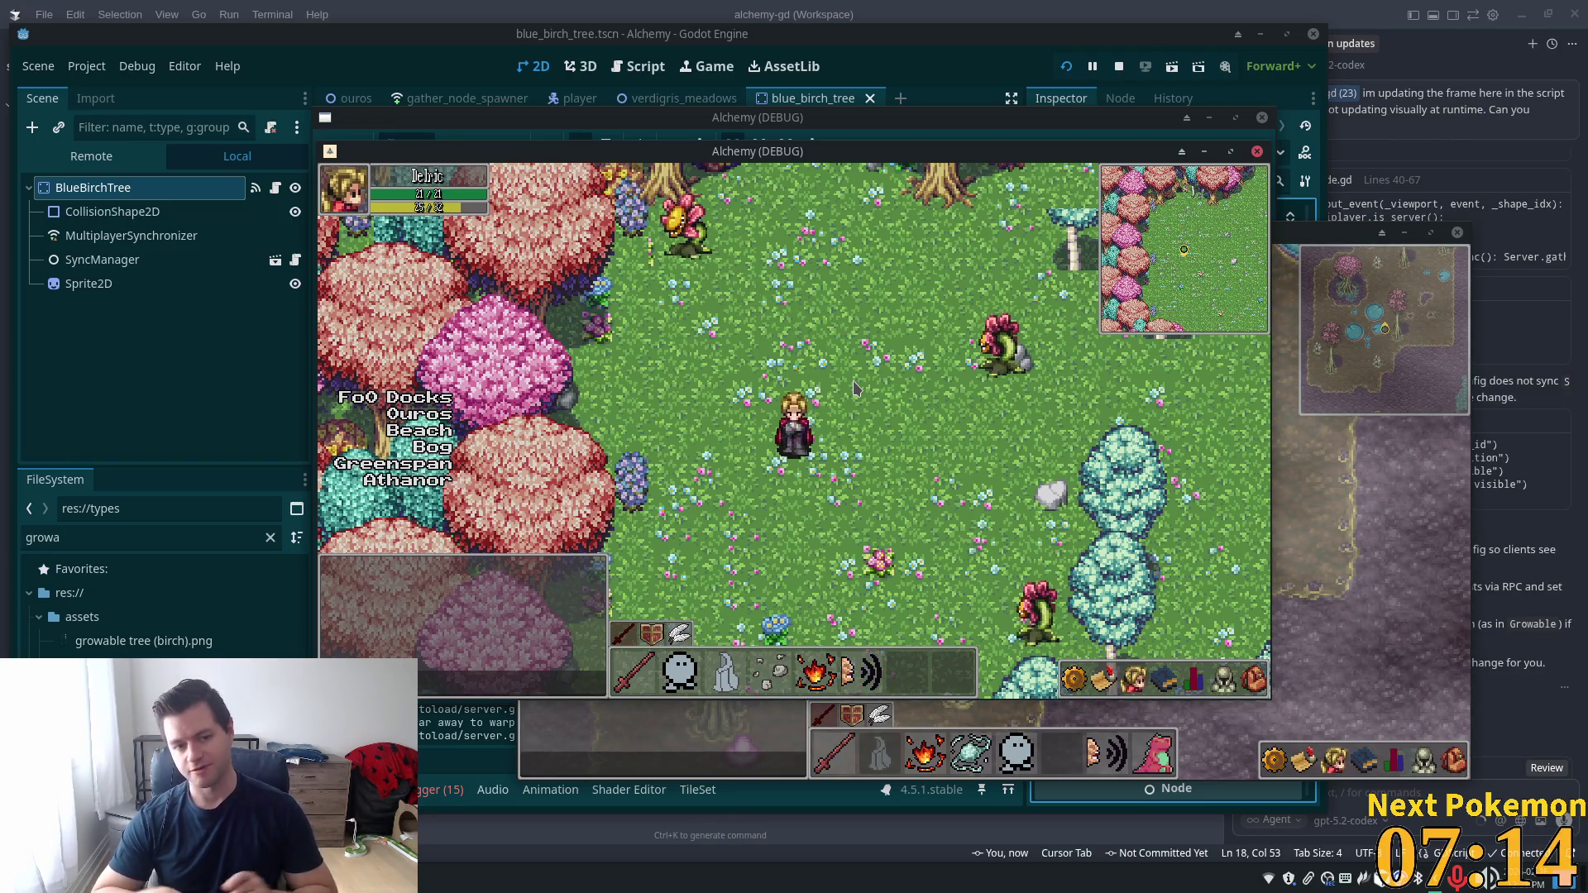
key(d)
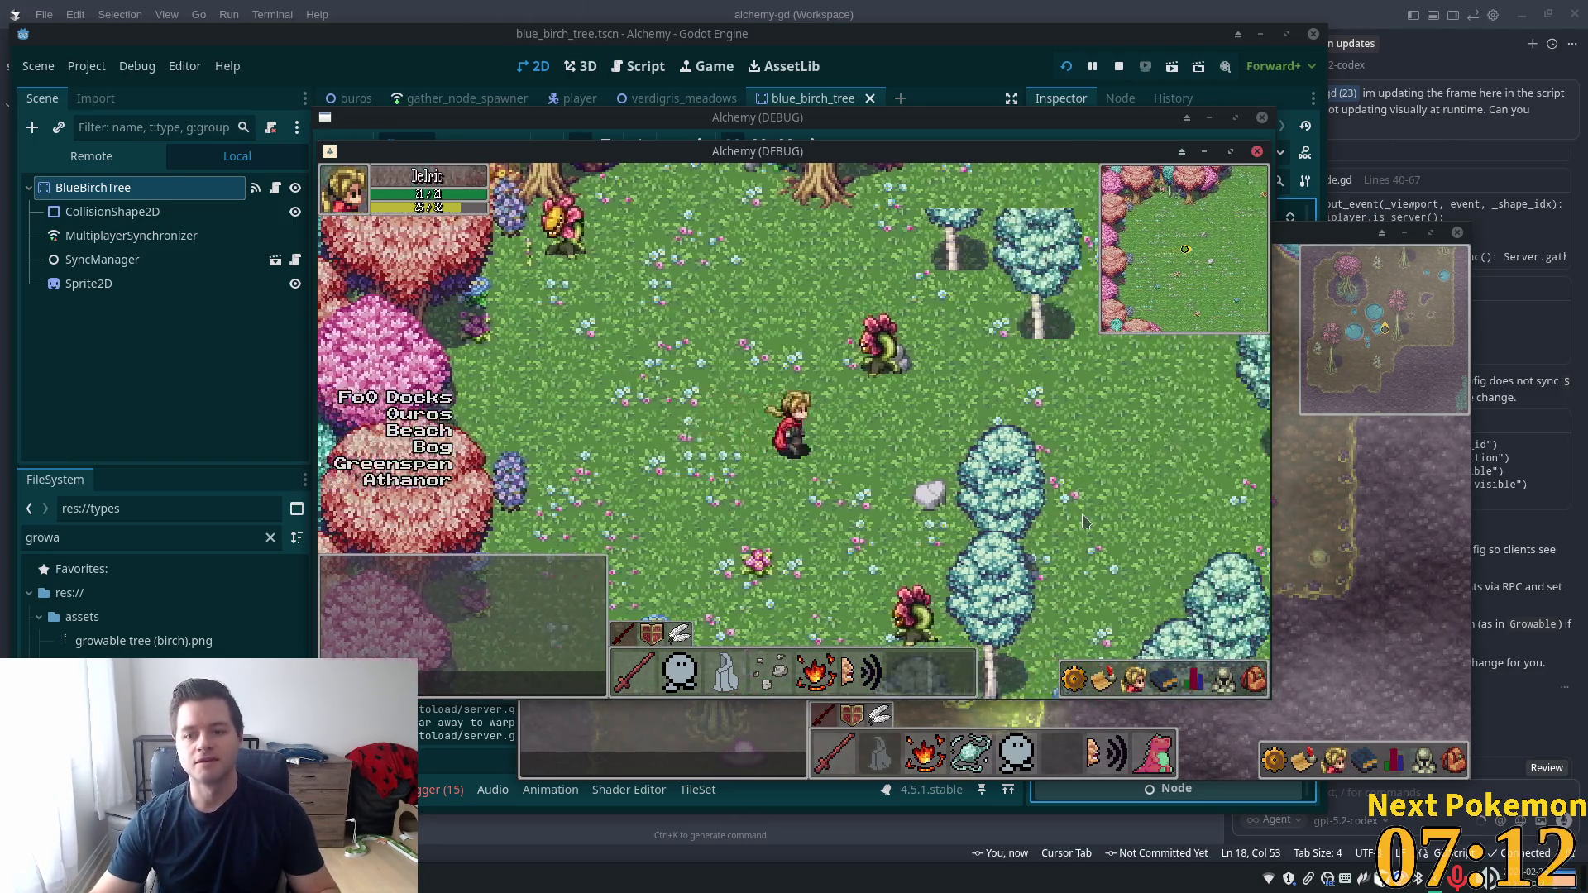
key(s)
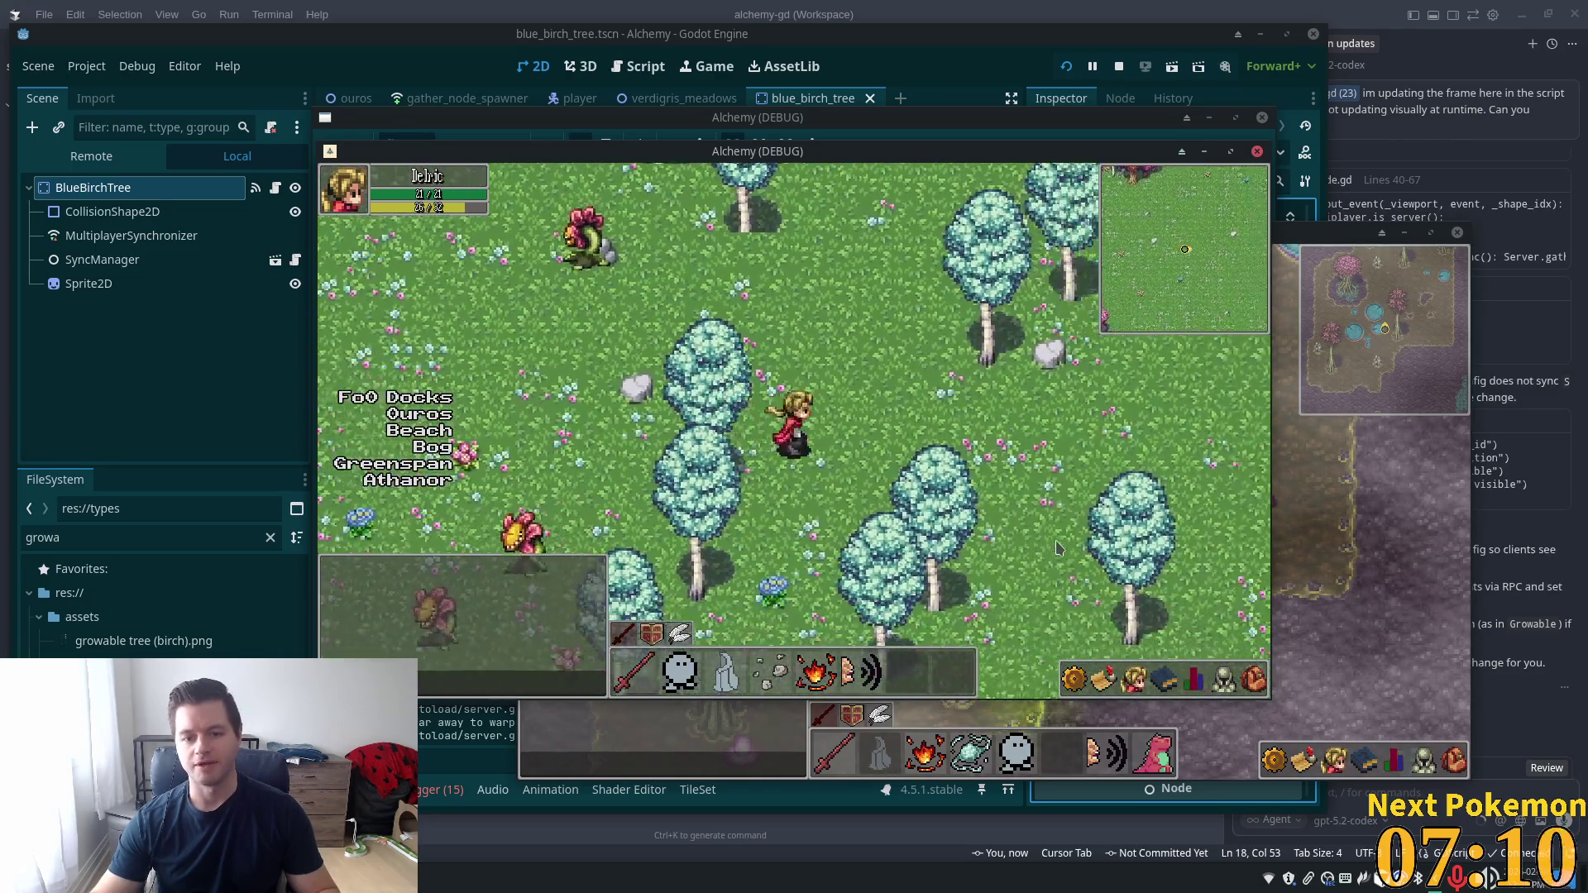
mouse_move(769, 15)
mouse_down()
mouse_move(769, 162)
mouse_move(769, 4)
mouse_up()
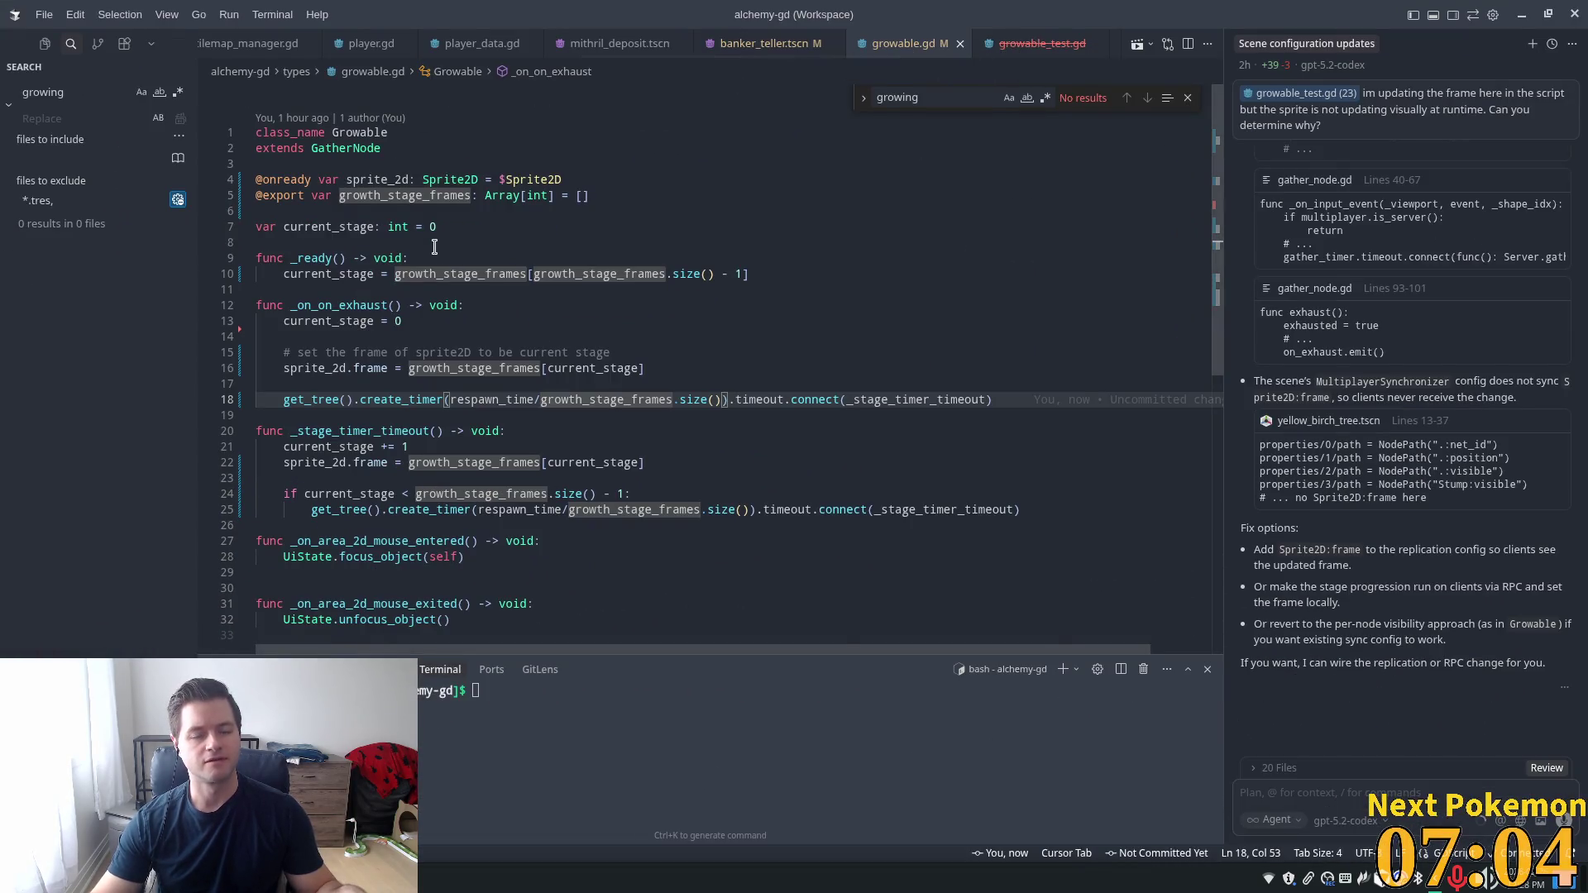
Untick Y Sort Enabled on the birch tree's Sprite2D and save the scene
key(alt+Tab)
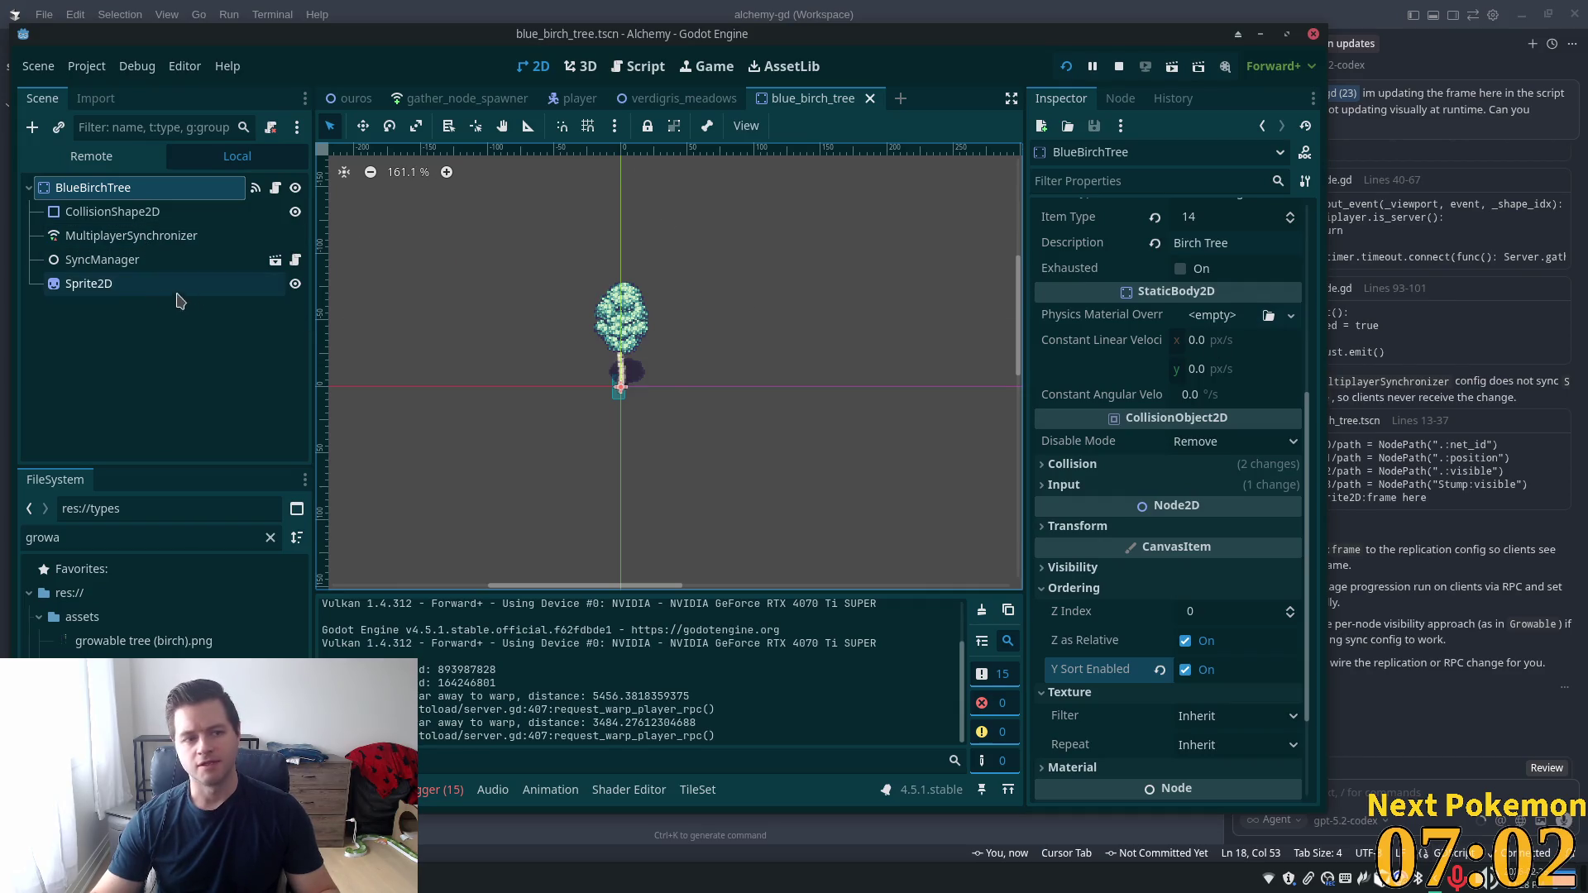
click(177, 285)
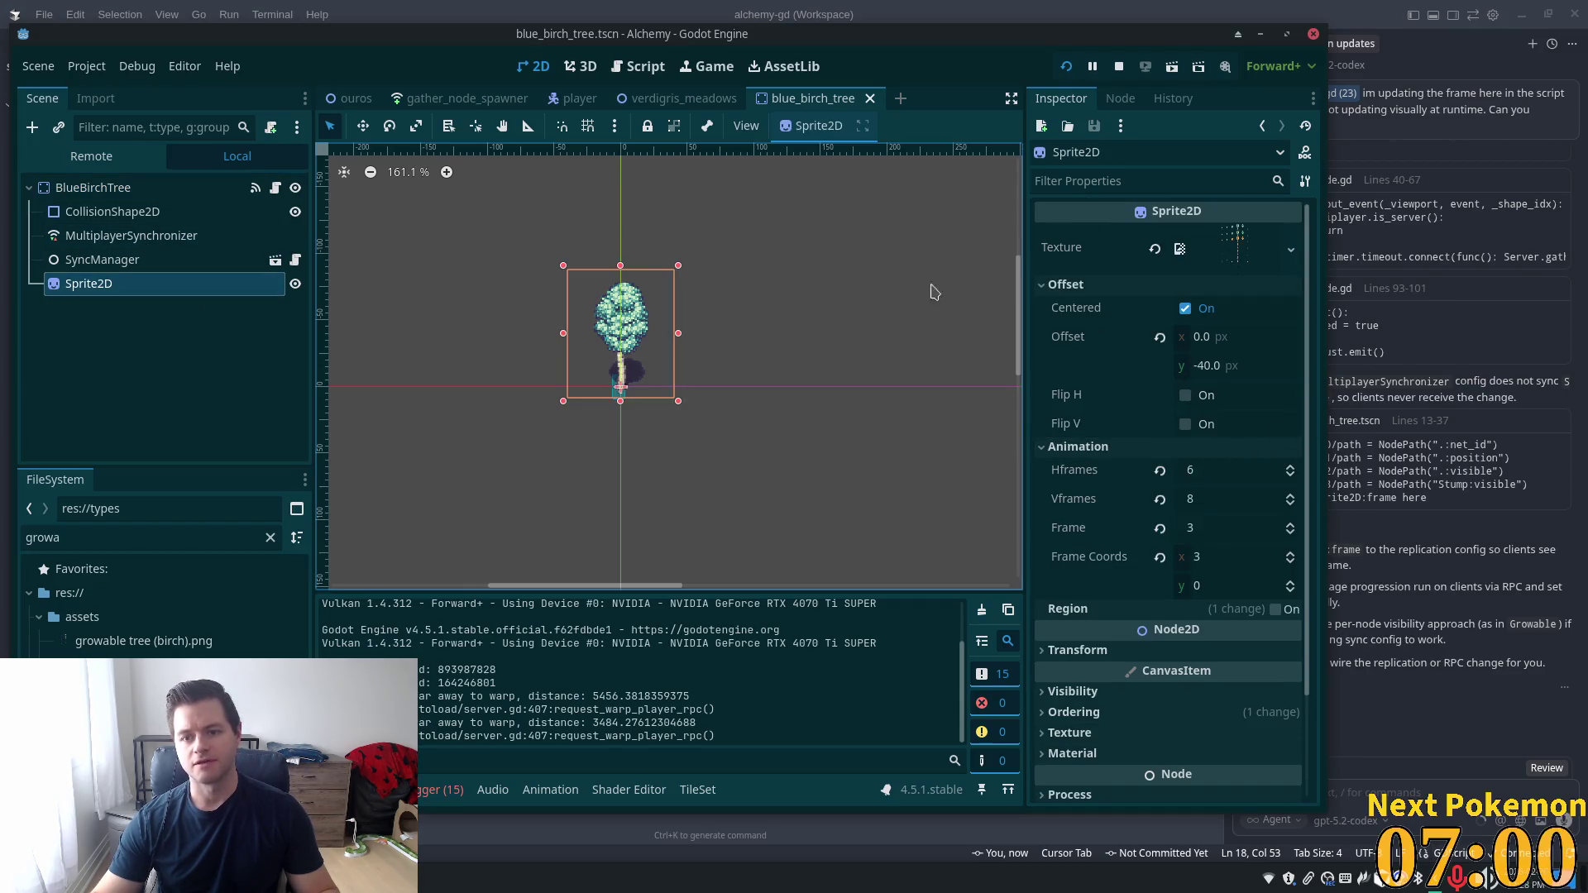
click(93, 188)
scroll(1278, 504, up, 3)
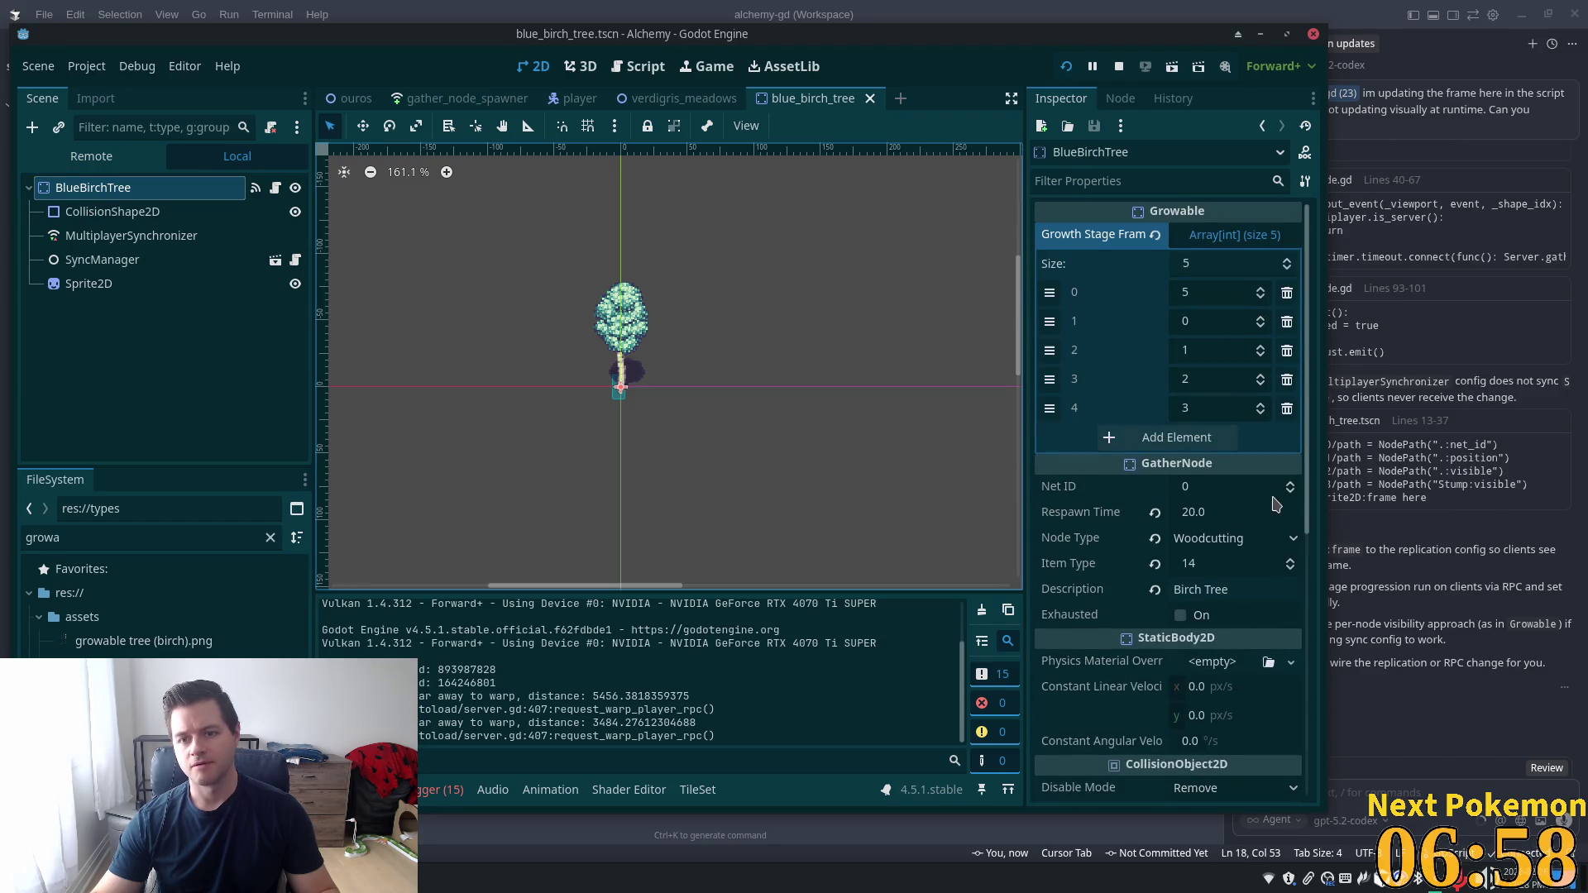
scroll(1226, 522, down, 7)
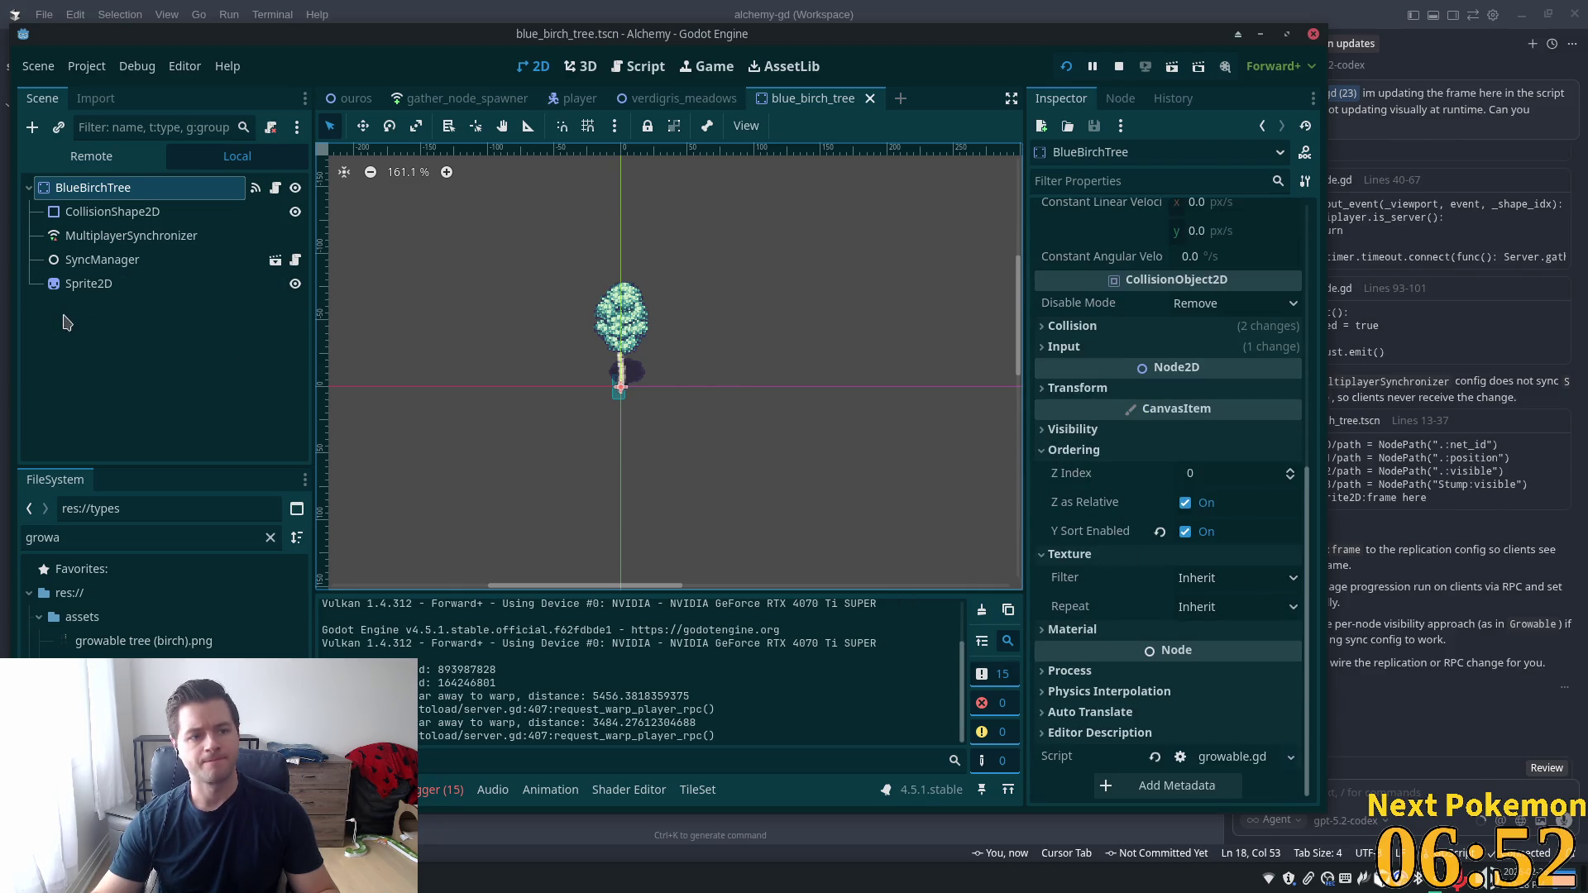
click(115, 284)
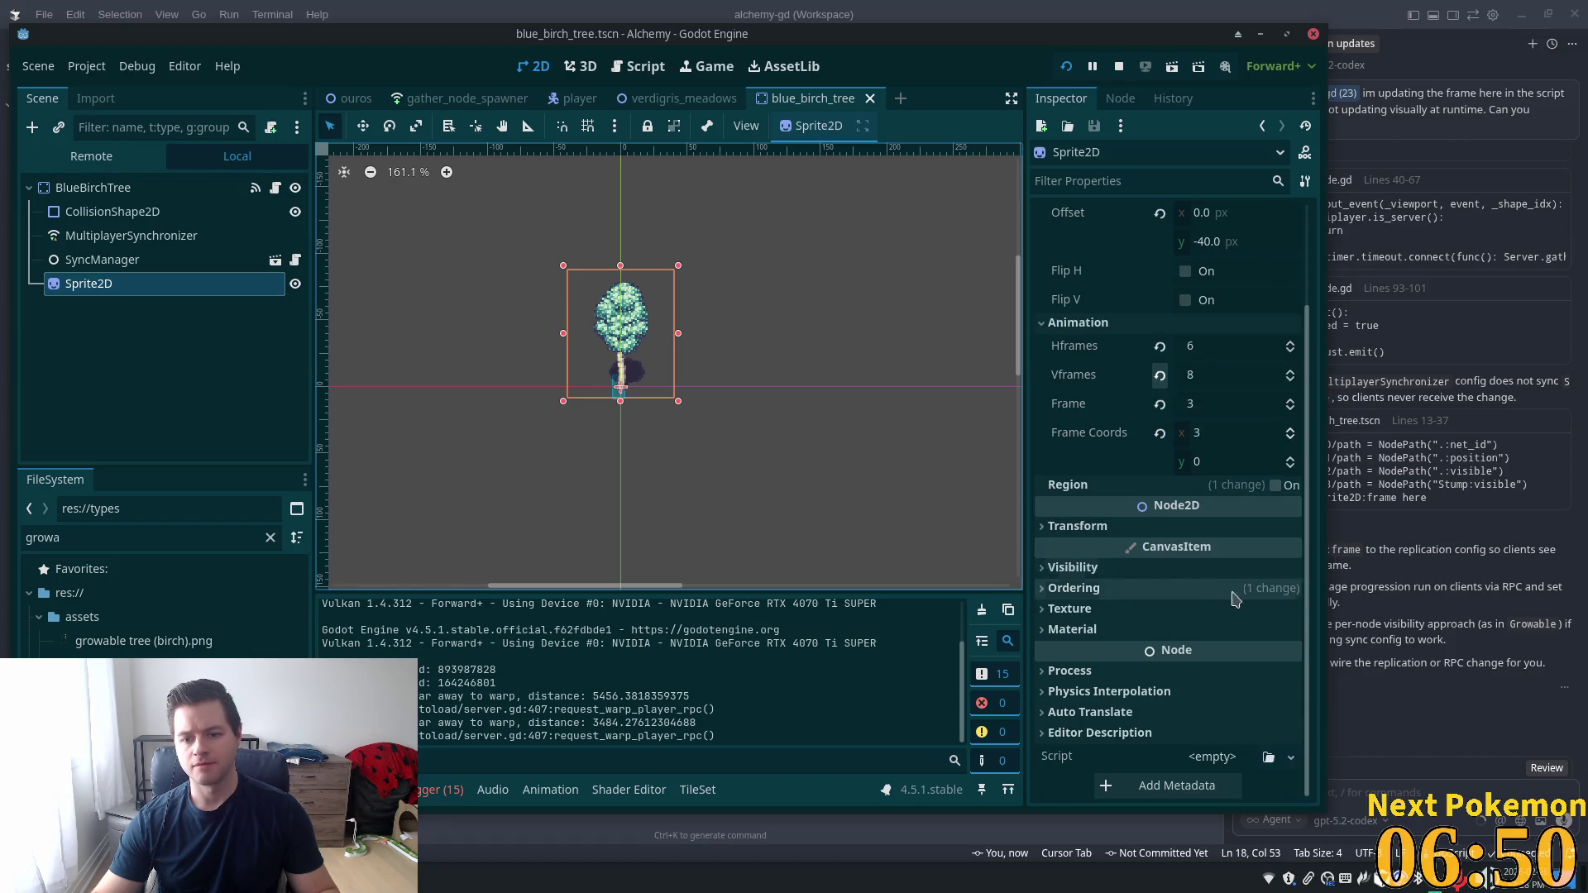
click(1253, 591)
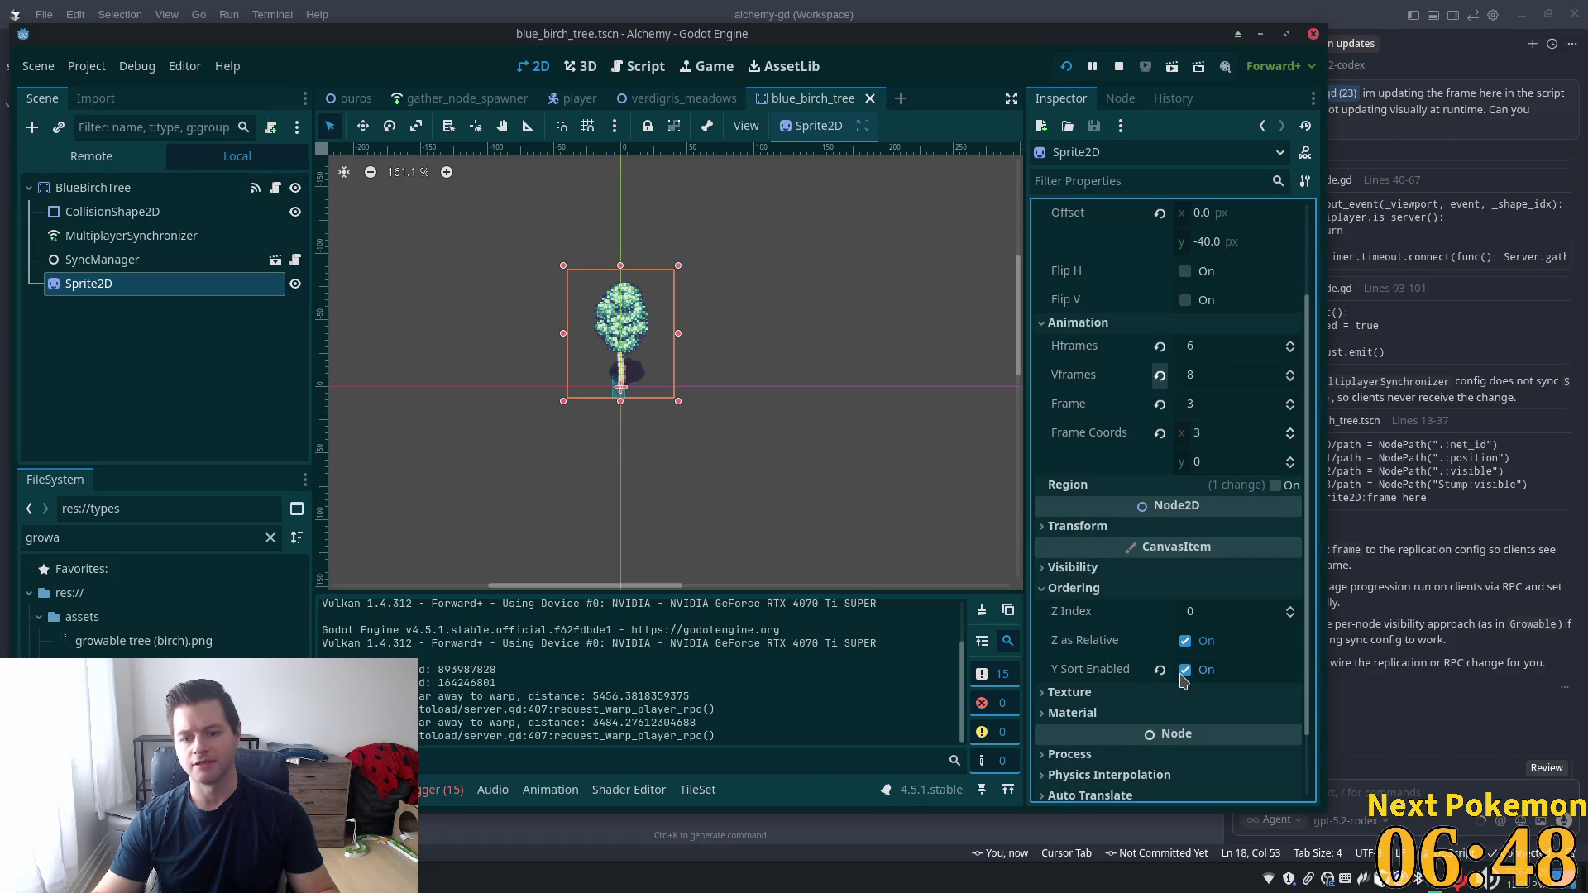
key(ctrl+s)
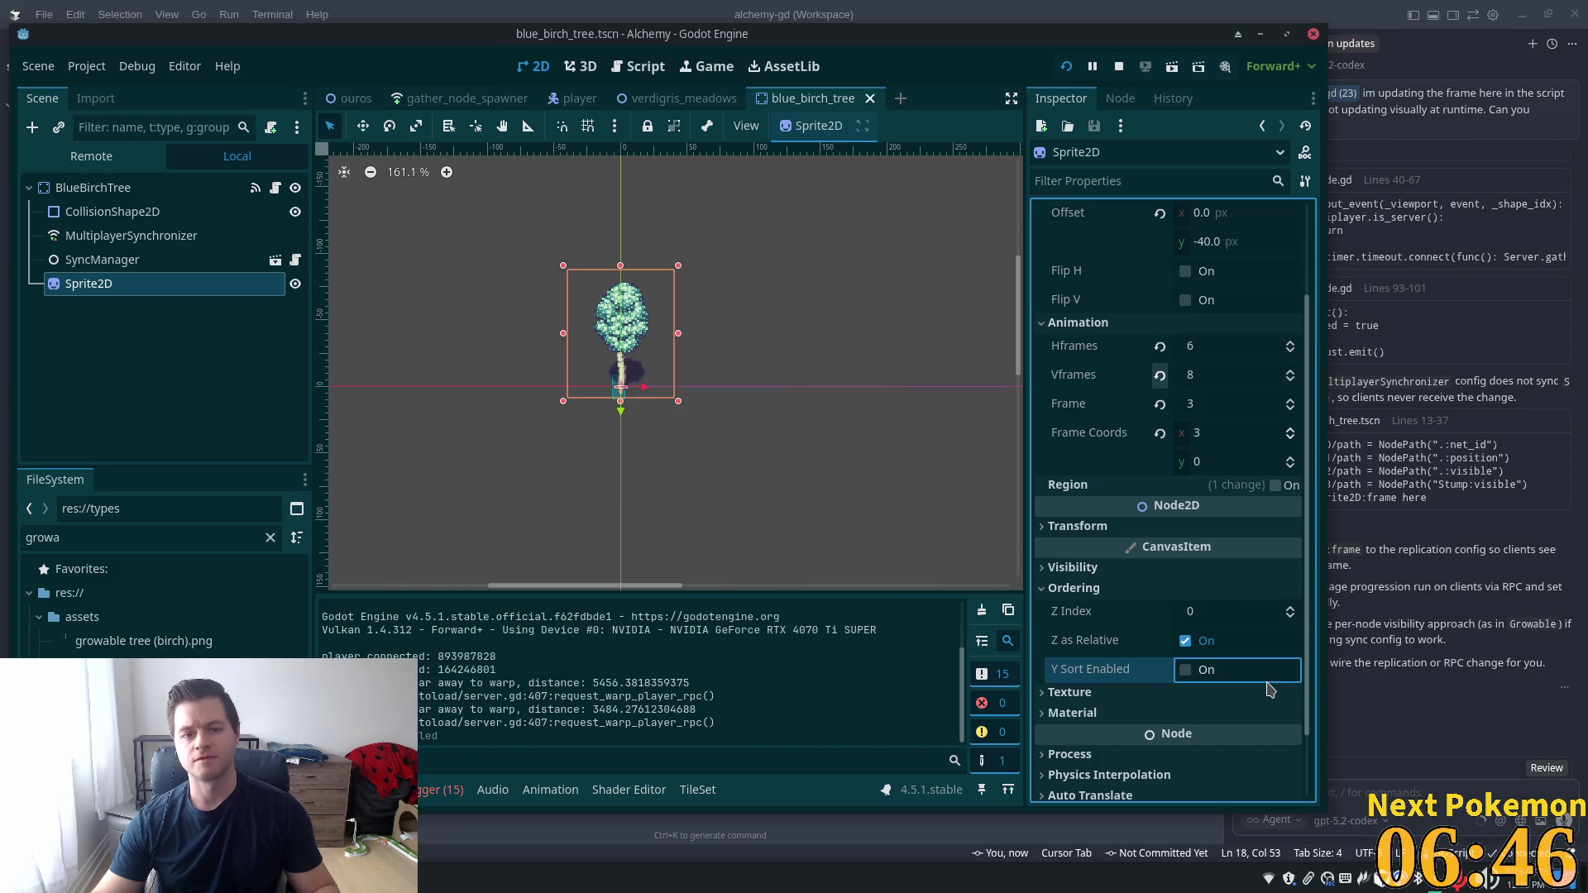
Walk the player past the birch trees in the running game to test the unsorted sprite
key(alt+Tab)
key(alt+Tab)
key(alt+Tab)
key(alt+Tab)
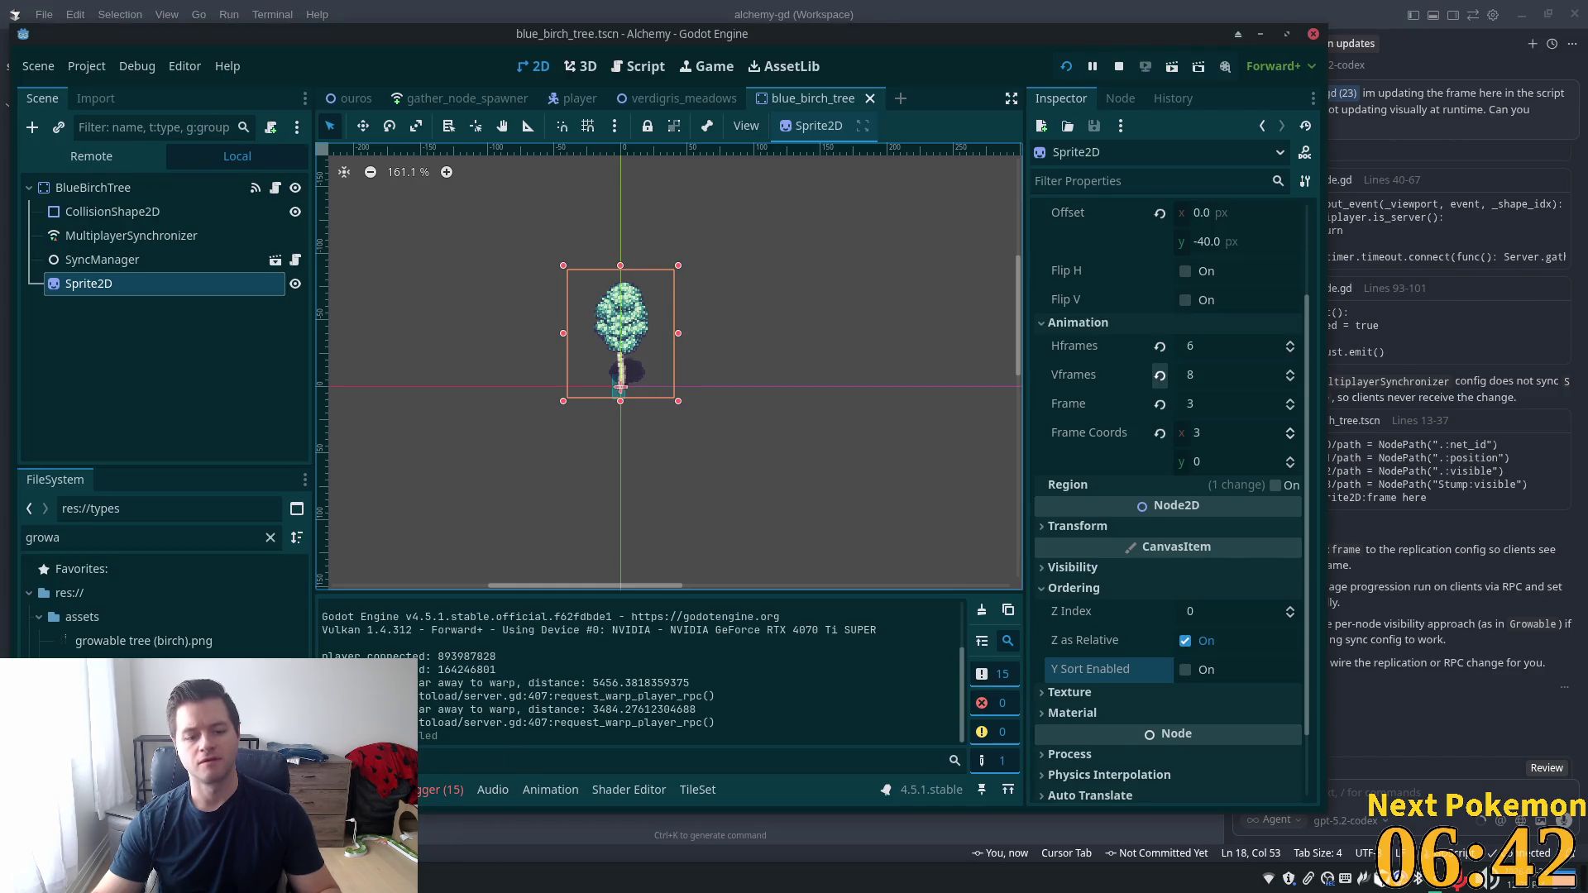
click(469, 777)
key(w)
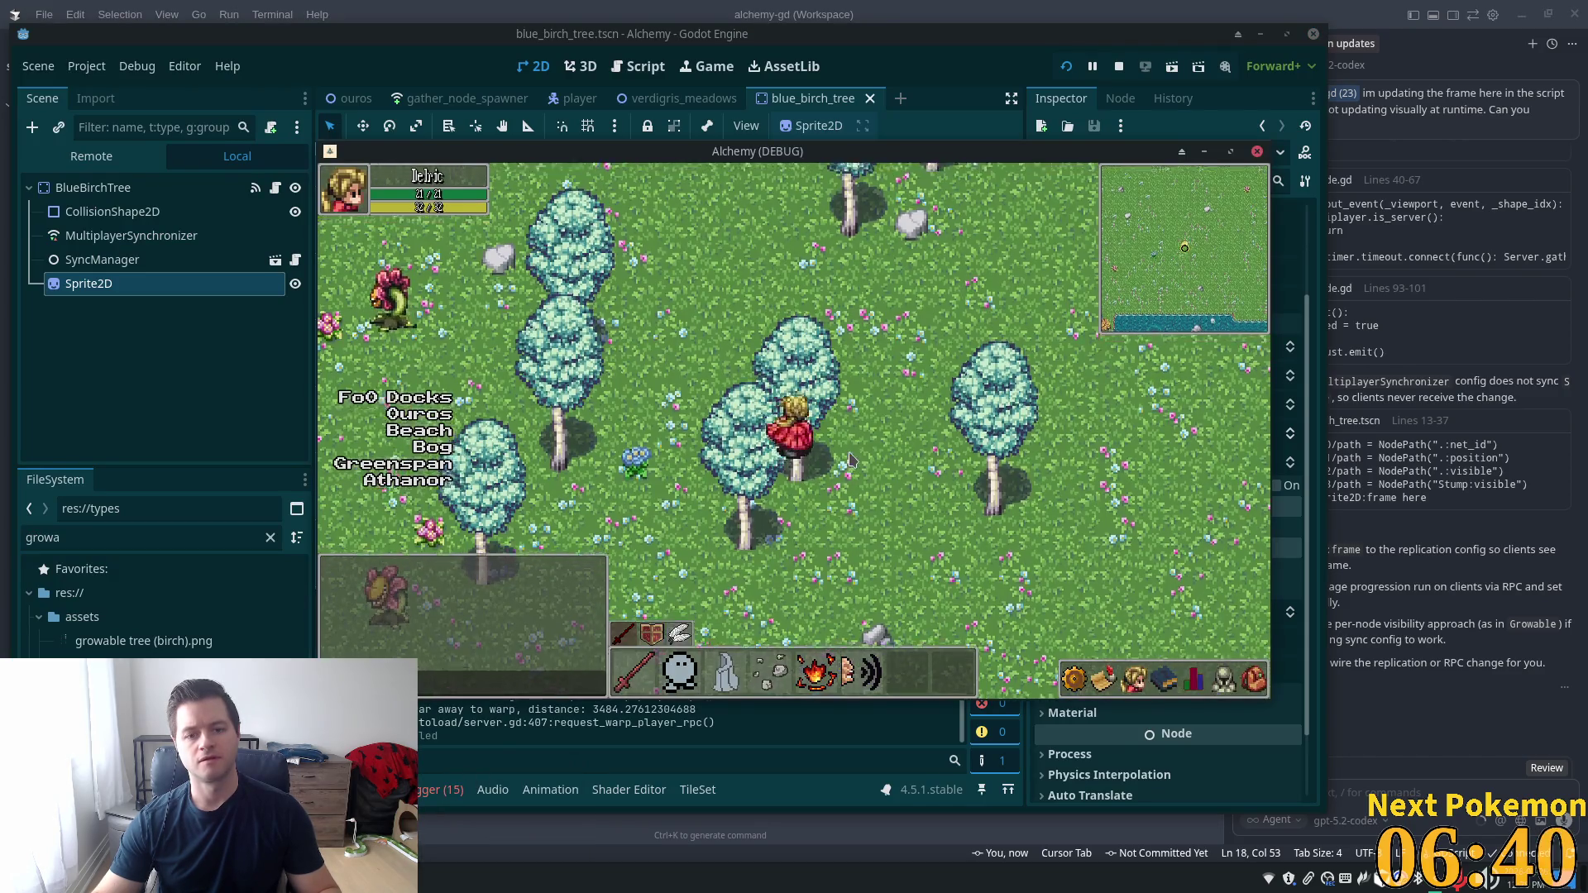
key(s)
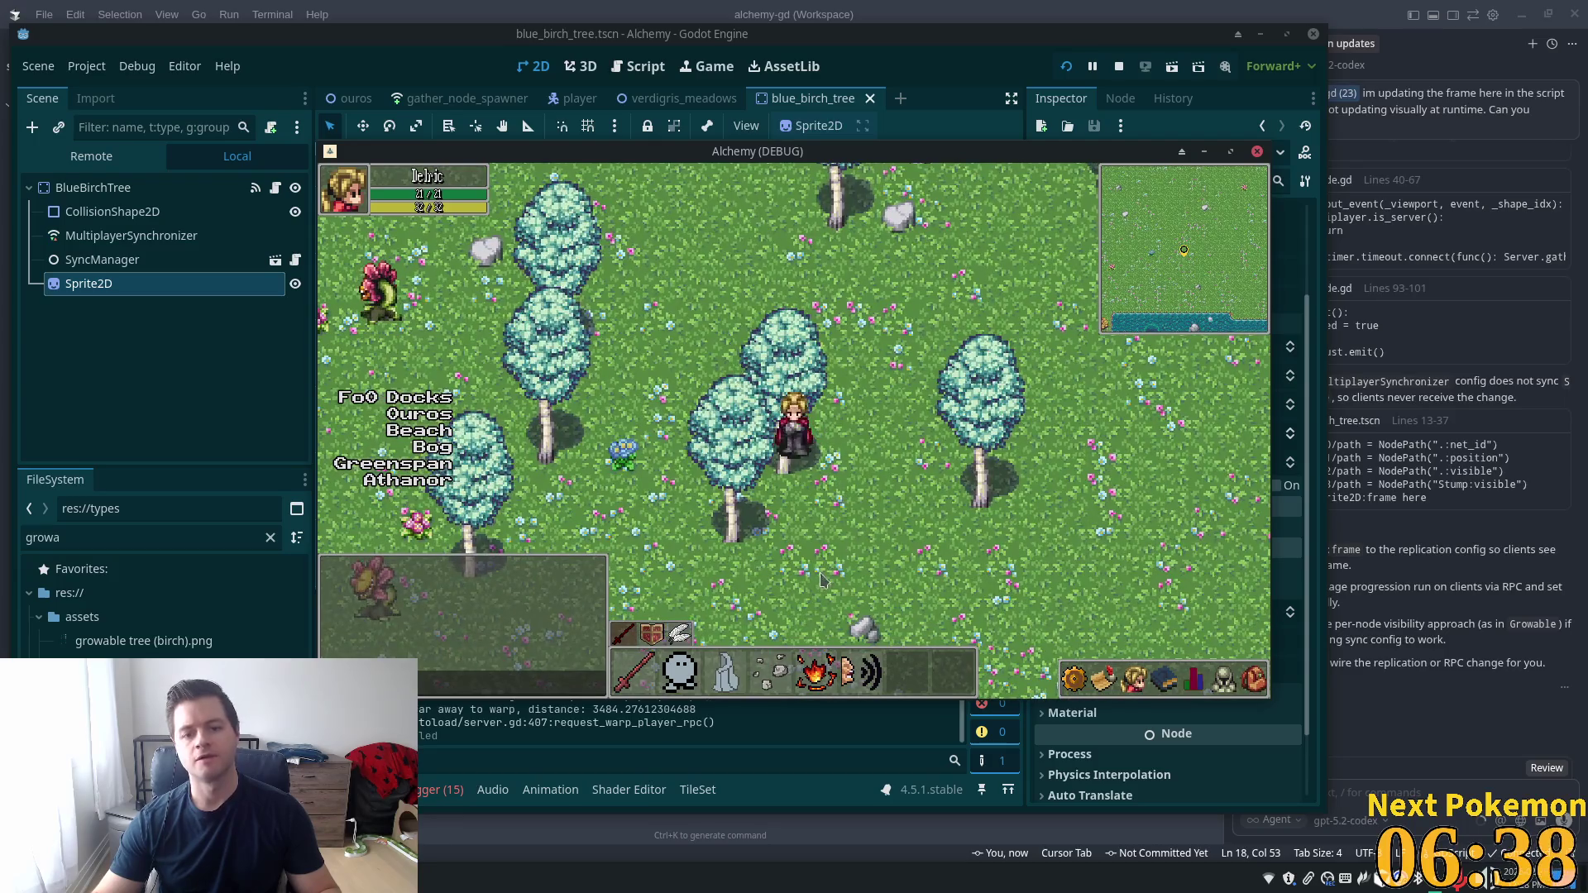
Re-enable Y Sort on the Sprite2D, save, and review the tree's properties
key(alt+Tab)
click(1185, 670)
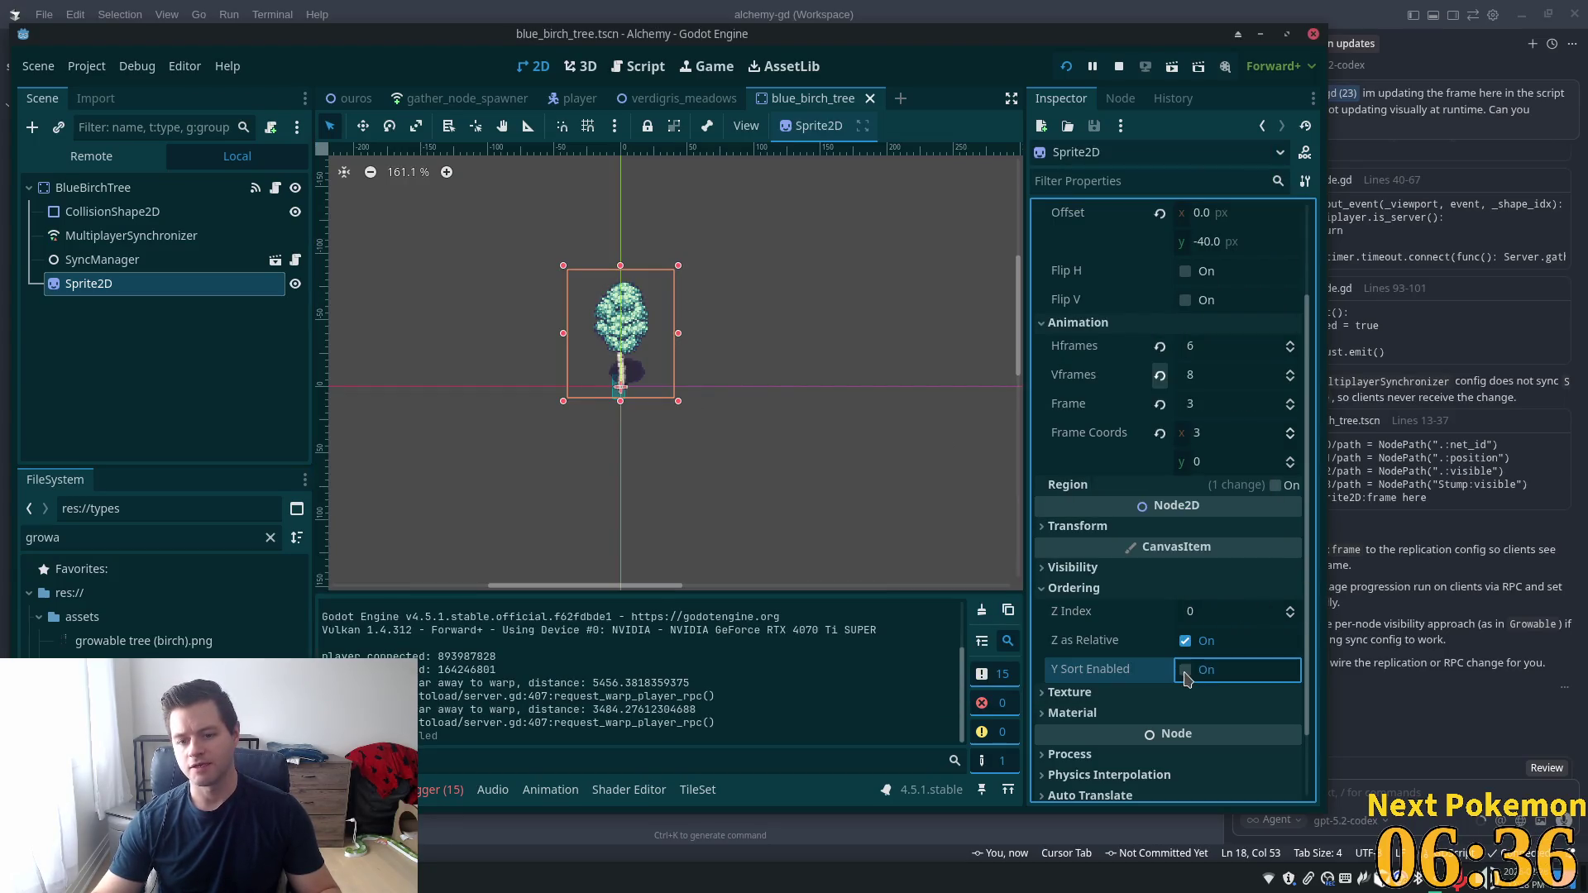
key(ctrl+s)
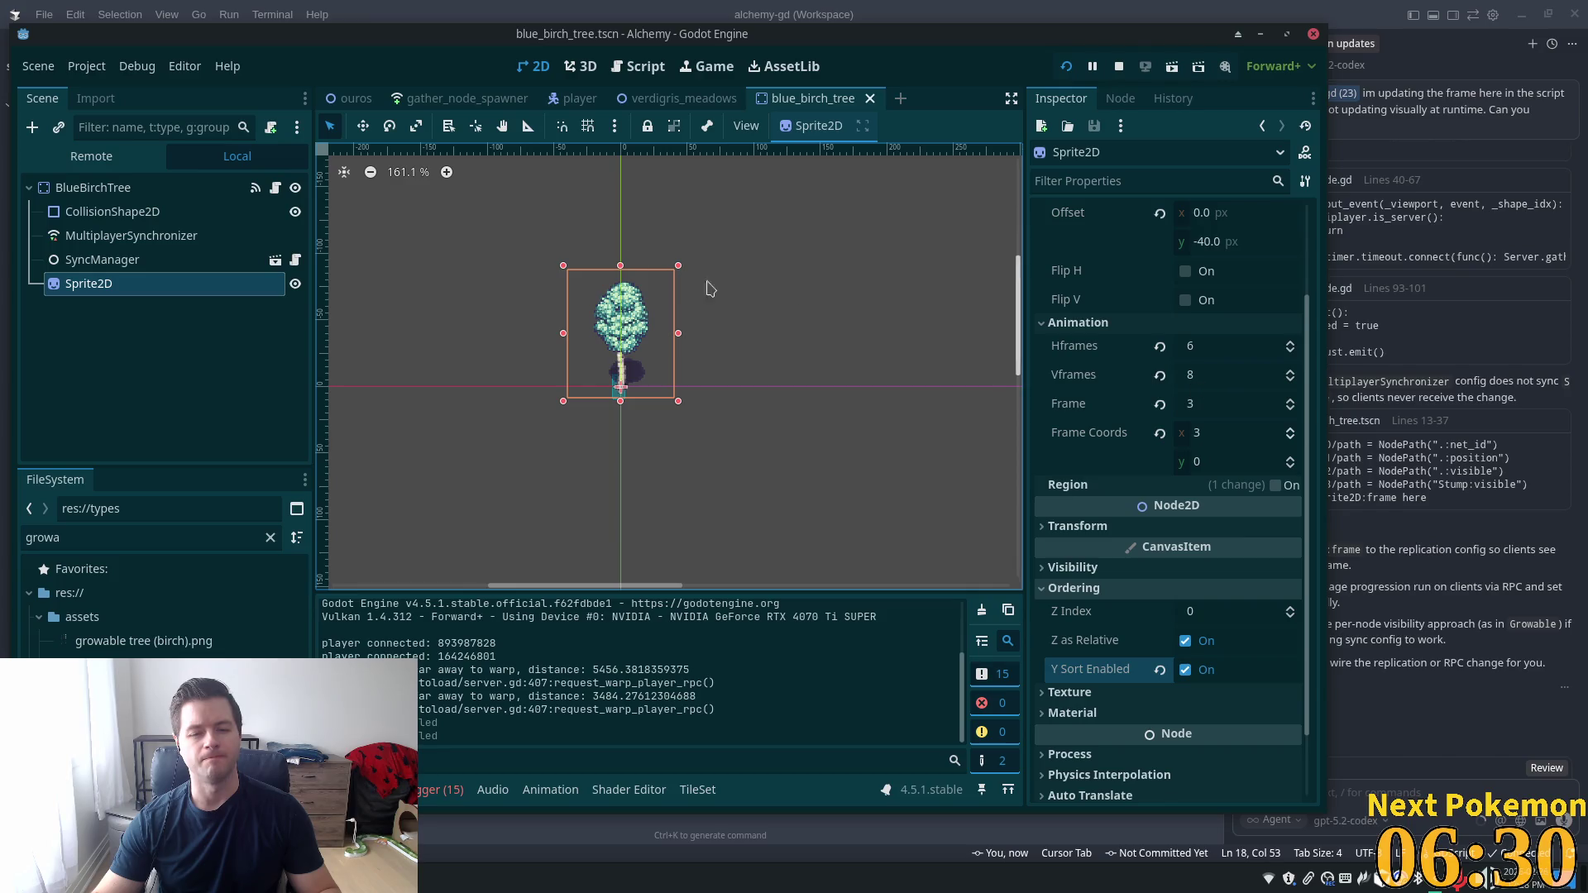
click(82, 190)
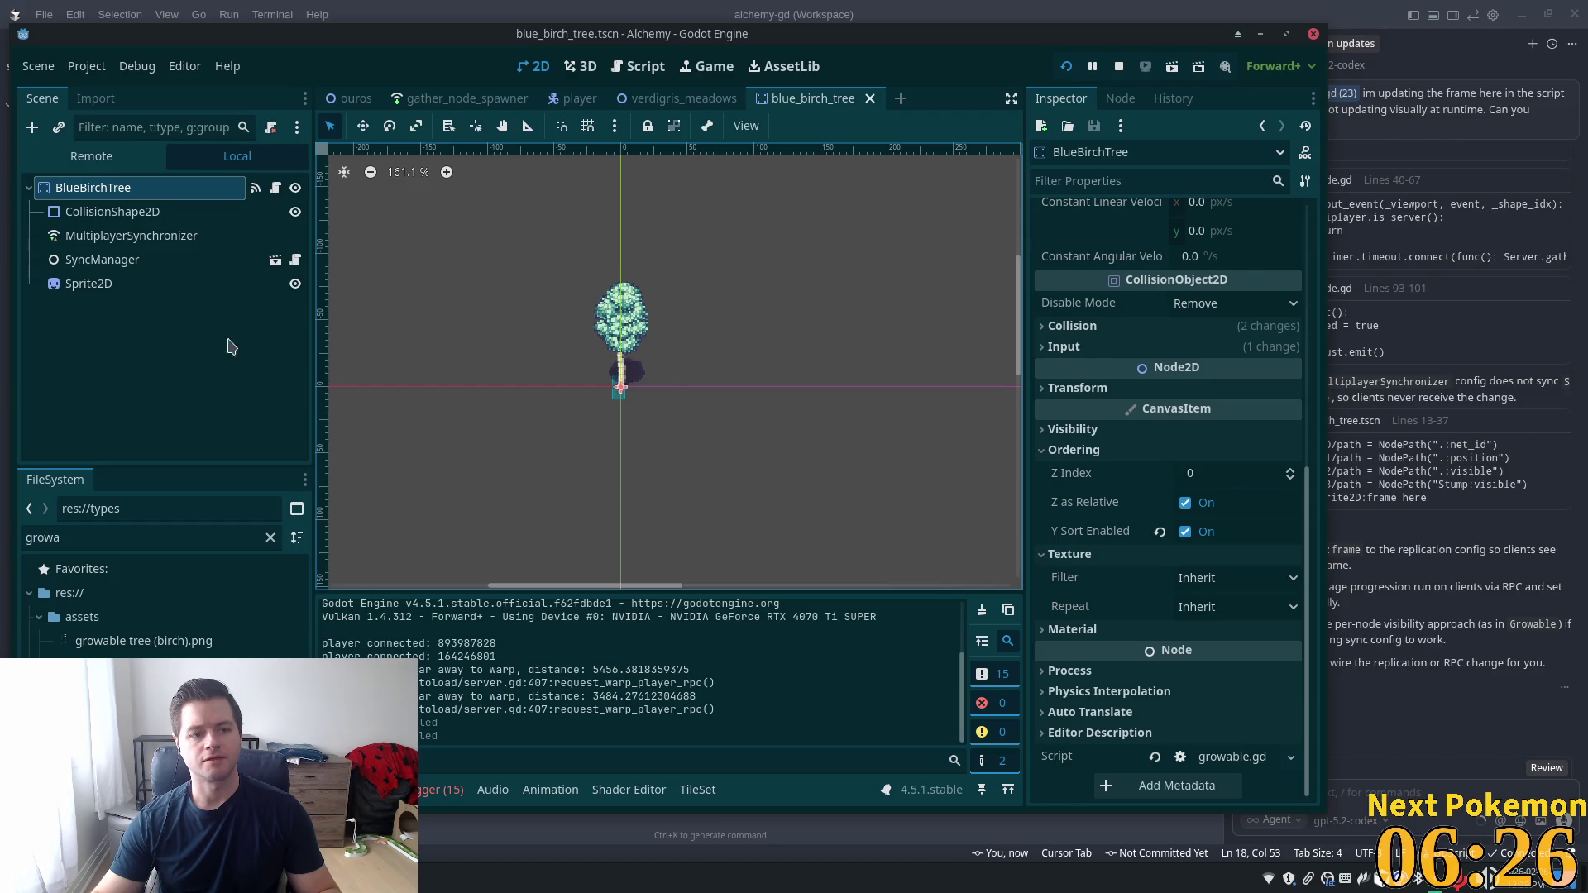
click(124, 283)
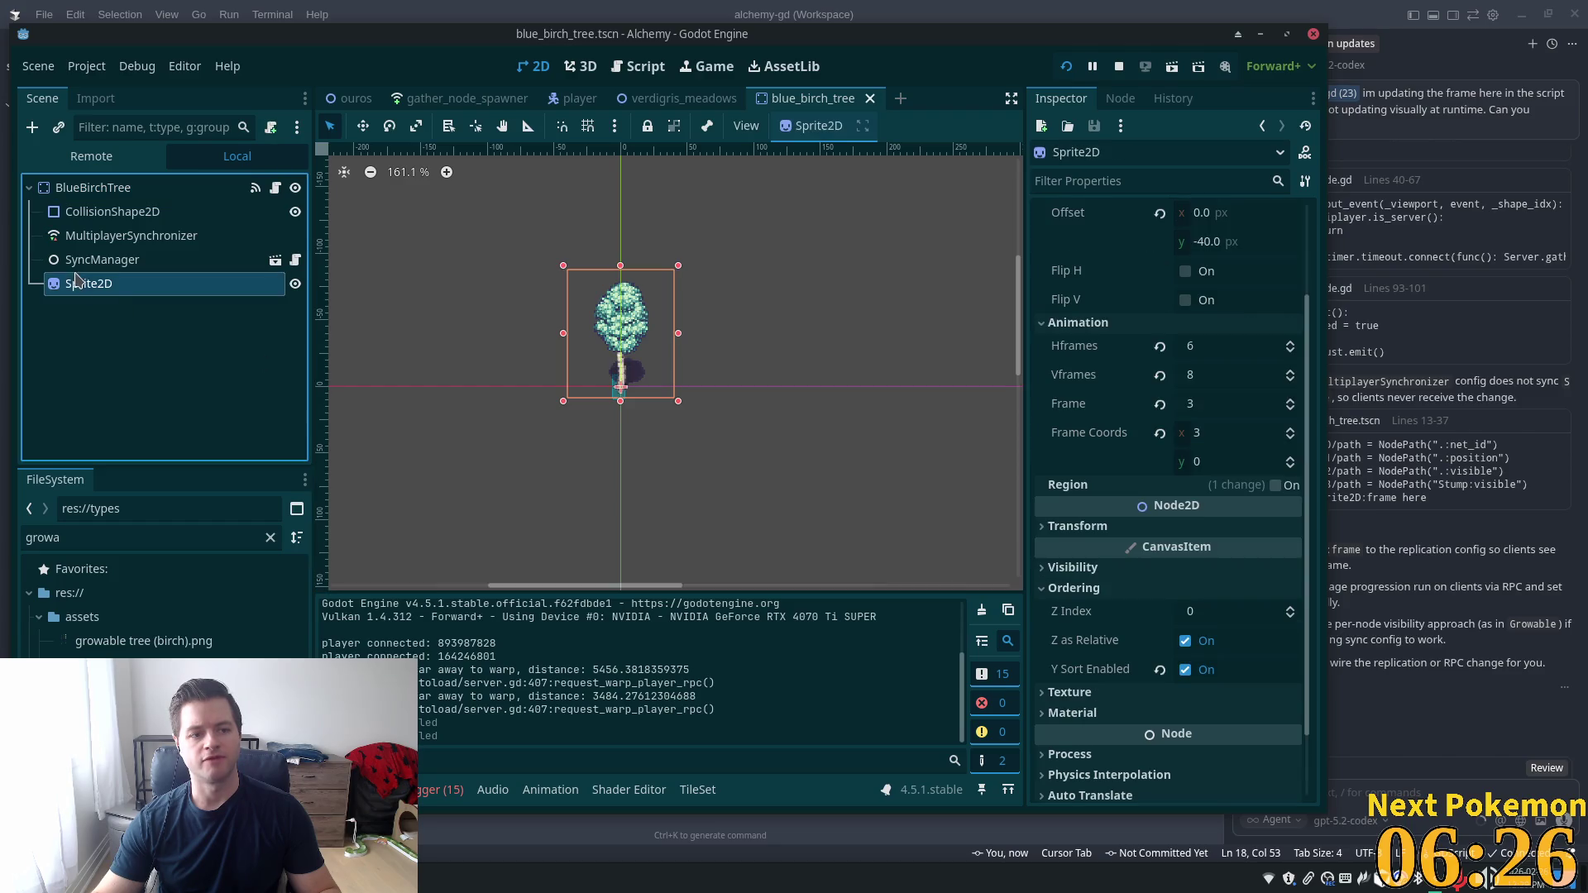
click(128, 187)
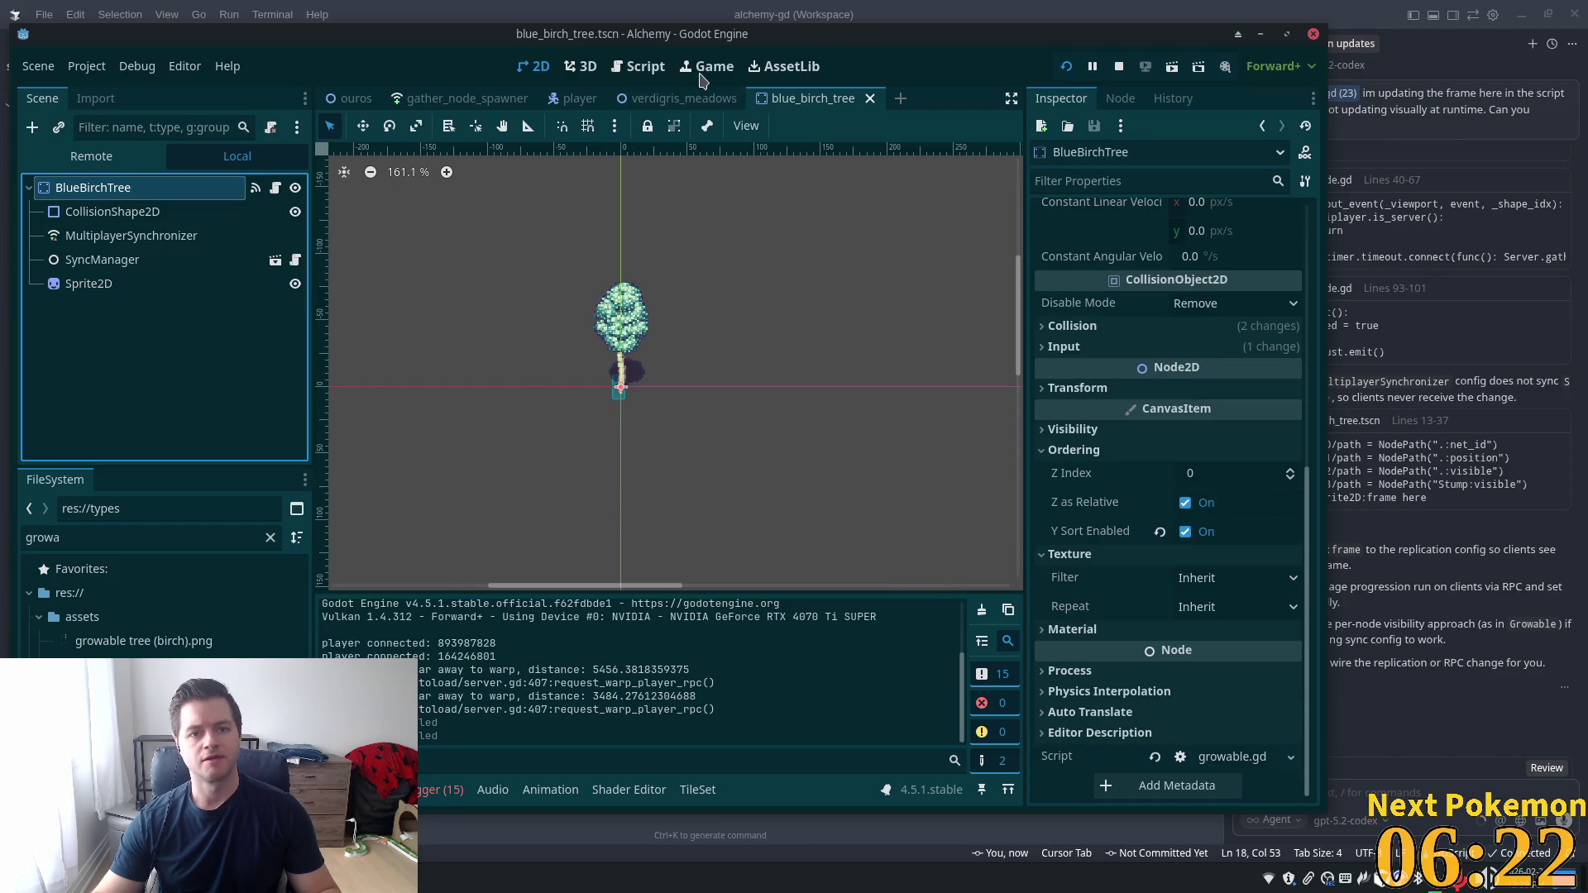
key(shift+alt+o)
Open yellow_birch_tree.tscn and check its Ordering Z Index
text(yellow)
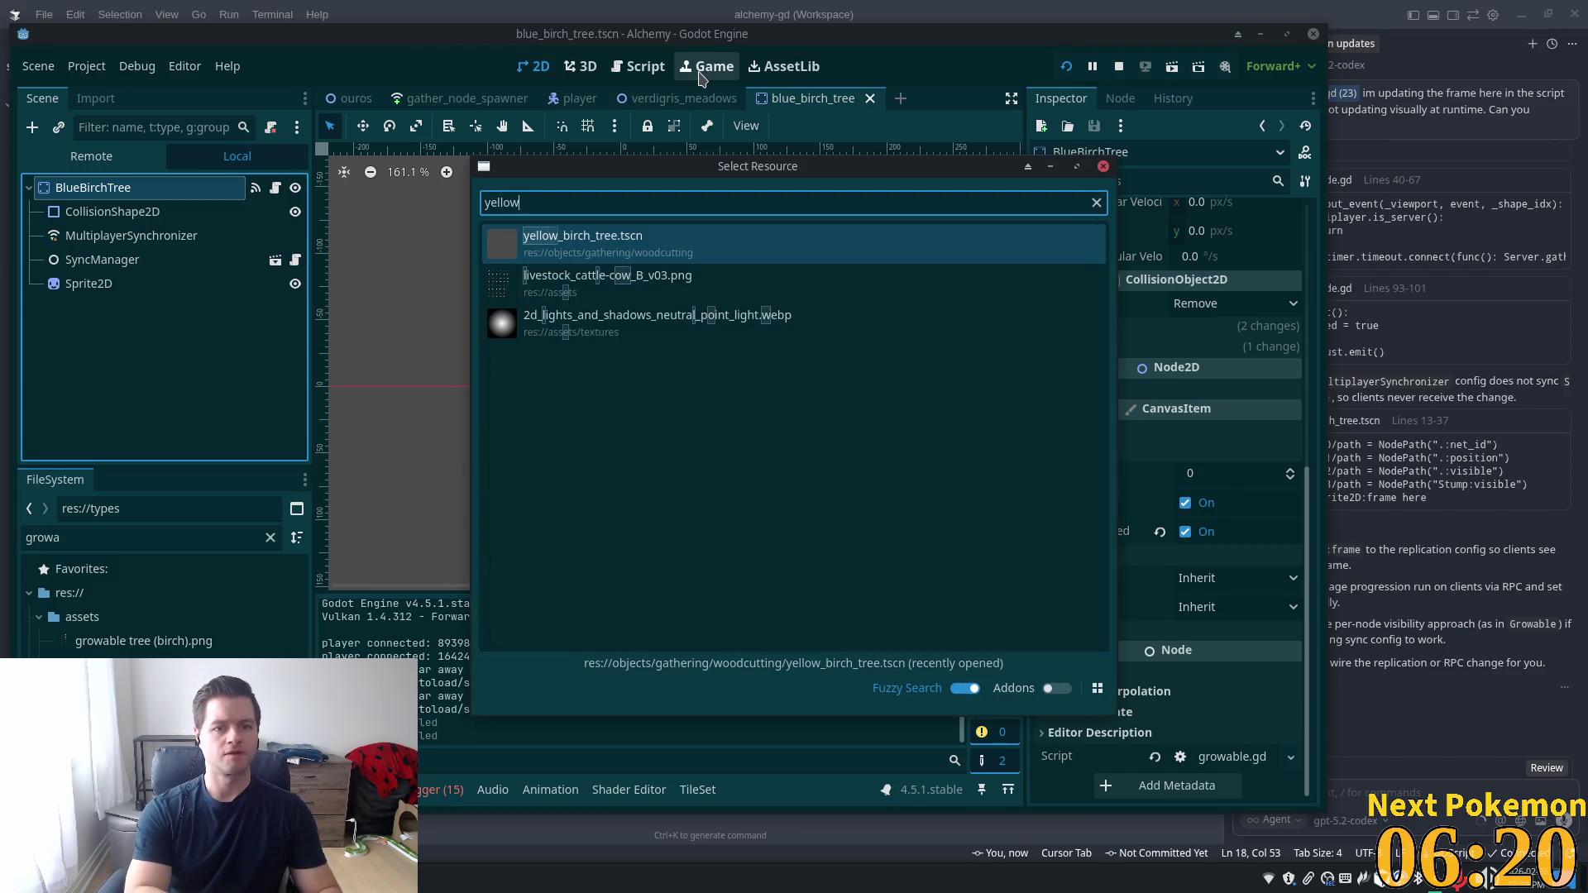
key(Return)
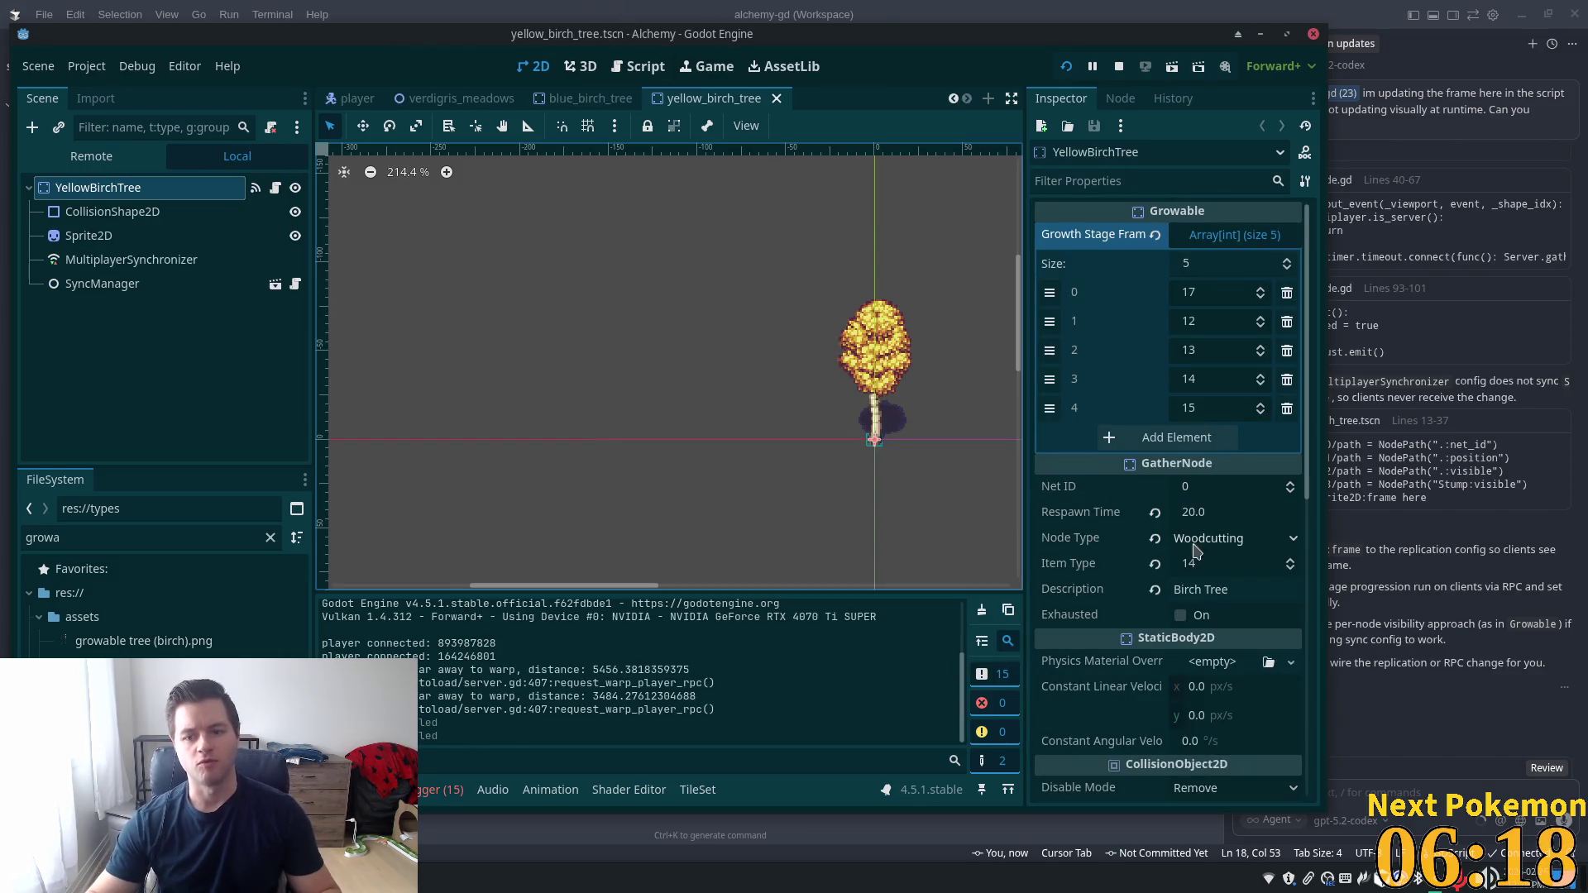
scroll(1206, 652, down, 6)
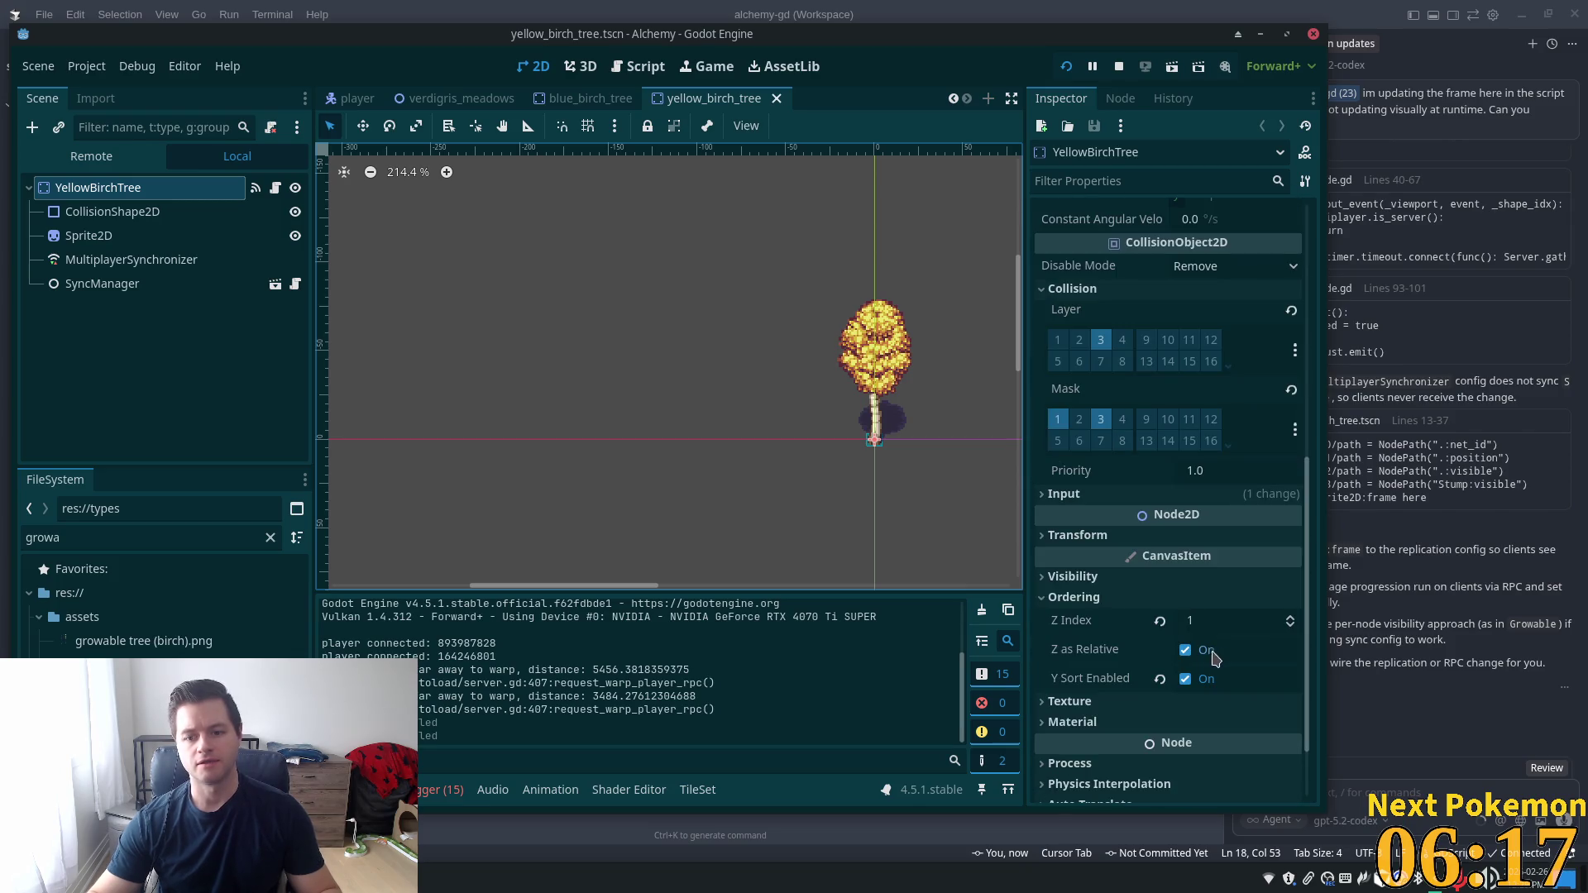
Set the blue birch tree's Z Index to 1, save, and relaunch the game
click(571, 99)
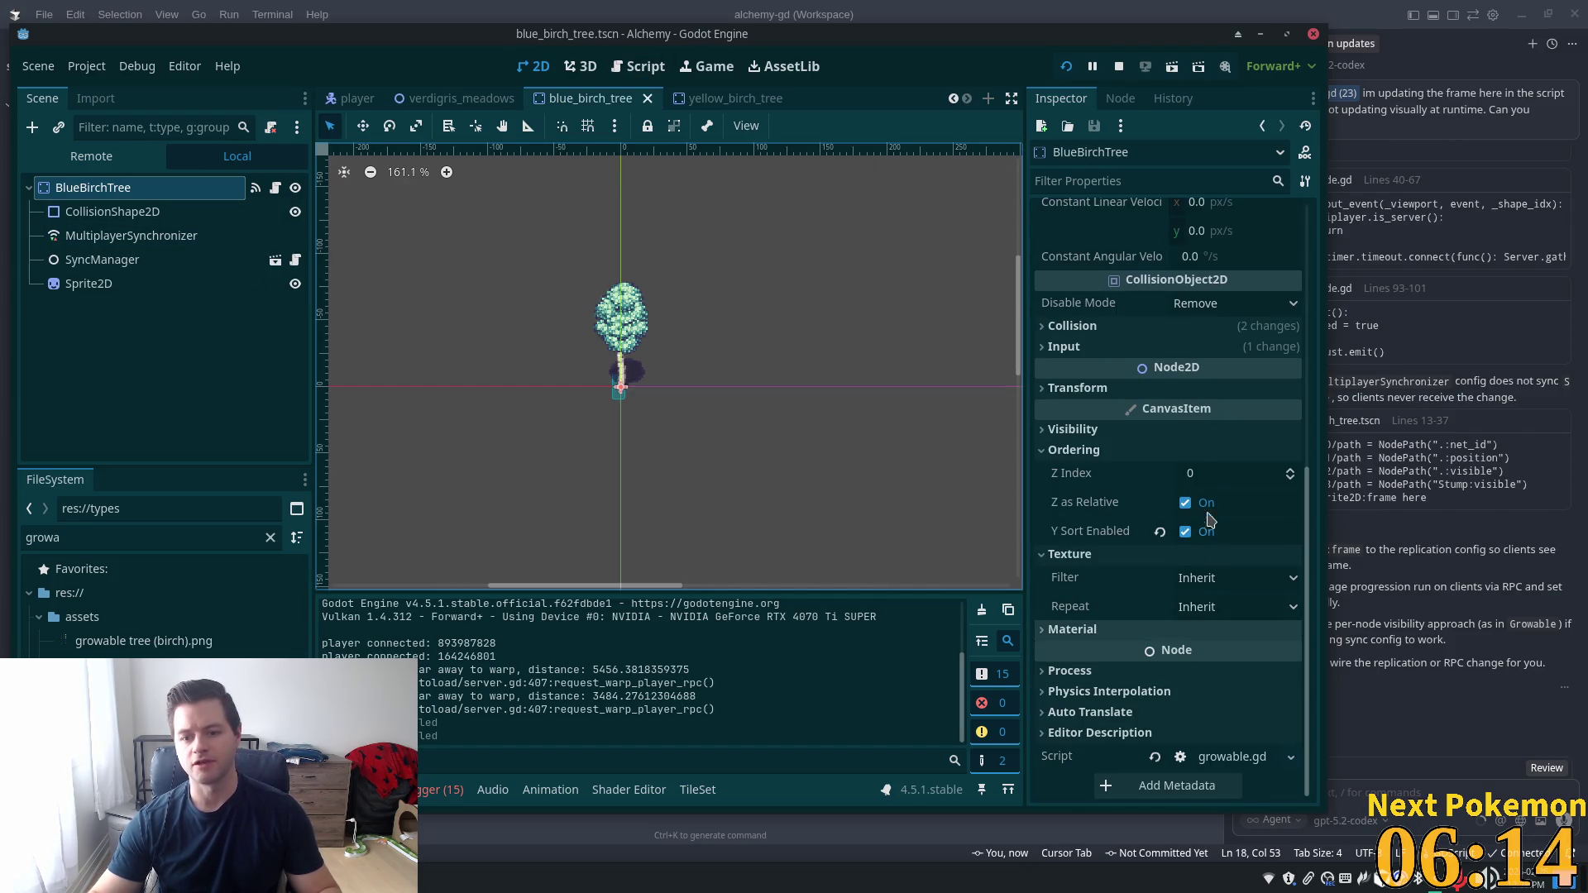
click(1195, 473)
text(1)
key(Tab)
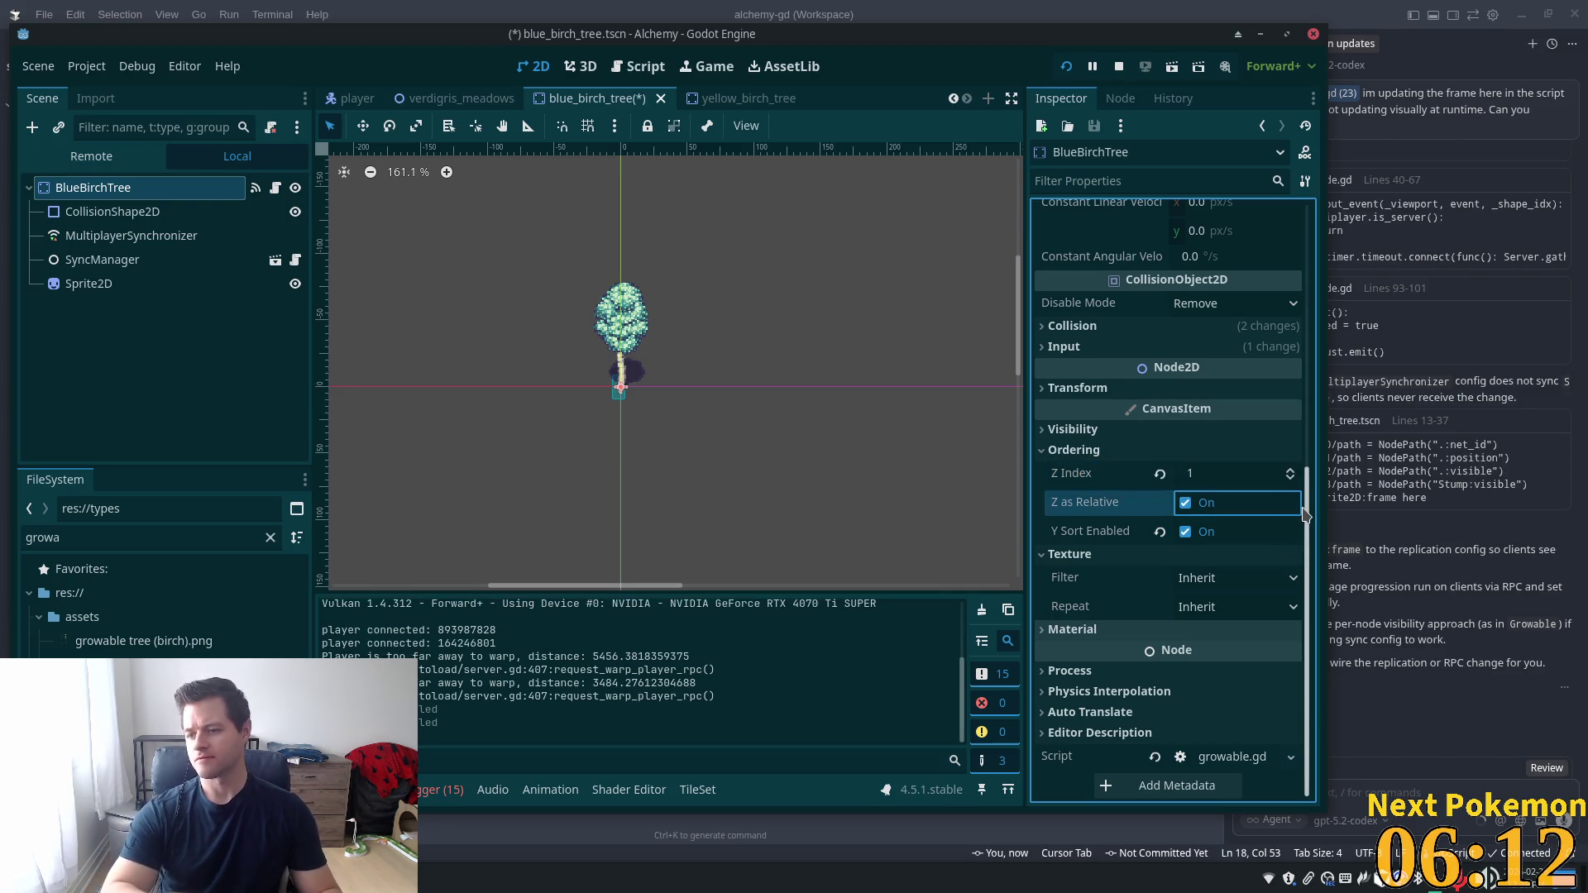
key(ctrl+s)
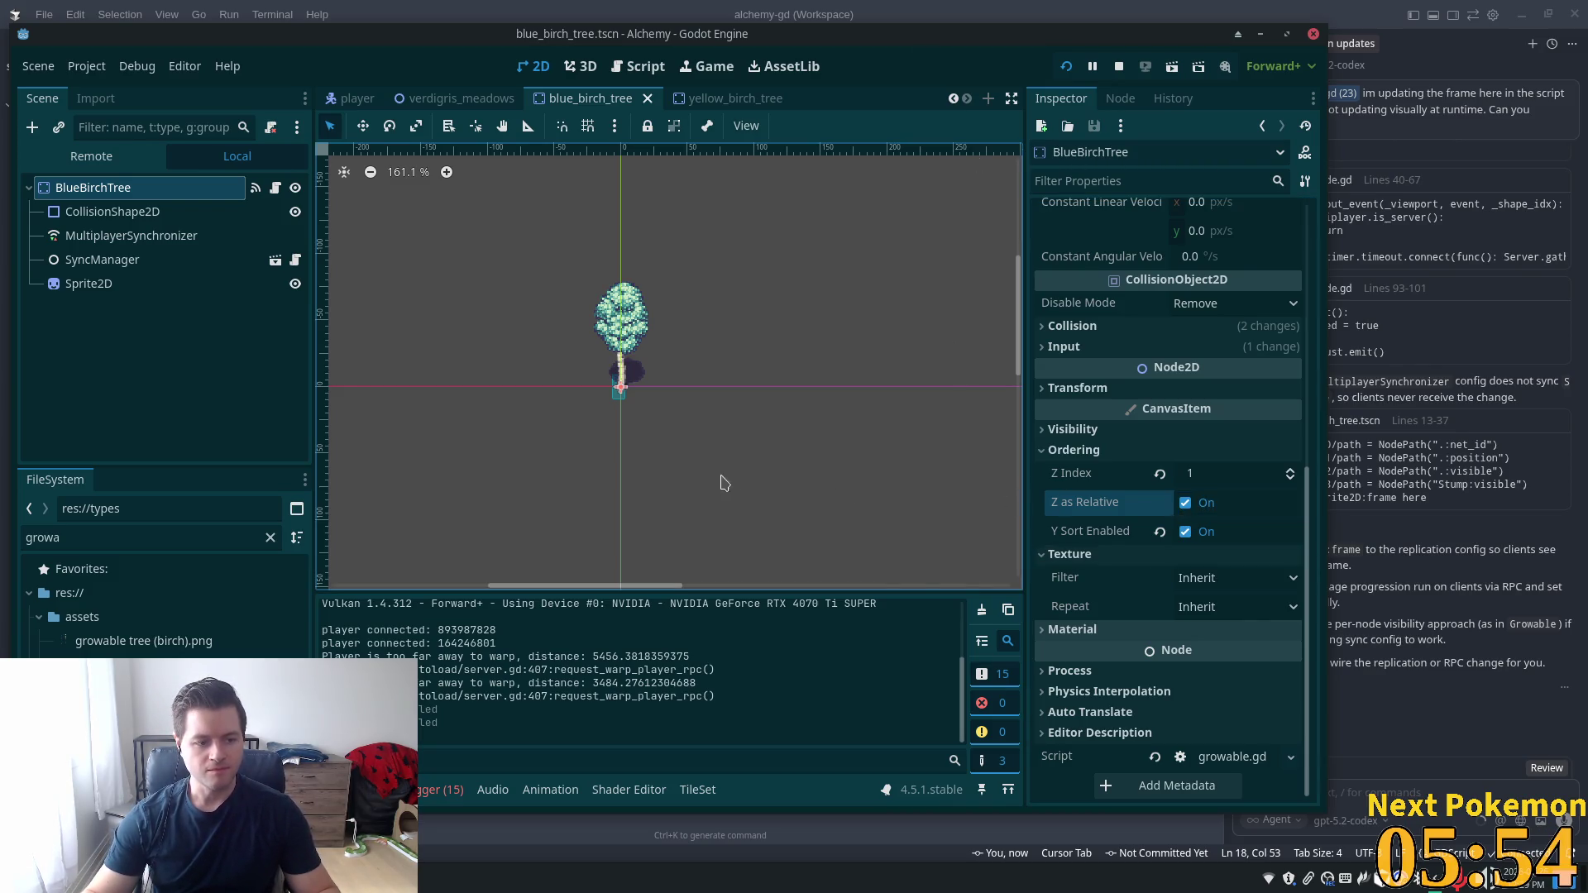
click(1066, 68)
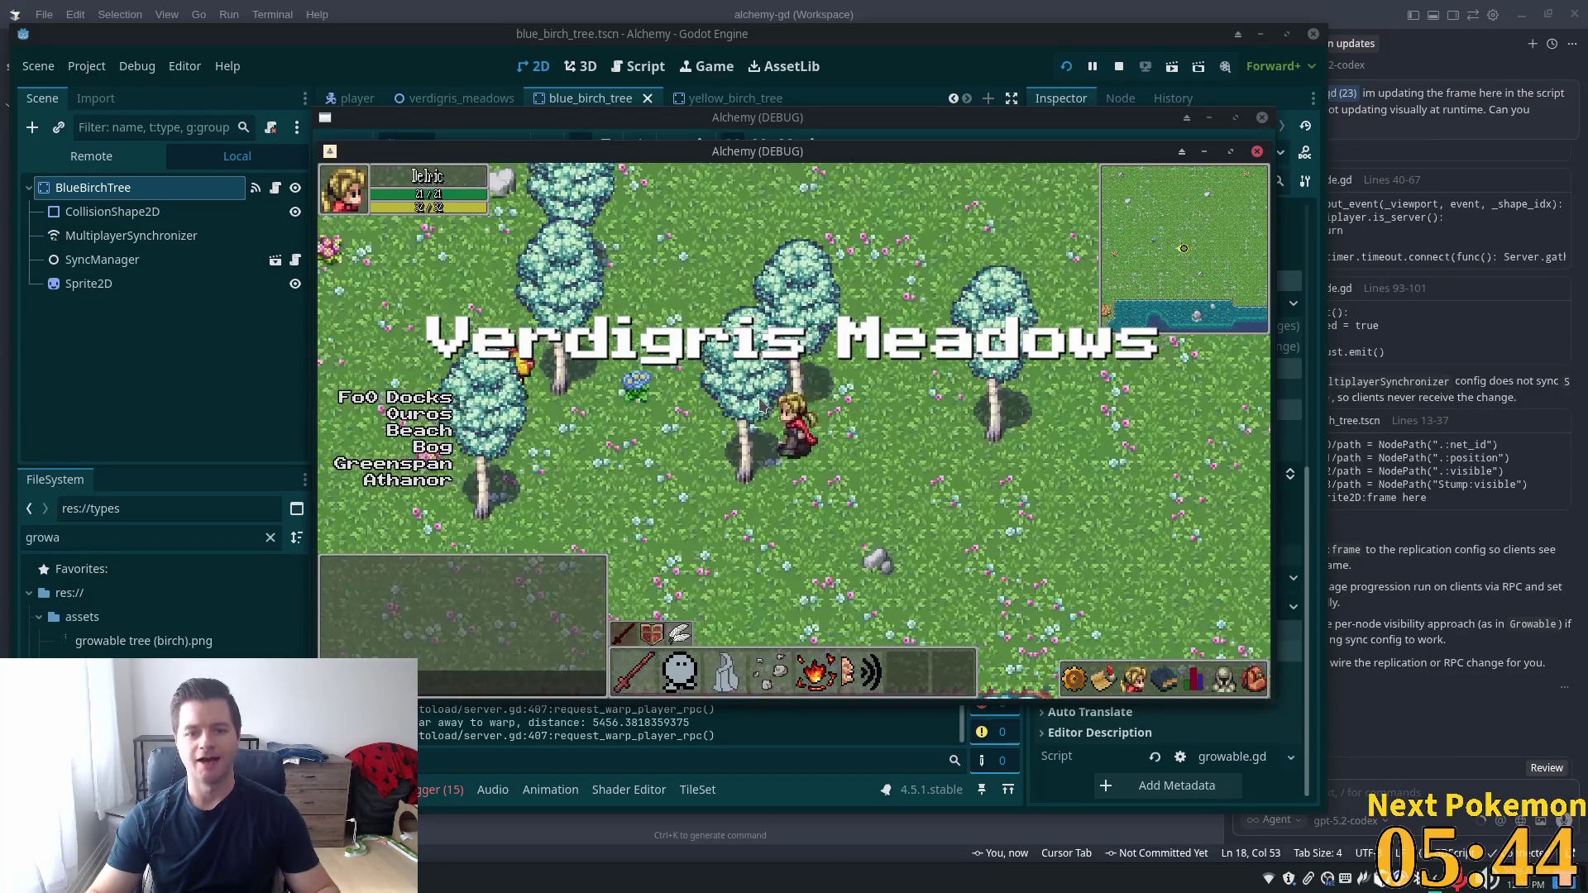
Walk the player up through the meadow around the birch and pink trees
key(w)
key(a)
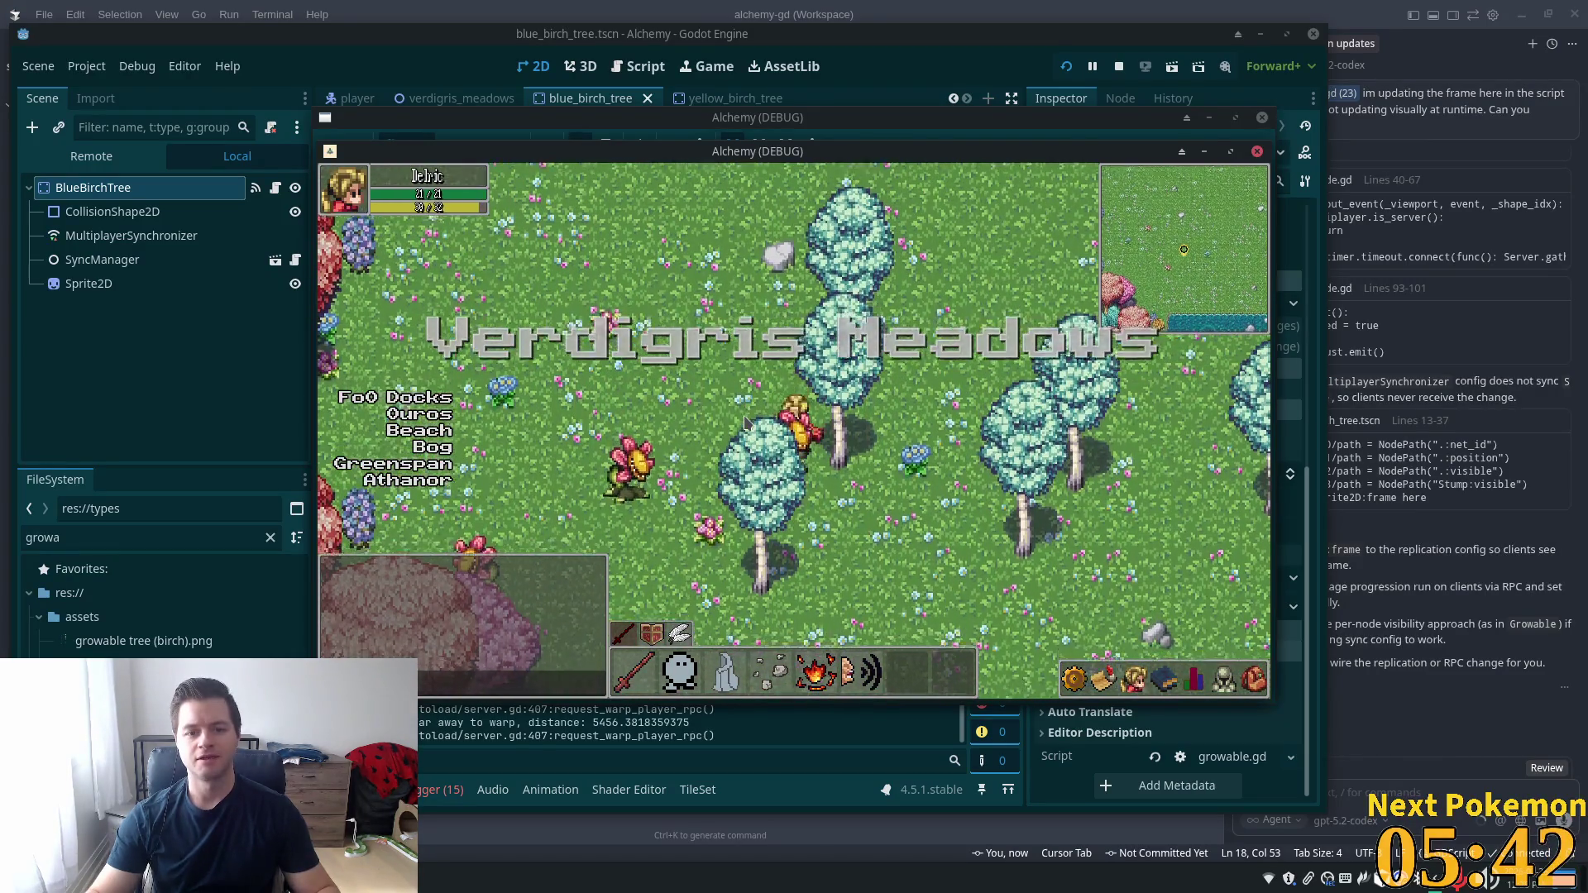
key(w)
key(d)
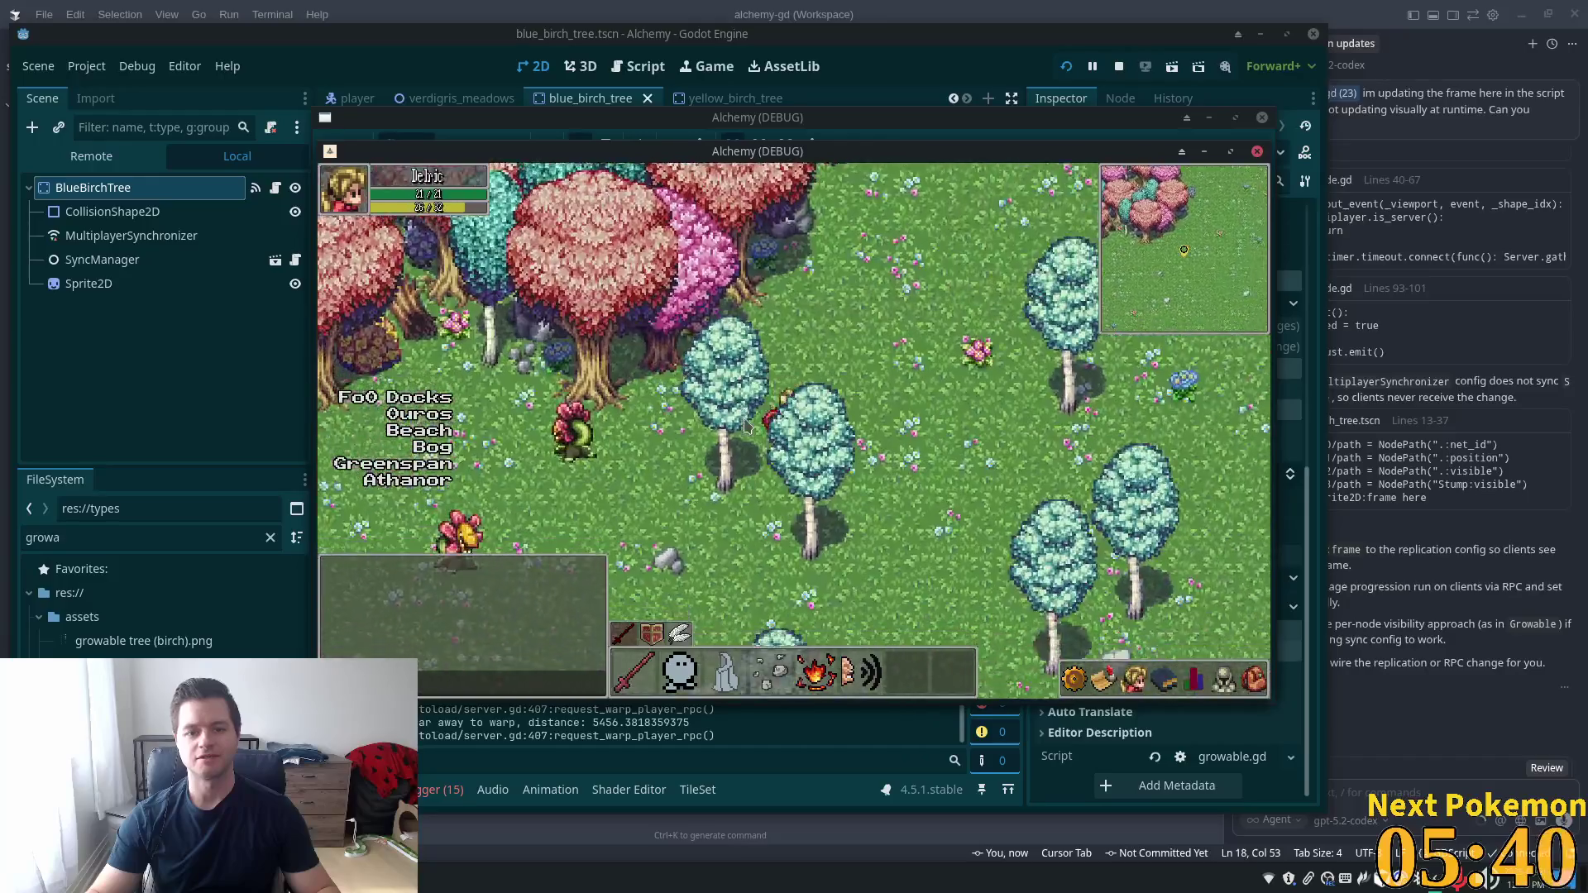
key(w)
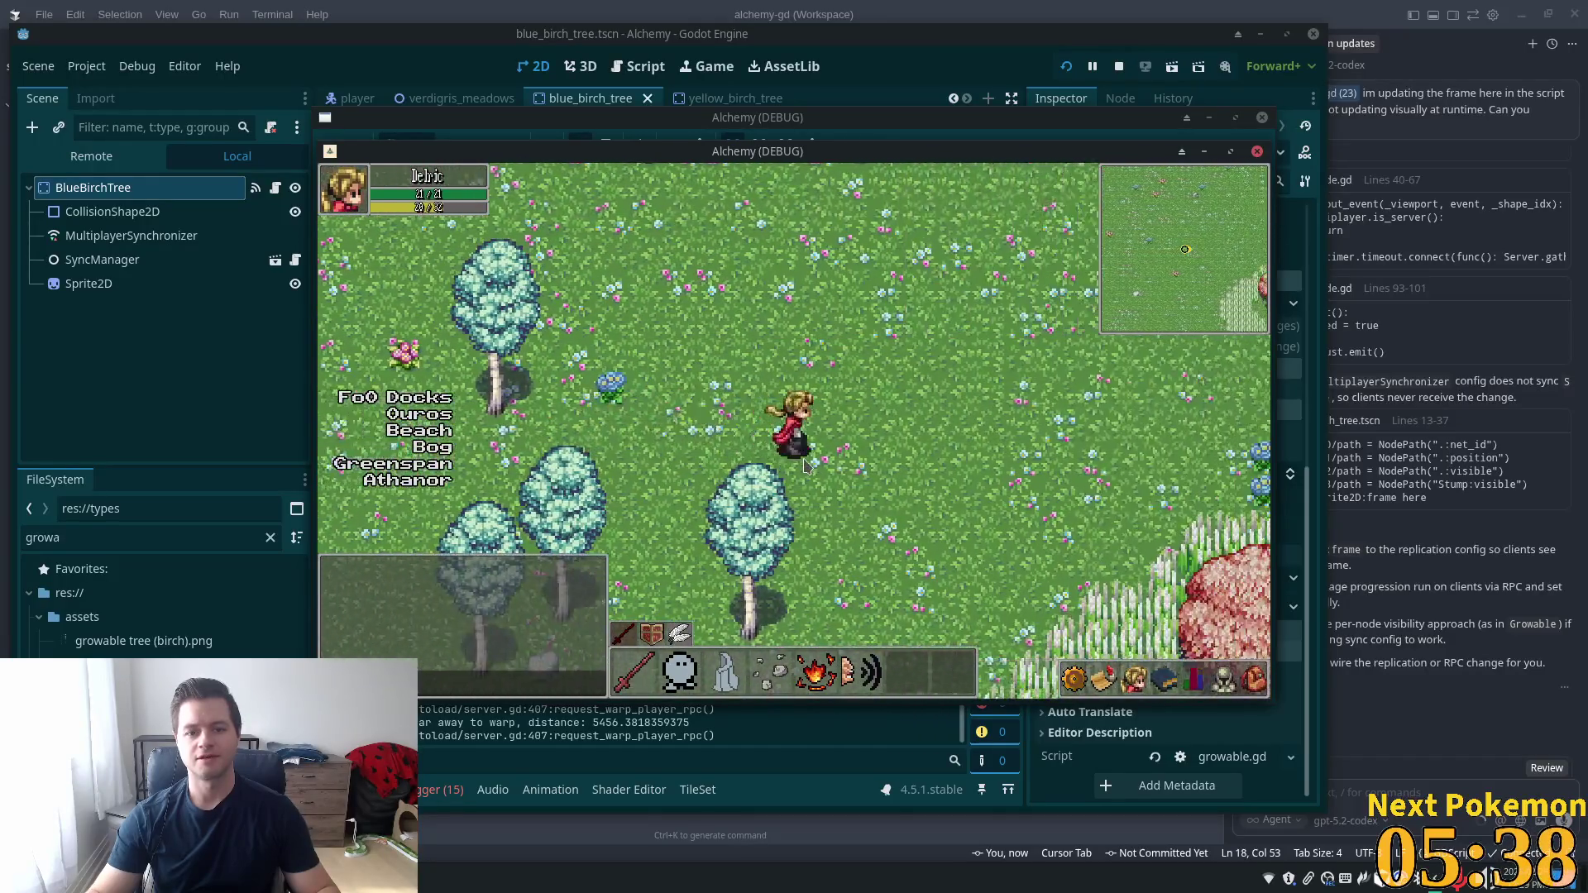
key(d)
key(w)
key(w)
key(d)
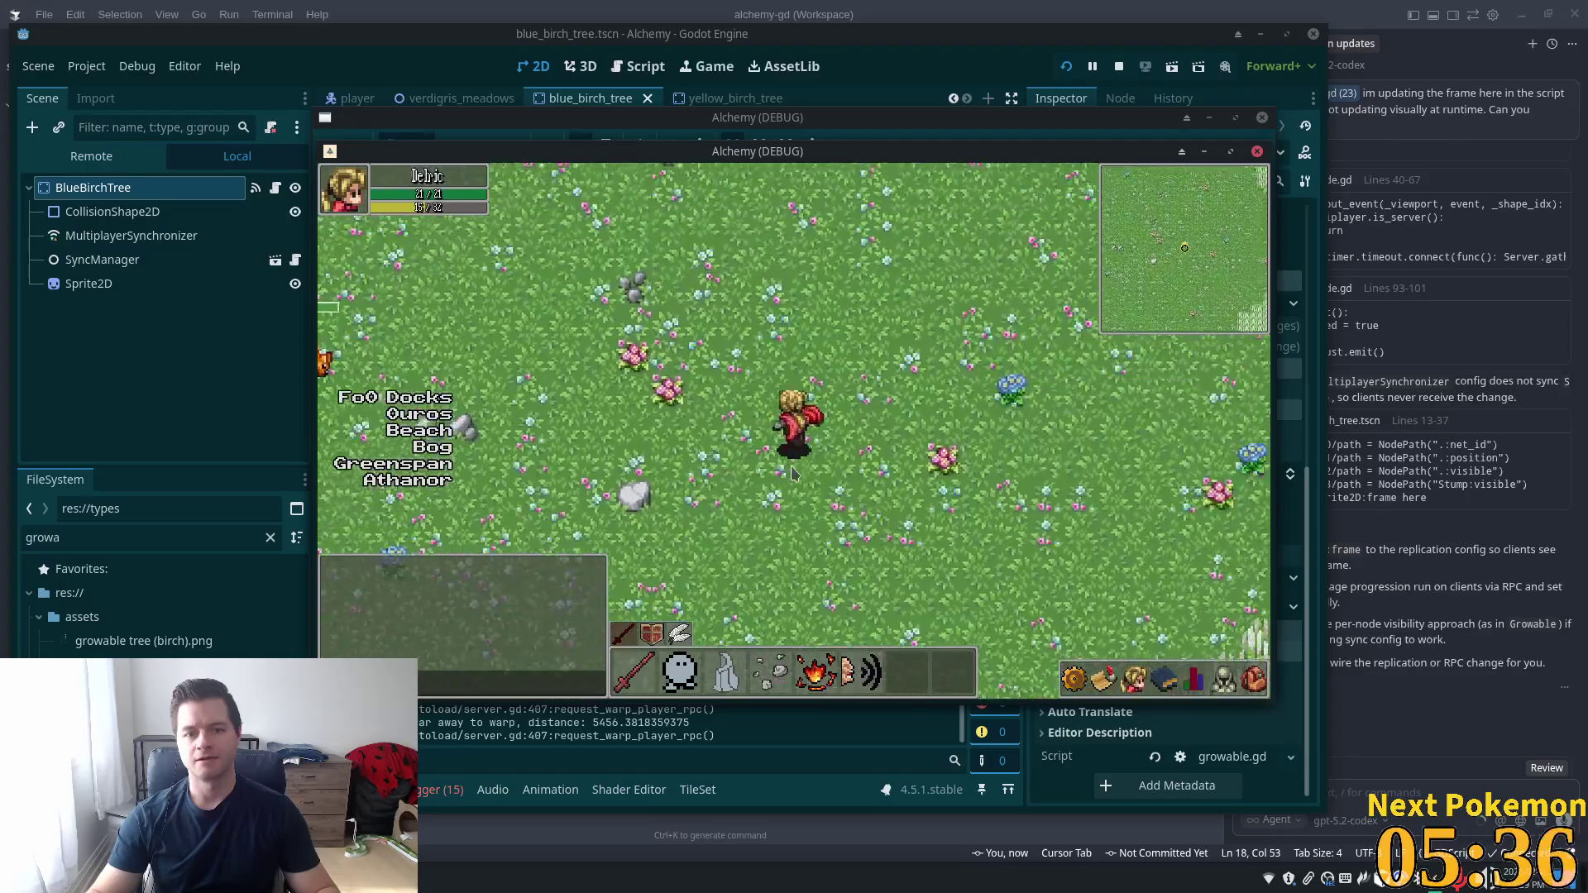
key(d)
key(w)
key(d)
key(w)
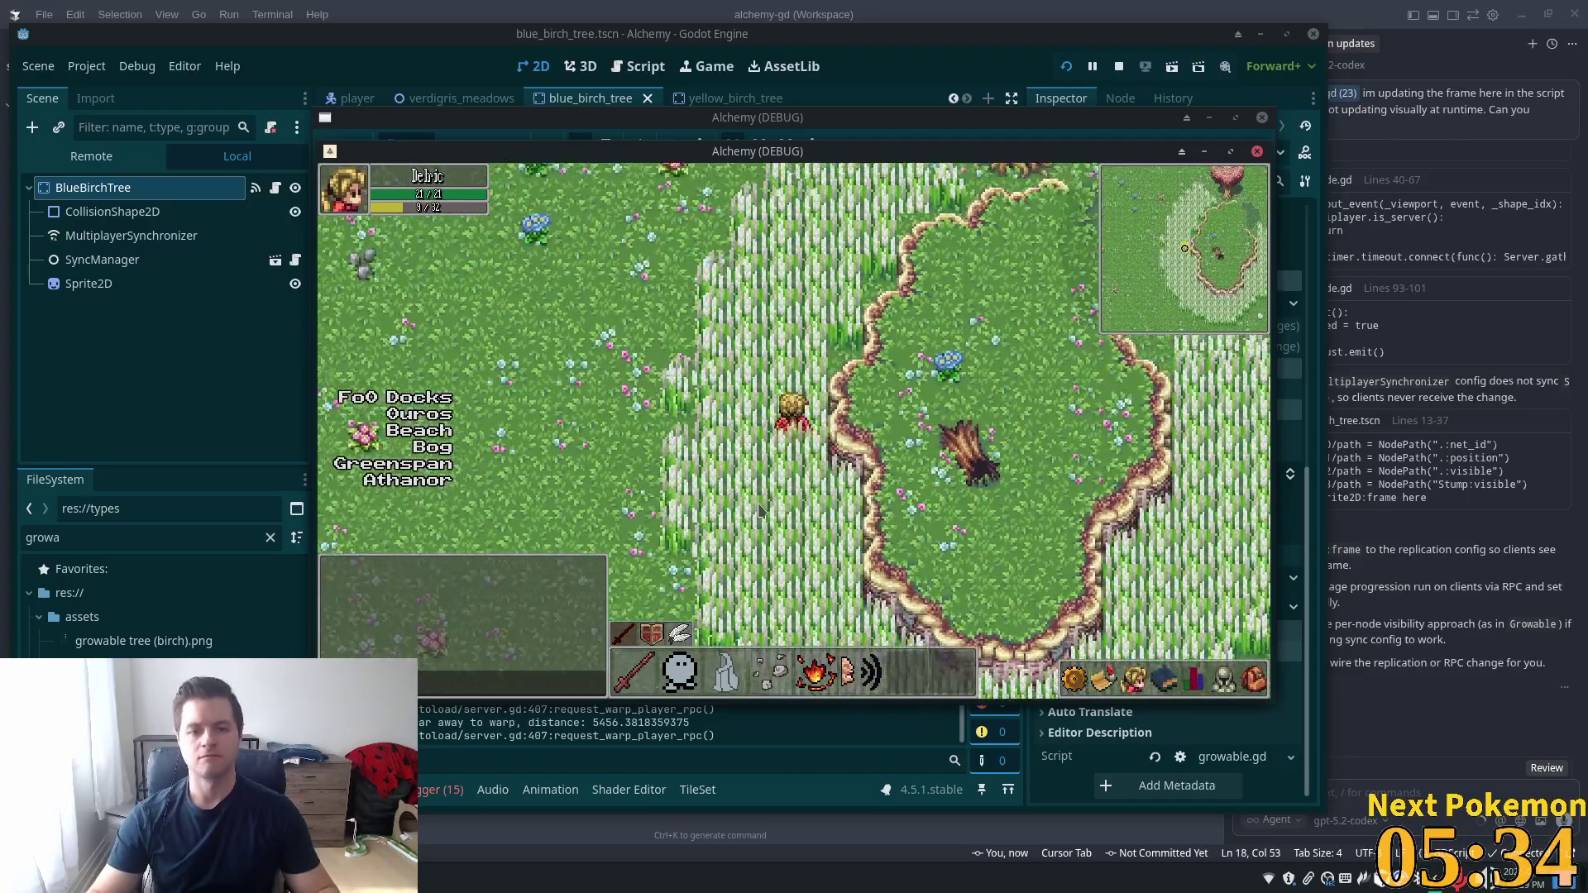
key(w)
key(d)
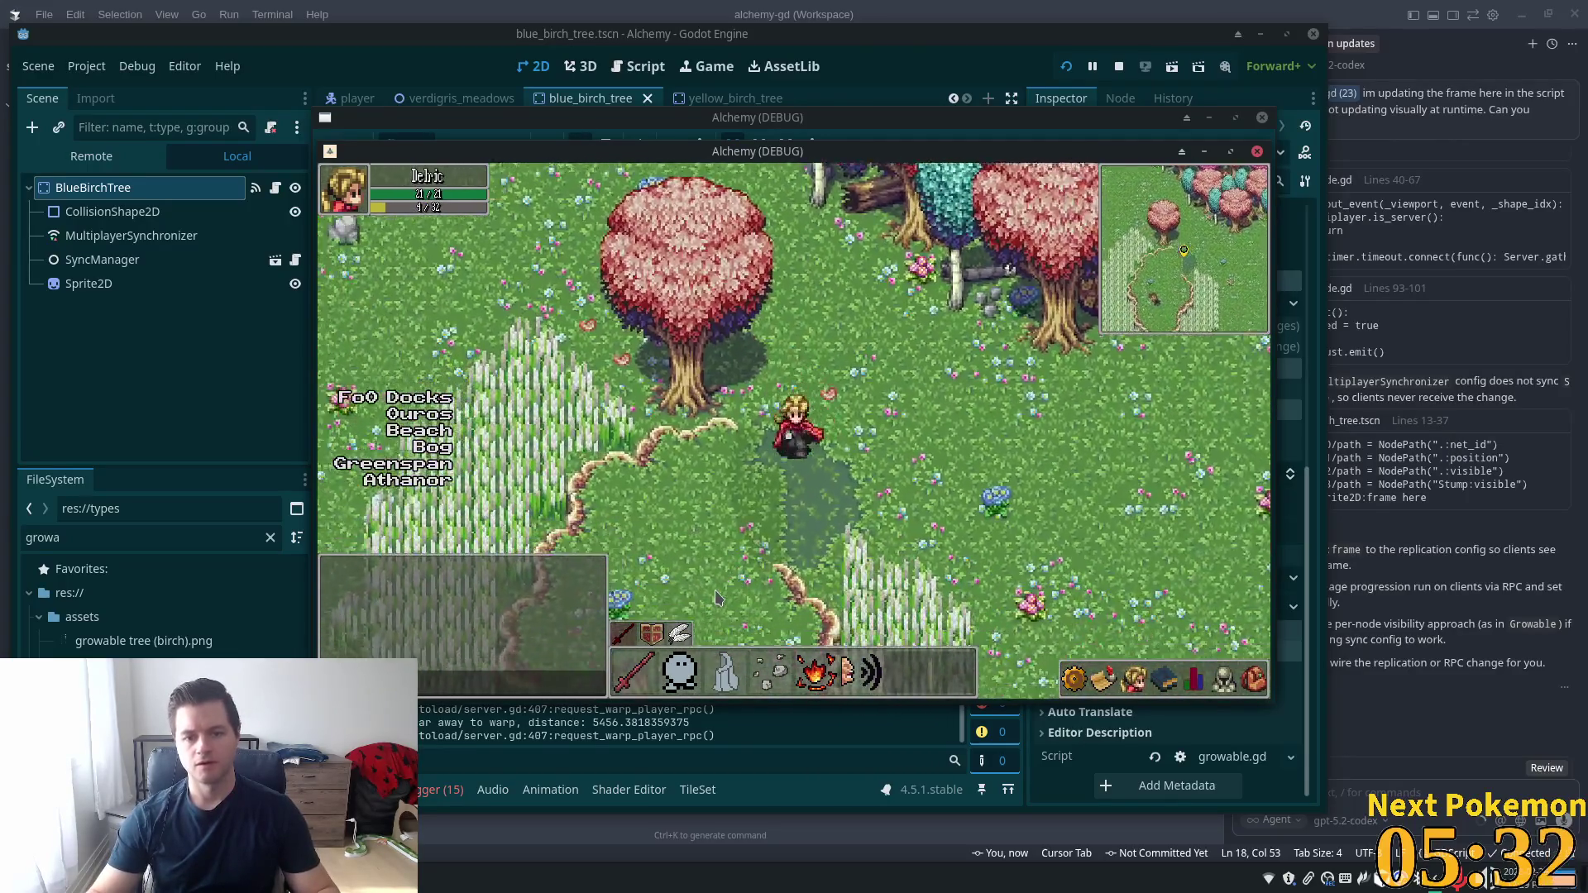
key(w)
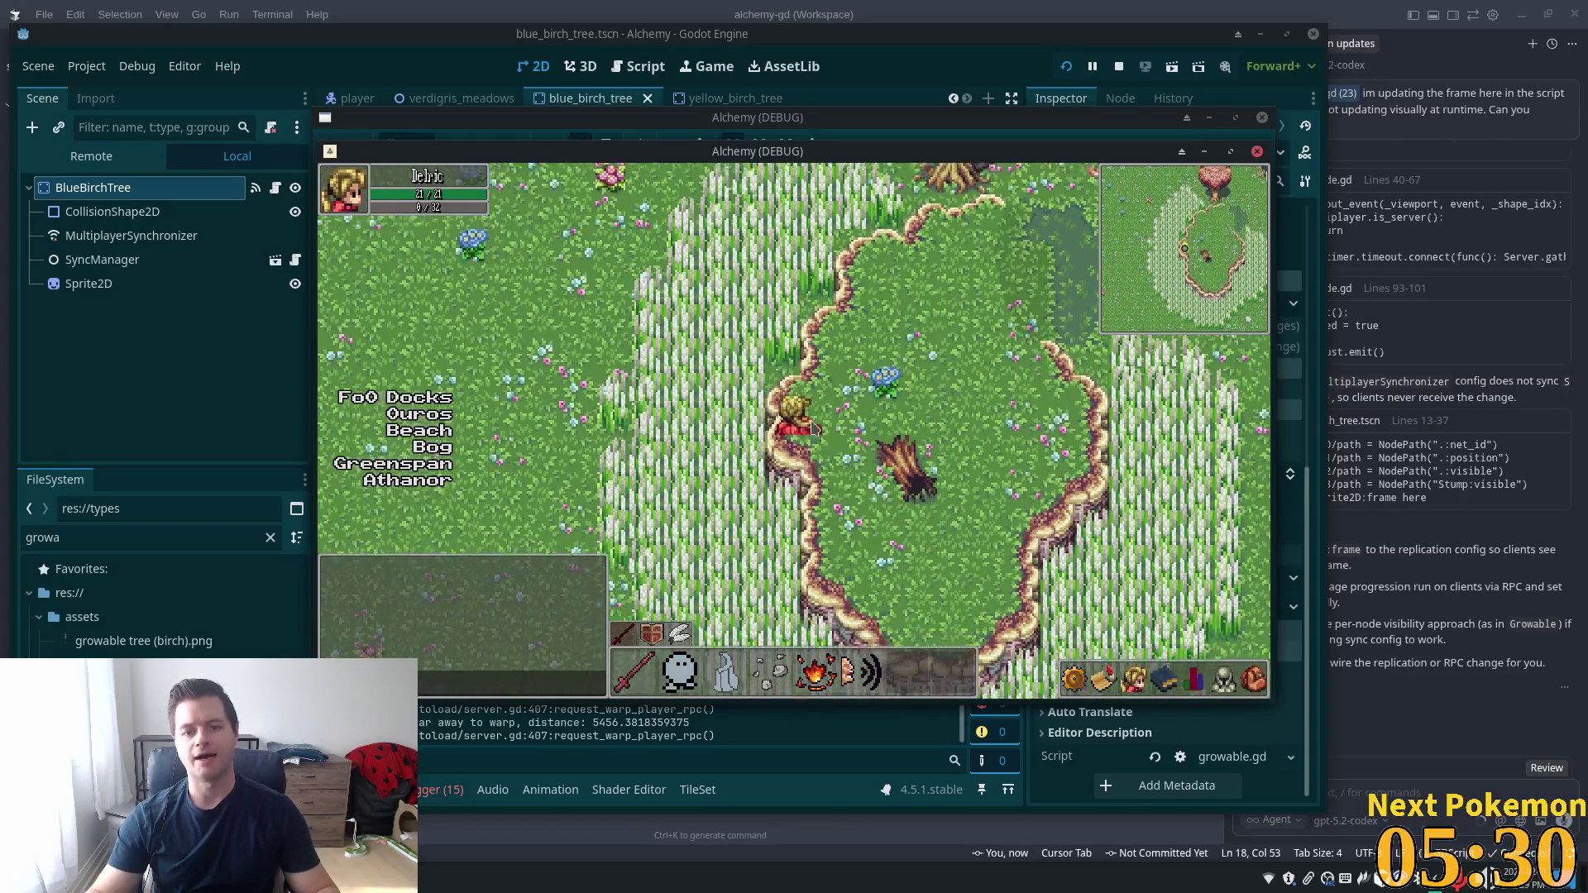
key(w)
key(s)
key(a)
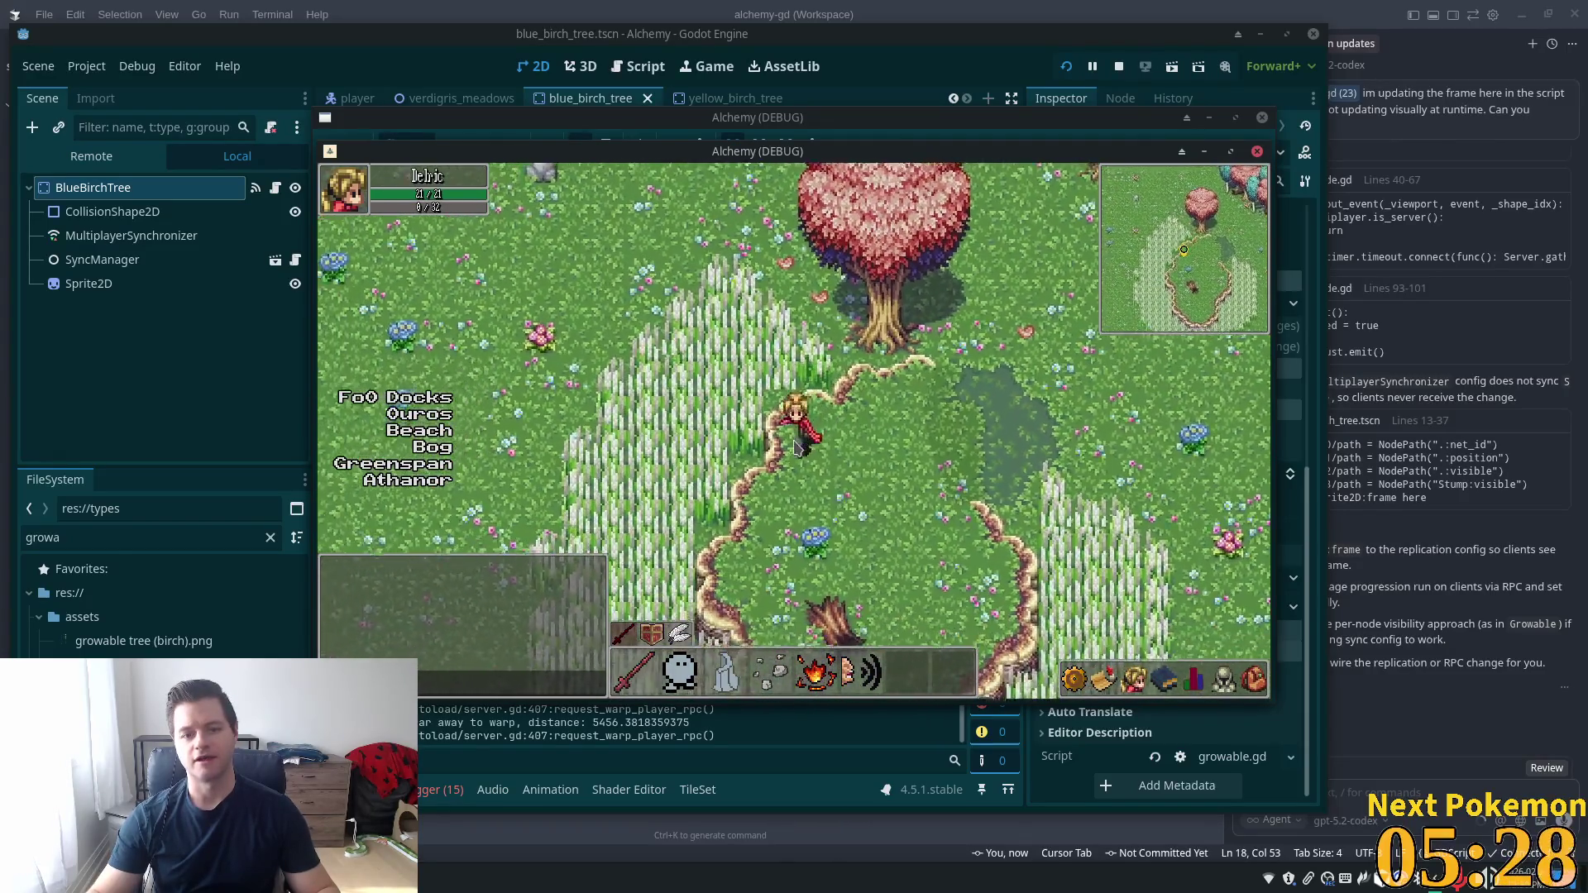
Move the Alchemy game window to the lower right and return to the verdigris_meadows editor
mouse_move(659, 157)
mouse_down()
mouse_move(1066, 271)
mouse_move(1333, 233)
mouse_up()
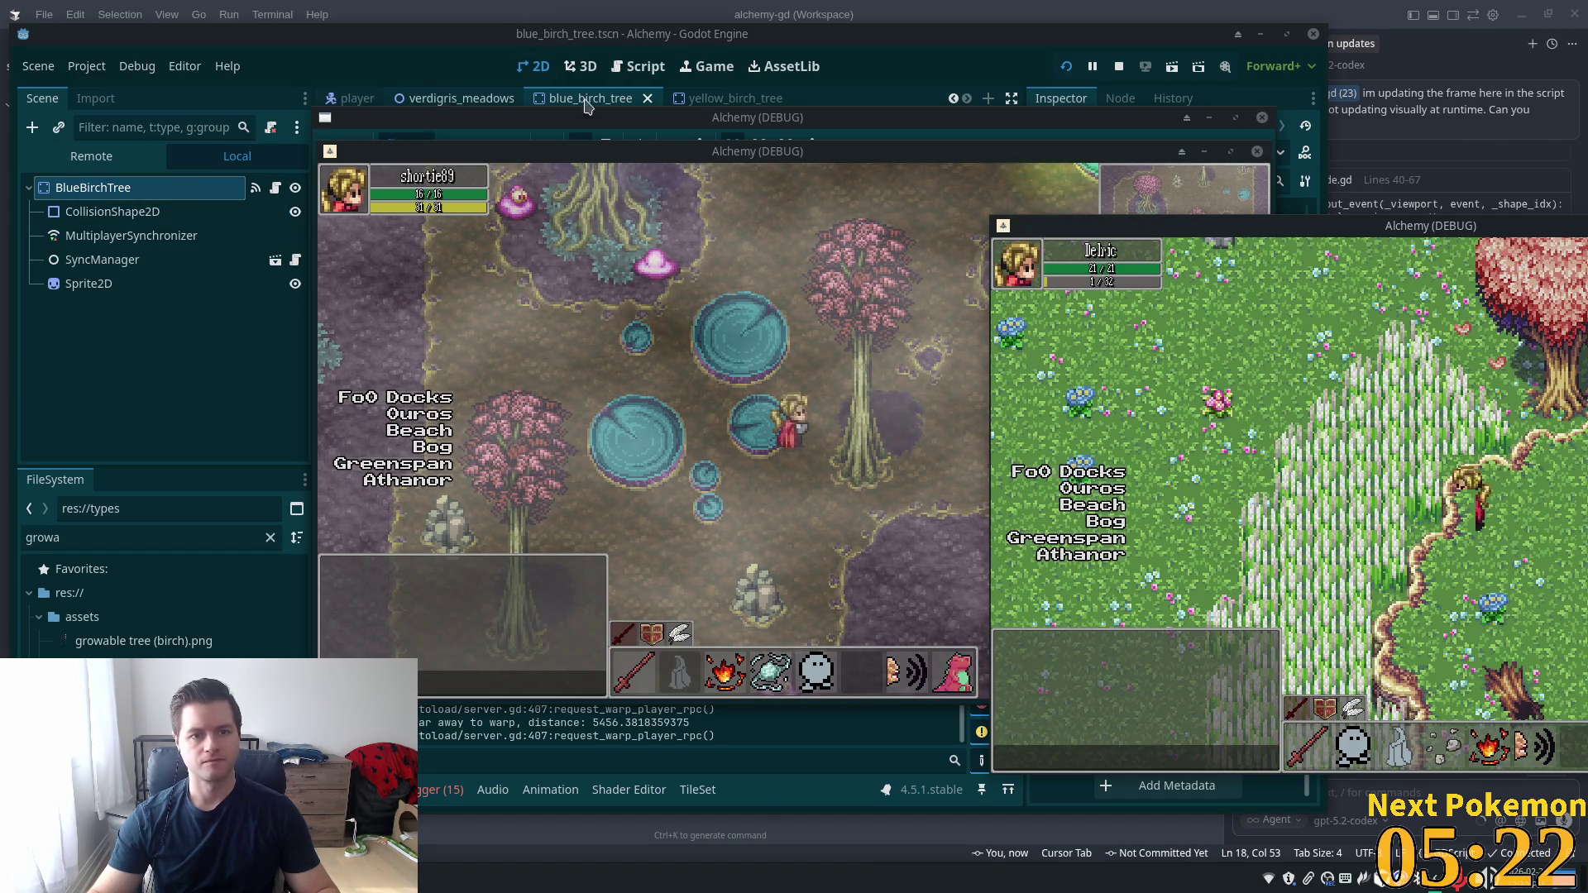
click(467, 110)
click(465, 105)
Select Cliffs and its child TileMapLayer and set both layers' Z Index to 0
scroll(136, 351, up, 5)
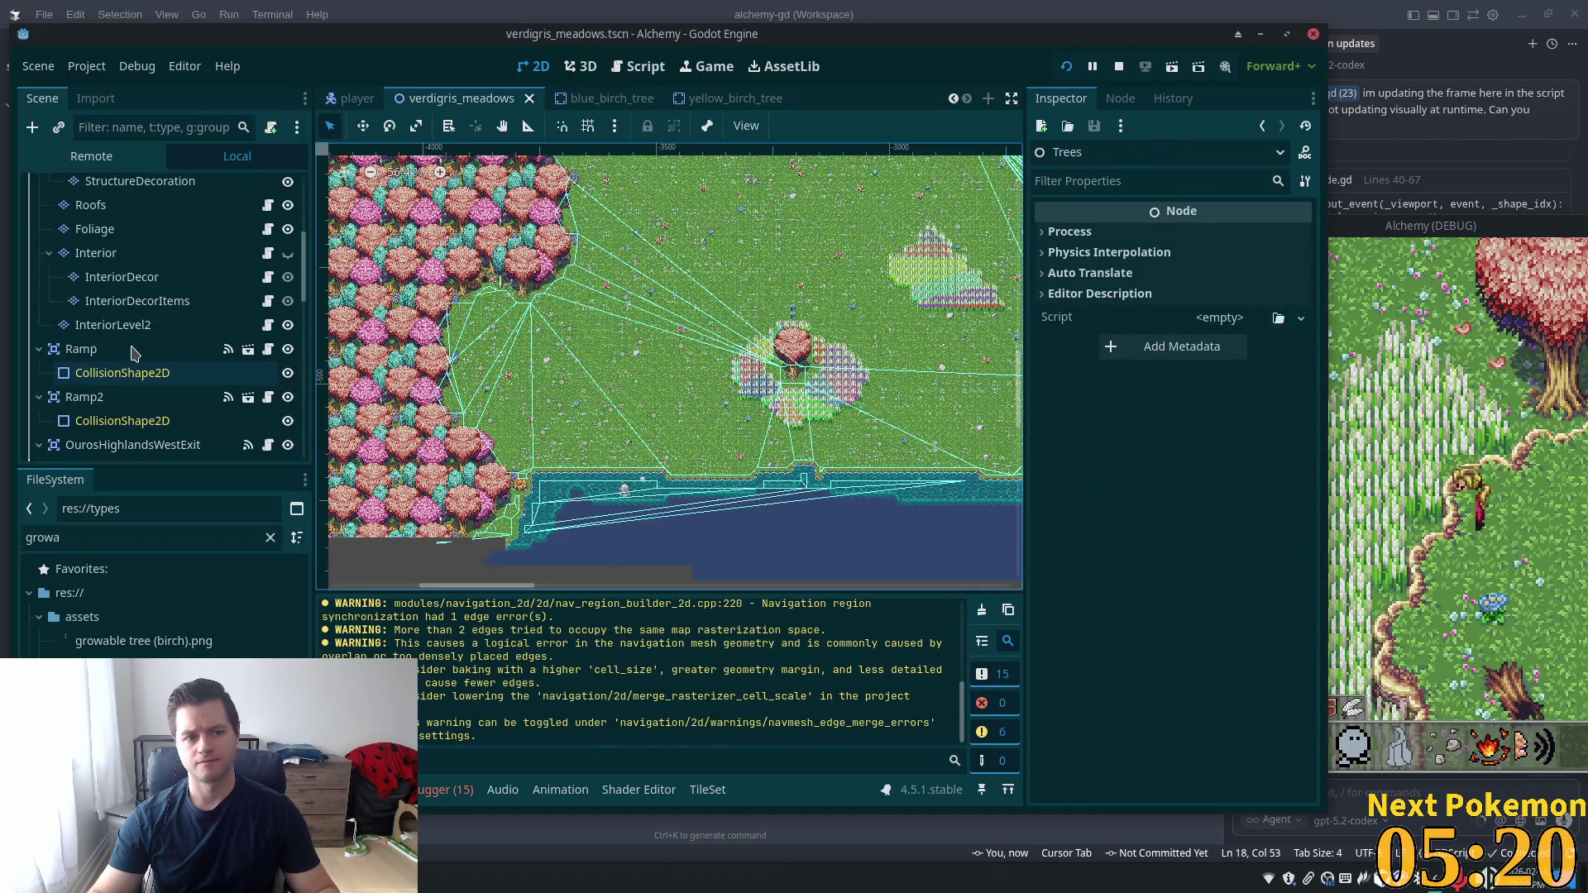
click(101, 216)
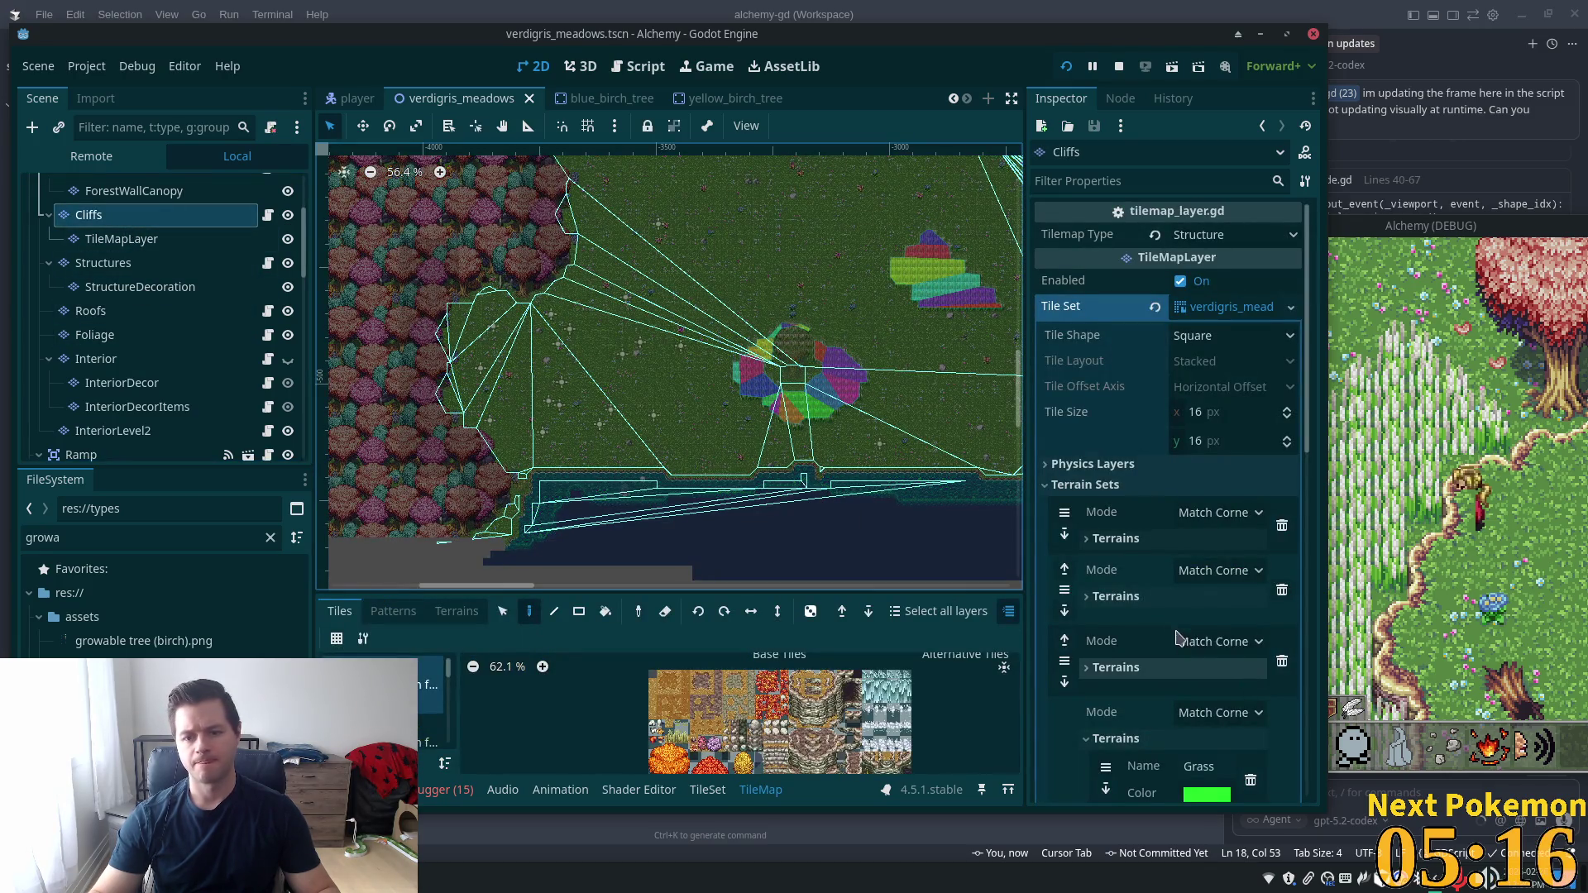
scroll(1178, 505, down, 5)
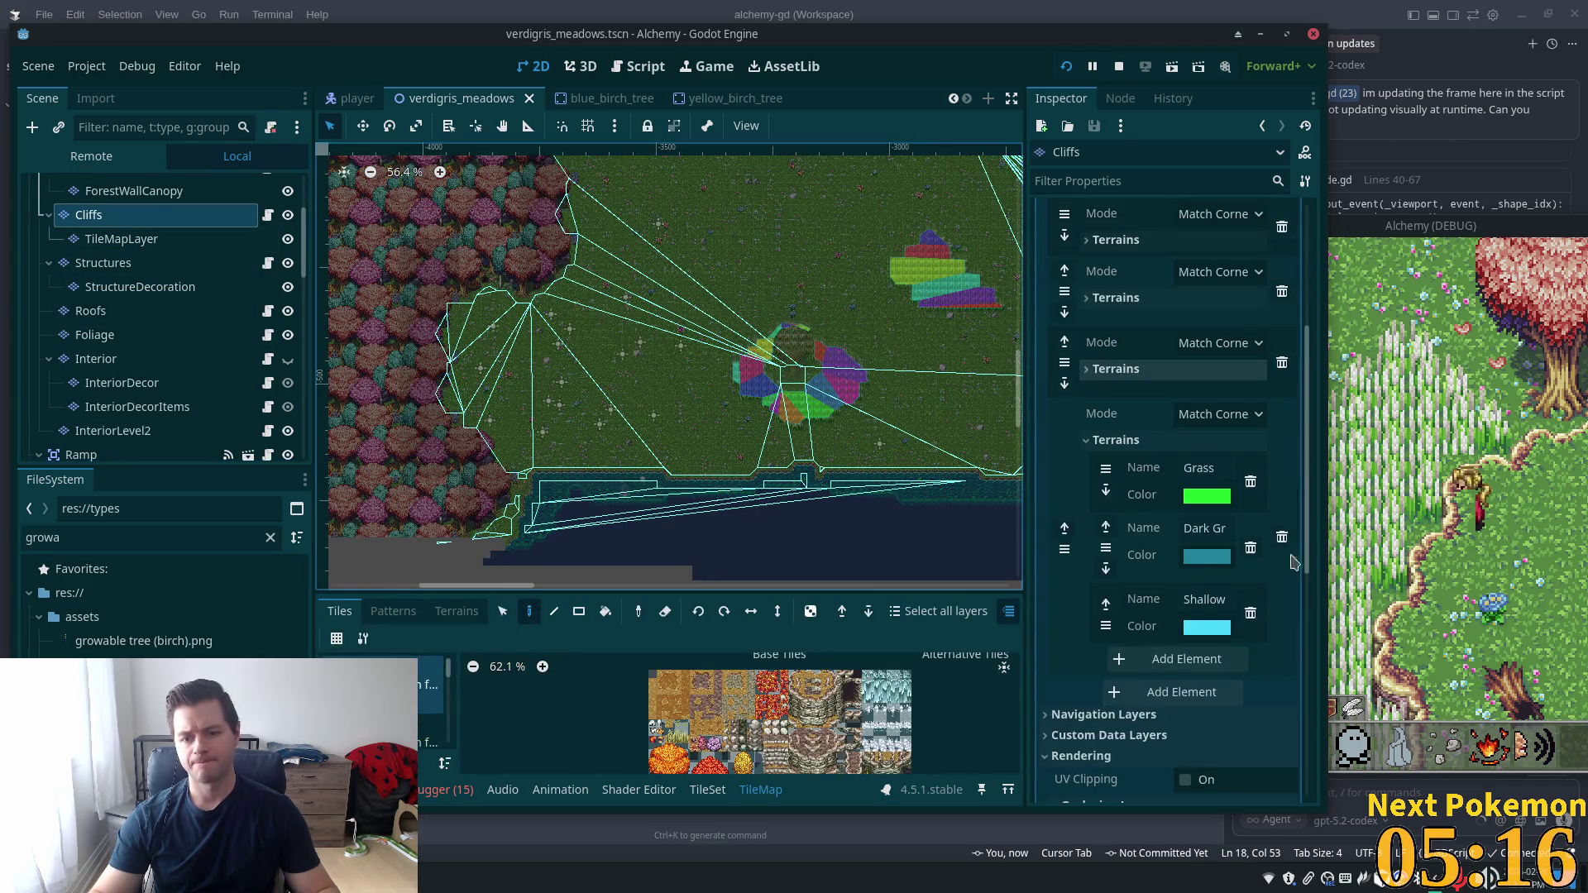
ctrl+click(116, 239)
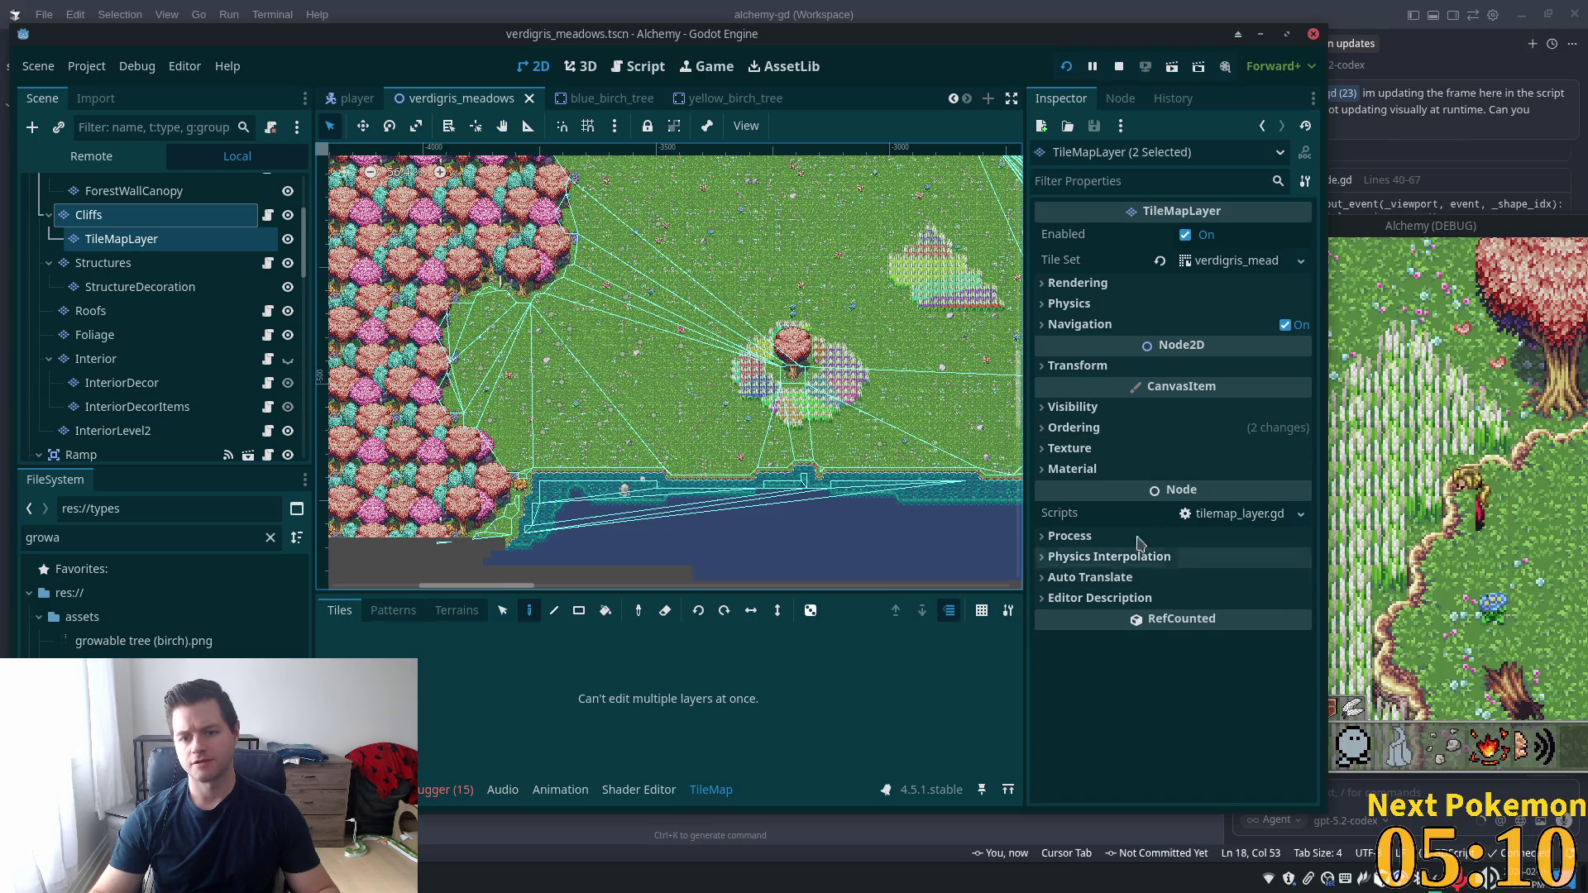
click(1071, 427)
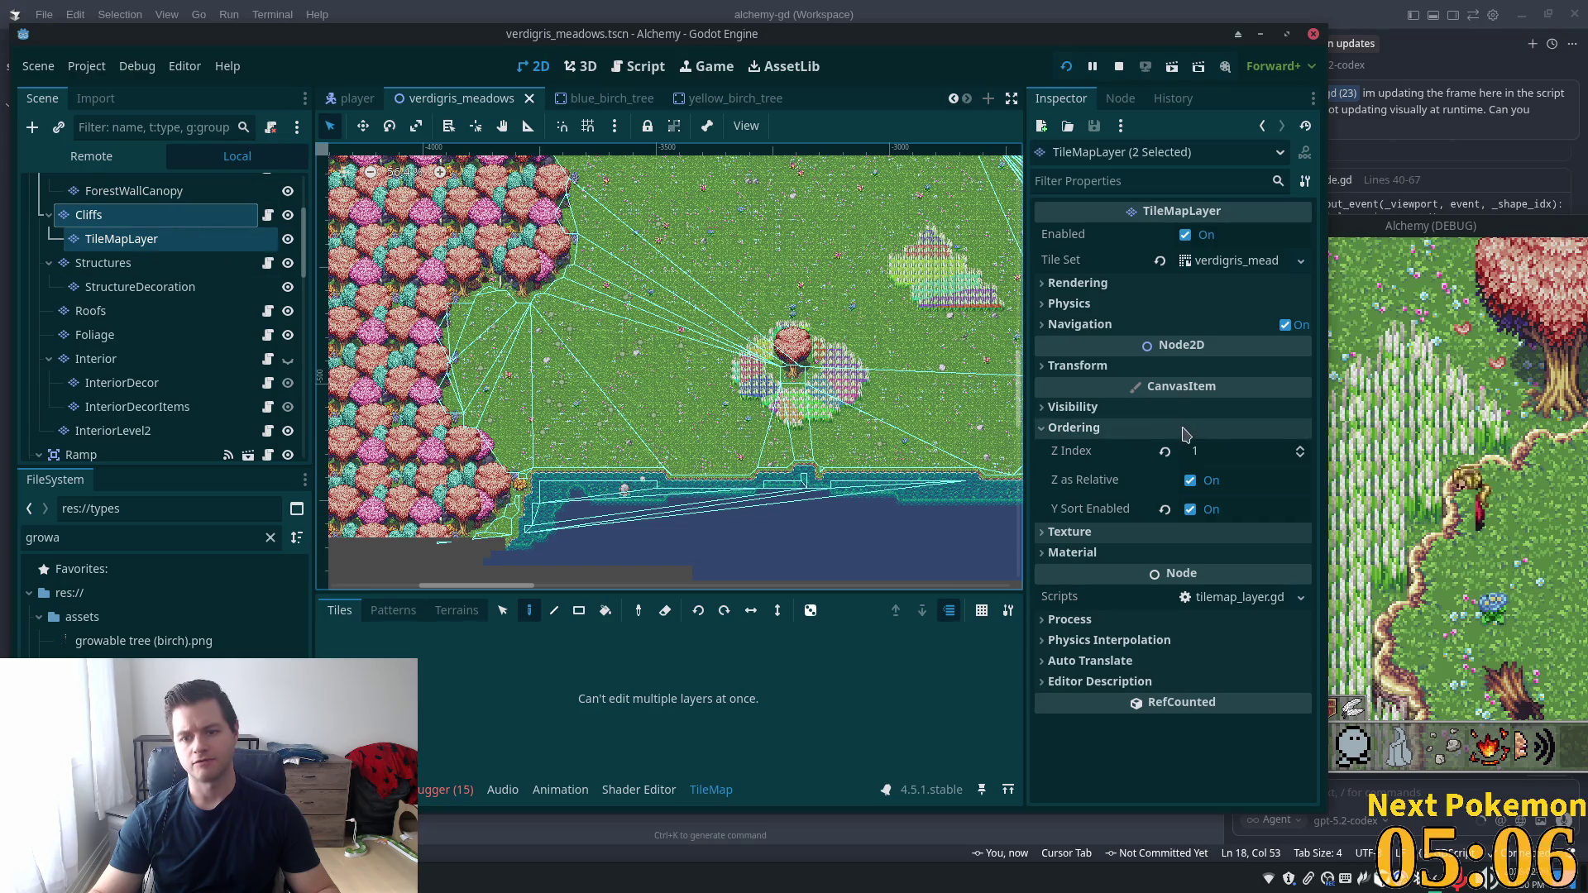
click(1227, 451)
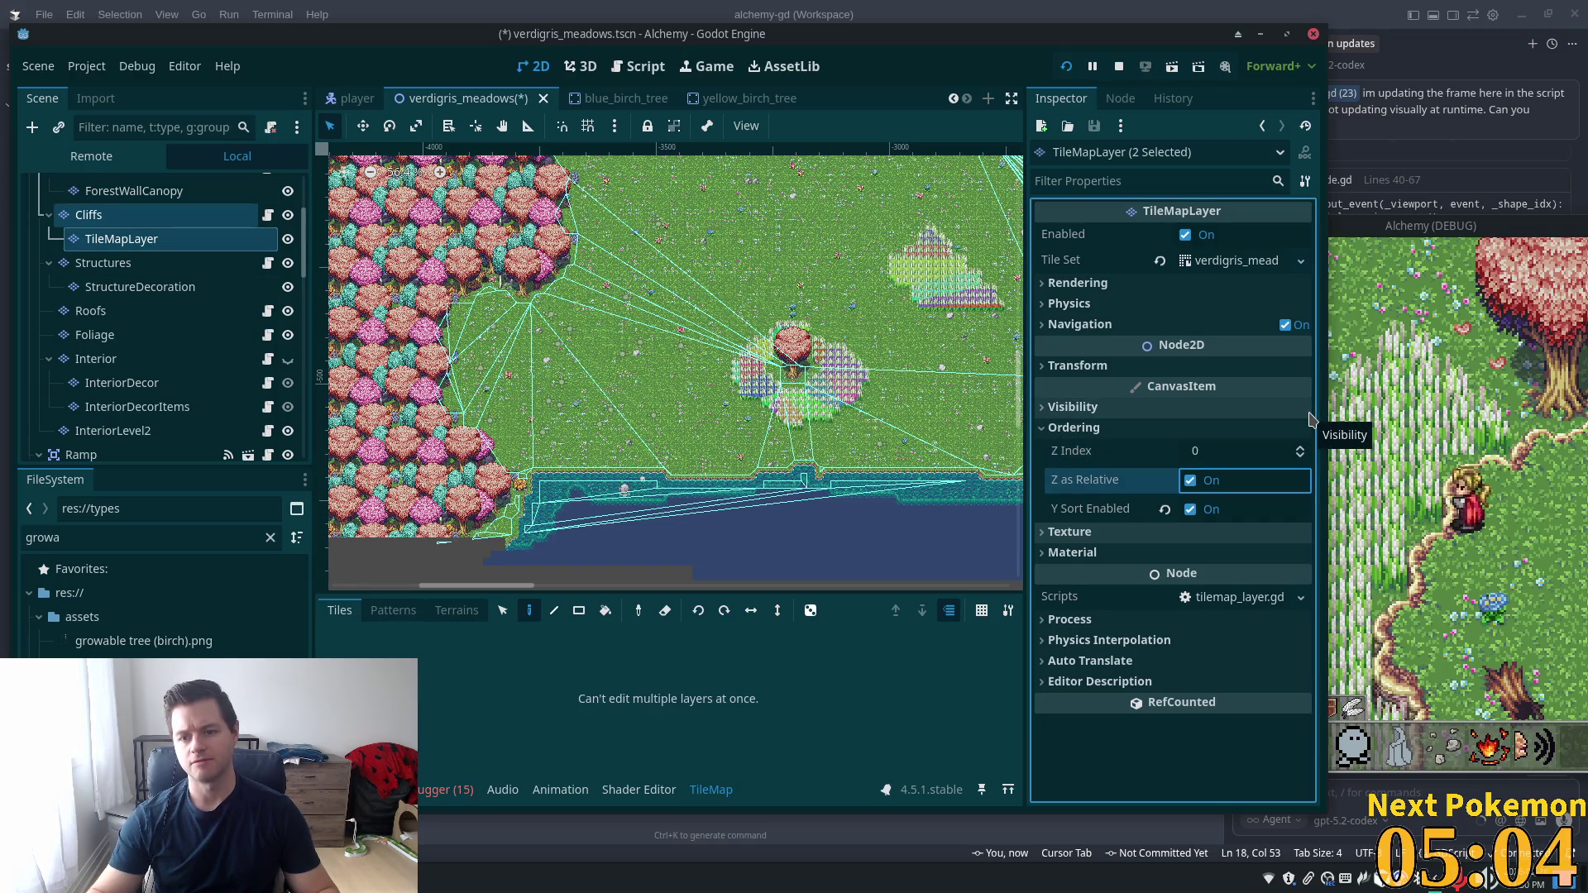
click(1348, 413)
key(Down)
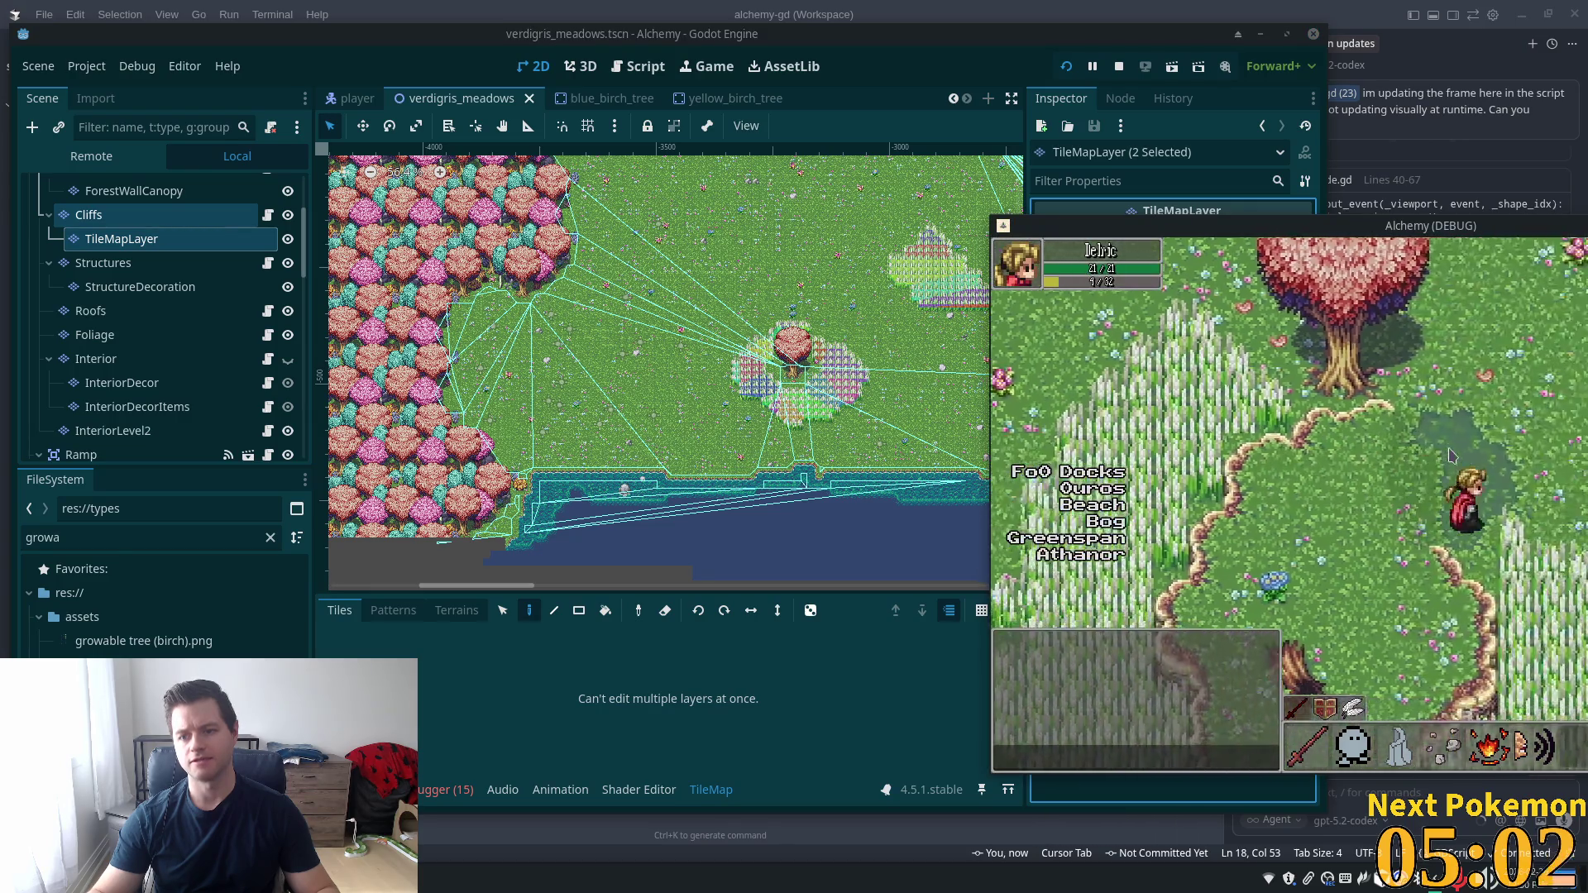
Walk the player through the meadow grass and past the birch trees
key(Right)
key(Up)
key(Right)
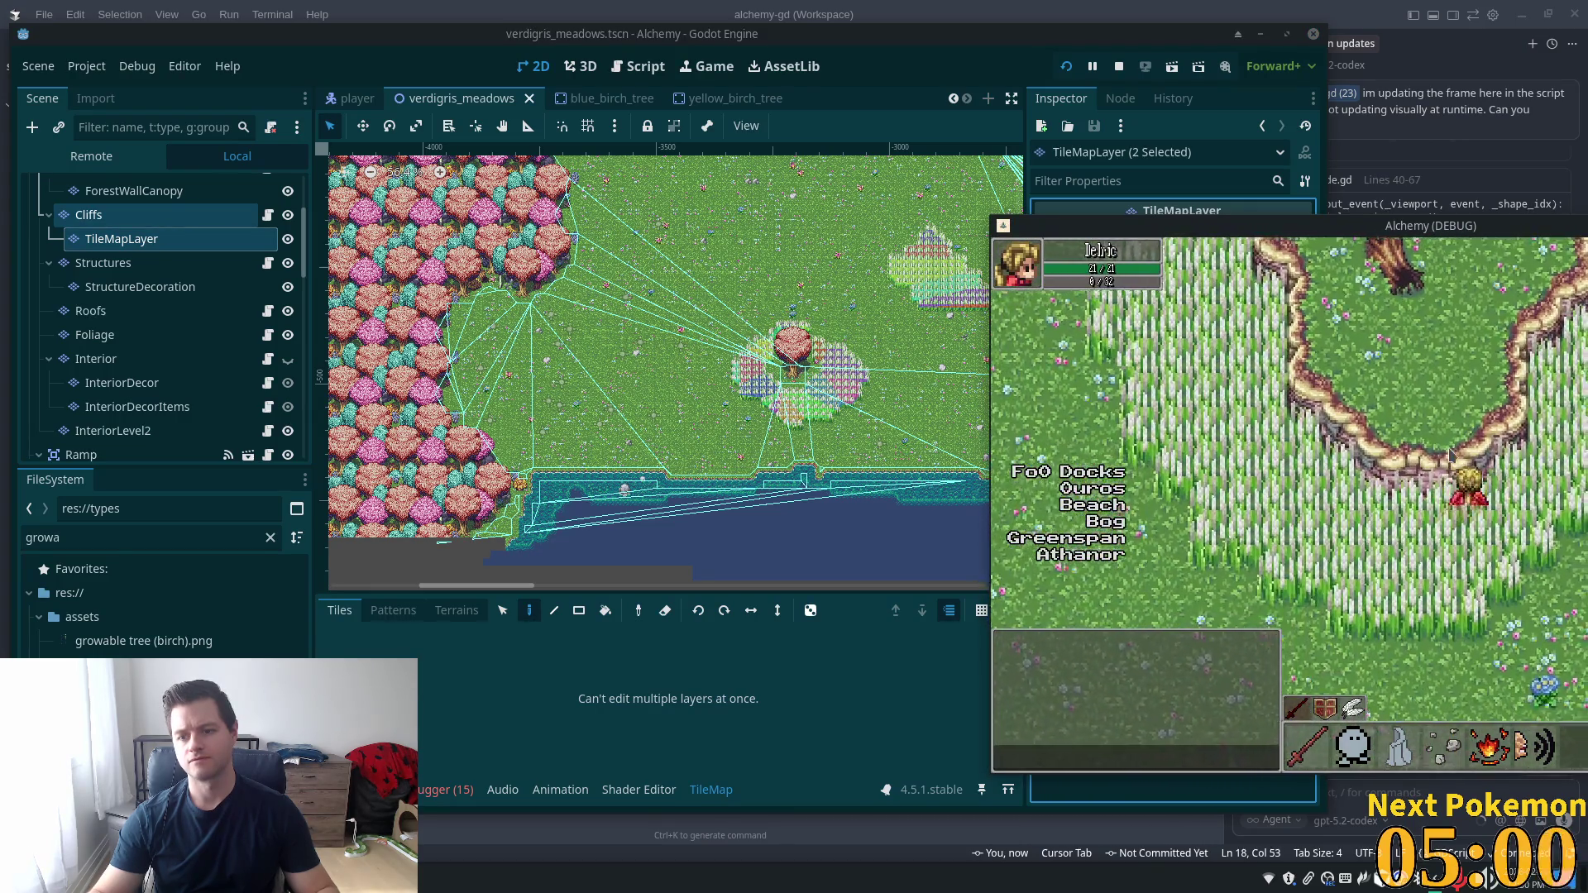
key(Up)
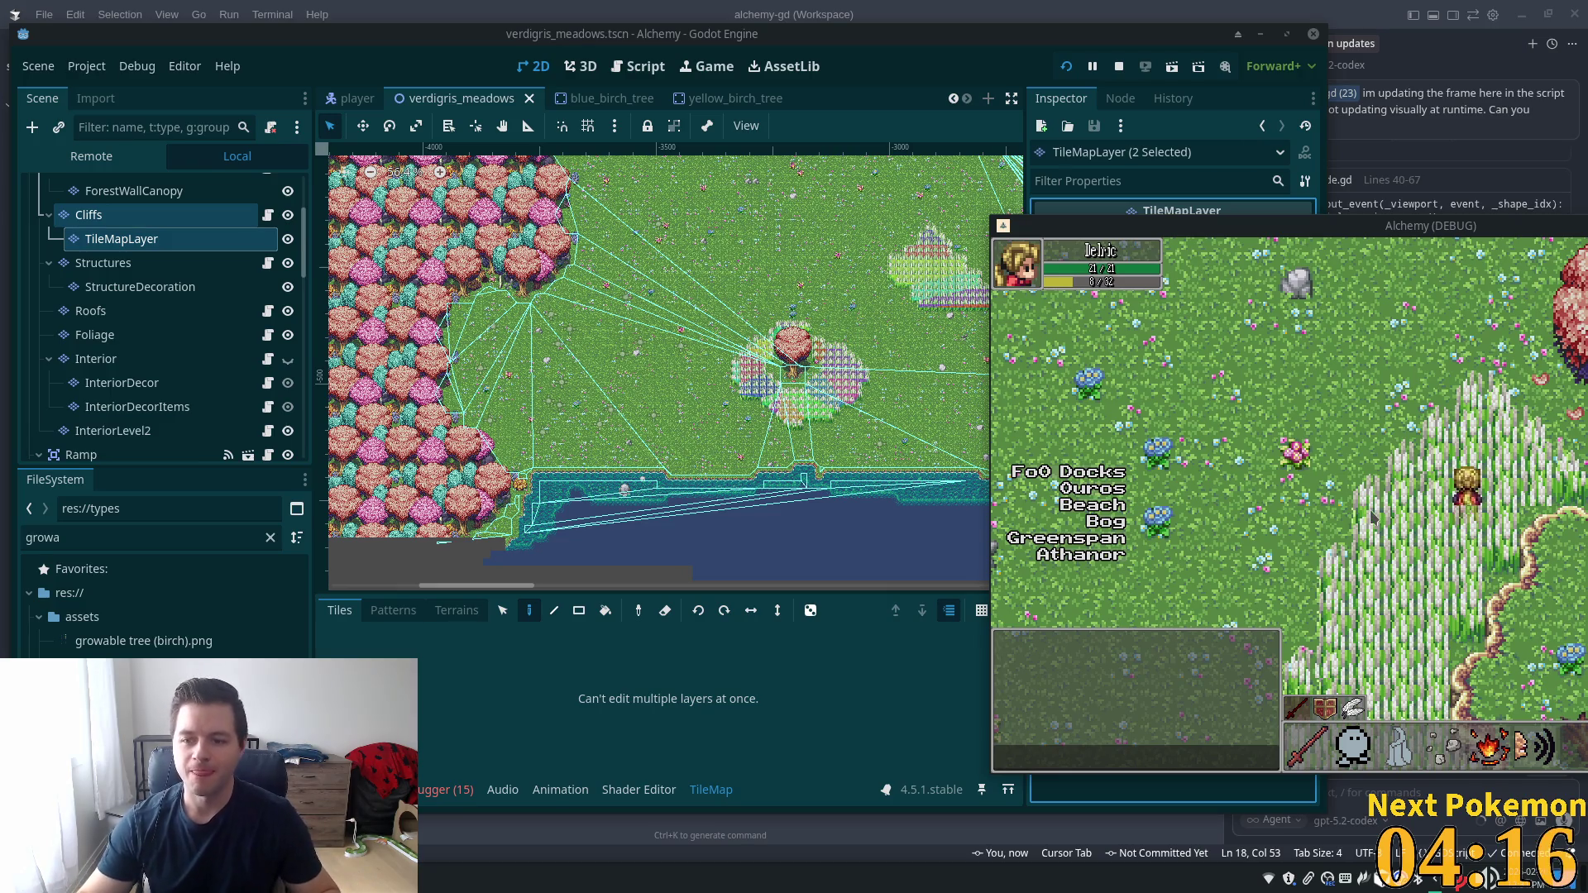
key(d)
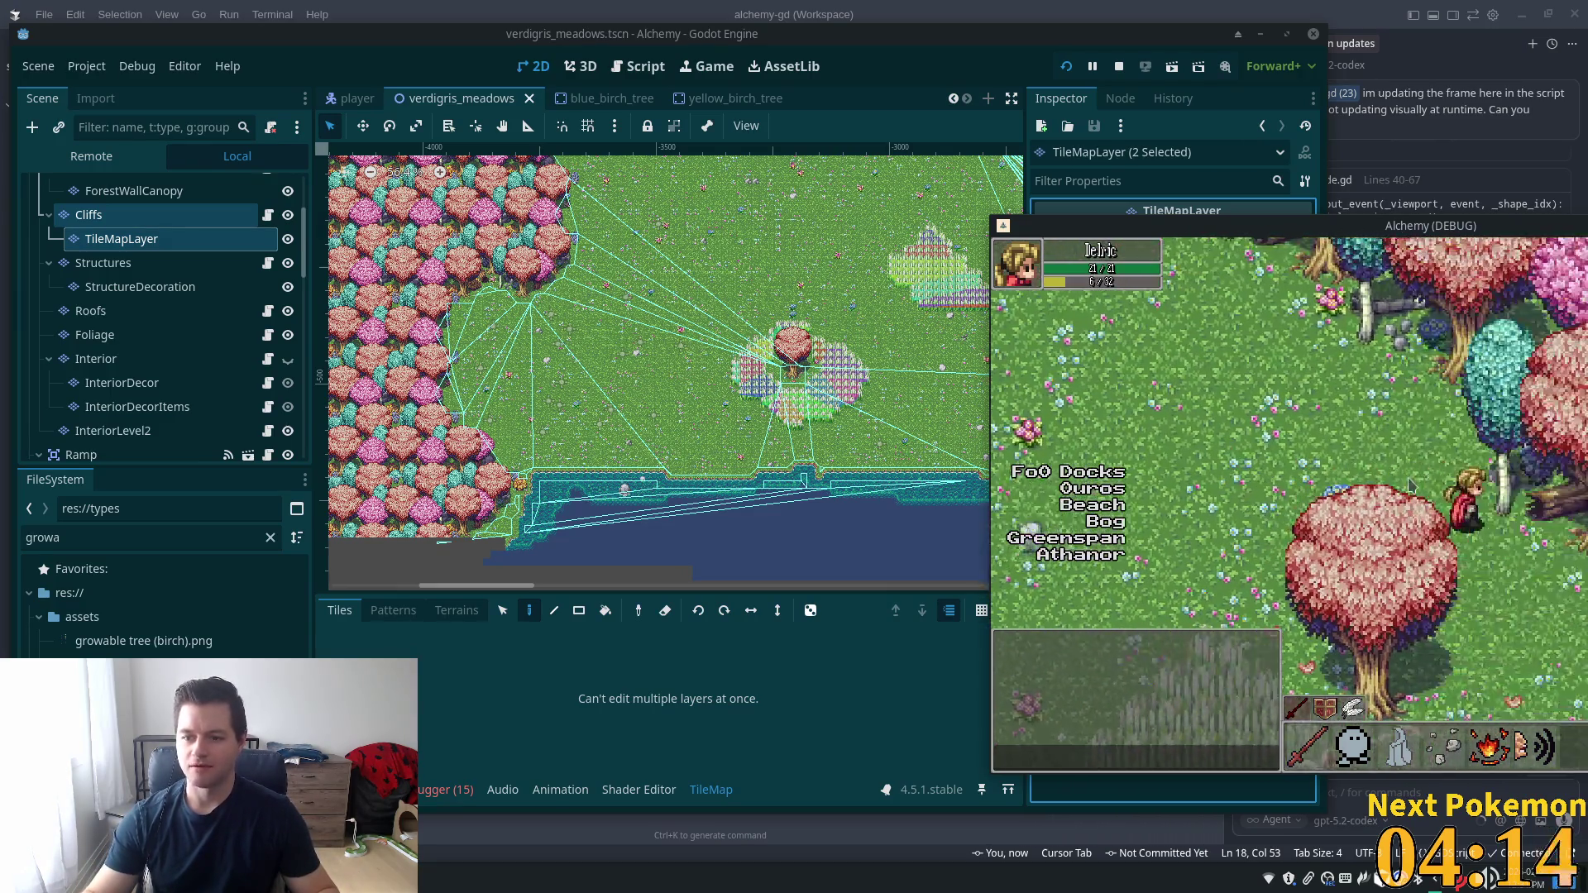
key(s)
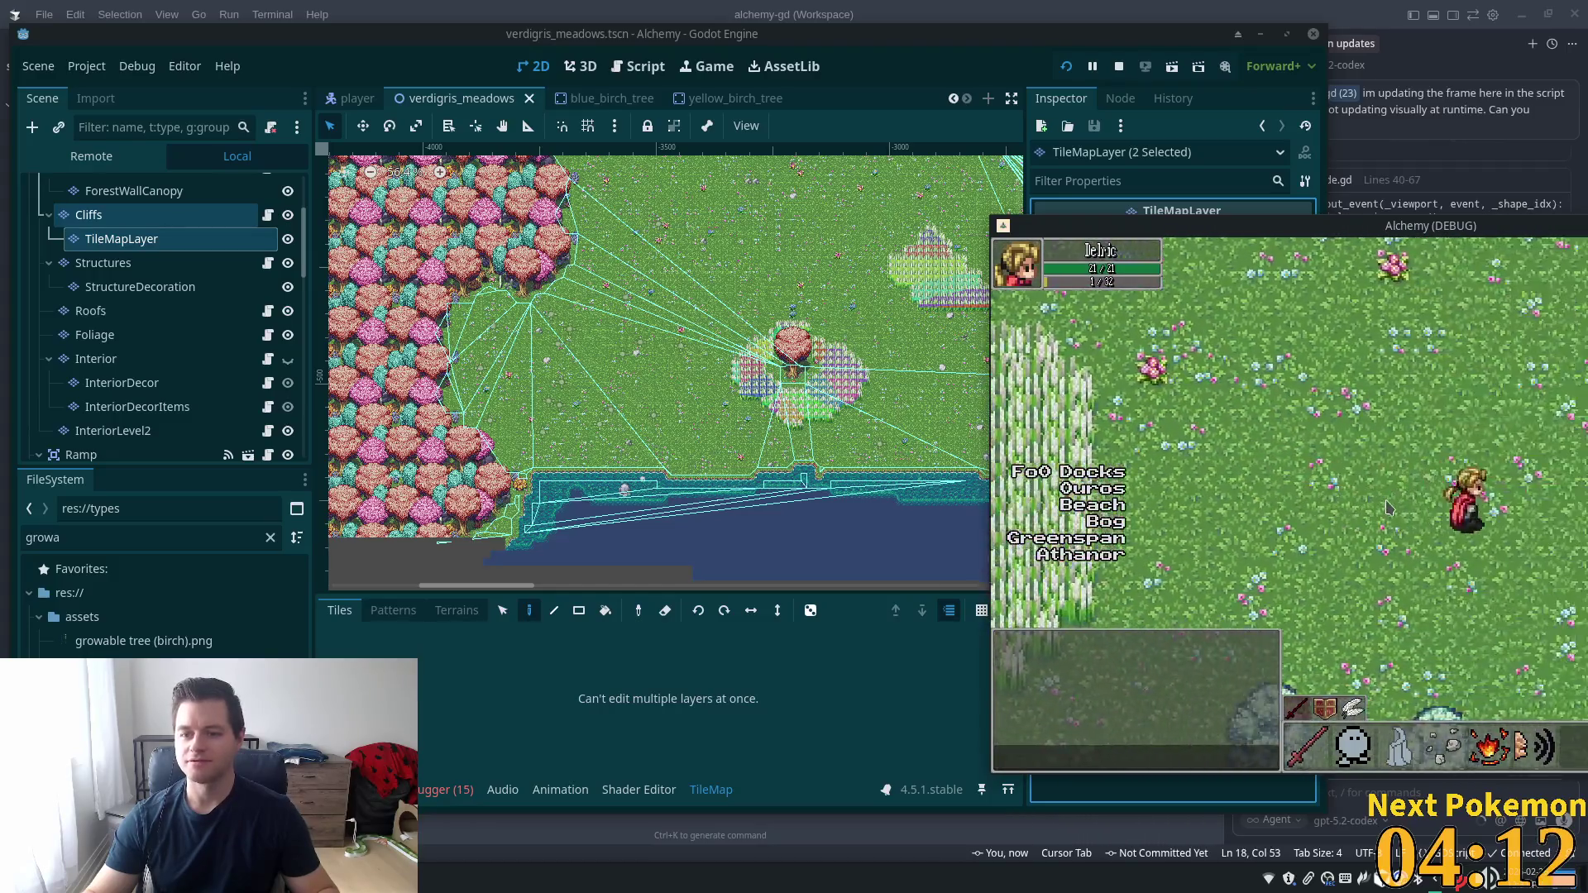
key(w)
key(w)
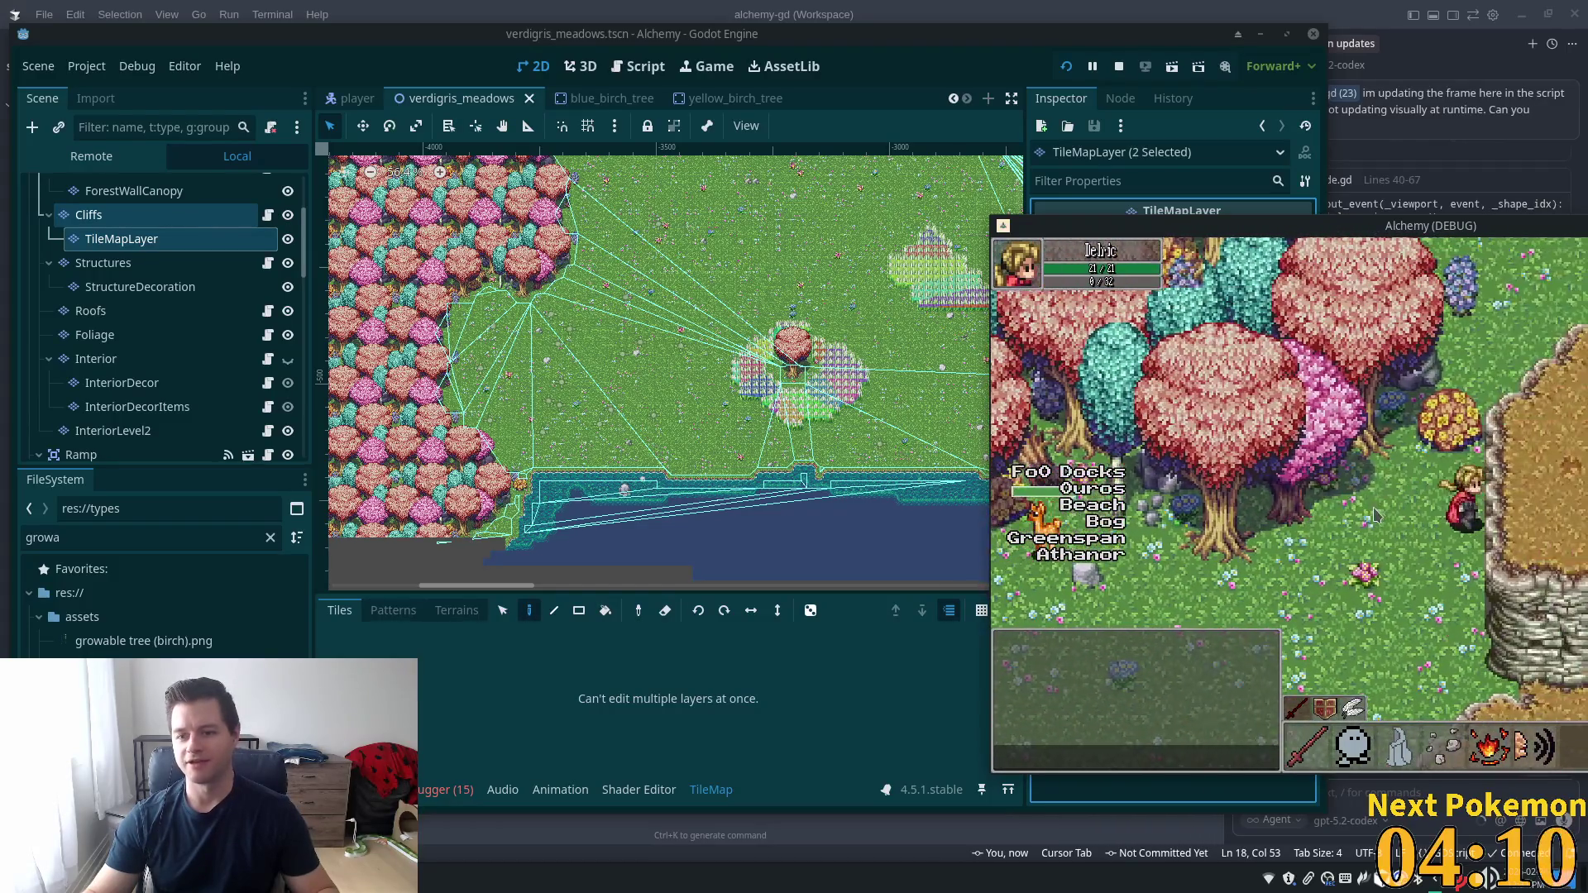
key(s)
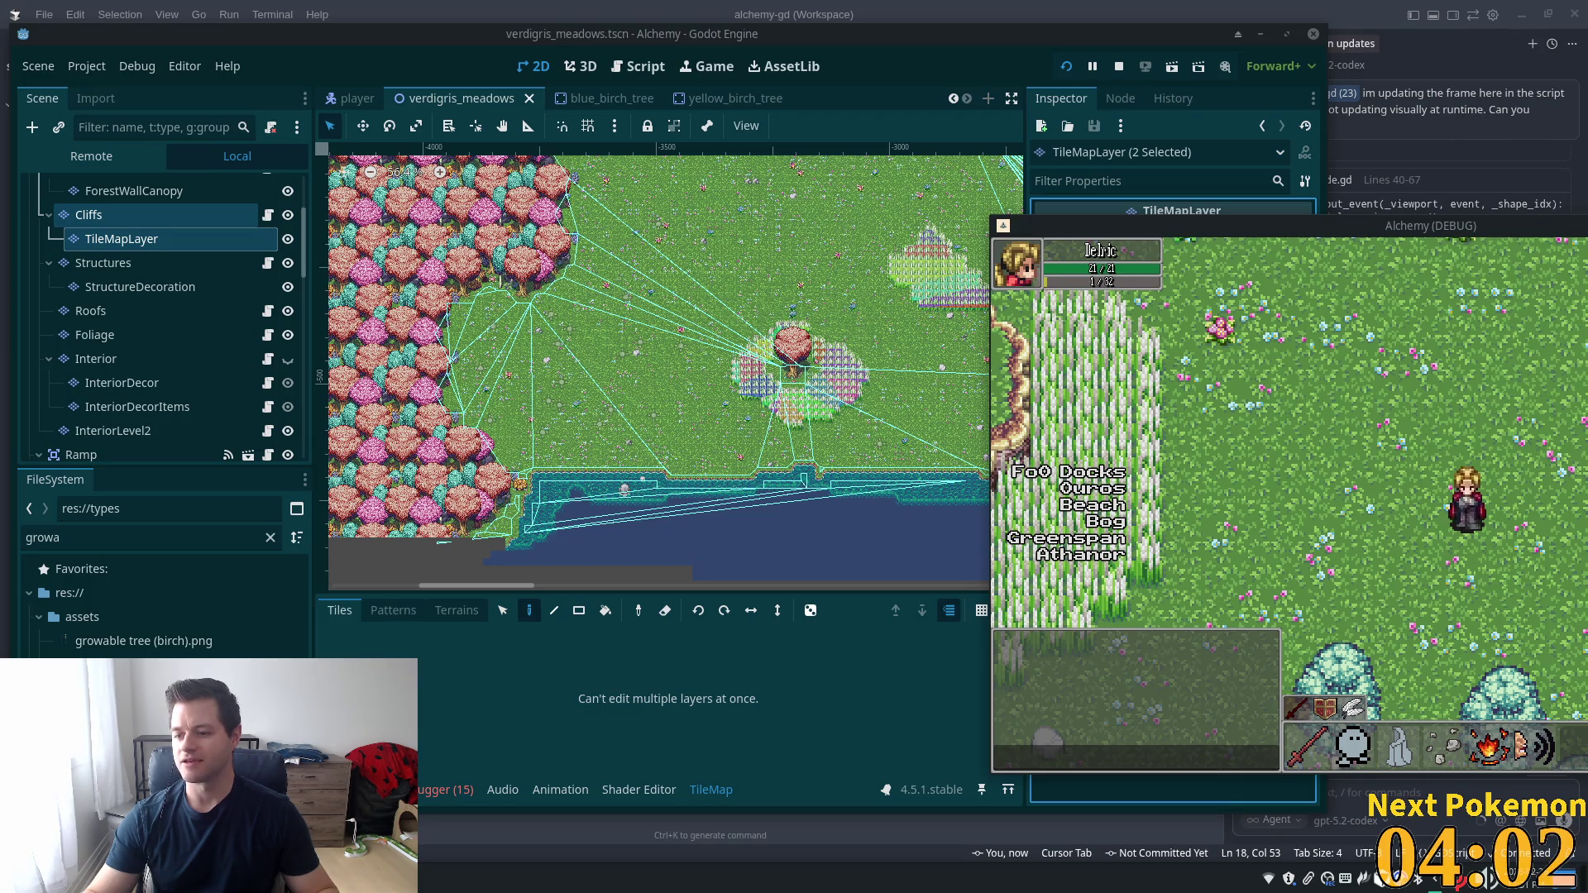
key(s)
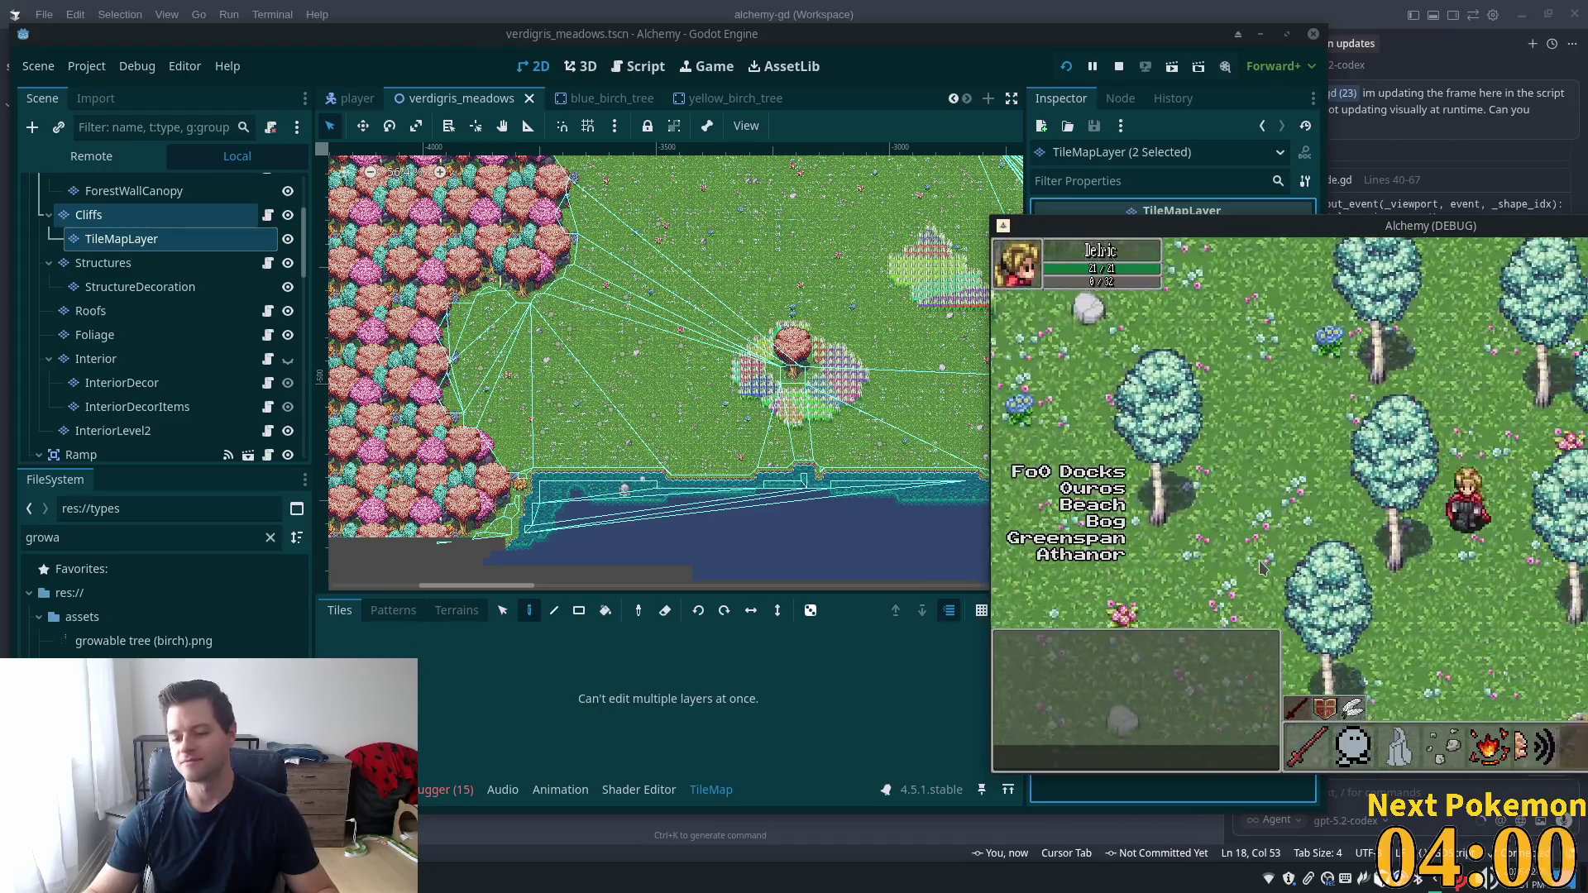
key(s)
key(a)
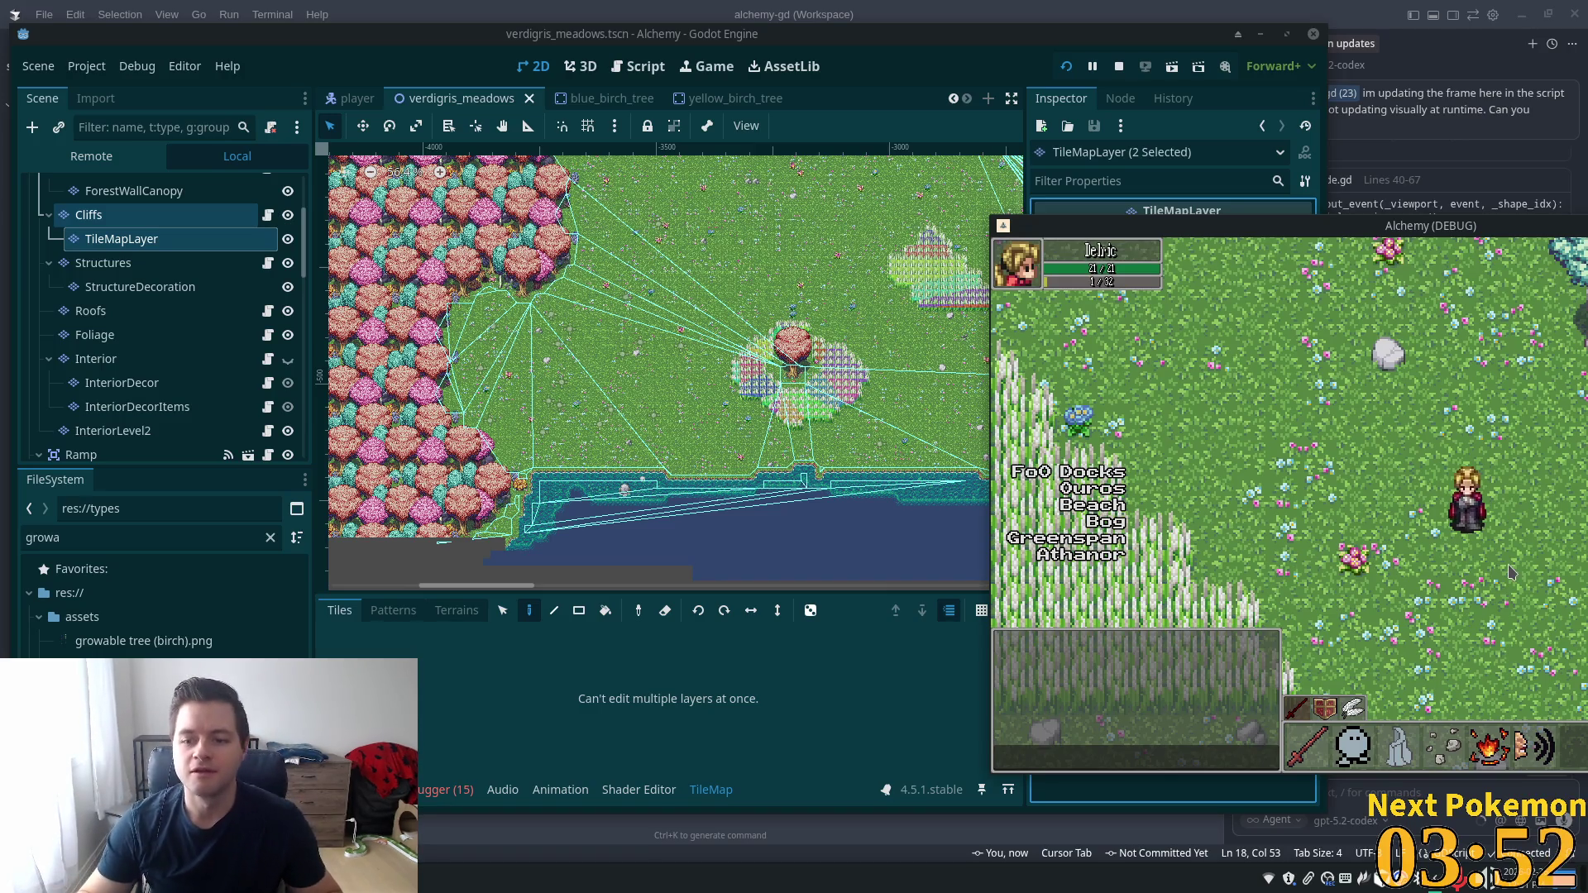
key(w)
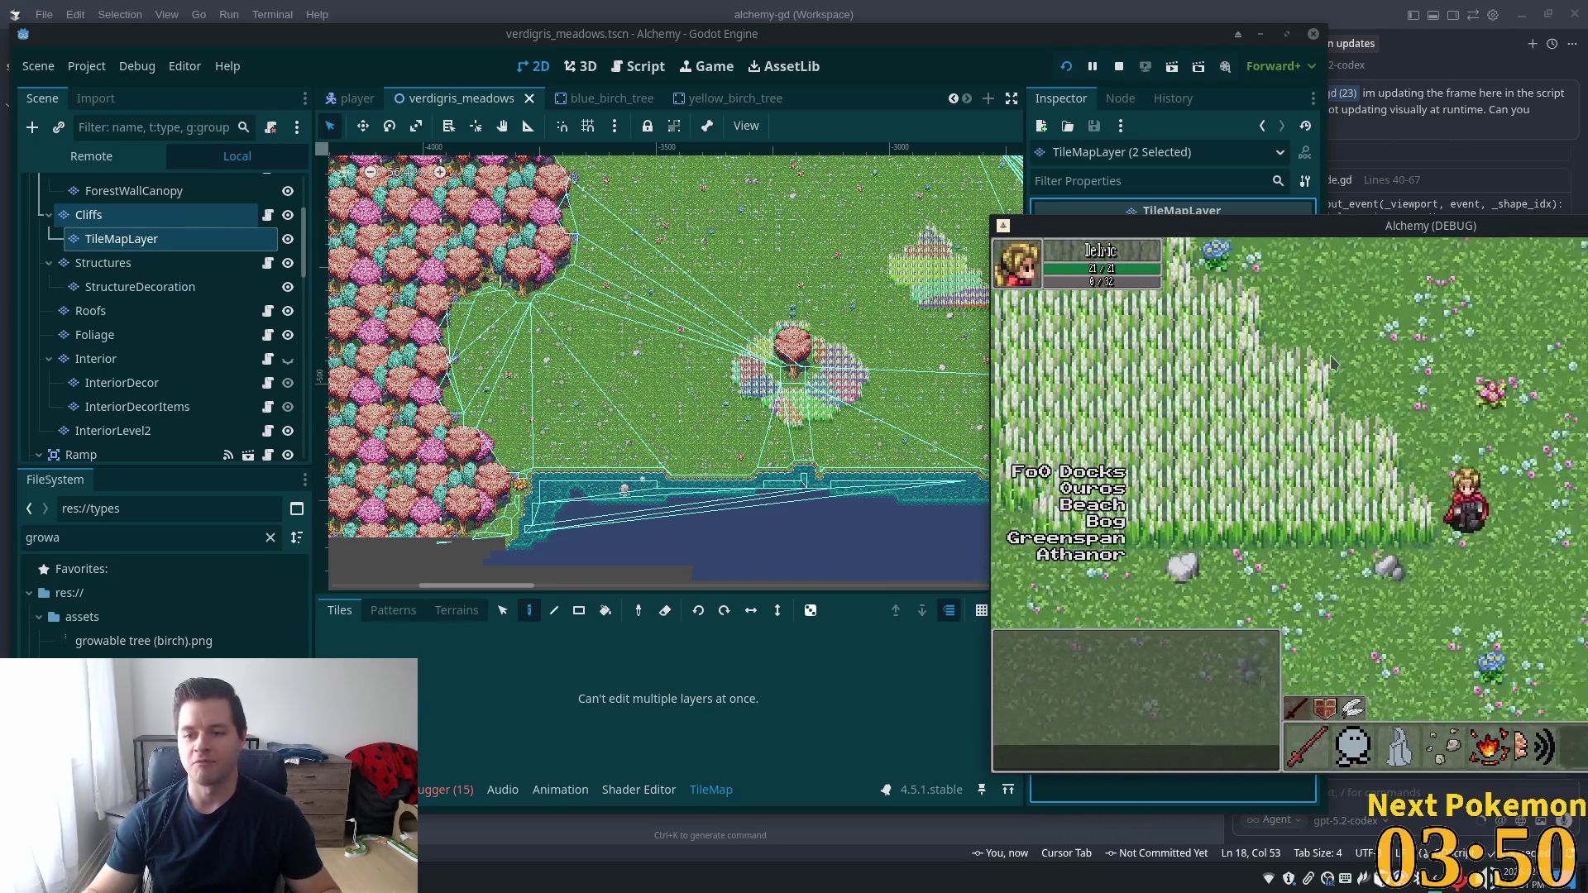
Walk back and forth across the cliff edge between meadow and desert to check its layering
mouse_move(1021, 232)
mouse_down()
mouse_move(874, 221)
mouse_move(373, 246)
mouse_up()
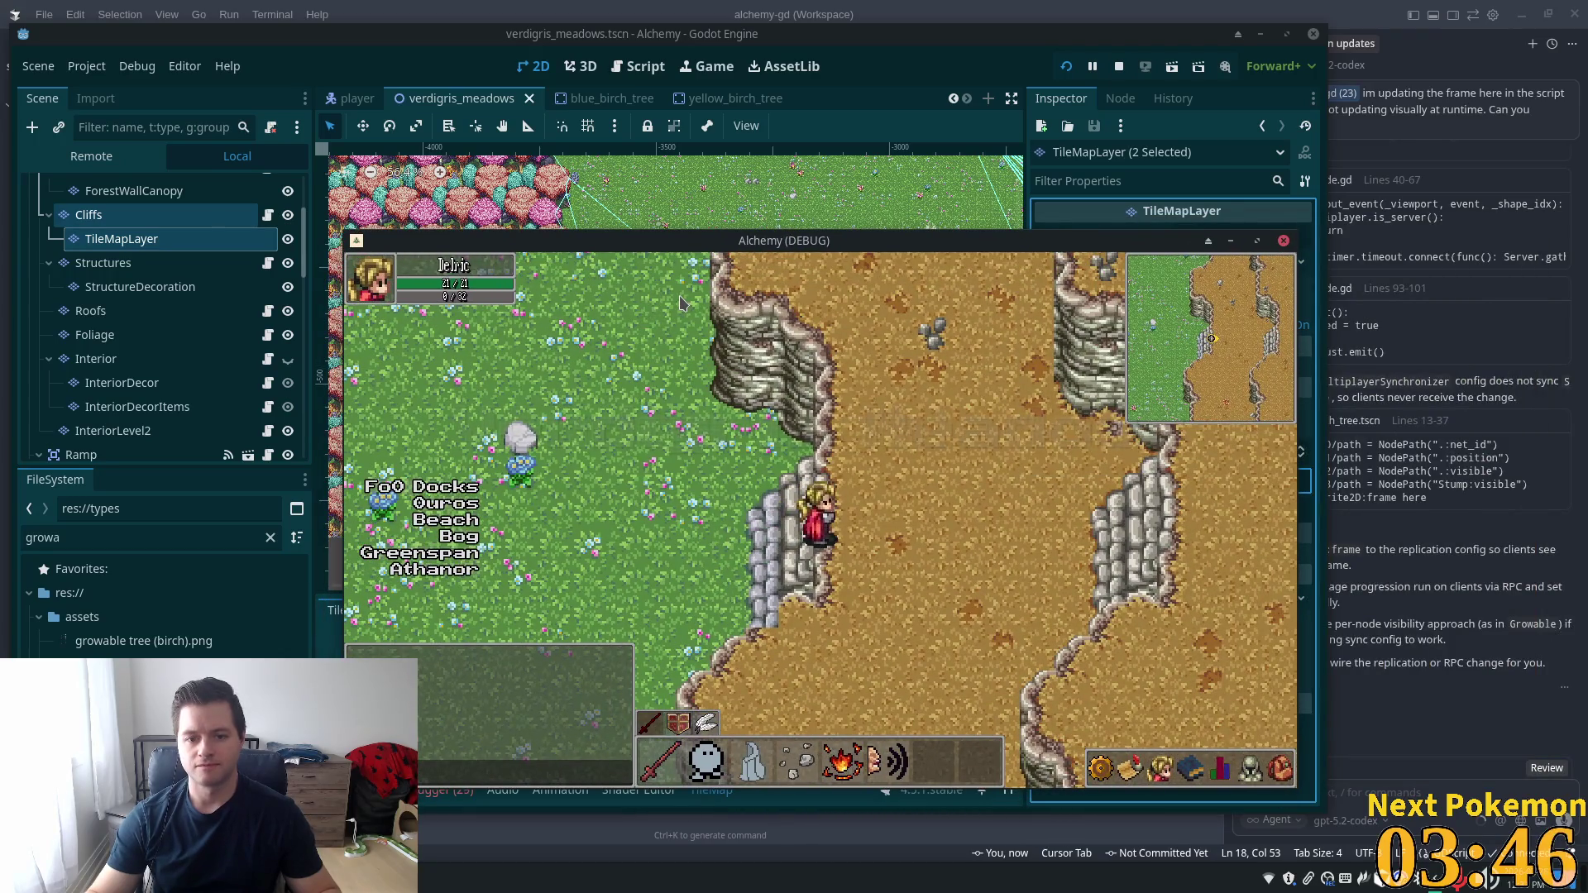
key(a)
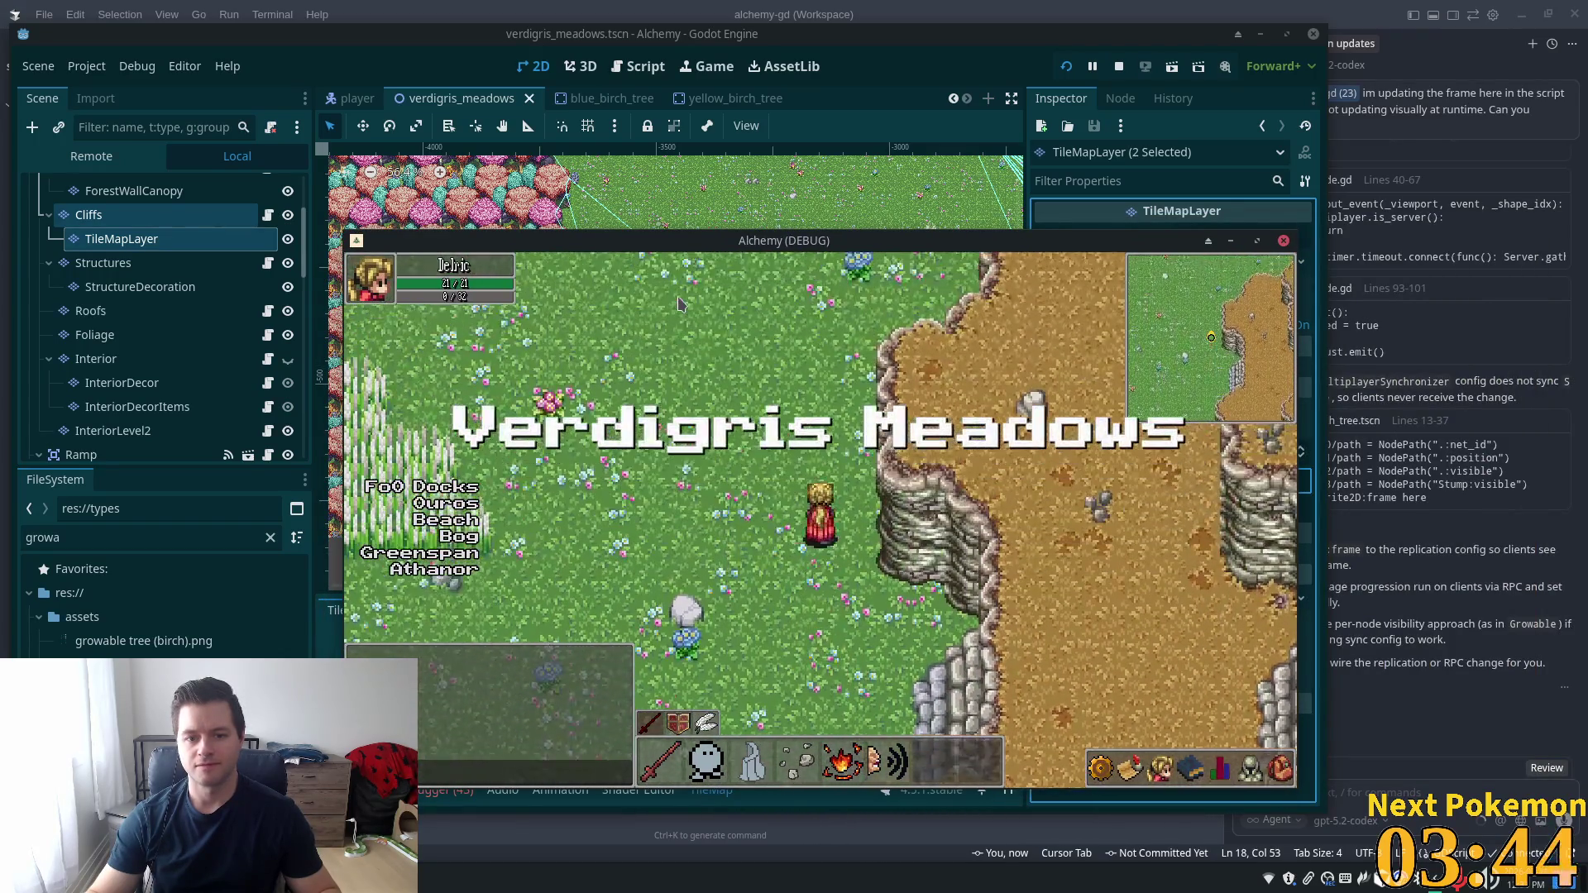
key(d)
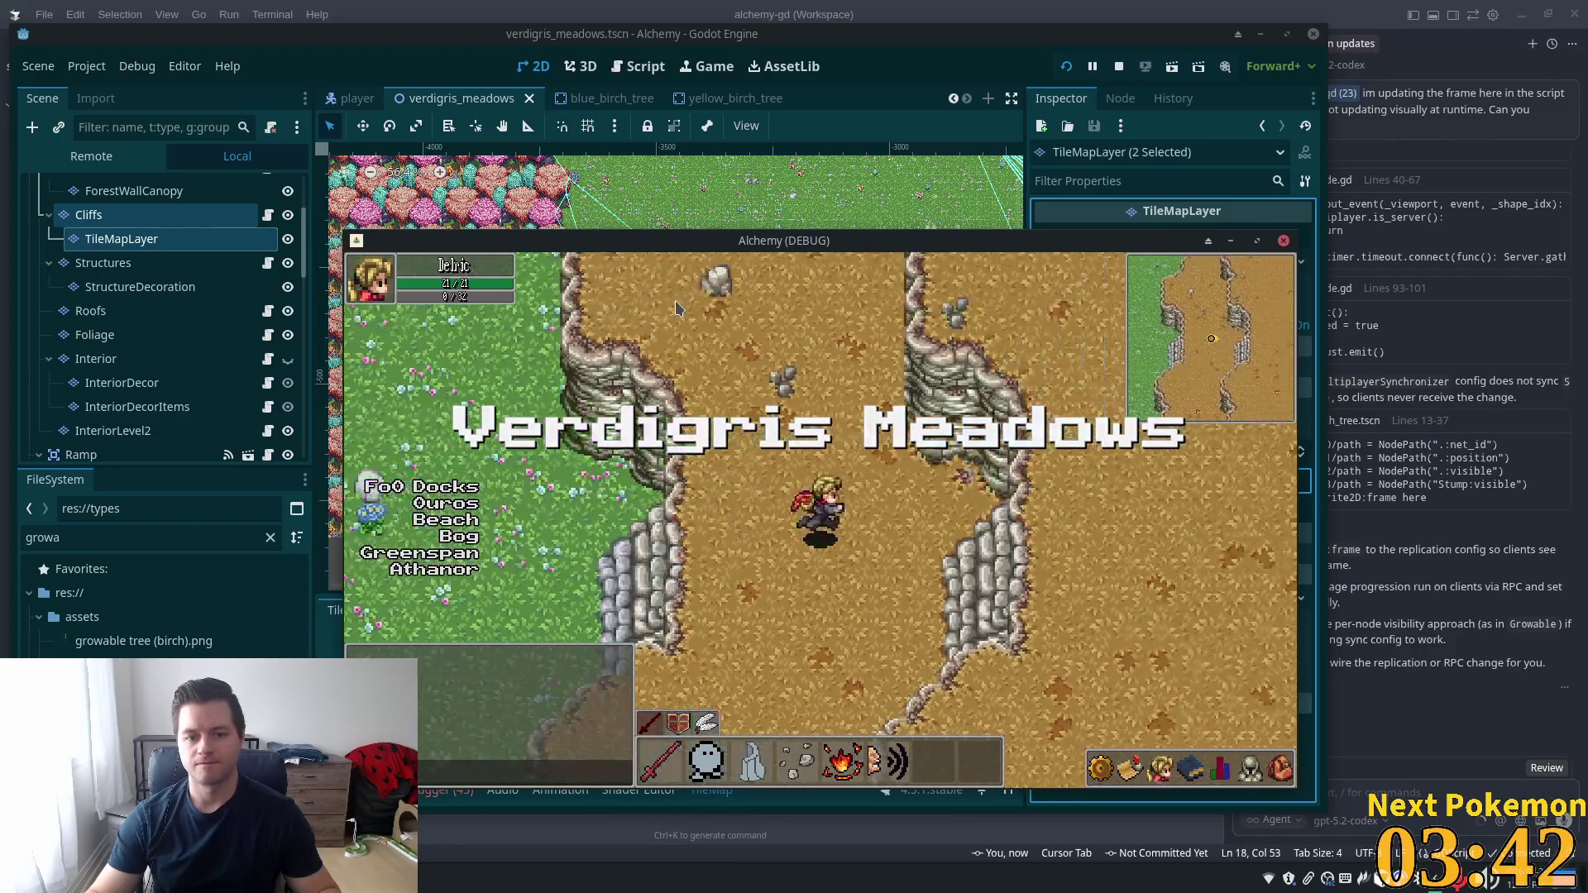
key(a)
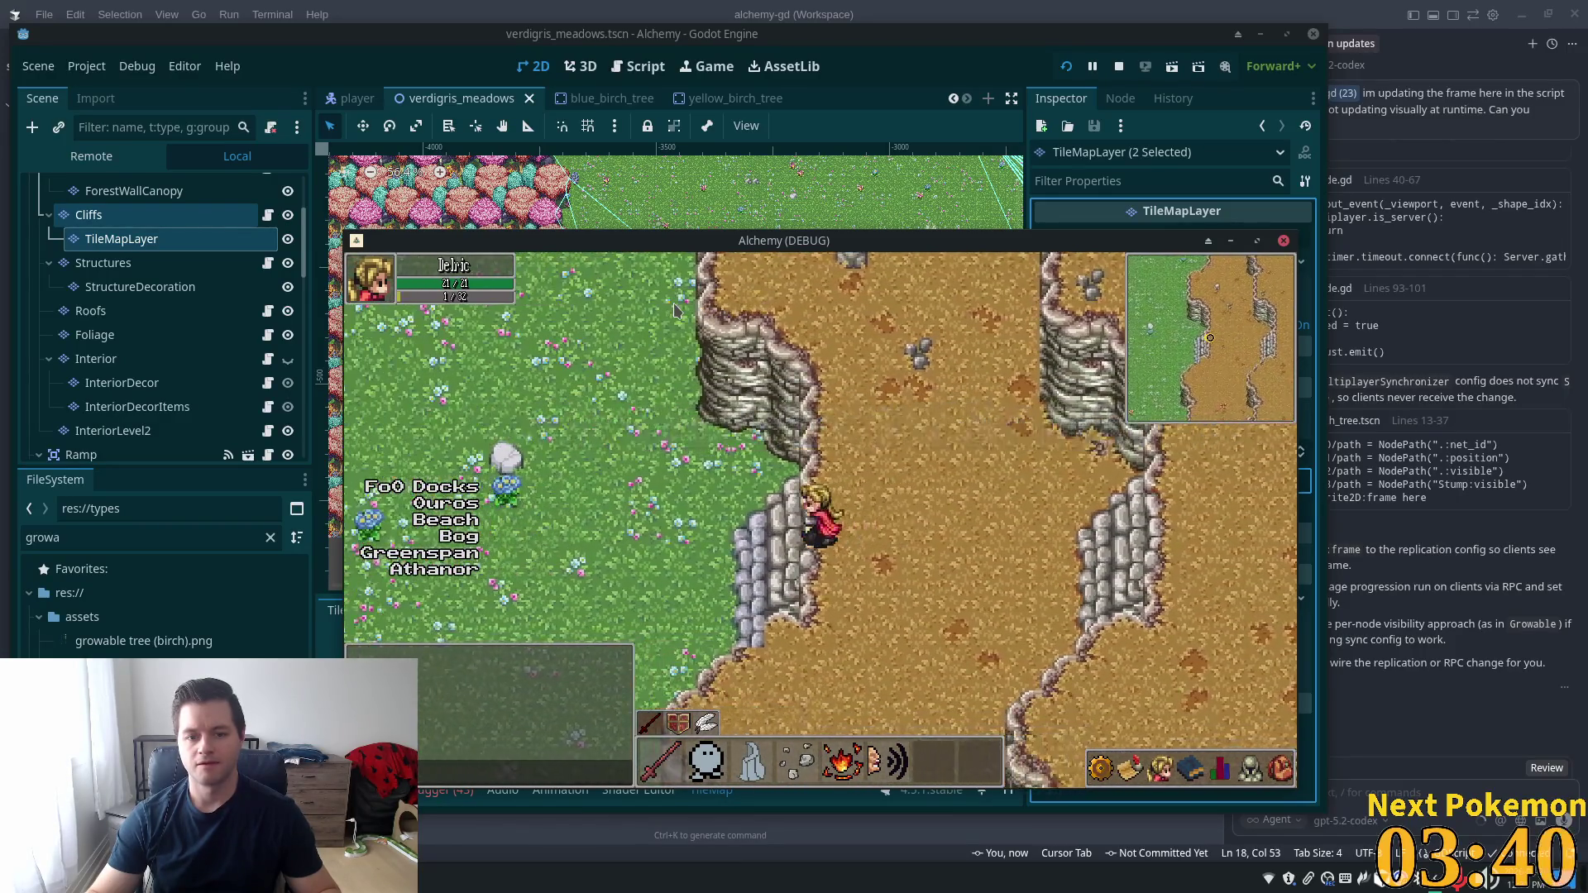
key(d)
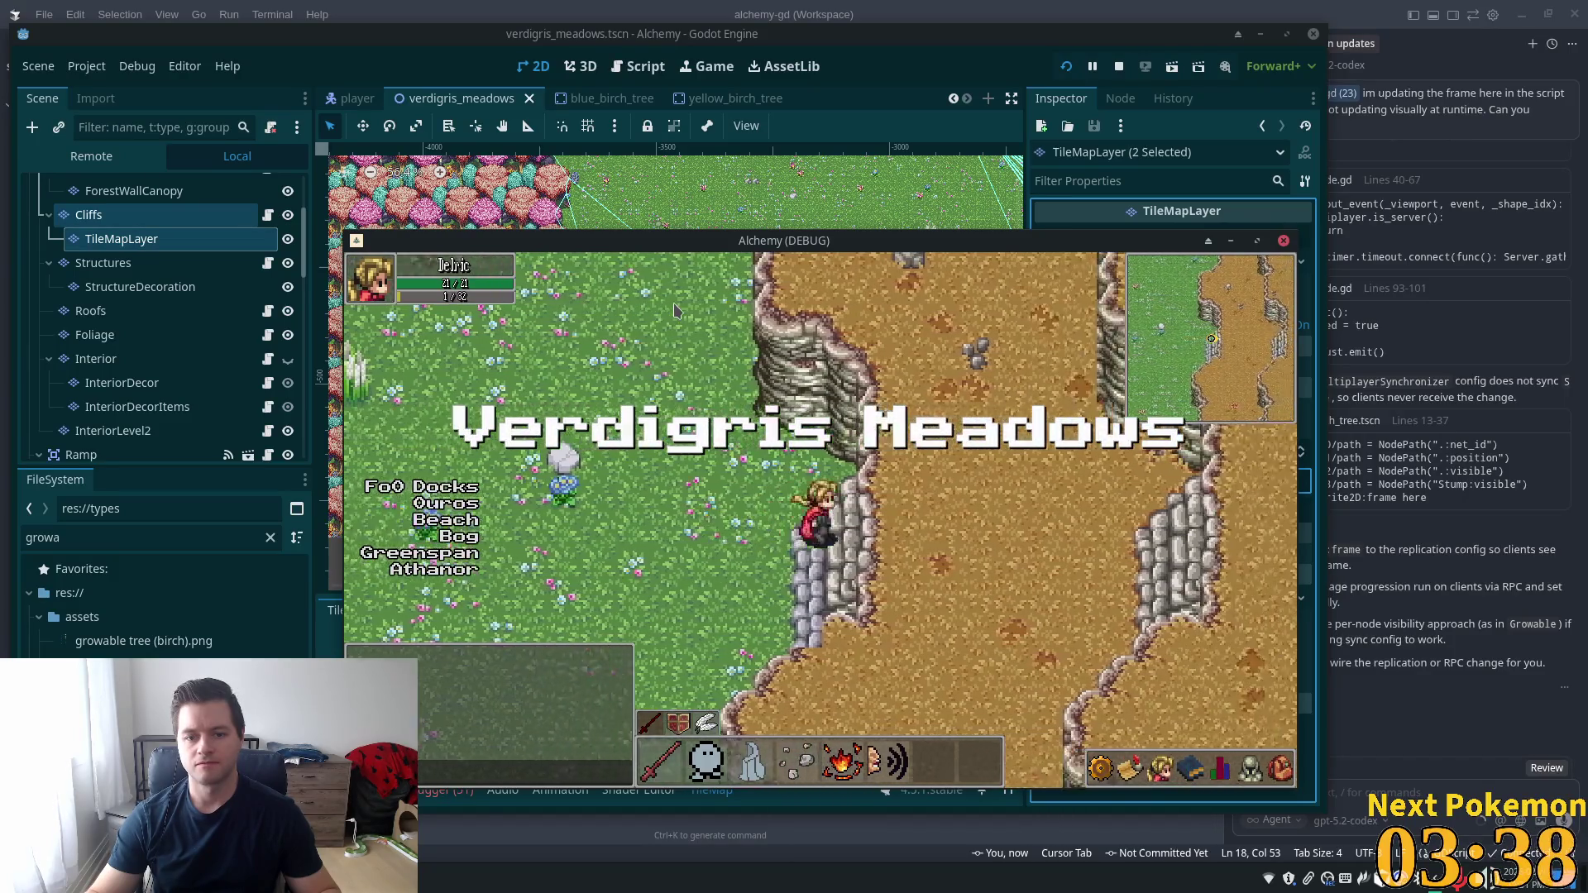
key(w)
key(d)
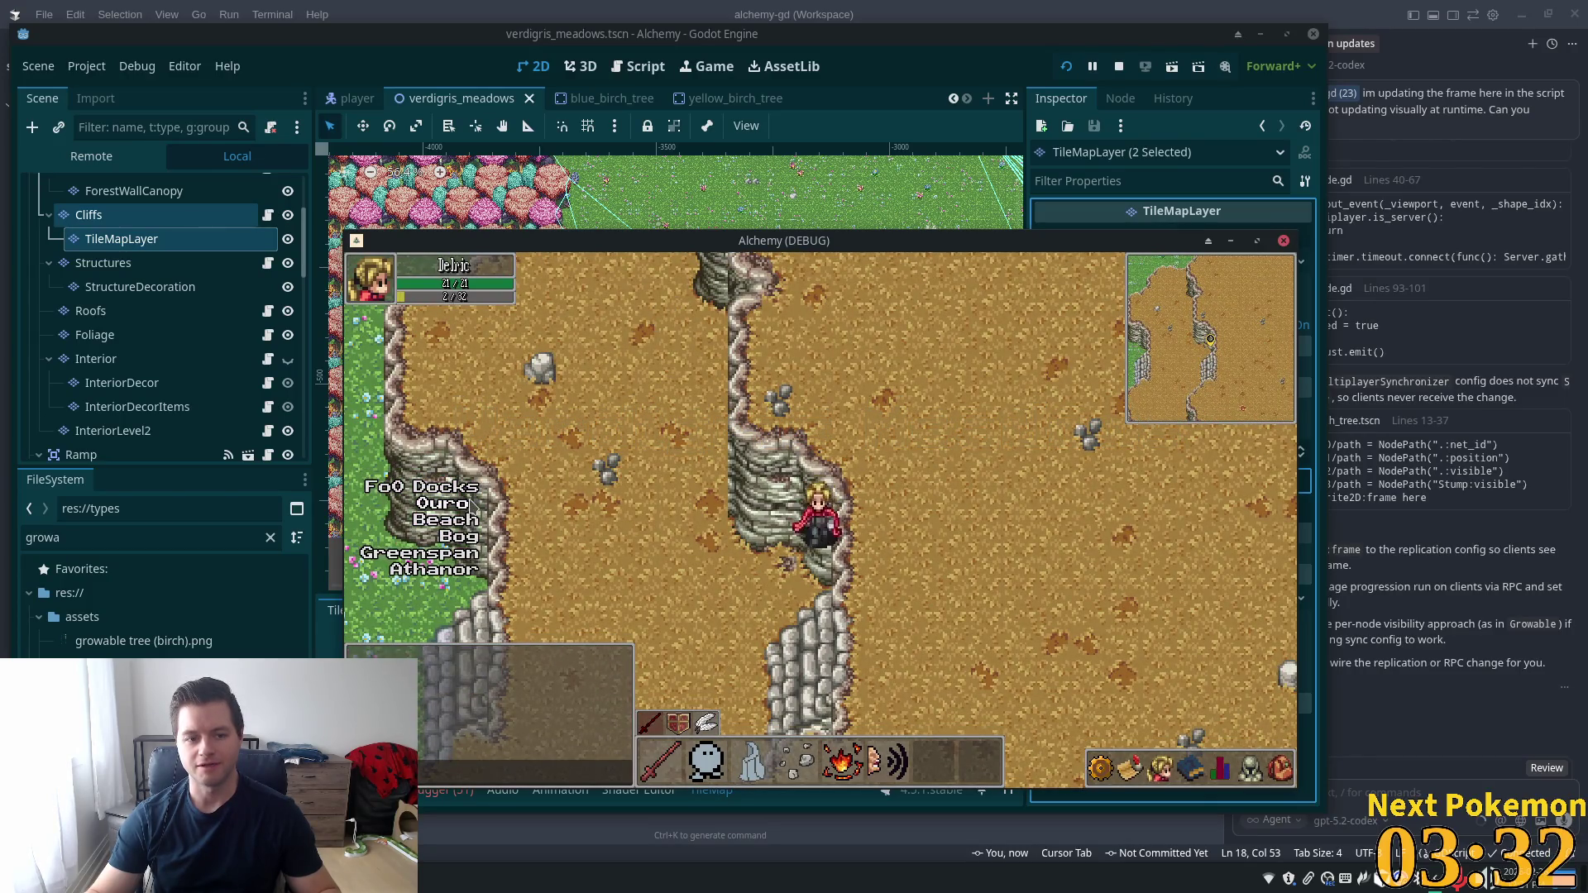
Walk the player out of Indigo Bog past the pink and teal trees toward the meadow
key(w)
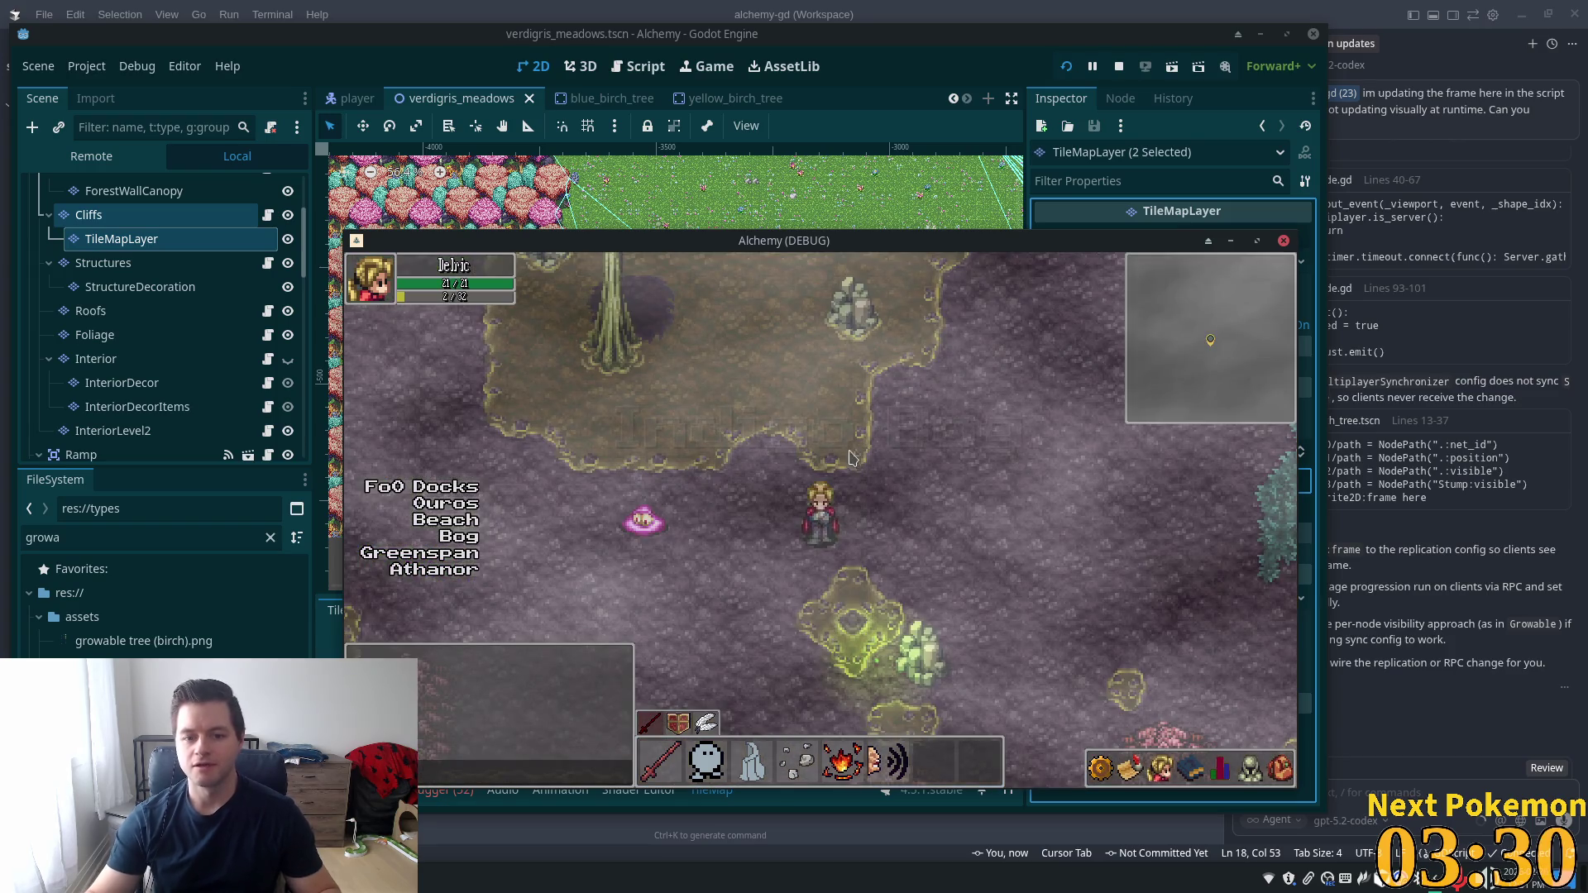
key(d)
key(s)
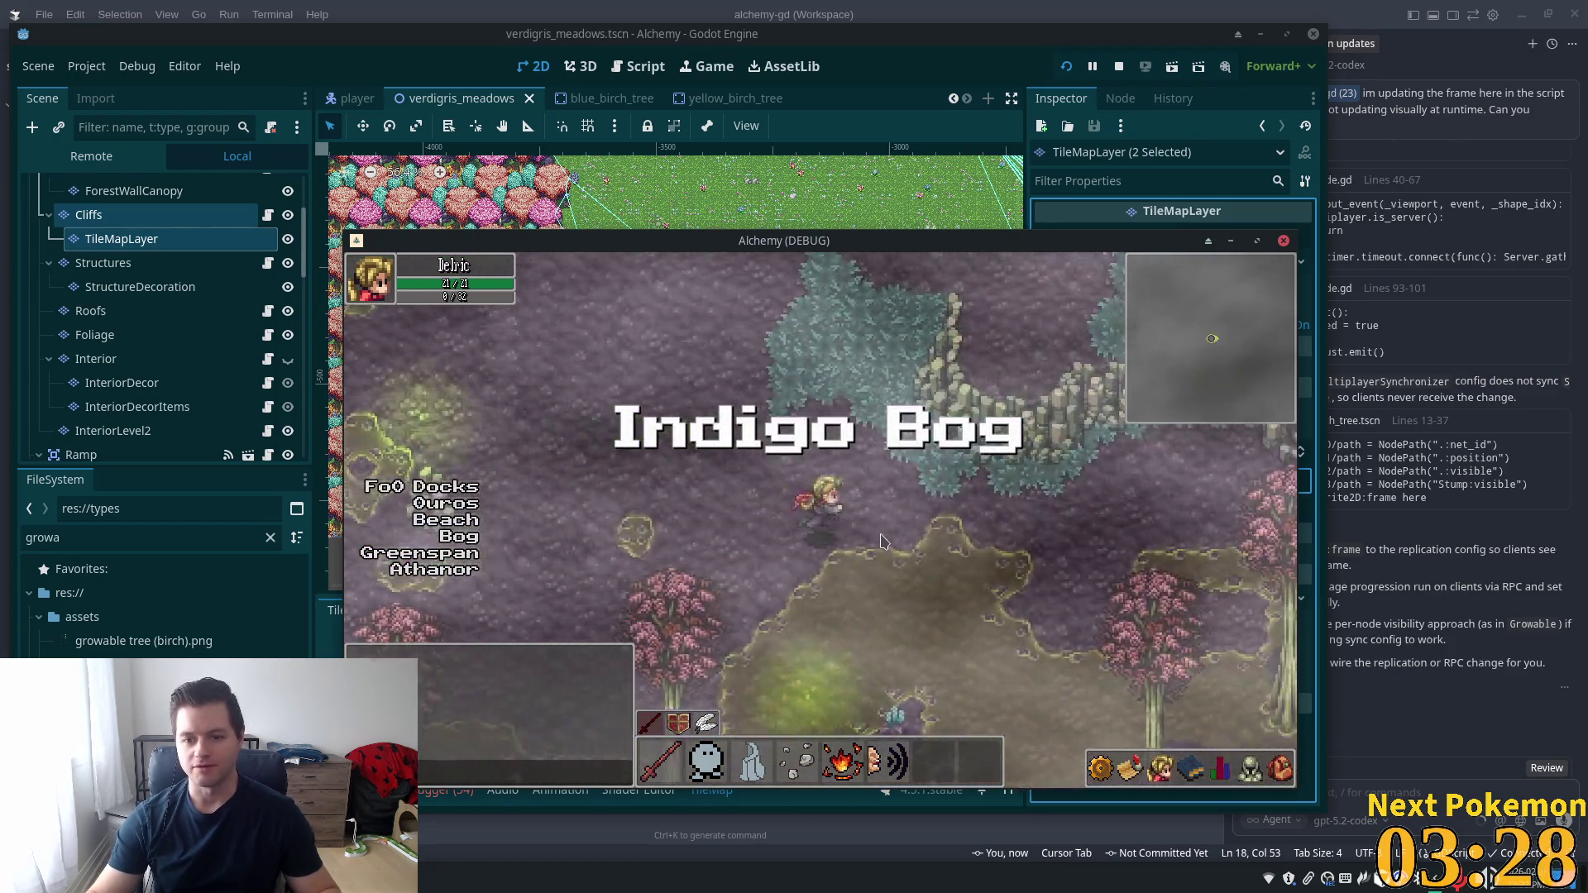
key(w)
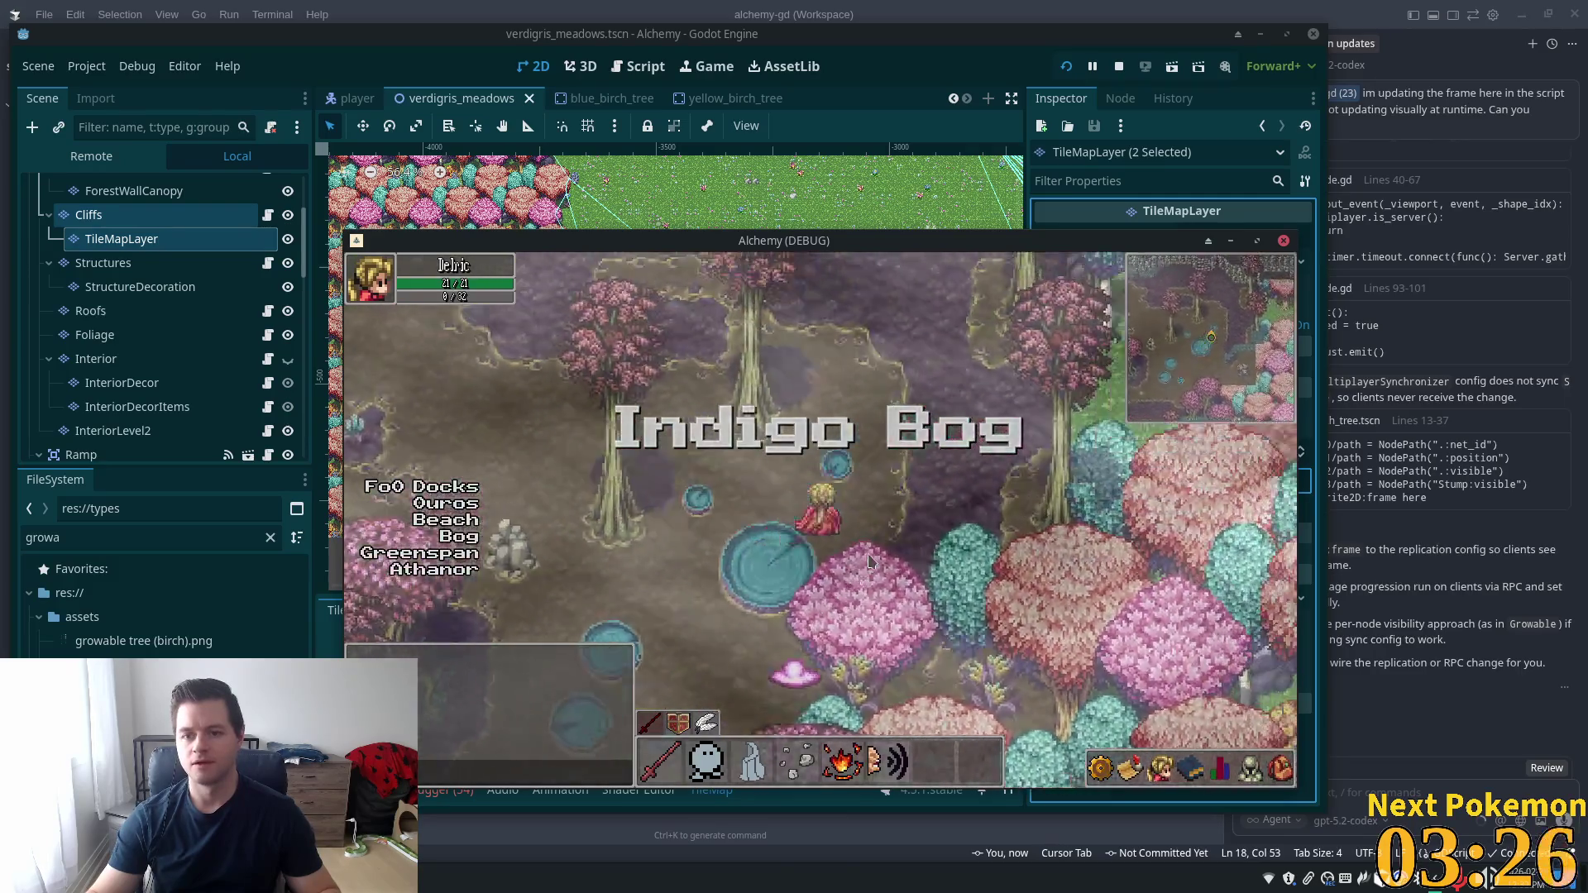
key(d)
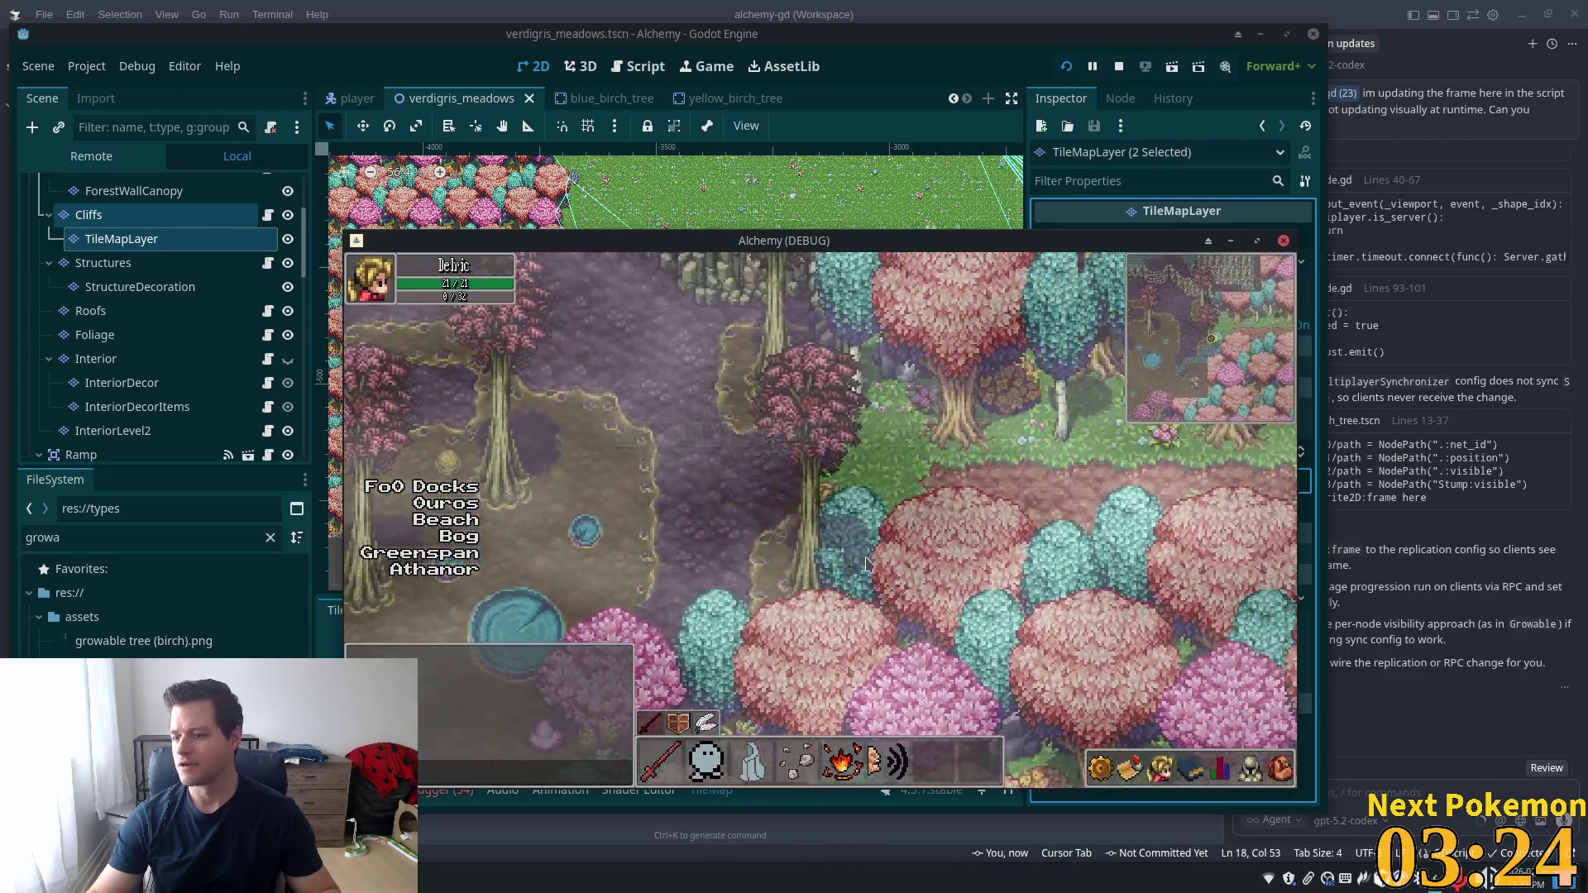
key(d)
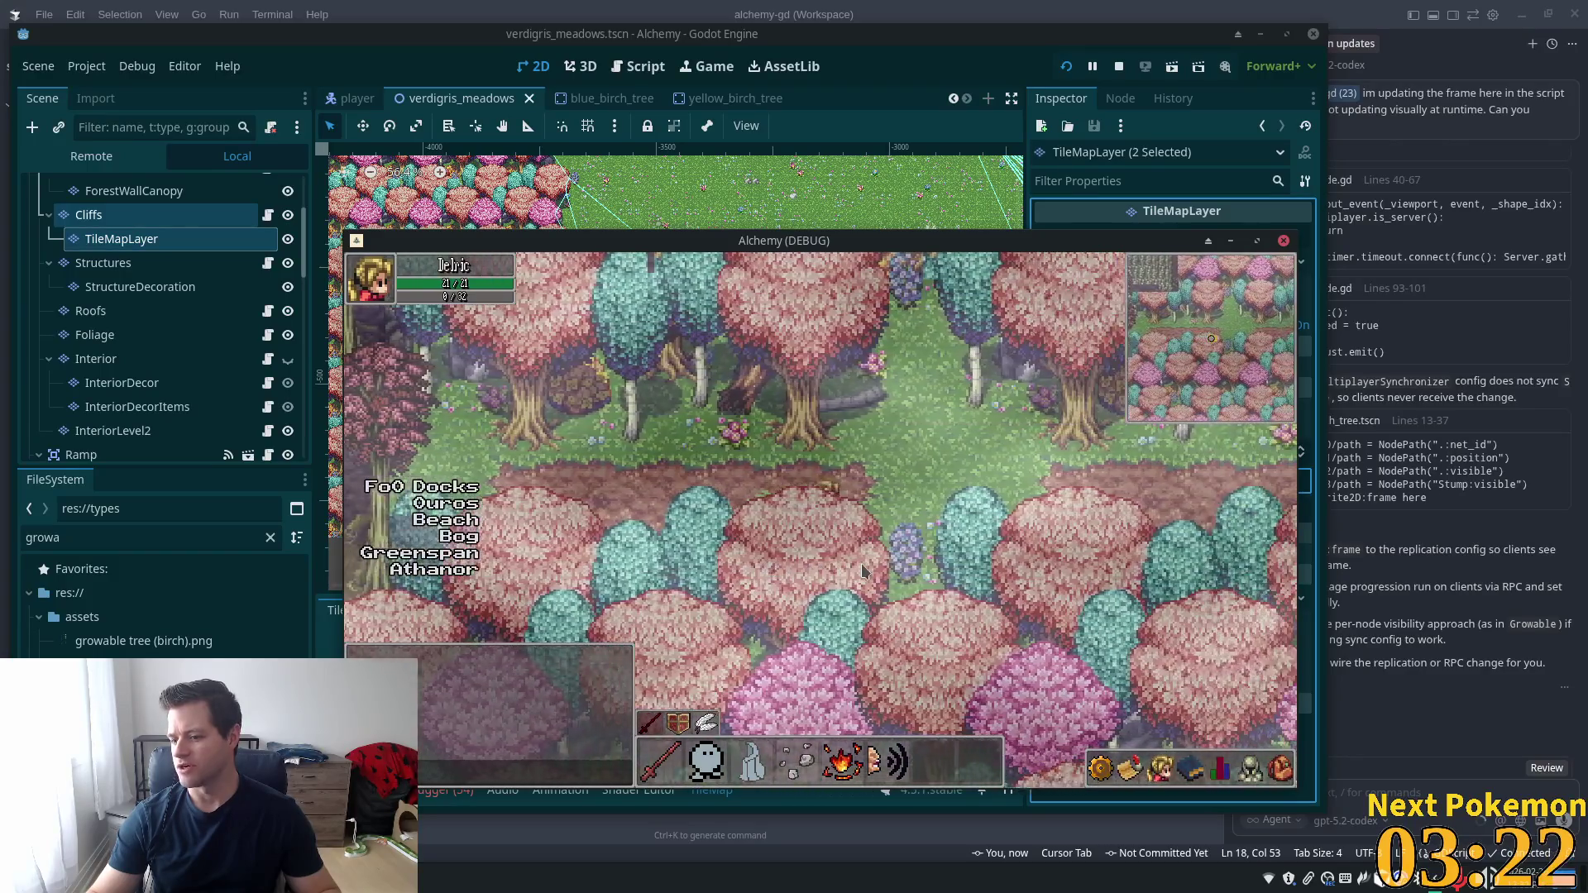
key(d)
Walk through Verdigris Meadows past the birch trees and along the desert cliffs
key(d)
key(s)
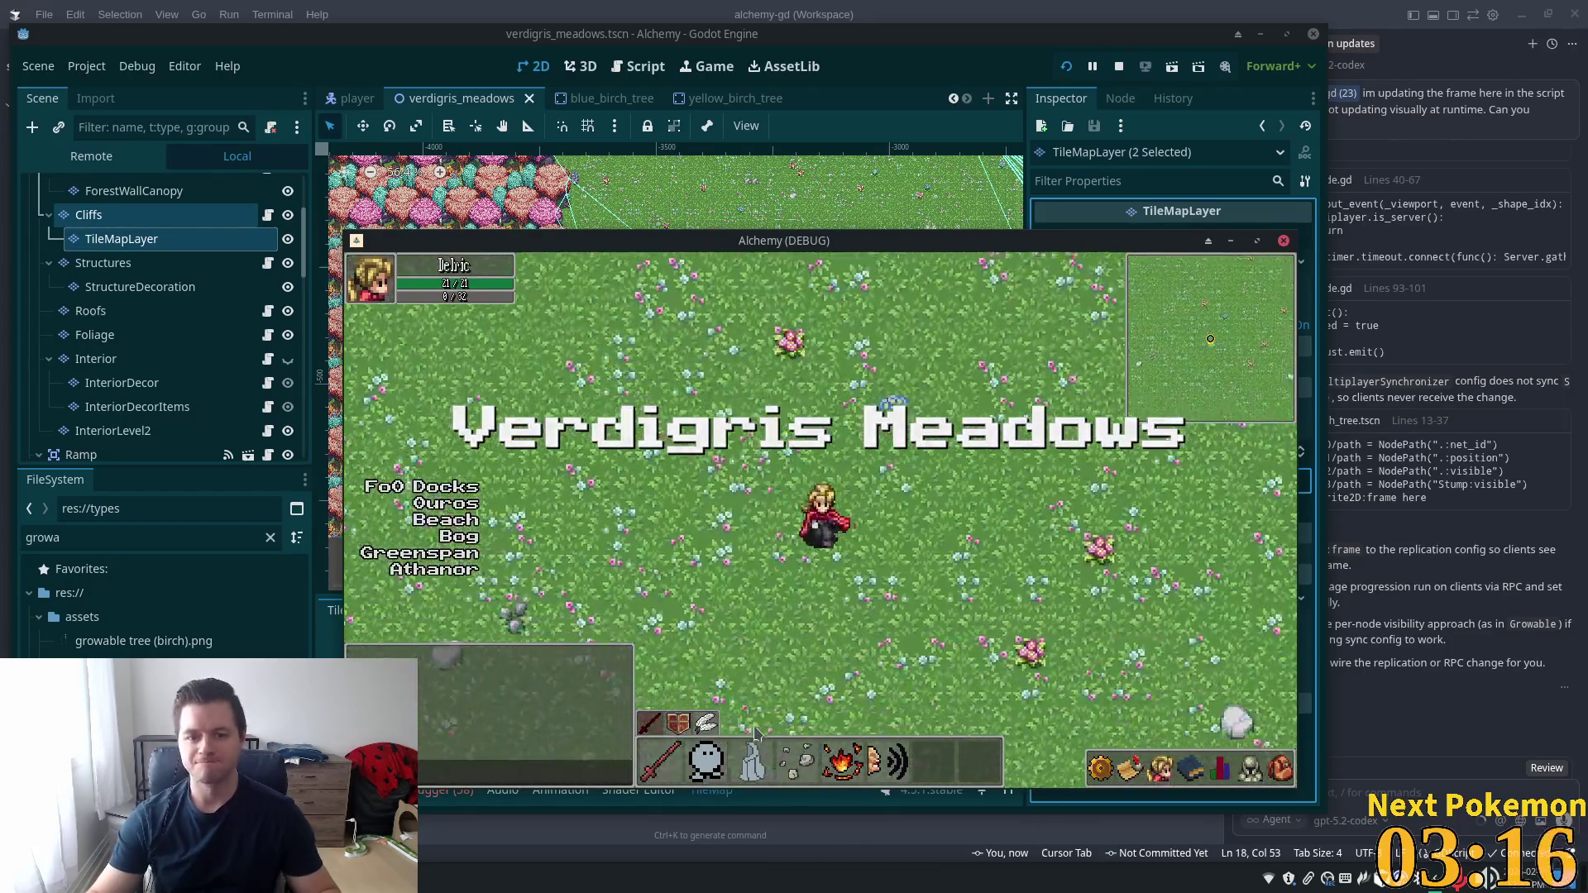
key(a)
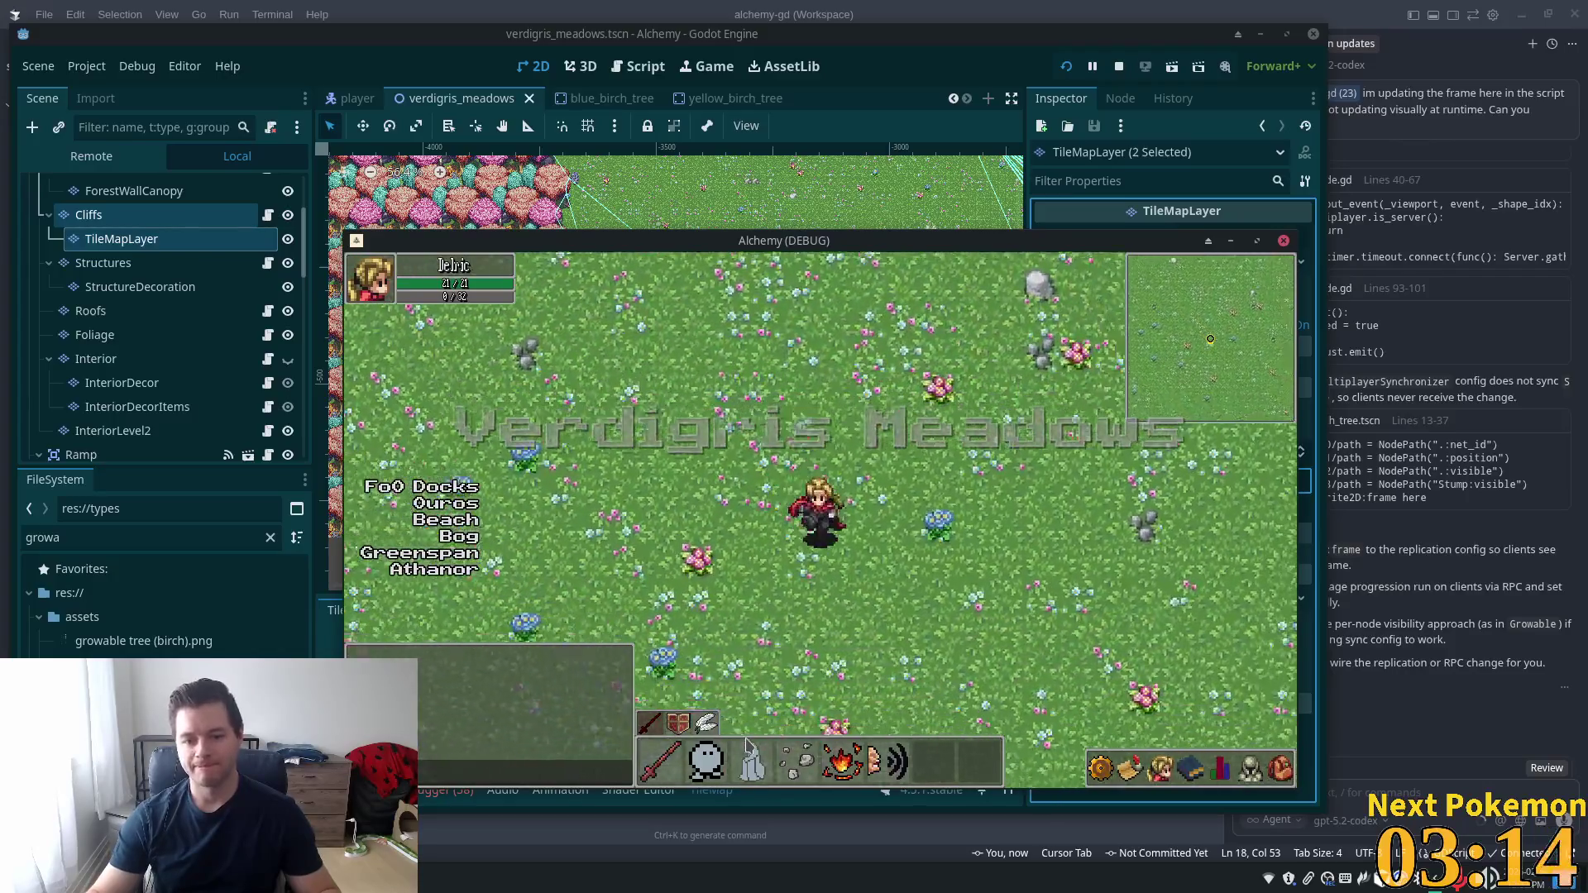
key(d)
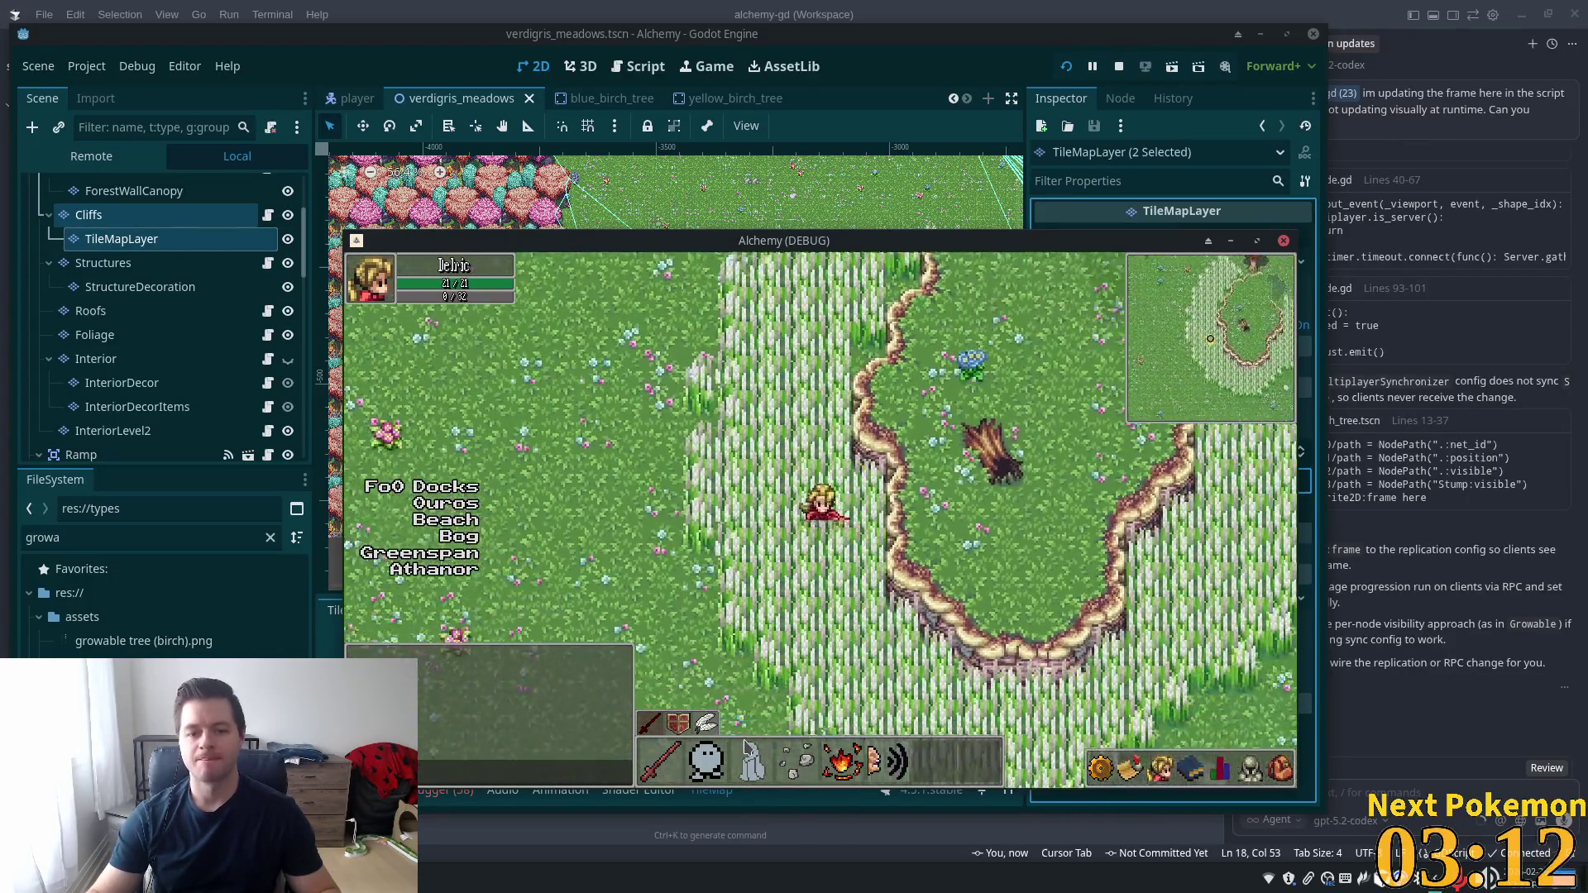
key(s)
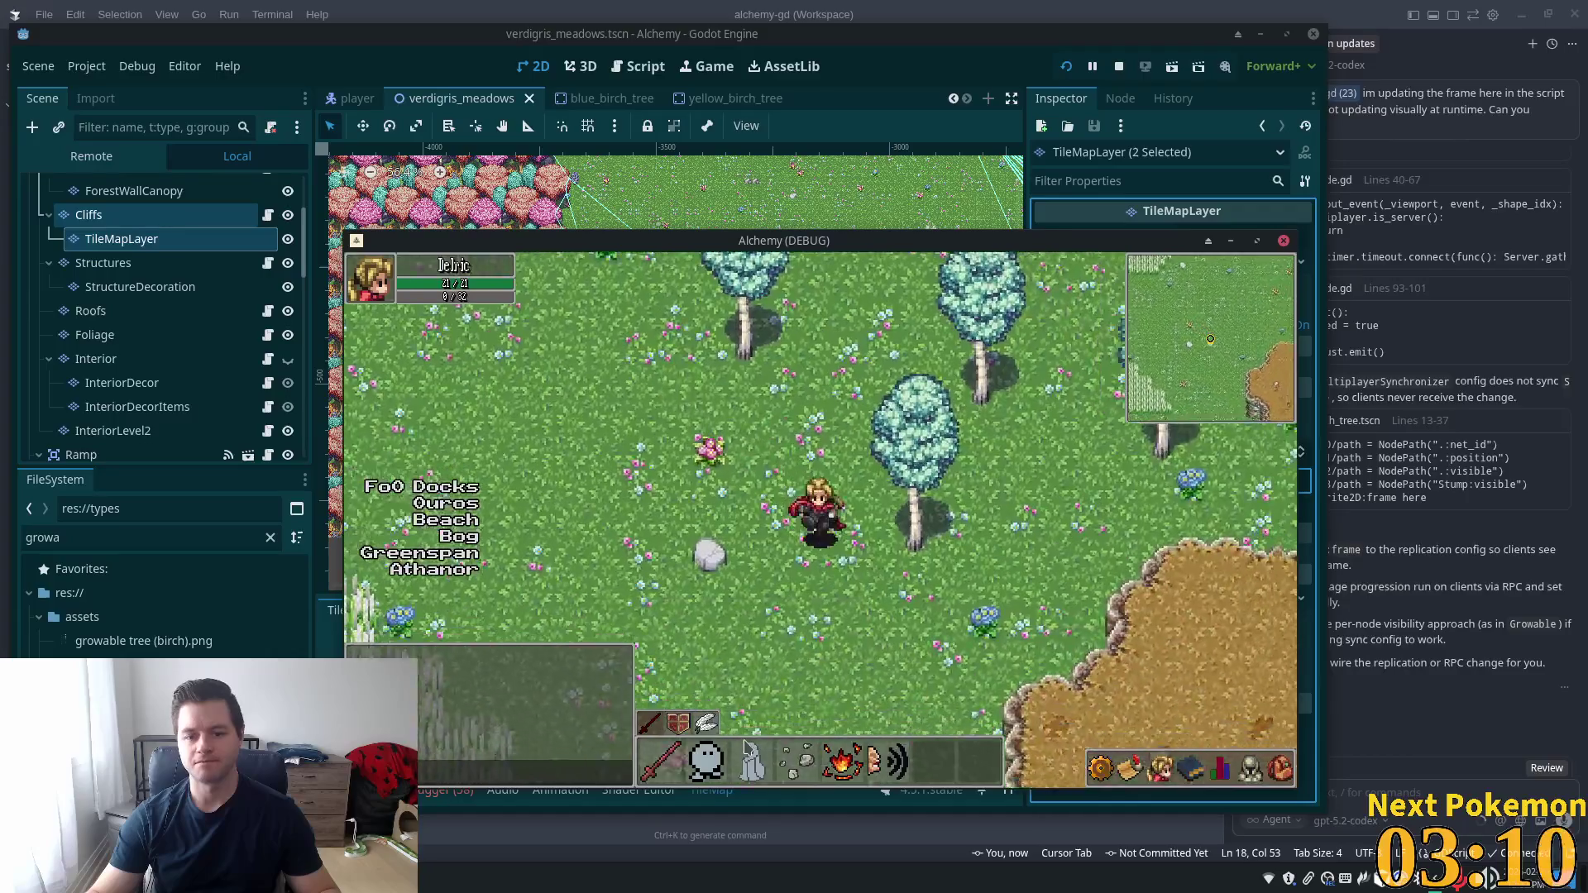
key(d)
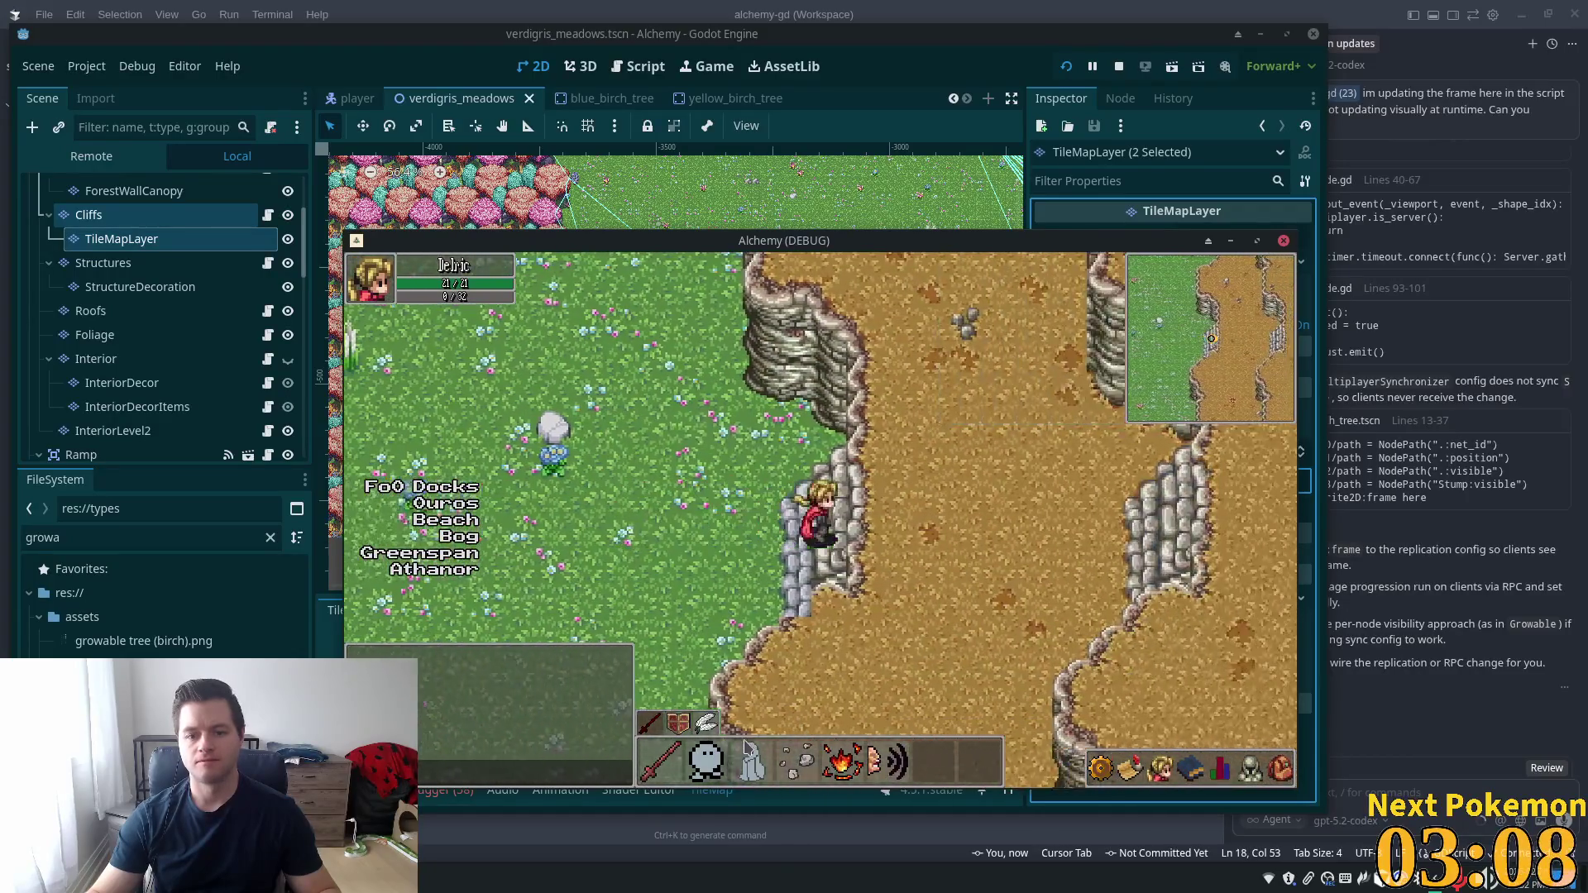
key(d)
key(a)
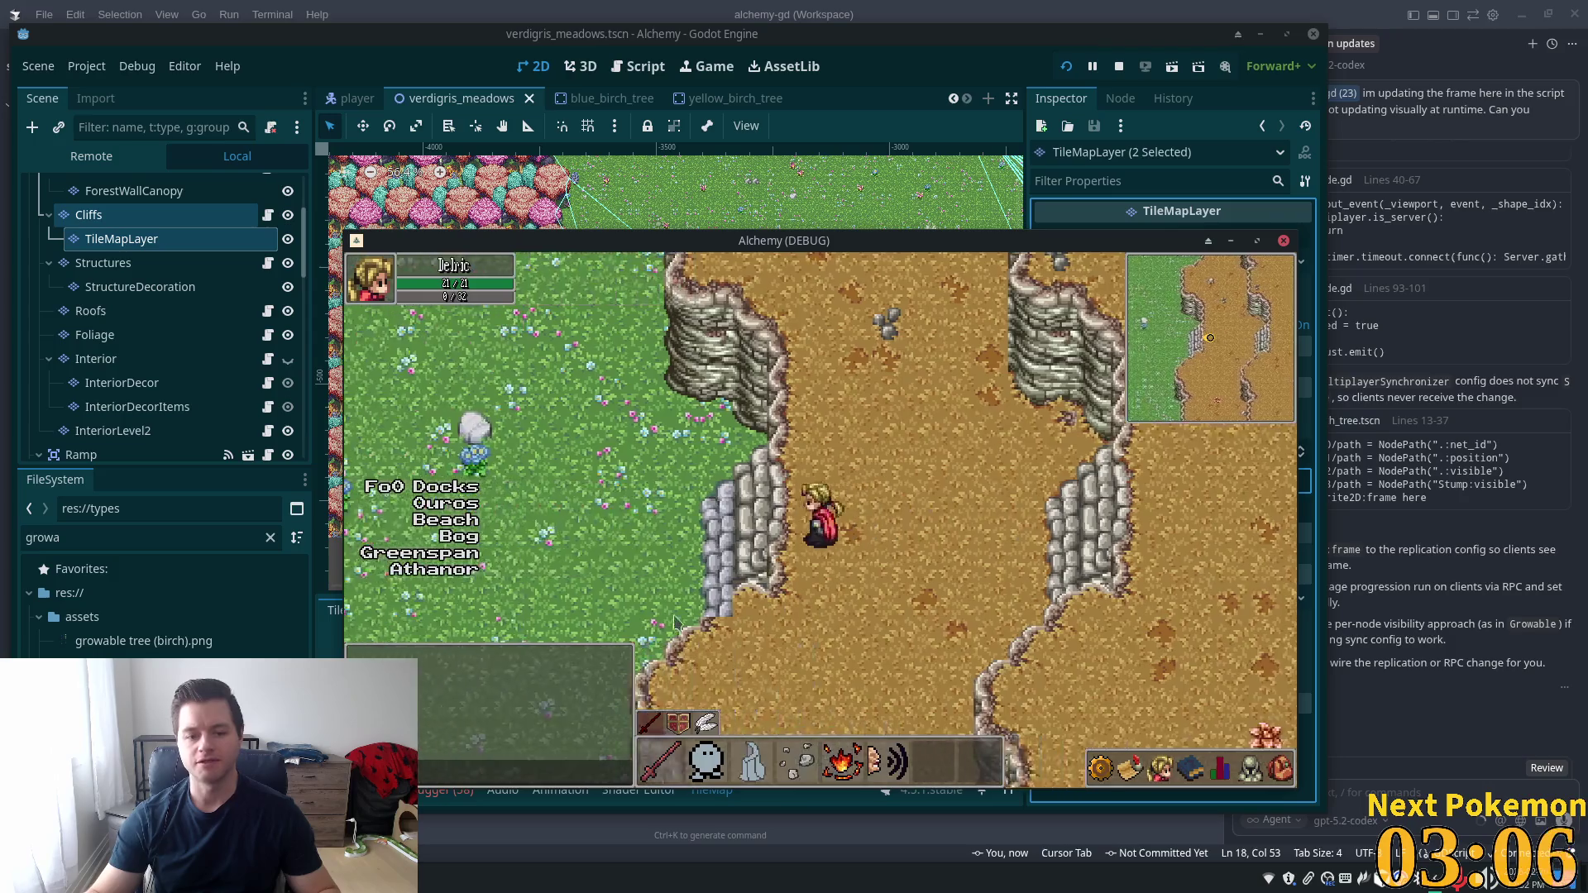
key(a)
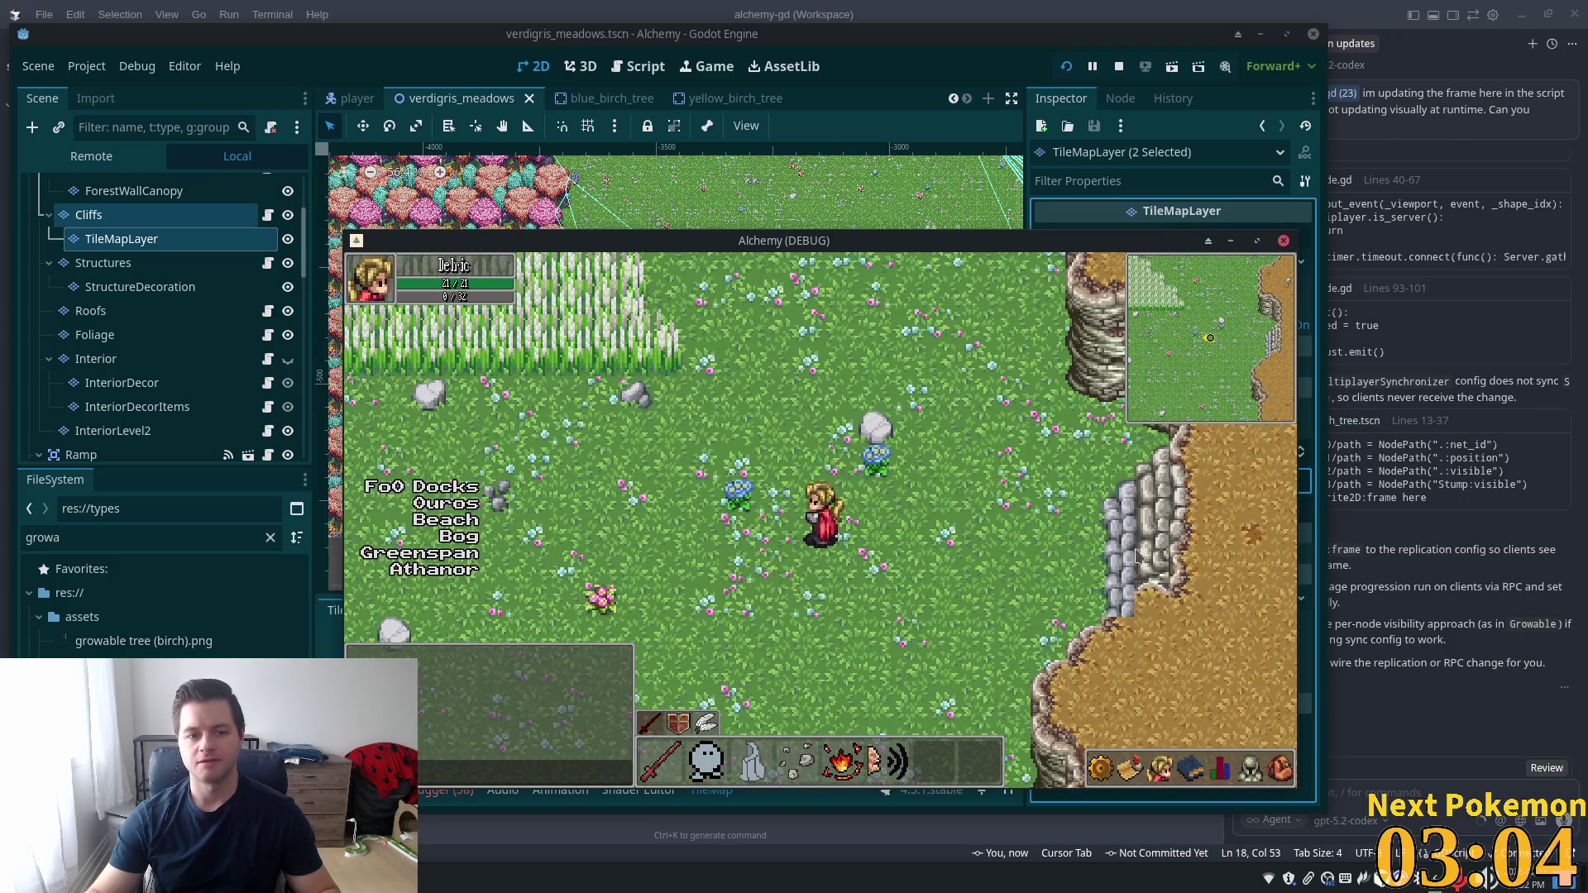
Stop the running game and pan the Verdigris Meadows view to the west exit by the cliff
click(1121, 68)
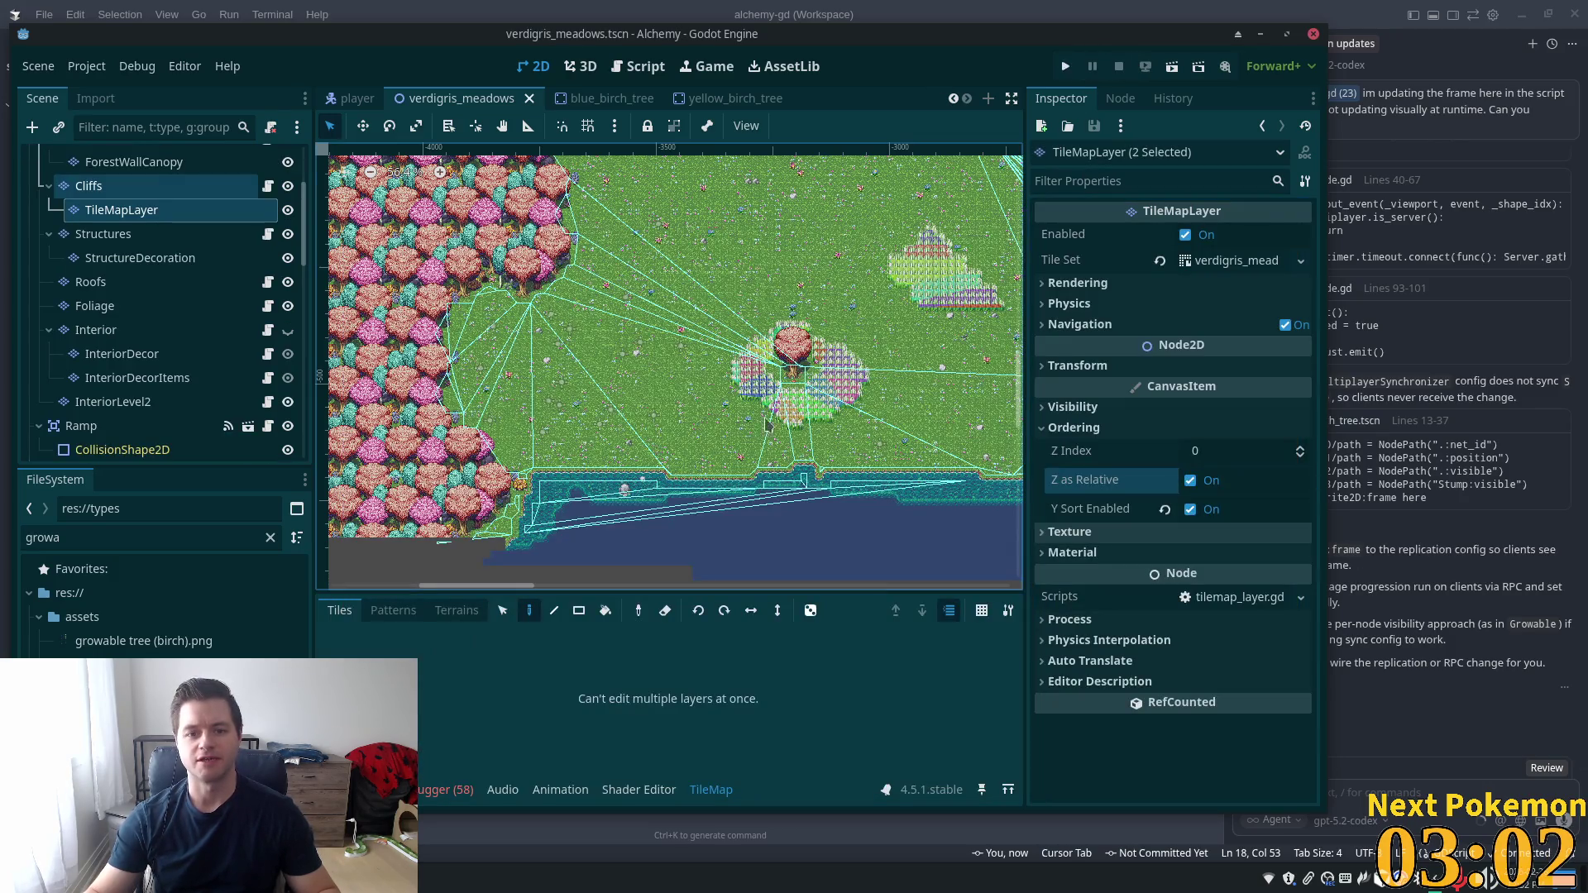
scroll(769, 409, up, 9)
scroll(546, 346, right, 10)
scroll(545, 346, up, 5)
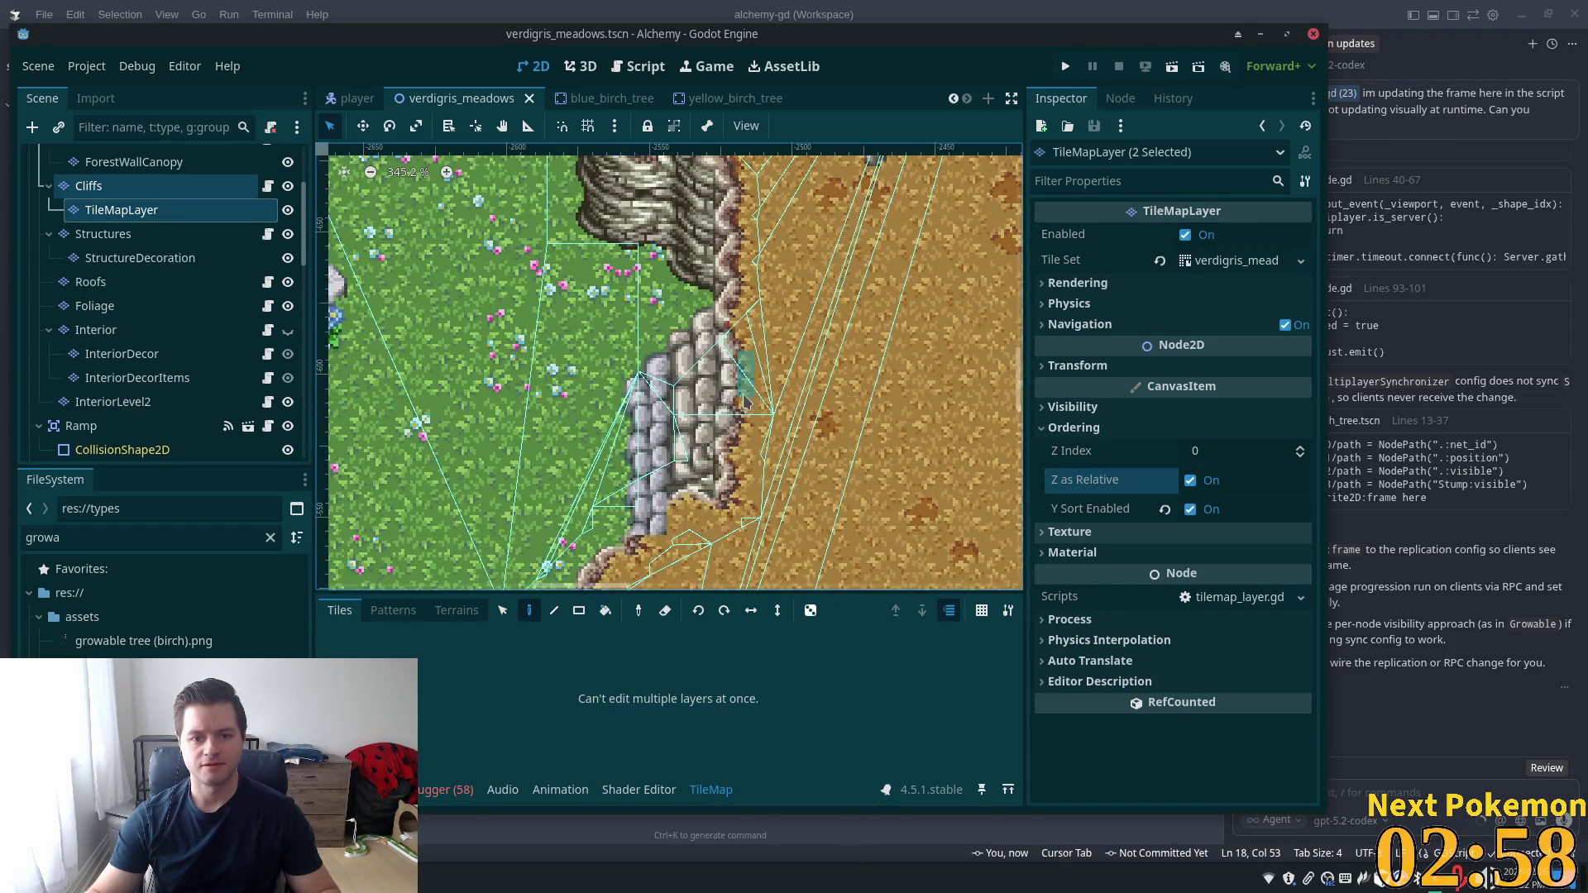
scroll(847, 351, down, 3)
scroll(852, 397, right, 6)
scroll(644, 456, down, 3)
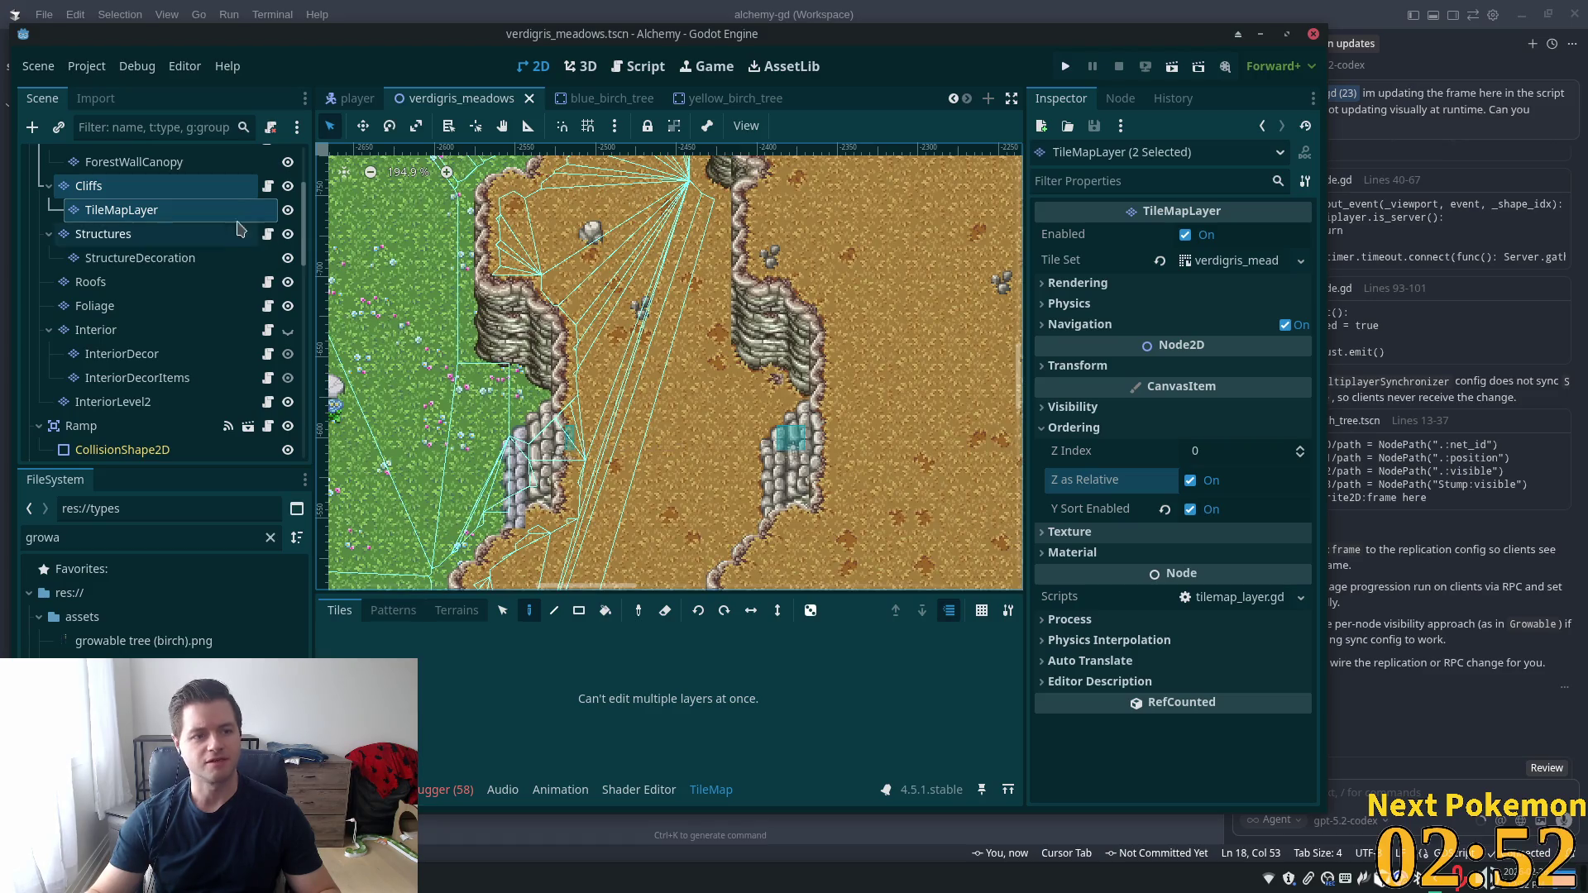
scroll(184, 189, up, 3)
scroll(163, 169, up, 1)
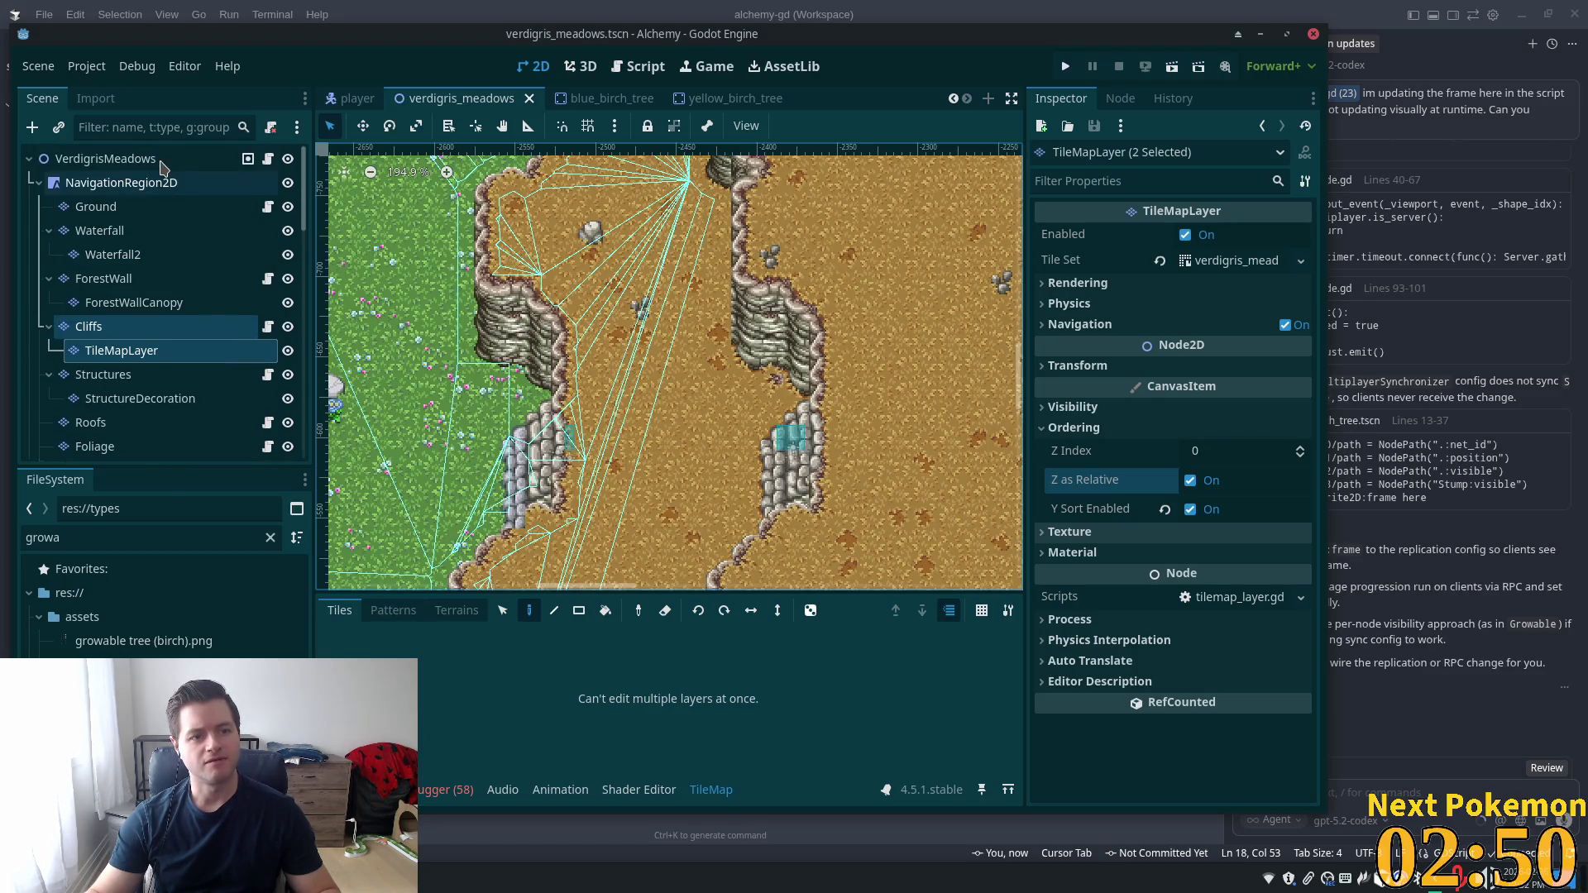
Move the OurosHighlandsWestExit collision shape higher along the cliff edge and save verdigris_meadows
click(153, 159)
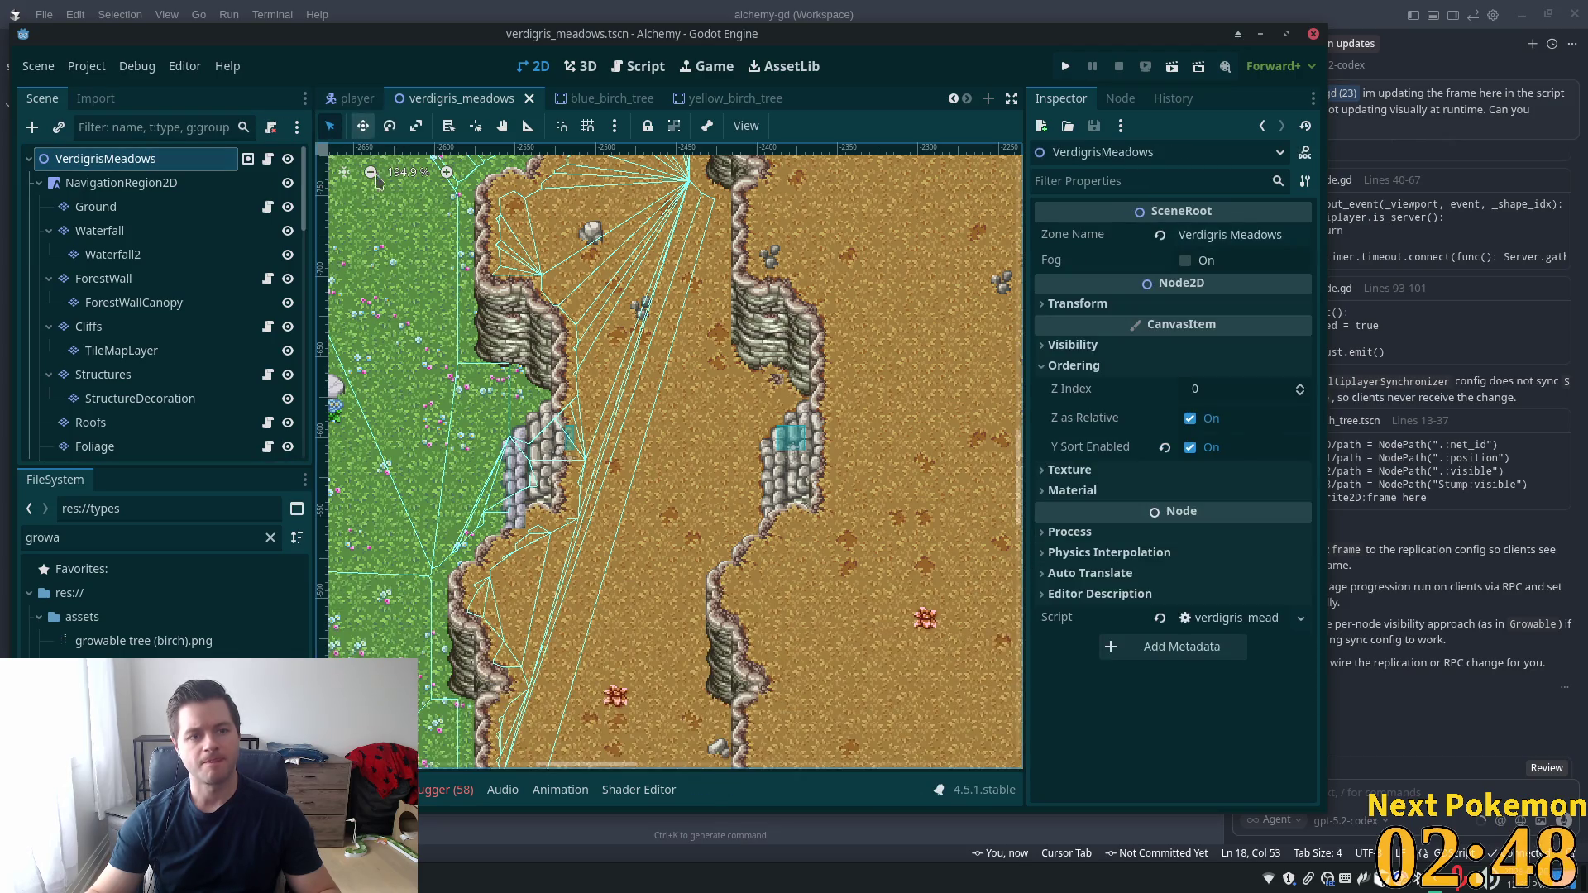
click(573, 441)
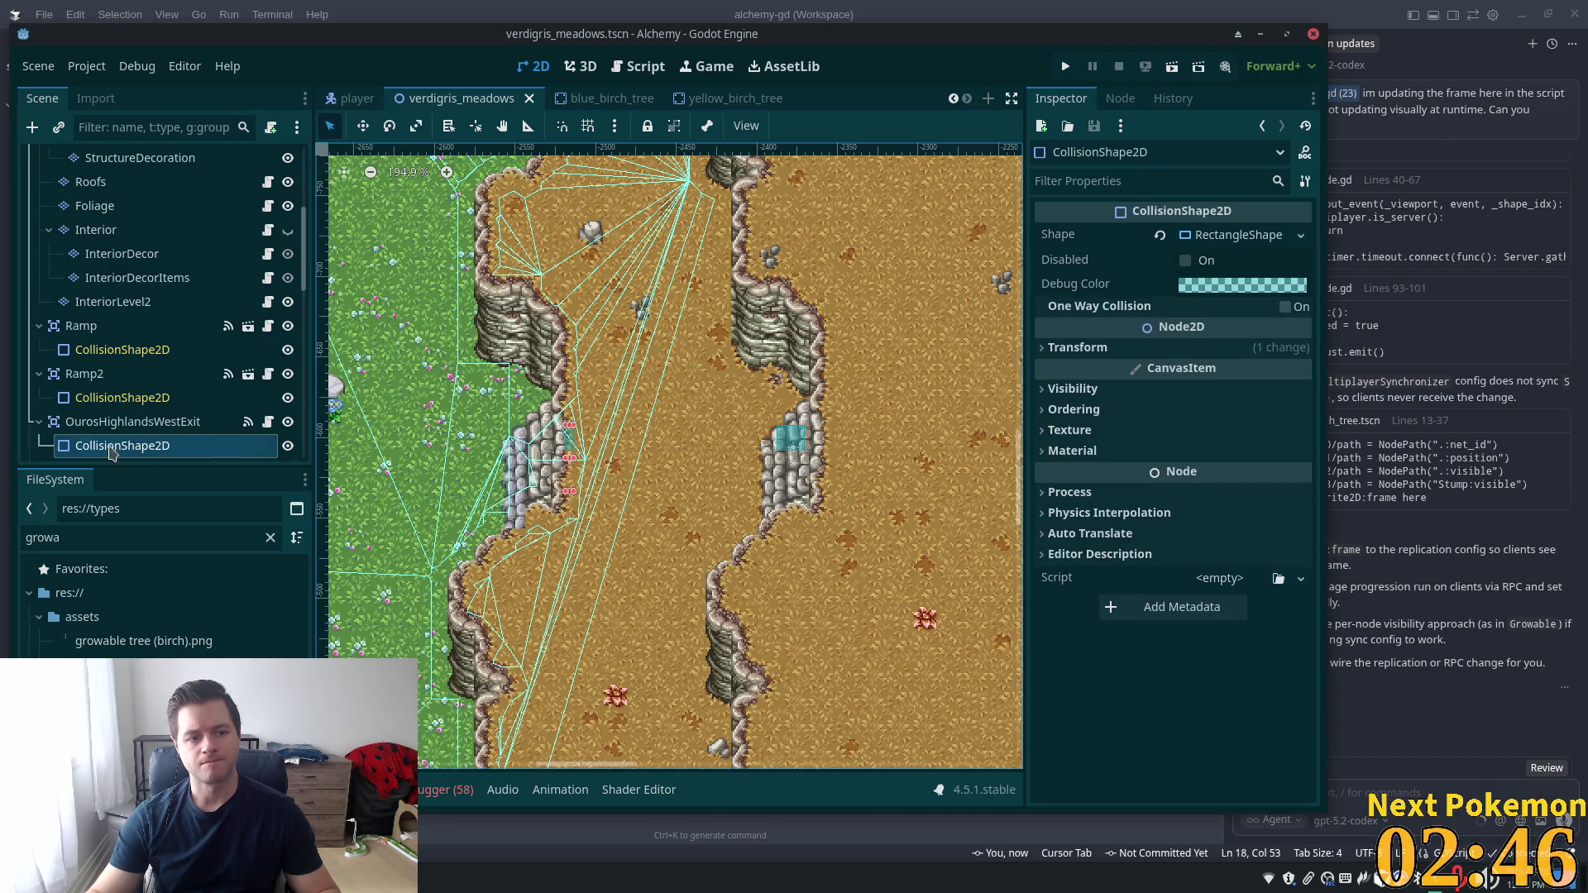
scroll(496, 471, up, 8)
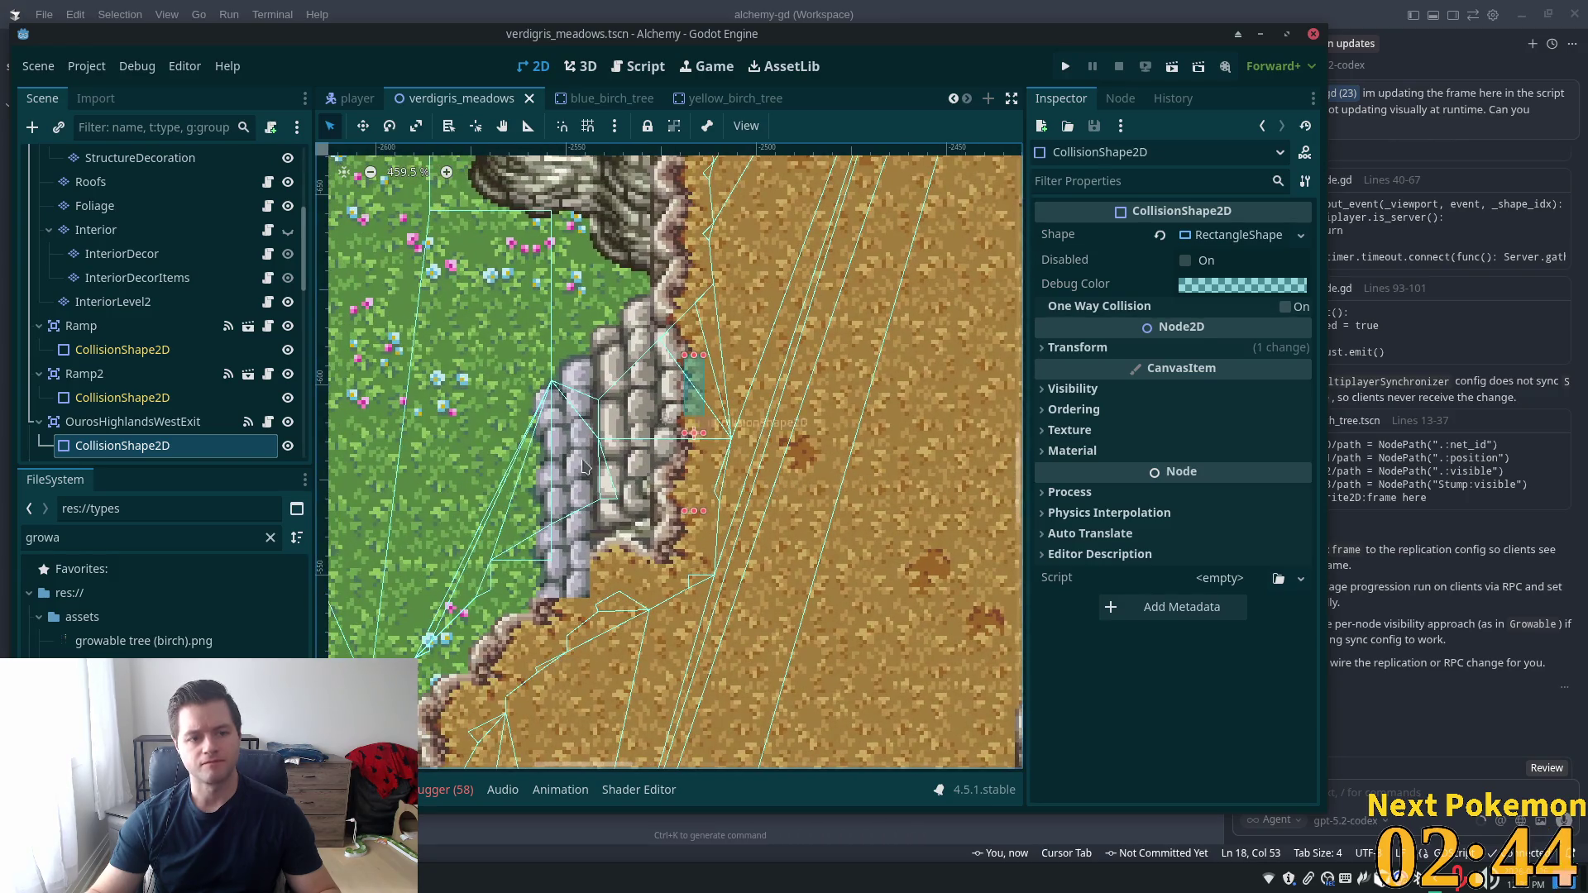
click(234, 428)
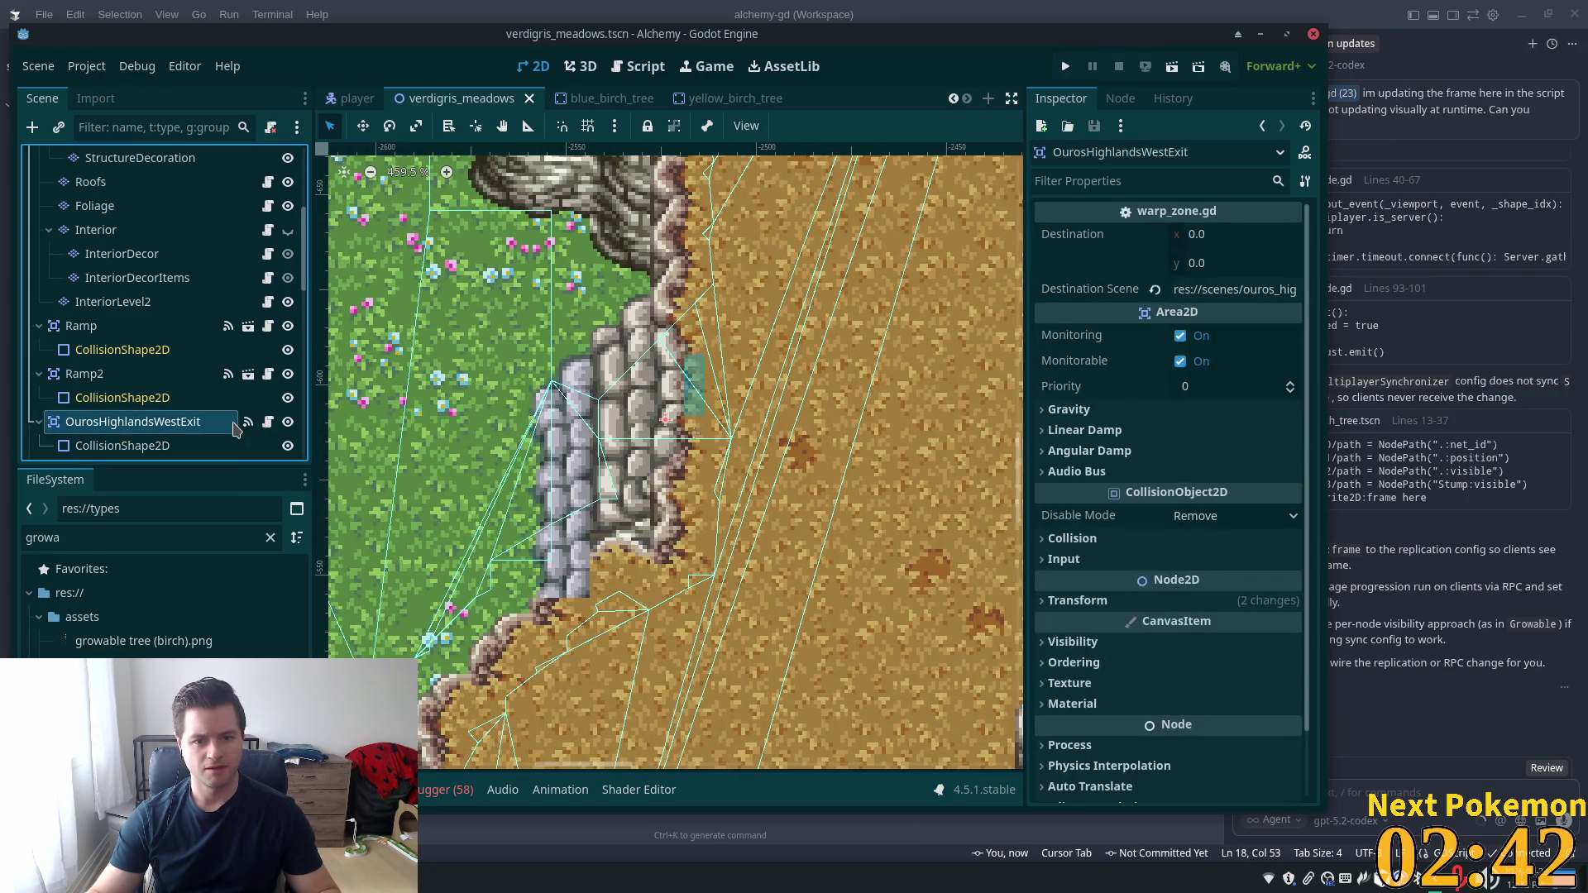
click(220, 455)
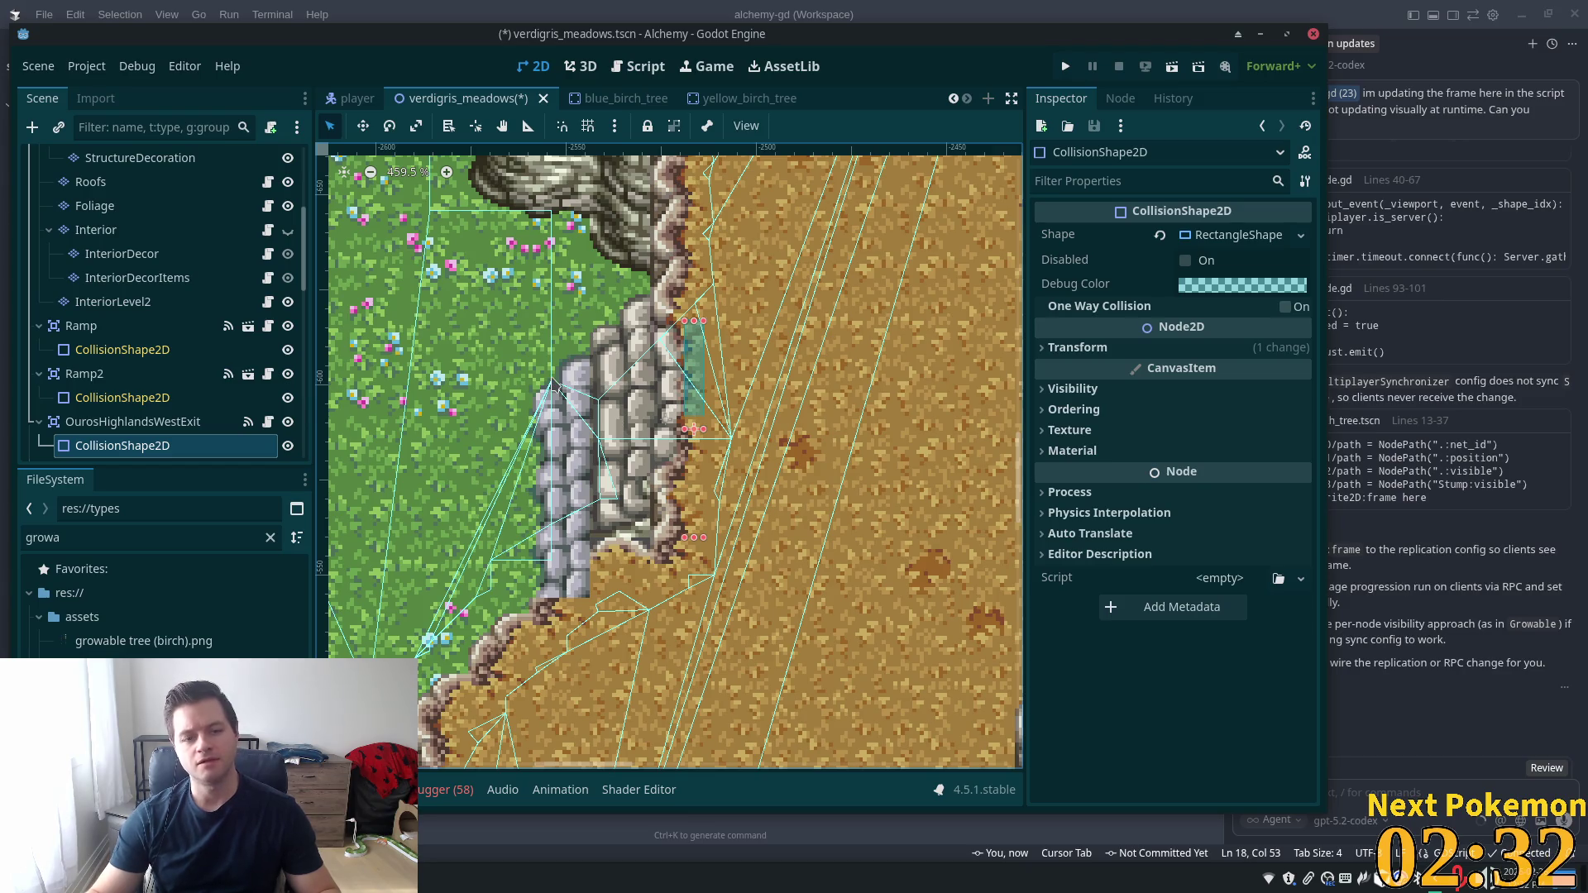
key(ctrl+s)
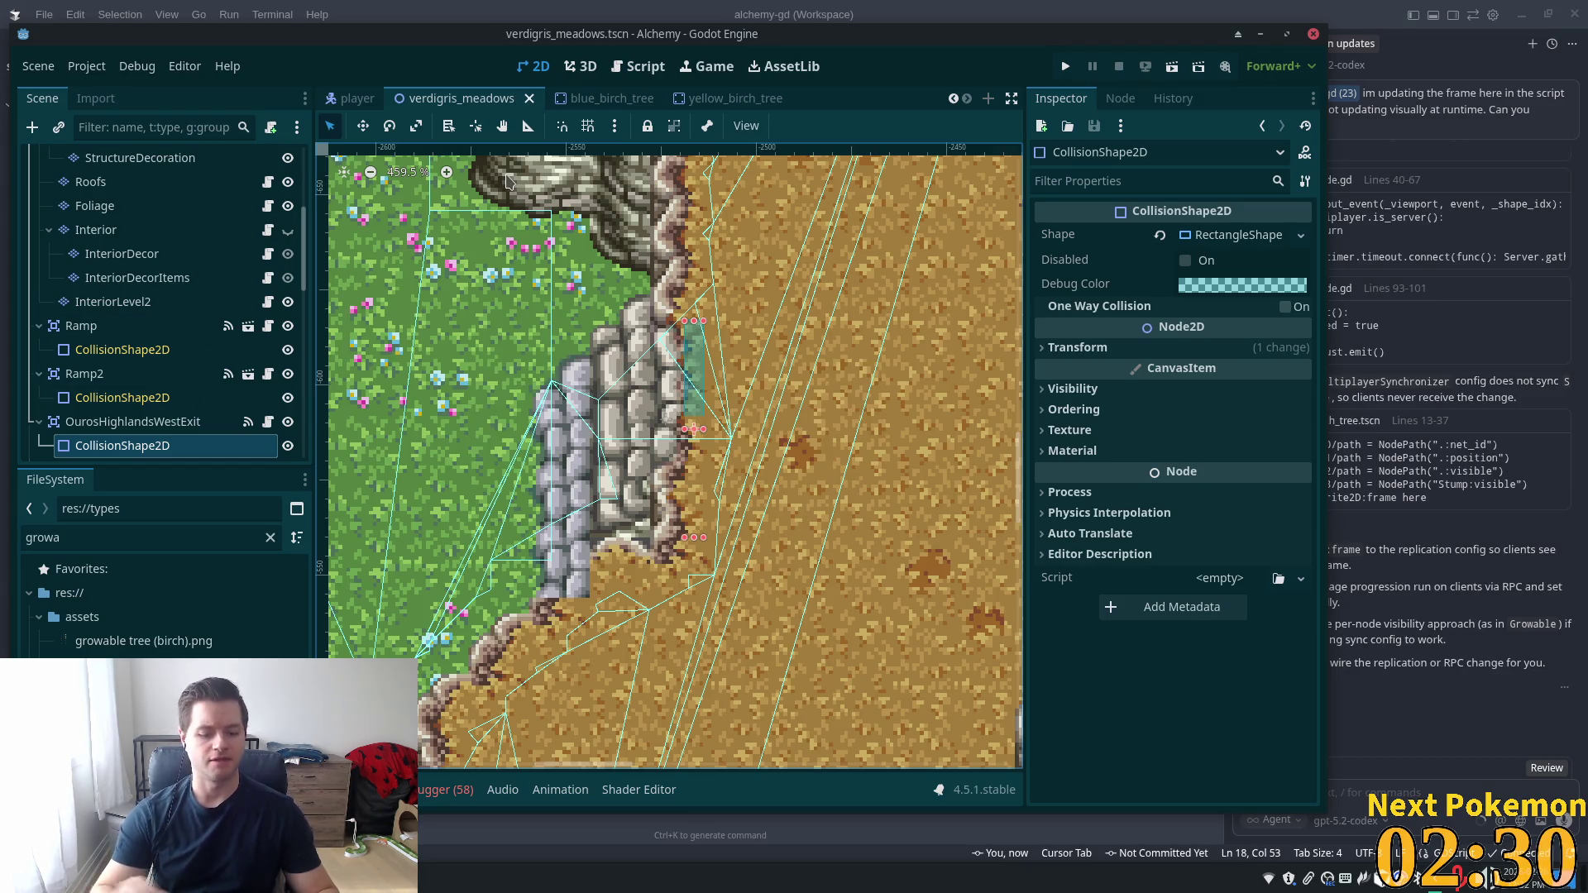
Open the ouros_highlands.tscn scene by searching 'highland' in the quick open dialog
key(shift+alt+o)
text(highland)
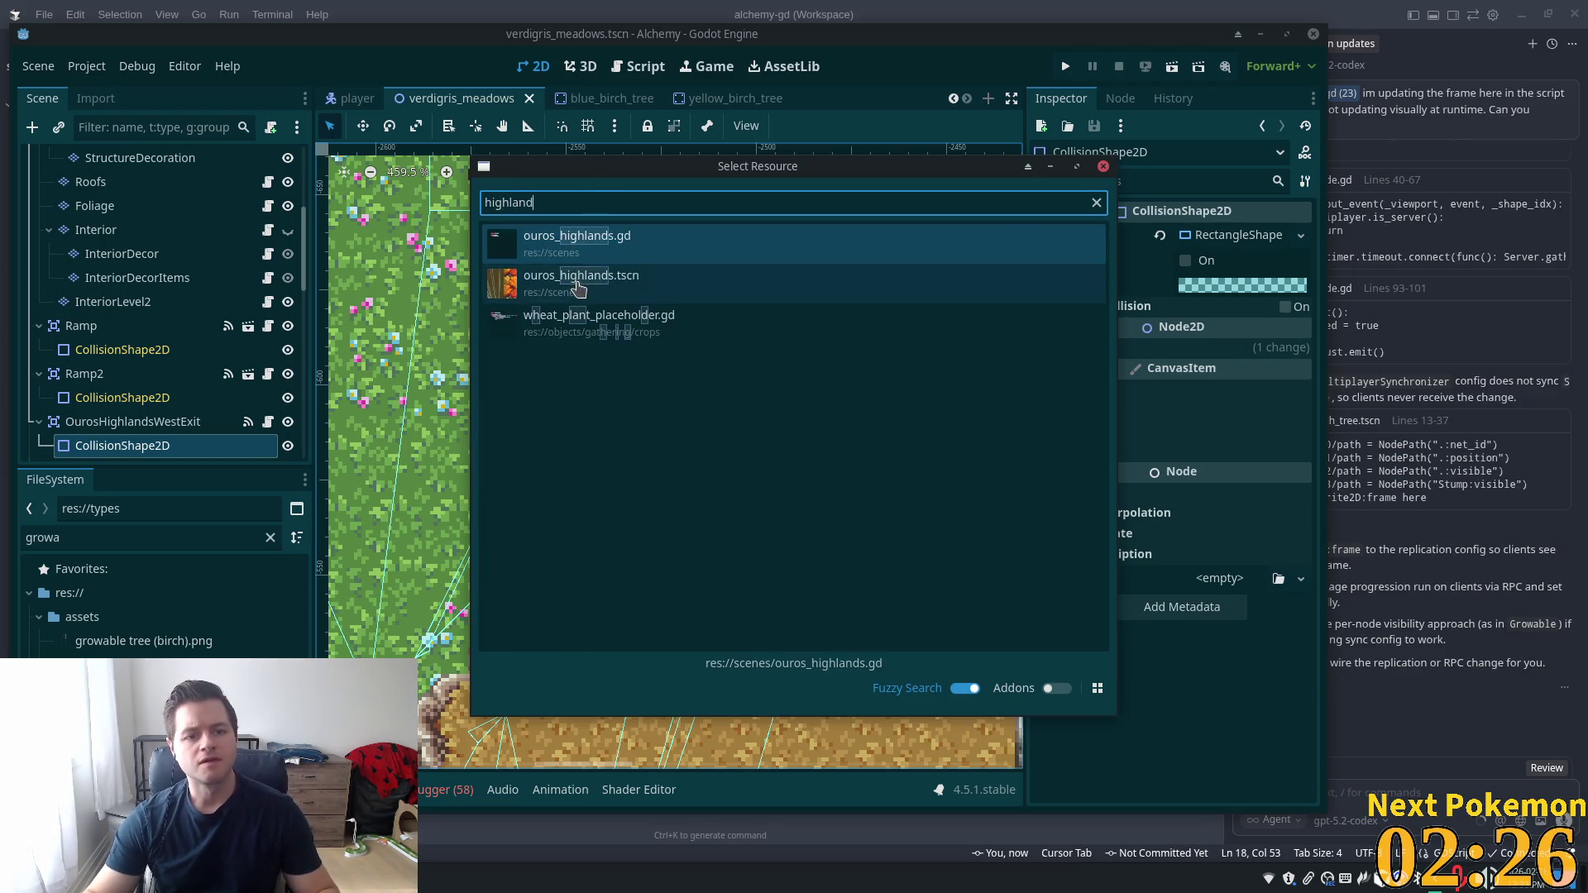
double_click(579, 281)
Select the OurosHighlandsWestExit collision shape beside the cliff and zoom in on it
scroll(924, 513, left, 10)
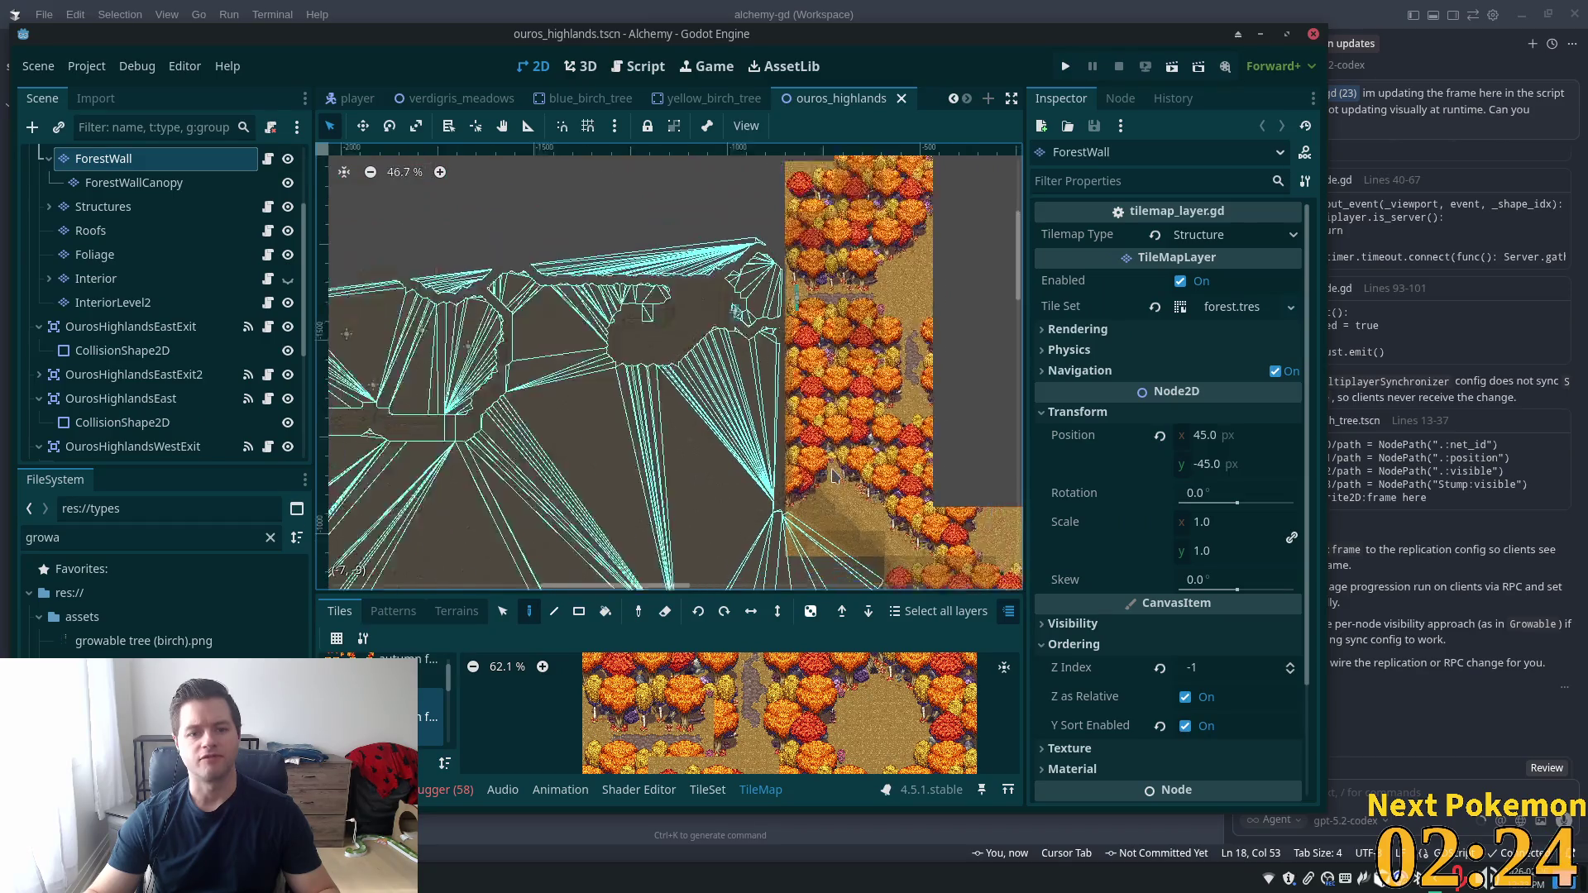
scroll(882, 290, down, 3)
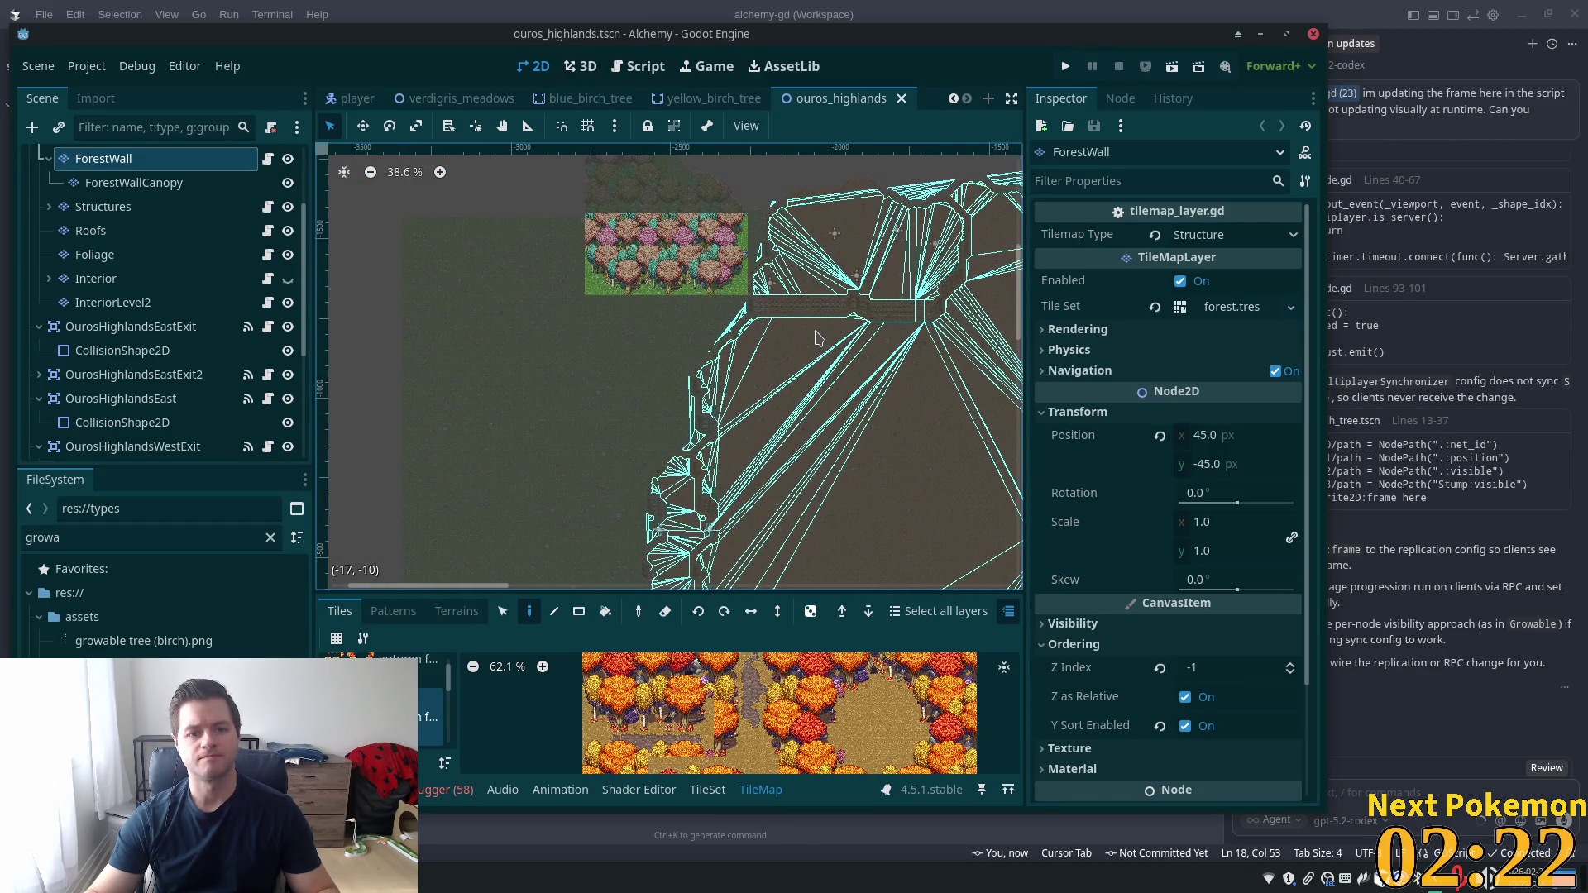
scroll(817, 337, down, 2)
scroll(308, 207, down, 1)
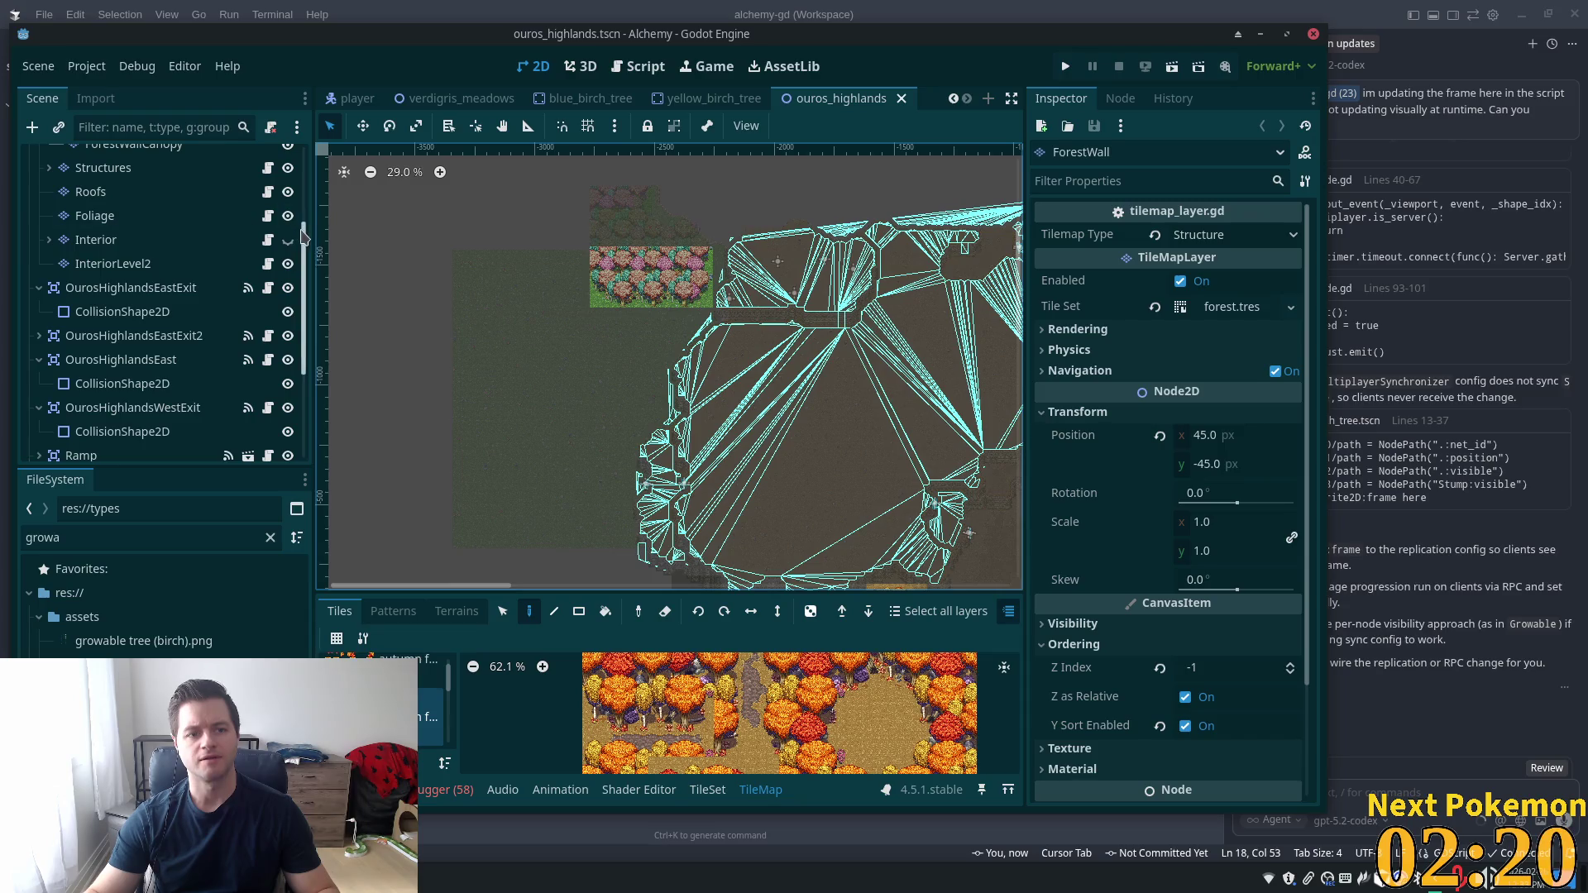
scroll(304, 237, up, 5)
click(207, 158)
scroll(640, 488, up, 3)
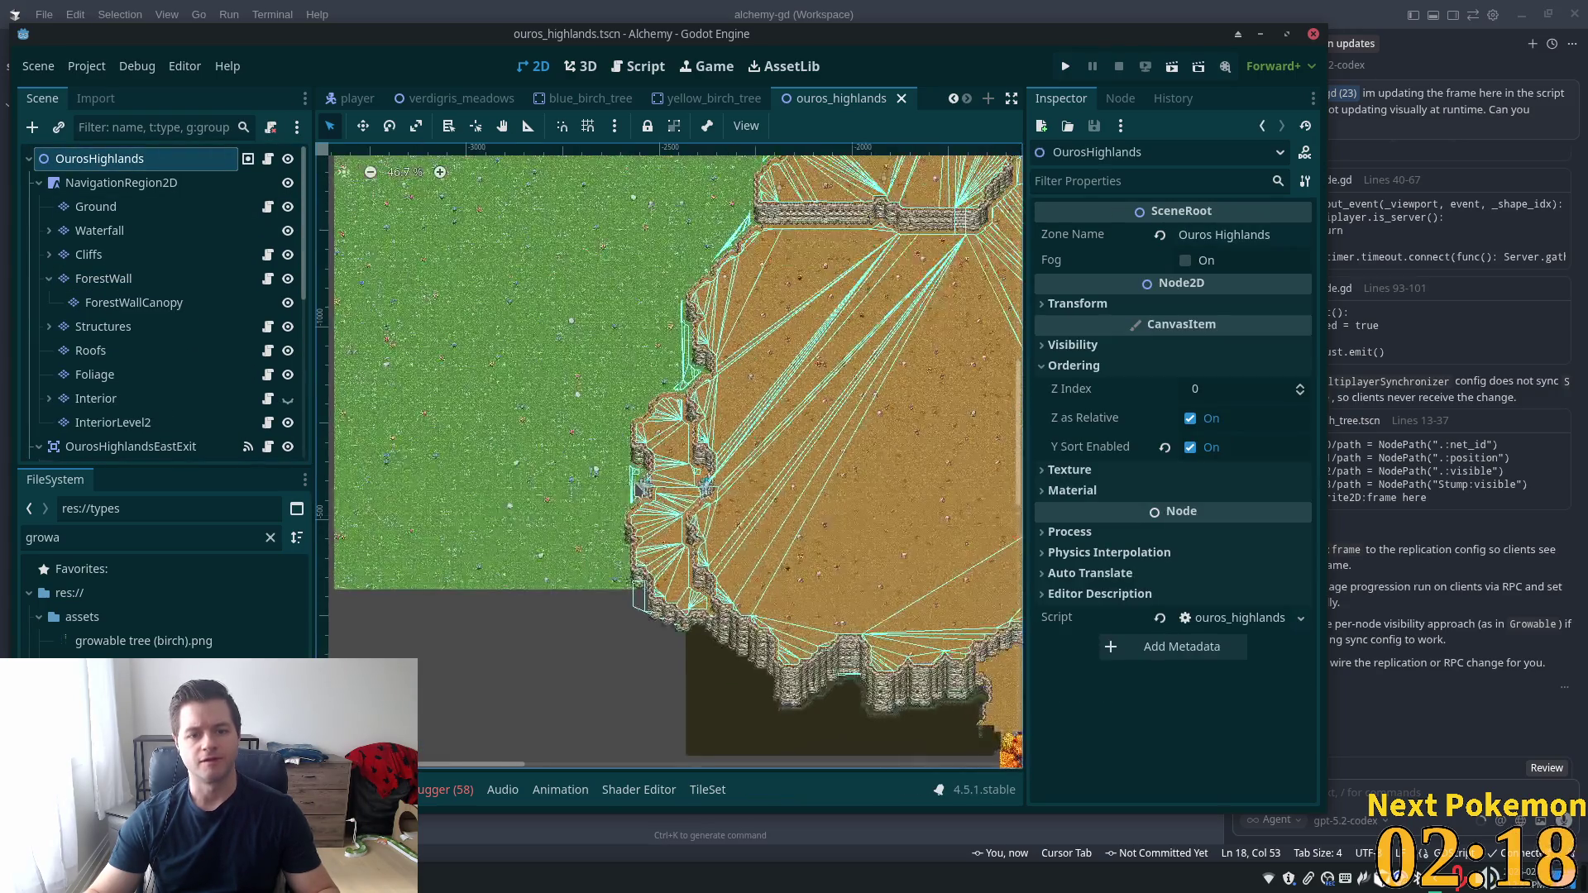
scroll(641, 488, up, 10)
scroll(656, 483, up, 1)
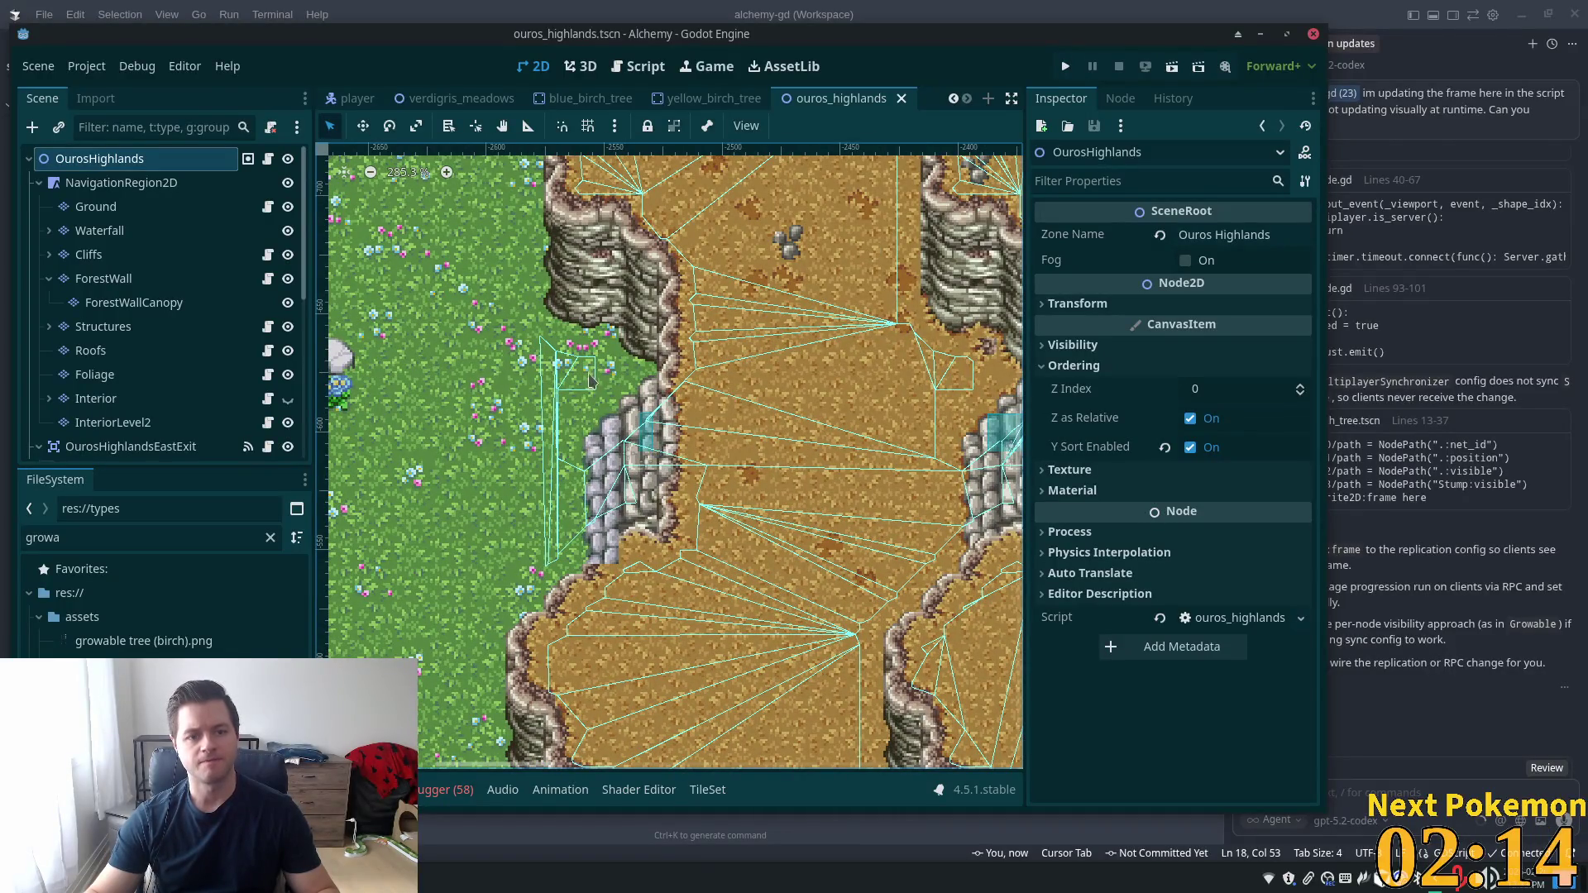
click(651, 453)
key(ctrl+equal)
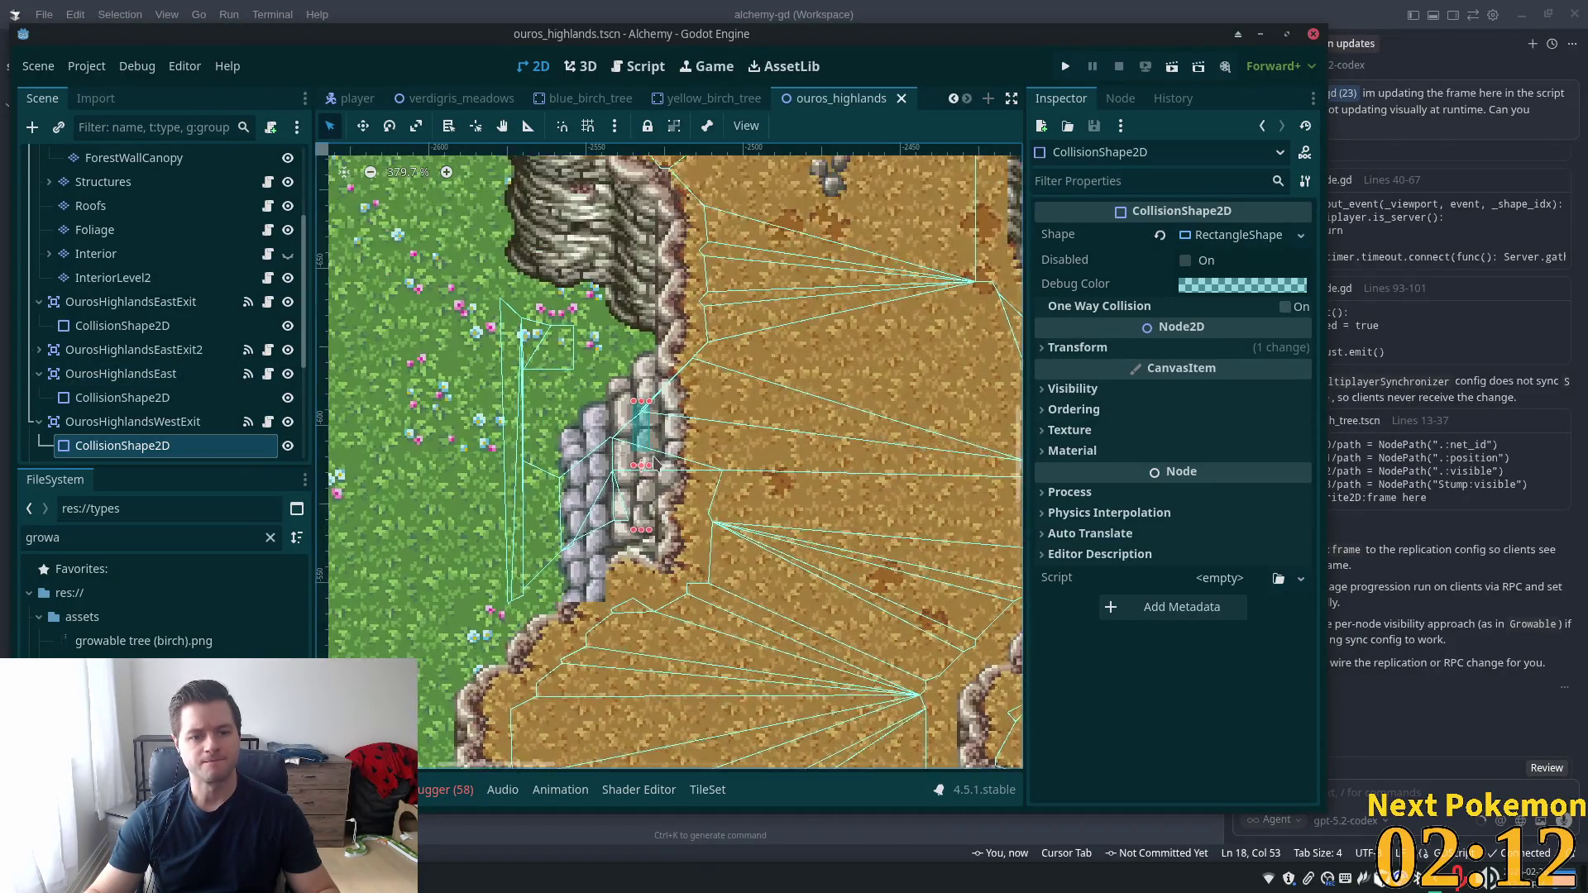